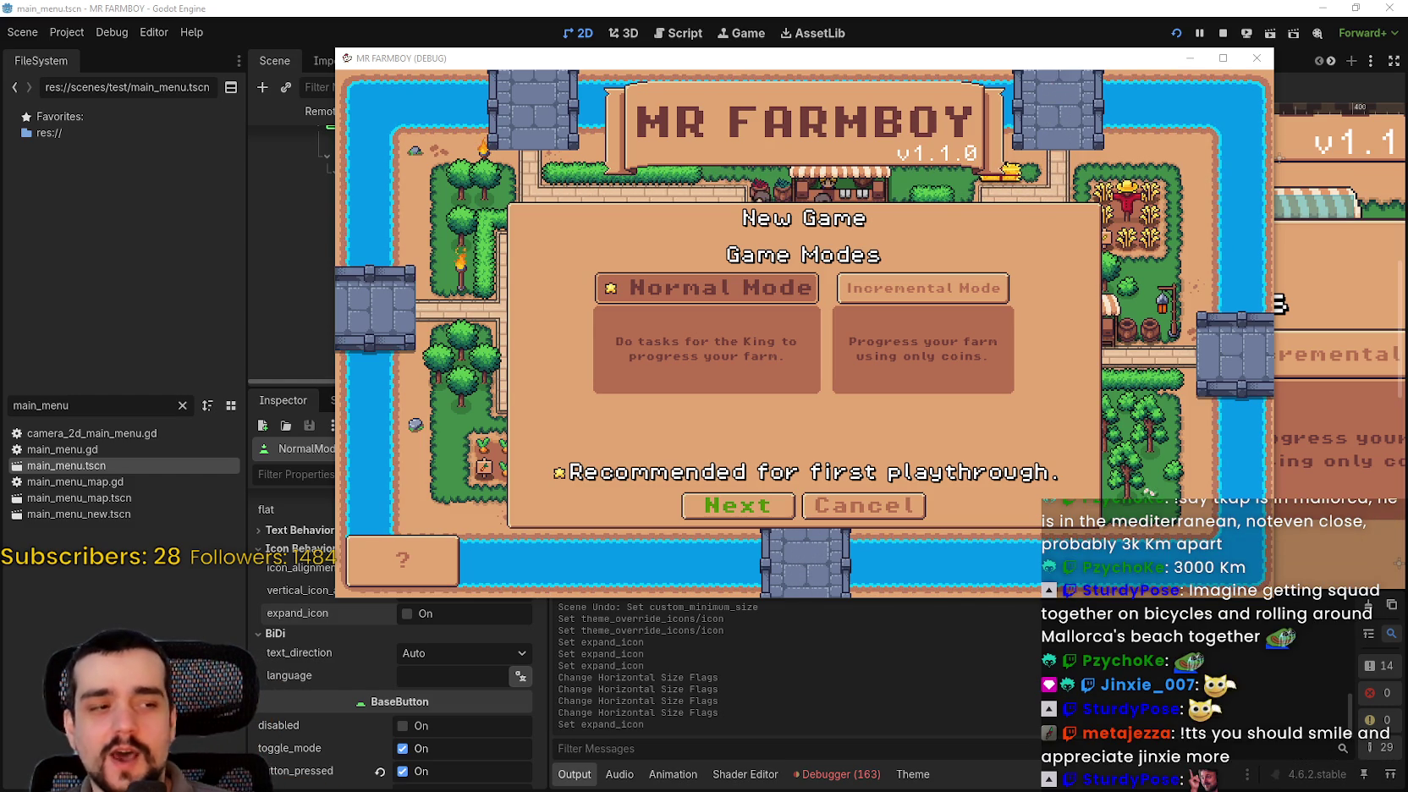
- Play the posted room video in Discord's #stream-chat in full screen
{"action": "key", "text": "alt+Tab"}
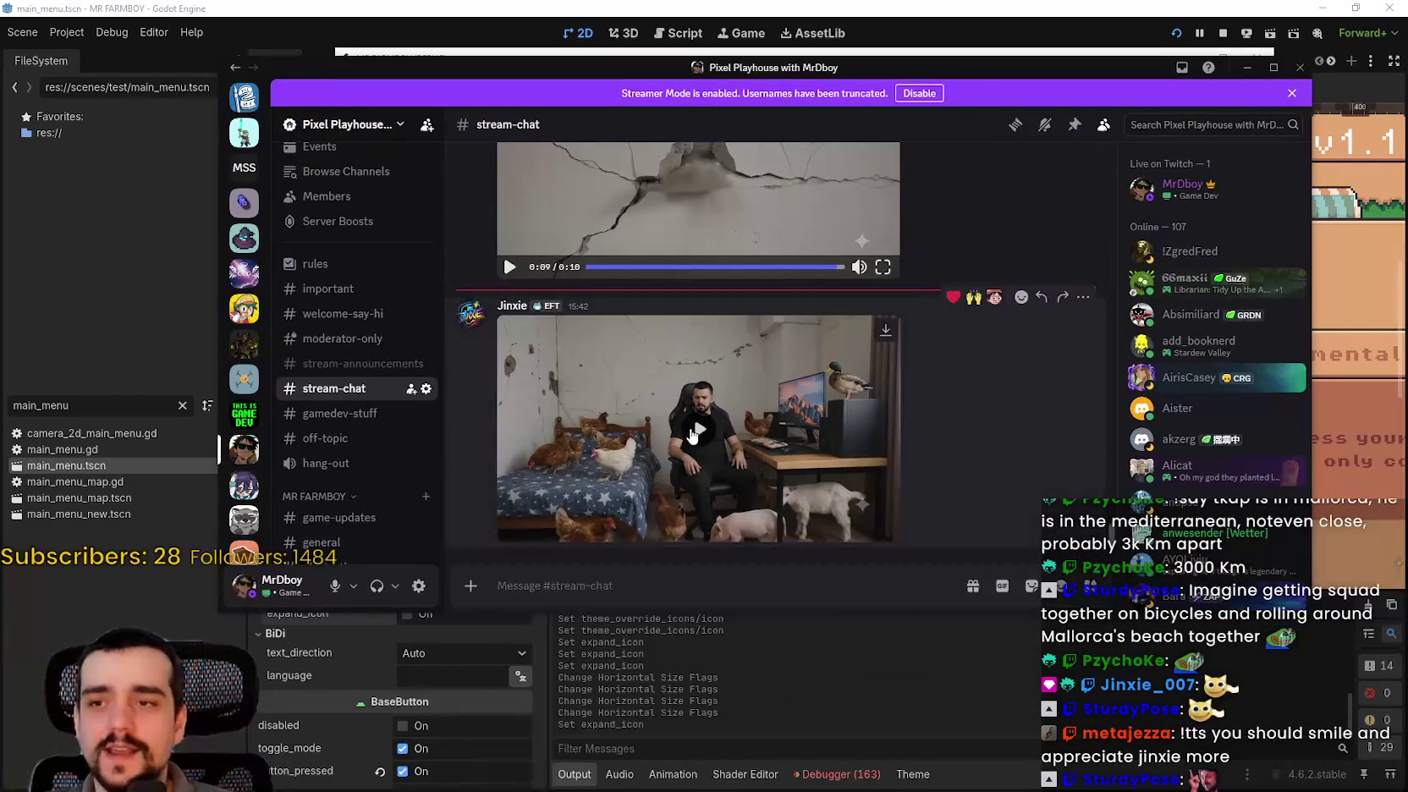
{"action": "left_click", "coordinate": [806, 470]}
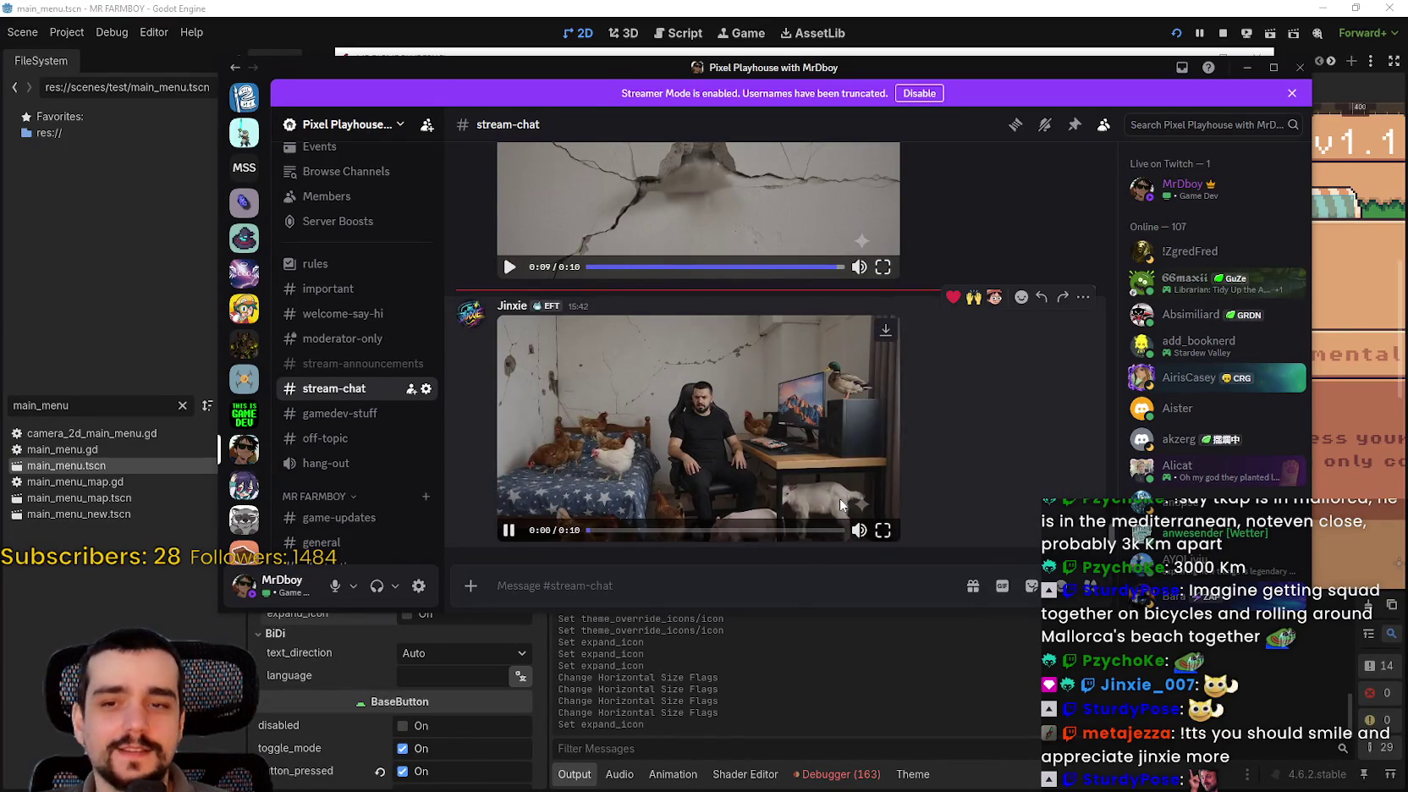
{"action": "left_click", "coordinate": [882, 530]}
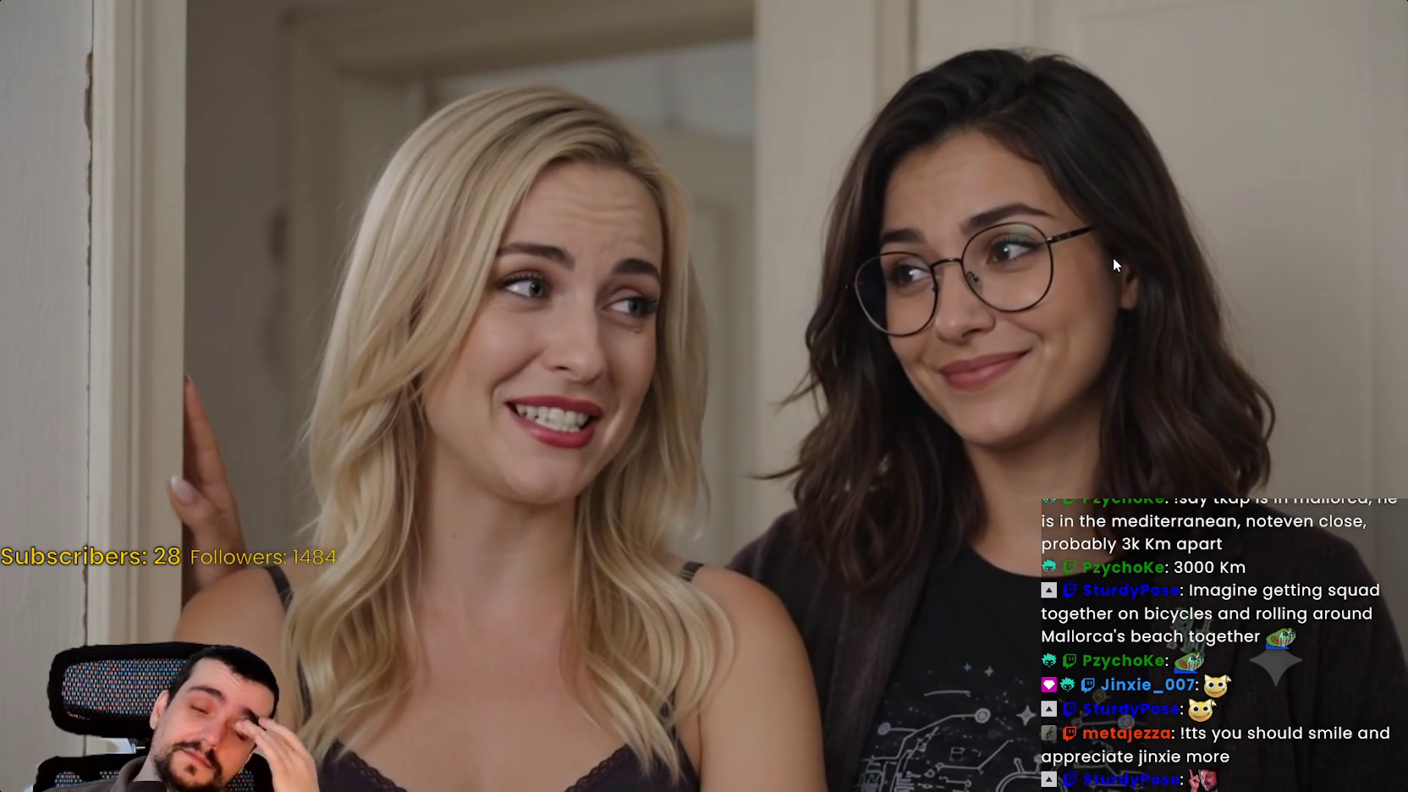
- Pause and resume the video, skip ahead to 0:05, then exit full screen
{"action": "key", "text": "space"}
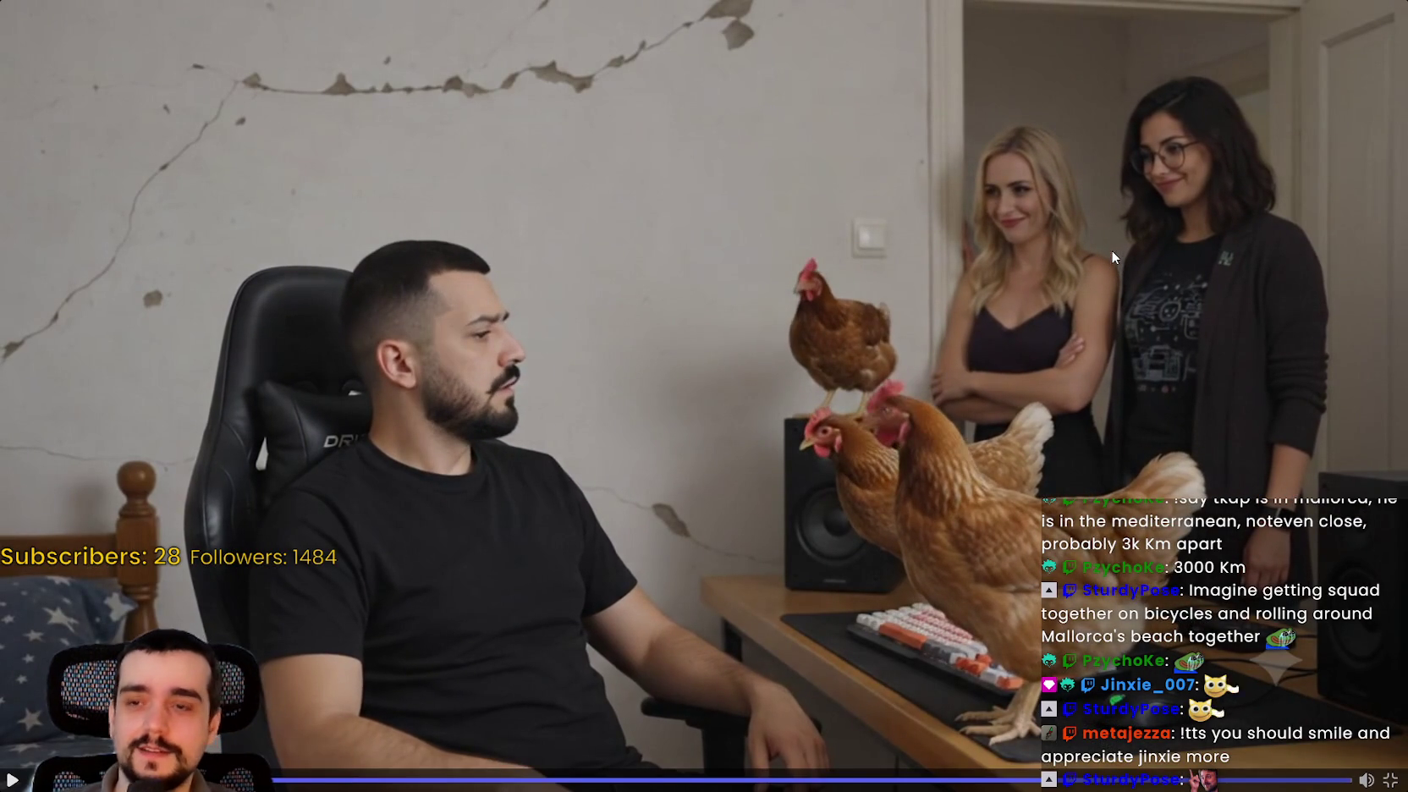
{"action": "key", "text": "space"}
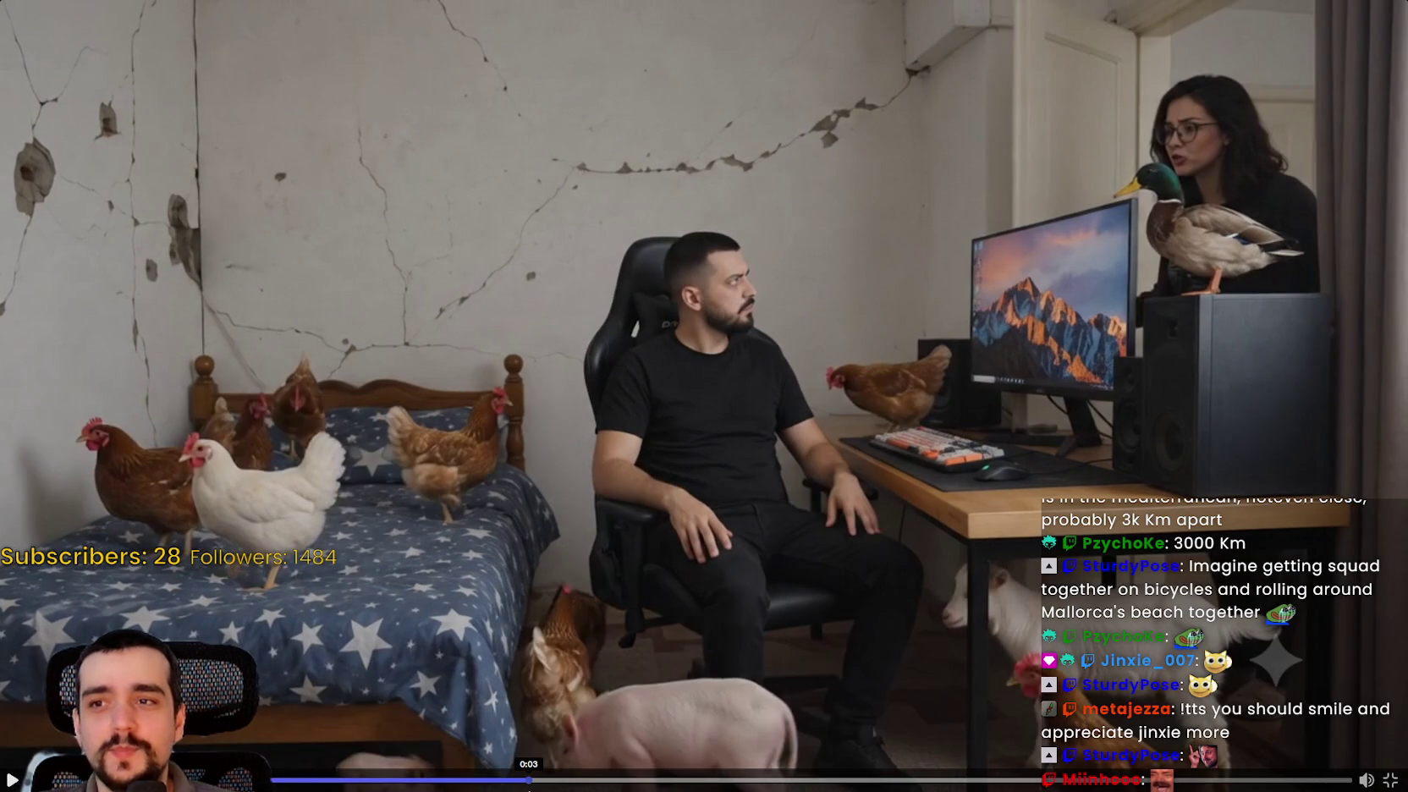
{"action": "left_click_drag", "start_coordinate": [567, 779], "coordinate": [1230, 780]}
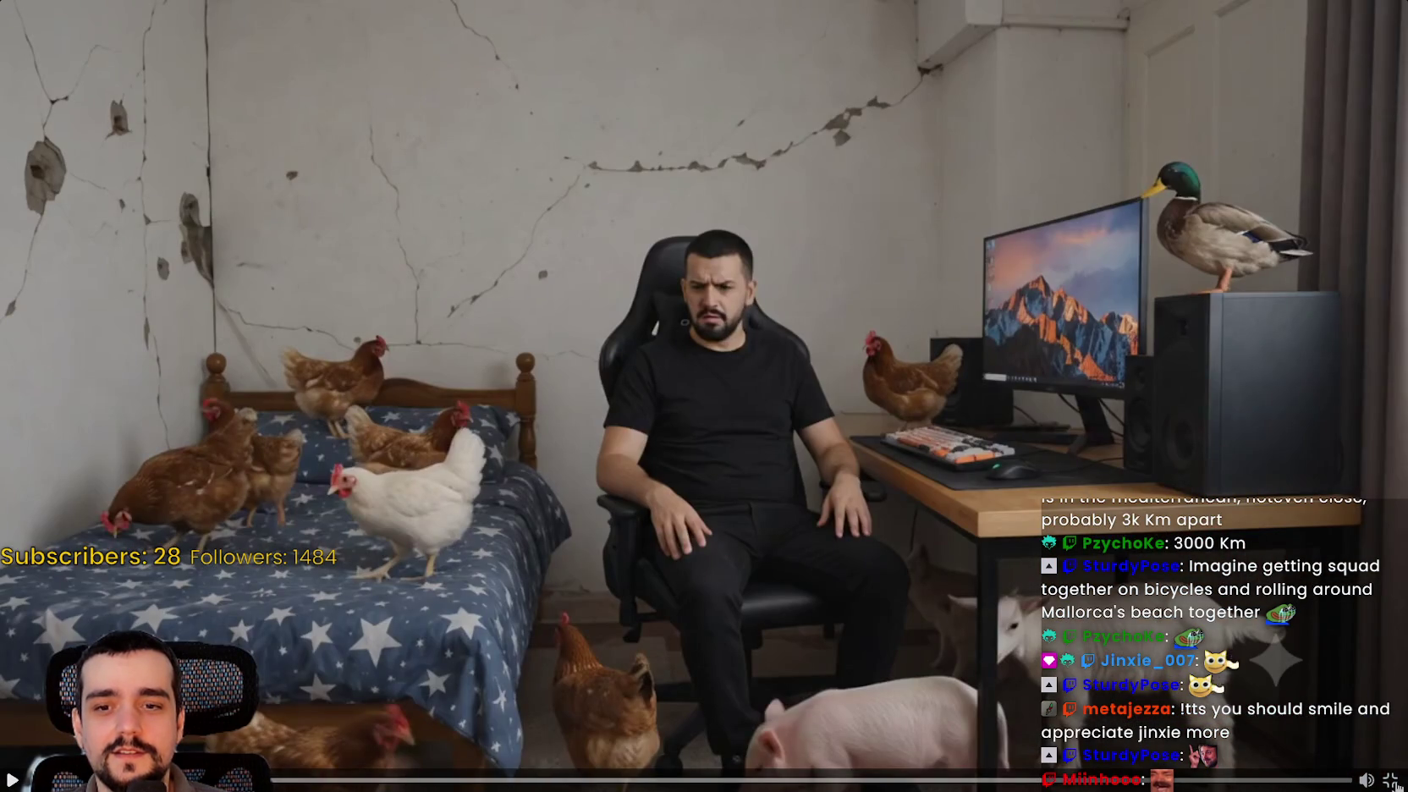
{"action": "left_click", "coordinate": [1390, 779]}
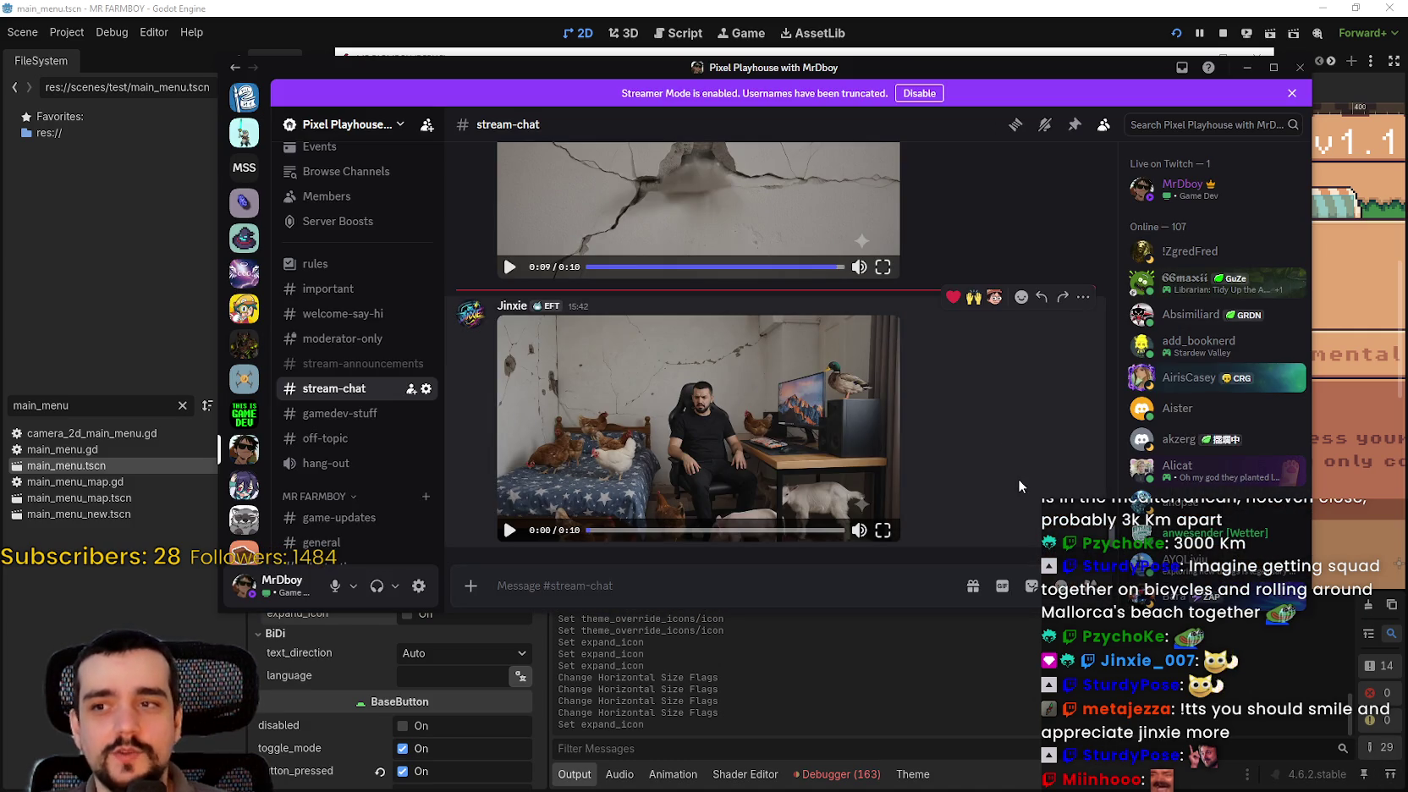
- Scroll up #stream-chat and play the older gaming-setup video in full screen
{"action": "scroll", "coordinate": [985, 454], "scroll_direction": "down", "scroll_amount": 5}
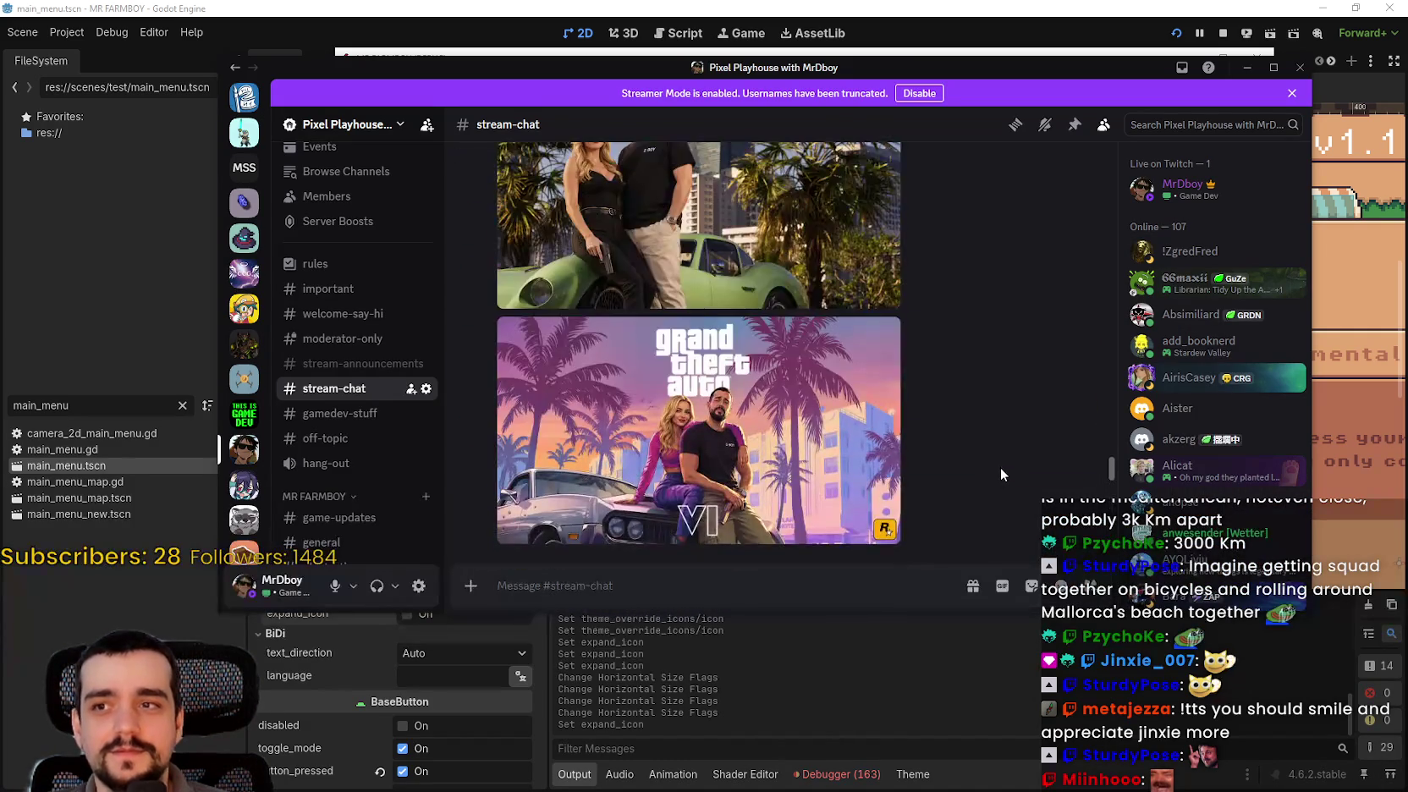
{"action": "scroll", "coordinate": [1000, 467], "scroll_direction": "up", "scroll_amount": 5}
{"action": "scroll", "coordinate": [993, 479], "scroll_direction": "up", "scroll_amount": 10}
{"action": "scroll", "coordinate": [993, 474], "scroll_direction": "up", "scroll_amount": 10}
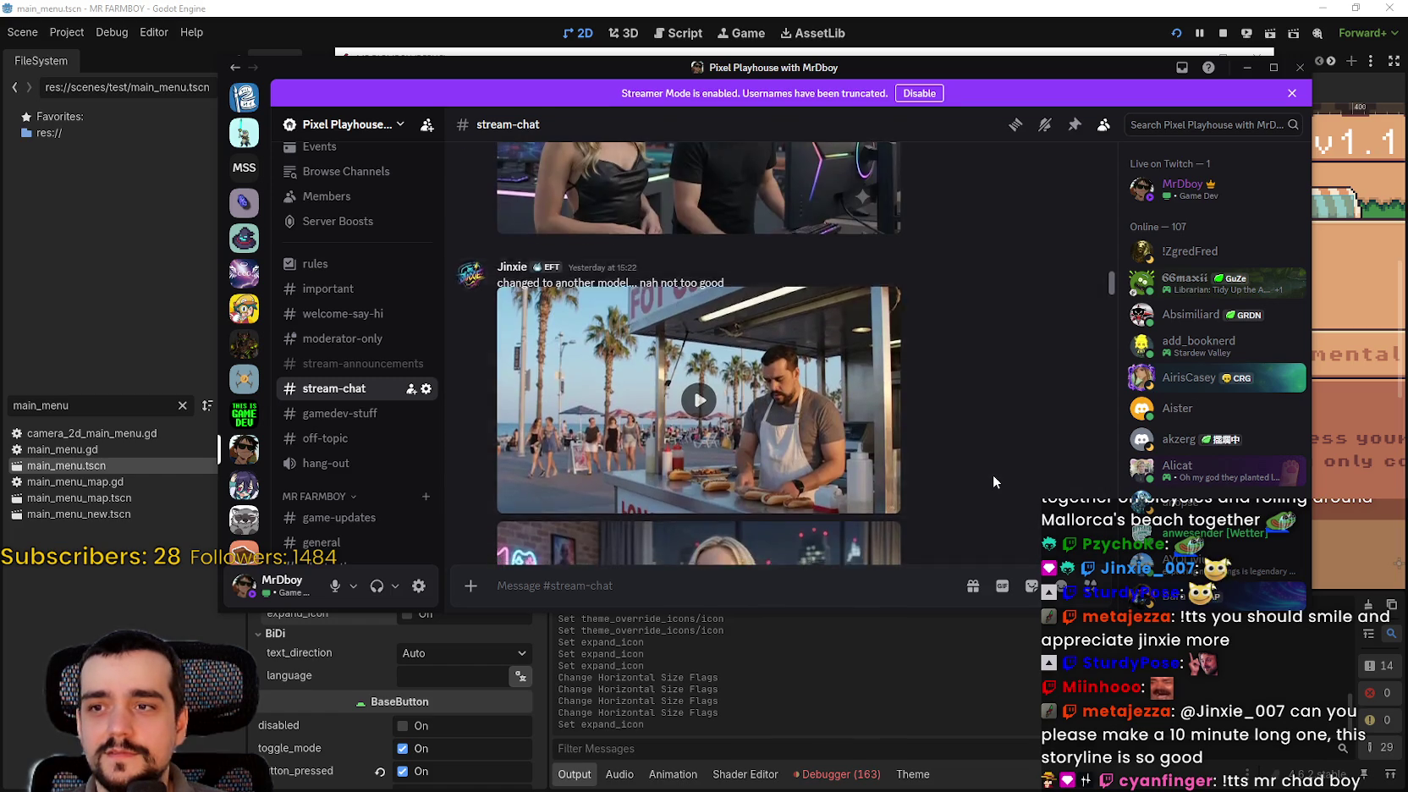
{"action": "scroll", "coordinate": [992, 473], "scroll_direction": "up", "scroll_amount": 3}
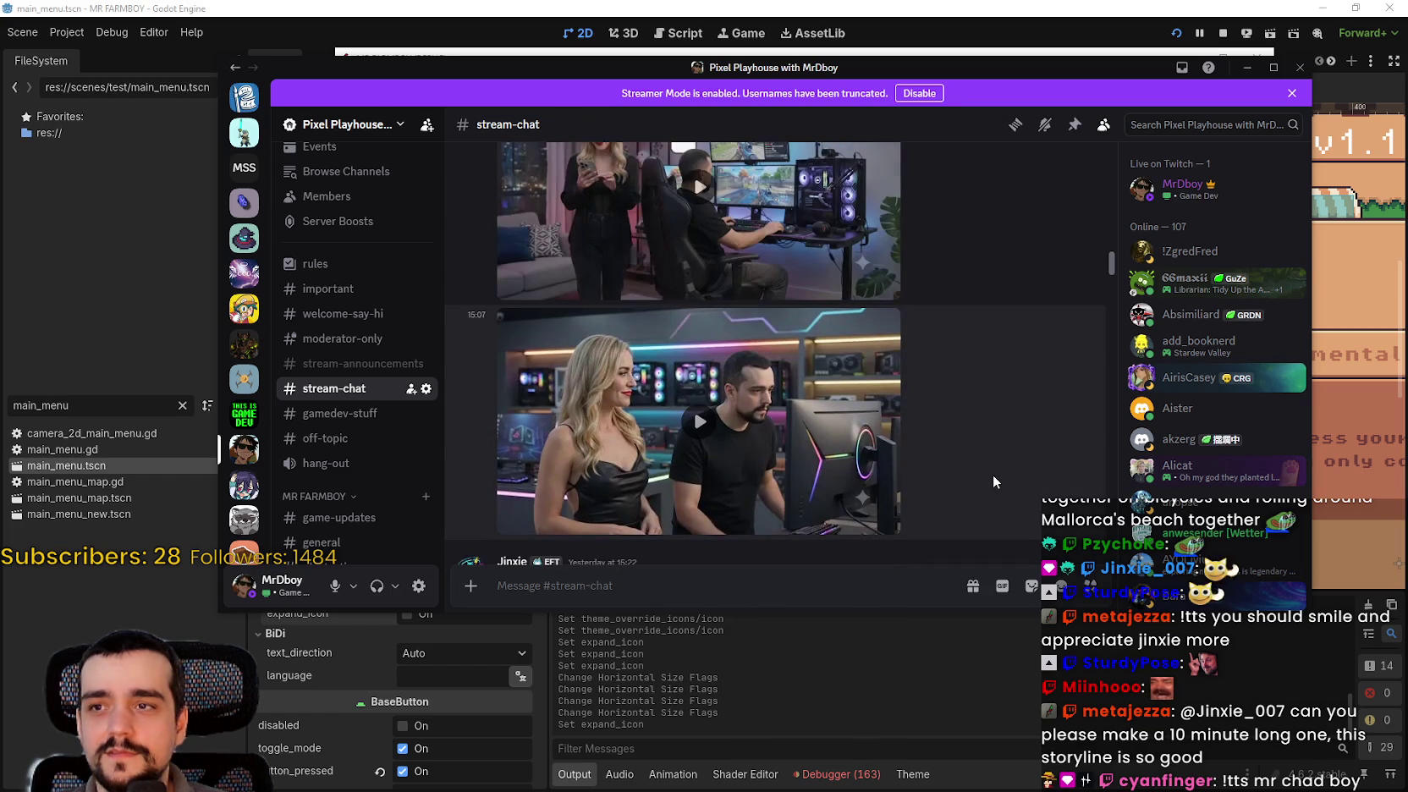
{"action": "left_click", "coordinate": [850, 428]}
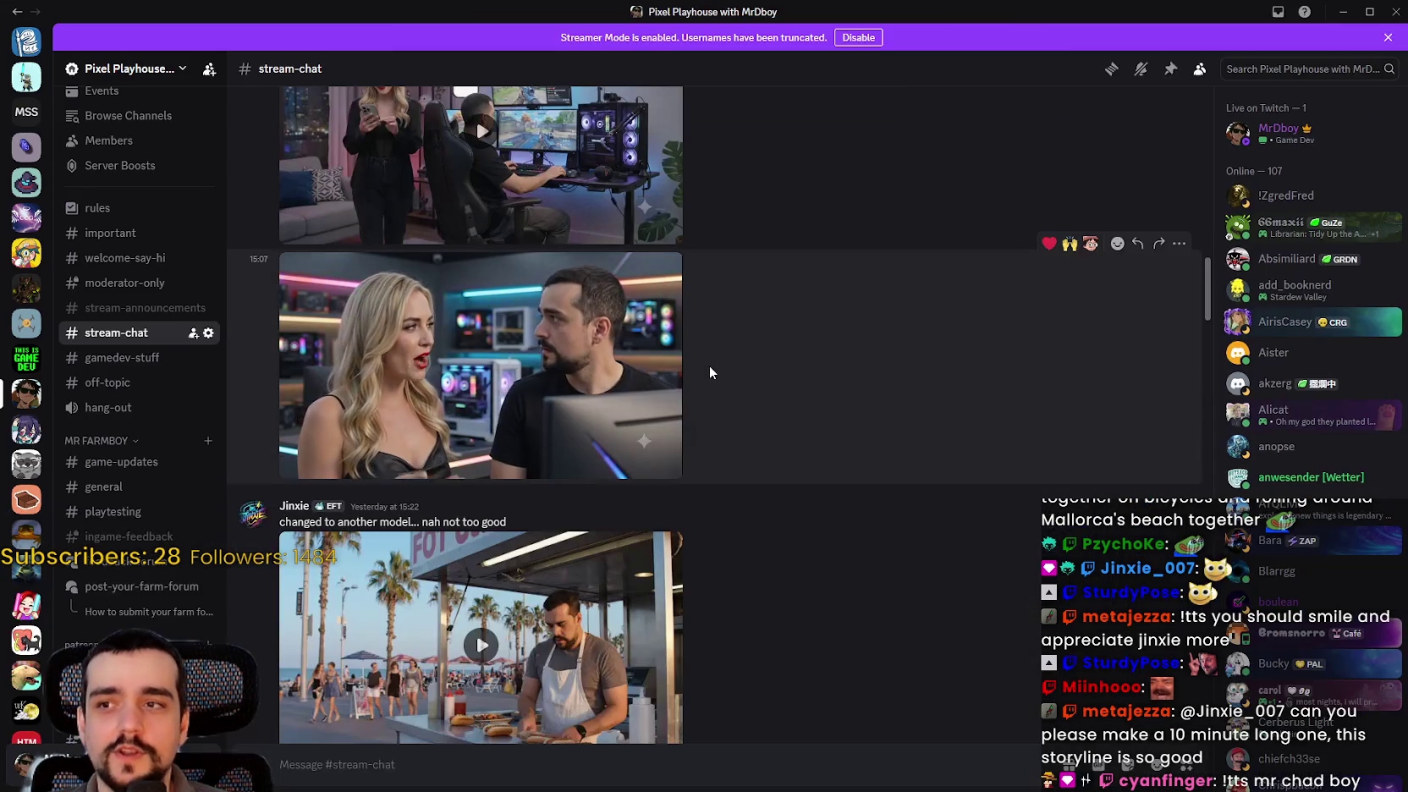
{"action": "left_click", "coordinate": [665, 467]}
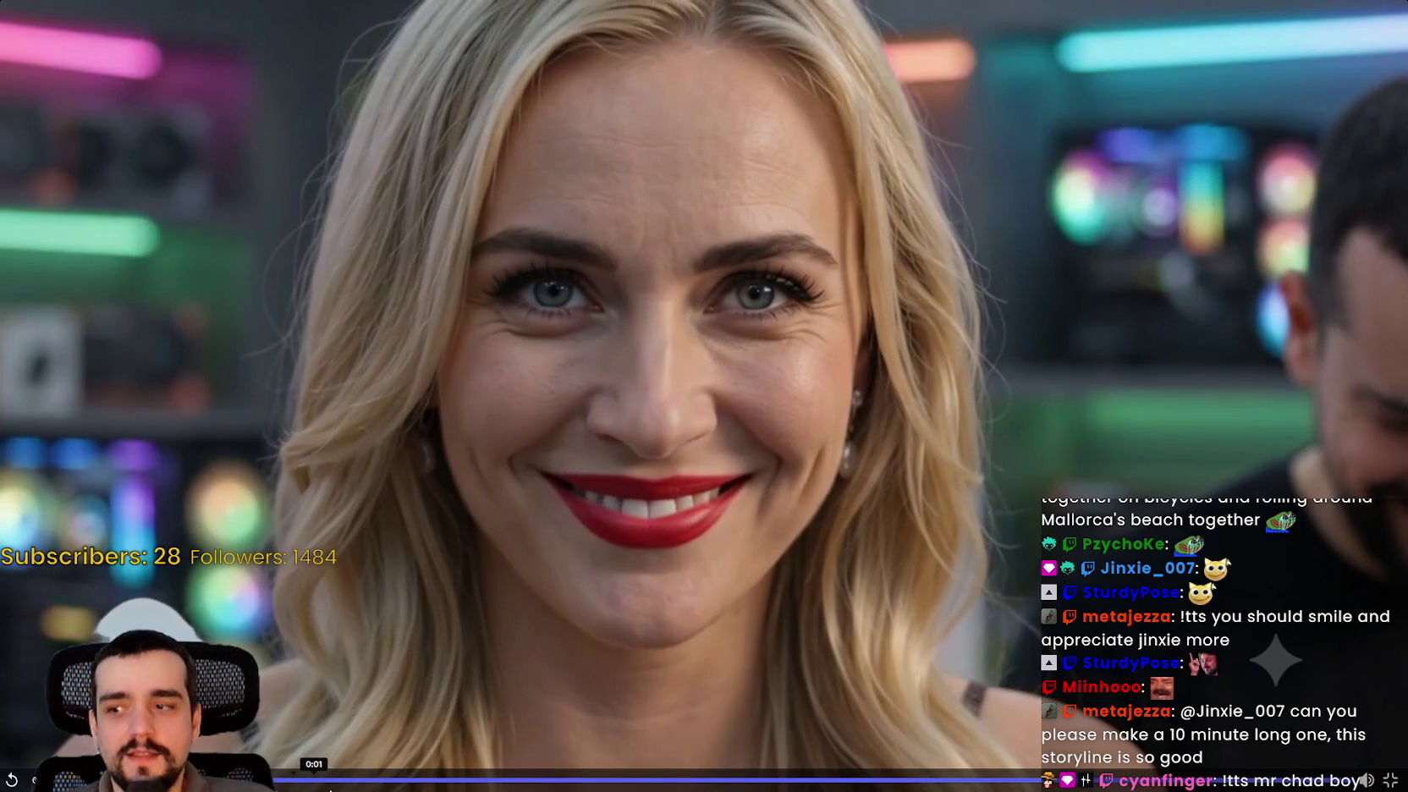
- Replay and pause the video, exit full screen, and scroll the chat back to earlier history
{"action": "left_click", "coordinate": [292, 778]}
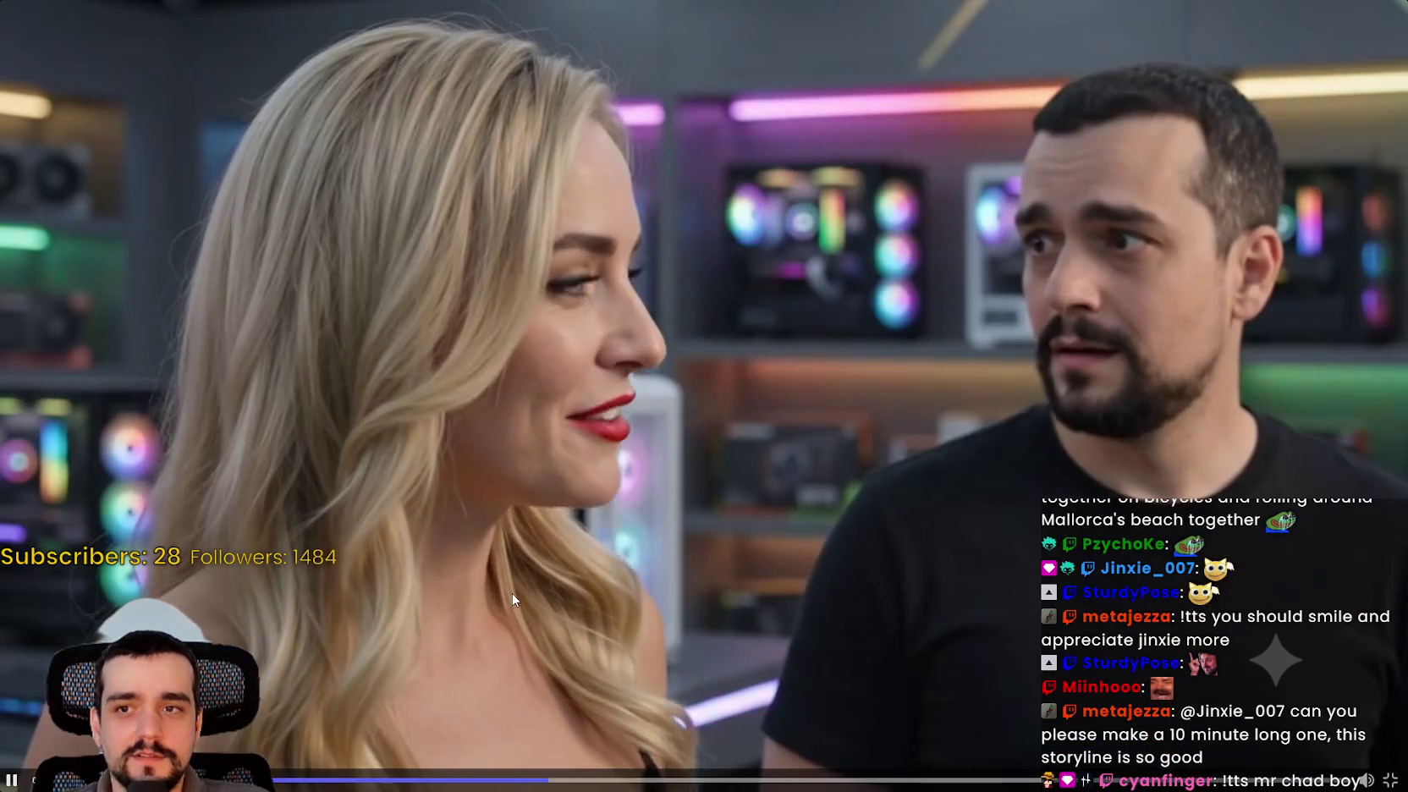
{"action": "left_click", "coordinate": [673, 459]}
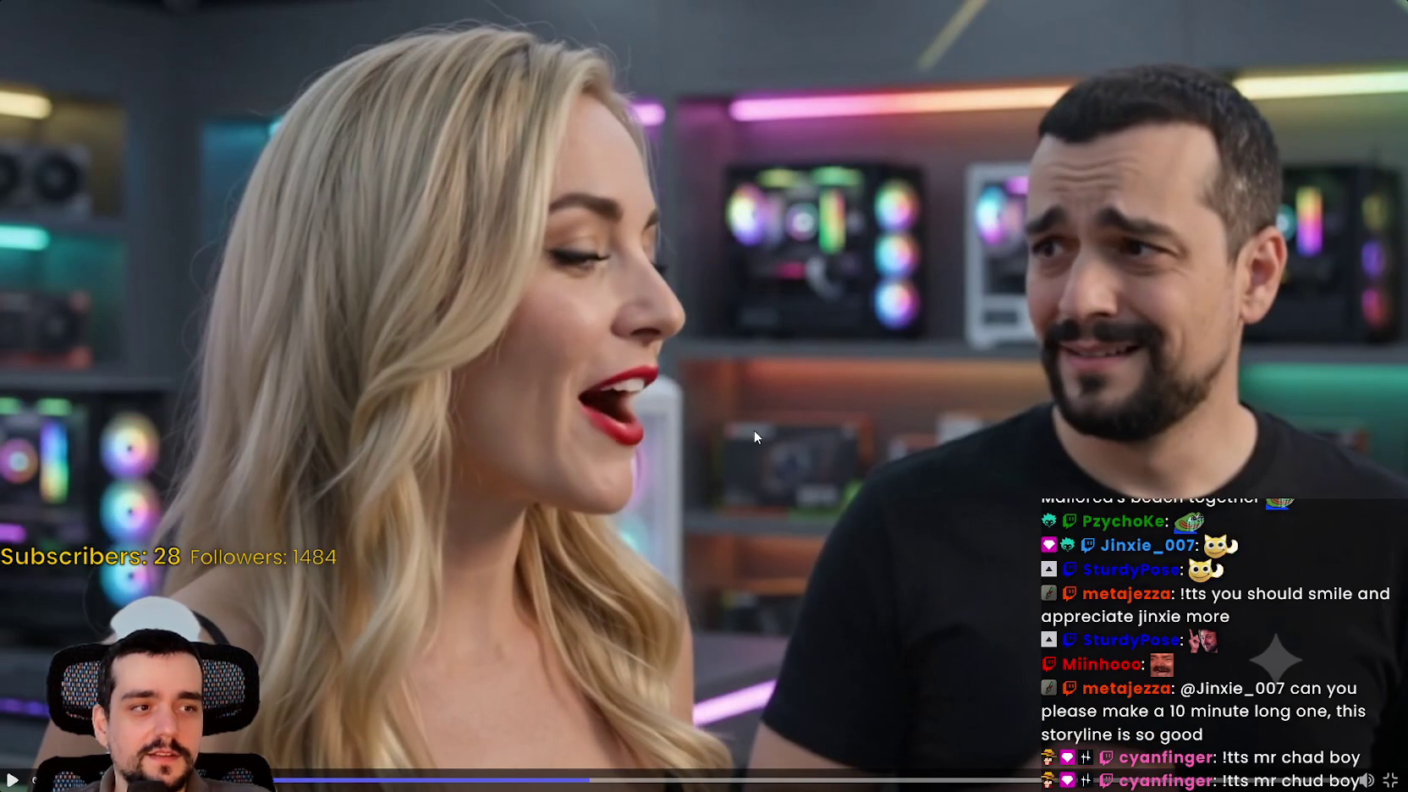
{"action": "key", "text": "Escape"}
{"action": "scroll", "coordinate": [898, 475], "scroll_direction": "down", "scroll_amount": 5}
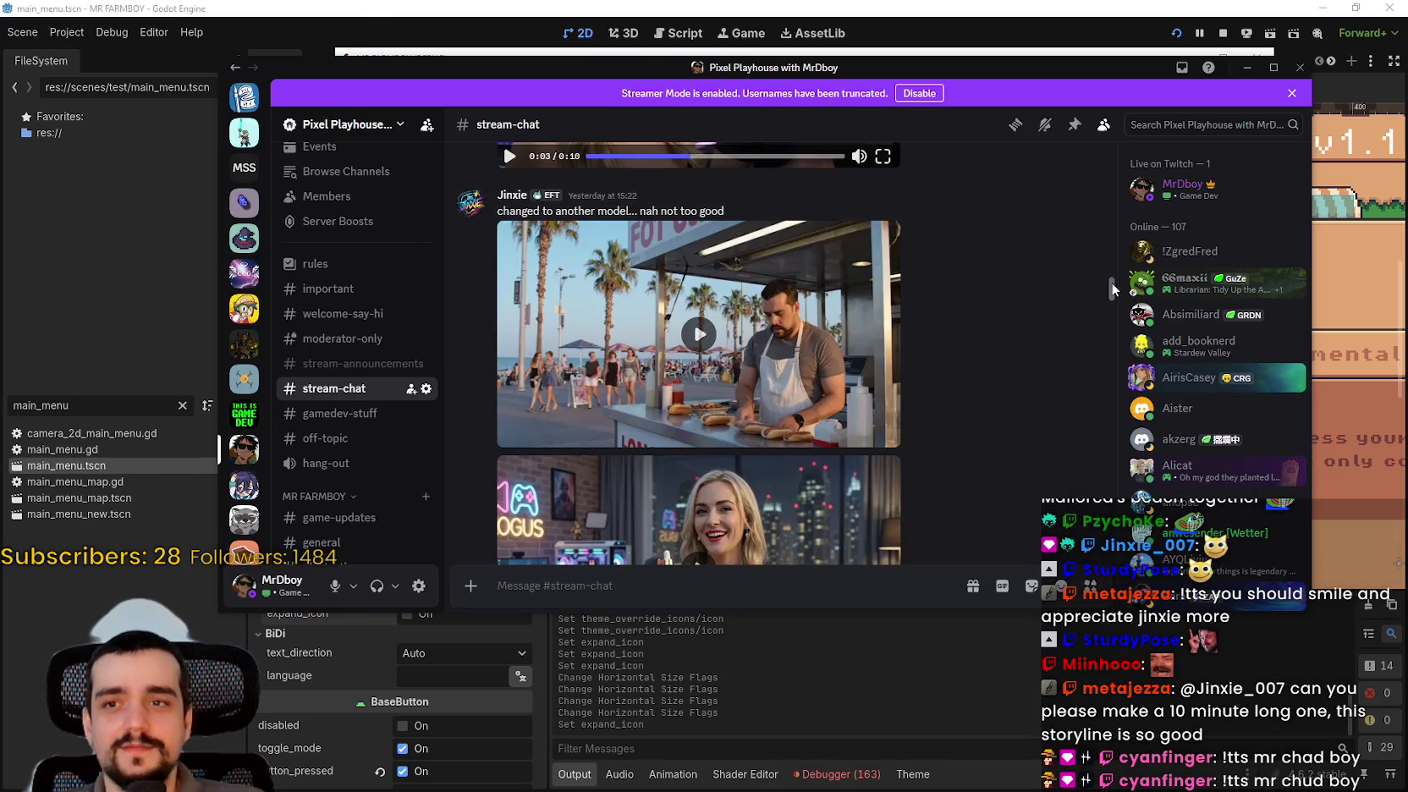
{"action": "left_click_drag", "start_coordinate": [1111, 287], "coordinate": [905, 72]}
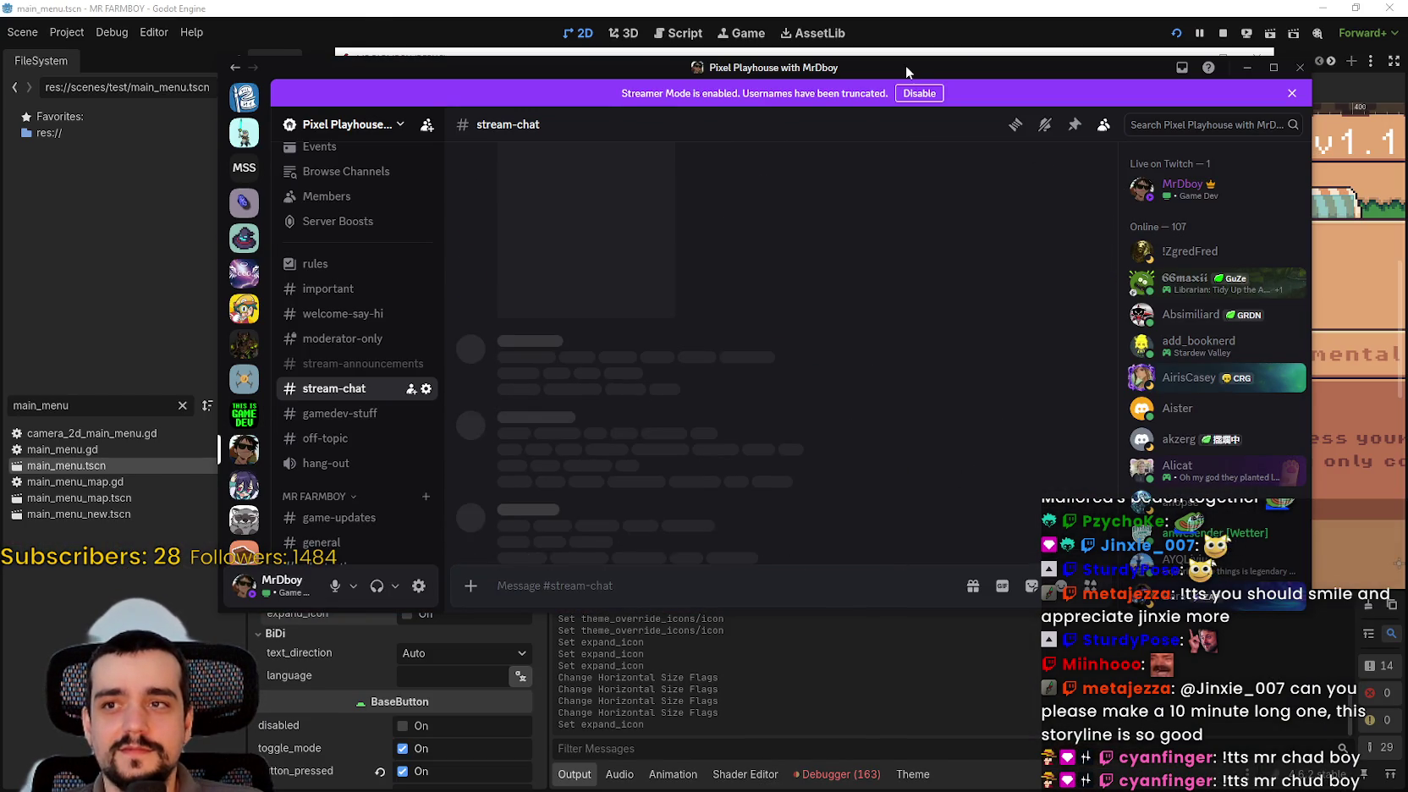
{"action": "key", "text": "alt+Tab"}
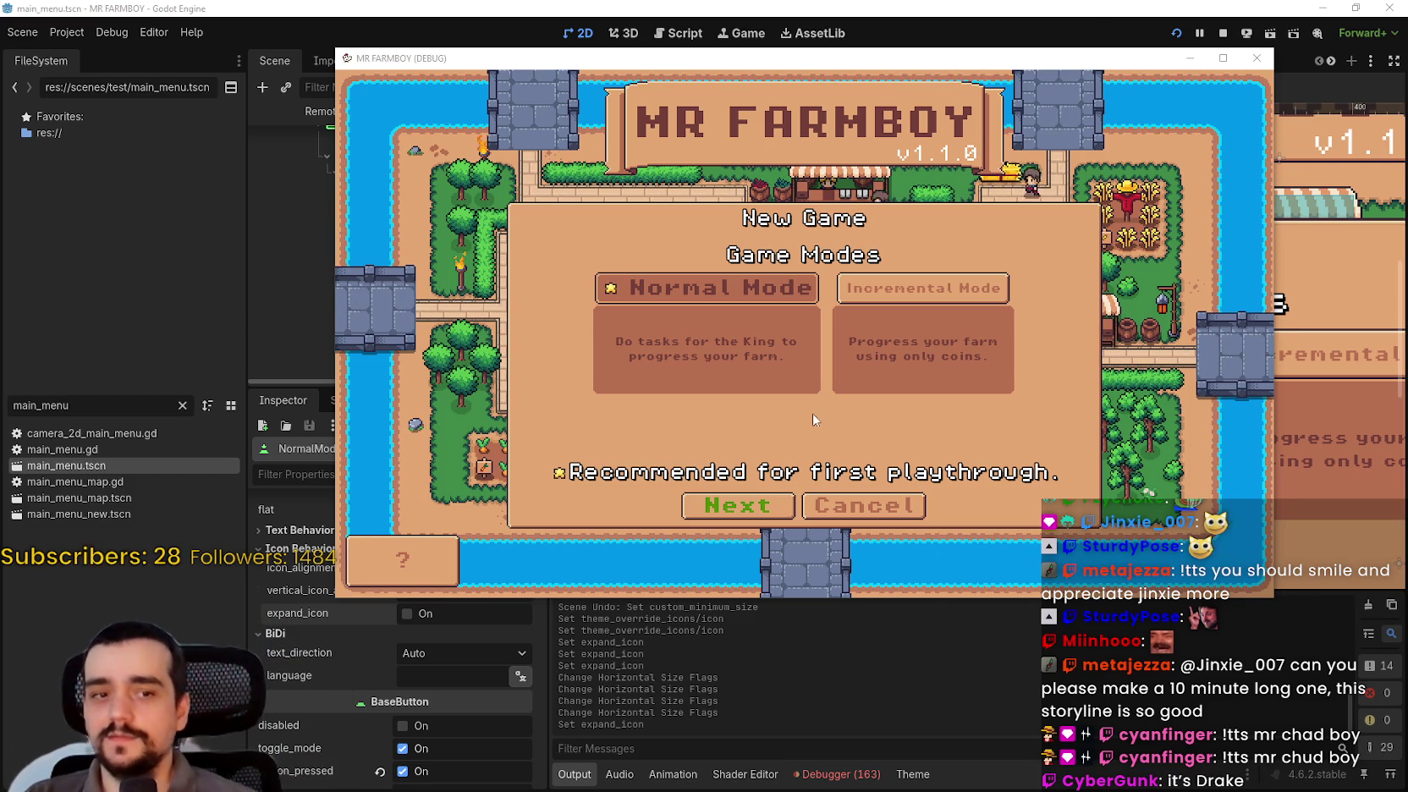
- Move the MR FARMBOY debug game window aside, off the editor view
{"action": "left_click_drag", "start_coordinate": [658, 71], "coordinate": [1406, 102]}
- Select the IncrementalMode button and enable its expand_icon option
{"action": "left_click_drag", "start_coordinate": [1073, 394], "coordinate": [815, 353]}
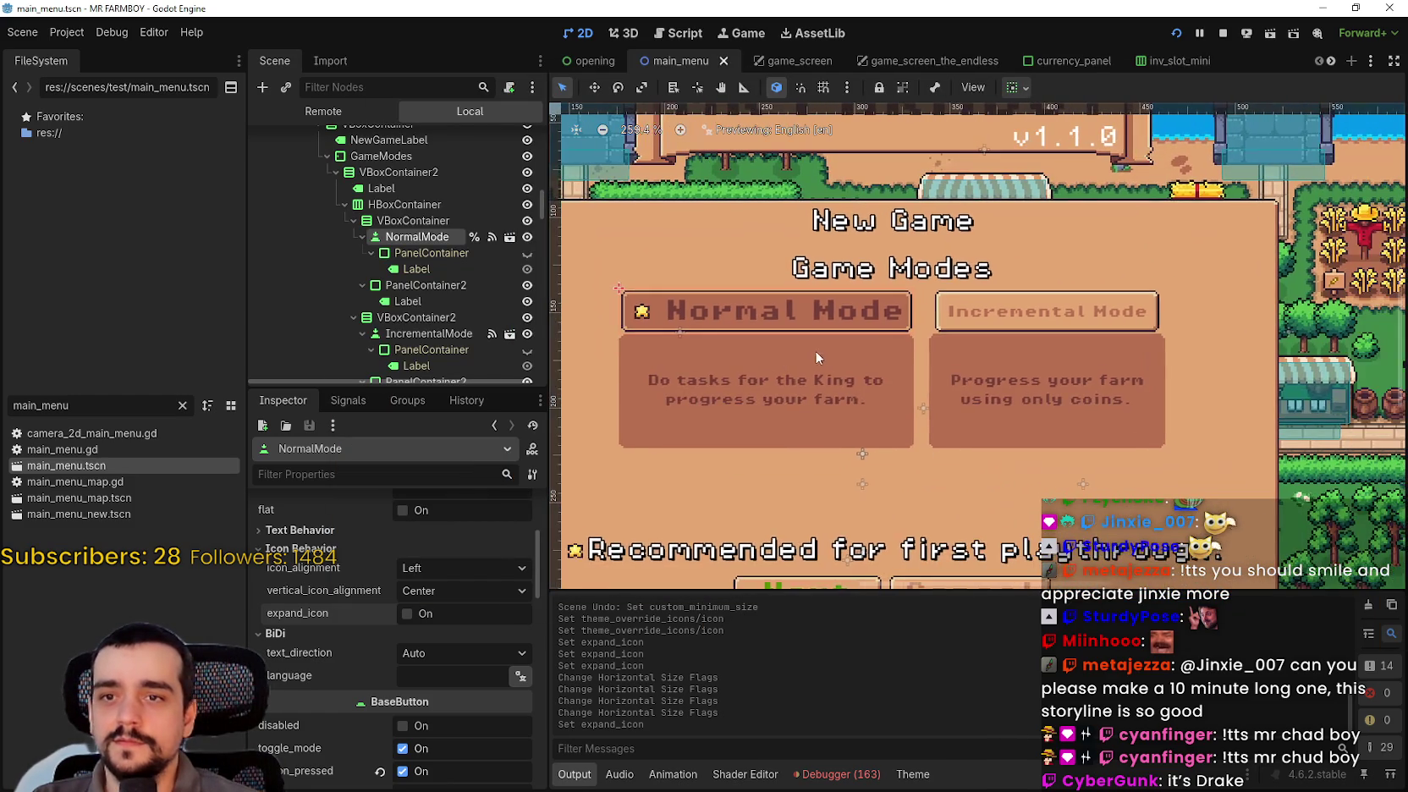
{"action": "left_click", "coordinate": [428, 318]}
{"action": "scroll", "coordinate": [441, 294], "scroll_direction": "down", "scroll_amount": 3}
{"action": "left_click", "coordinate": [428, 244]}
{"action": "scroll", "coordinate": [409, 669], "scroll_direction": "down", "scroll_amount": 5}
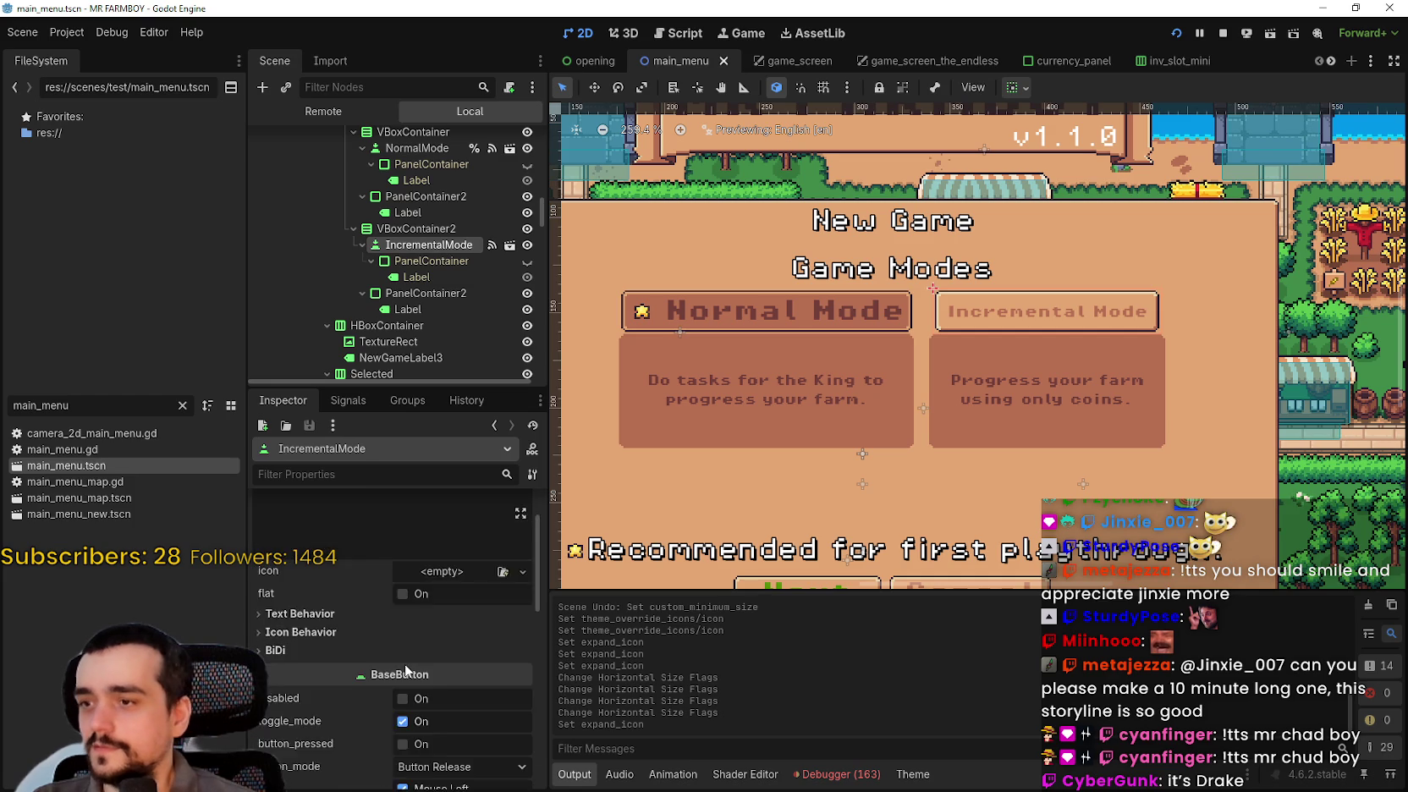
{"action": "left_click", "coordinate": [300, 523]}
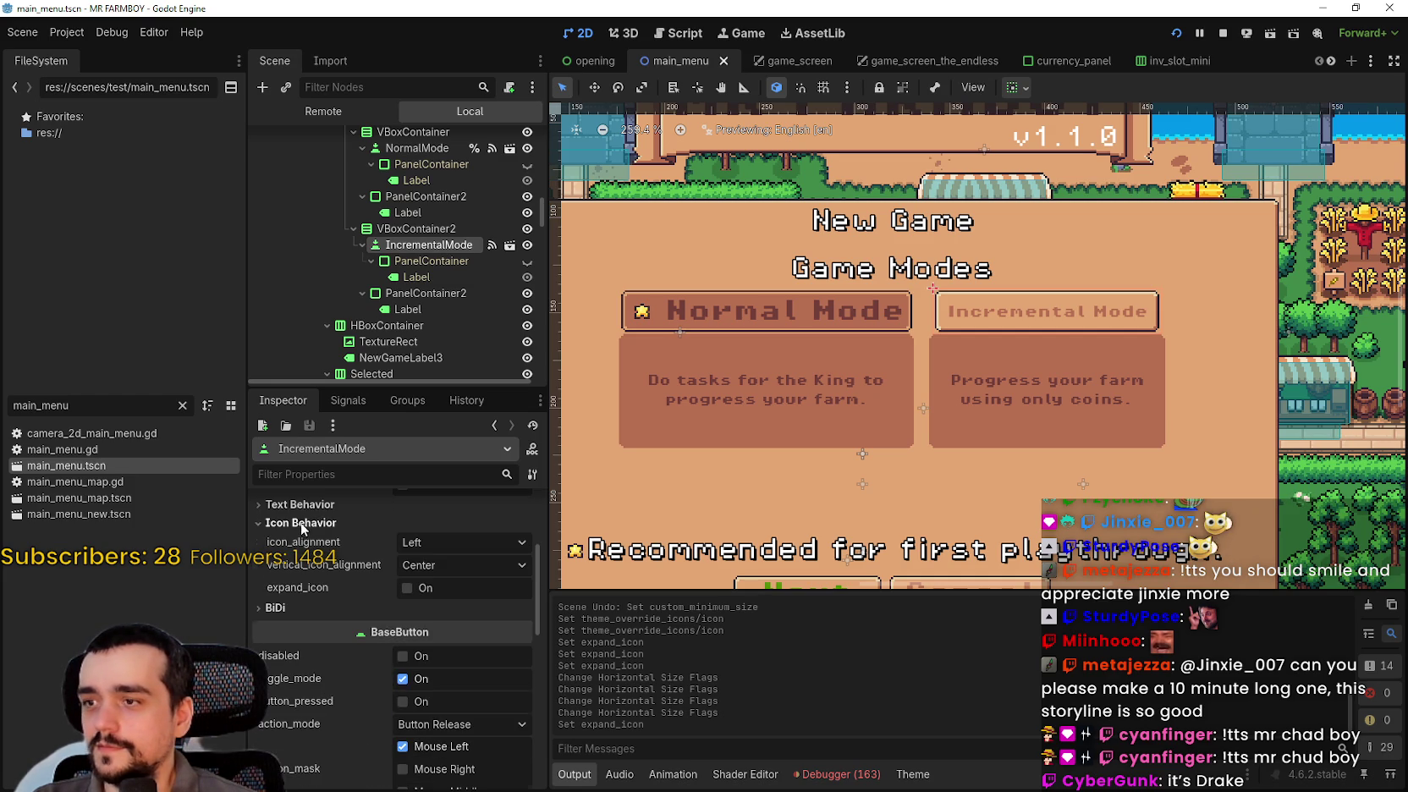
{"action": "left_click", "coordinate": [408, 588]}
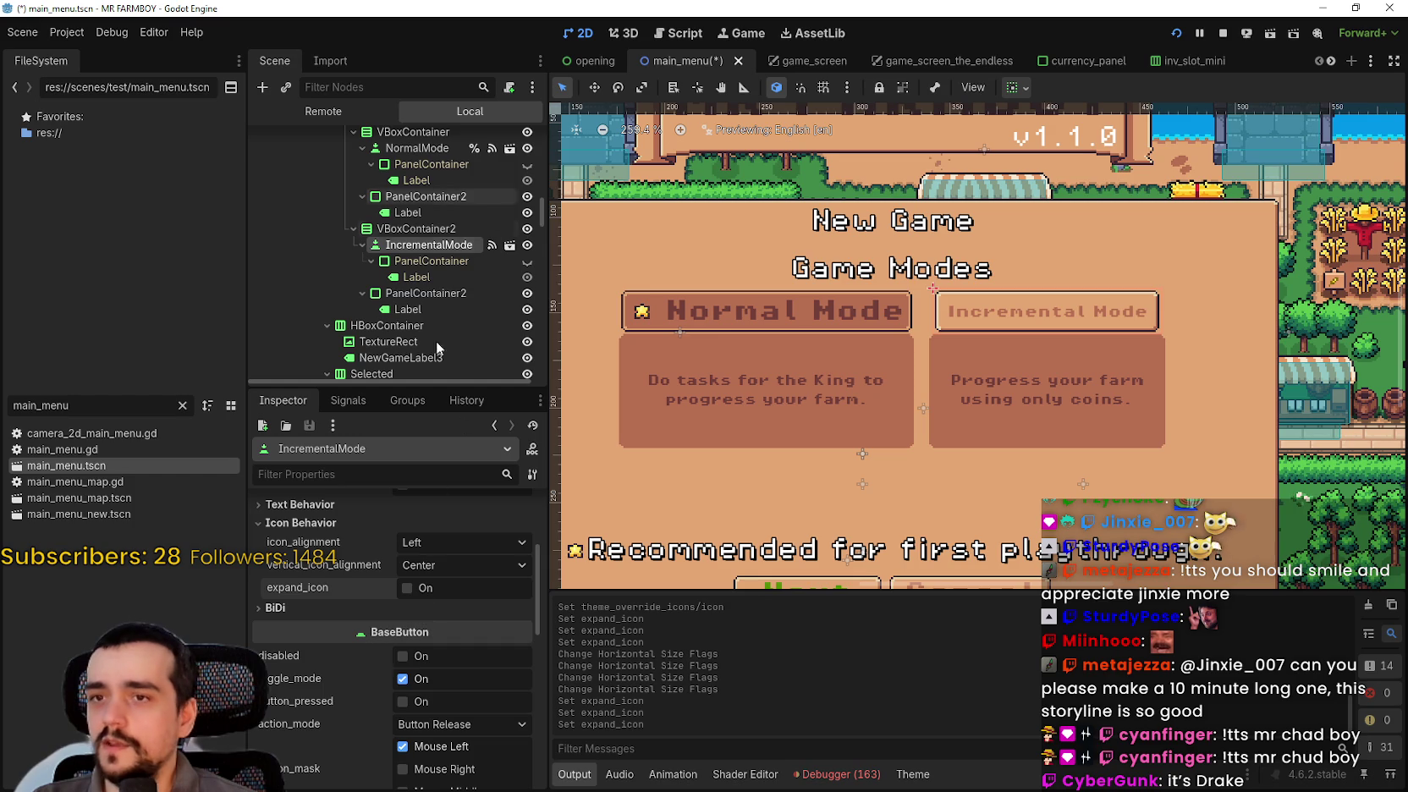
- Raise the IncrementalMode font_size override from 7 to 12 px and save the scene
{"action": "scroll", "coordinate": [414, 757], "scroll_direction": "down", "scroll_amount": 4}
{"action": "scroll", "coordinate": [412, 711], "scroll_direction": "down", "scroll_amount": 5}
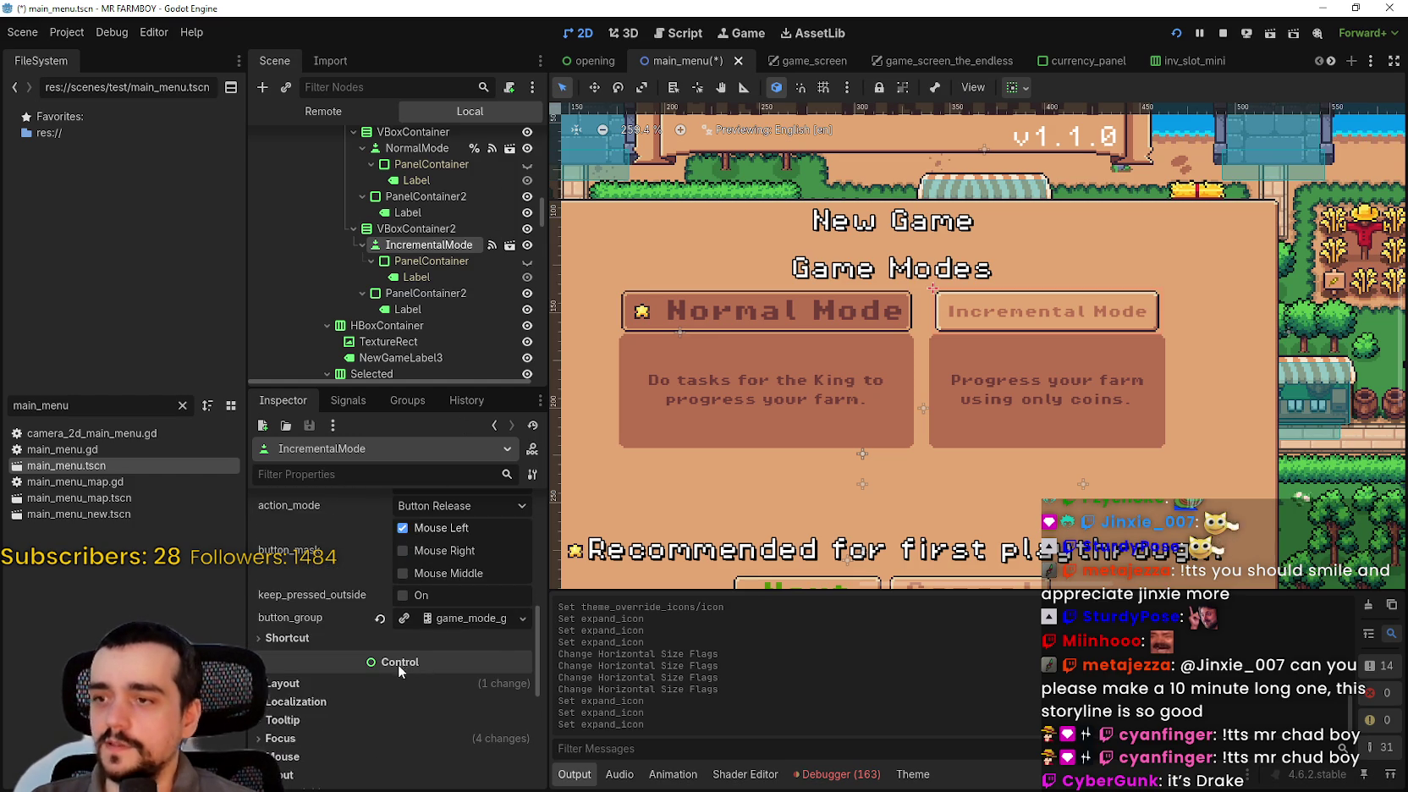
{"action": "left_click", "coordinate": [377, 649]}
{"action": "scroll", "coordinate": [376, 650], "scroll_direction": "down", "scroll_amount": 2}
{"action": "left_click", "coordinate": [380, 647]}
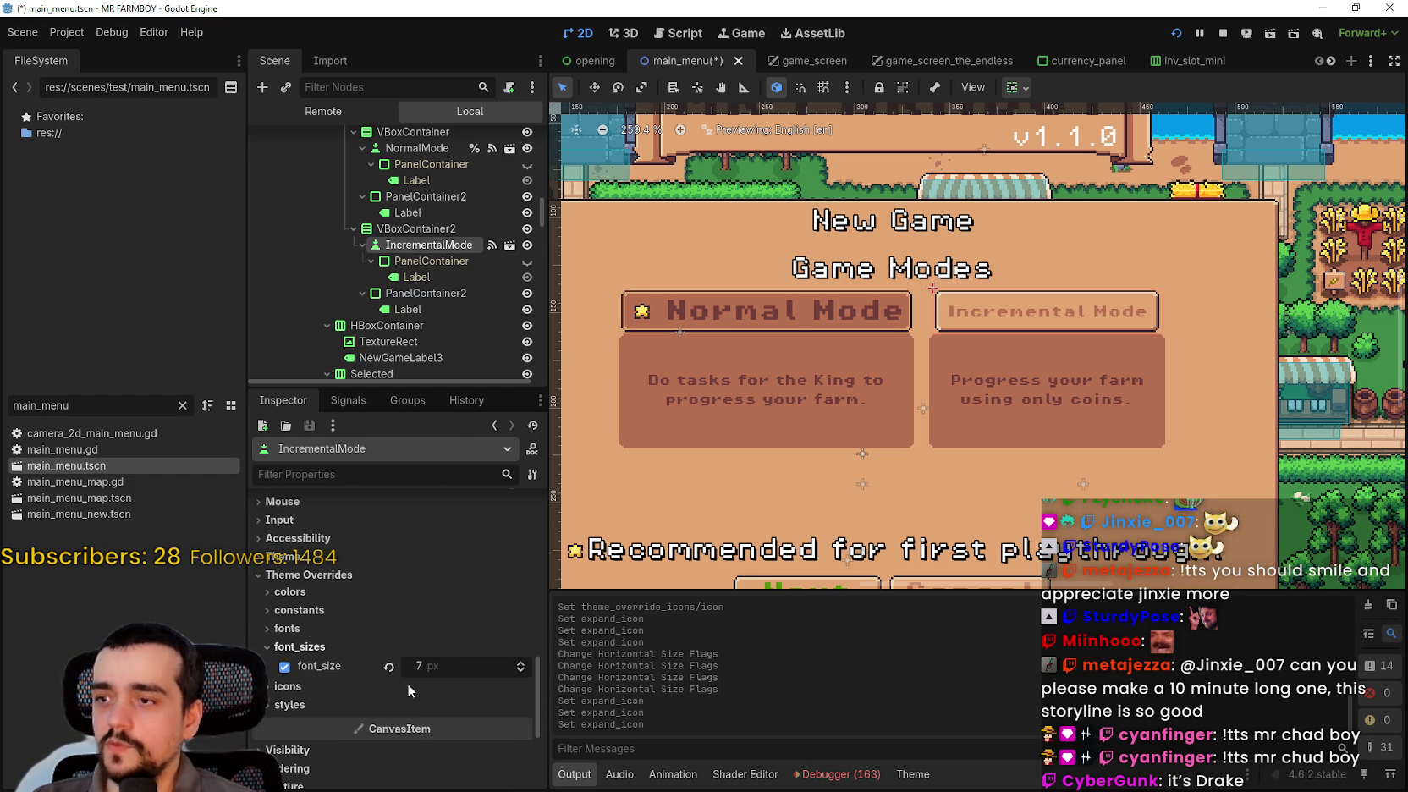
{"action": "left_click", "coordinate": [436, 673]}
{"action": "type", "text": "12"}
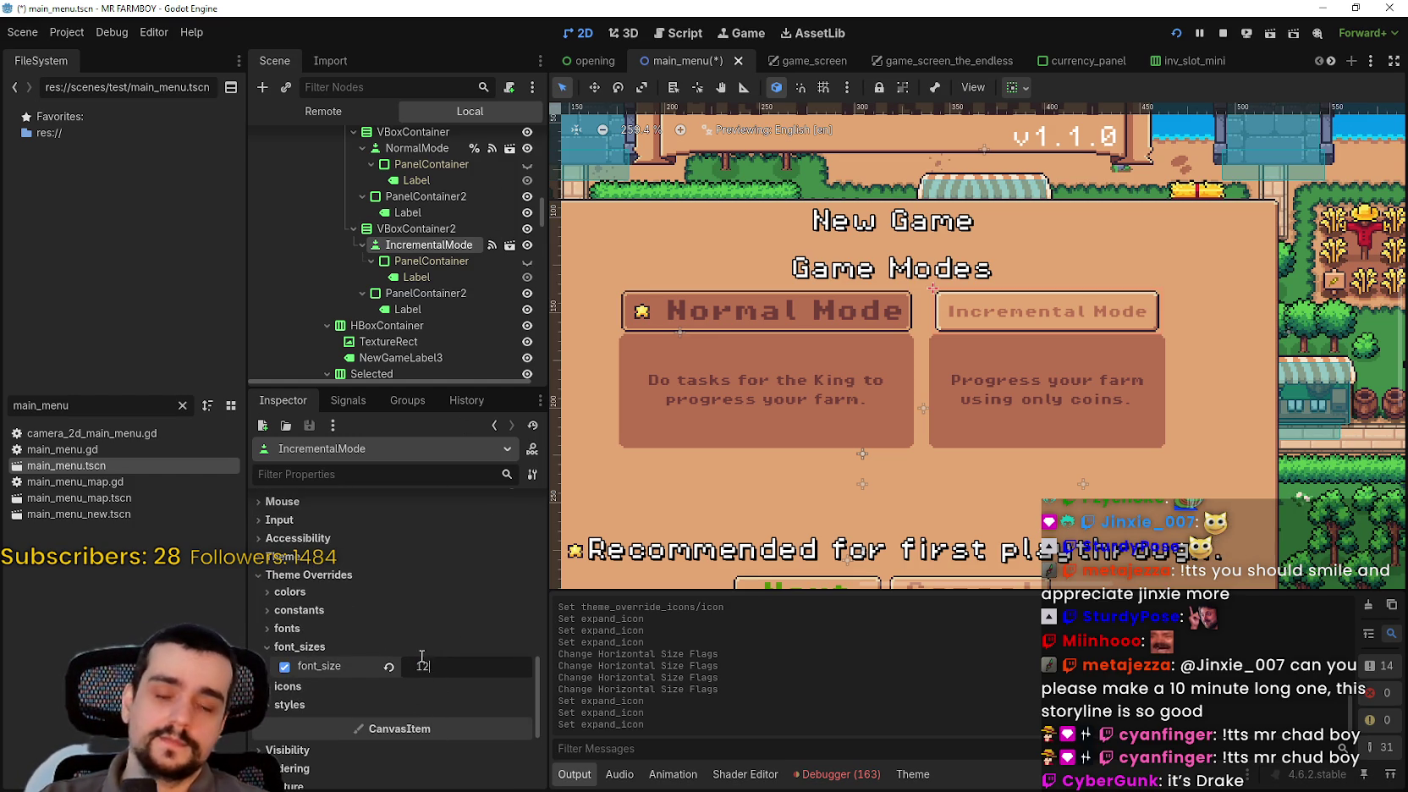
{"action": "key", "text": "Return"}
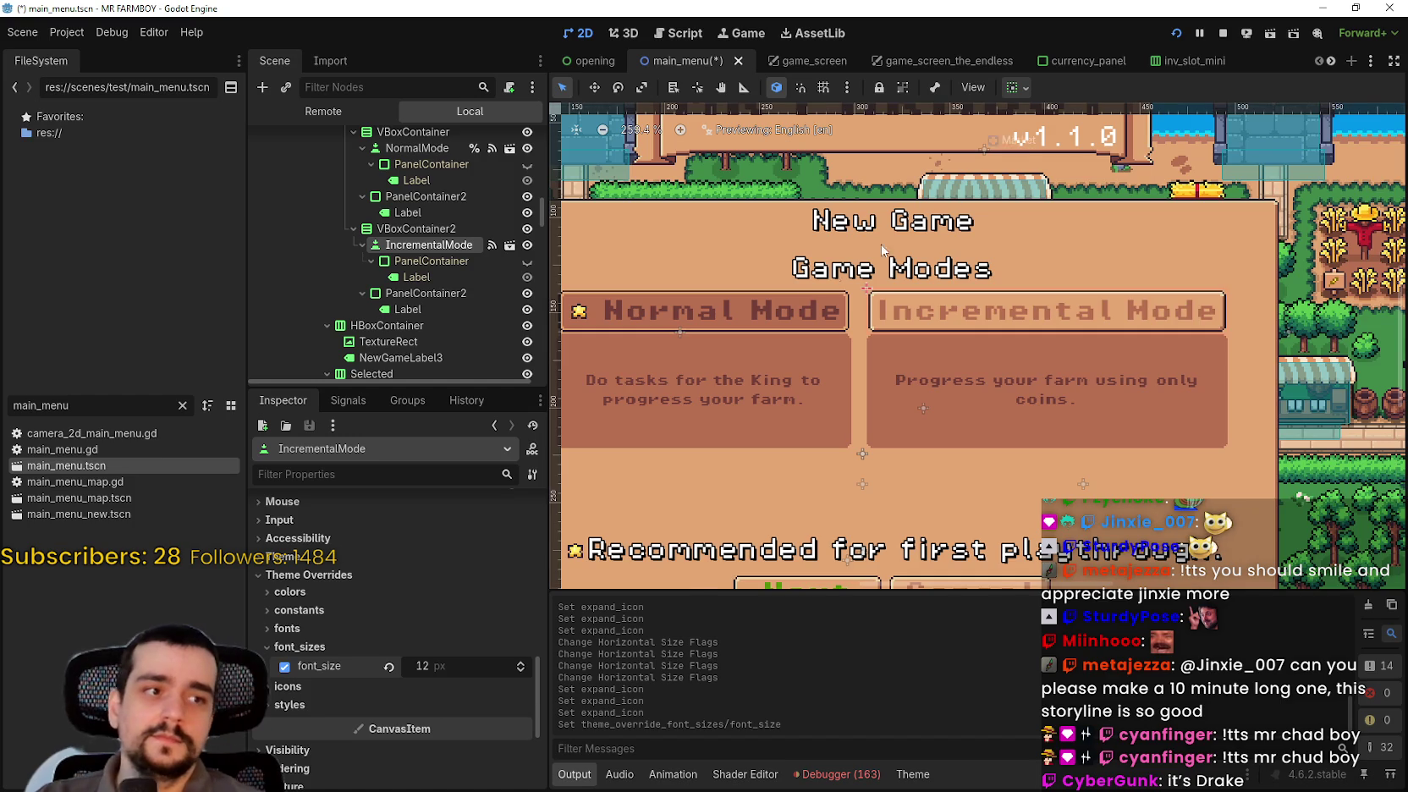
{"action": "scroll", "coordinate": [800, 291], "scroll_direction": "down", "scroll_amount": 1}
{"action": "key", "text": "ctrl+s"}
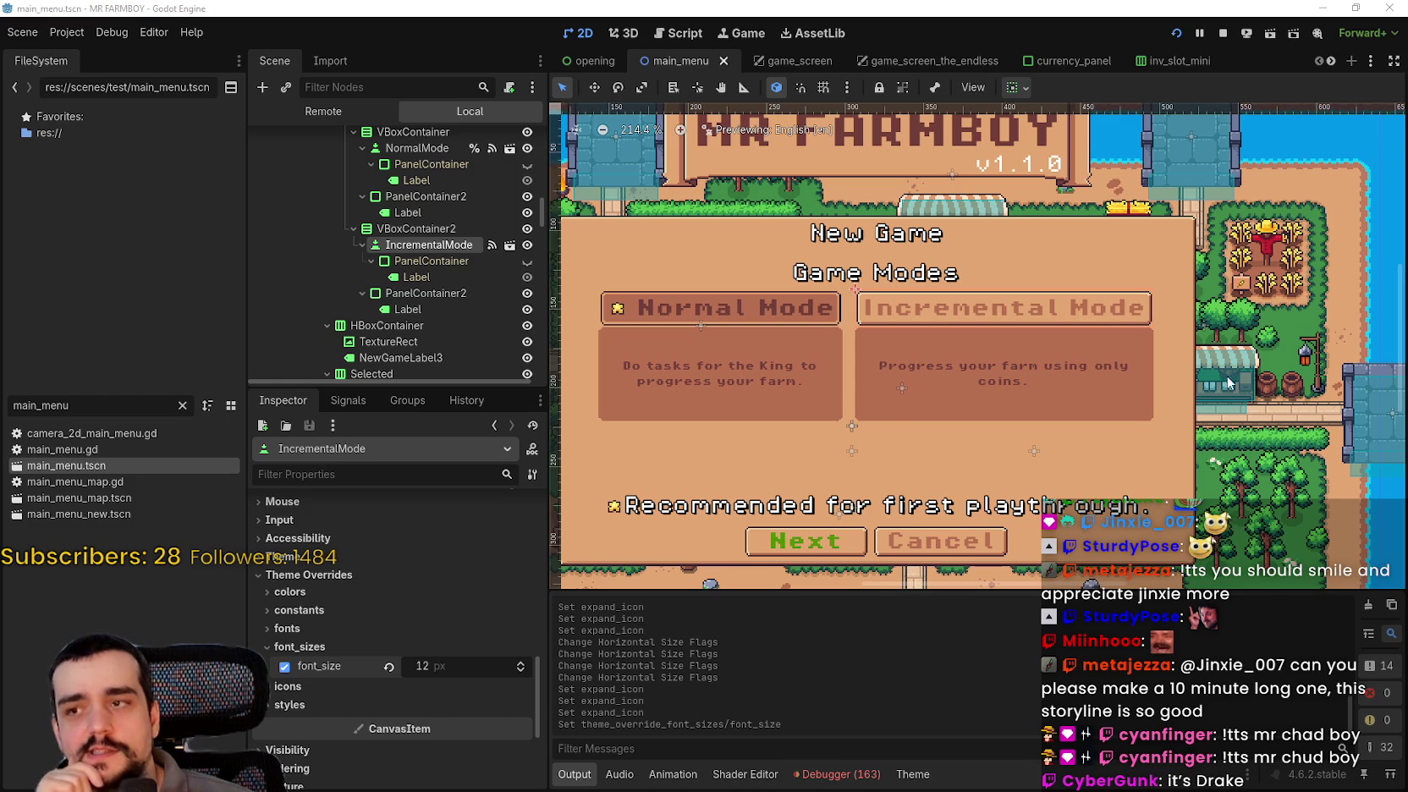
- Select PanelContainer2 under IncrementalMode in the Scene dock
{"action": "scroll", "coordinate": [434, 701], "scroll_direction": "up", "scroll_amount": 10}
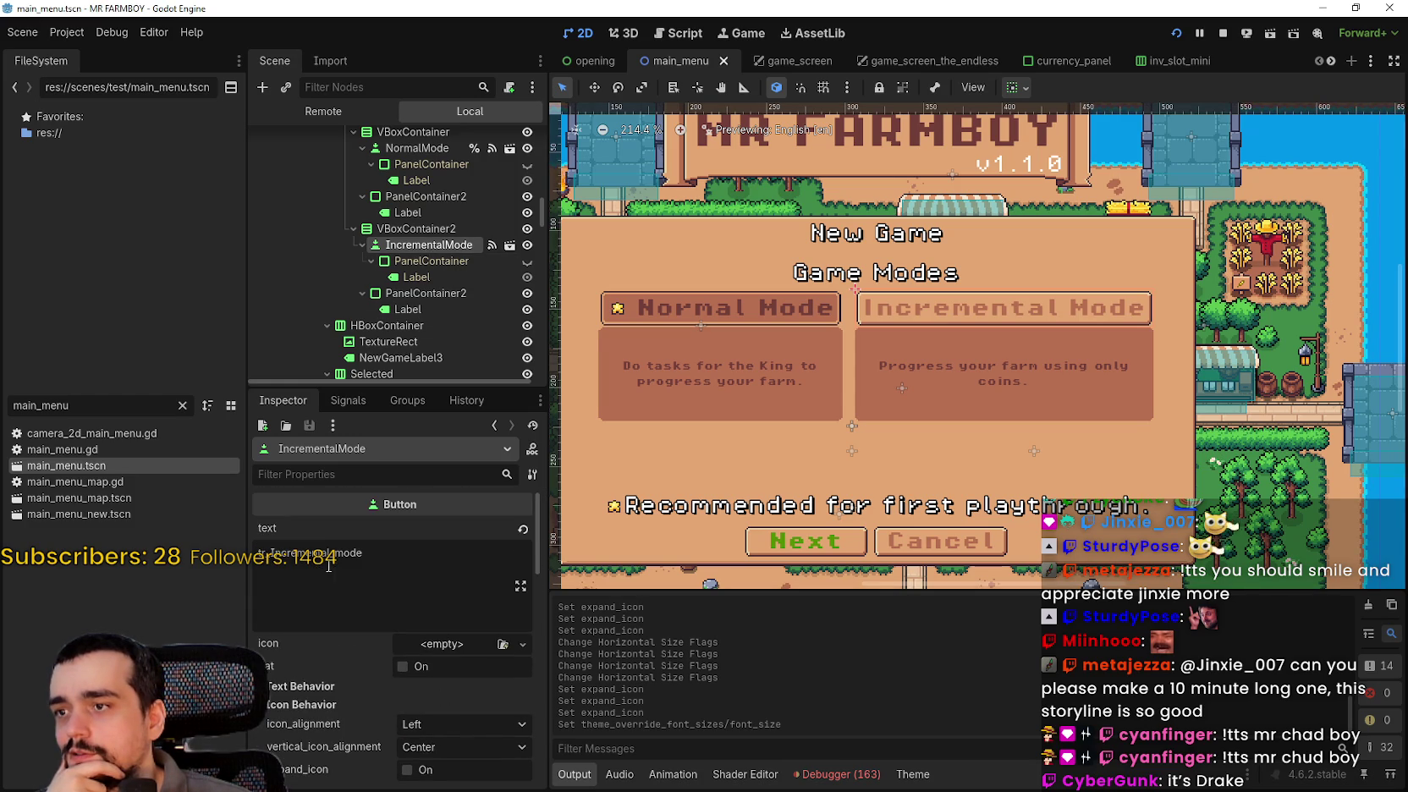
{"action": "scroll", "coordinate": [423, 651], "scroll_direction": "down", "scroll_amount": 6}
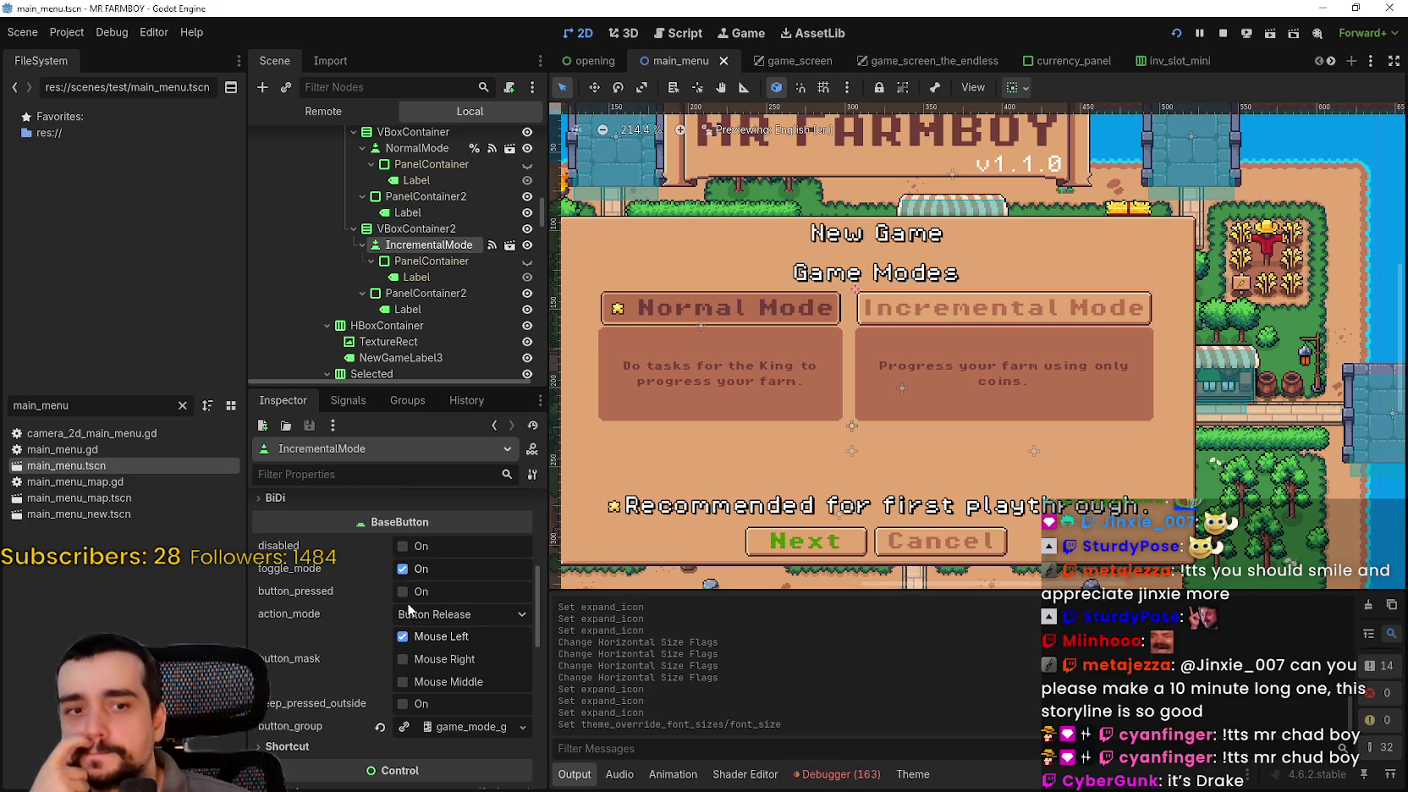
{"action": "scroll", "coordinate": [1039, 357], "scroll_direction": "up", "scroll_amount": 2}
{"action": "scroll", "coordinate": [1039, 357], "scroll_direction": "down", "scroll_amount": 3}
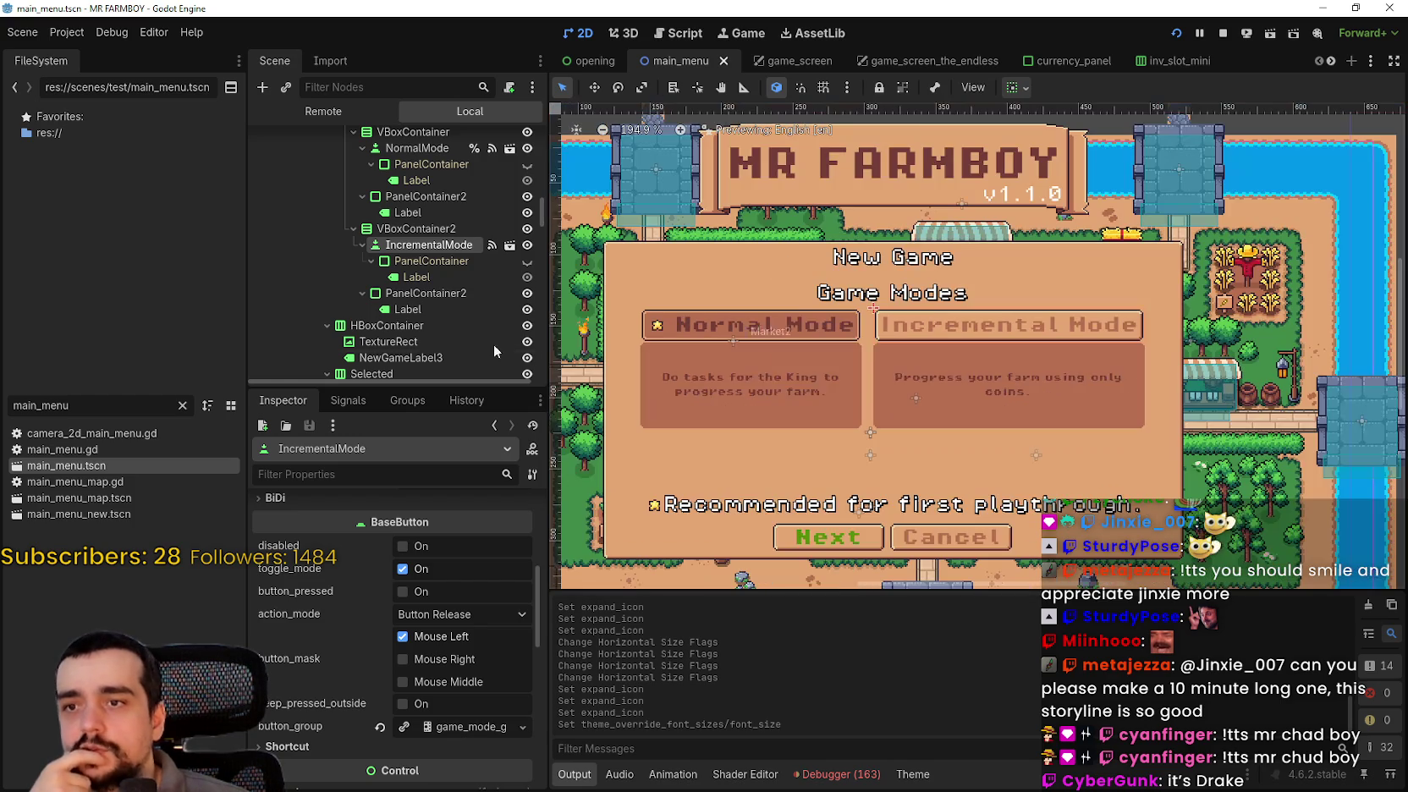
{"action": "left_click", "coordinate": [422, 293]}
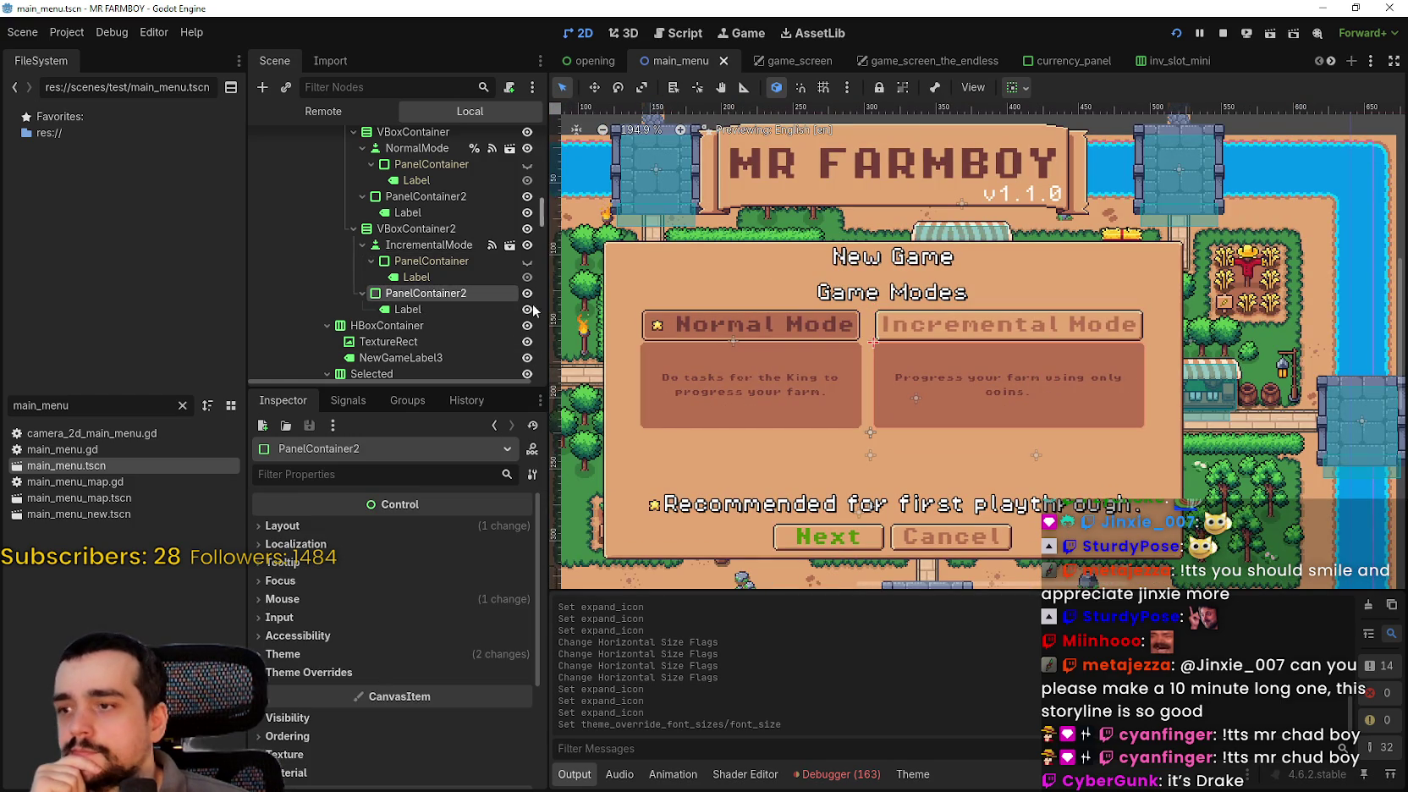
- Raise the Incremental Mode description Label's font_size override from 6 to 10 px
{"action": "left_click", "coordinate": [423, 309]}
{"action": "scroll", "coordinate": [406, 728], "scroll_direction": "down", "scroll_amount": 8}
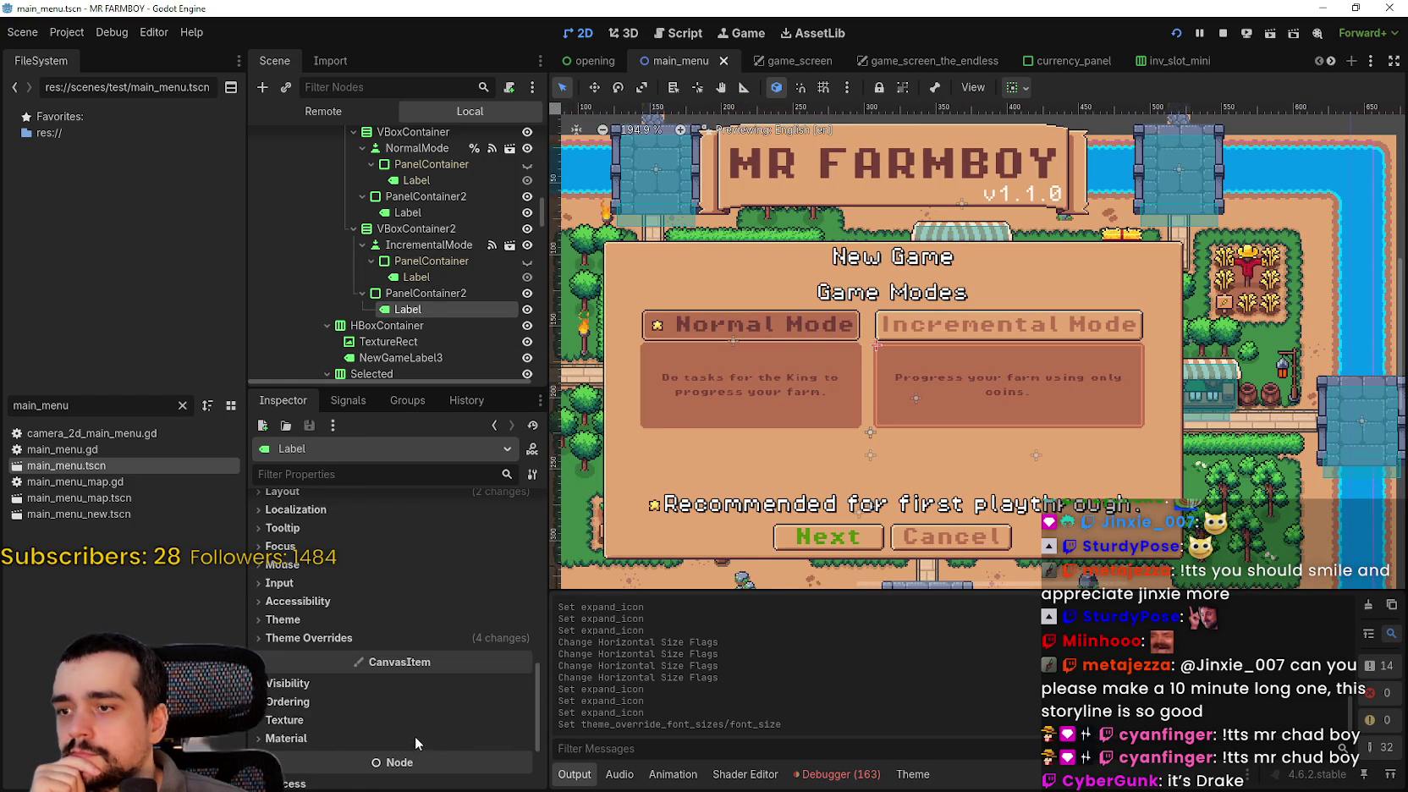
{"action": "left_click", "coordinate": [279, 638]}
{"action": "left_click", "coordinate": [358, 707]}
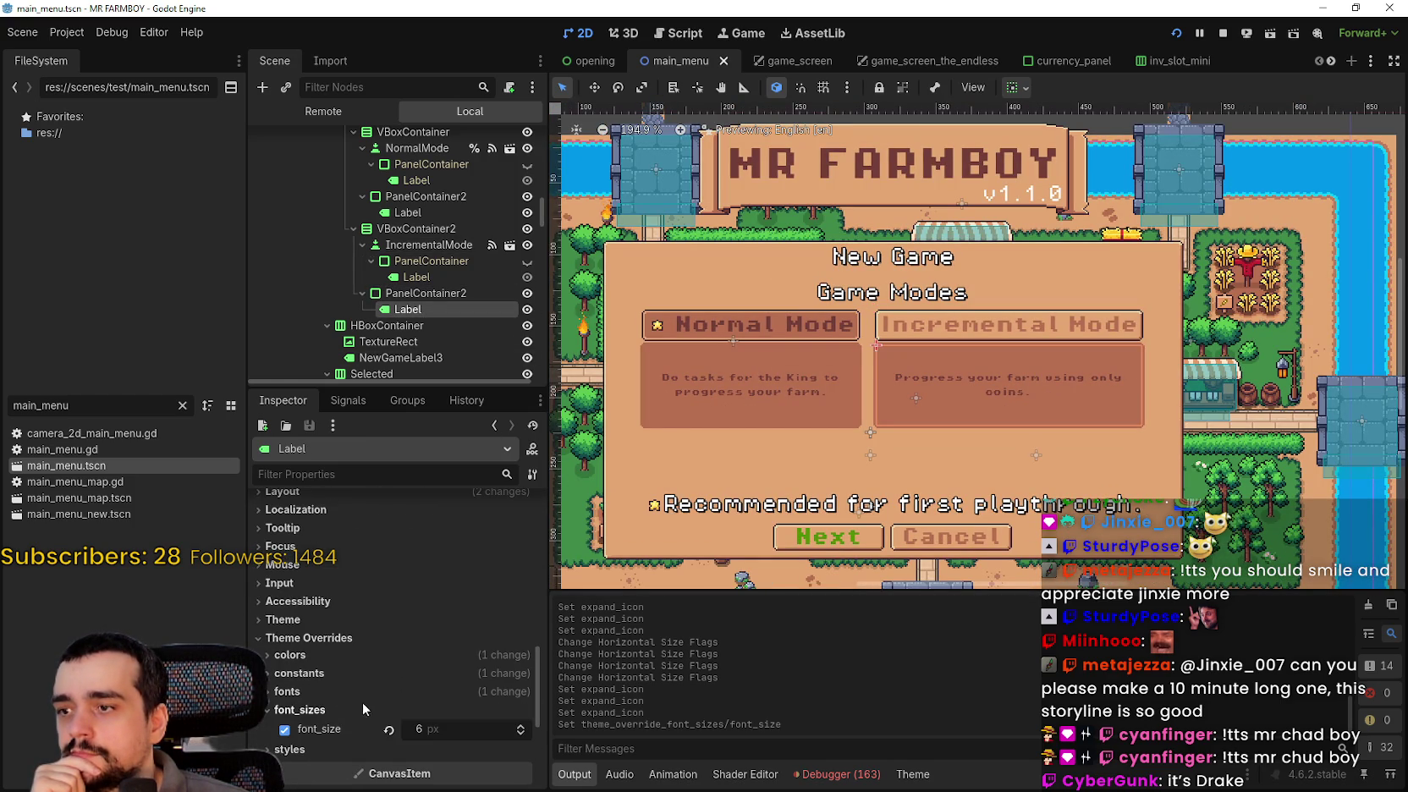
{"action": "left_click", "coordinate": [523, 725]}
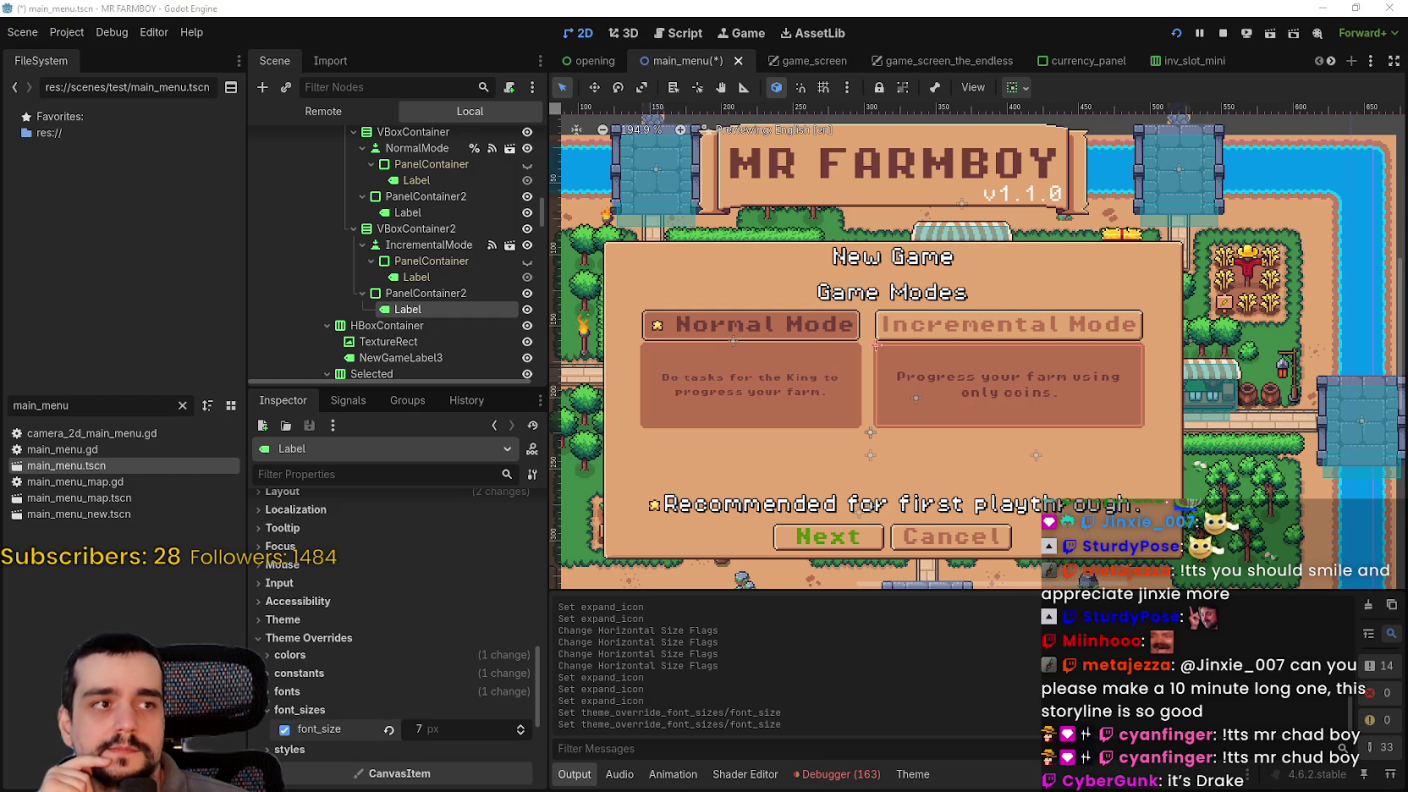
{"action": "left_click", "coordinate": [521, 726]}
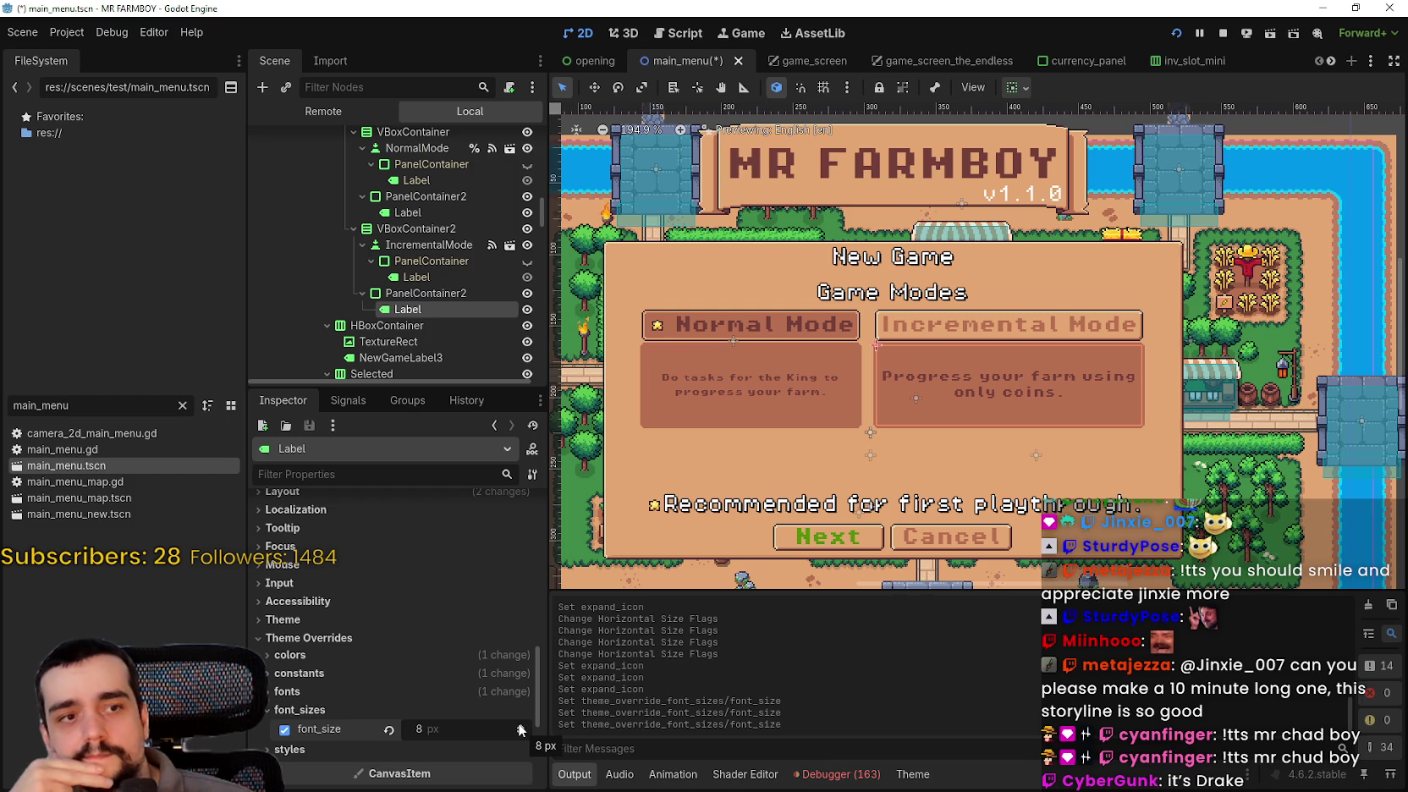
{"action": "left_click", "coordinate": [520, 725]}
{"action": "left_click", "coordinate": [519, 725]}
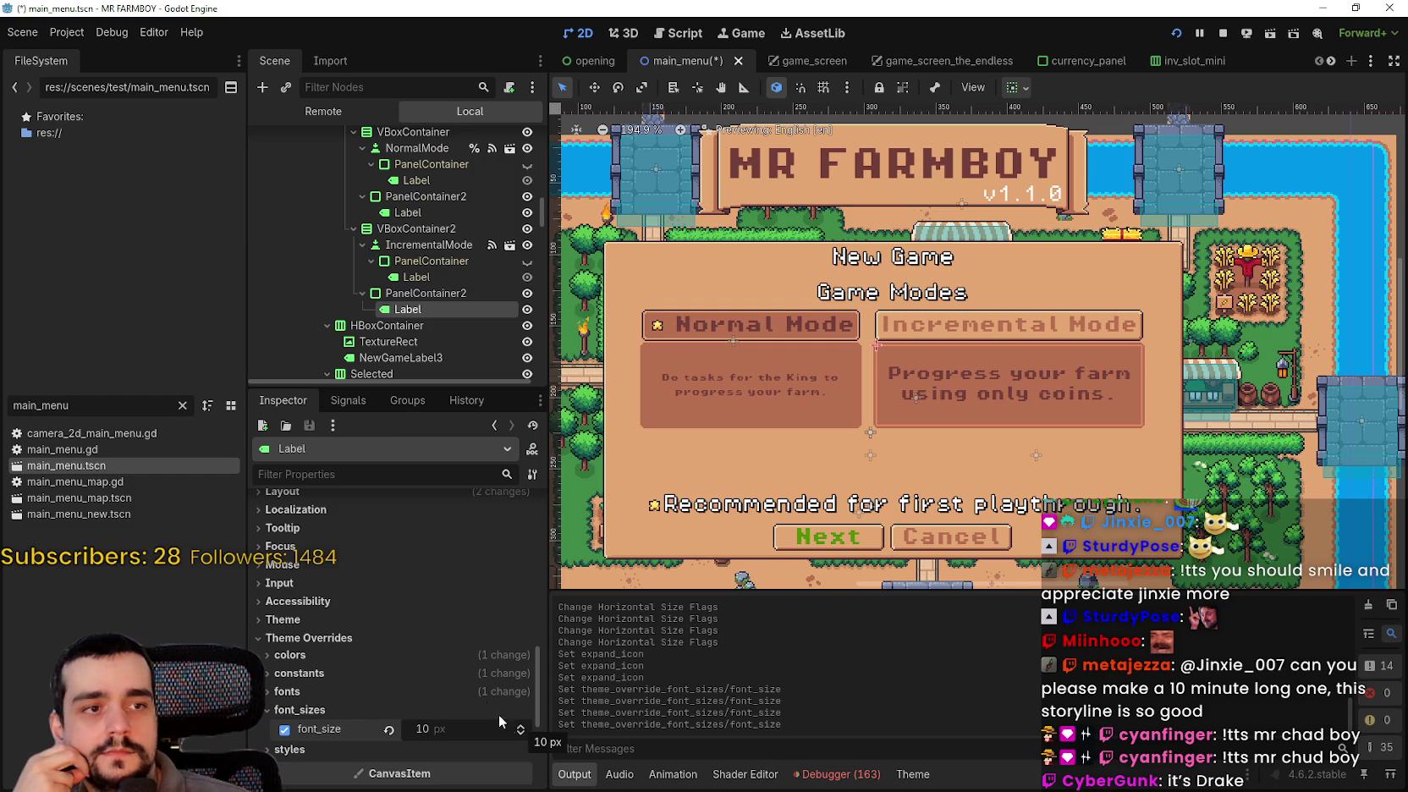
{"action": "scroll", "coordinate": [486, 704], "scroll_direction": "up", "scroll_amount": 5}
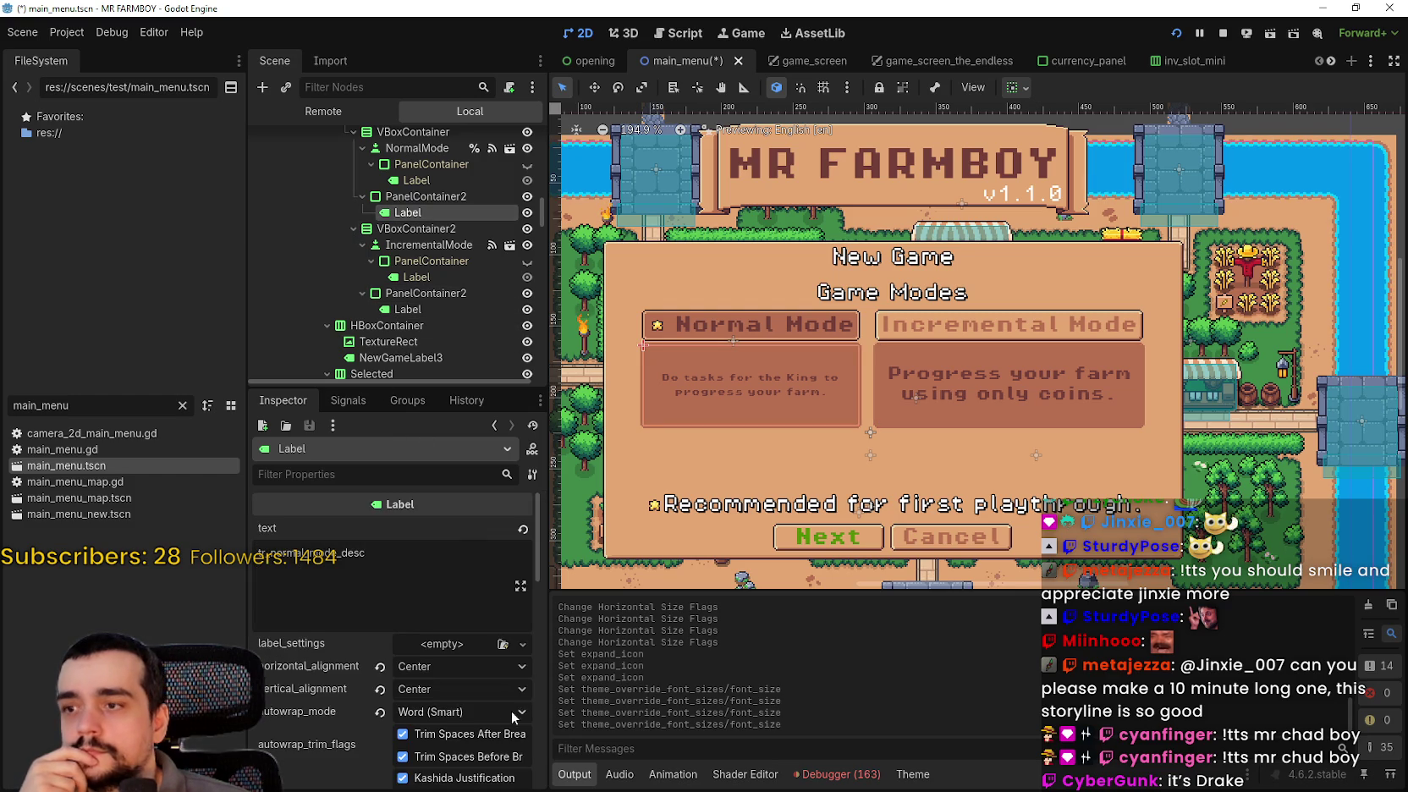
- Set the Normal Mode description Label's font_size override to 9 px
{"action": "scroll", "coordinate": [486, 704], "scroll_direction": "down", "scroll_amount": 3}
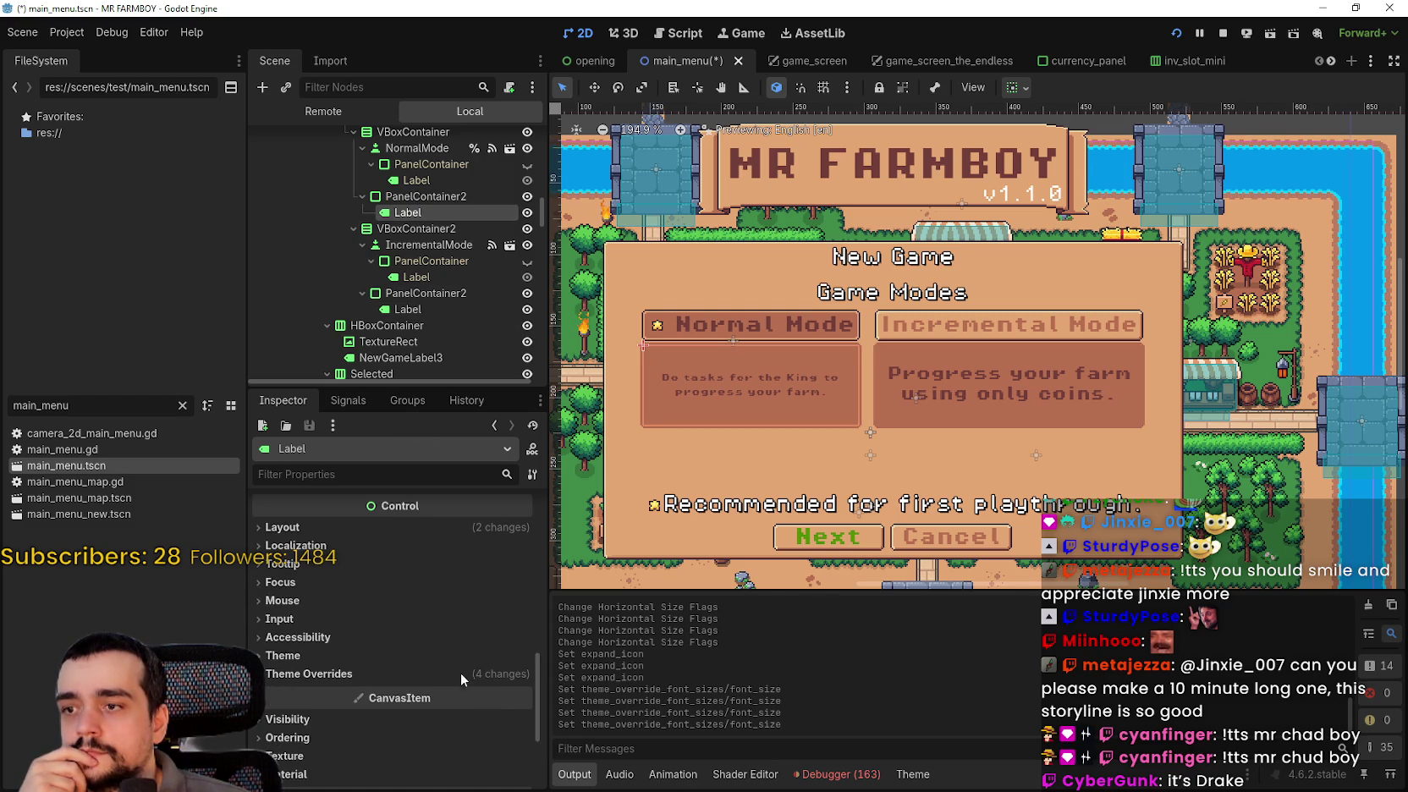
{"action": "left_click", "coordinate": [468, 675]}
{"action": "scroll", "coordinate": [474, 685], "scroll_direction": "down", "scroll_amount": 1}
{"action": "left_click", "coordinate": [499, 707]}
{"action": "scroll", "coordinate": [516, 677], "scroll_direction": "down", "scroll_amount": 2}
{"action": "left_click", "coordinate": [525, 652]}
{"action": "left_click", "coordinate": [525, 652]}
{"action": "left_click", "coordinate": [526, 653]}
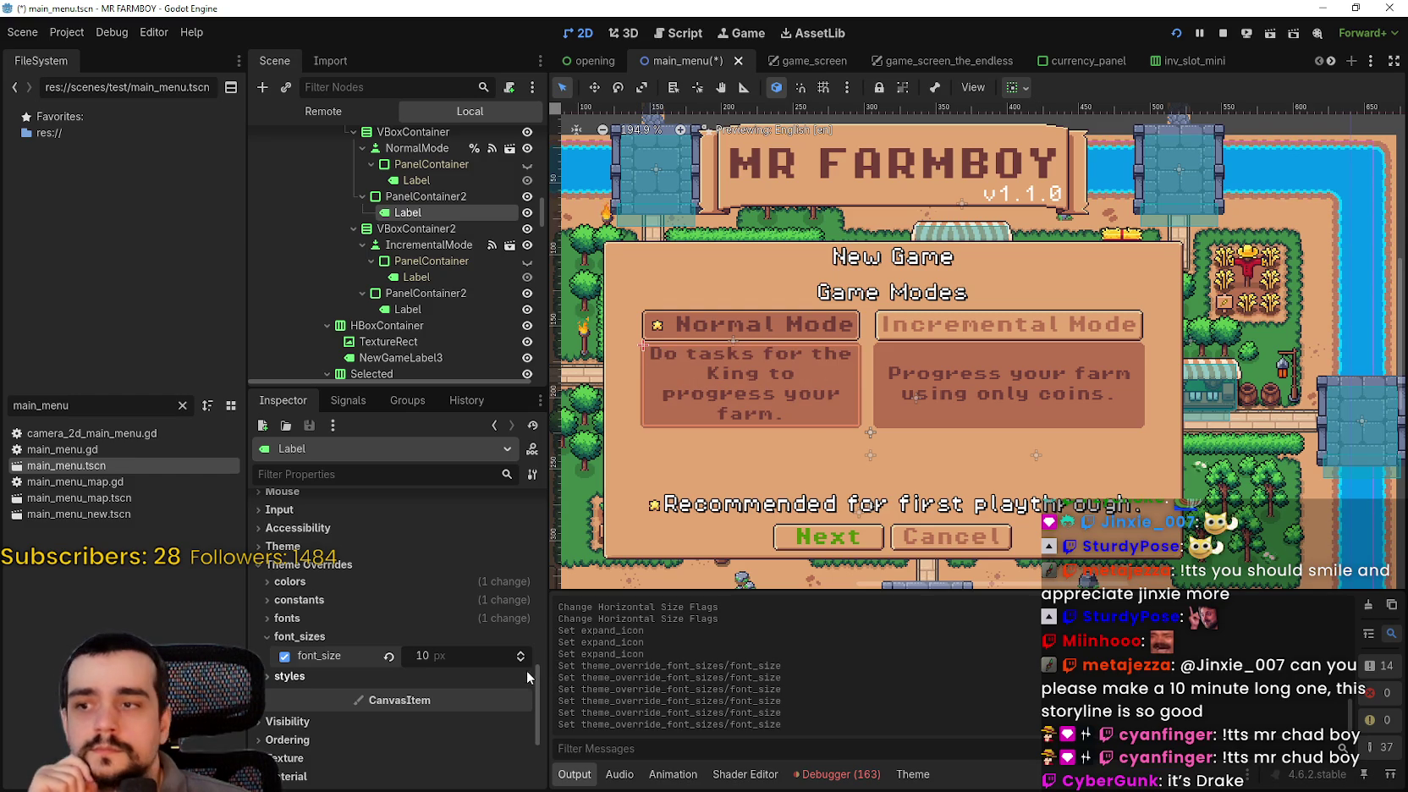
{"action": "left_click", "coordinate": [521, 659]}
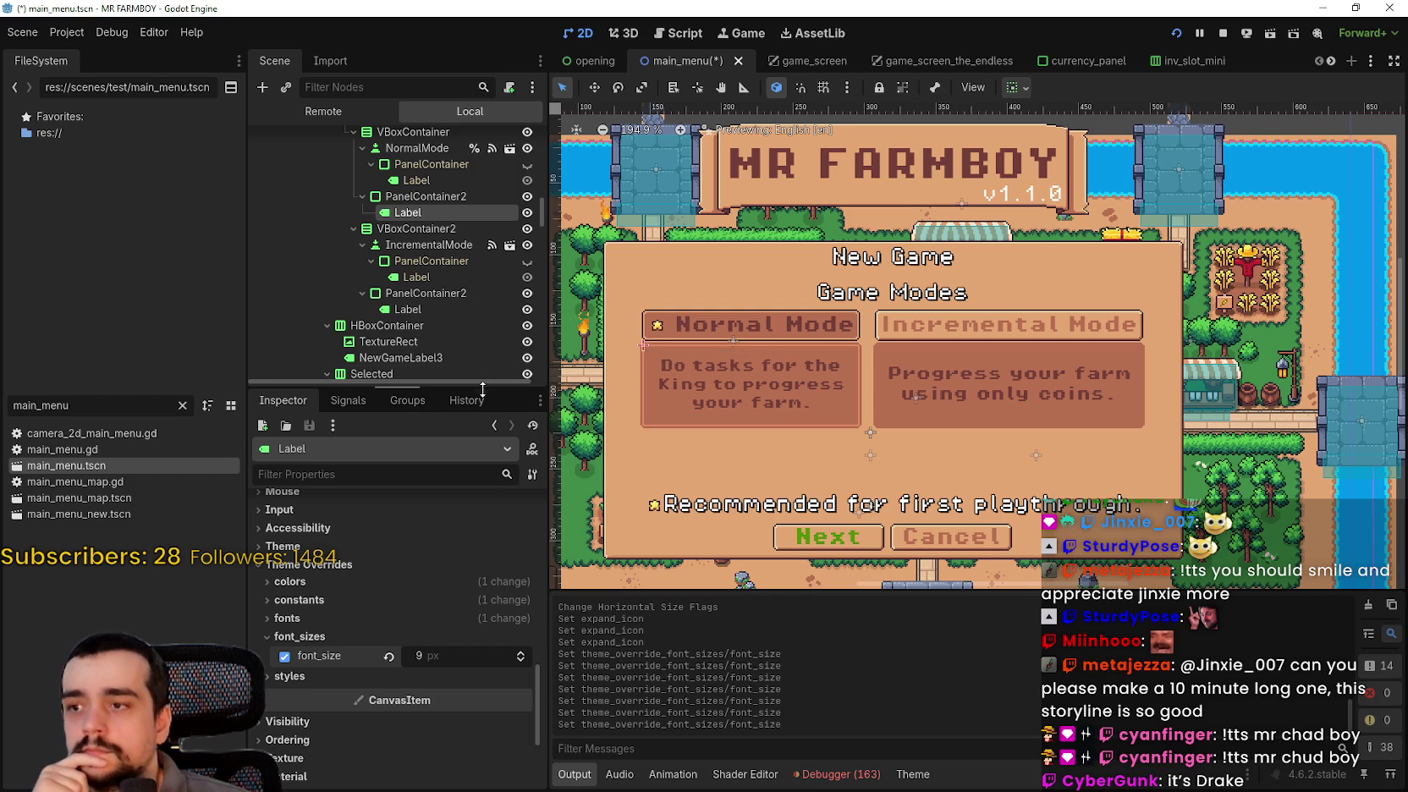
- Lower the Incremental Mode description to 9 px and run the game with F5
{"action": "left_click", "coordinate": [435, 309]}
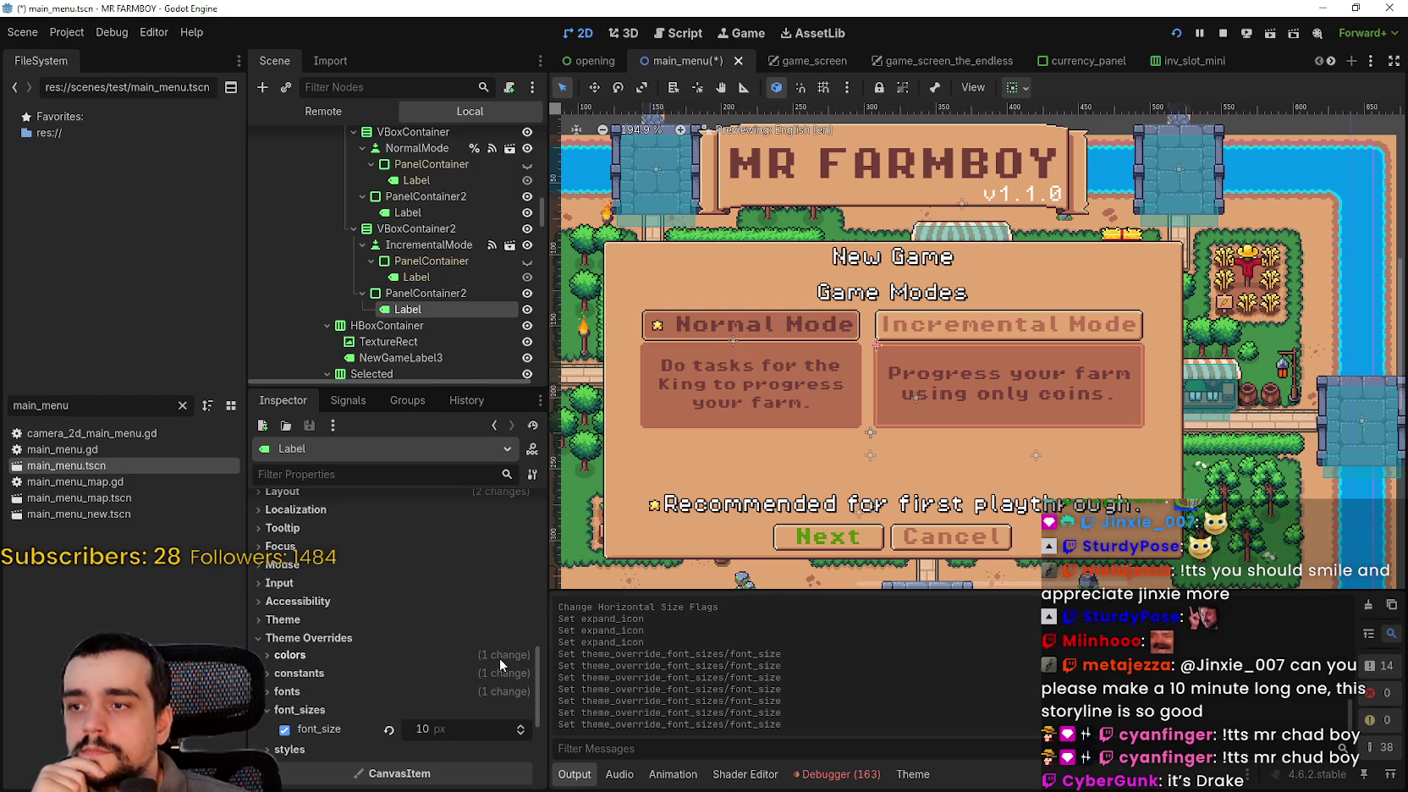
{"action": "left_click", "coordinate": [521, 697]}
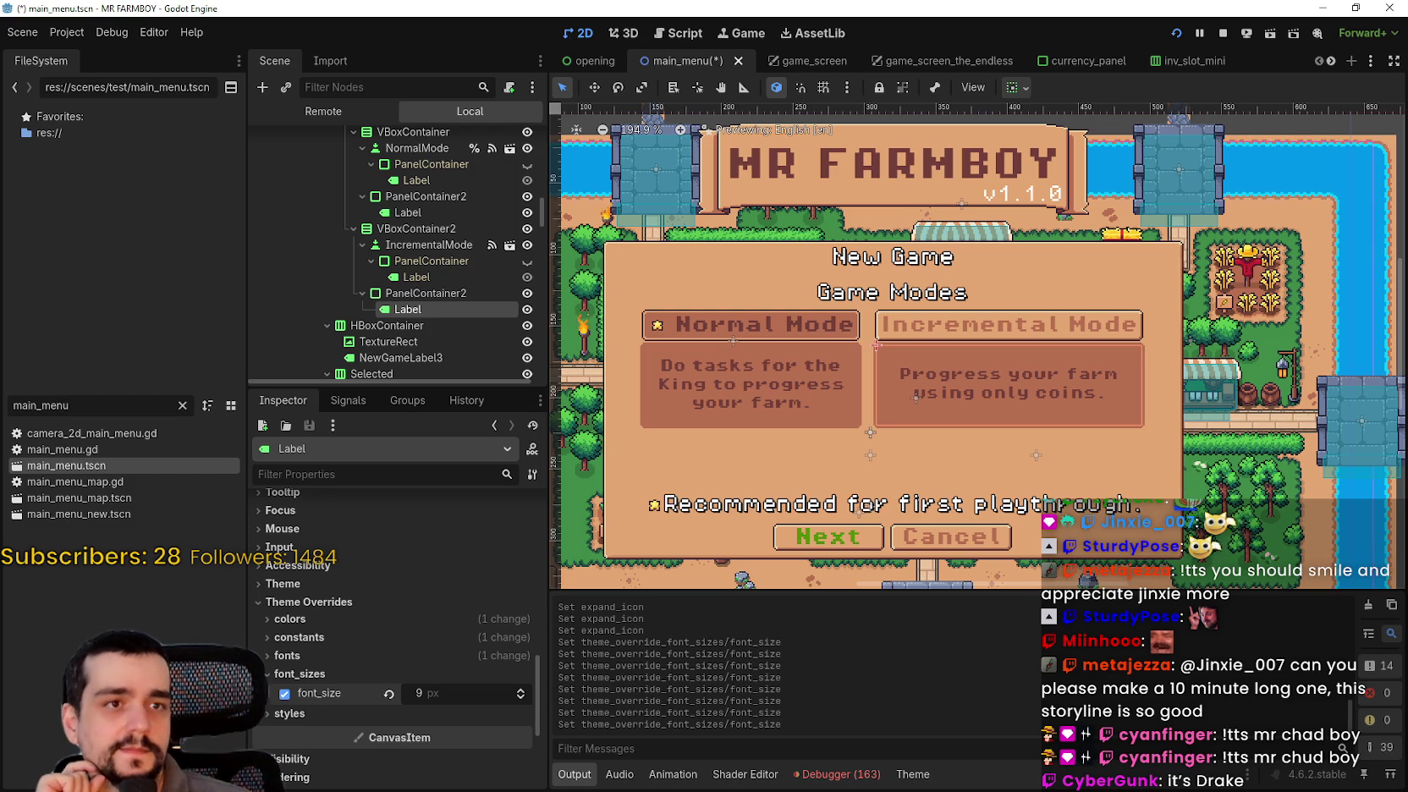
{"action": "key", "text": "F5"}
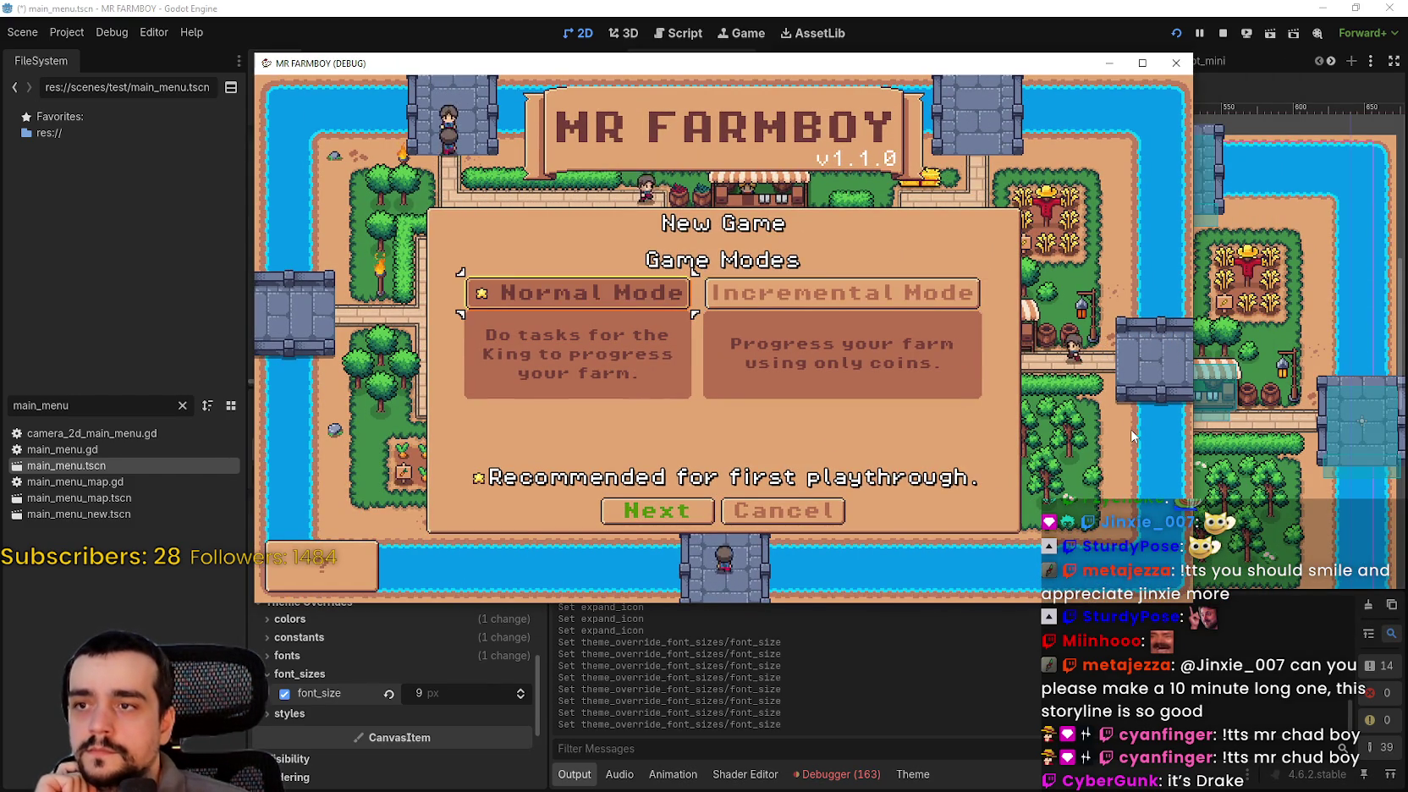
- In the running game, move between game modes and advance to Select Island
{"action": "key", "text": "Down"}
{"action": "key", "text": "Up"}
{"action": "key", "text": "Right"}
{"action": "key", "text": "Left"}
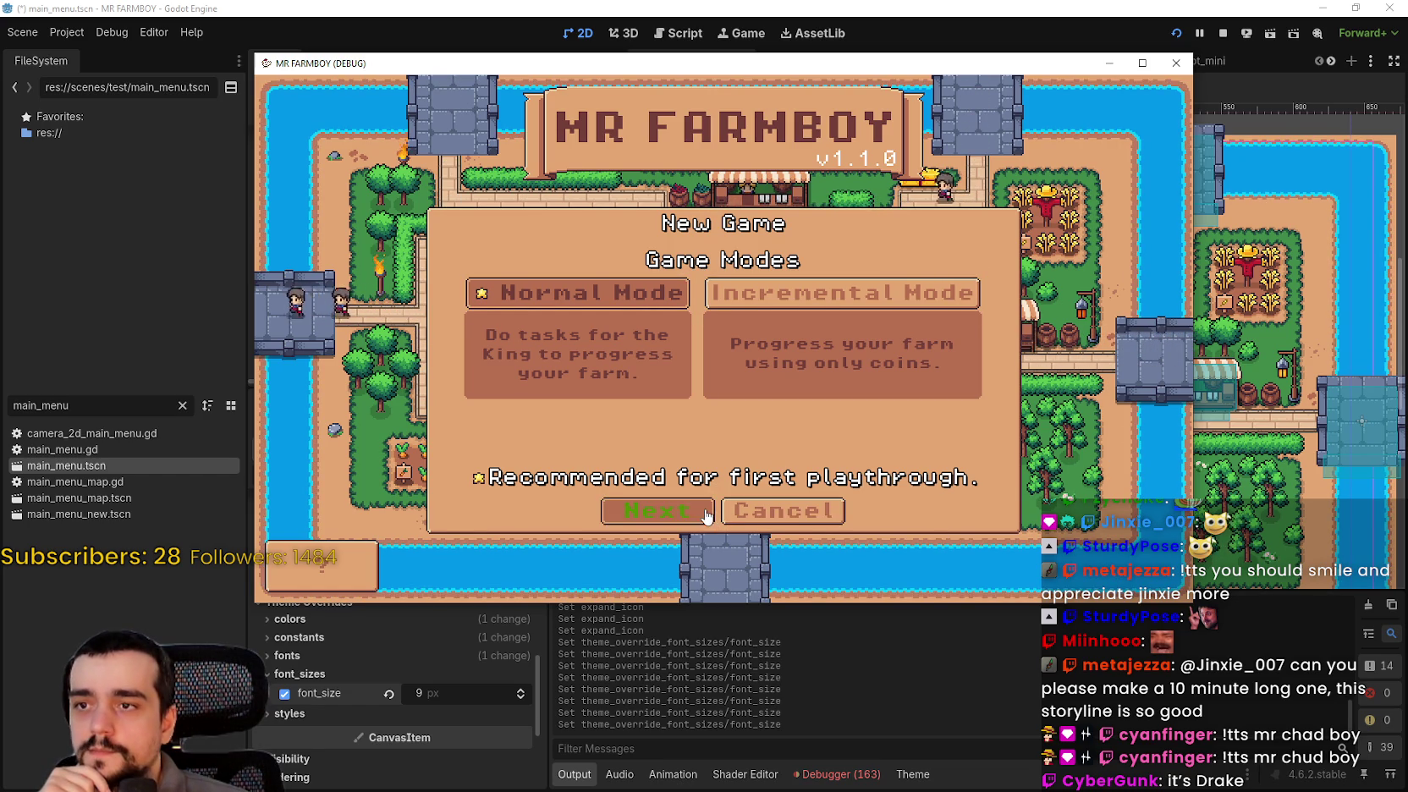
{"action": "left_click", "coordinate": [648, 522]}
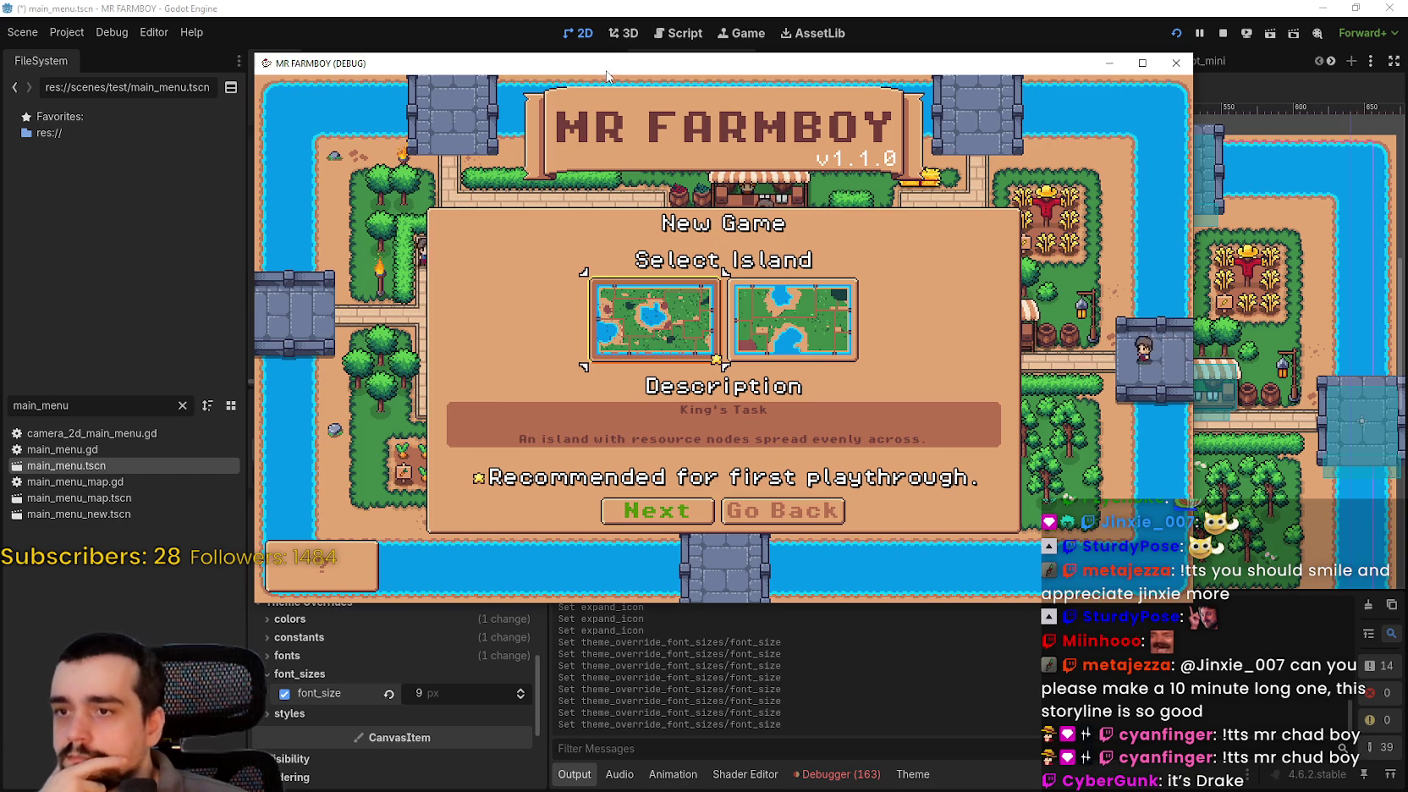
- Move the game window aside and collapse the game-modes HBoxContainer in the Scene dock
{"action": "mouse_move", "coordinate": [604, 72]}
{"action": "left_mouse_down"}
{"action": "mouse_move", "coordinate": [943, 121]}
{"action": "mouse_move", "coordinate": [1406, 136]}
{"action": "left_mouse_up"}
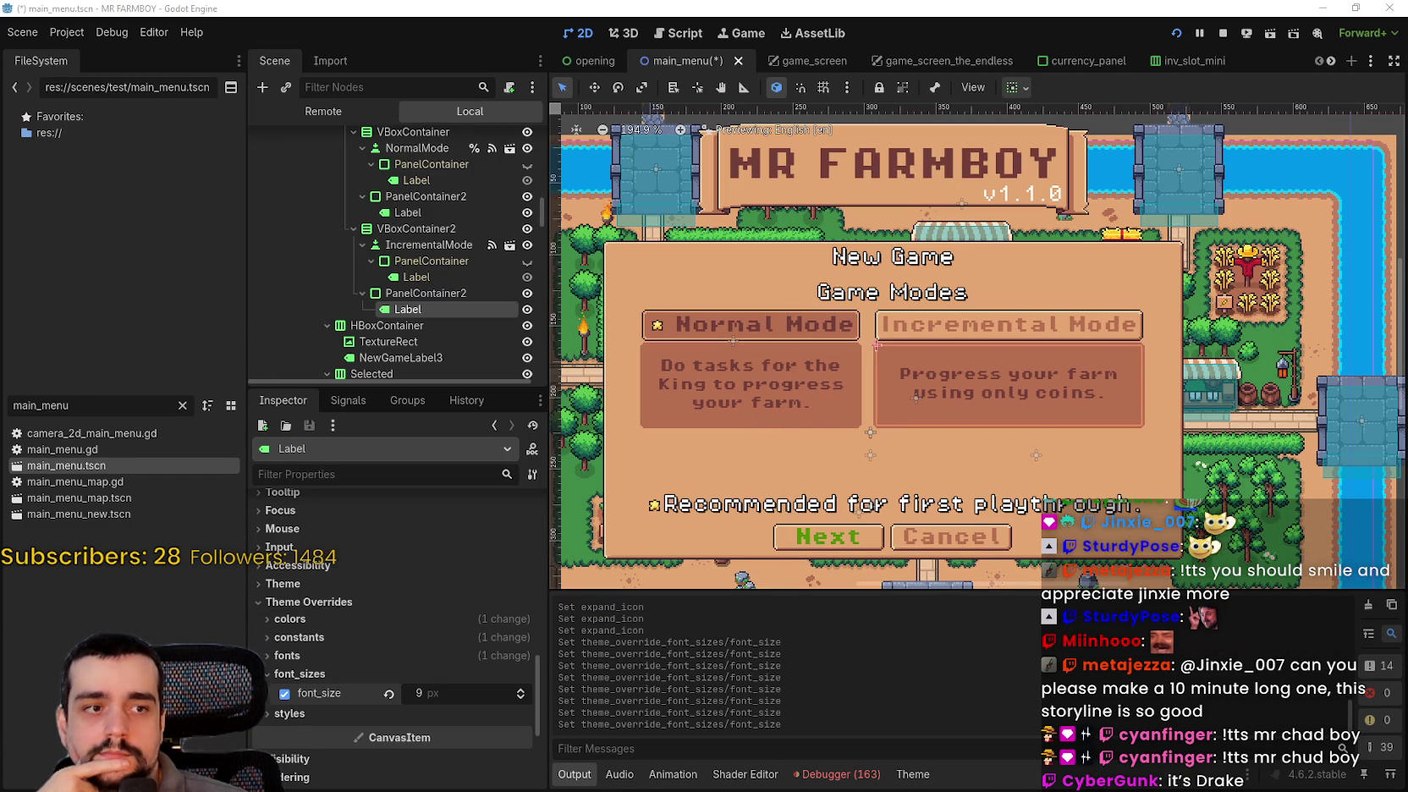
{"action": "scroll", "coordinate": [677, 358], "scroll_direction": "down", "scroll_amount": 1}
{"action": "scroll", "coordinate": [370, 254], "scroll_direction": "up", "scroll_amount": 2}
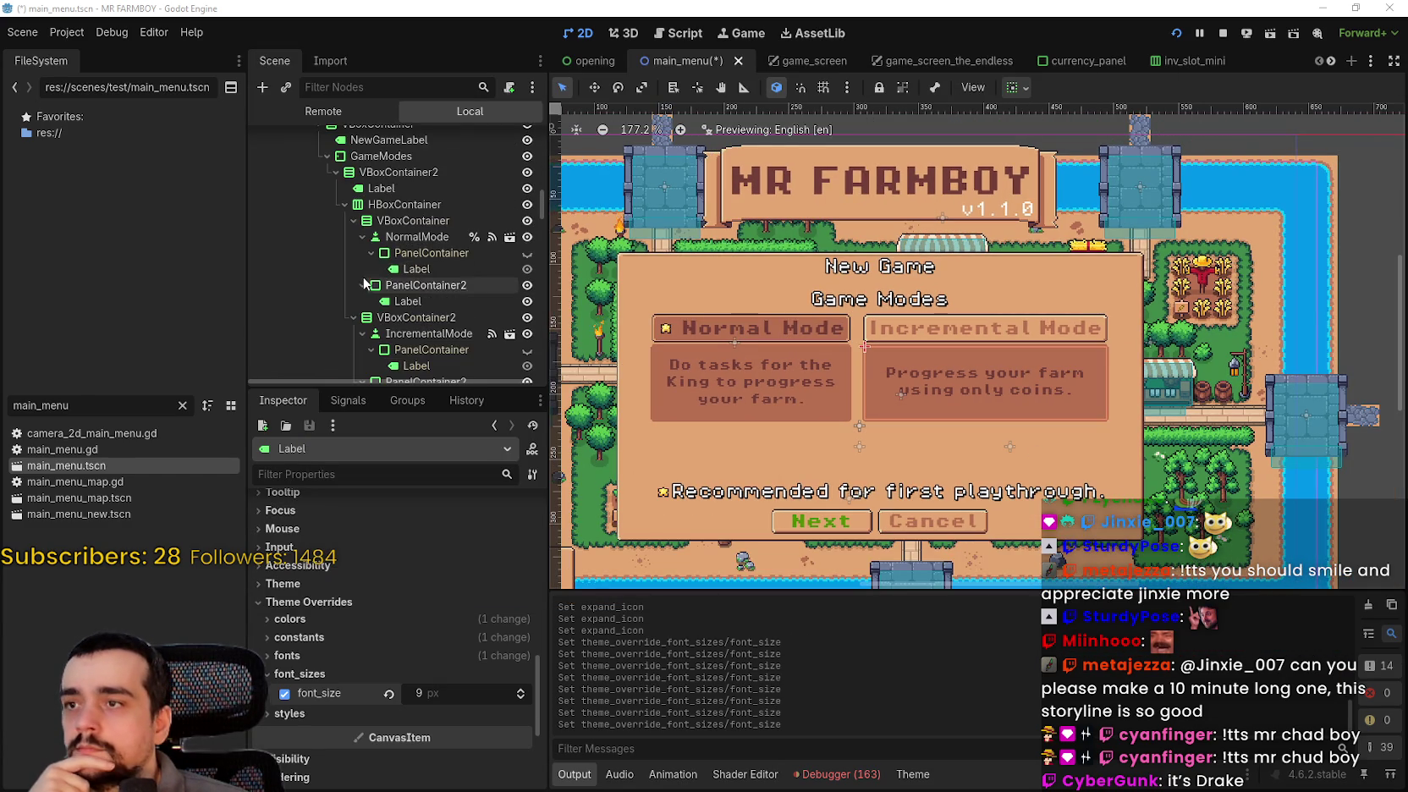
{"action": "left_click", "coordinate": [343, 205]}
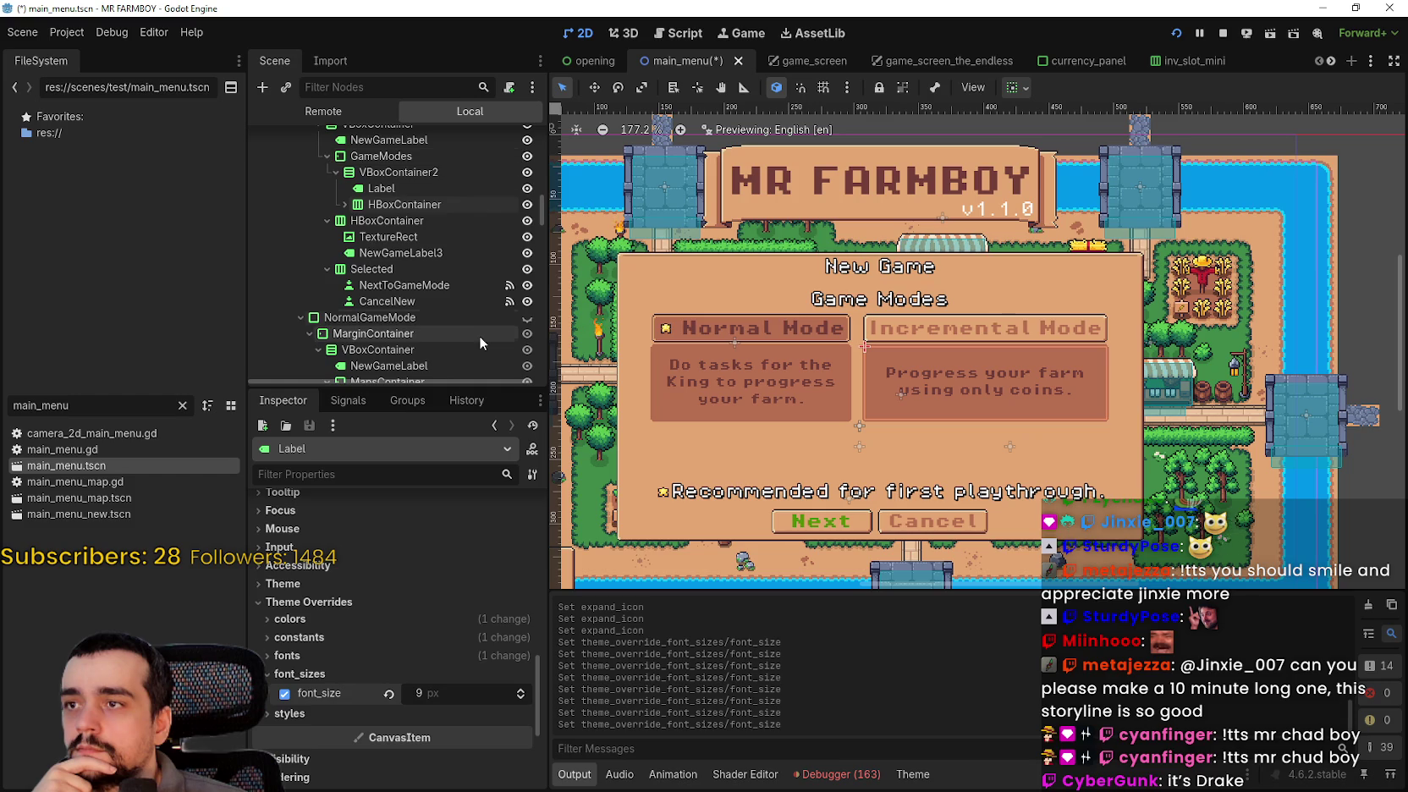
{"action": "scroll", "coordinate": [457, 303], "scroll_direction": "down", "scroll_amount": 2}
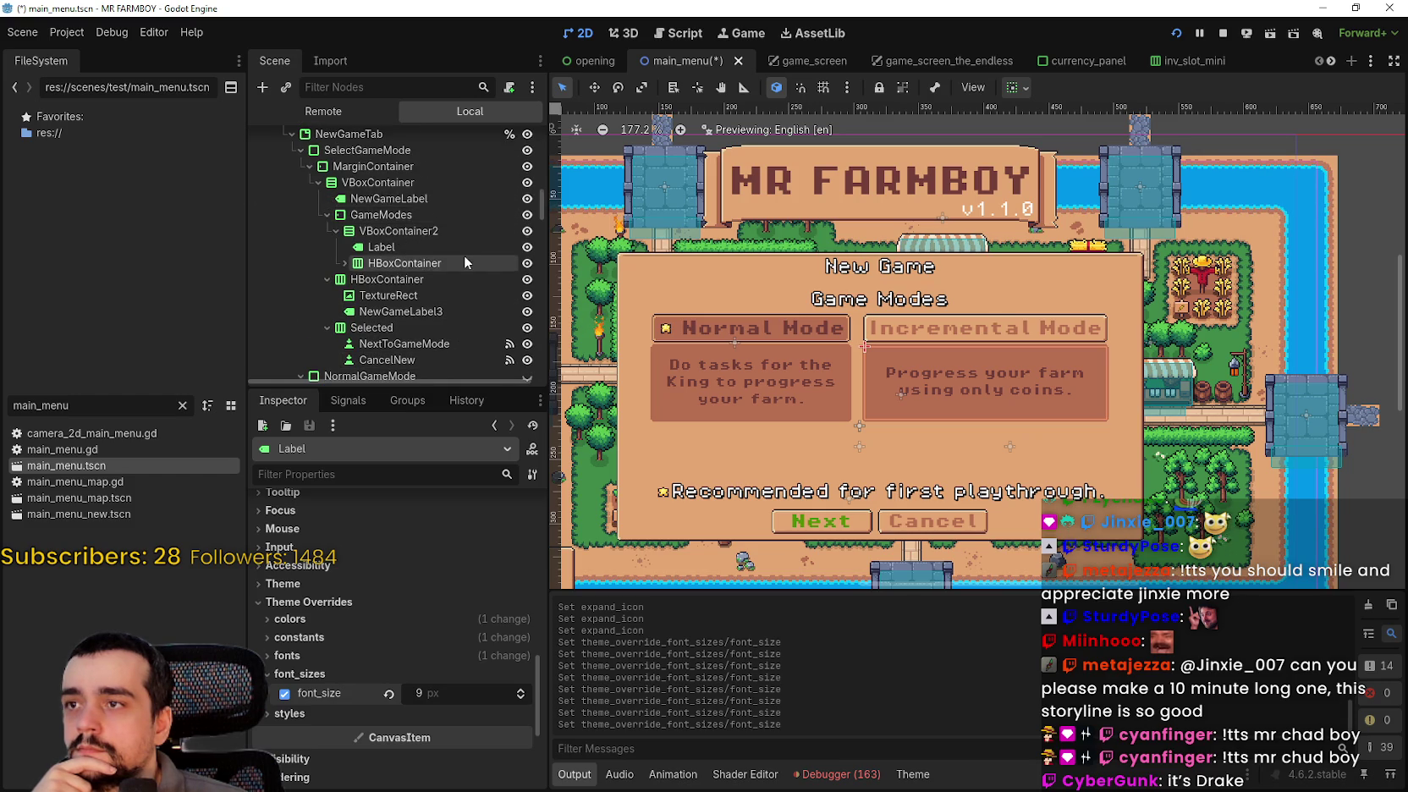
- Make the NormalGameMode screen visible in the editor
{"action": "scroll", "coordinate": [464, 256], "scroll_direction": "up", "scroll_amount": 2}
{"action": "scroll", "coordinate": [426, 273], "scroll_direction": "down", "scroll_amount": 1}
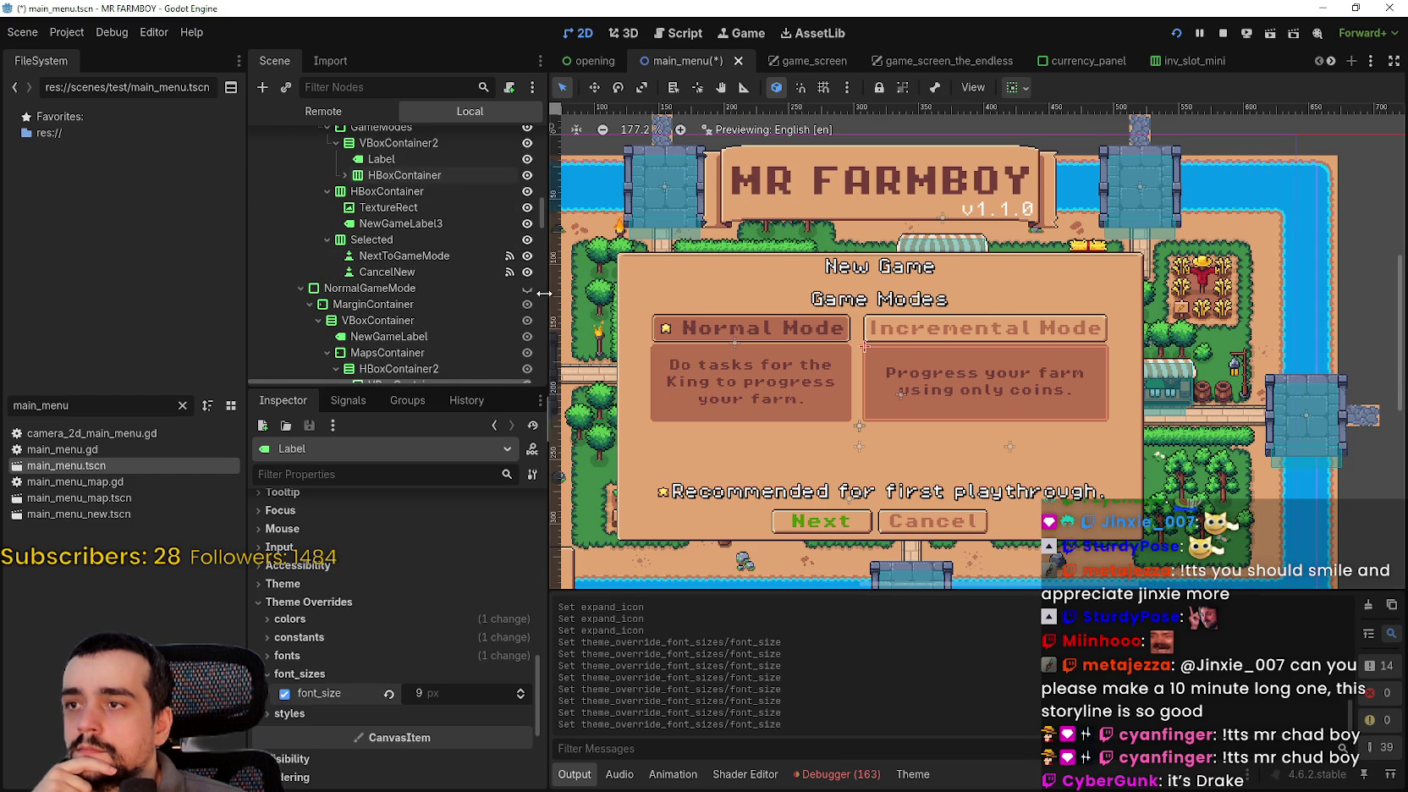
{"action": "scroll", "coordinate": [502, 287], "scroll_direction": "up", "scroll_amount": 2}
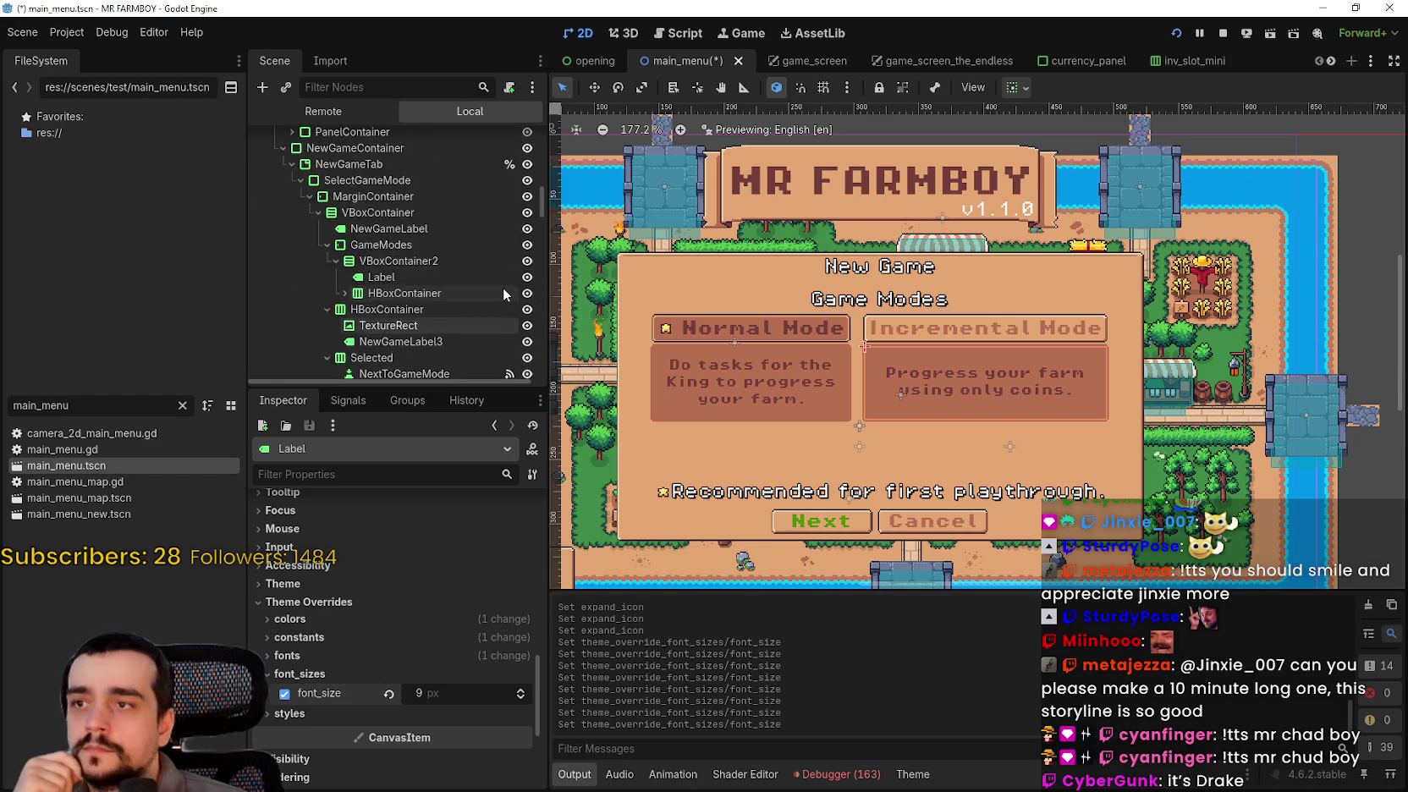
{"action": "scroll", "coordinate": [503, 287], "scroll_direction": "down", "scroll_amount": 2}
{"action": "left_click", "coordinate": [525, 288]}
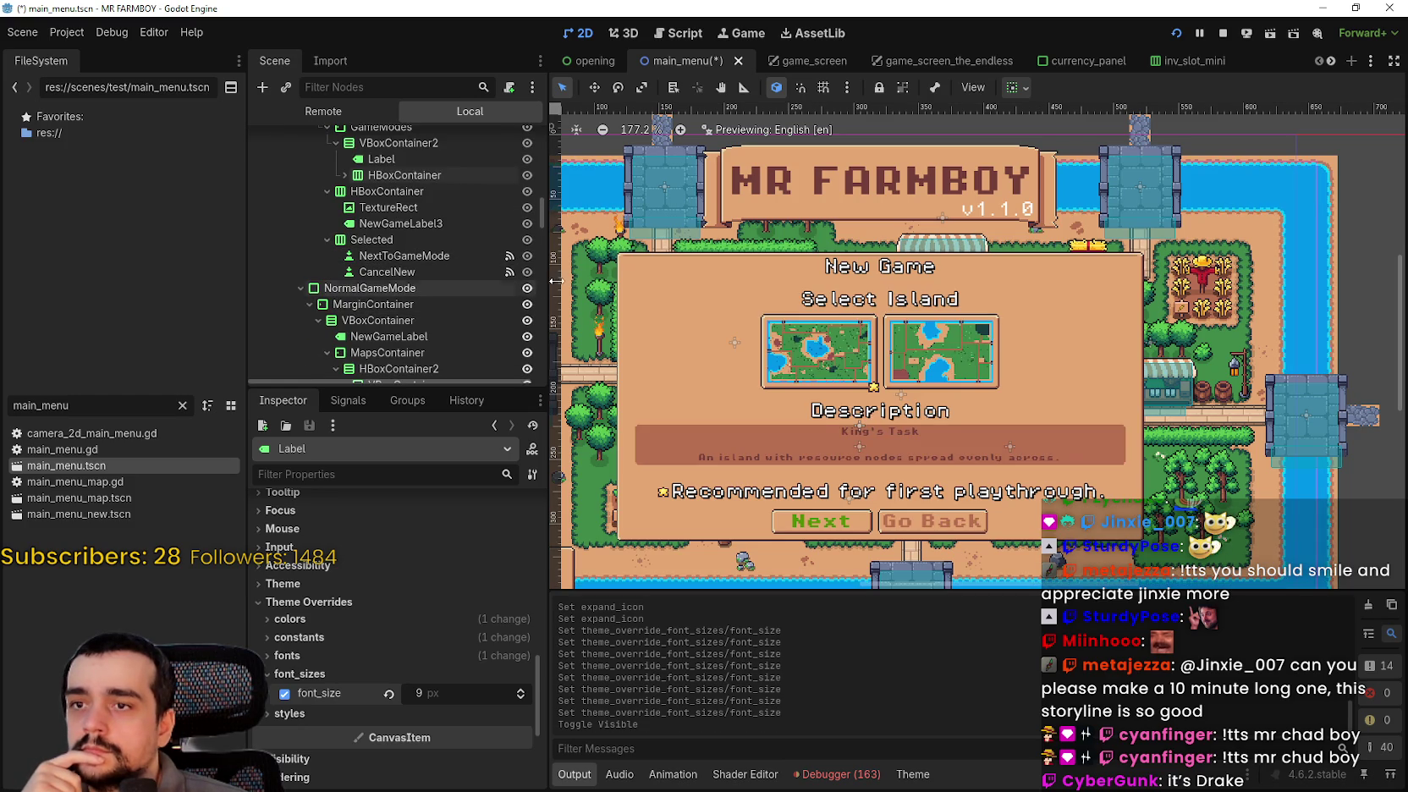
- Raise the IslandDescription label's font_size override to 9 px
{"action": "scroll", "coordinate": [846, 460], "scroll_direction": "up", "scroll_amount": 5}
{"action": "scroll", "coordinate": [464, 301], "scroll_direction": "down", "scroll_amount": 3}
{"action": "scroll", "coordinate": [465, 302], "scroll_direction": "down", "scroll_amount": 4}
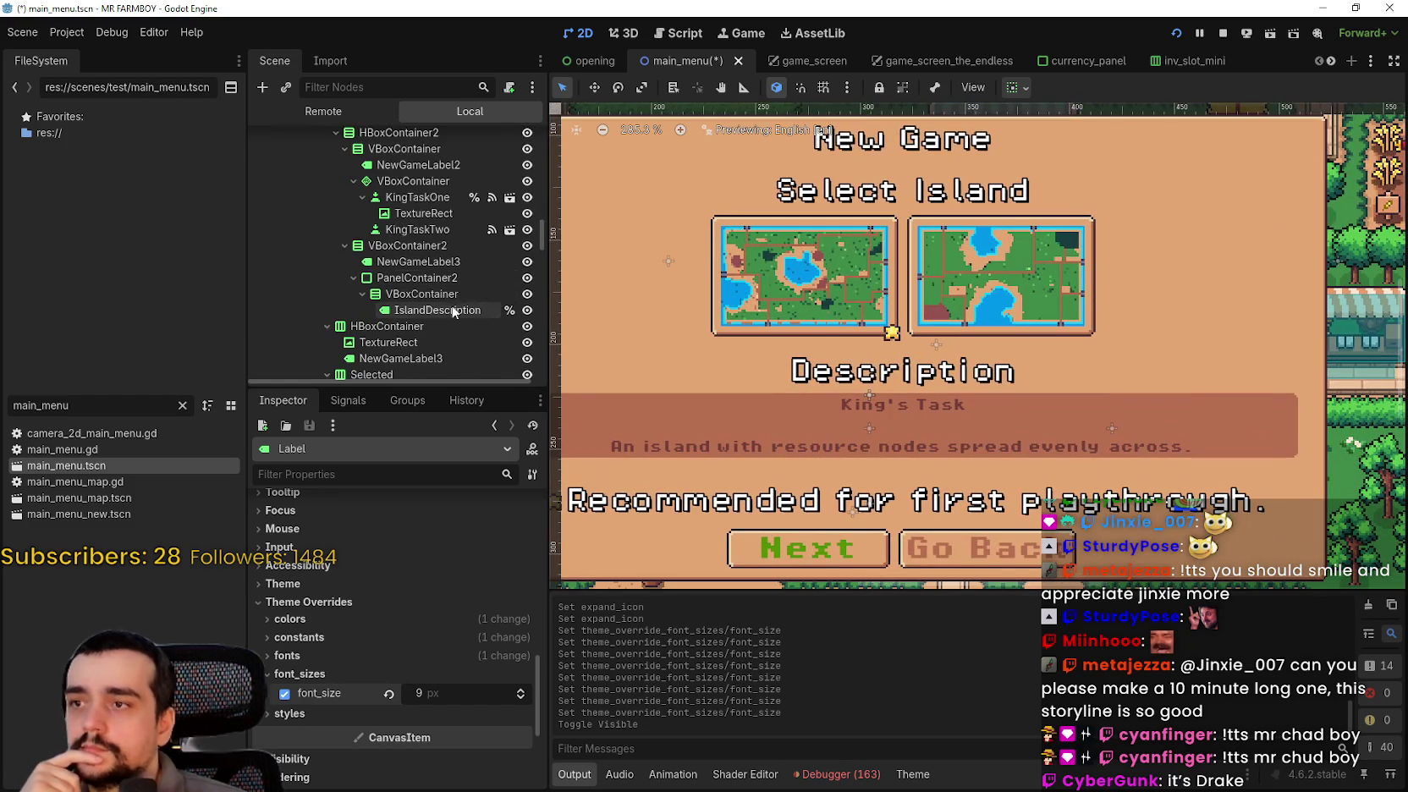
{"action": "left_click", "coordinate": [439, 312]}
{"action": "scroll", "coordinate": [360, 683], "scroll_direction": "down", "scroll_amount": 10}
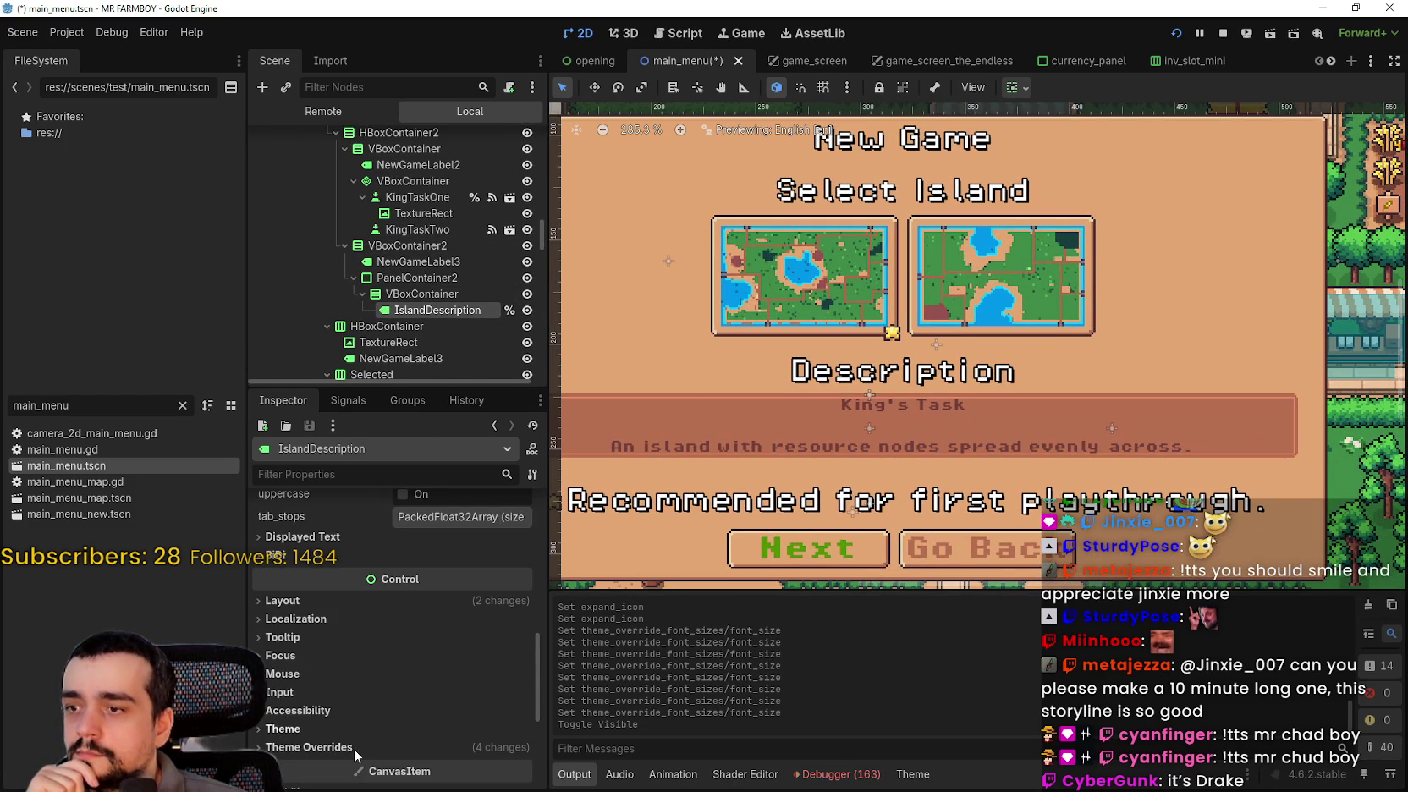
{"action": "left_click", "coordinate": [354, 748]}
{"action": "scroll", "coordinate": [356, 728], "scroll_direction": "down", "scroll_amount": 5}
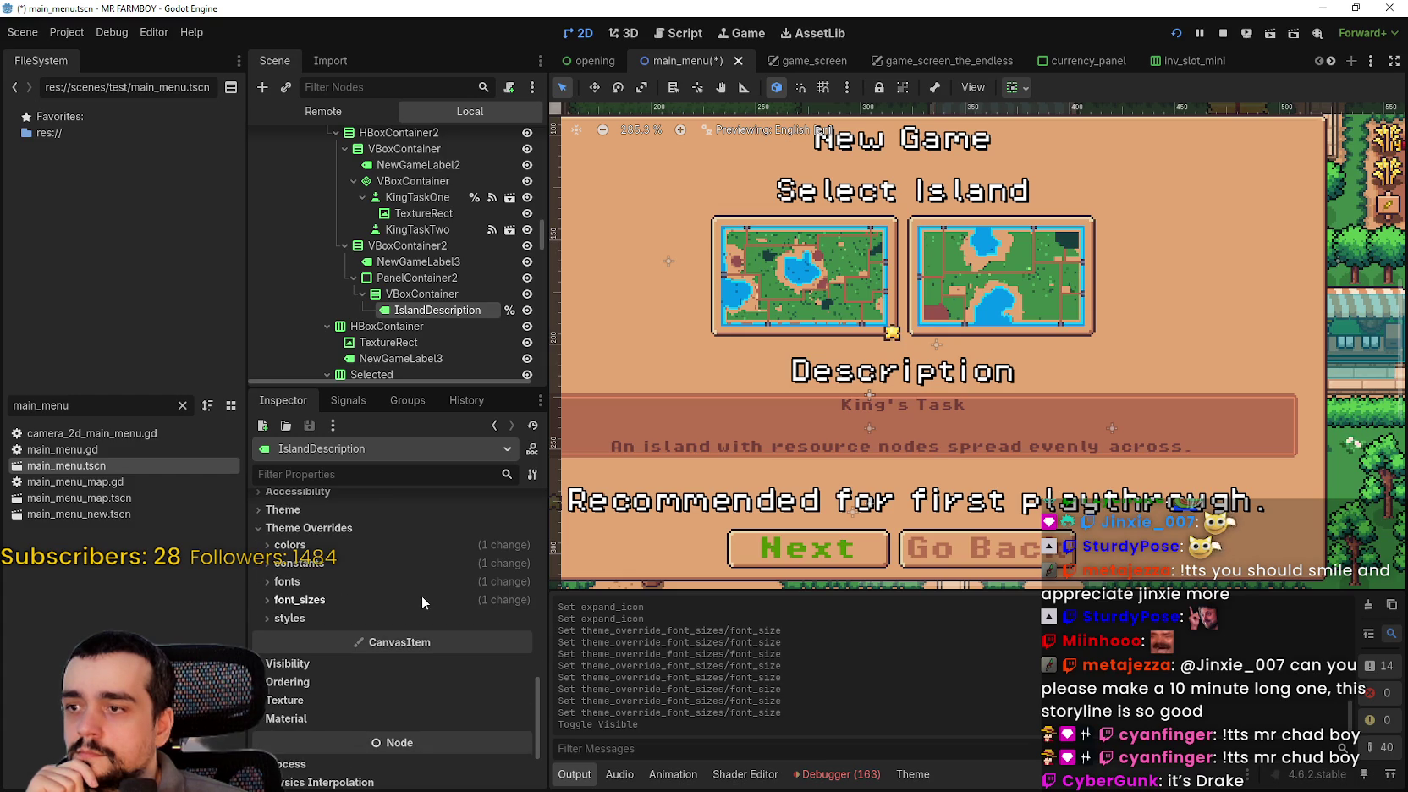
{"action": "left_click", "coordinate": [421, 599]}
{"action": "left_click", "coordinate": [523, 616]}
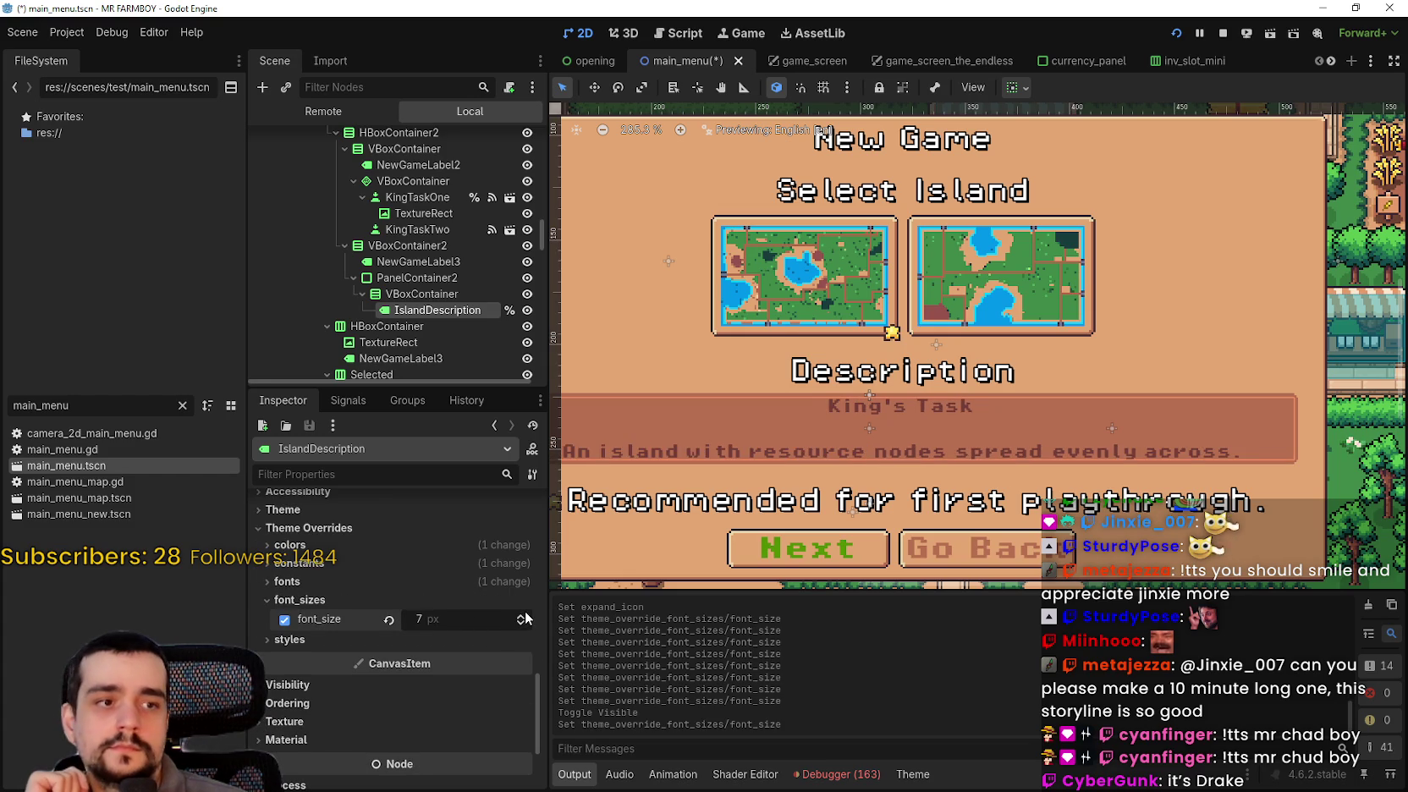
{"action": "left_click", "coordinate": [525, 617]}
{"action": "left_click", "coordinate": [524, 617]}
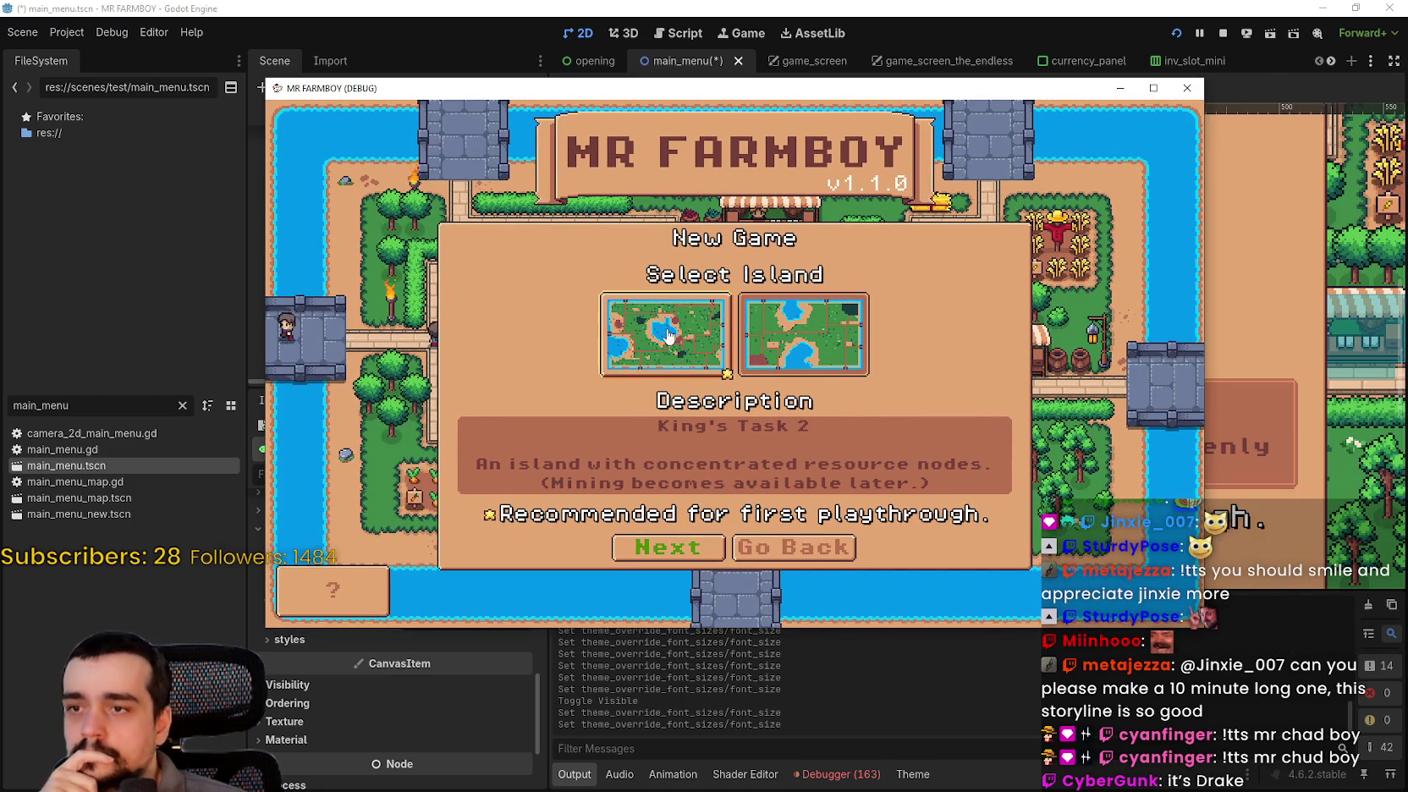
- Choose the first island in the running game, then return to the editor
{"action": "left_click", "coordinate": [668, 336]}
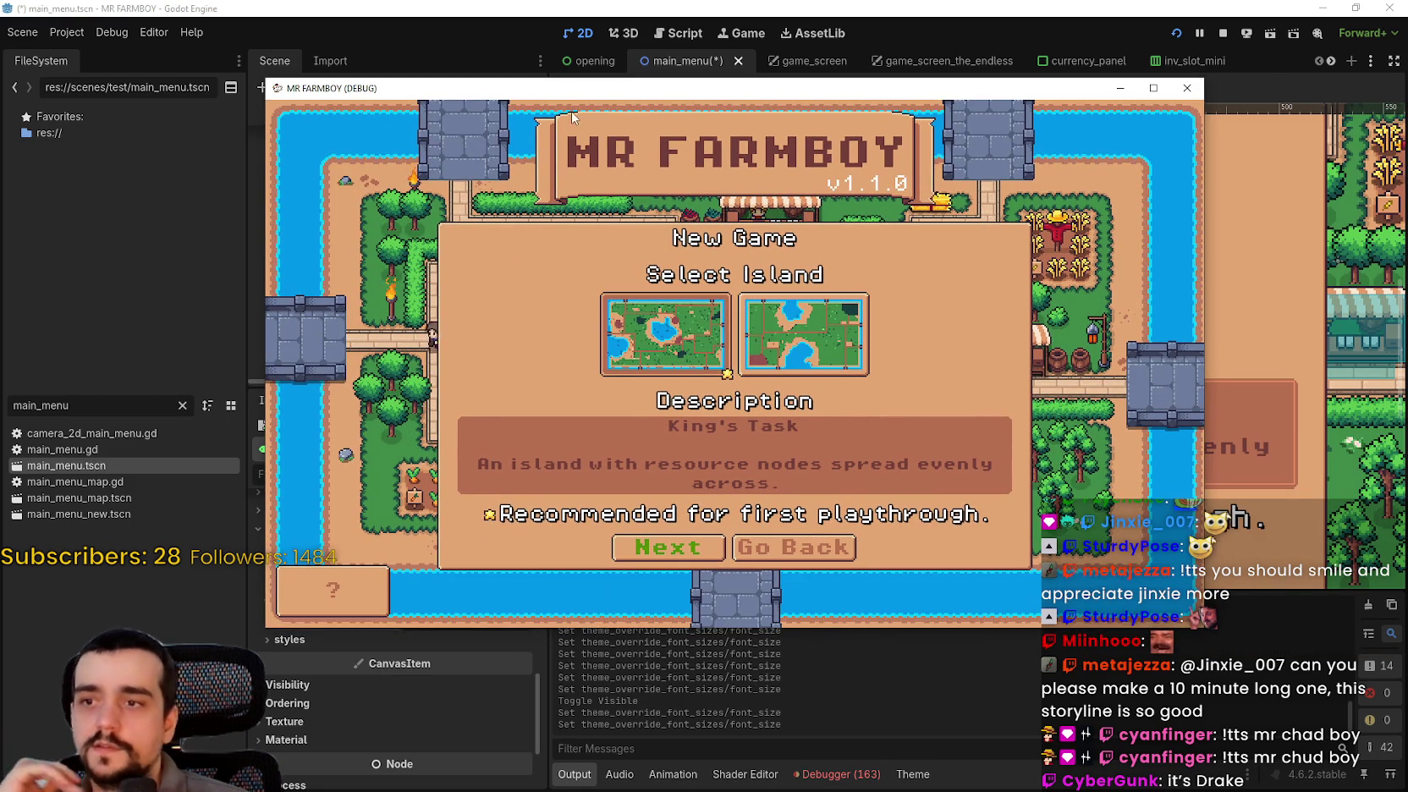
{"action": "key", "text": "alt+Tab"}
{"action": "scroll", "coordinate": [455, 311], "scroll_direction": "up", "scroll_amount": 3}
- Show the IncrementalMode island screen and raise The Endless description font to 9 px
{"action": "left_click", "coordinate": [298, 199]}
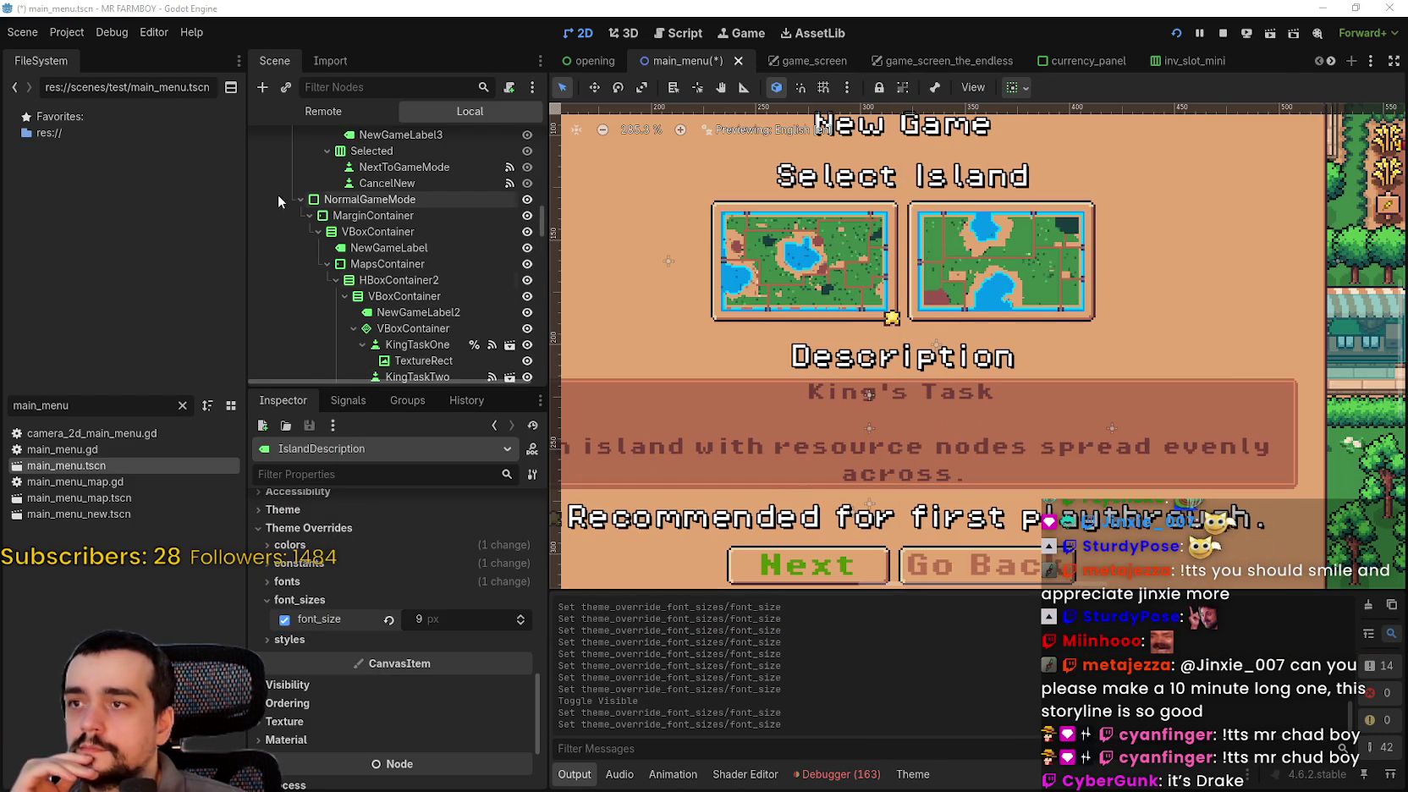
{"action": "left_click", "coordinate": [528, 217]}
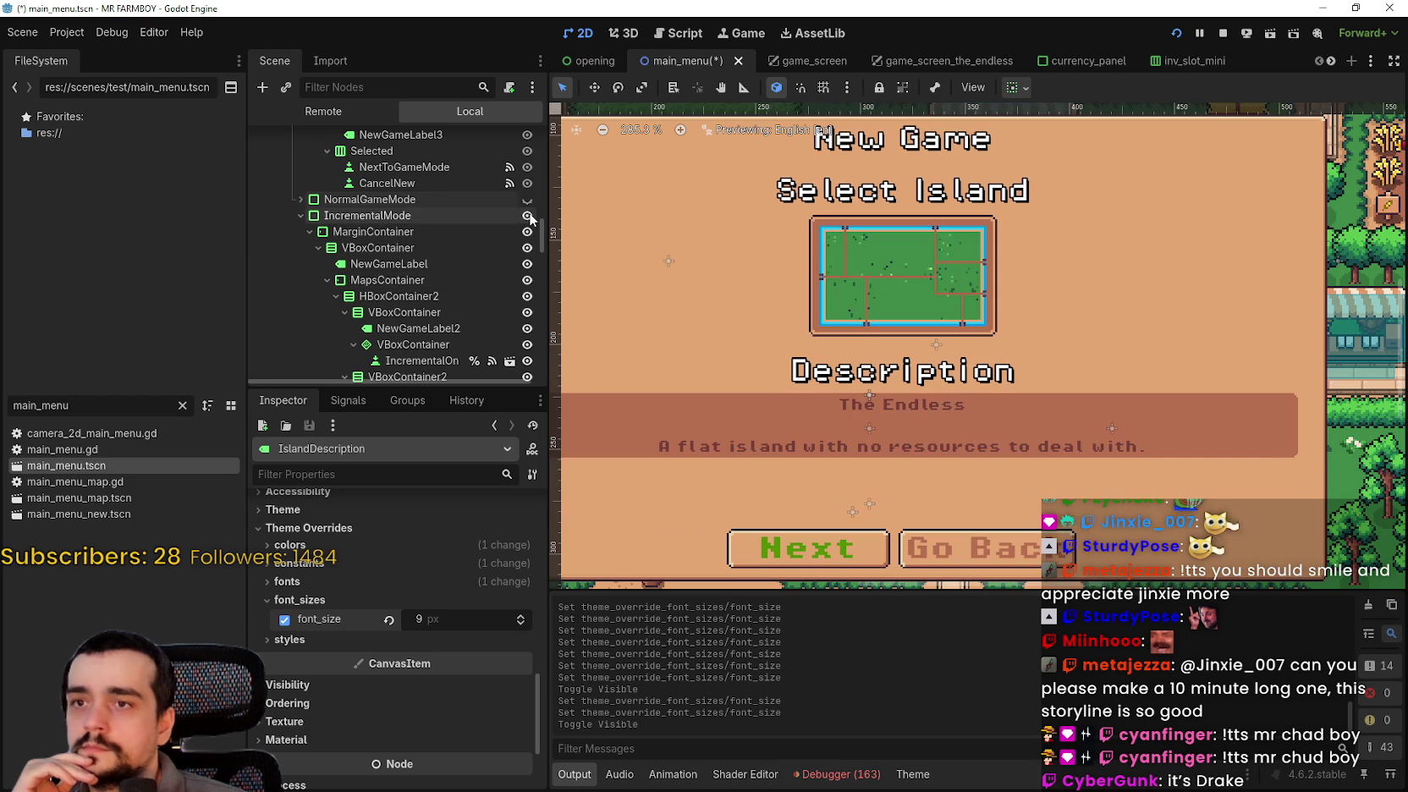
{"action": "scroll", "coordinate": [440, 321], "scroll_direction": "down", "scroll_amount": 5}
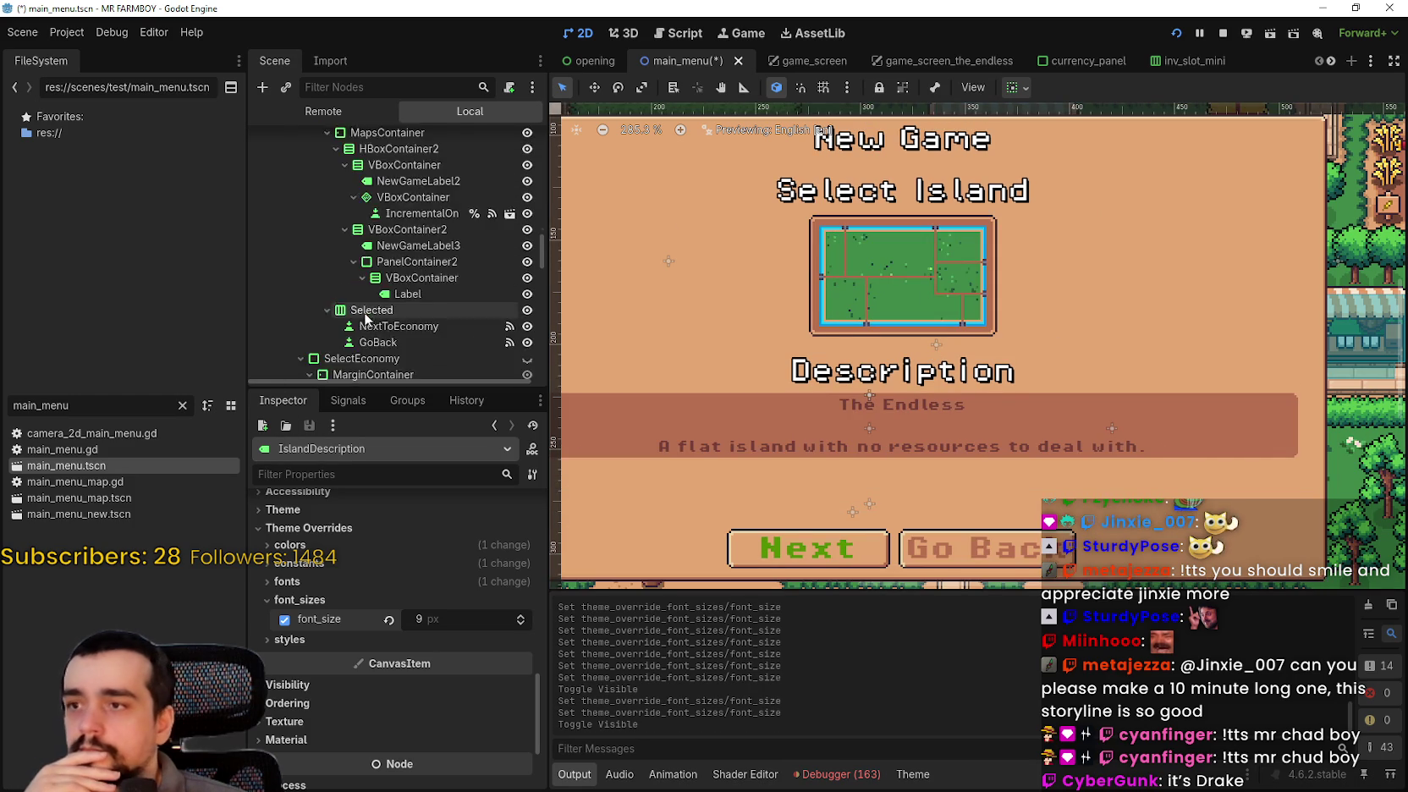
{"action": "left_click", "coordinate": [430, 203]}
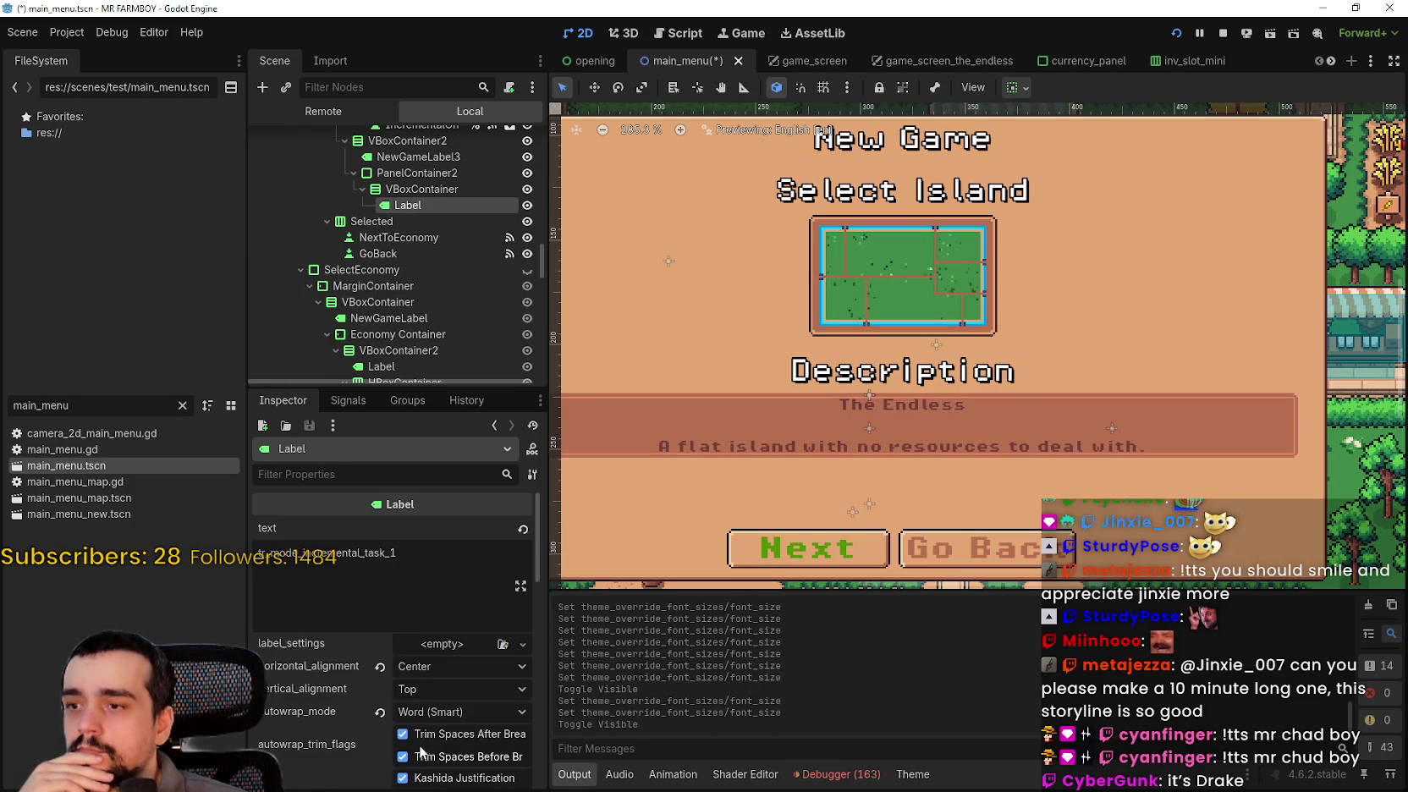
{"action": "scroll", "coordinate": [415, 709], "scroll_direction": "down", "scroll_amount": 8}
{"action": "scroll", "coordinate": [415, 709], "scroll_direction": "down", "scroll_amount": 4}
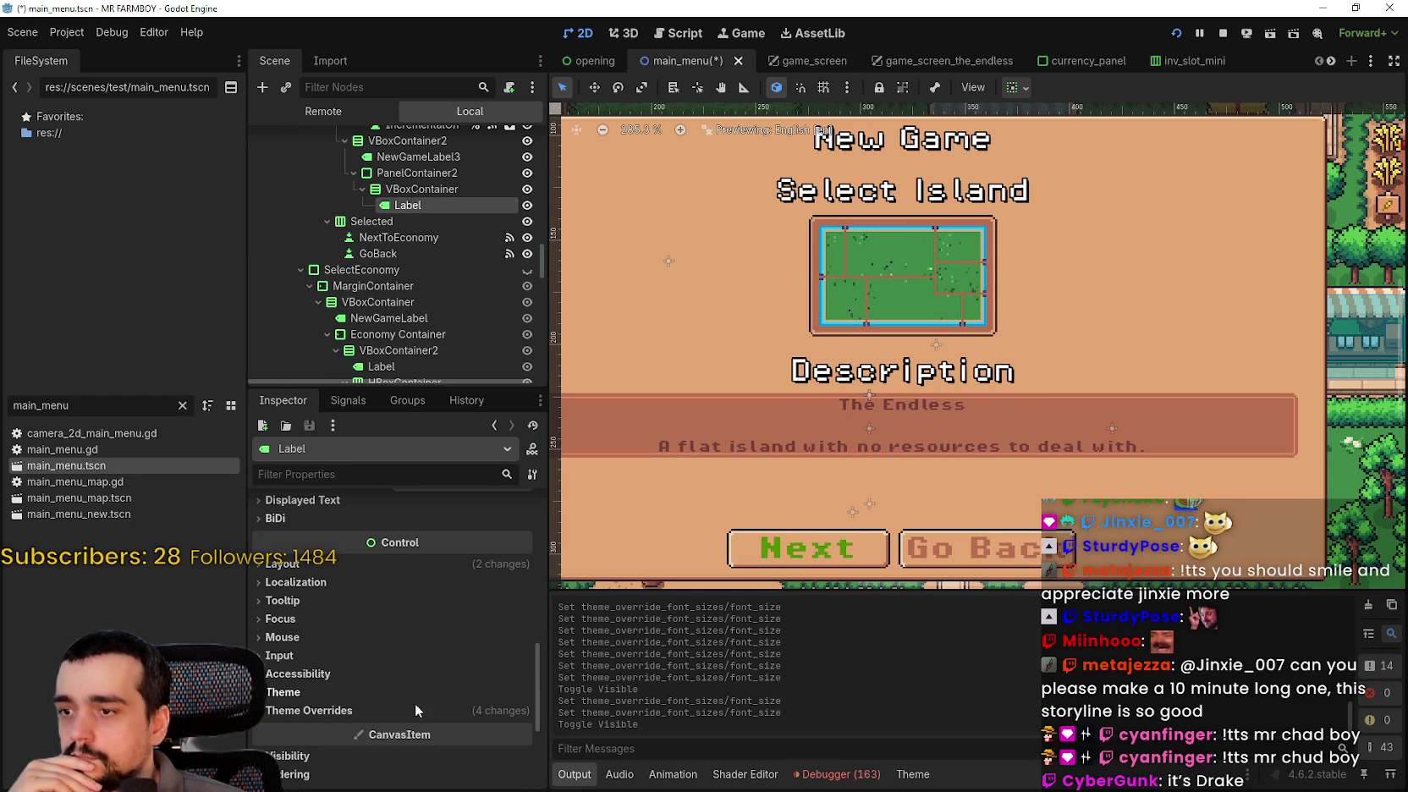
{"action": "left_click", "coordinate": [403, 712]}
{"action": "scroll", "coordinate": [404, 643], "scroll_direction": "down", "scroll_amount": 5}
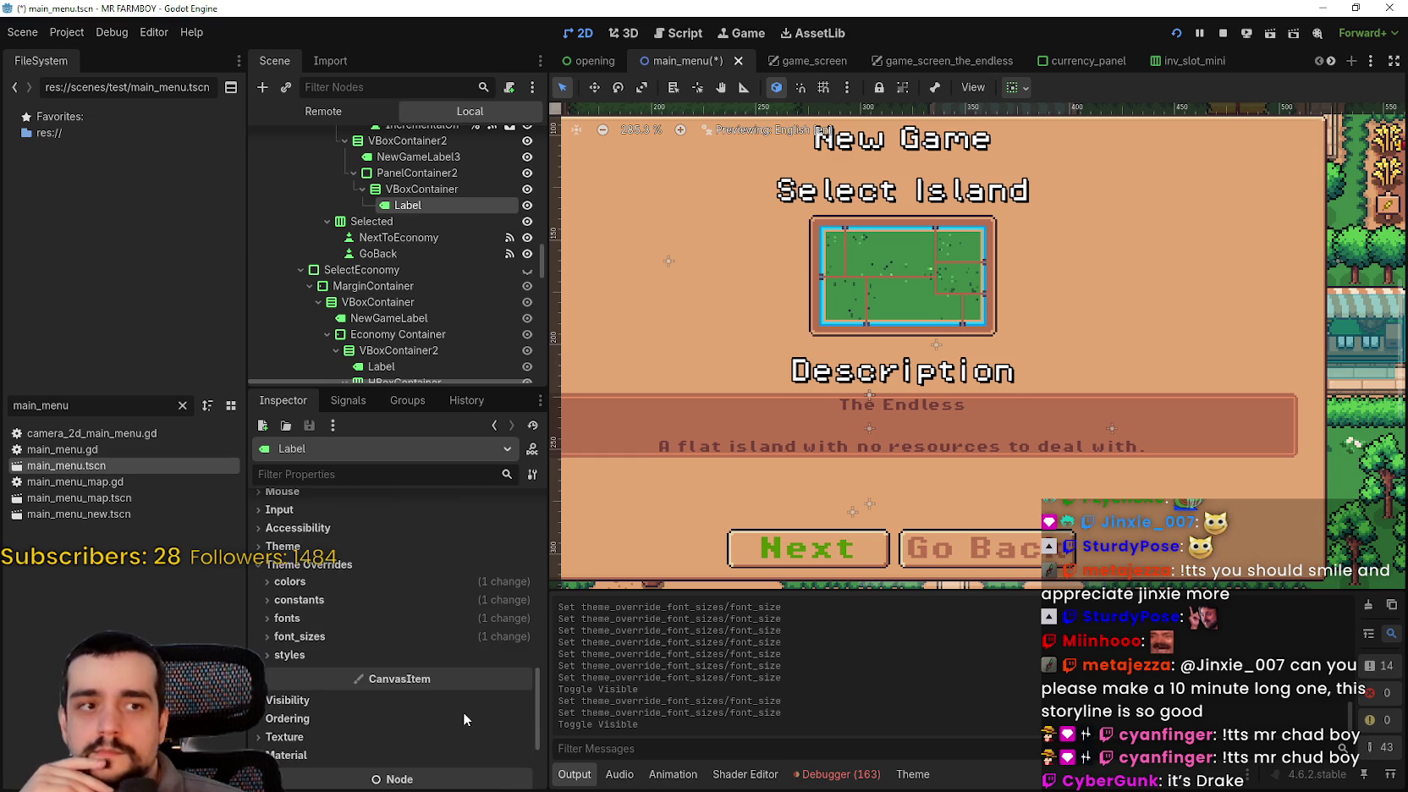
{"action": "left_click", "coordinate": [299, 599]}
{"action": "left_click", "coordinate": [520, 621]}
{"action": "left_click", "coordinate": [520, 620]}
{"action": "left_click", "coordinate": [520, 621]}
- Collapse and hide the IncrementalMode panel, then collapse SelectEconomy
{"action": "scroll", "coordinate": [928, 237], "scroll_direction": "down", "scroll_amount": 3}
{"action": "scroll", "coordinate": [928, 238], "scroll_direction": "down", "scroll_amount": 1}
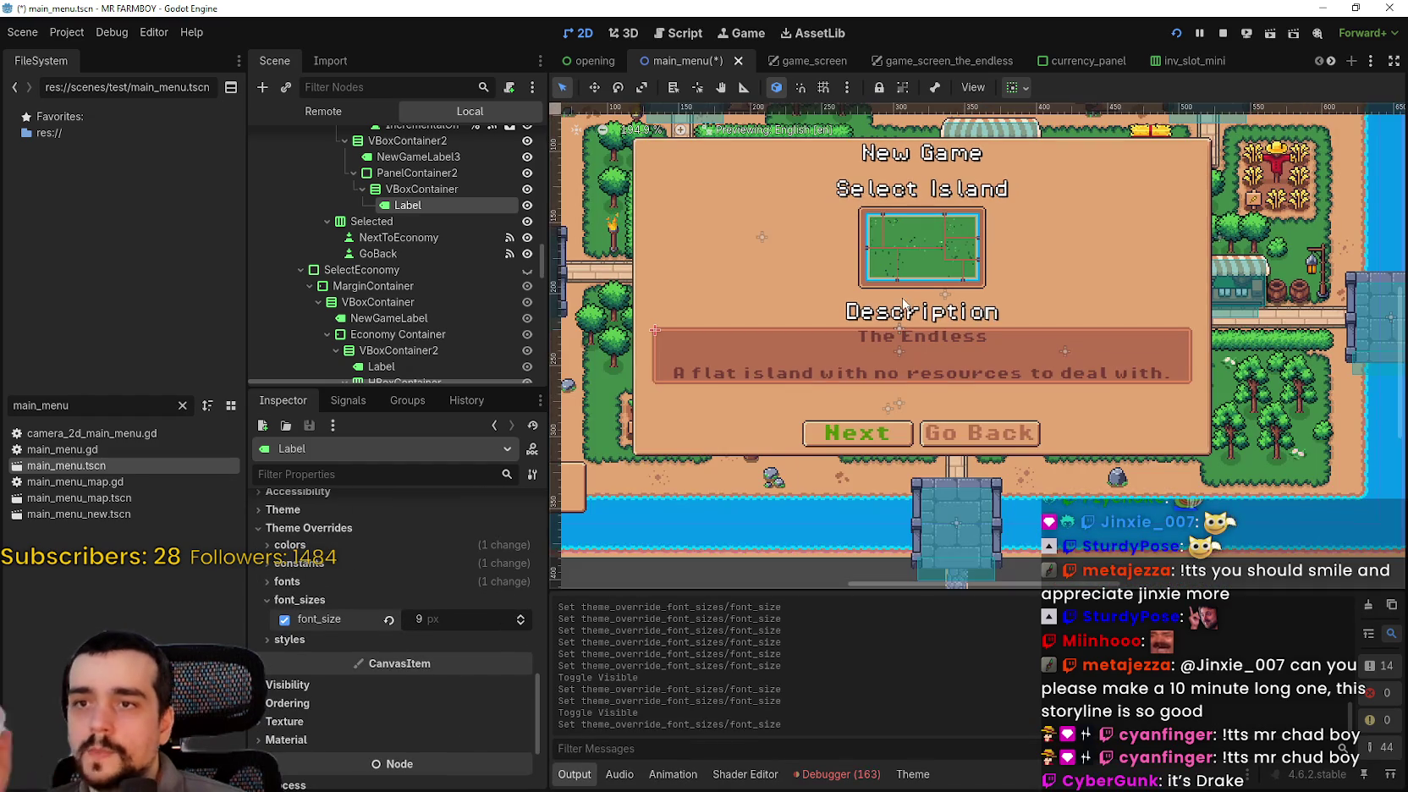
{"action": "scroll", "coordinate": [286, 217], "scroll_direction": "up", "scroll_amount": 5}
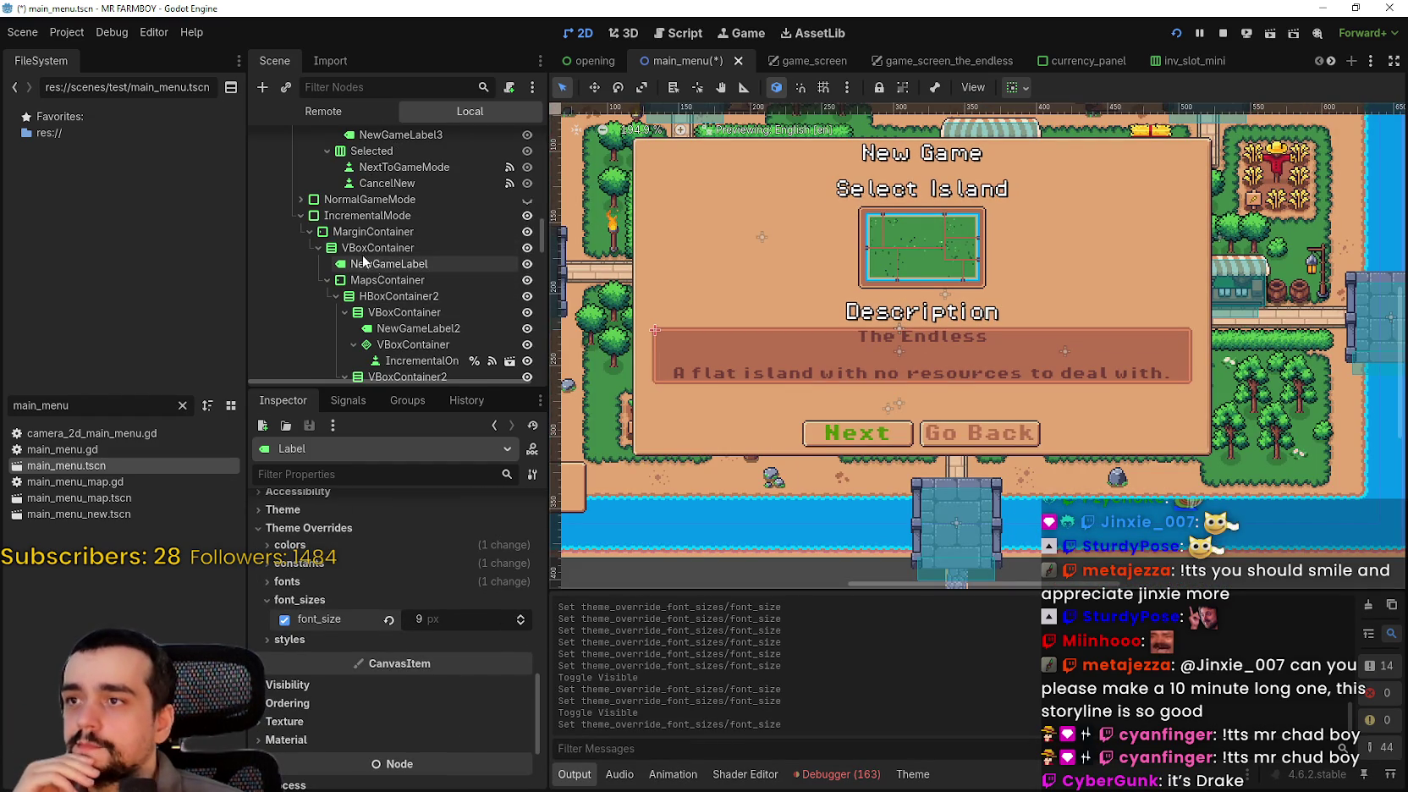
{"action": "left_click", "coordinate": [300, 215]}
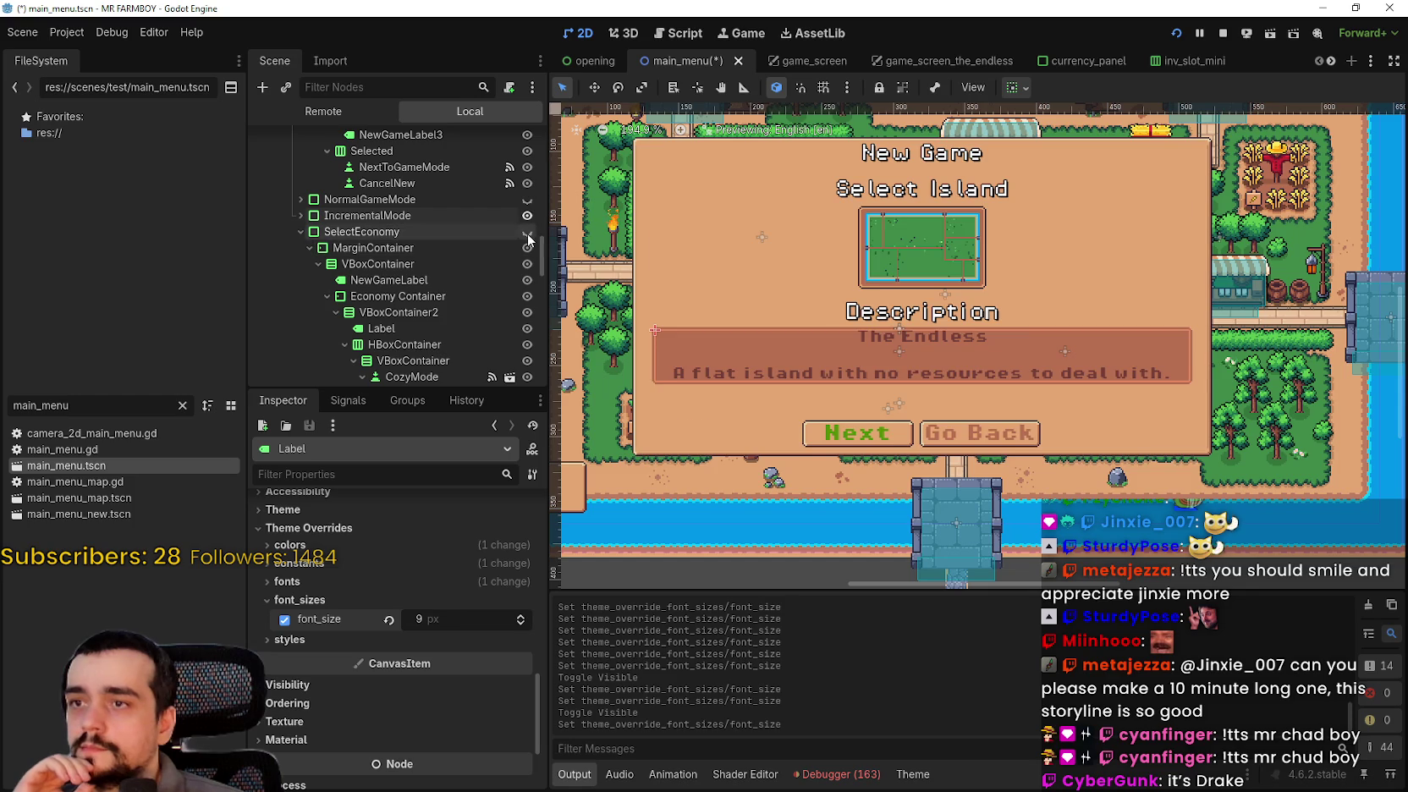
{"action": "left_click", "coordinate": [527, 215]}
{"action": "left_click", "coordinate": [301, 230]}
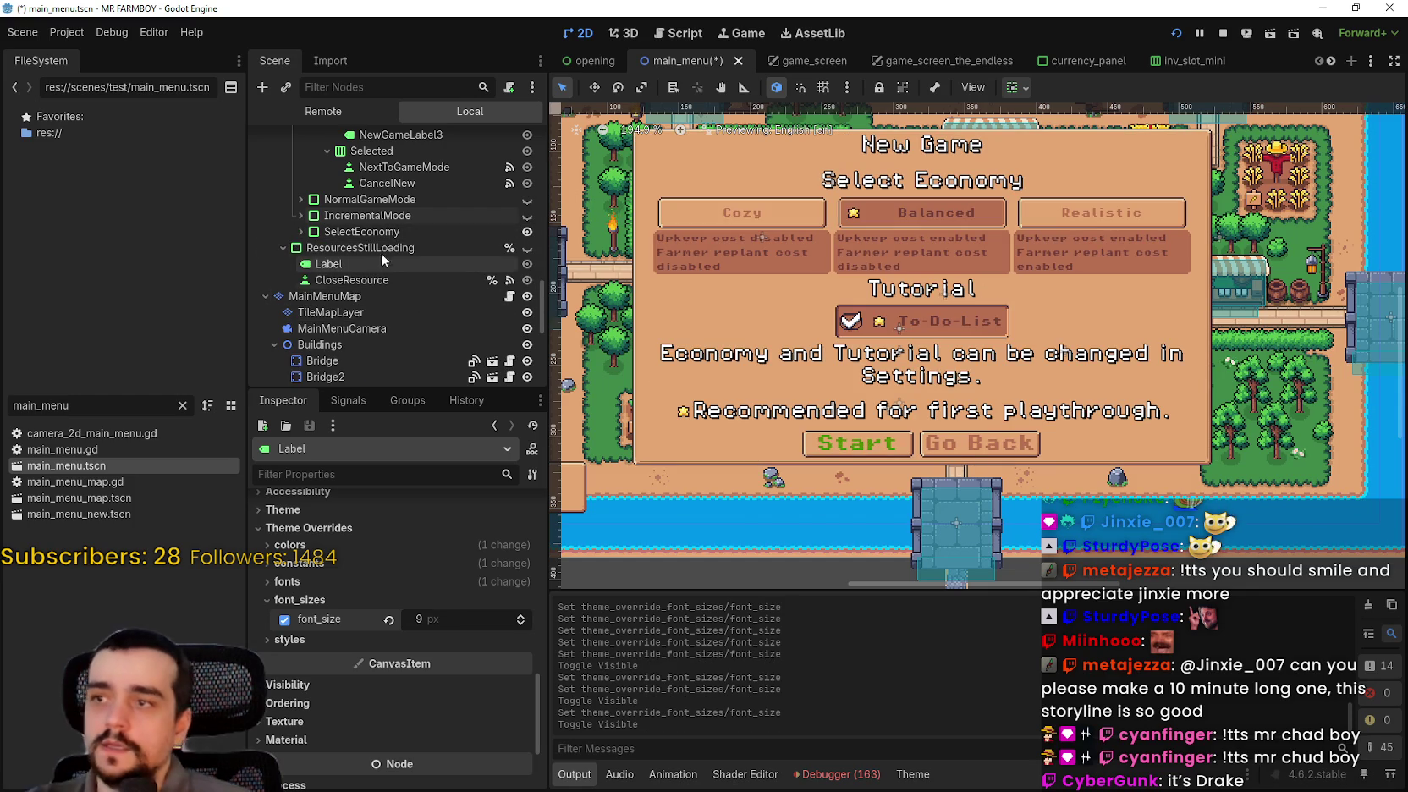
{"action": "left_click", "coordinate": [362, 236]}
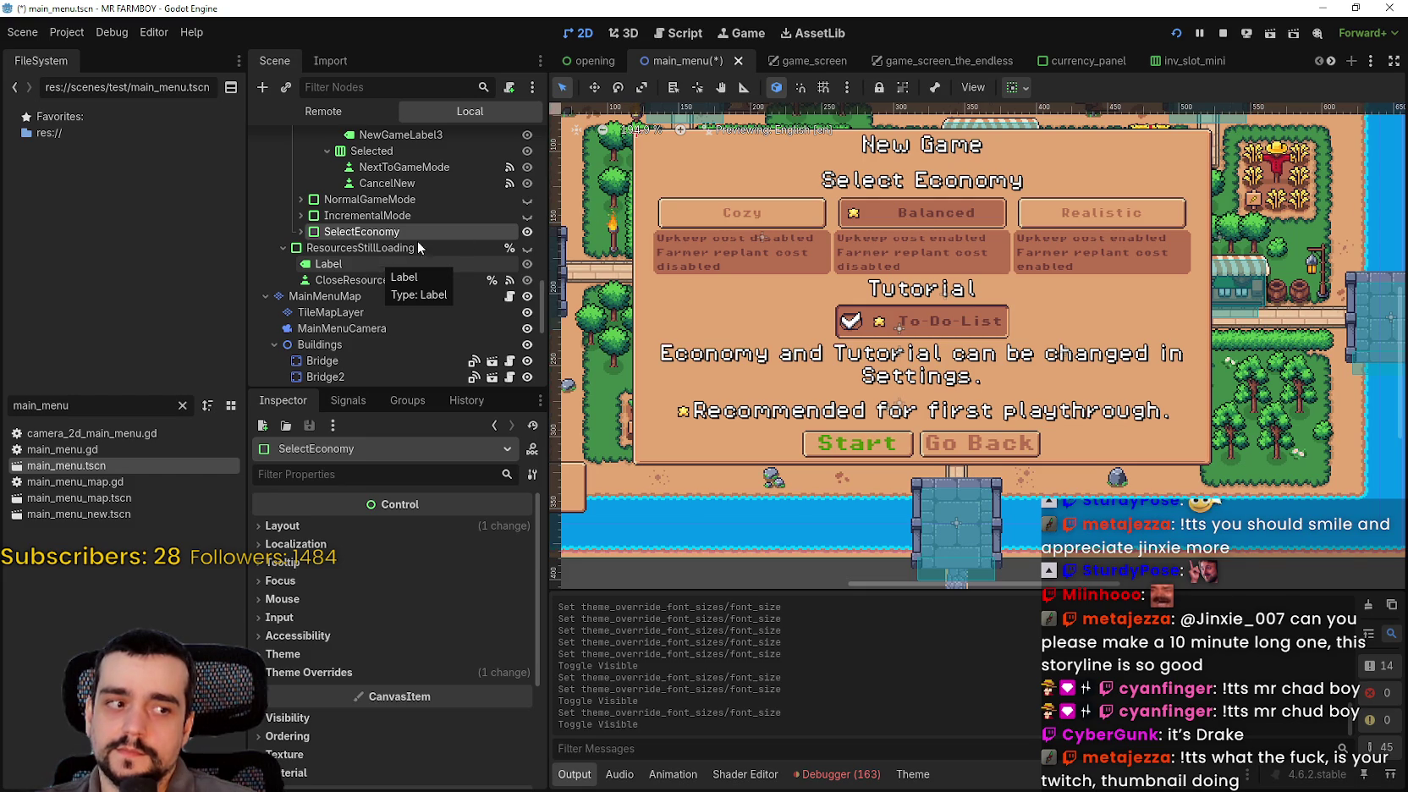
{"action": "scroll", "coordinate": [761, 235], "scroll_direction": "up", "scroll_amount": 3}
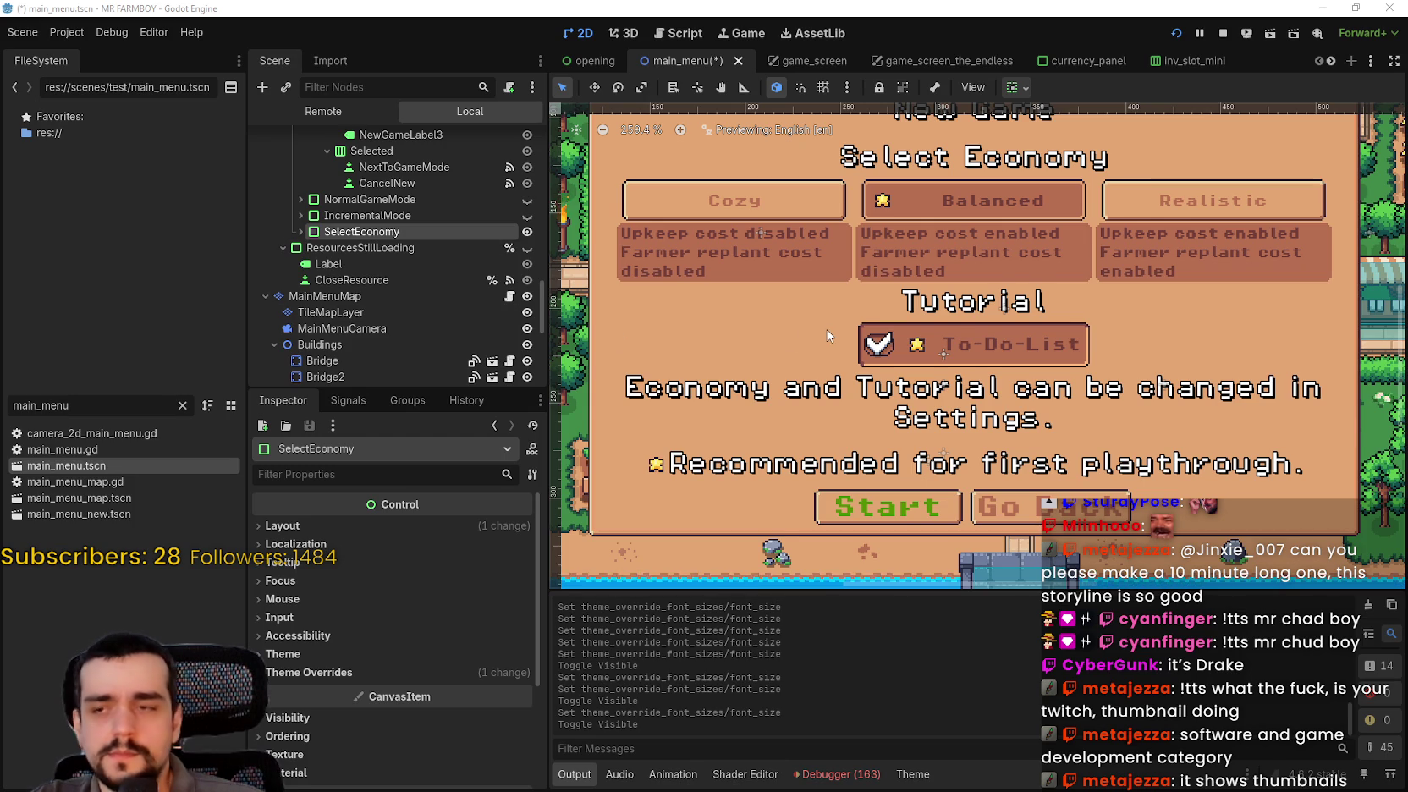
- Expand the SelectEconomy branch and inspect the NewGameLabel and VBoxContainer2 Label nodes
{"action": "scroll", "coordinate": [836, 339], "scroll_direction": "down", "scroll_amount": 1}
{"action": "scroll", "coordinate": [846, 340], "scroll_direction": "up", "scroll_amount": 2}
{"action": "scroll", "coordinate": [907, 344], "scroll_direction": "down", "scroll_amount": 3}
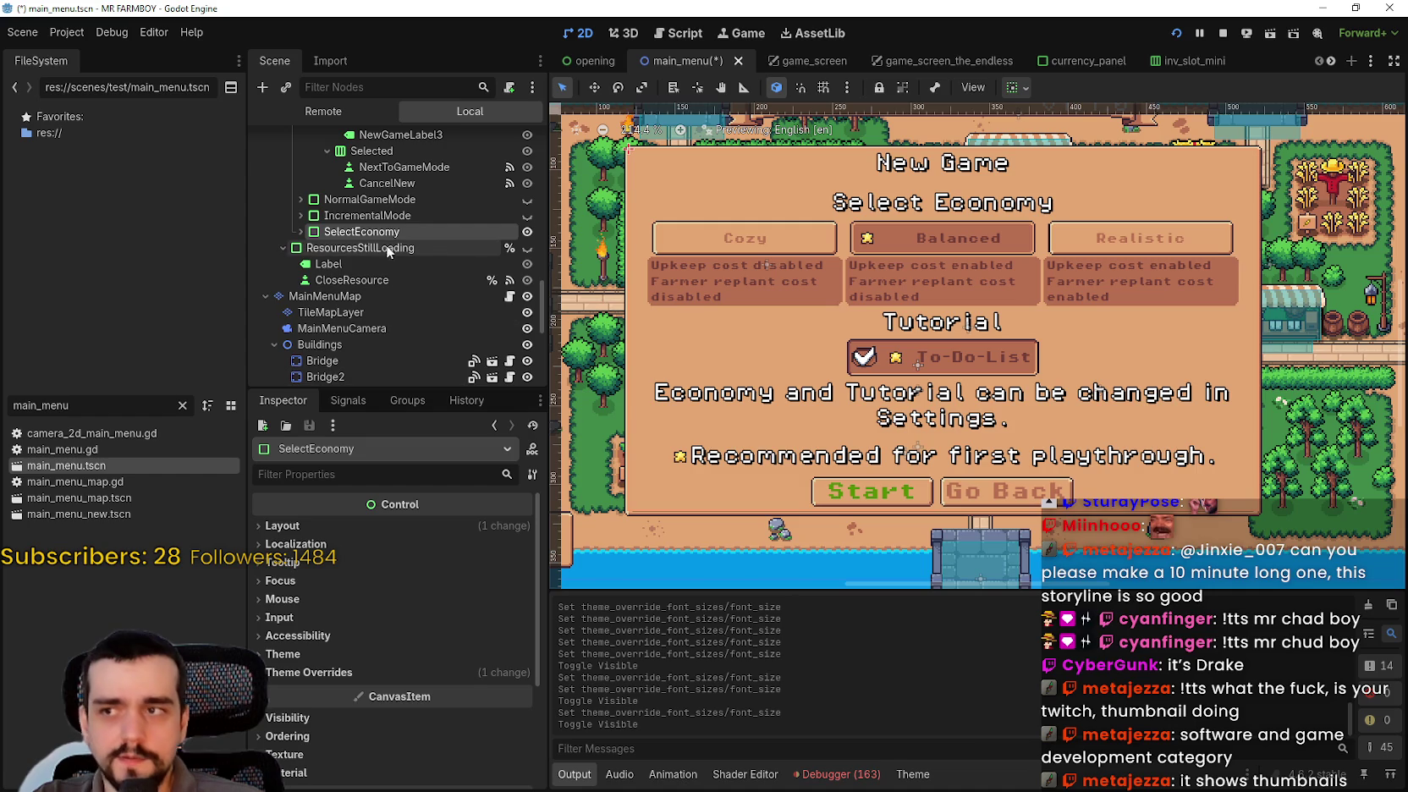
{"action": "left_click", "coordinate": [300, 232]}
{"action": "scroll", "coordinate": [437, 222], "scroll_direction": "down", "scroll_amount": 2}
{"action": "left_click", "coordinate": [435, 217]}
{"action": "left_click", "coordinate": [438, 267]}
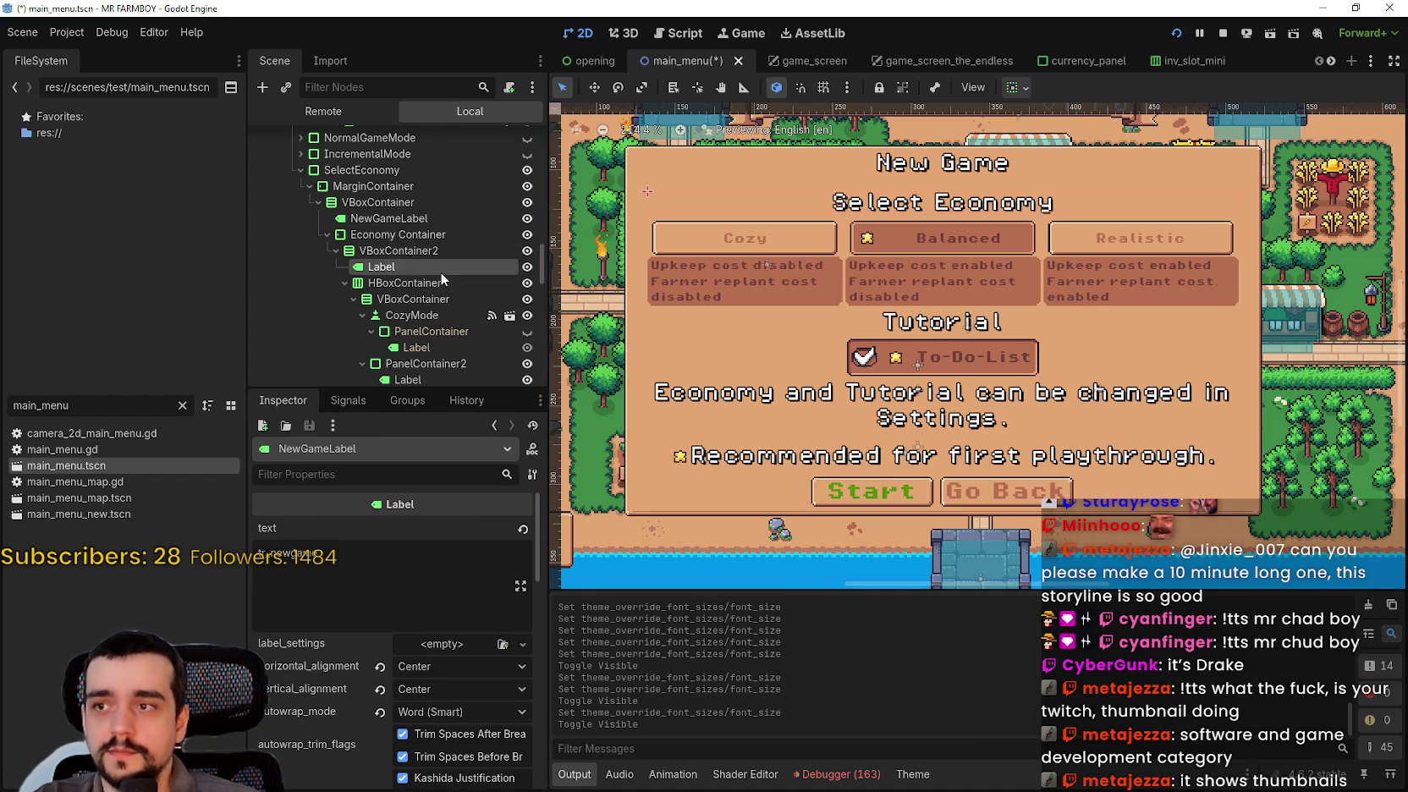
- Set the CozyMode button's font_size theme override to 12 px
{"action": "left_click", "coordinate": [412, 314]}
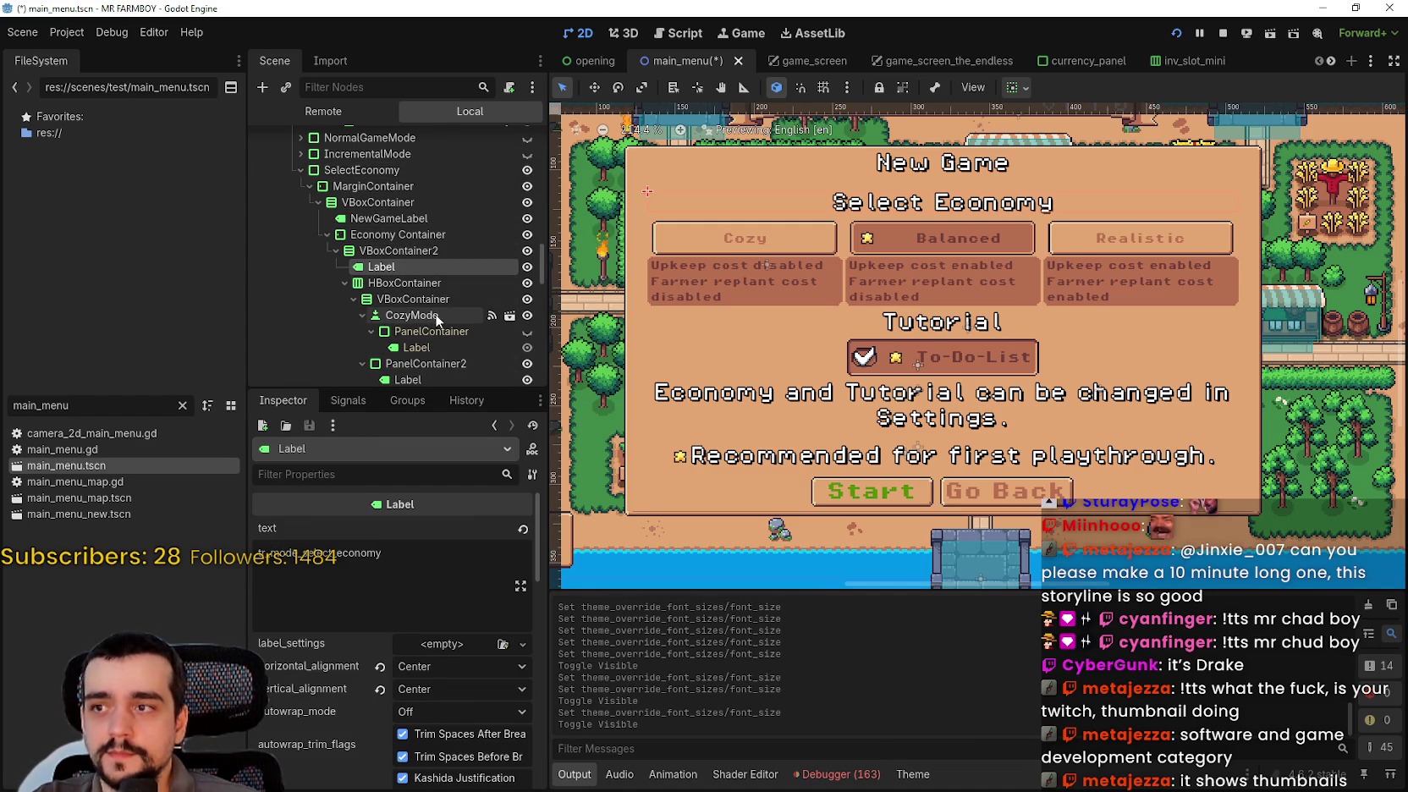
{"action": "scroll", "coordinate": [333, 645], "scroll_direction": "down", "scroll_amount": 5}
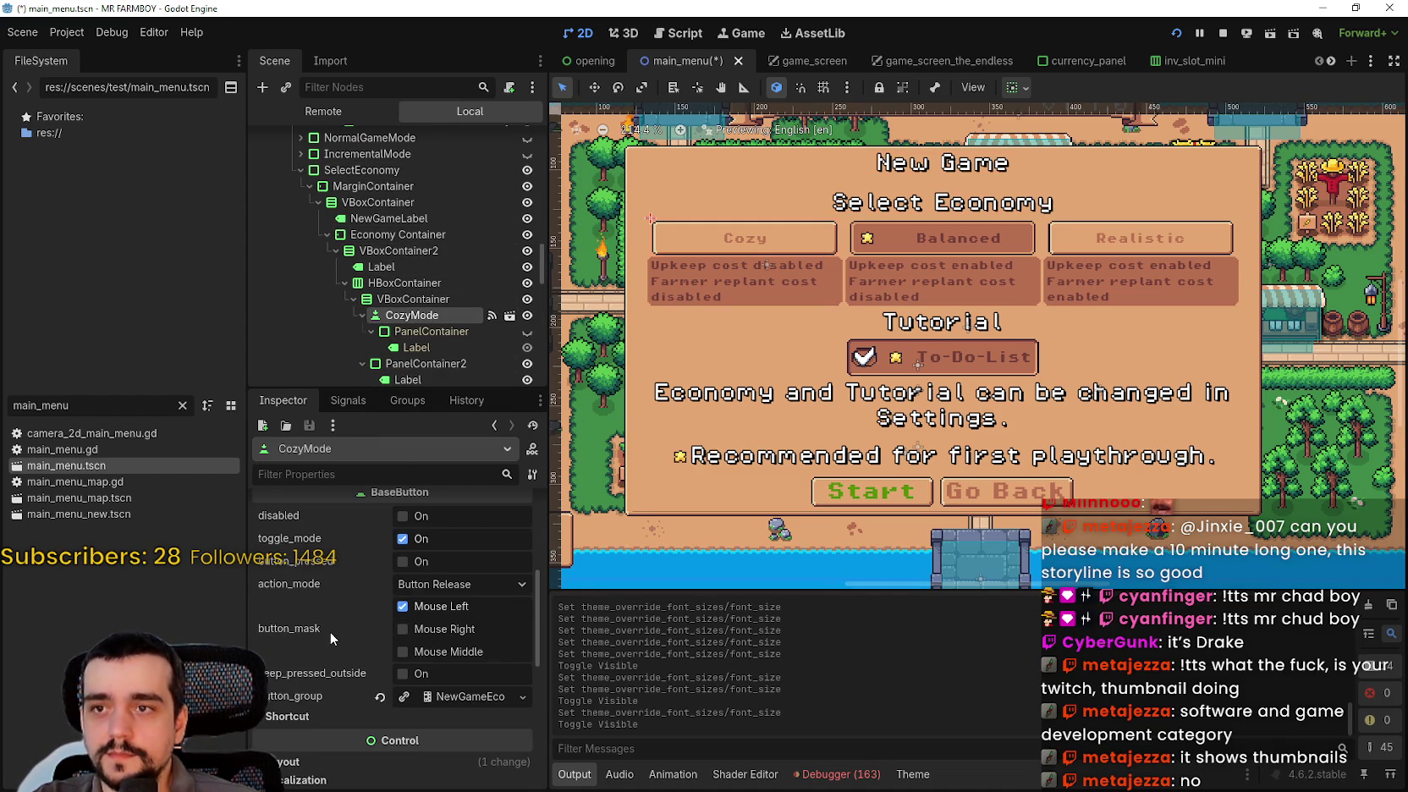
{"action": "scroll", "coordinate": [330, 631], "scroll_direction": "down", "scroll_amount": 3}
{"action": "left_click", "coordinate": [384, 689]}
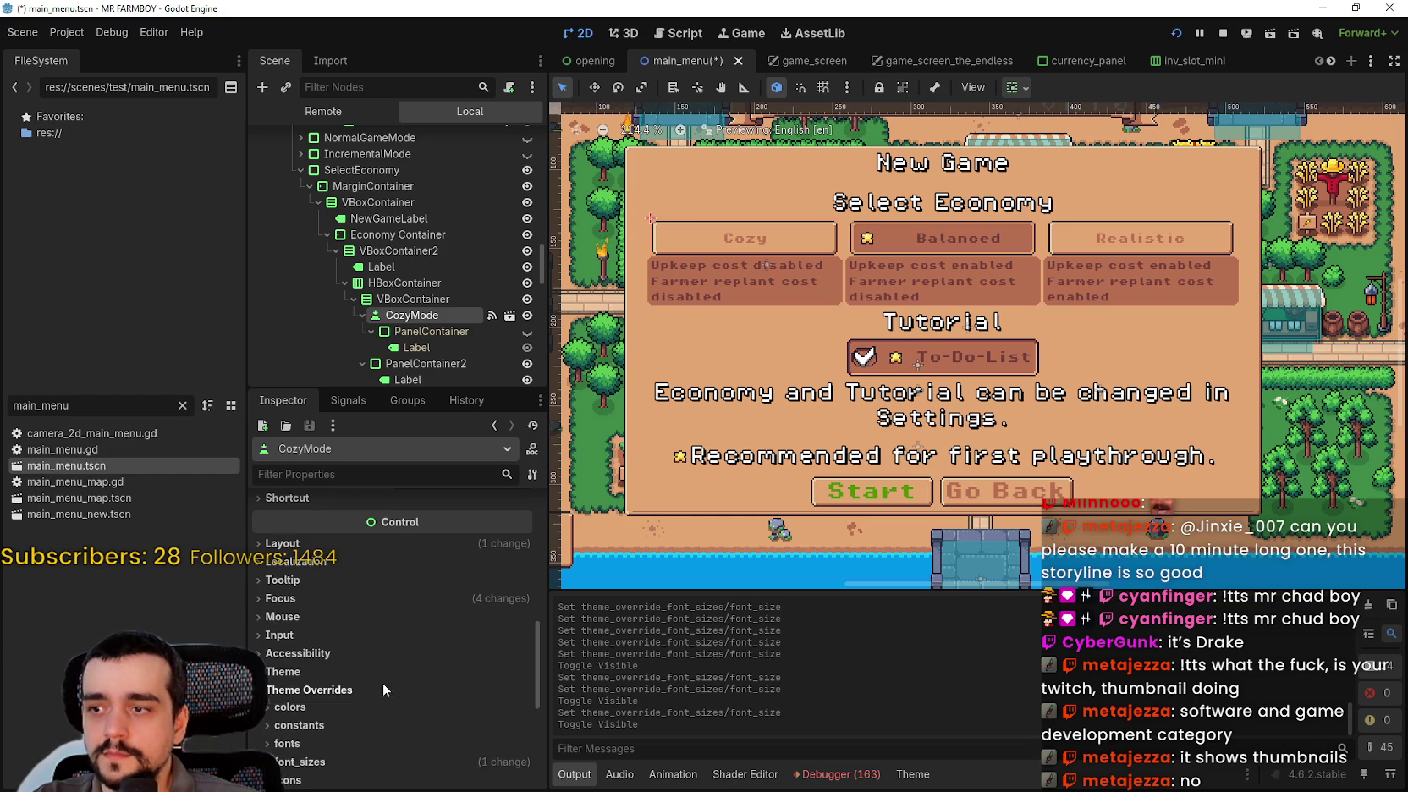
{"action": "scroll", "coordinate": [355, 668], "scroll_direction": "down", "scroll_amount": 3}
{"action": "left_click", "coordinate": [305, 579]}
{"action": "left_click", "coordinate": [521, 595]}
{"action": "left_click", "coordinate": [521, 595]}
{"action": "left_click", "coordinate": [522, 596]}
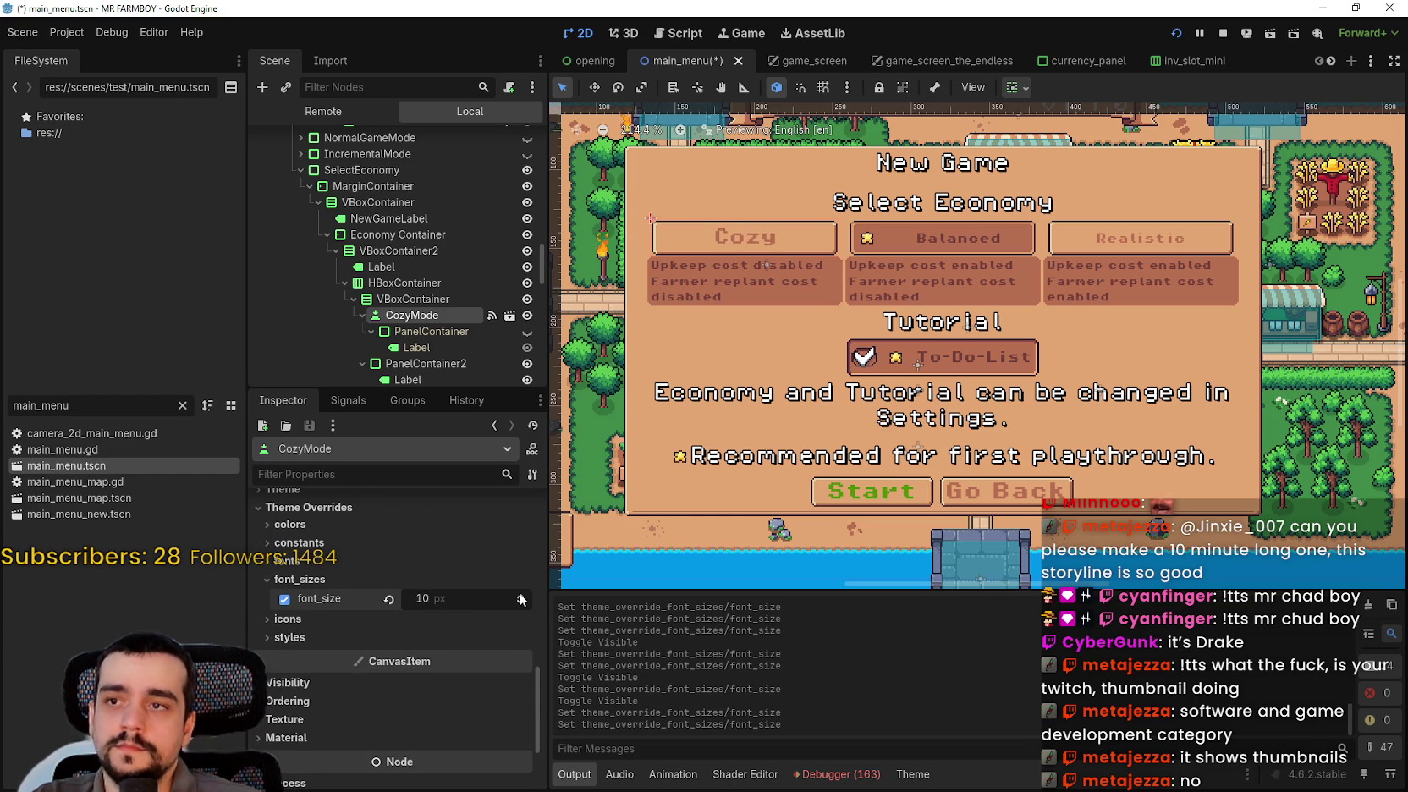
{"action": "left_click", "coordinate": [522, 597]}
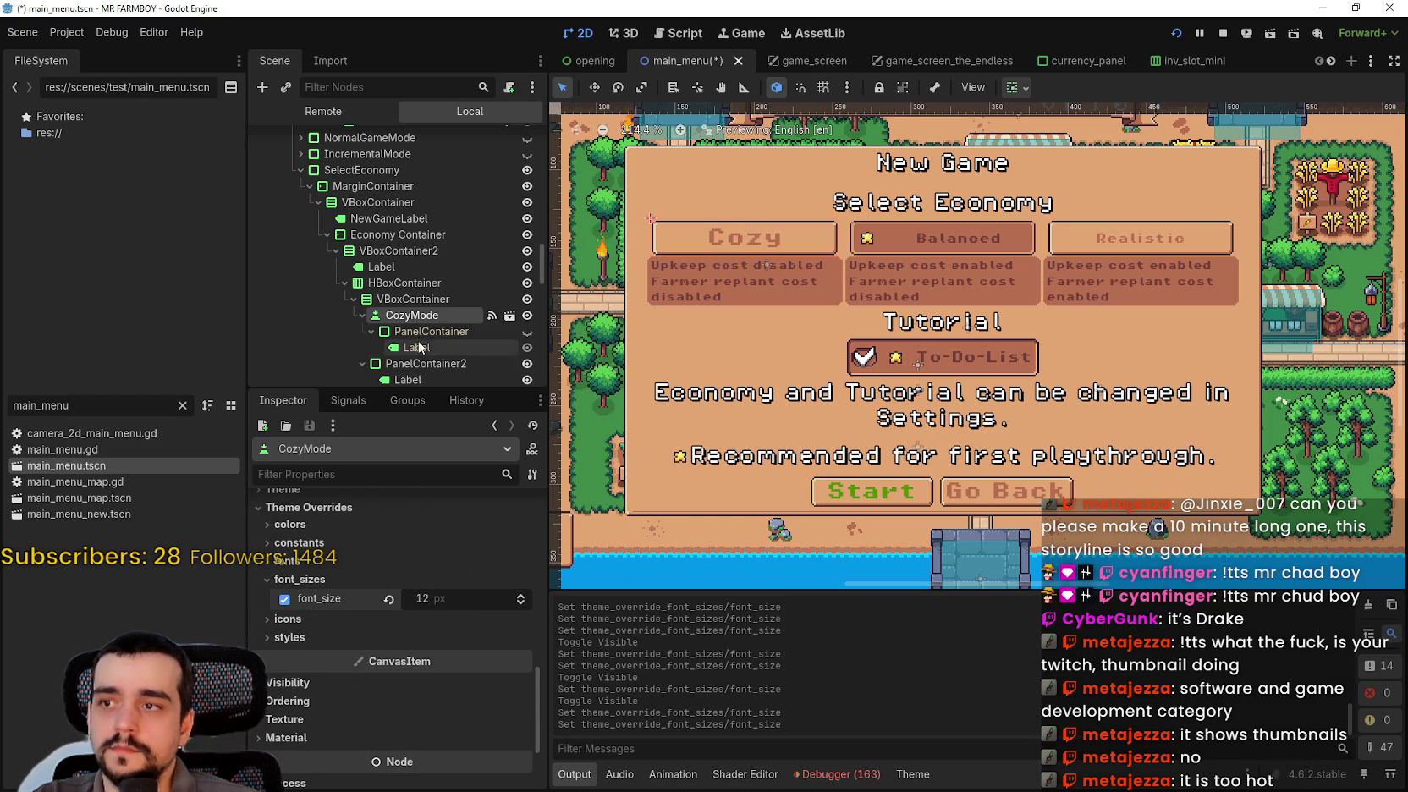
{"action": "scroll", "coordinate": [414, 312], "scroll_direction": "down", "scroll_amount": 1}
{"action": "scroll", "coordinate": [411, 331], "scroll_direction": "down", "scroll_amount": 4}
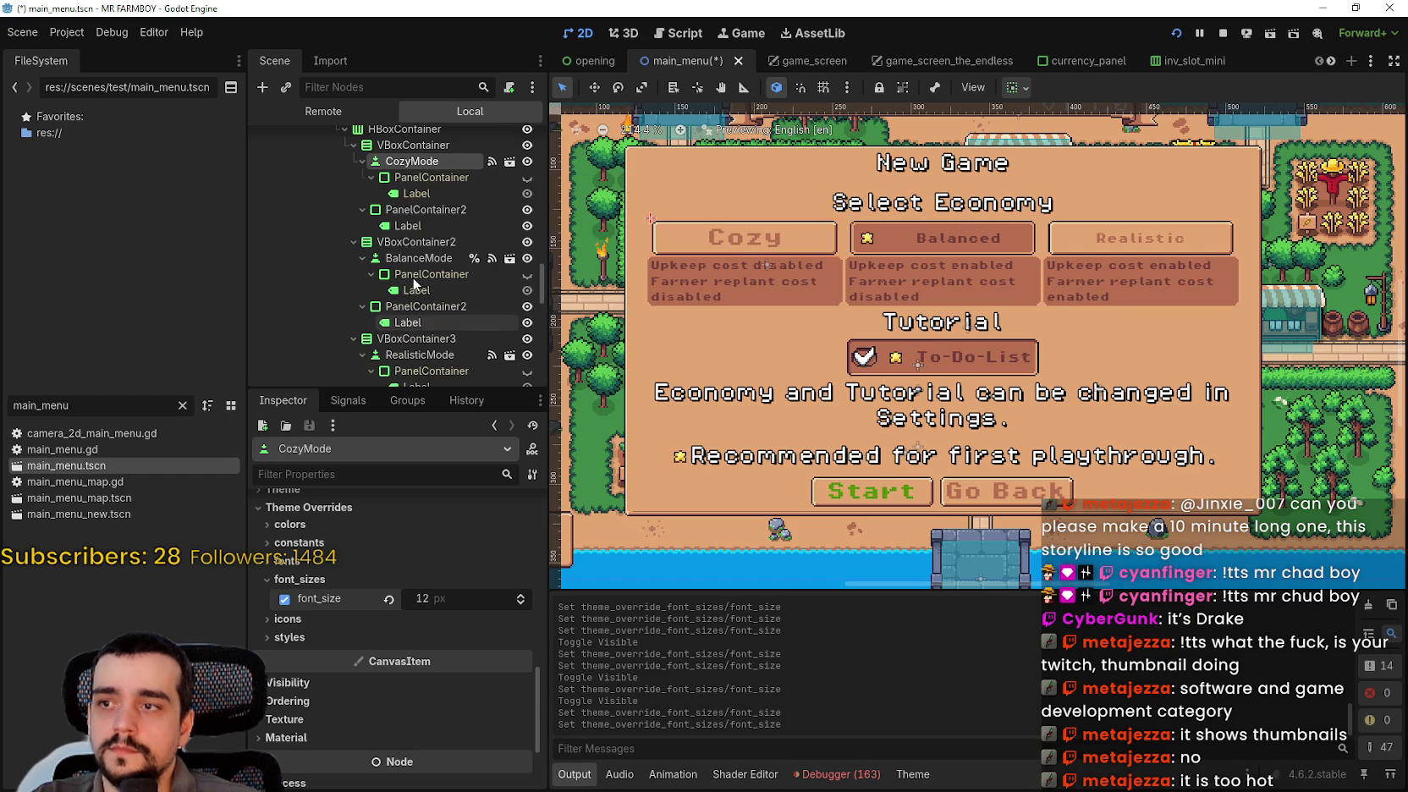
- Raise the Cozy description Label's font_size override from 6 to 9 px, then bring Twitch forward
{"action": "left_click", "coordinate": [416, 225]}
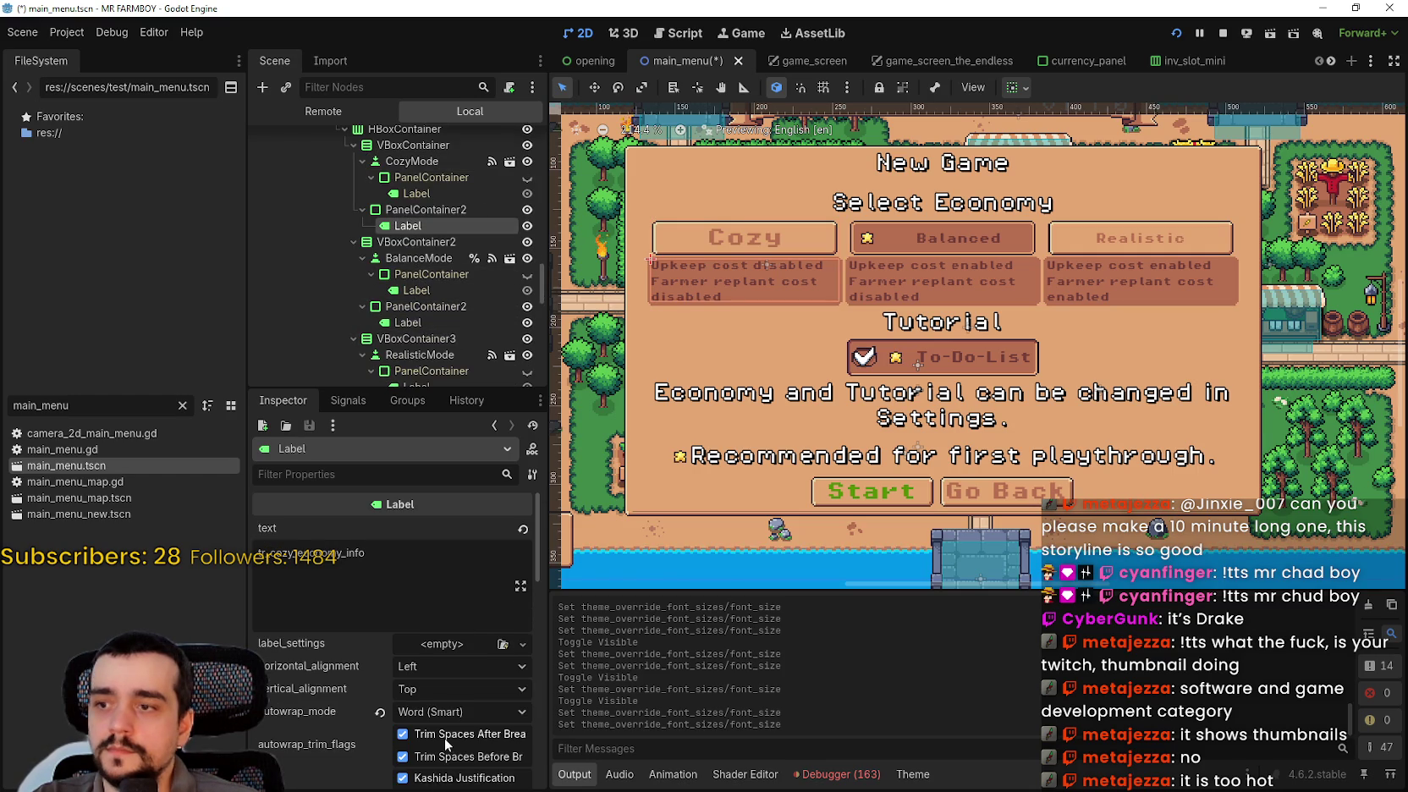
{"action": "scroll", "coordinate": [444, 718], "scroll_direction": "down", "scroll_amount": 2}
{"action": "scroll", "coordinate": [443, 718], "scroll_direction": "down", "scroll_amount": 4}
{"action": "left_click", "coordinate": [406, 674]}
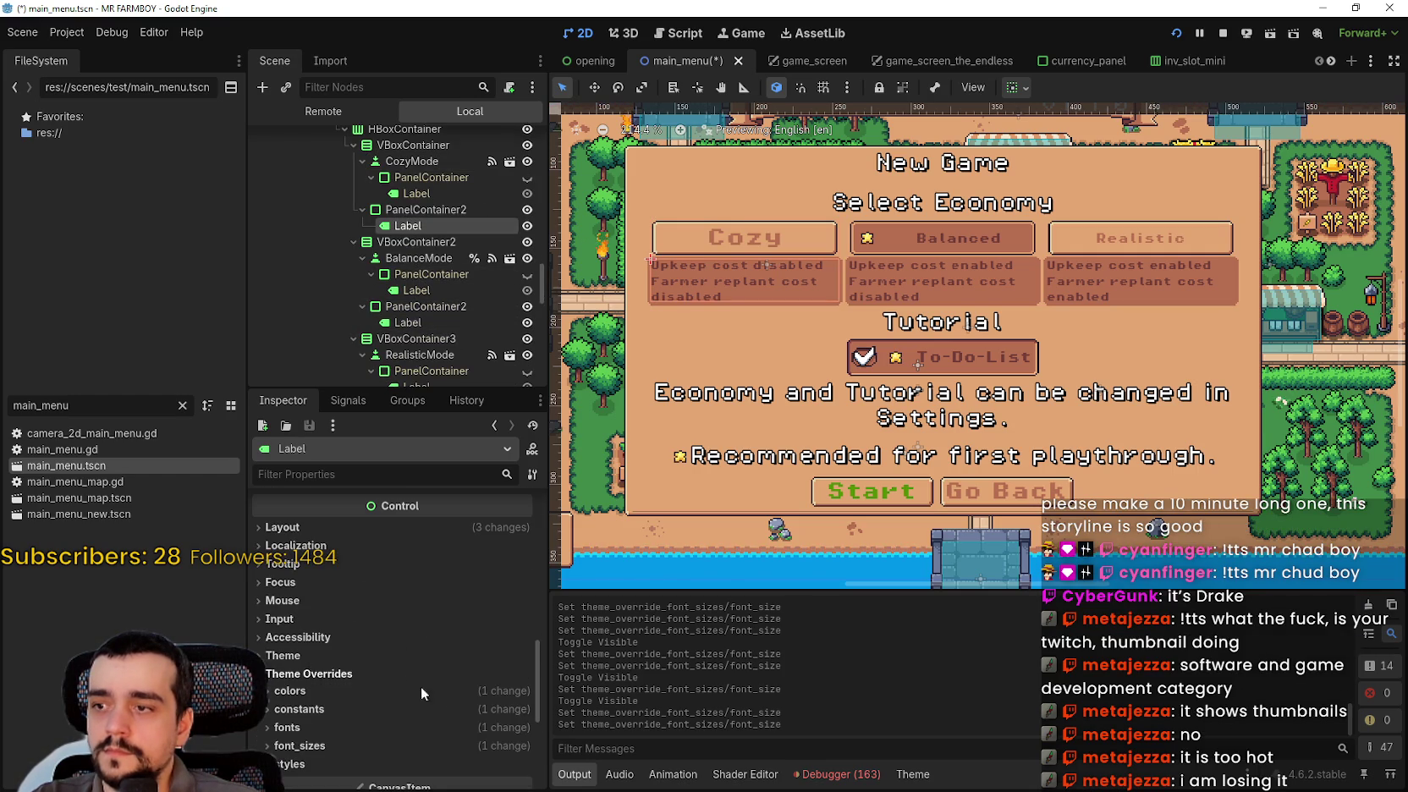
{"action": "left_click", "coordinate": [513, 726]}
{"action": "scroll", "coordinate": [483, 714], "scroll_direction": "down", "scroll_amount": 3}
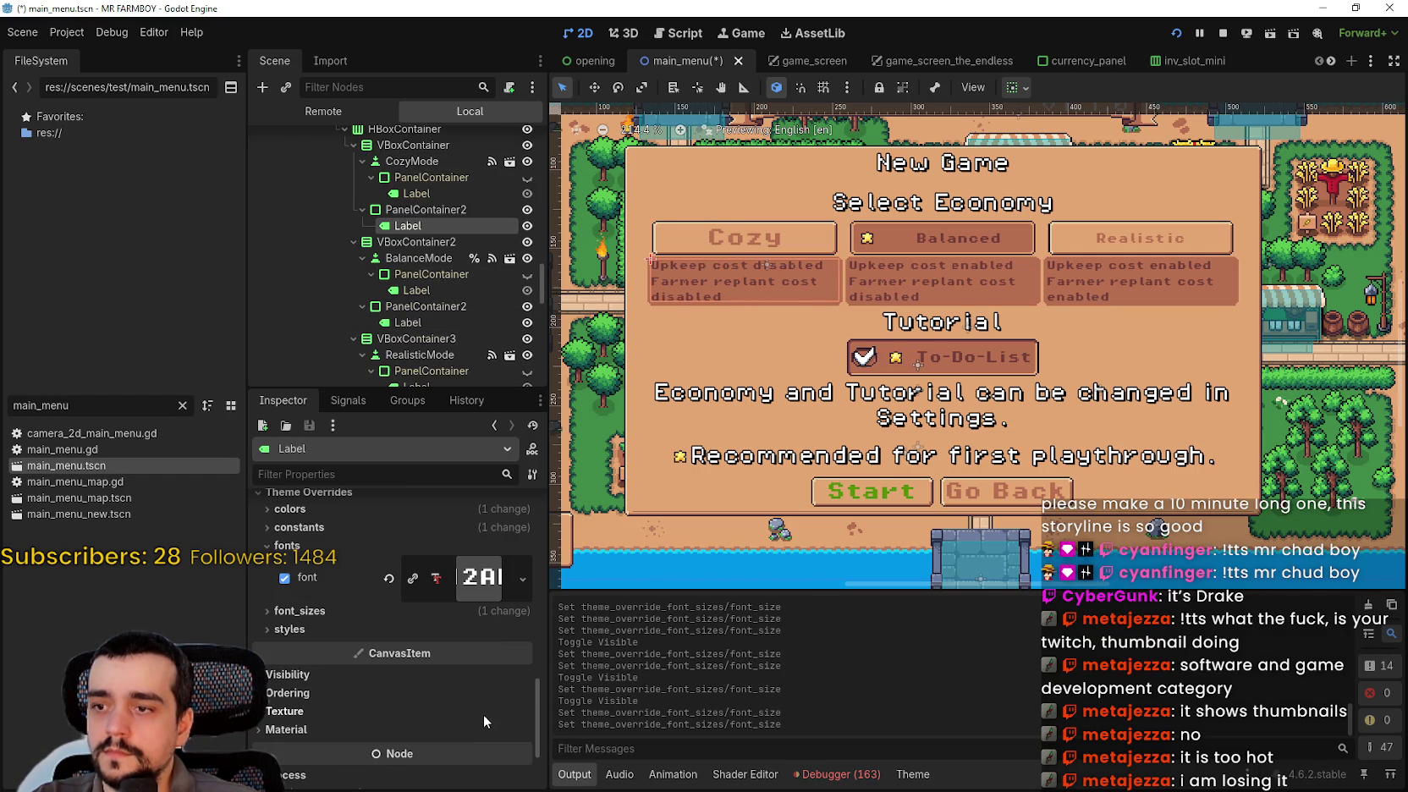
{"action": "left_click", "coordinate": [503, 609]}
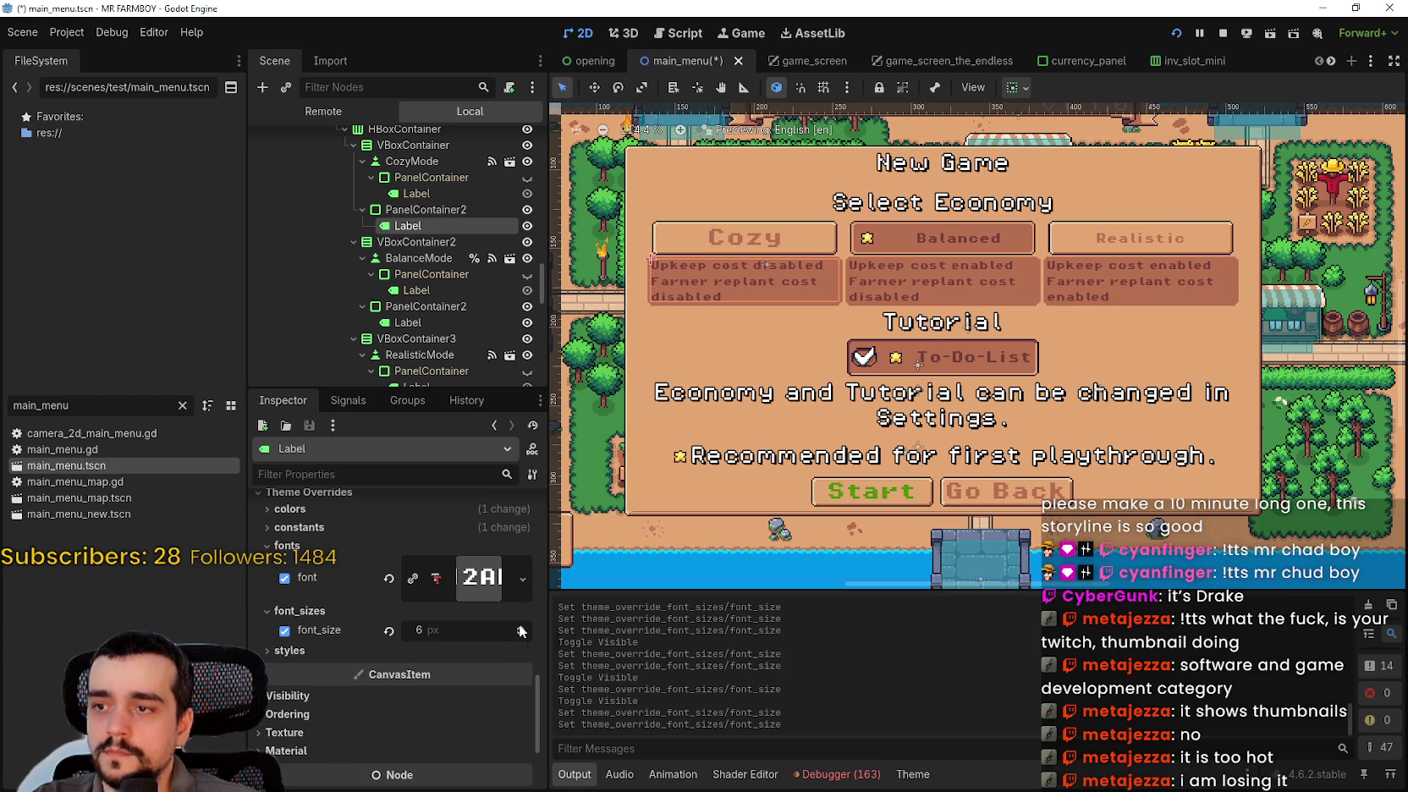
{"action": "left_click", "coordinate": [521, 631]}
{"action": "left_click", "coordinate": [521, 631]}
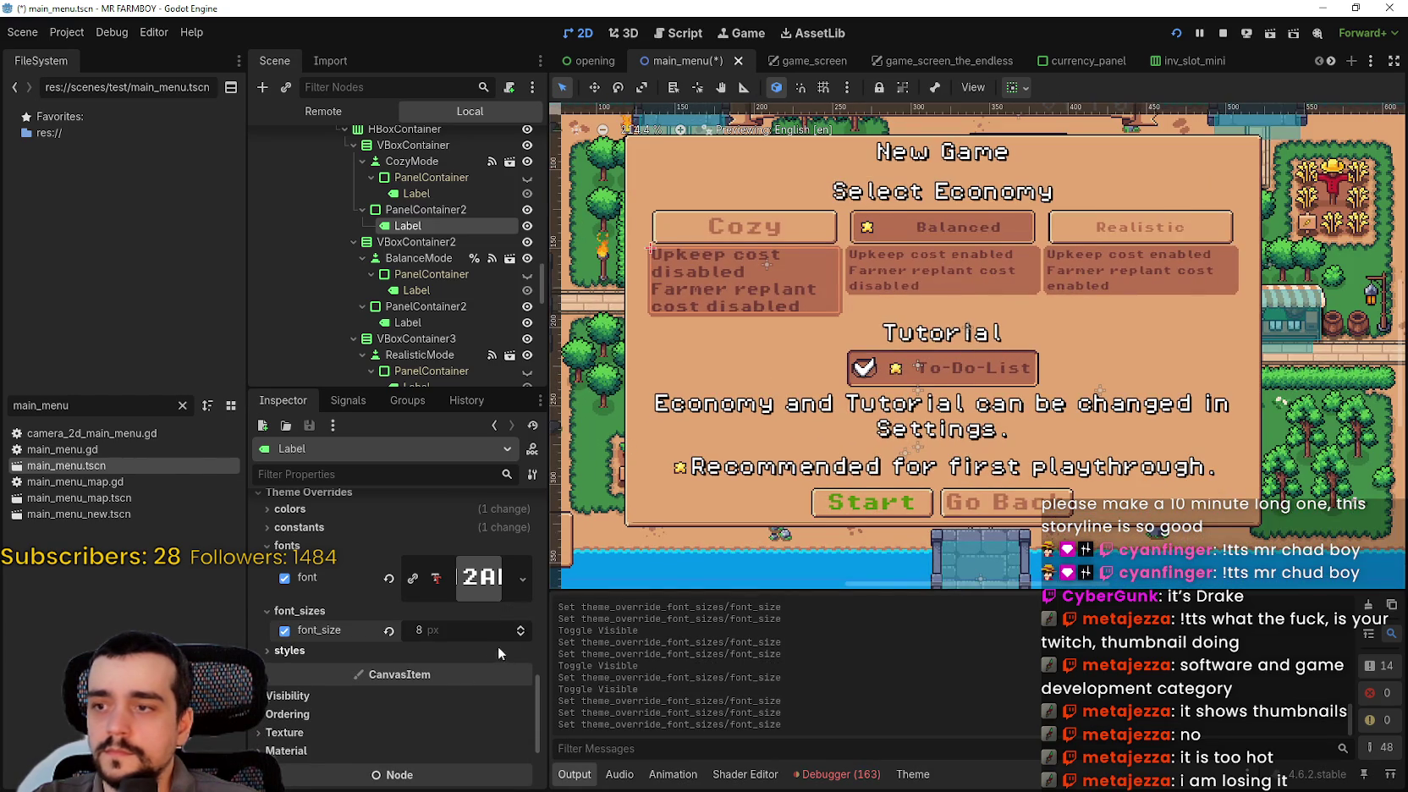
{"action": "left_click", "coordinate": [521, 631]}
{"action": "scroll", "coordinate": [751, 405], "scroll_direction": "down", "scroll_amount": 1}
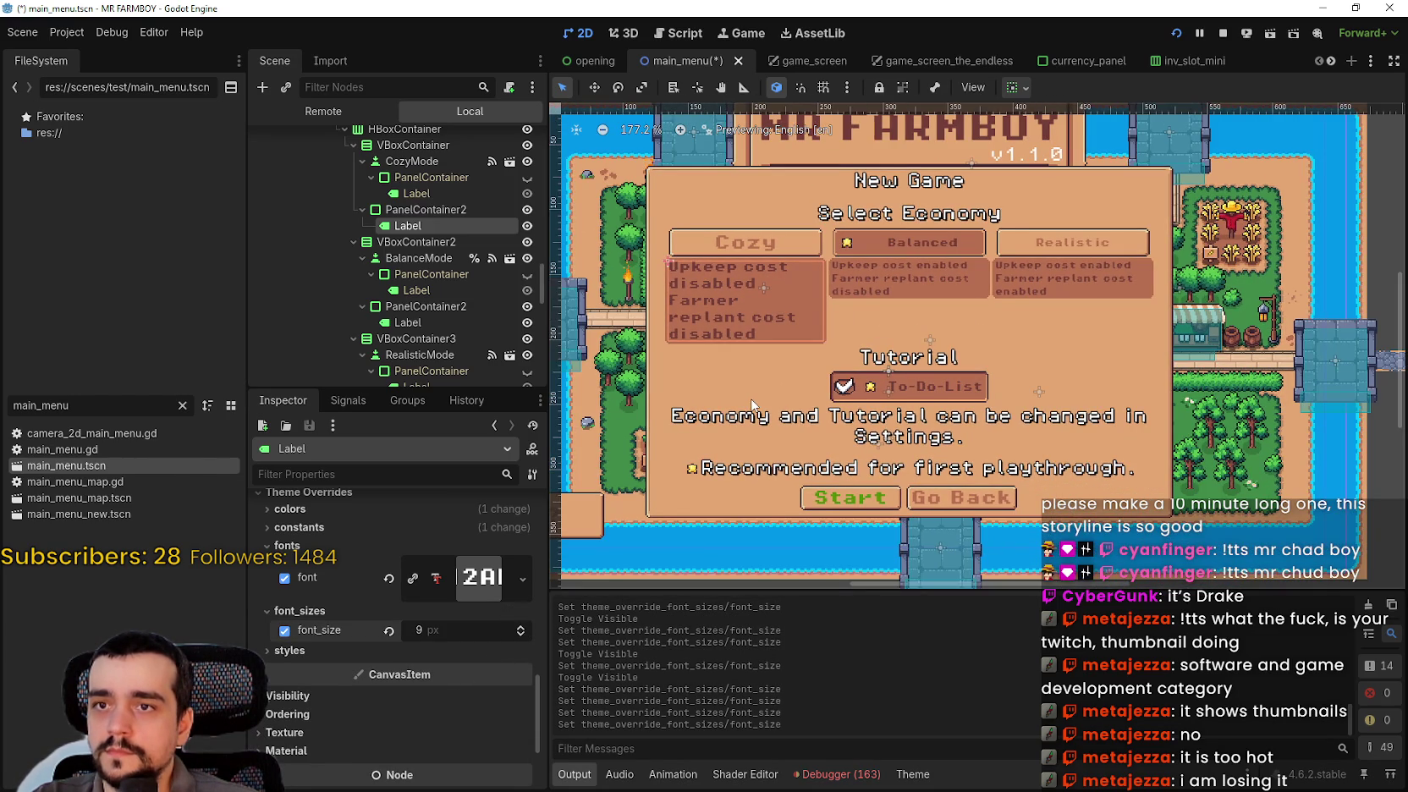
{"action": "scroll", "coordinate": [751, 405], "scroll_direction": "down", "scroll_amount": 2}
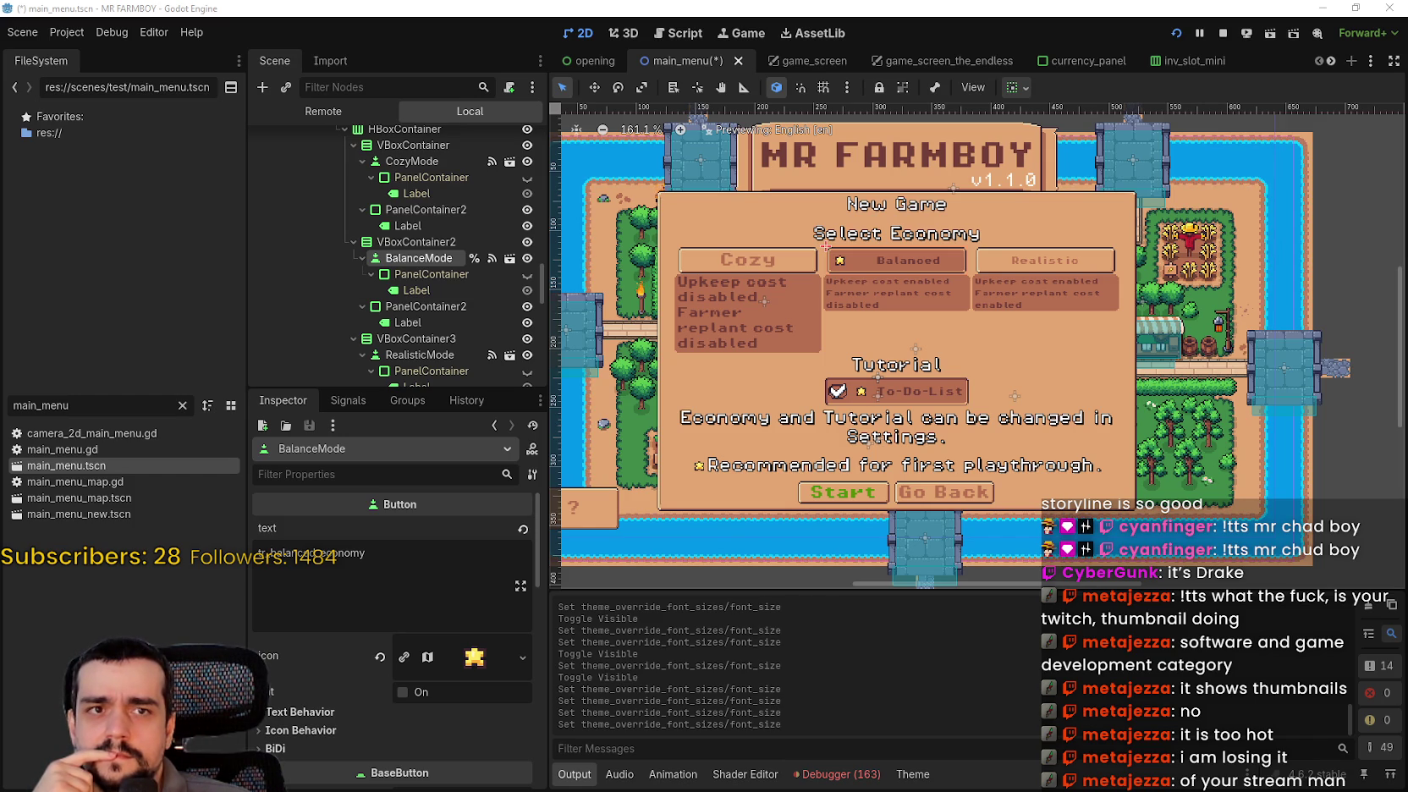
{"action": "mouse_move", "coordinate": [1407, 144]}
{"action": "left_mouse_down"}
{"action": "mouse_move", "coordinate": [653, 117]}
{"action": "mouse_move", "coordinate": [662, 83]}
{"action": "left_mouse_up"}
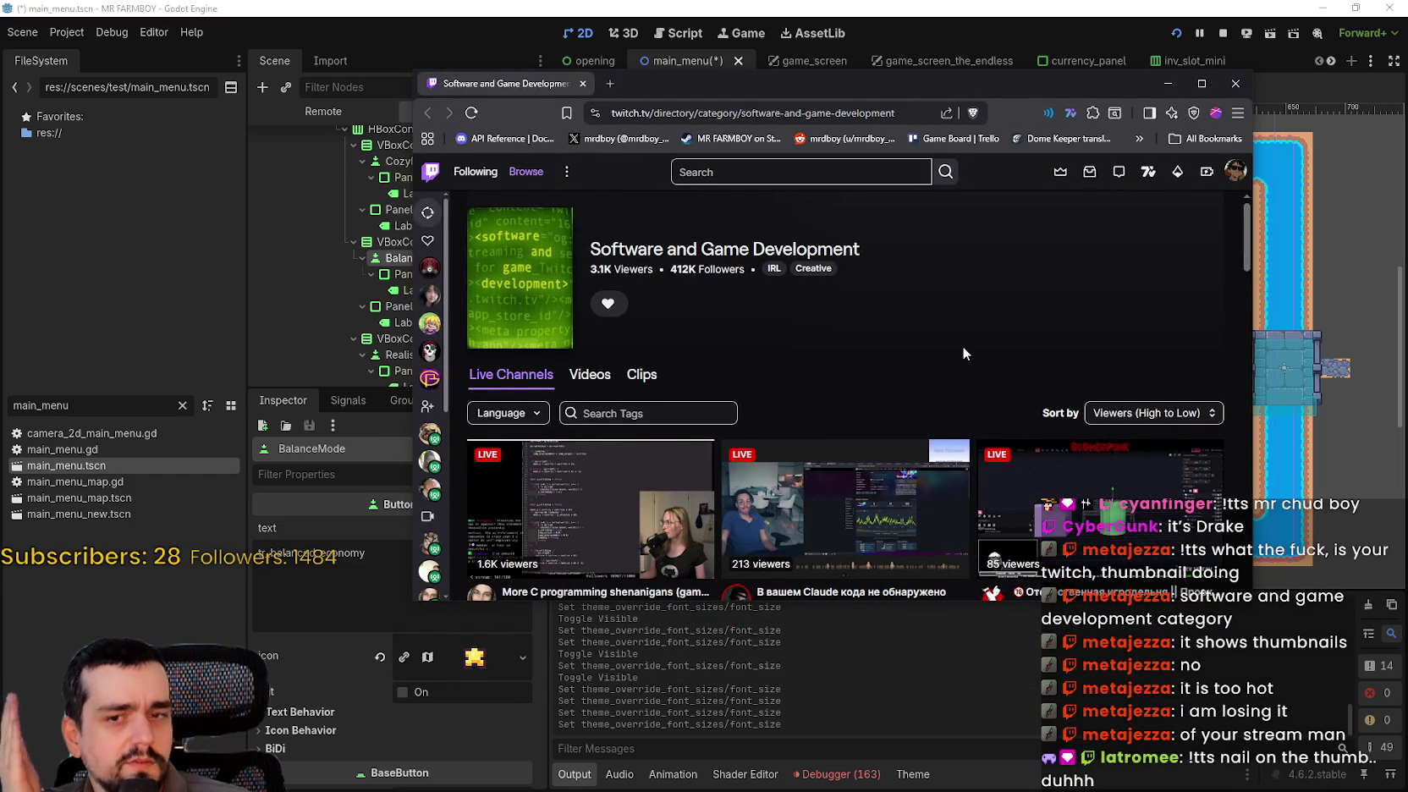
- Browse the Software and Game Development live channels and shift the browser window right
{"action": "scroll", "coordinate": [937, 327], "scroll_direction": "down", "scroll_amount": 2}
{"action": "scroll", "coordinate": [1075, 340], "scroll_direction": "up", "scroll_amount": 2}
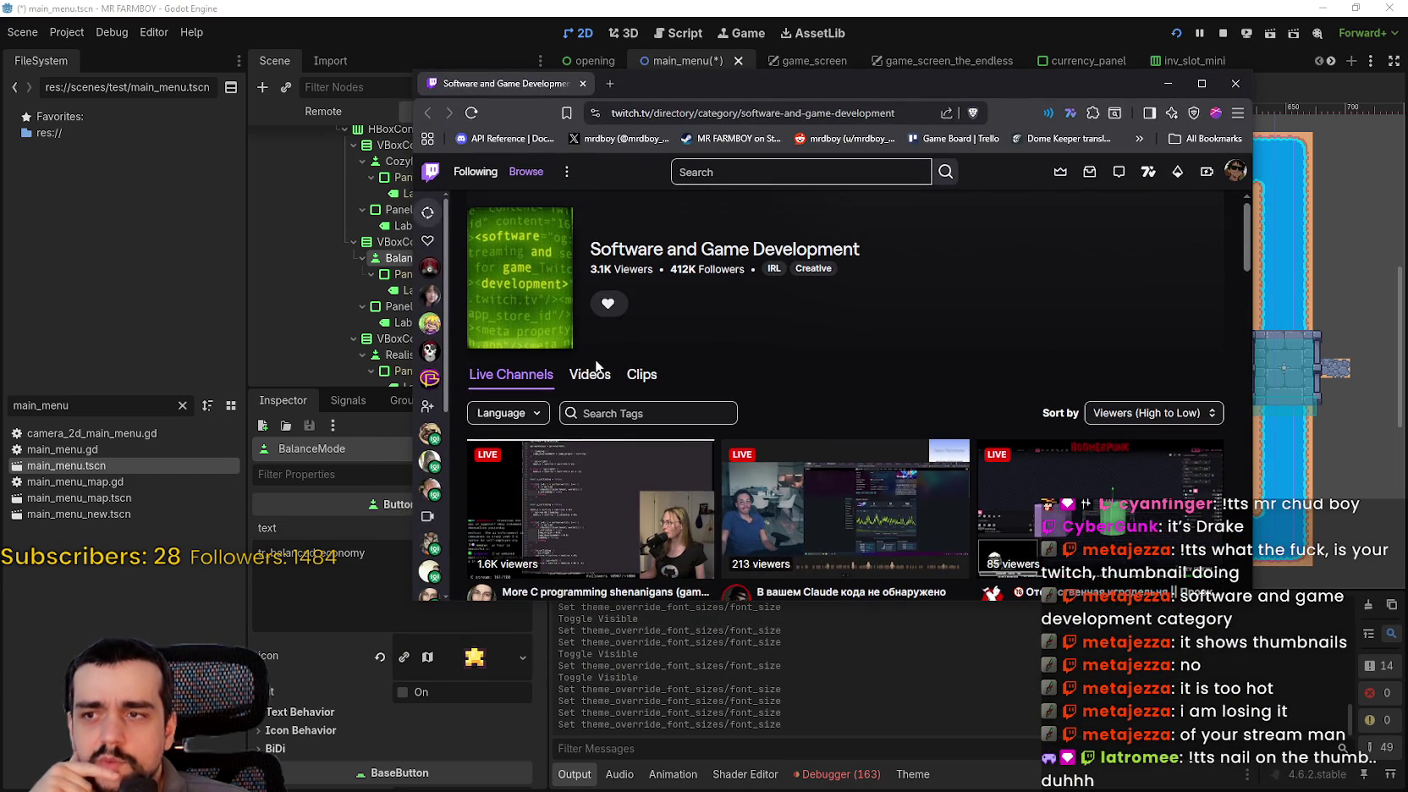
{"action": "scroll", "coordinate": [1131, 456], "scroll_direction": "down", "scroll_amount": 1}
{"action": "scroll", "coordinate": [1130, 457], "scroll_direction": "up", "scroll_amount": 1}
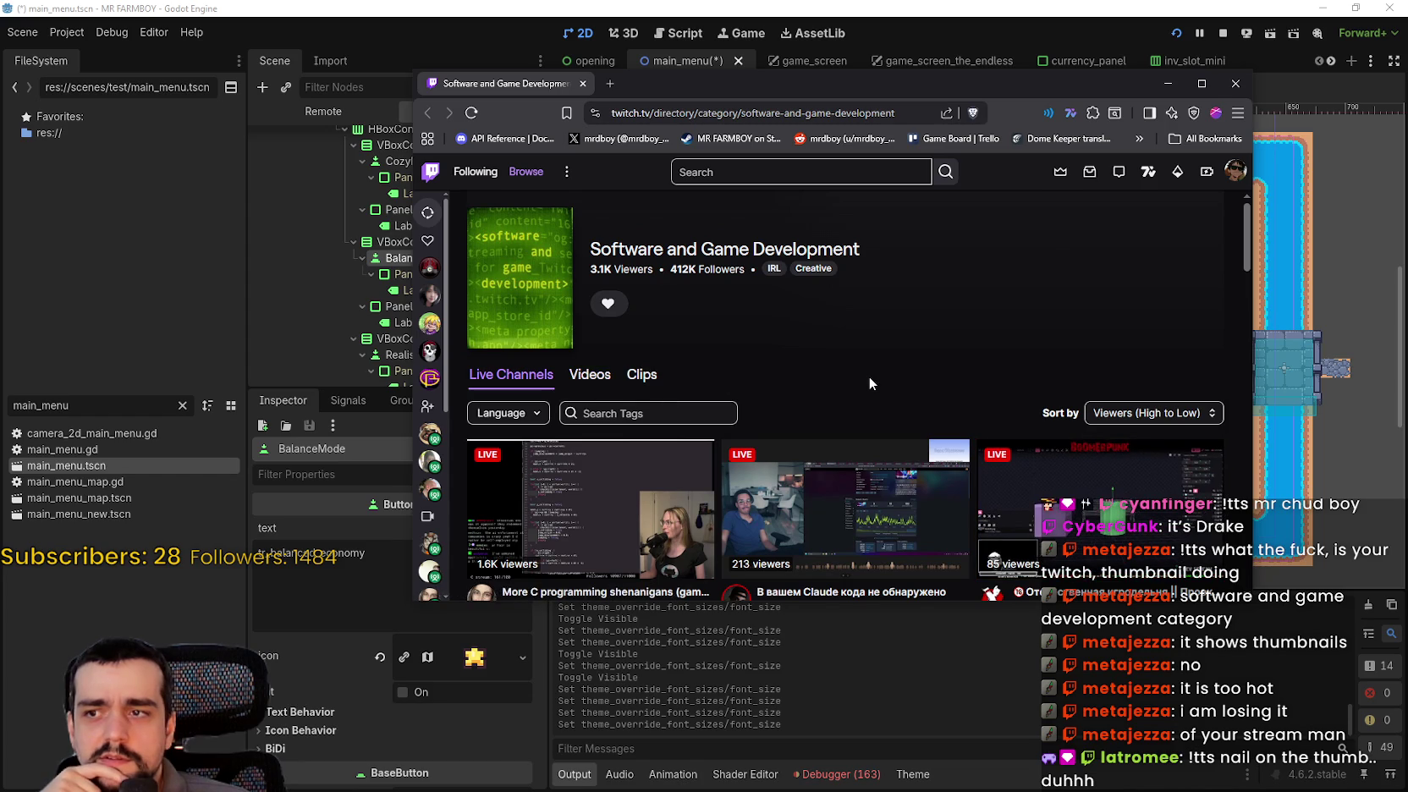
{"action": "scroll", "coordinate": [866, 376], "scroll_direction": "down", "scroll_amount": 6}
{"action": "scroll", "coordinate": [1107, 507], "scroll_direction": "down", "scroll_amount": 8}
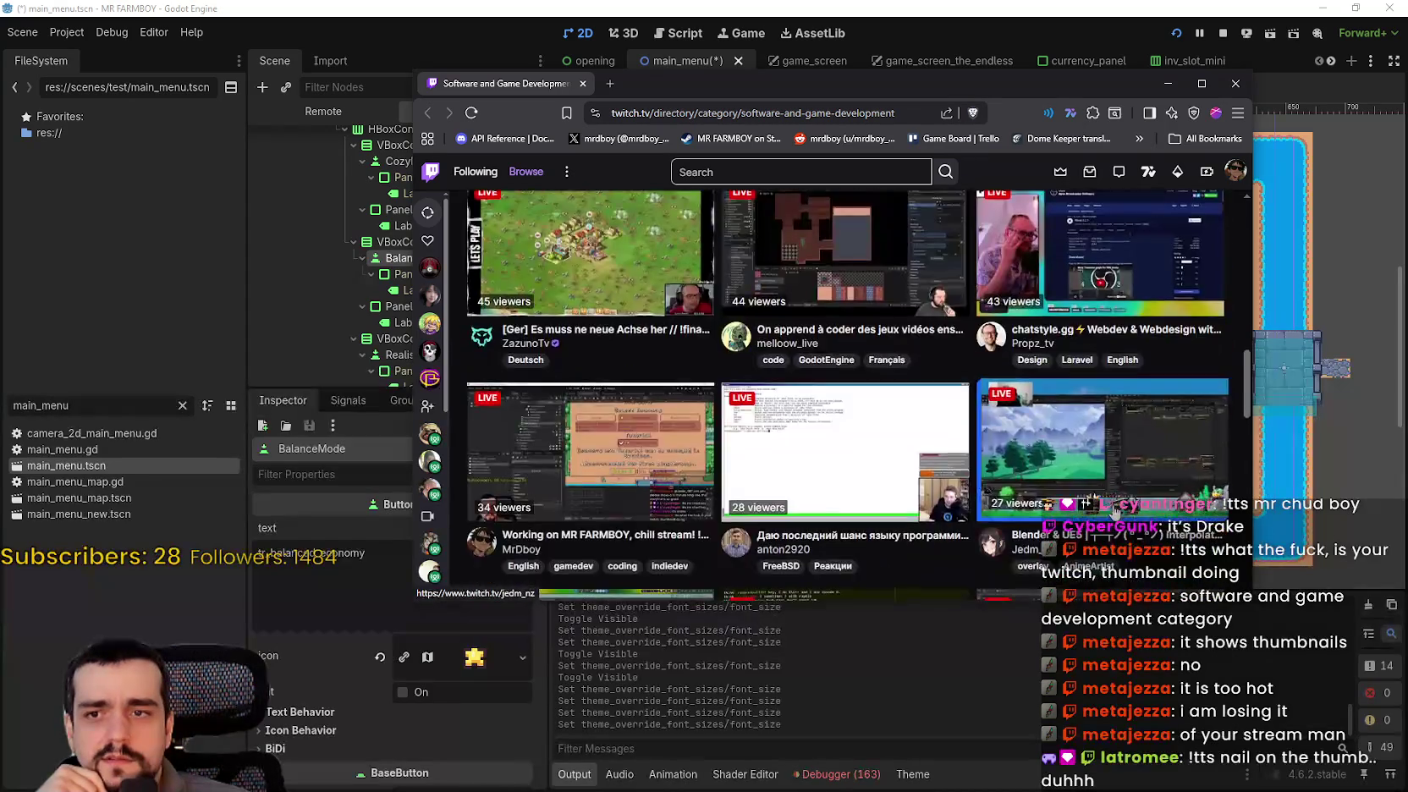
{"action": "scroll", "coordinate": [1115, 560], "scroll_direction": "down", "scroll_amount": 3}
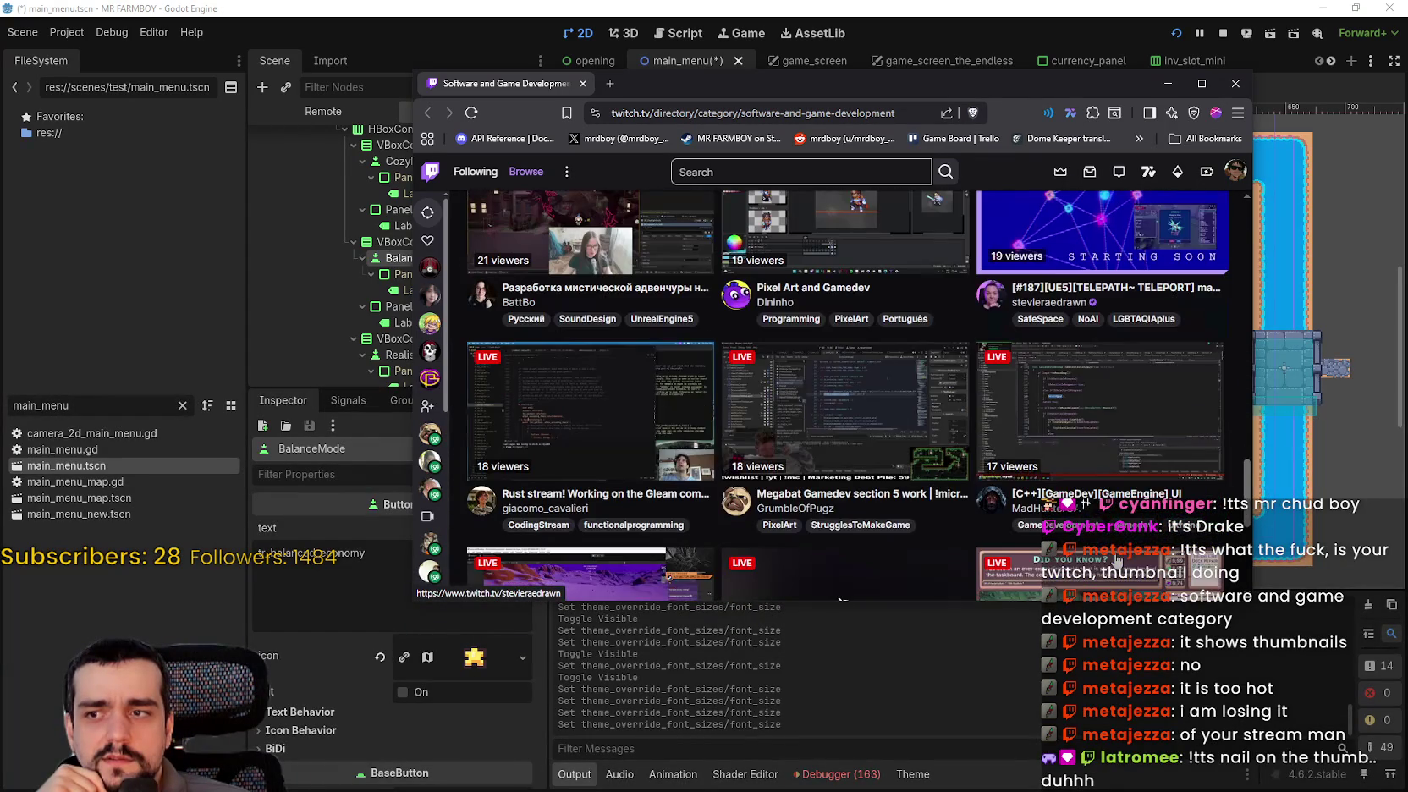
{"action": "scroll", "coordinate": [1115, 560], "scroll_direction": "up", "scroll_amount": 10}
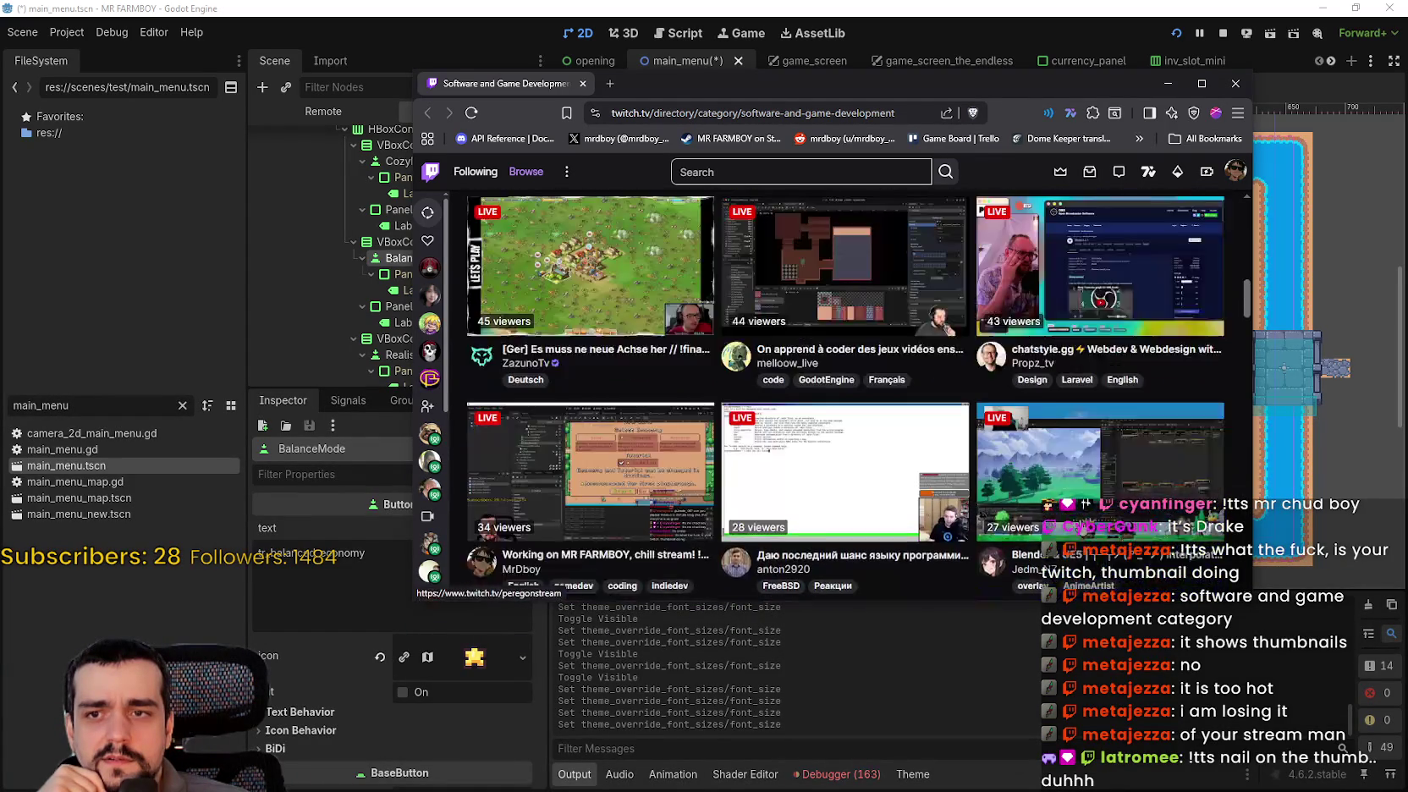
{"action": "scroll", "coordinate": [1099, 541], "scroll_direction": "down", "scroll_amount": 3}
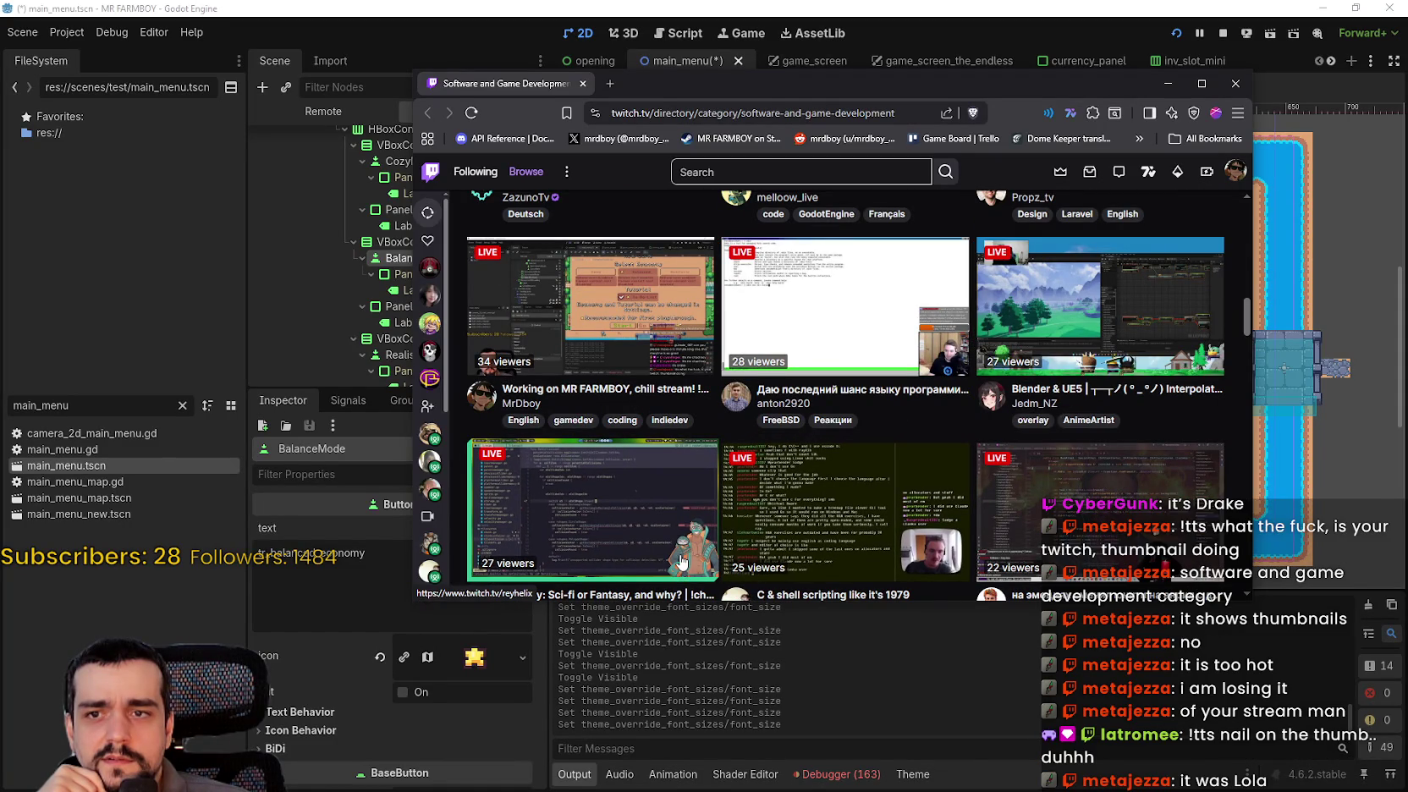
{"action": "mouse_move", "coordinate": [728, 92]}
{"action": "left_mouse_down"}
{"action": "mouse_move", "coordinate": [876, 77]}
{"action": "mouse_move", "coordinate": [821, 75]}
{"action": "left_mouse_up"}
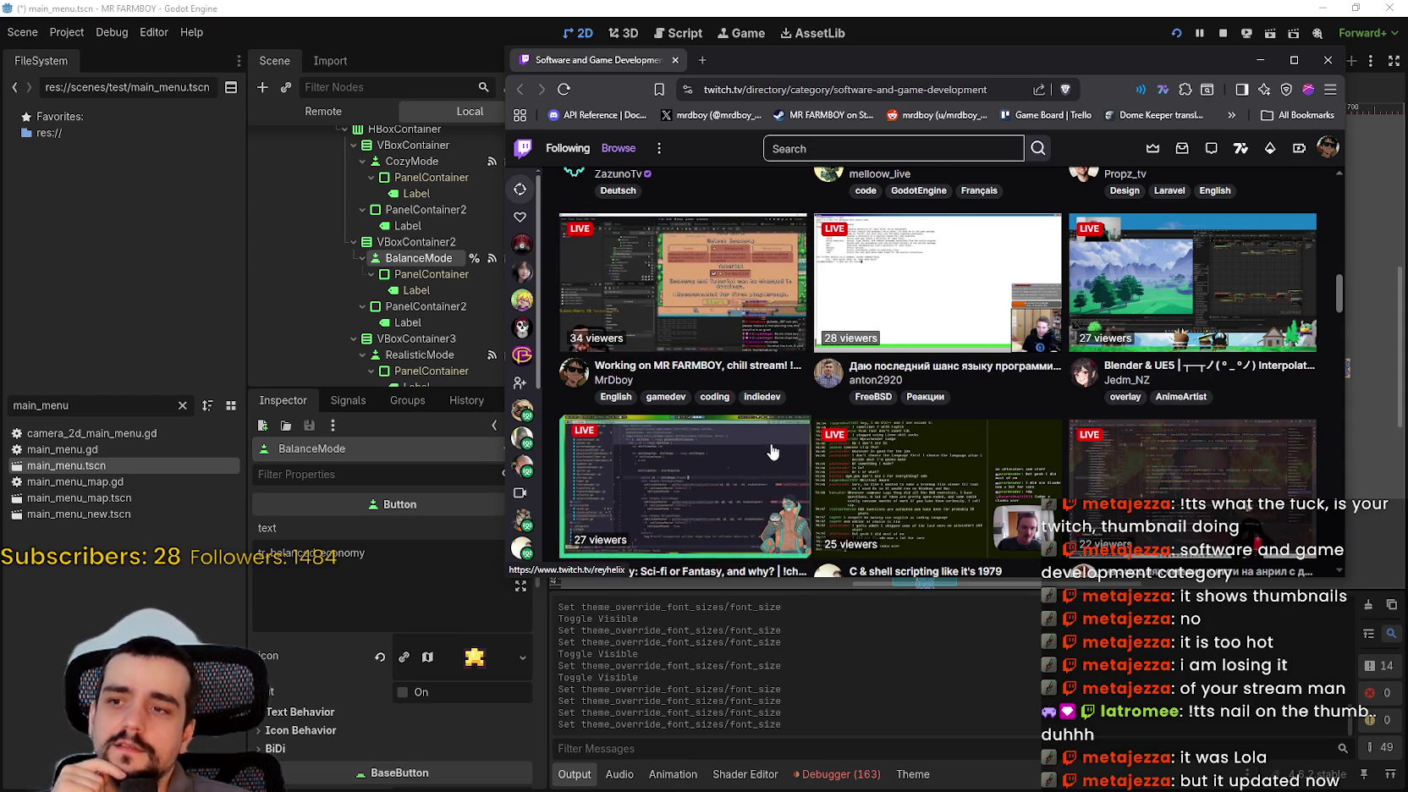
- Keep scrolling the Twitch channel listings, then close the browser to return to Godot
{"action": "scroll", "coordinate": [1015, 443], "scroll_direction": "down", "scroll_amount": 4}
{"action": "scroll", "coordinate": [1018, 457], "scroll_direction": "up", "scroll_amount": 5}
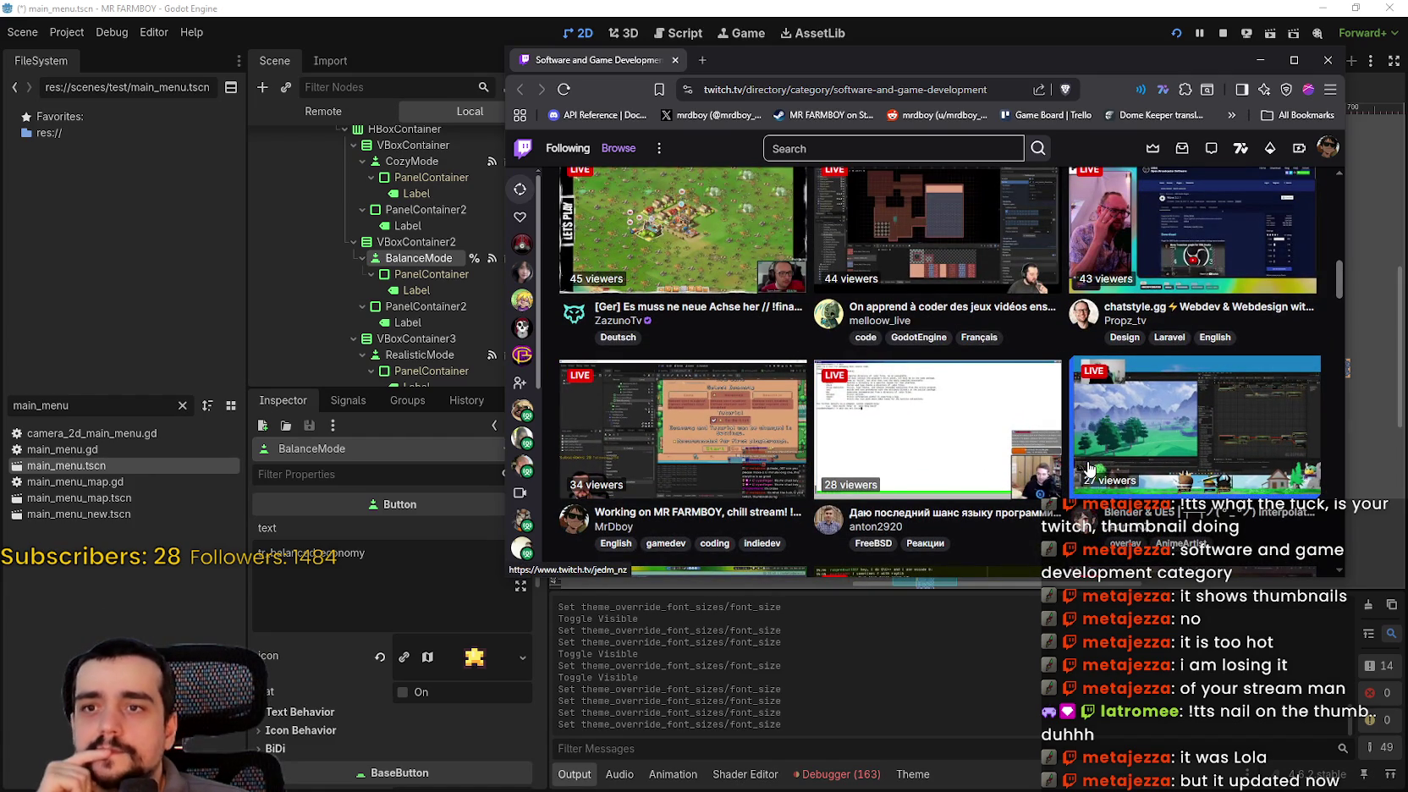
{"action": "scroll", "coordinate": [707, 385], "scroll_direction": "up", "scroll_amount": 2}
{"action": "scroll", "coordinate": [707, 384], "scroll_direction": "up", "scroll_amount": 2}
{"action": "scroll", "coordinate": [707, 385], "scroll_direction": "down", "scroll_amount": 2}
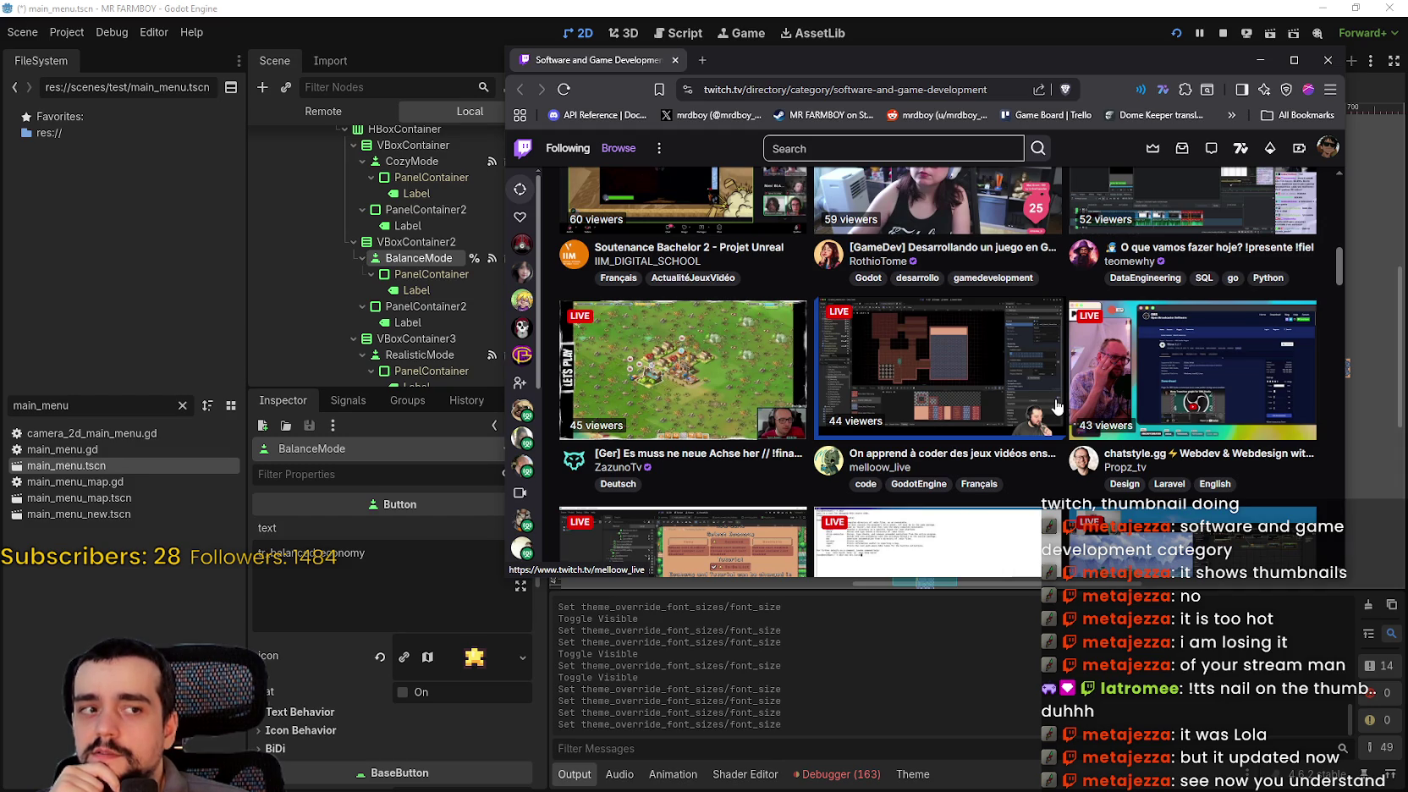
{"action": "scroll", "coordinate": [1053, 406], "scroll_direction": "down", "scroll_amount": 3}
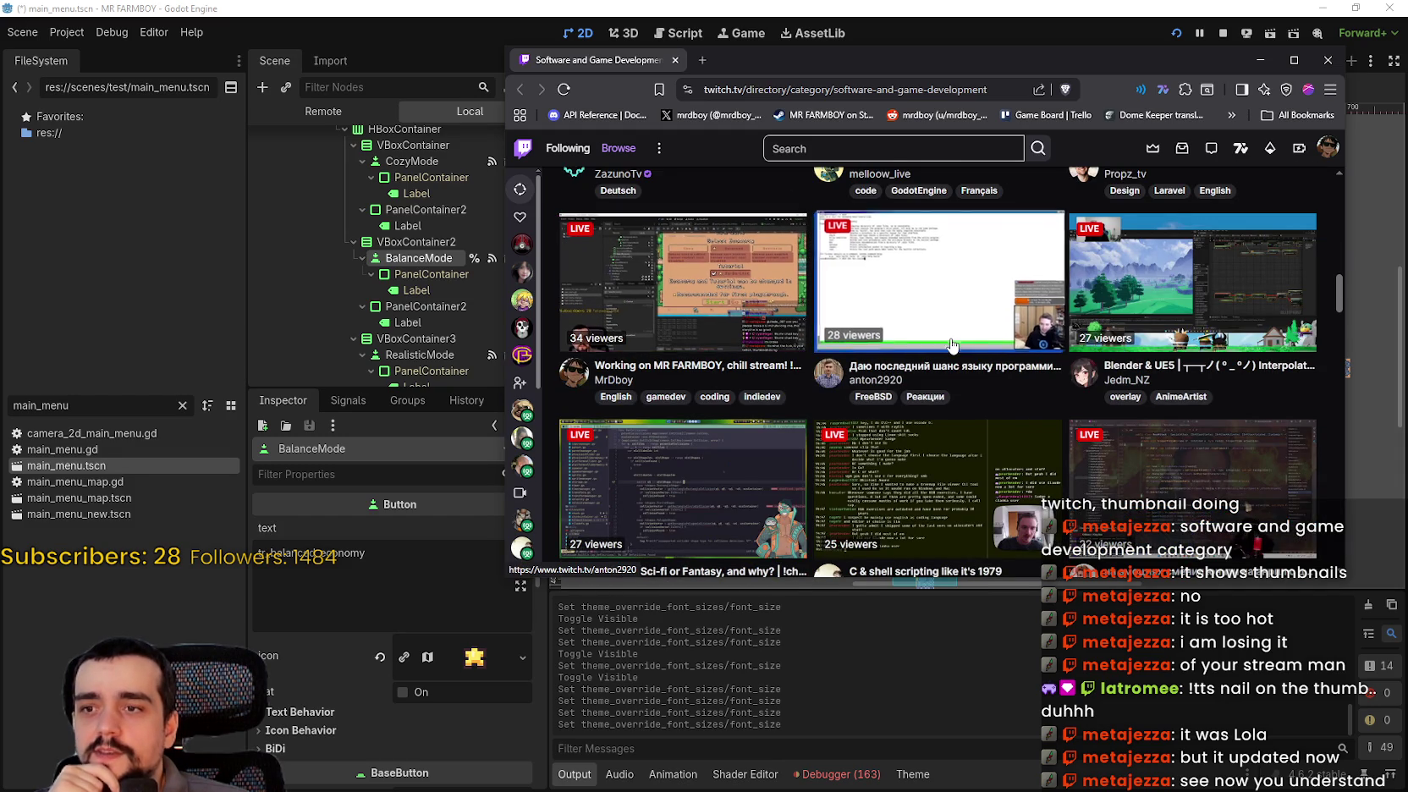
{"action": "scroll", "coordinate": [950, 343], "scroll_direction": "down", "scroll_amount": 3}
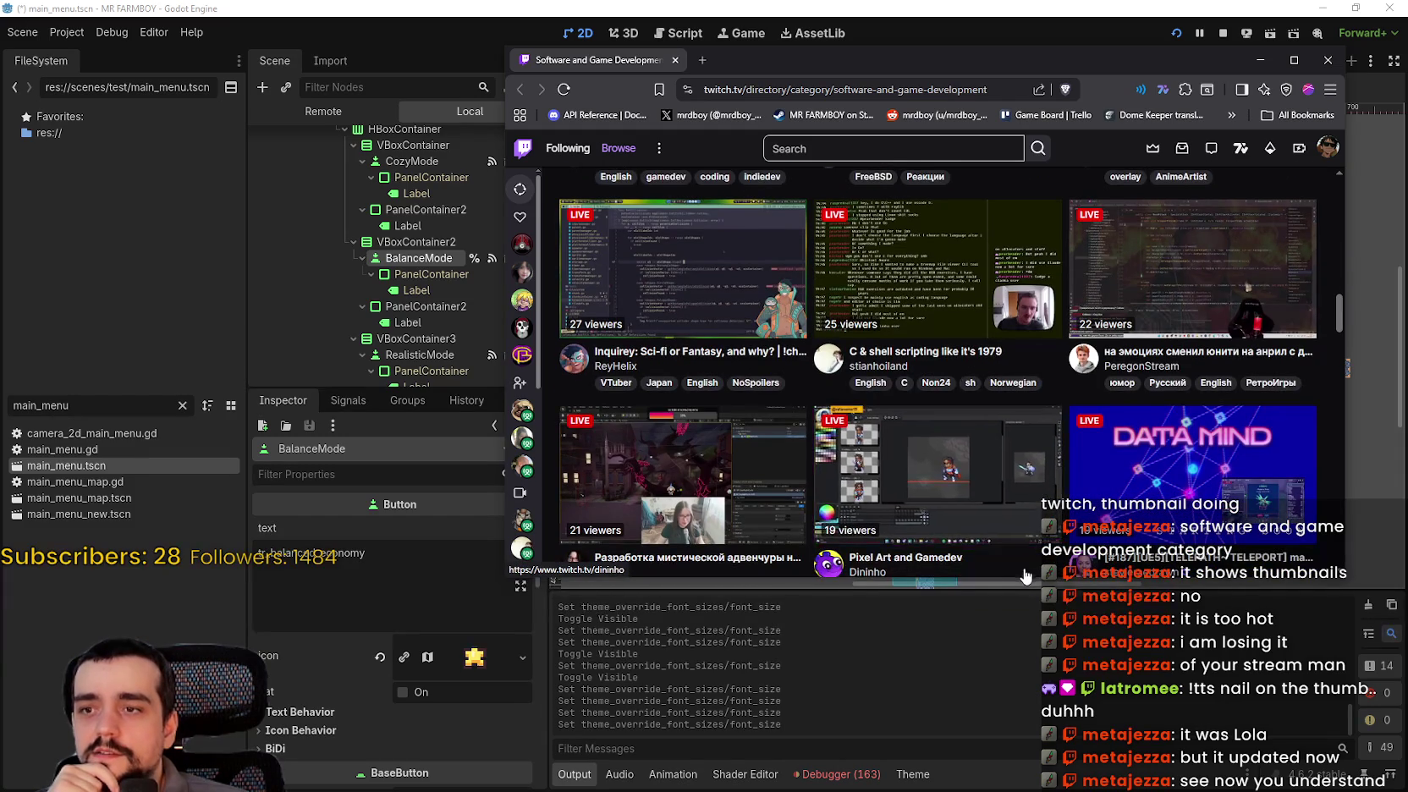
{"action": "scroll", "coordinate": [981, 491], "scroll_direction": "down", "scroll_amount": 5}
{"action": "scroll", "coordinate": [1018, 523], "scroll_direction": "up", "scroll_amount": 1}
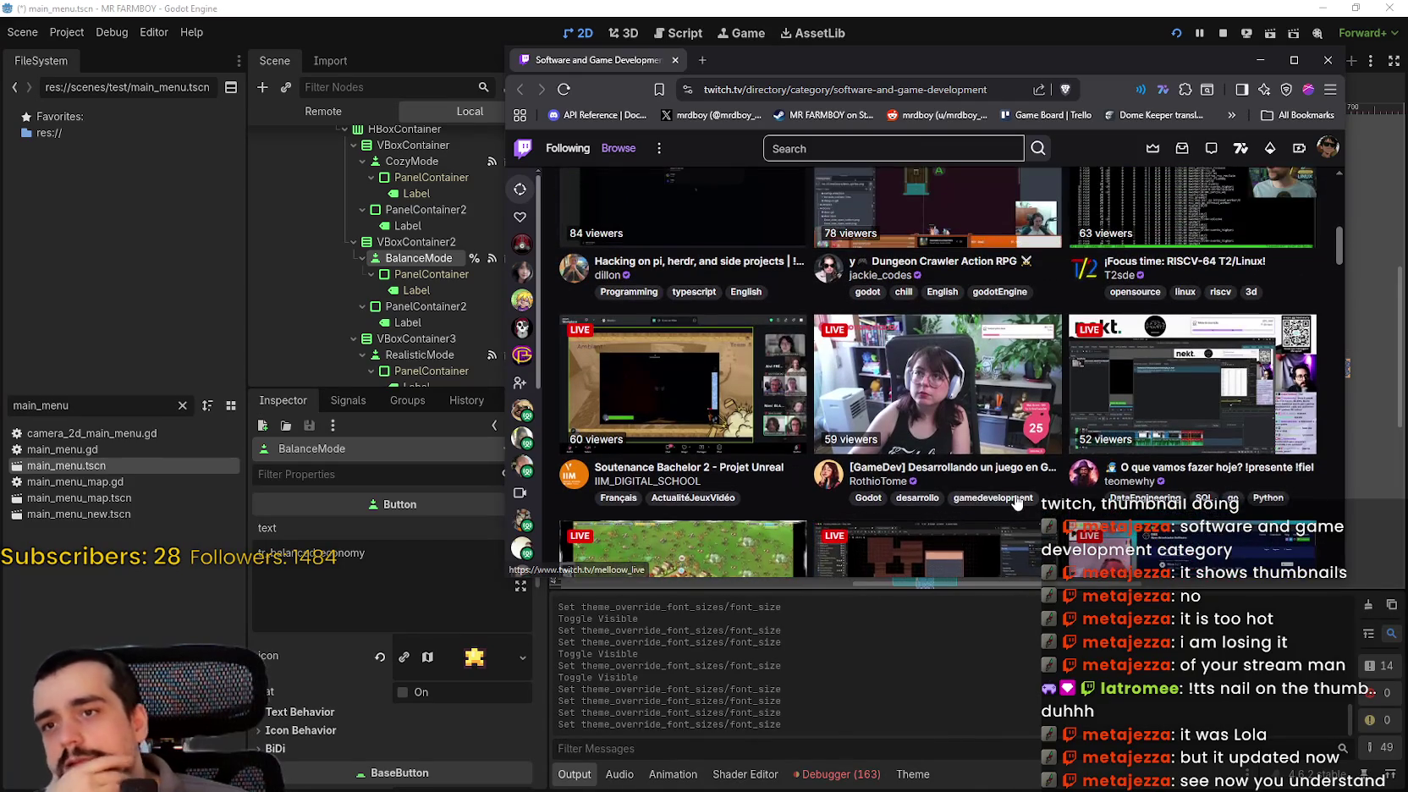
{"action": "scroll", "coordinate": [1015, 500], "scroll_direction": "up", "scroll_amount": 2}
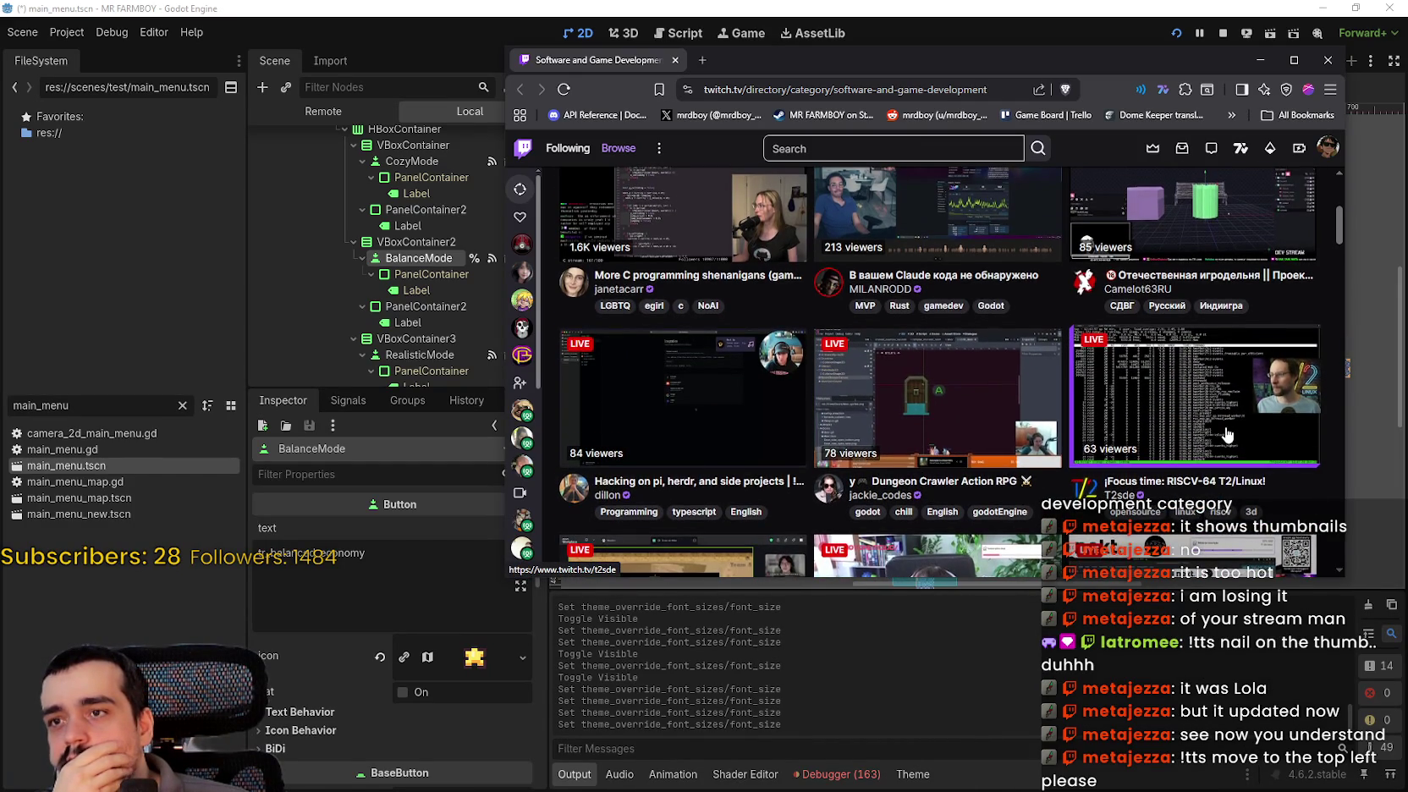
{"action": "scroll", "coordinate": [732, 427], "scroll_direction": "up", "scroll_amount": 3}
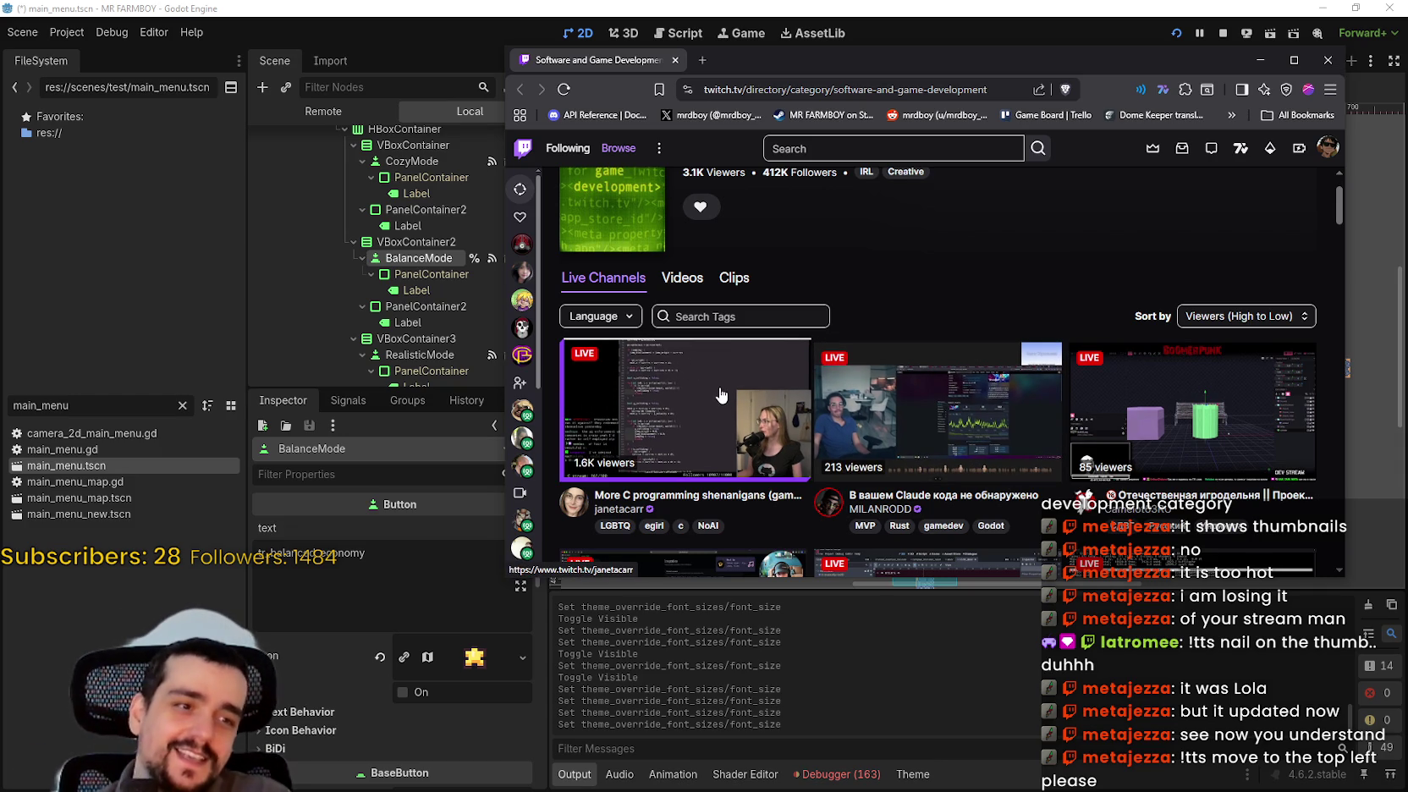
{"action": "scroll", "coordinate": [897, 454], "scroll_direction": "down", "scroll_amount": 6}
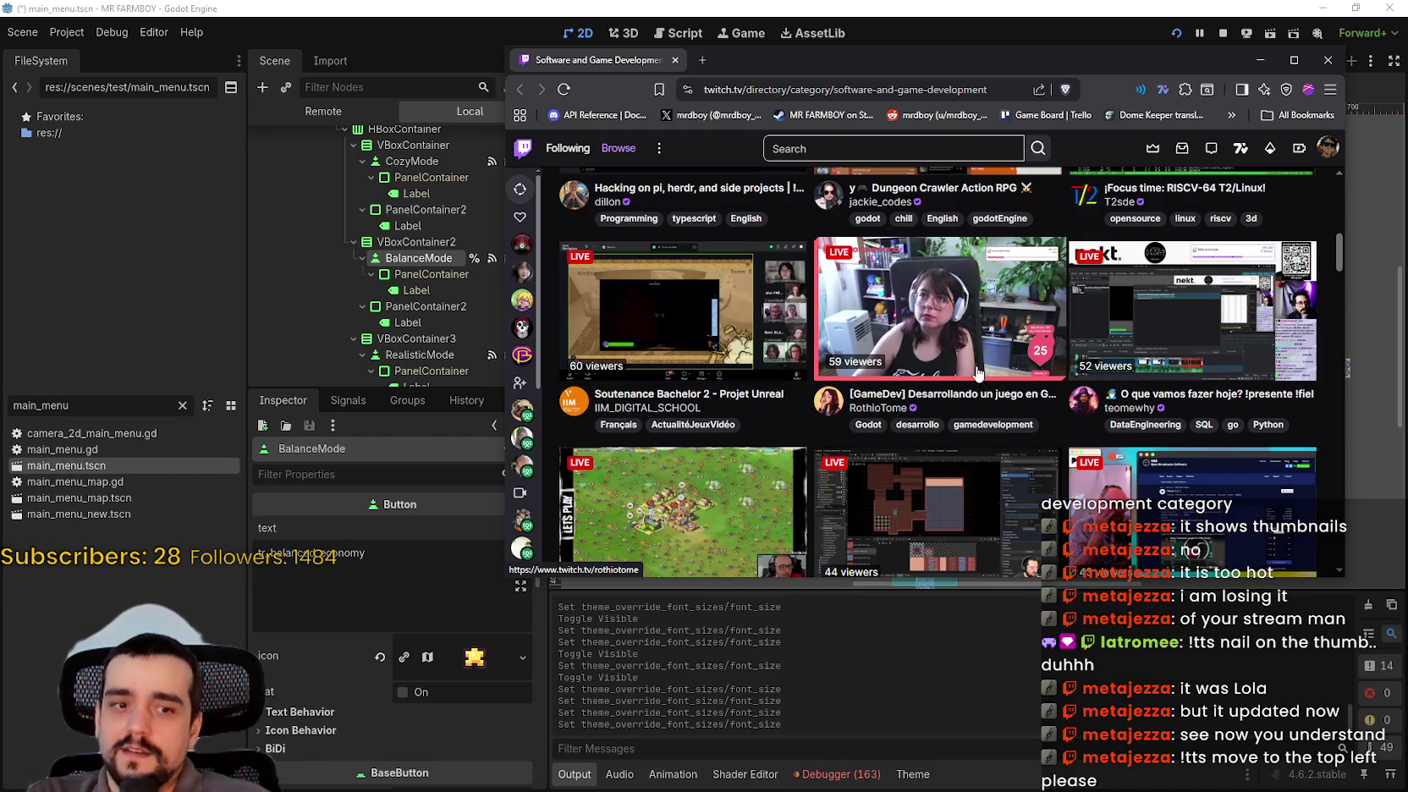
{"action": "scroll", "coordinate": [981, 370], "scroll_direction": "down", "scroll_amount": 5}
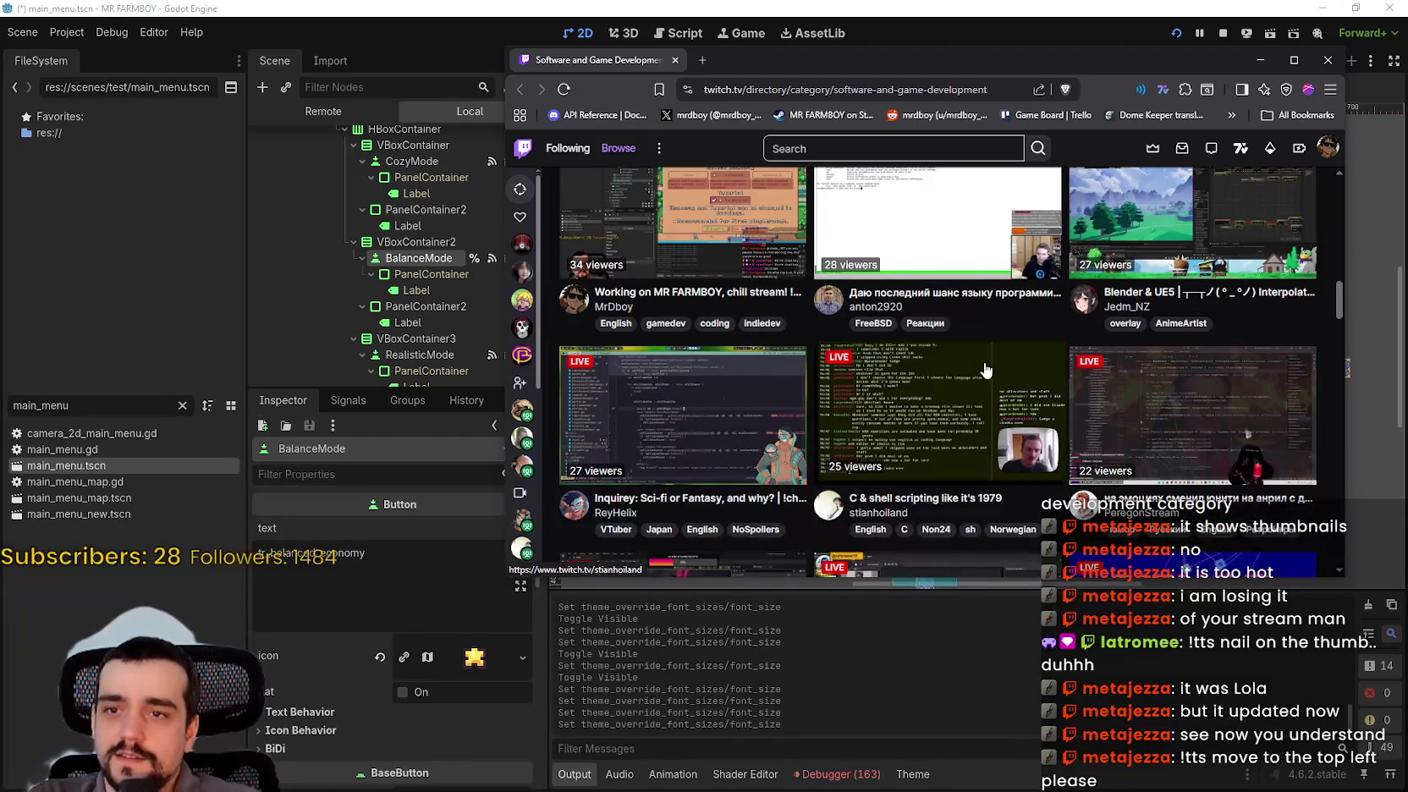
{"action": "scroll", "coordinate": [985, 368], "scroll_direction": "down", "scroll_amount": 4}
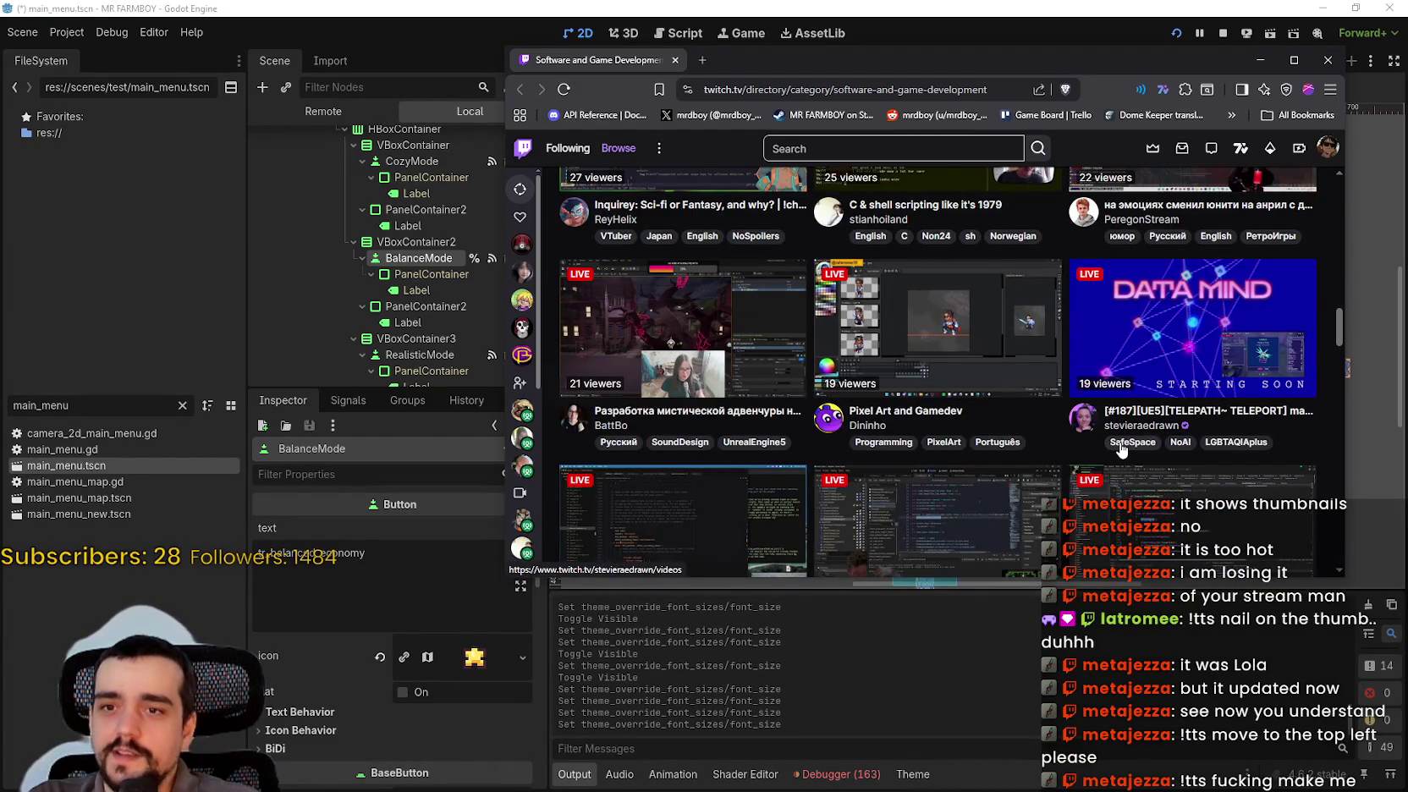
{"action": "scroll", "coordinate": [1121, 449], "scroll_direction": "down", "scroll_amount": 3}
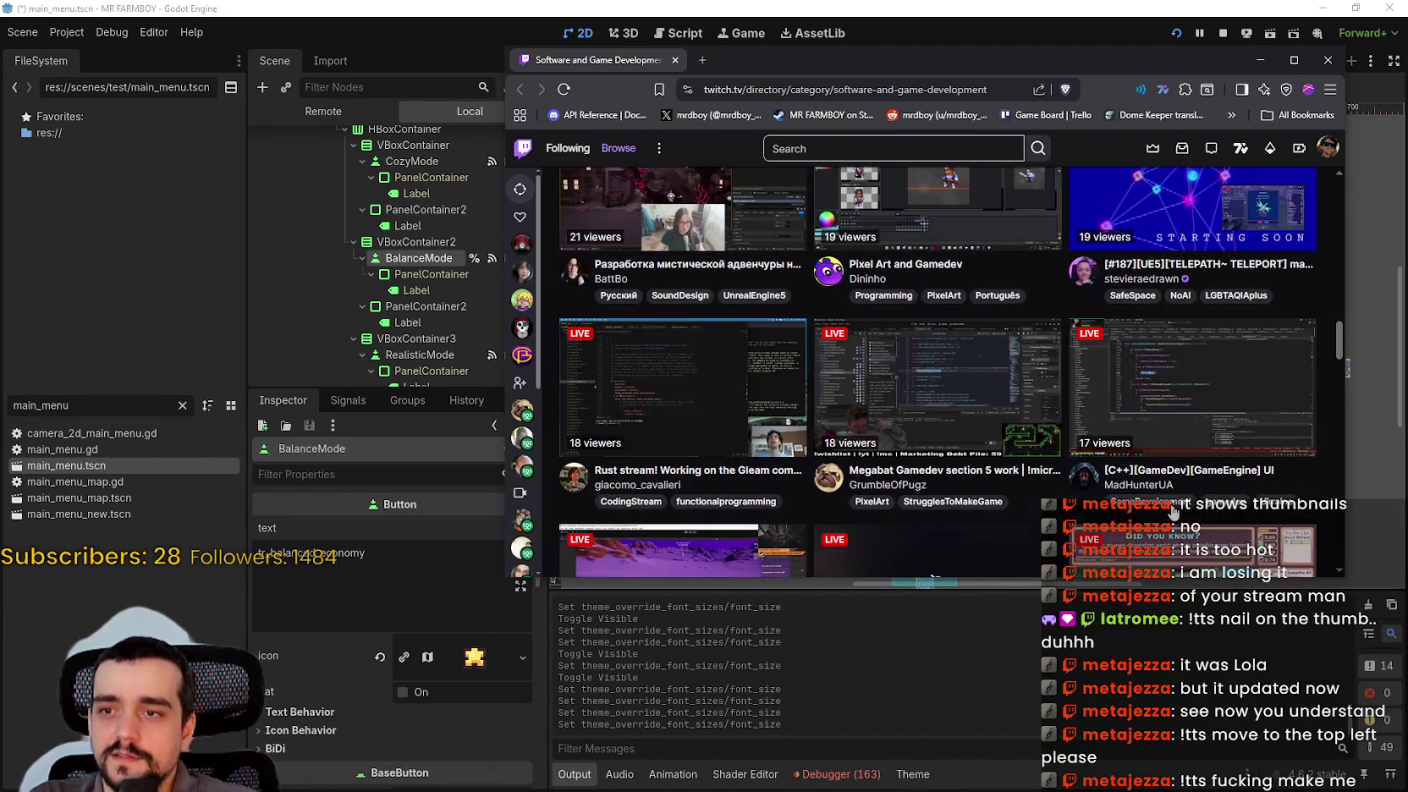
{"action": "scroll", "coordinate": [1173, 512], "scroll_direction": "down", "scroll_amount": 4}
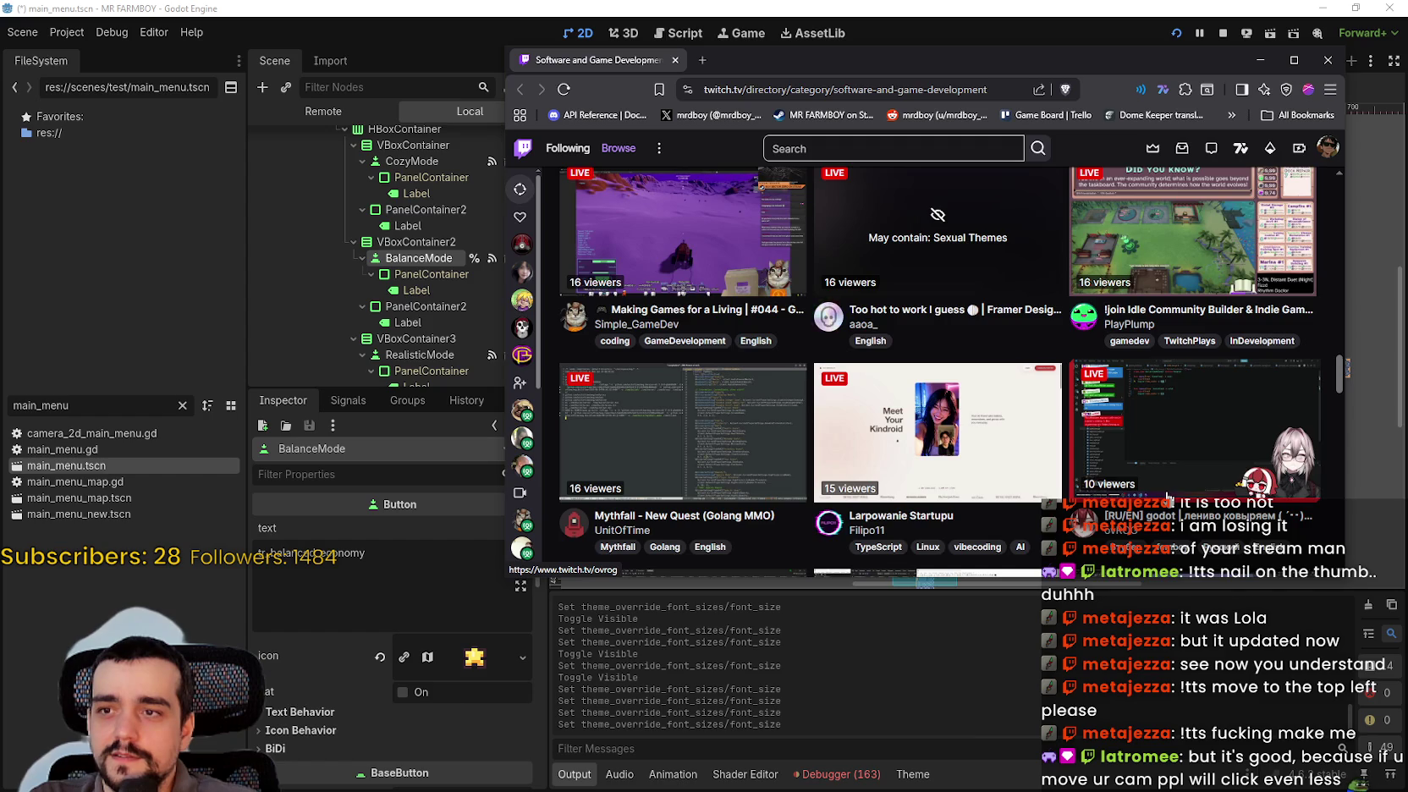
{"action": "scroll", "coordinate": [1167, 496], "scroll_direction": "down", "scroll_amount": 3}
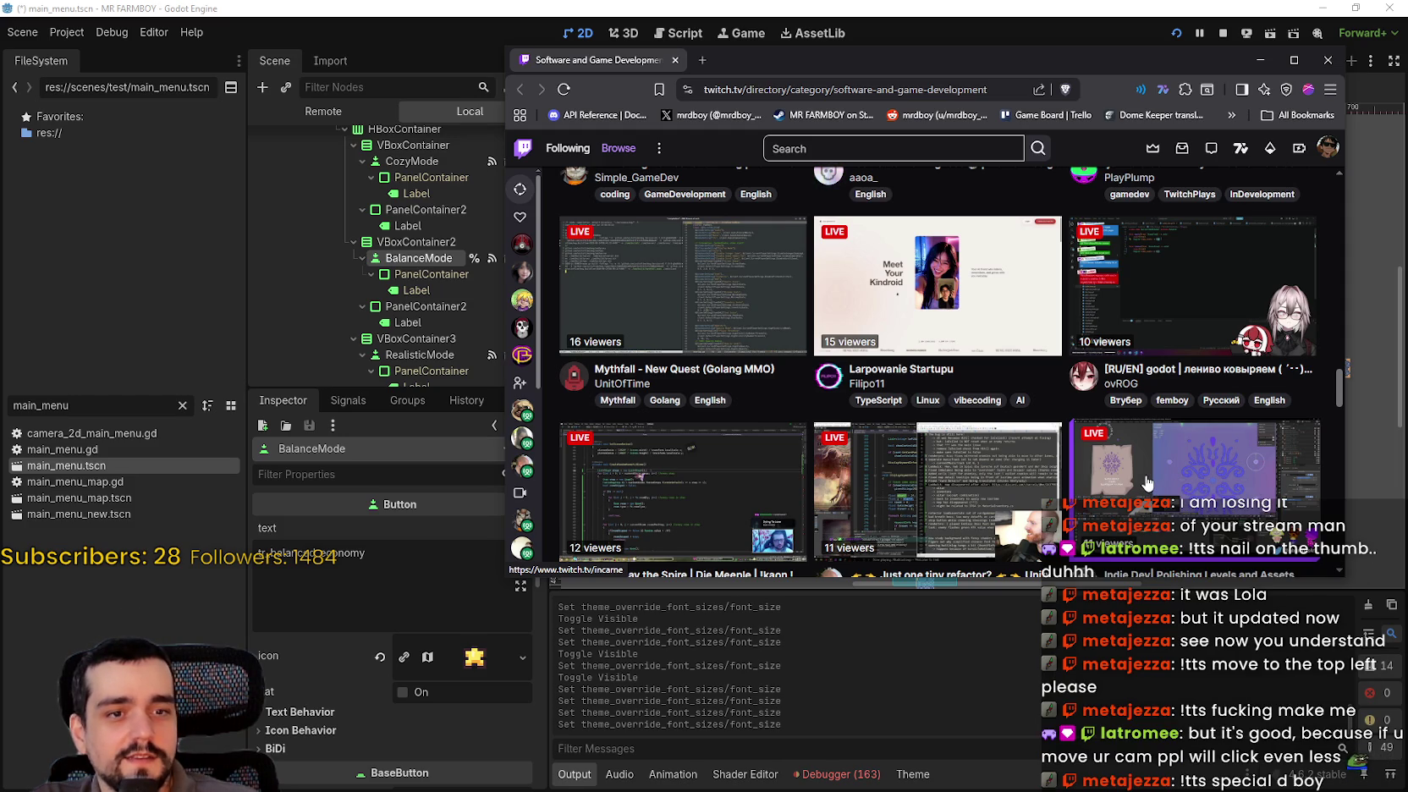
{"action": "scroll", "coordinate": [1146, 482], "scroll_direction": "down", "scroll_amount": 3}
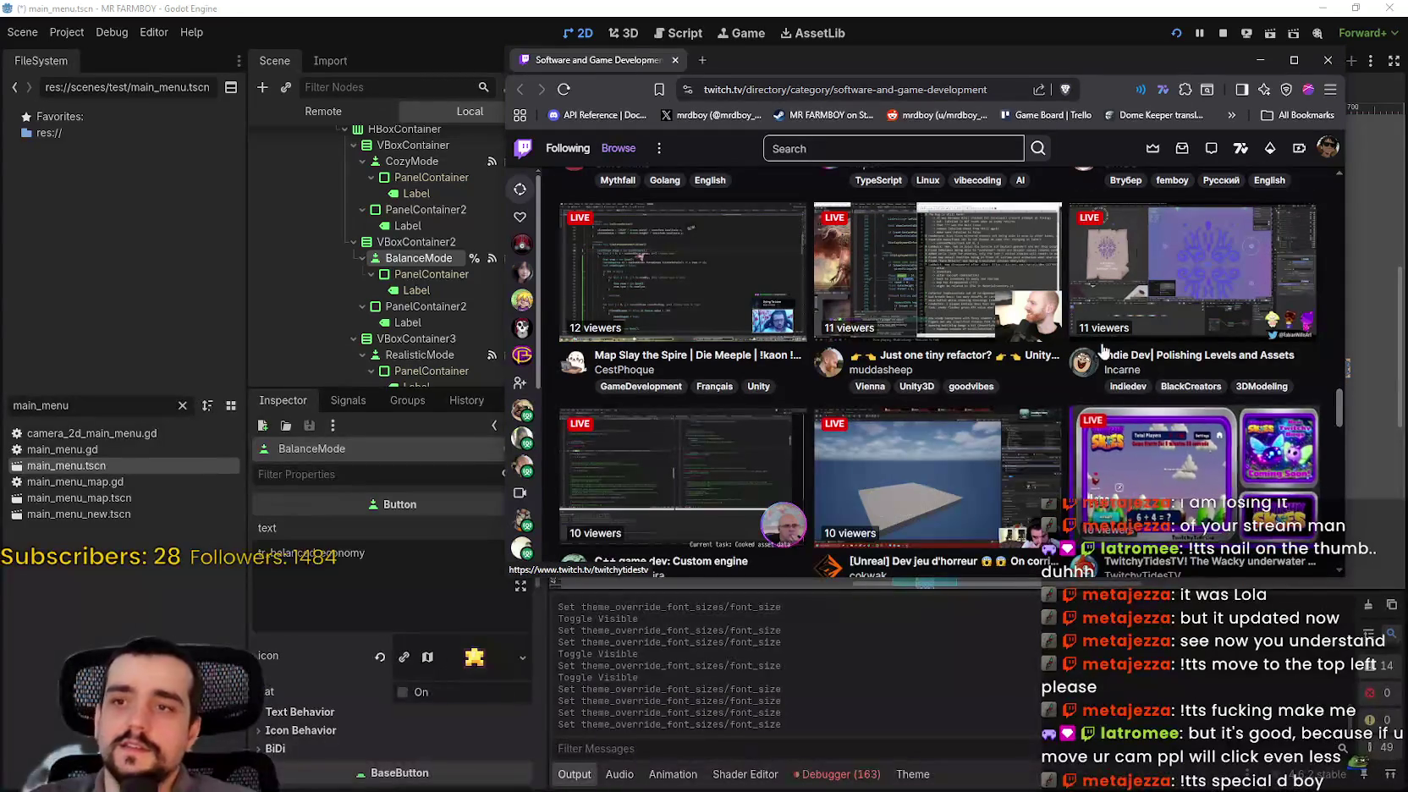
{"action": "scroll", "coordinate": [1211, 476], "scroll_direction": "down", "scroll_amount": 3}
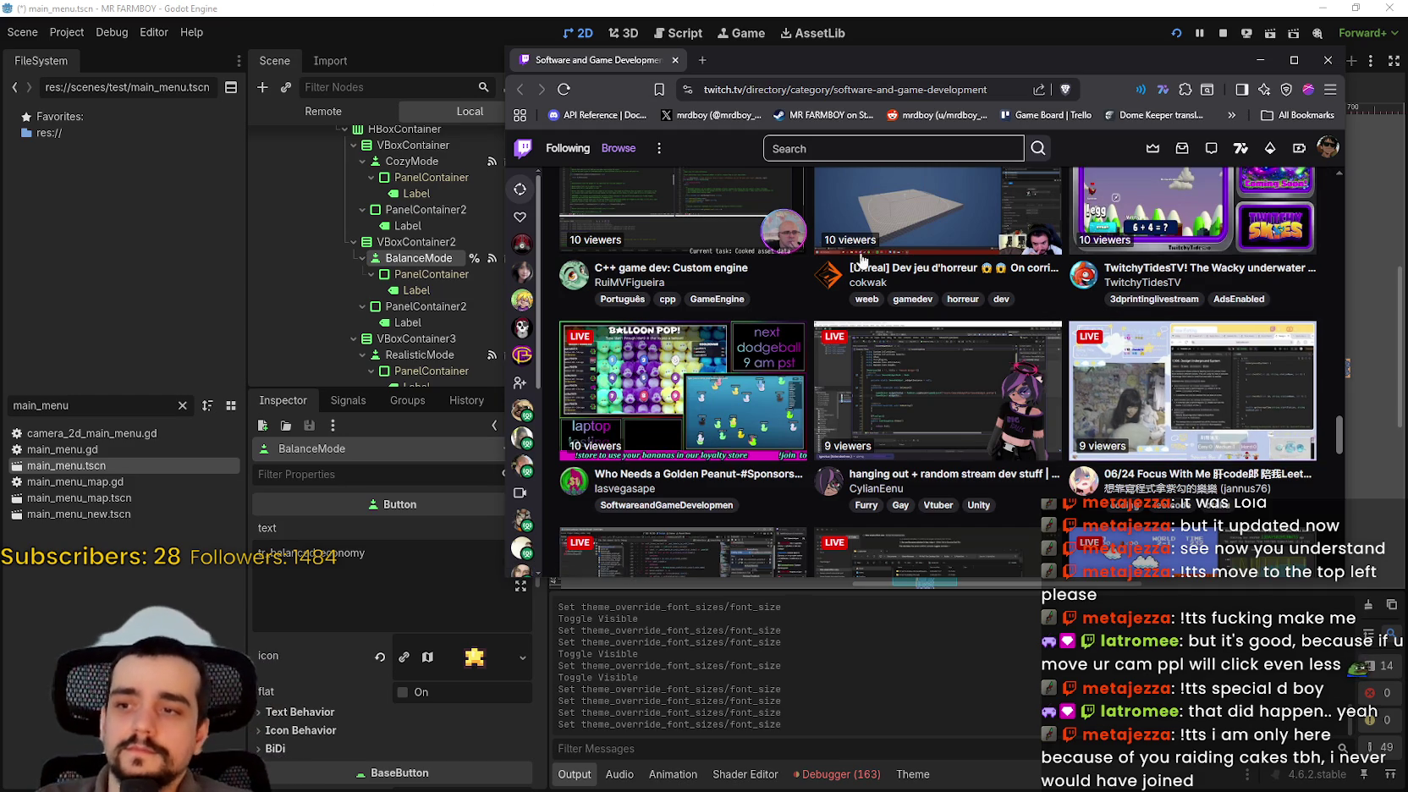
{"action": "scroll", "coordinate": [1196, 364], "scroll_direction": "down", "scroll_amount": 3}
{"action": "scroll", "coordinate": [1068, 466], "scroll_direction": "down", "scroll_amount": 3}
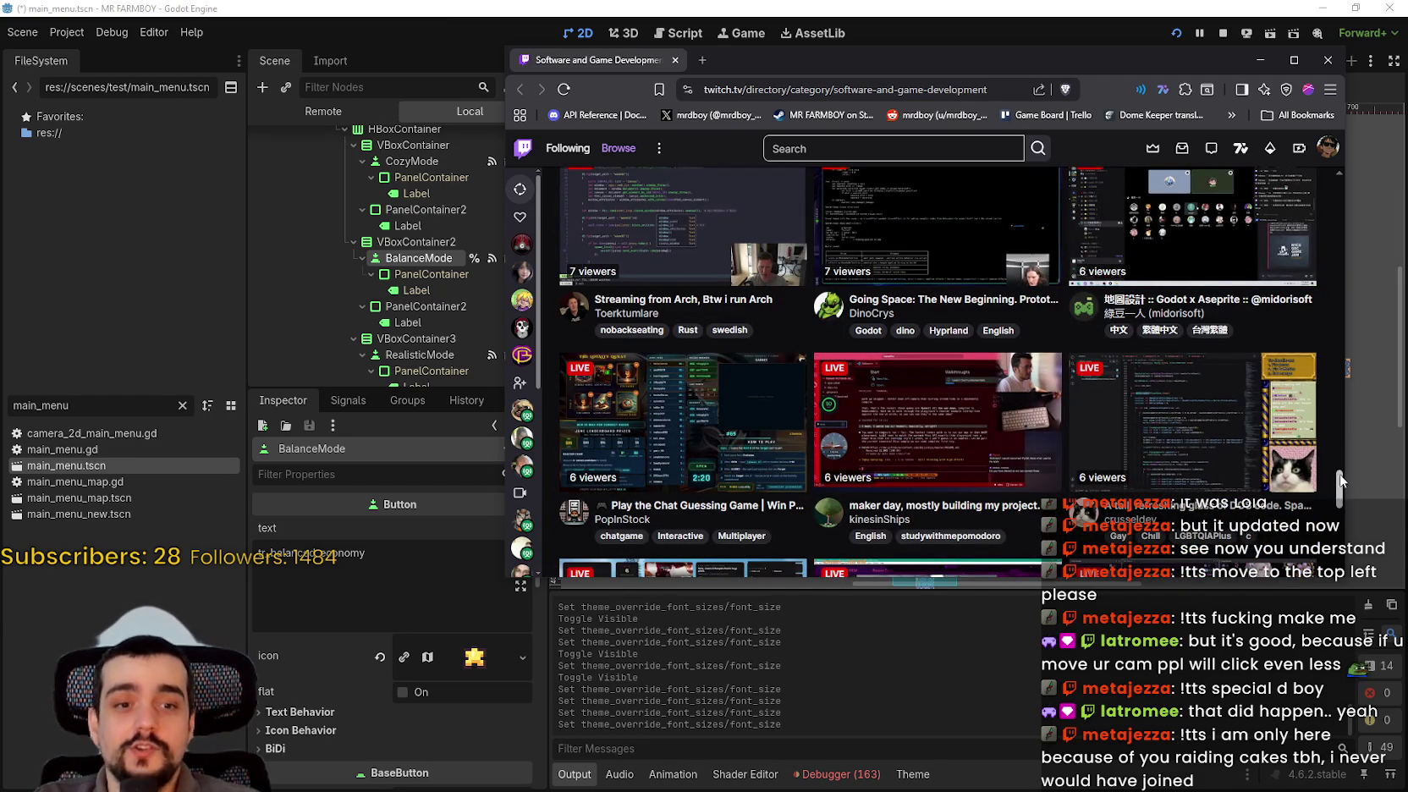
{"action": "mouse_move", "coordinate": [1336, 482]}
{"action": "left_mouse_down"}
{"action": "mouse_move", "coordinate": [1319, 444]}
{"action": "mouse_move", "coordinate": [1319, 207]}
{"action": "left_mouse_up"}
{"action": "scroll", "coordinate": [1319, 208], "scroll_direction": "up", "scroll_amount": 1}
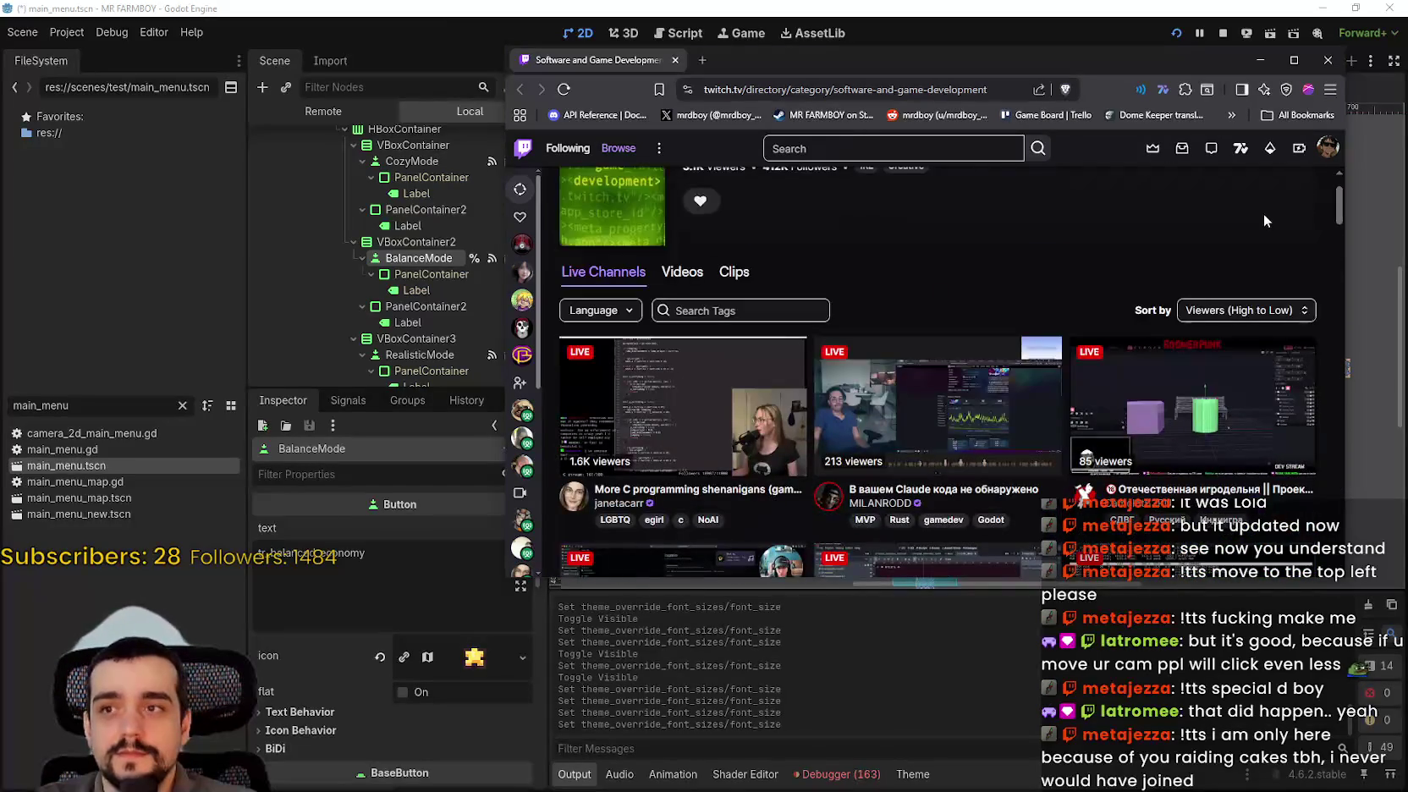
{"action": "left_click", "coordinate": [1322, 68]}
- Turn on expand_icon for the BalanceMode button
{"action": "scroll", "coordinate": [1028, 344], "scroll_direction": "up", "scroll_amount": 2}
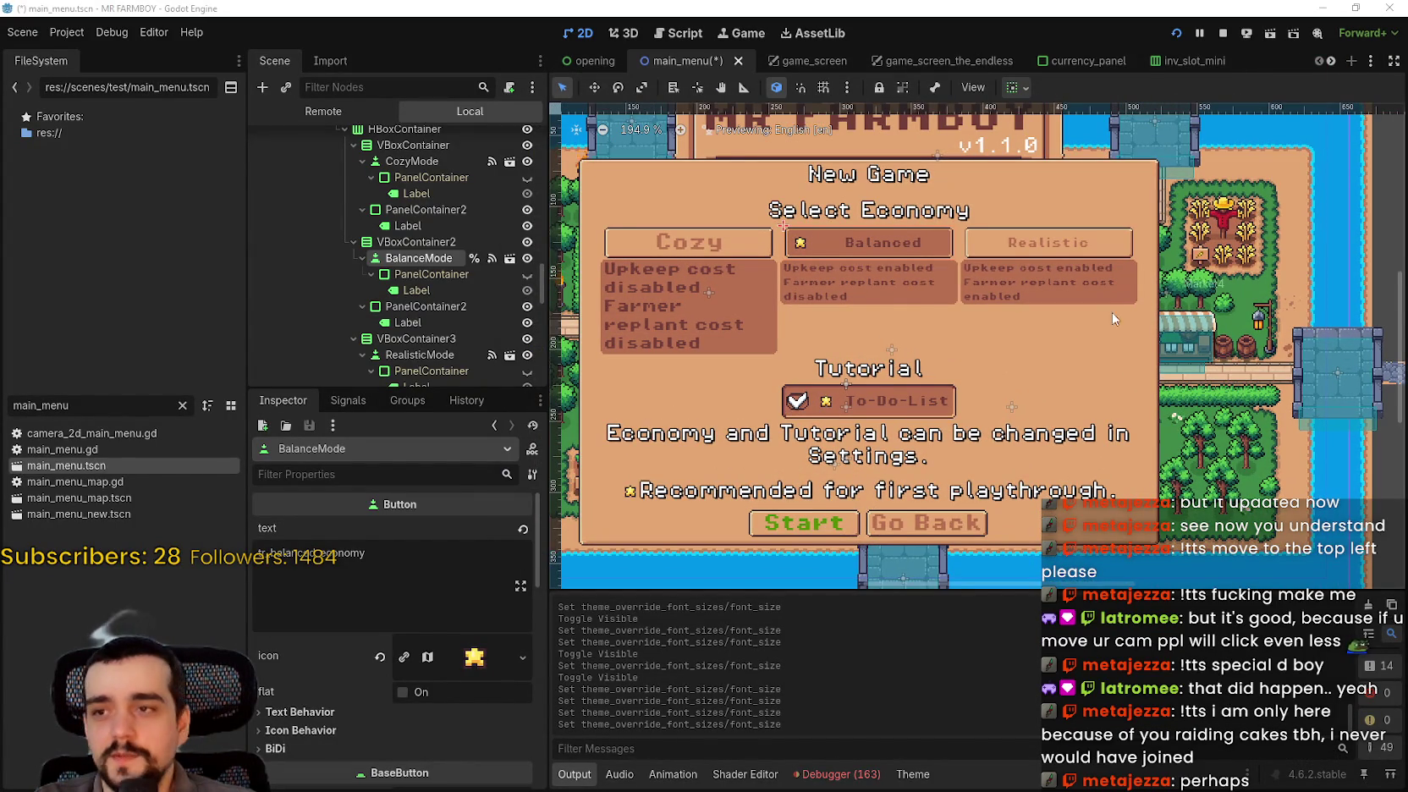
{"action": "scroll", "coordinate": [1098, 332], "scroll_direction": "down", "scroll_amount": 2}
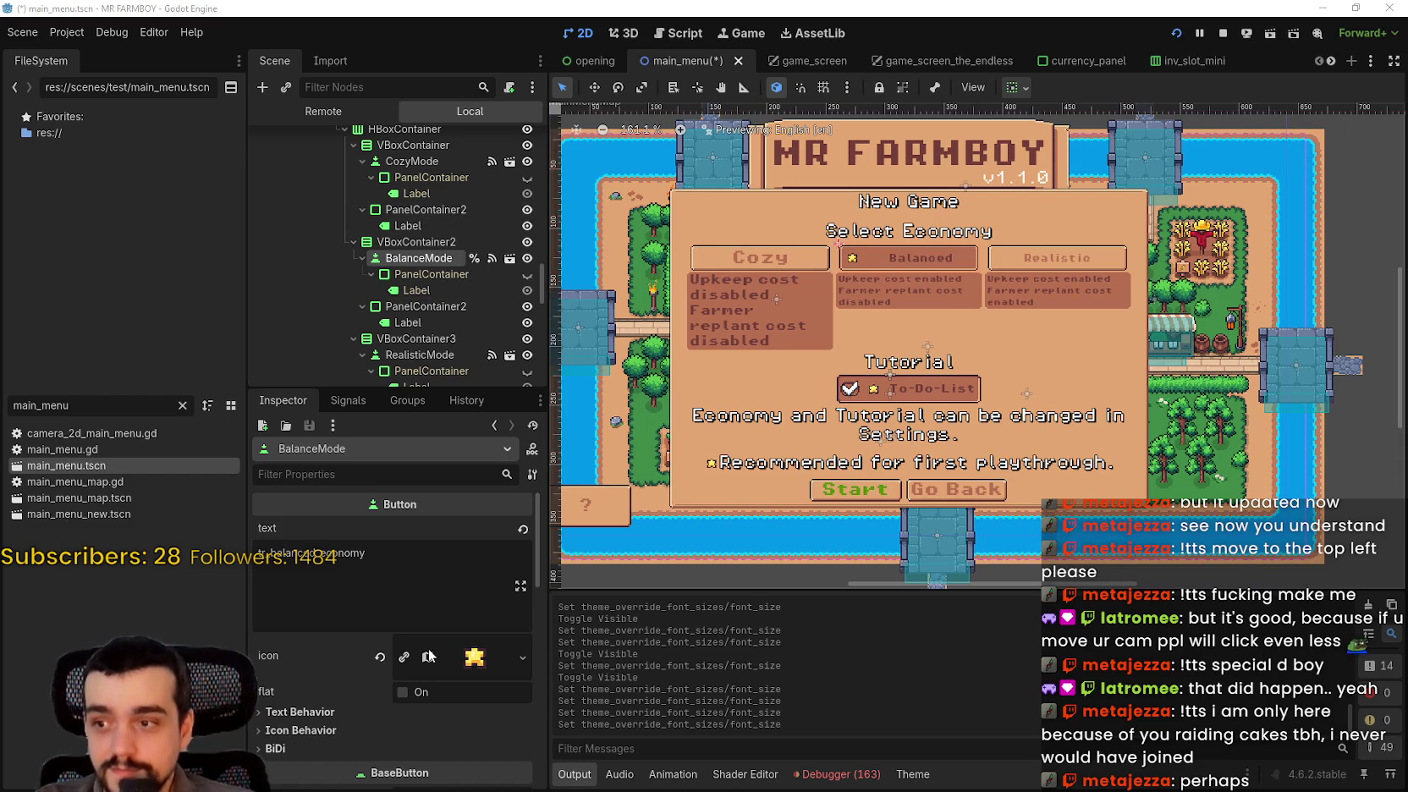
{"action": "scroll", "coordinate": [415, 643], "scroll_direction": "down", "scroll_amount": 3}
{"action": "scroll", "coordinate": [371, 672], "scroll_direction": "down", "scroll_amount": 1}
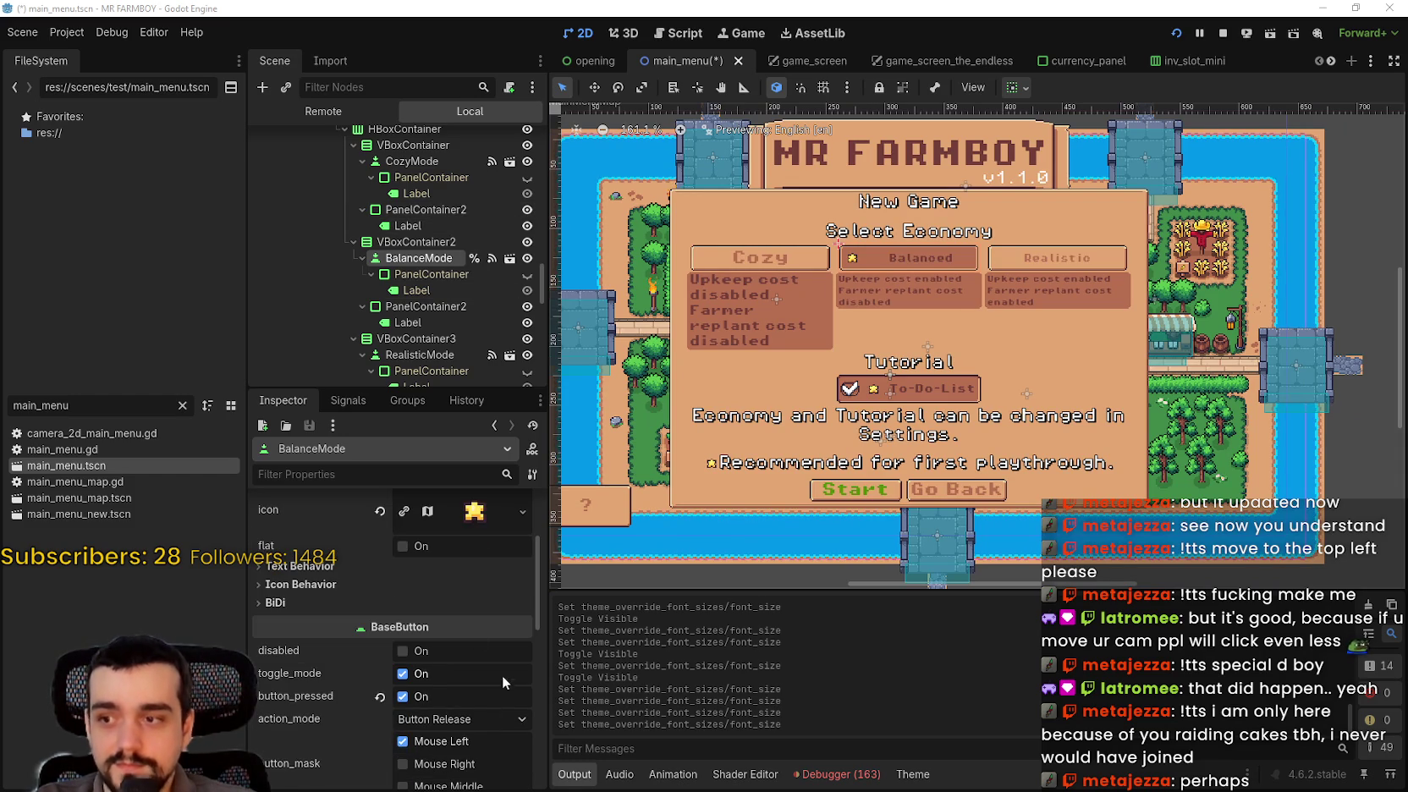
{"action": "left_click", "coordinate": [319, 588]}
{"action": "left_click", "coordinate": [413, 651]}
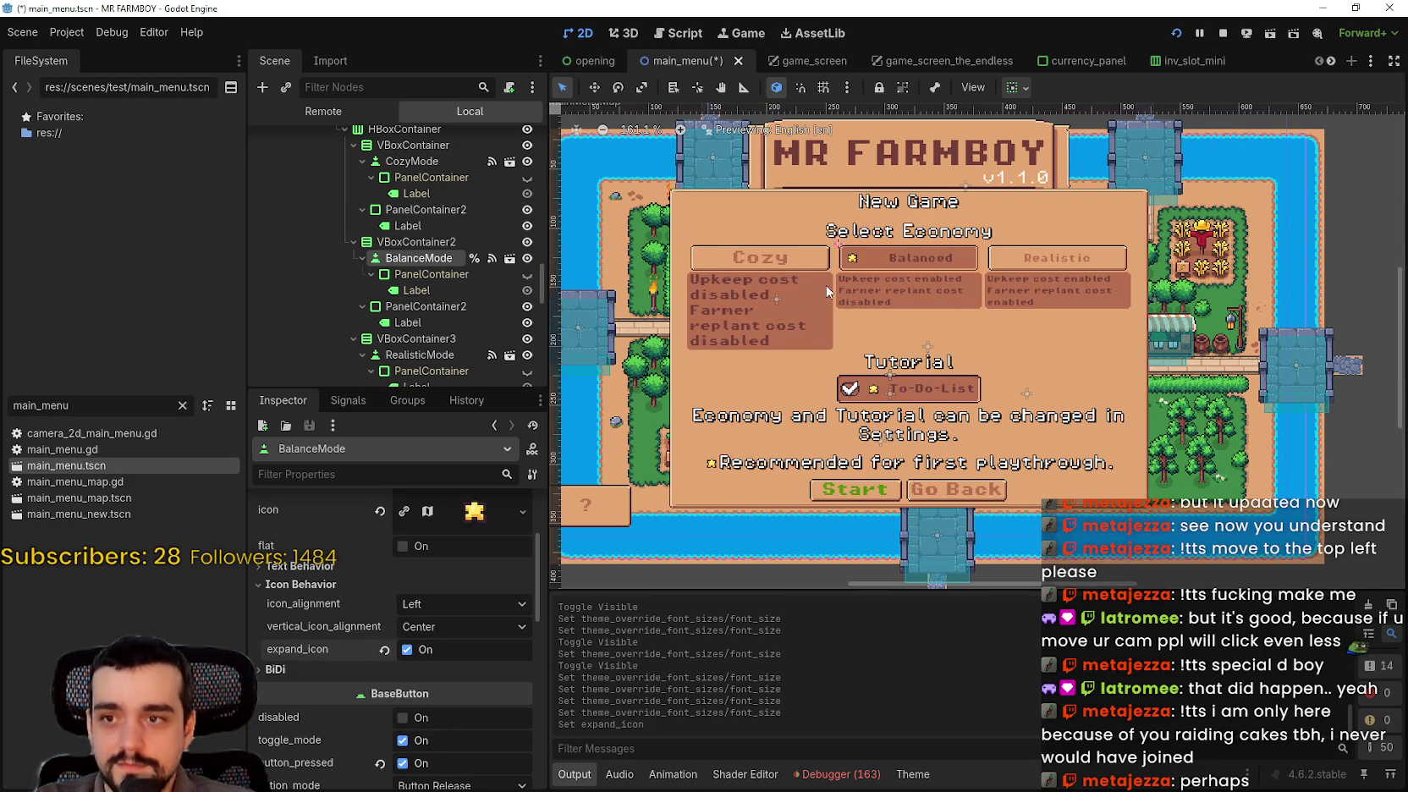
- Set the BalanceMode button's font_size theme override to 12 px
{"action": "scroll", "coordinate": [810, 295], "scroll_direction": "up", "scroll_amount": 1}
{"action": "scroll", "coordinate": [443, 558], "scroll_direction": "down", "scroll_amount": 8}
{"action": "scroll", "coordinate": [373, 702], "scroll_direction": "down", "scroll_amount": 3}
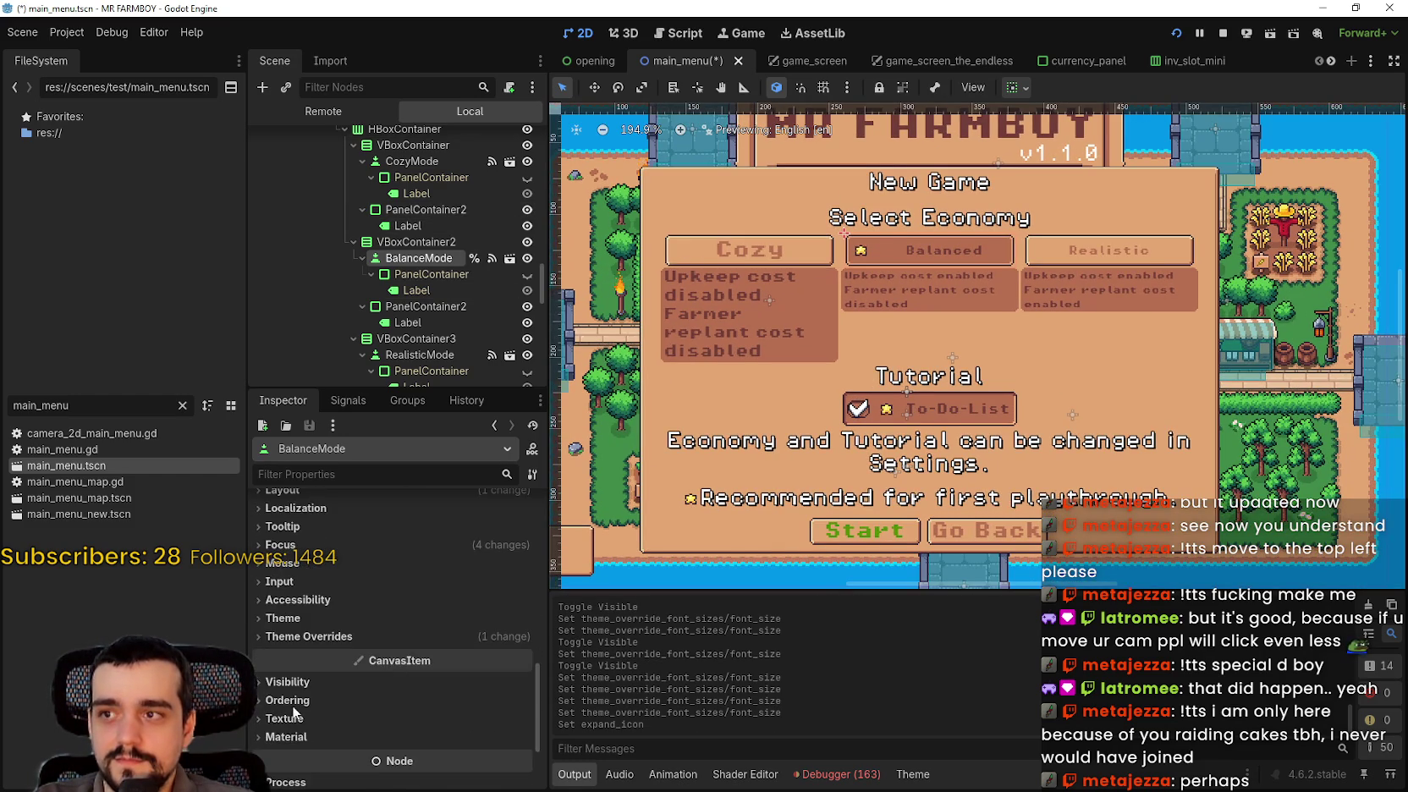
{"action": "left_click", "coordinate": [363, 564]}
{"action": "left_click", "coordinate": [315, 635]}
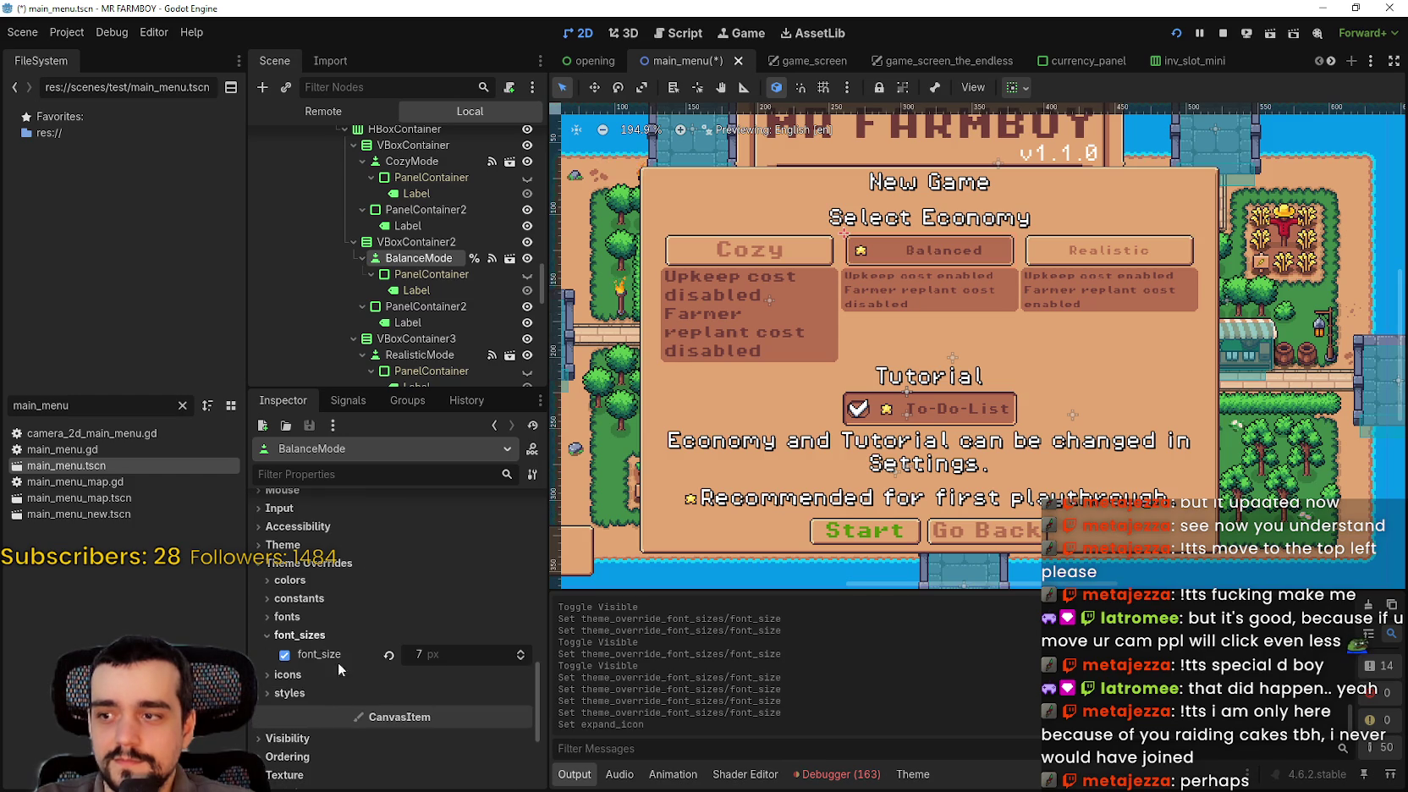
{"action": "left_click", "coordinate": [521, 657]}
{"action": "scroll", "coordinate": [521, 657], "scroll_direction": "up", "scroll_amount": 4}
{"action": "scroll", "coordinate": [857, 297], "scroll_direction": "up", "scroll_amount": 4}
{"action": "scroll", "coordinate": [857, 291], "scroll_direction": "down", "scroll_amount": 5}
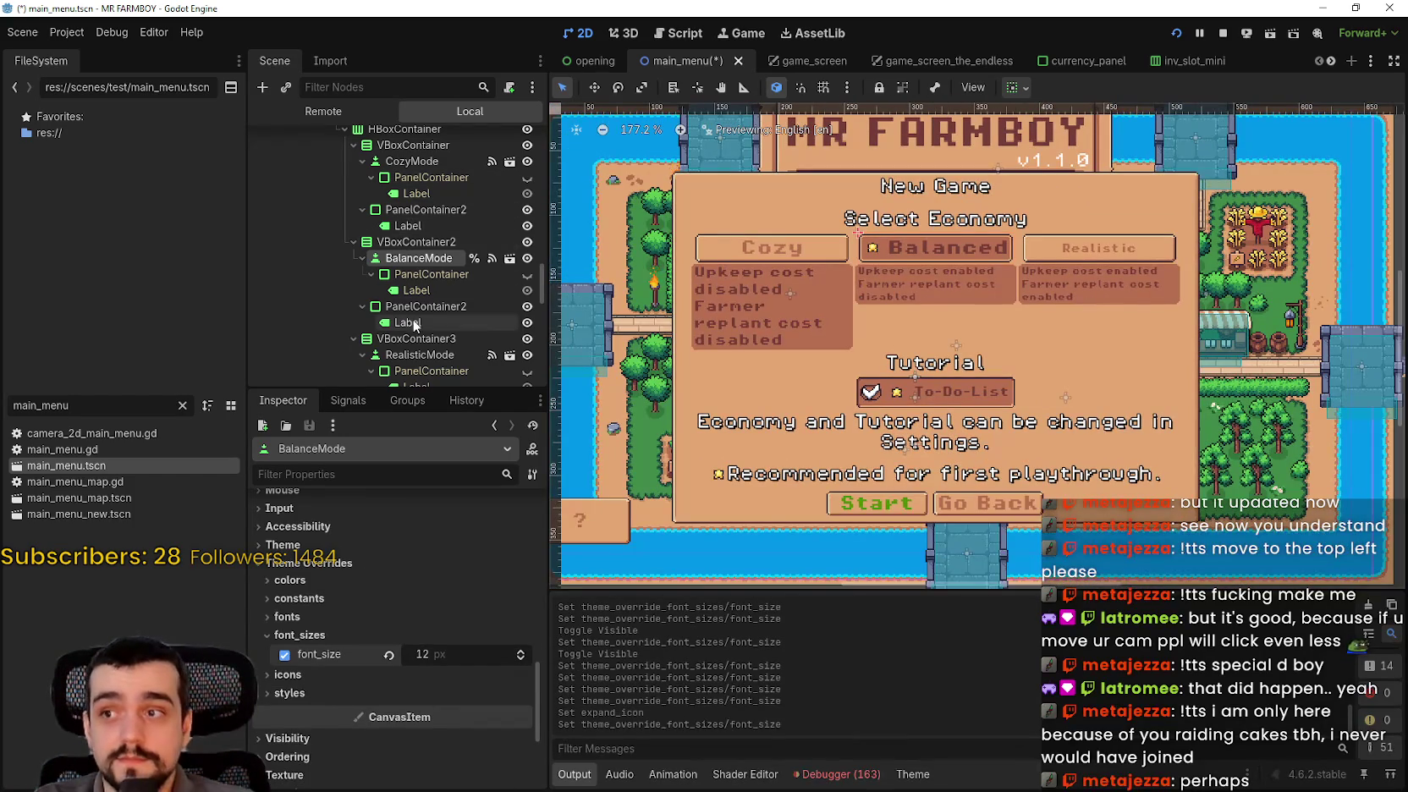
- Give the RealisticMode button a 12 px font_size override, replacing 7 px
{"action": "left_click", "coordinate": [420, 355]}
{"action": "scroll", "coordinate": [447, 667], "scroll_direction": "down", "scroll_amount": 5}
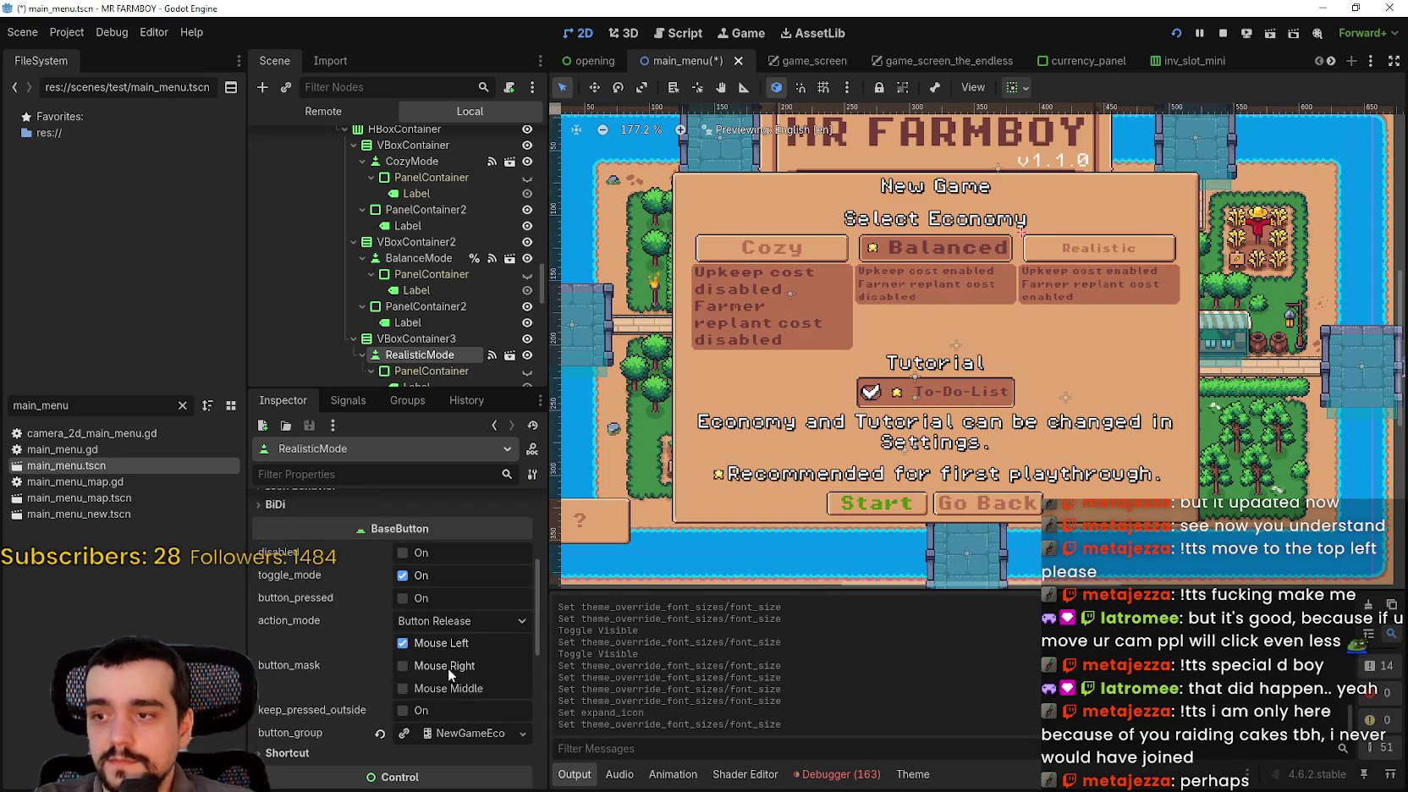
{"action": "left_click", "coordinate": [346, 634]}
{"action": "left_click", "coordinate": [347, 634]}
{"action": "left_click", "coordinate": [369, 652]}
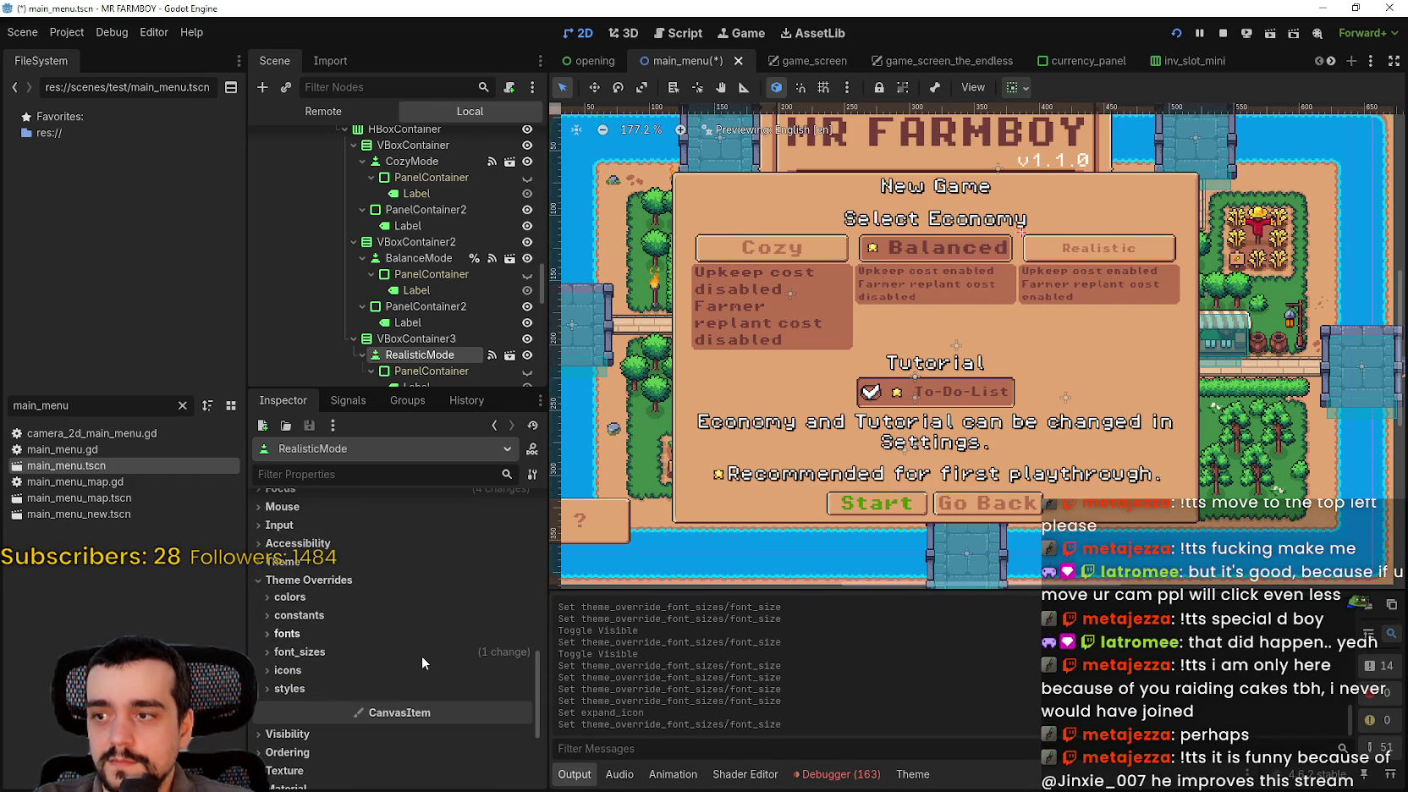
{"action": "left_click", "coordinate": [418, 651]}
{"action": "scroll", "coordinate": [473, 642], "scroll_direction": "down", "scroll_amount": 2}
{"action": "scroll", "coordinate": [520, 602], "scroll_direction": "up", "scroll_amount": 5}
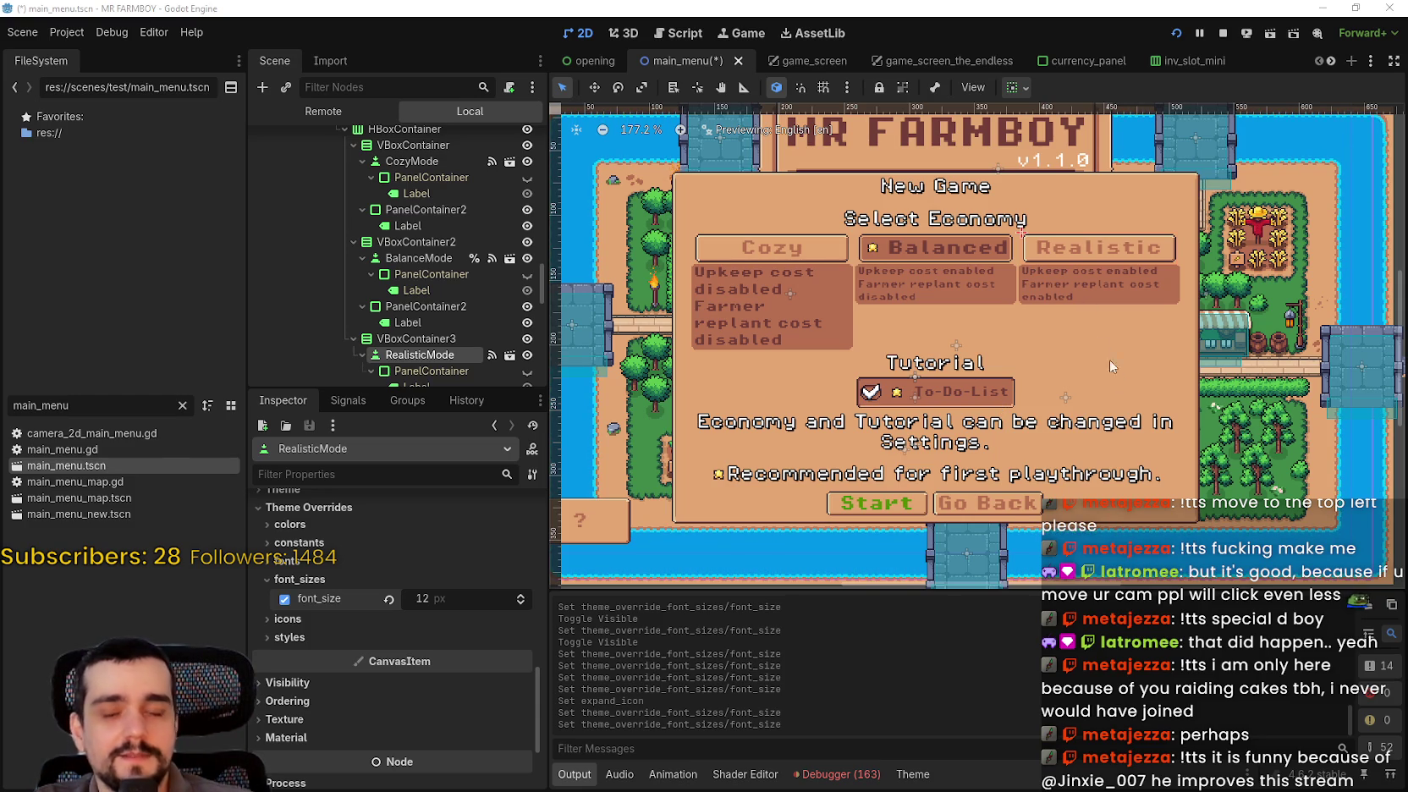
- Select the Tutorial To-Do-List button and toggle expand_icon on then back off
{"action": "scroll", "coordinate": [1104, 346], "scroll_direction": "up", "scroll_amount": 1}
{"action": "scroll", "coordinate": [1104, 346], "scroll_direction": "up", "scroll_amount": 2}
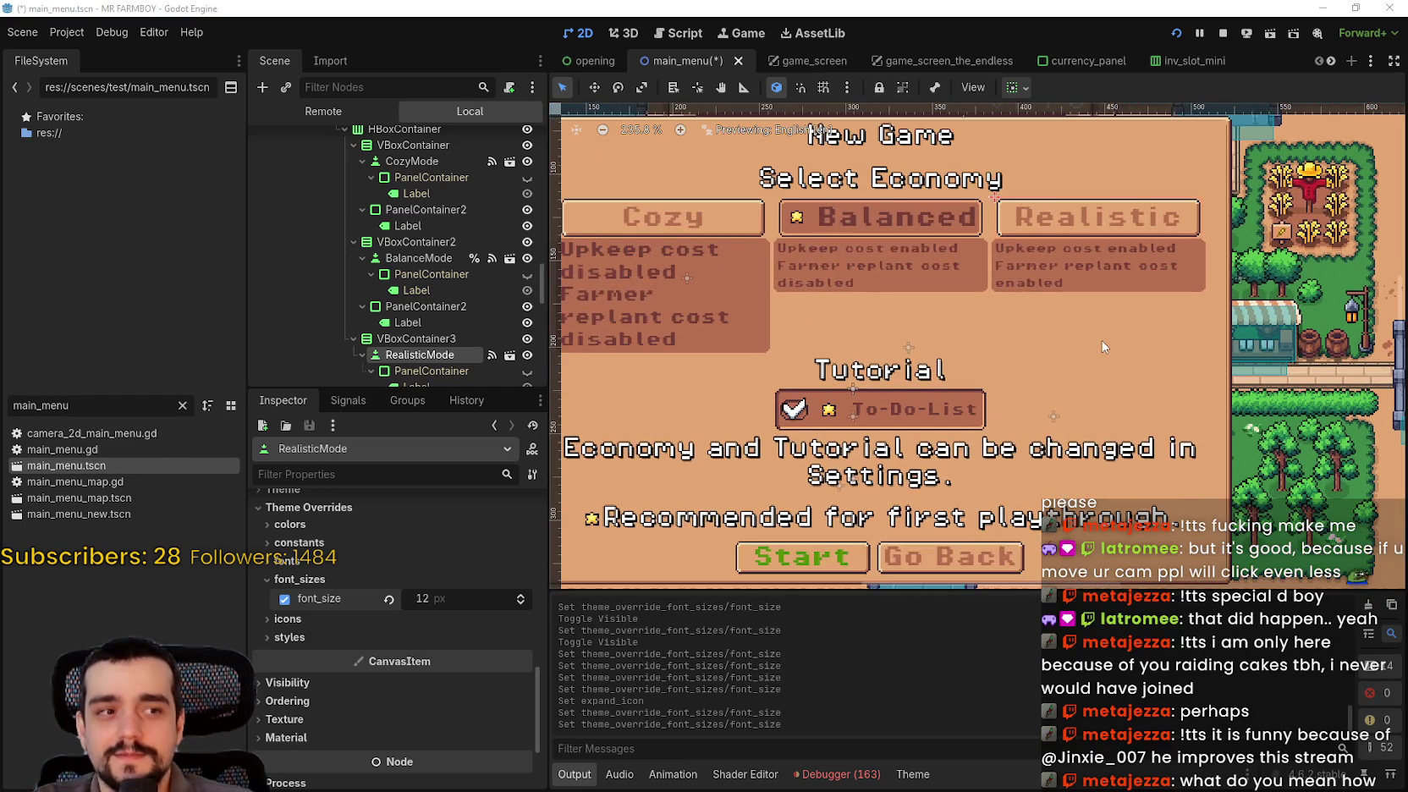
{"action": "scroll", "coordinate": [366, 265], "scroll_direction": "down", "scroll_amount": 3}
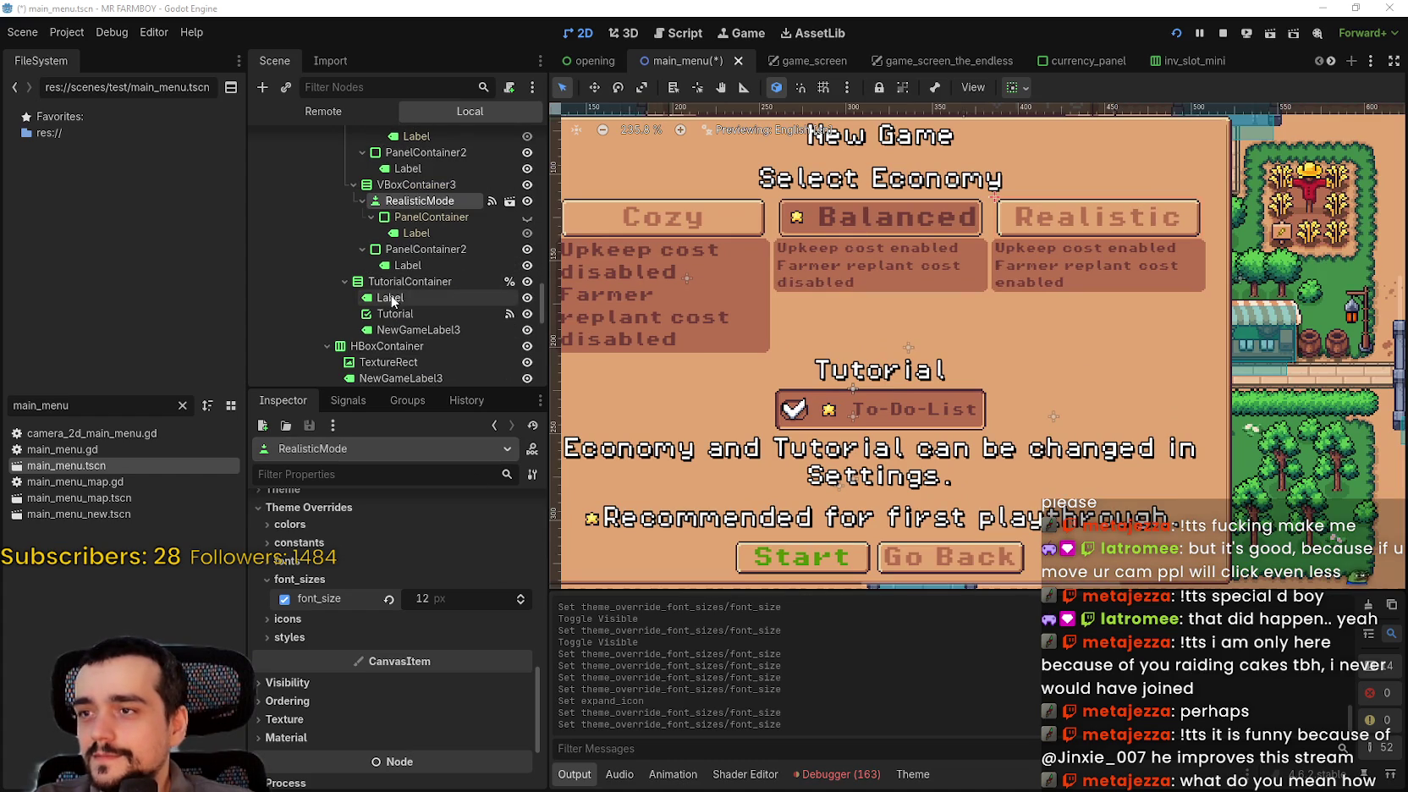
{"action": "left_click", "coordinate": [393, 298]}
{"action": "left_click", "coordinate": [398, 314]}
{"action": "scroll", "coordinate": [364, 677], "scroll_direction": "down", "scroll_amount": 5}
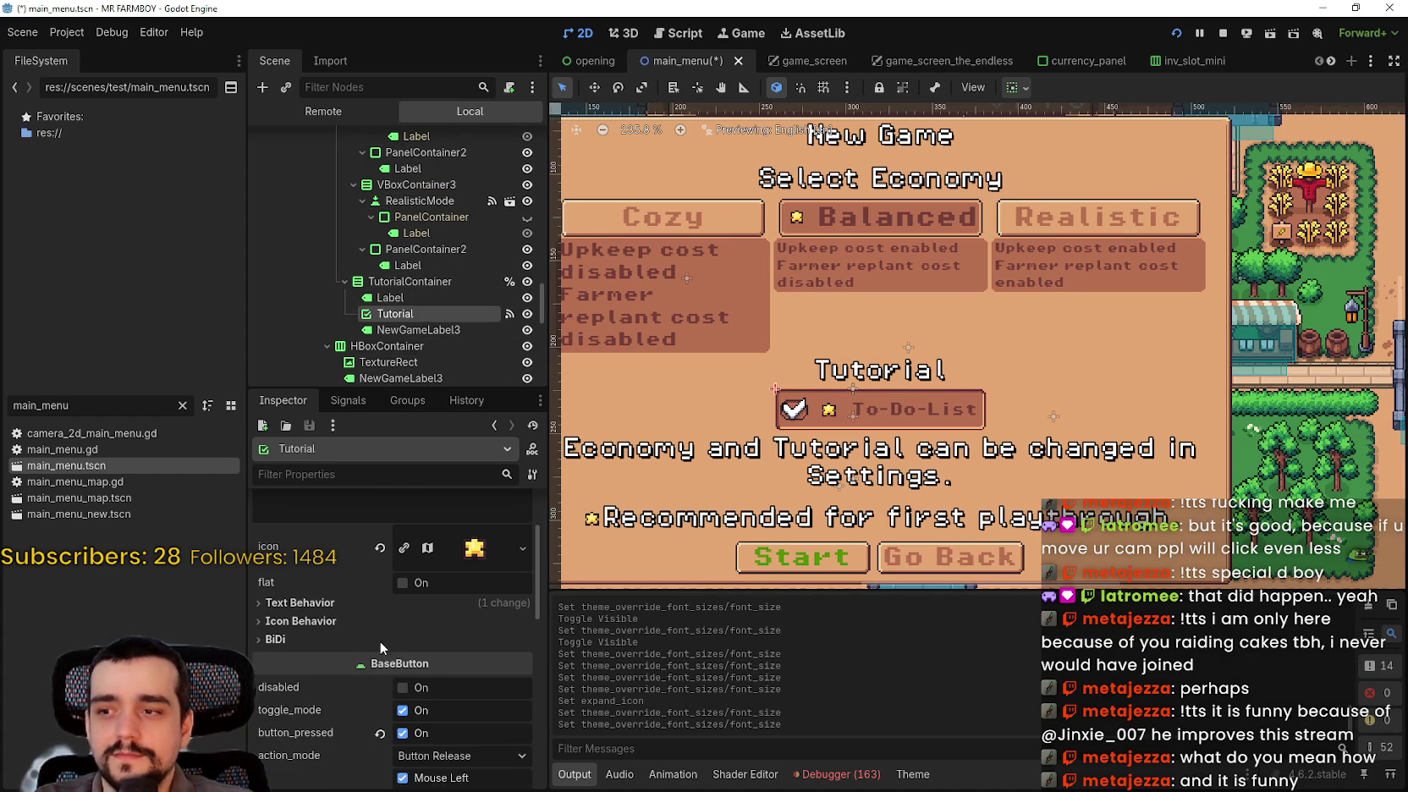
{"action": "scroll", "coordinate": [423, 677], "scroll_direction": "up", "scroll_amount": 2}
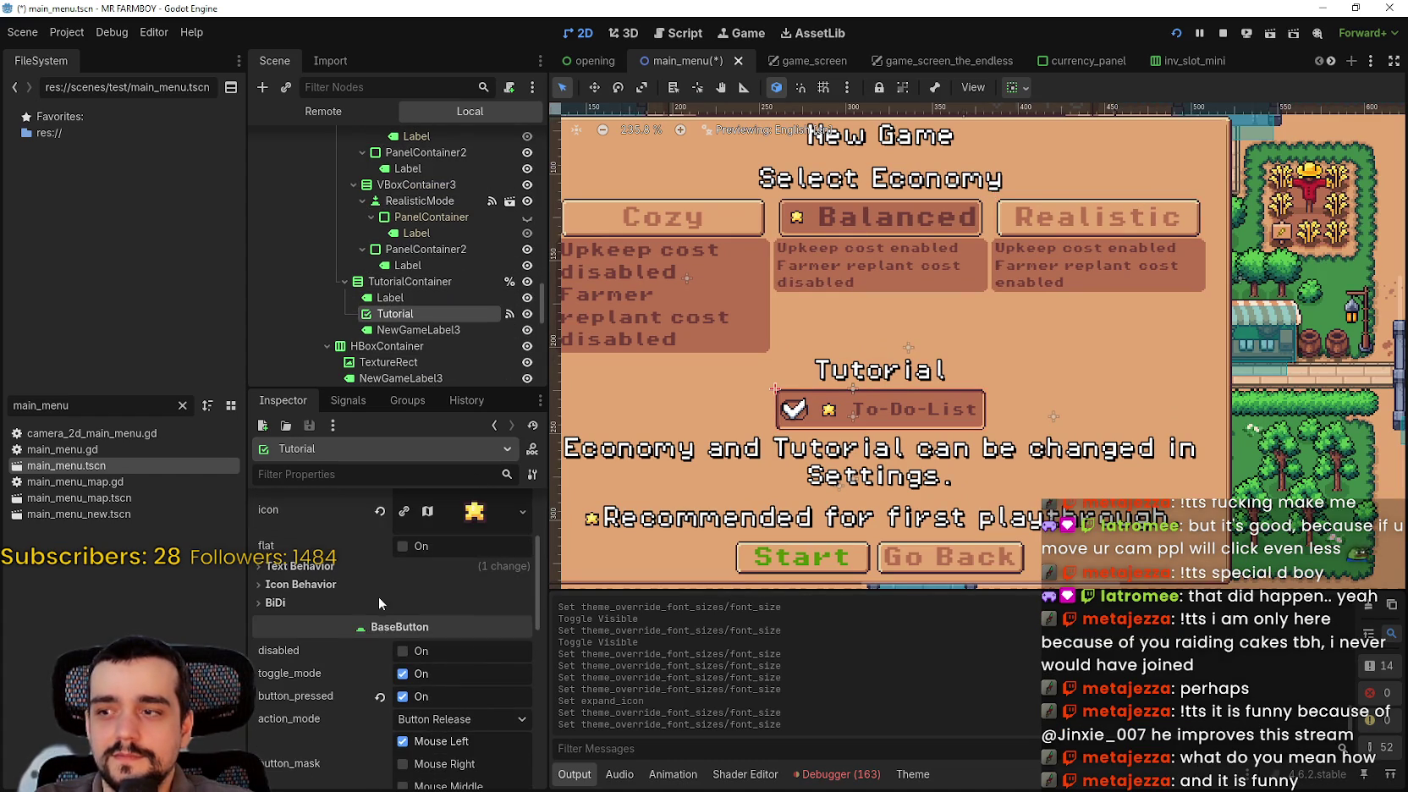
{"action": "left_click", "coordinate": [370, 582]}
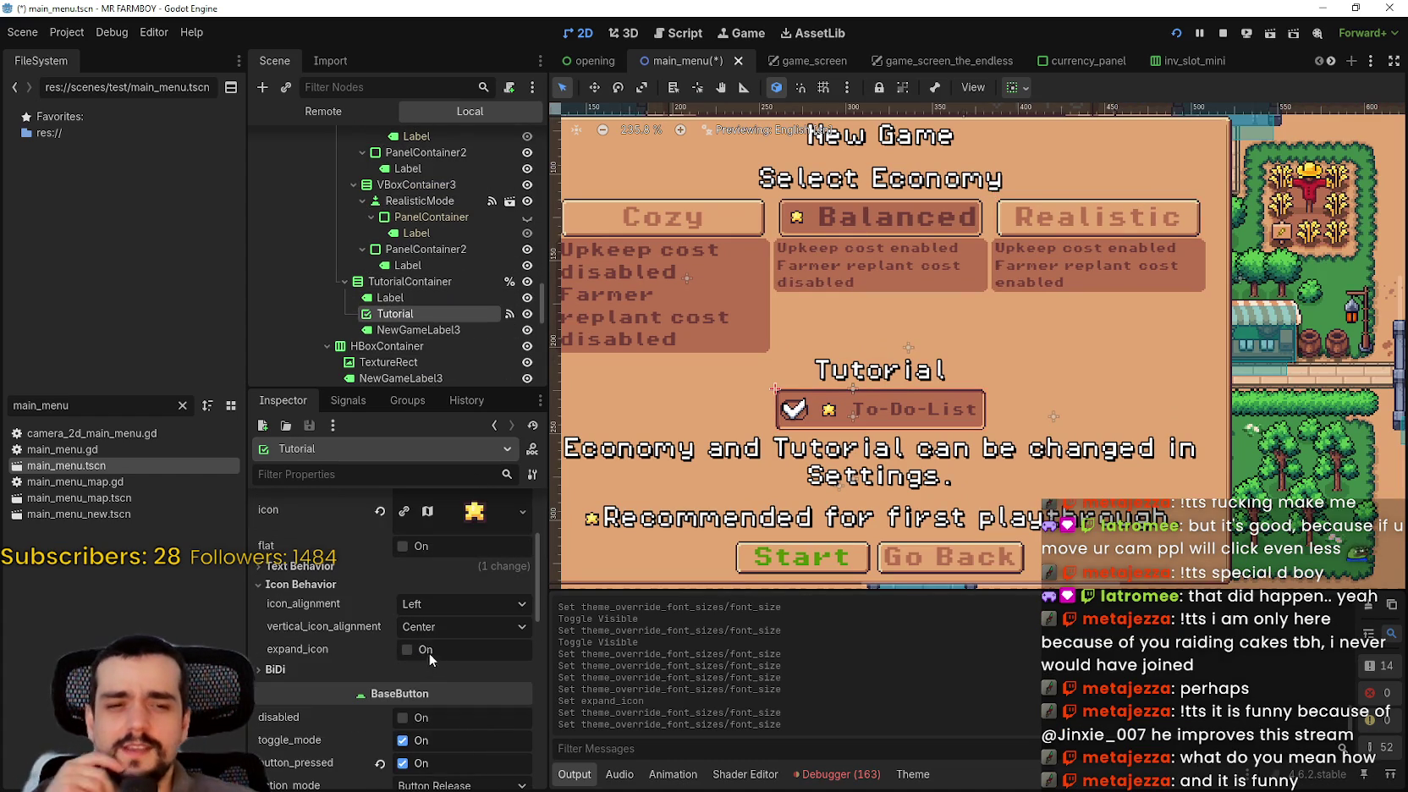
{"action": "left_click", "coordinate": [408, 649]}
{"action": "left_click", "coordinate": [427, 649]}
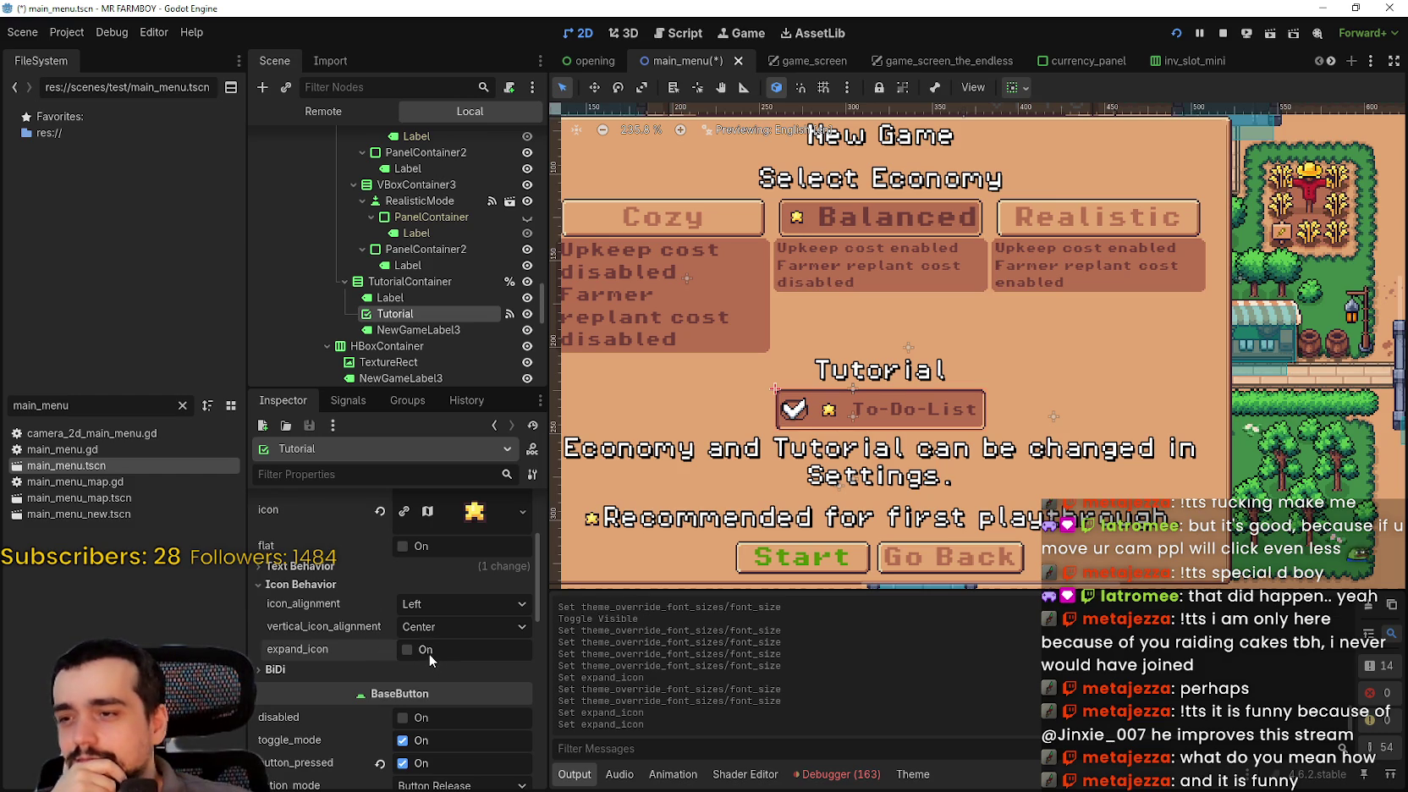
- Raise the Tutorial button's font_size override from 8 to 12 px
{"action": "scroll", "coordinate": [417, 663], "scroll_direction": "down", "scroll_amount": 3}
{"action": "scroll", "coordinate": [417, 663], "scroll_direction": "down", "scroll_amount": 2}
{"action": "scroll", "coordinate": [415, 649], "scroll_direction": "down", "scroll_amount": 4}
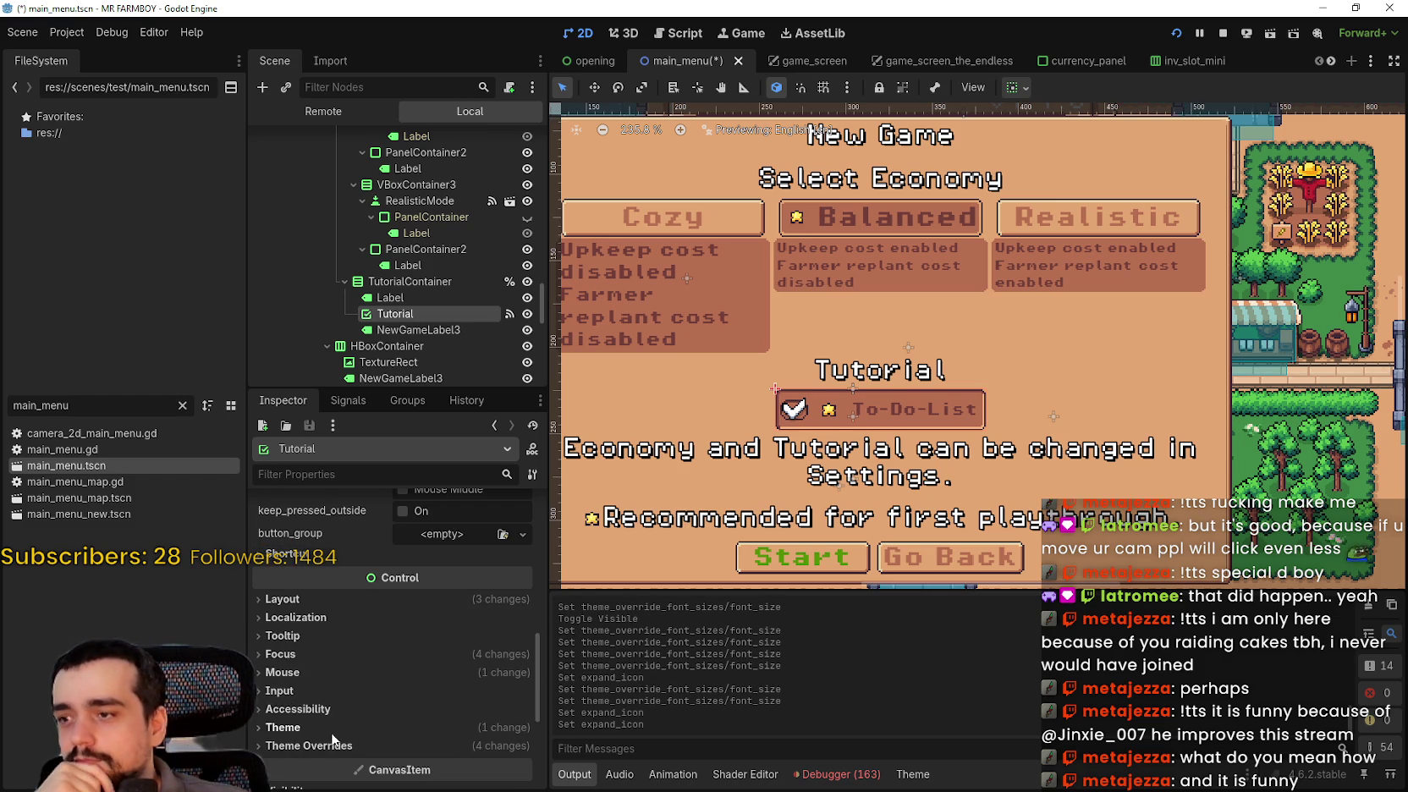
{"action": "left_click", "coordinate": [321, 745]}
{"action": "scroll", "coordinate": [364, 710], "scroll_direction": "down", "scroll_amount": 2}
{"action": "left_click", "coordinate": [413, 743]}
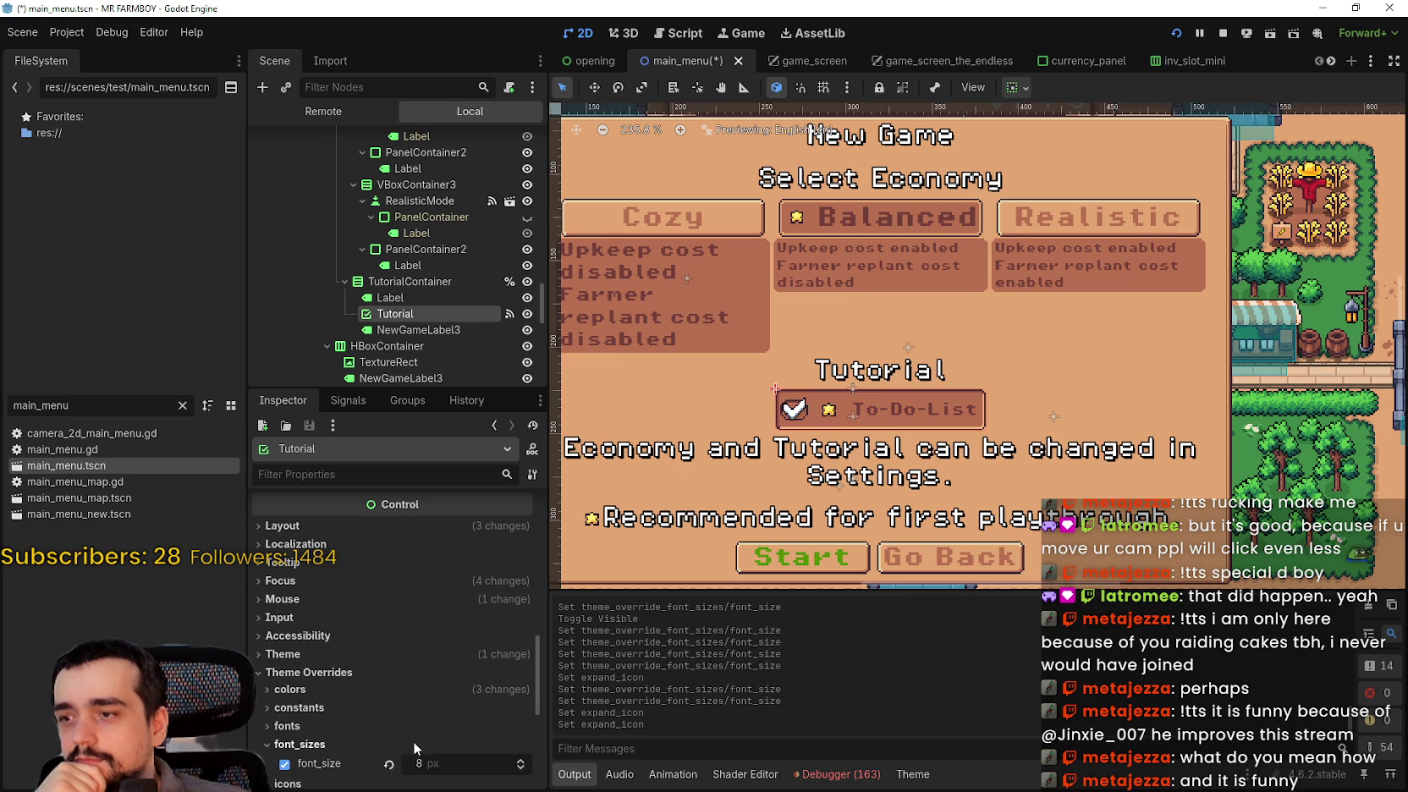
{"action": "scroll", "coordinate": [413, 727], "scroll_direction": "down", "scroll_amount": 4}
{"action": "left_click", "coordinate": [521, 617]}
{"action": "left_click", "coordinate": [521, 618]}
{"action": "left_click", "coordinate": [521, 618]}
{"action": "scroll", "coordinate": [797, 409], "scroll_direction": "up", "scroll_amount": 1}
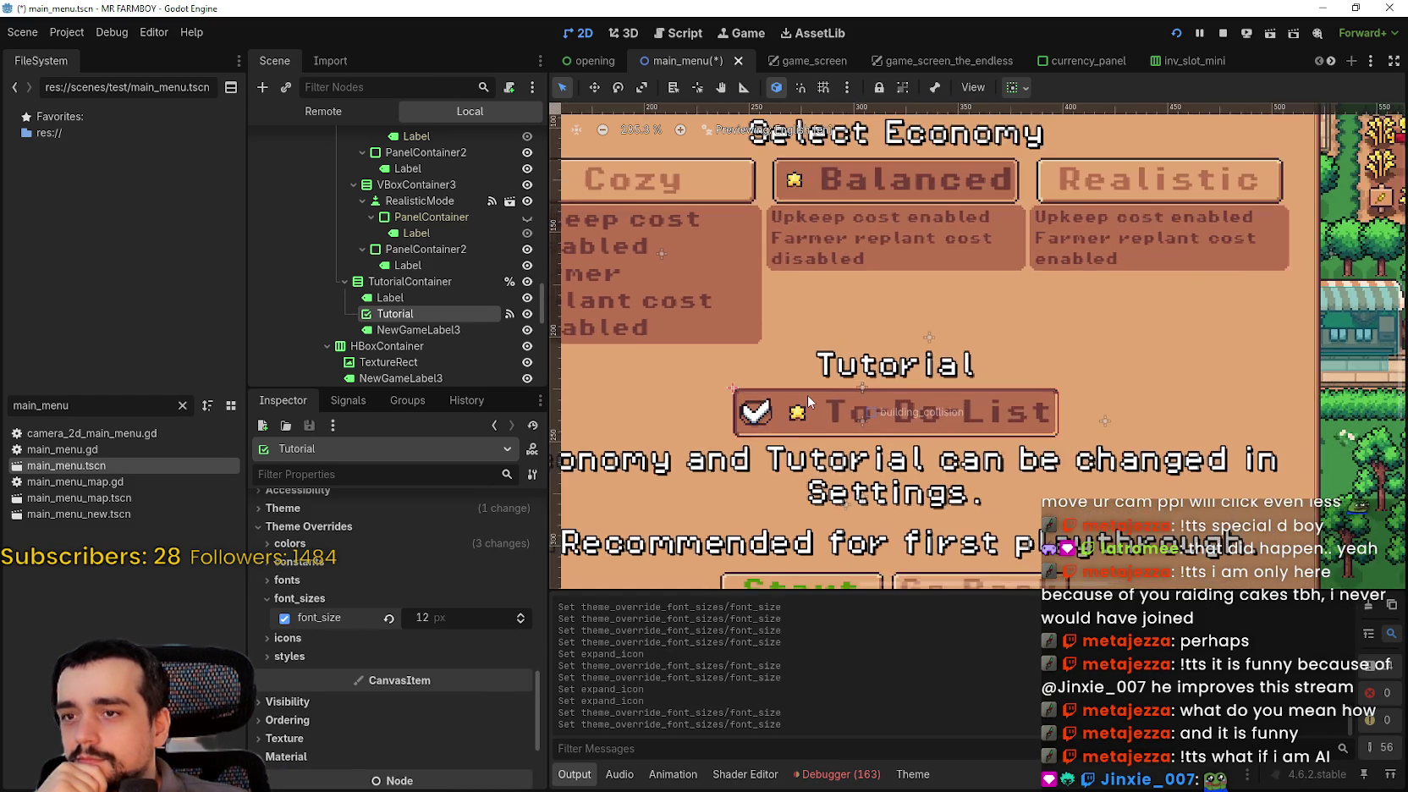
{"action": "scroll", "coordinate": [800, 406], "scroll_direction": "down", "scroll_amount": 2}
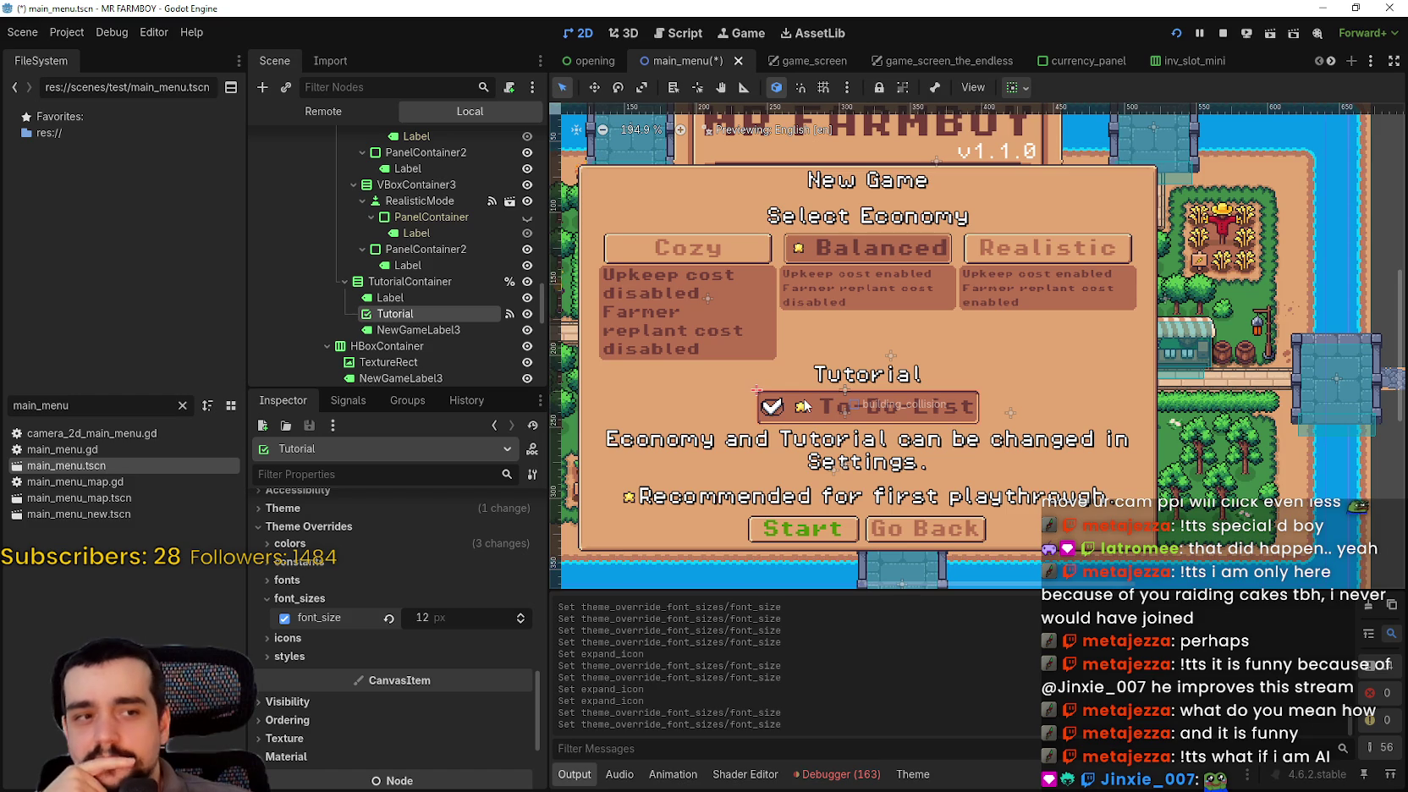
{"action": "scroll", "coordinate": [805, 406], "scroll_direction": "down", "scroll_amount": 3}
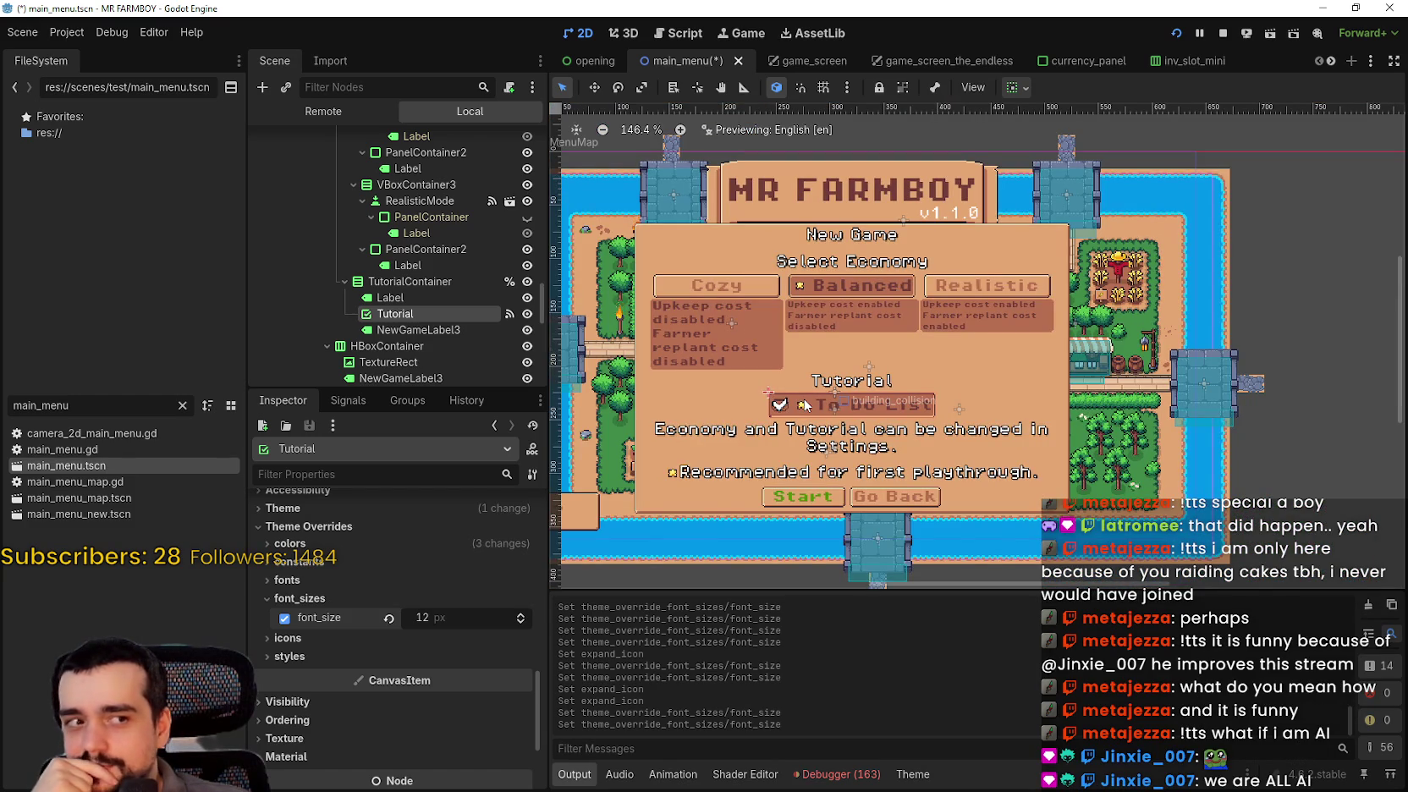
{"action": "scroll", "coordinate": [805, 406], "scroll_direction": "up", "scroll_amount": 4}
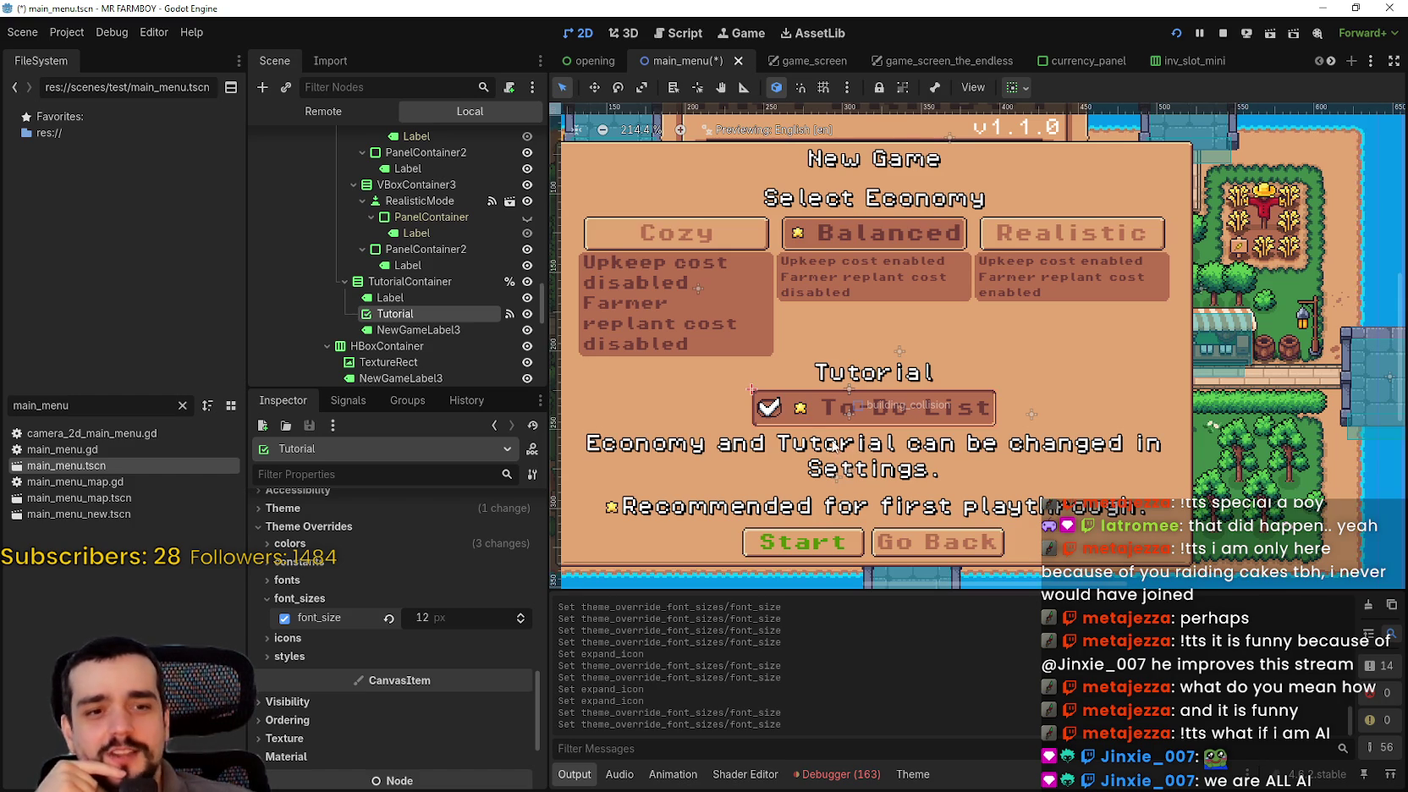
{"action": "scroll", "coordinate": [837, 457], "scroll_direction": "up", "scroll_amount": 1}
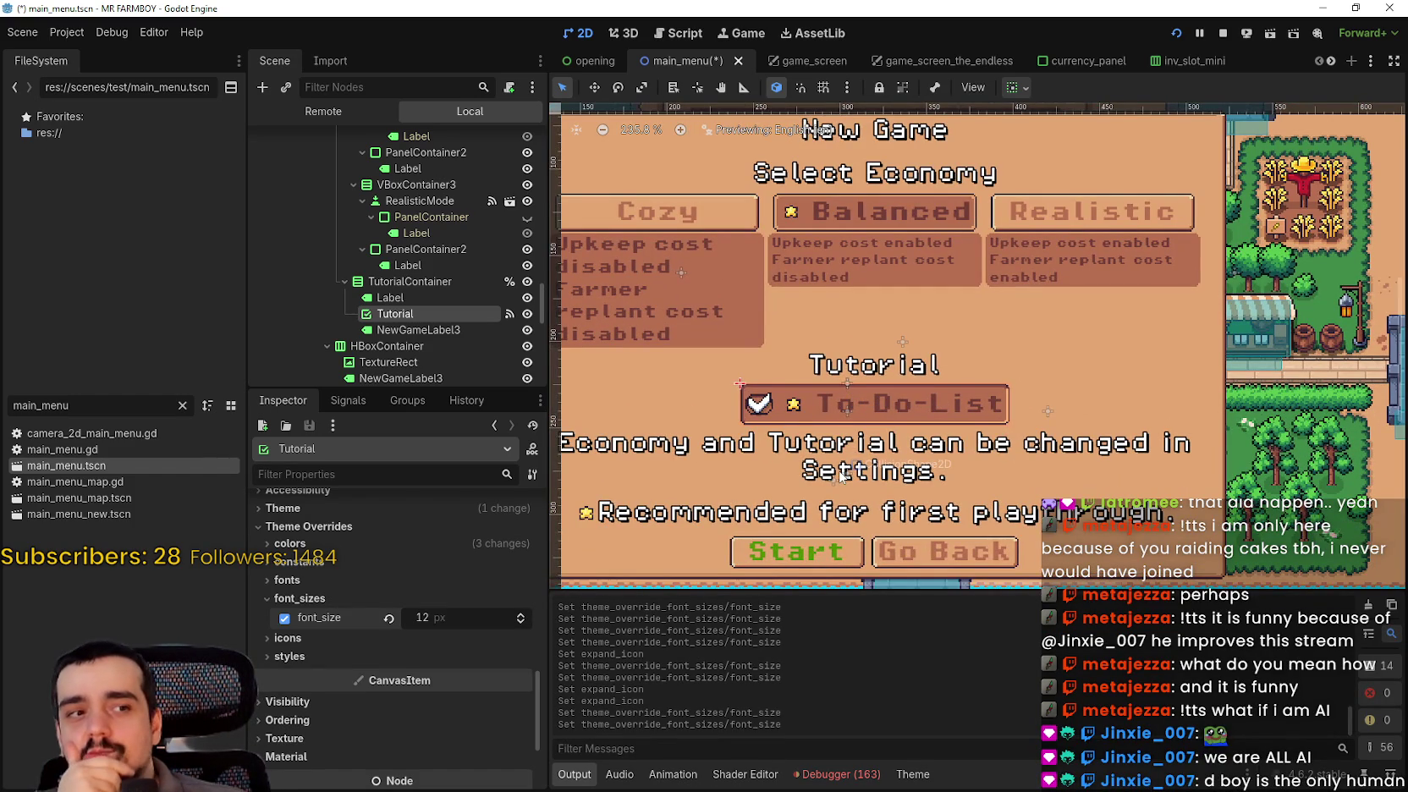
{"action": "scroll", "coordinate": [842, 476], "scroll_direction": "down", "scroll_amount": 2}
{"action": "scroll", "coordinate": [842, 475], "scroll_direction": "down", "scroll_amount": 2}
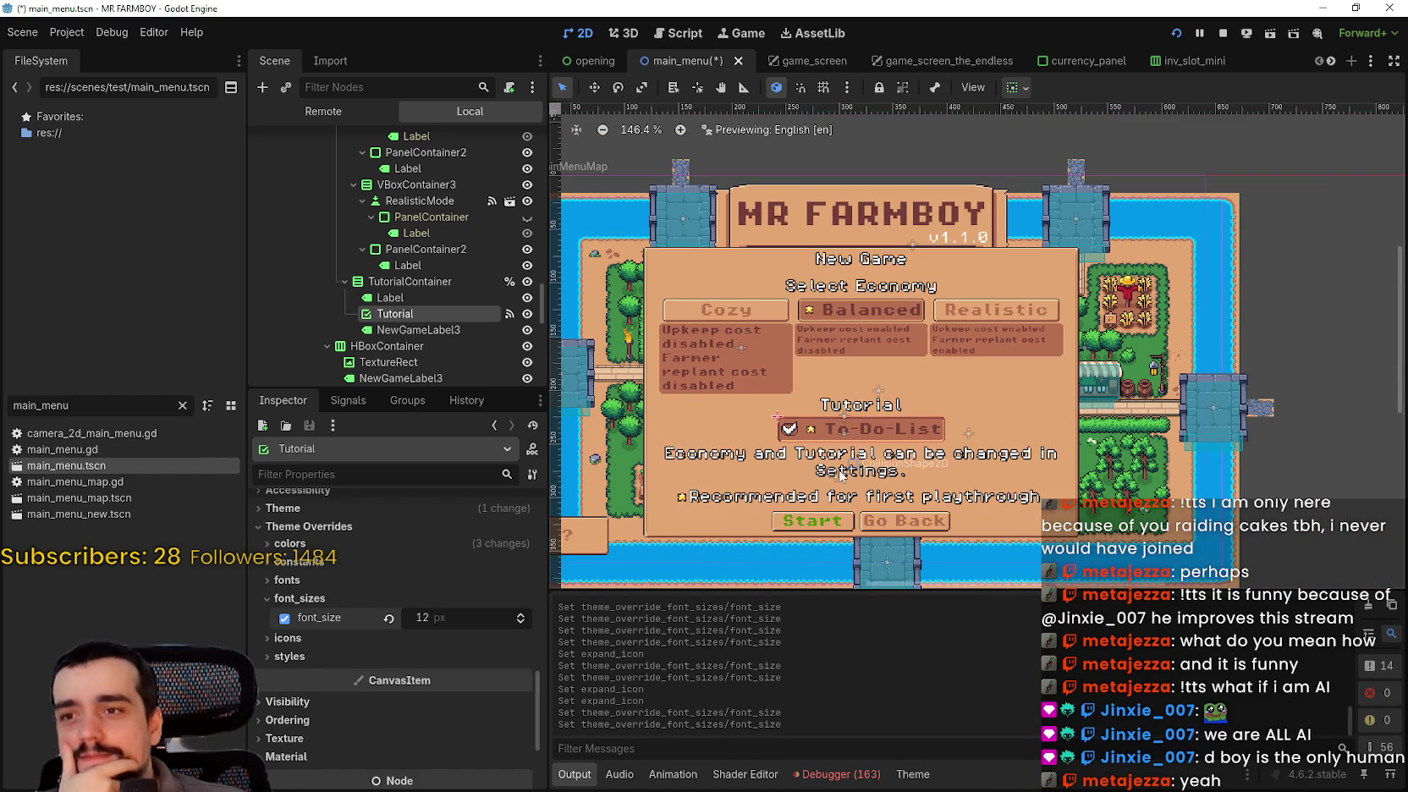
{"action": "scroll", "coordinate": [865, 506], "scroll_direction": "up", "scroll_amount": 4}
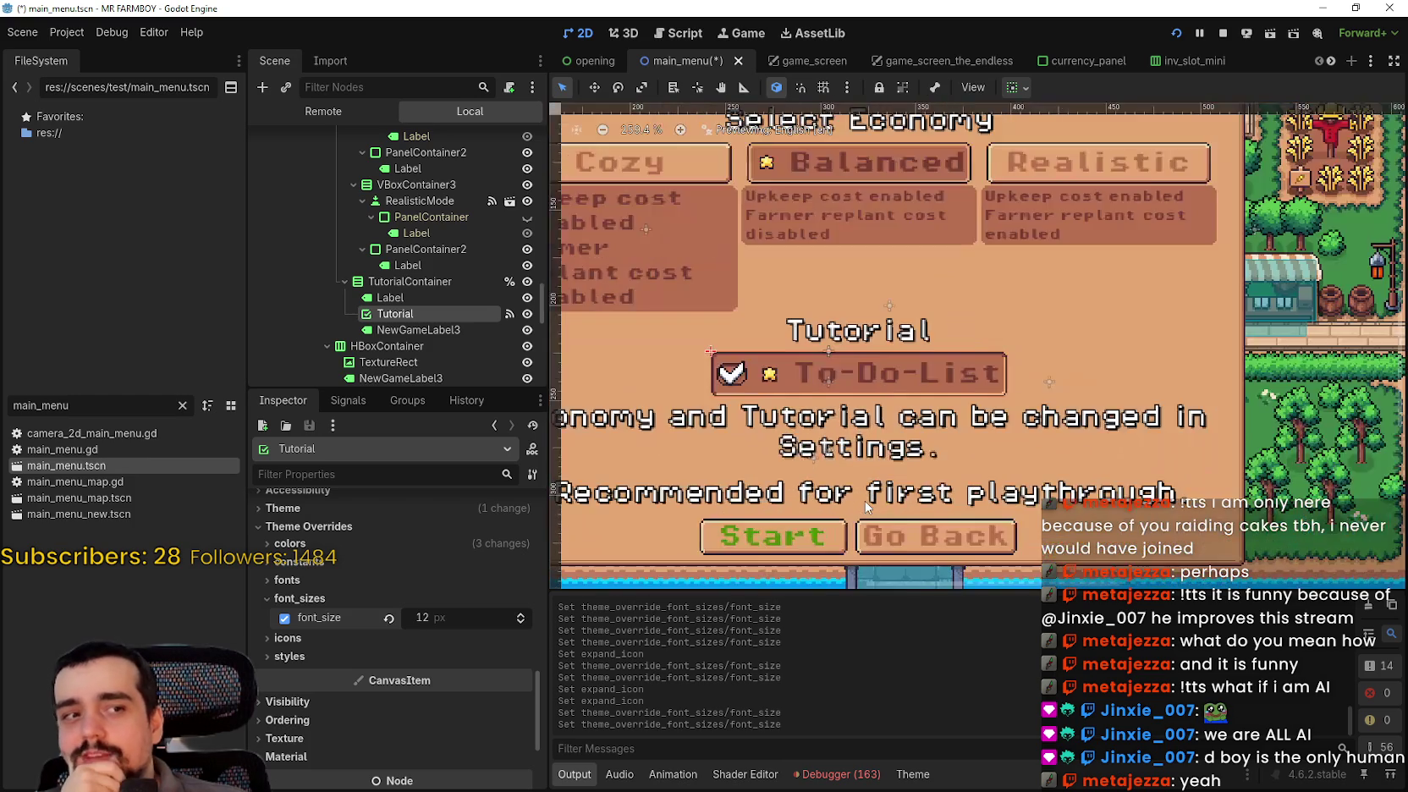
{"action": "scroll", "coordinate": [856, 524], "scroll_direction": "down", "scroll_amount": 3}
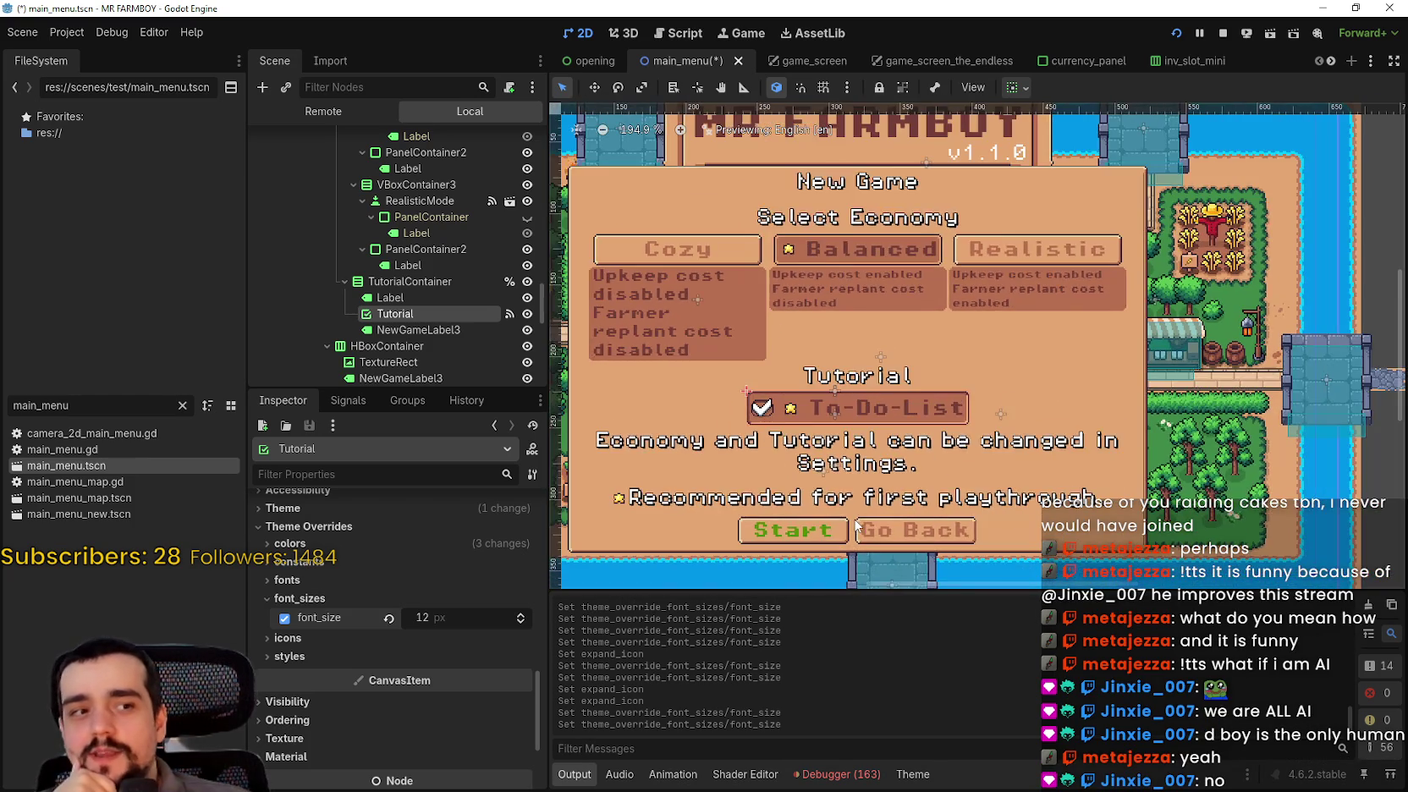
{"action": "scroll", "coordinate": [856, 524], "scroll_direction": "up", "scroll_amount": 3}
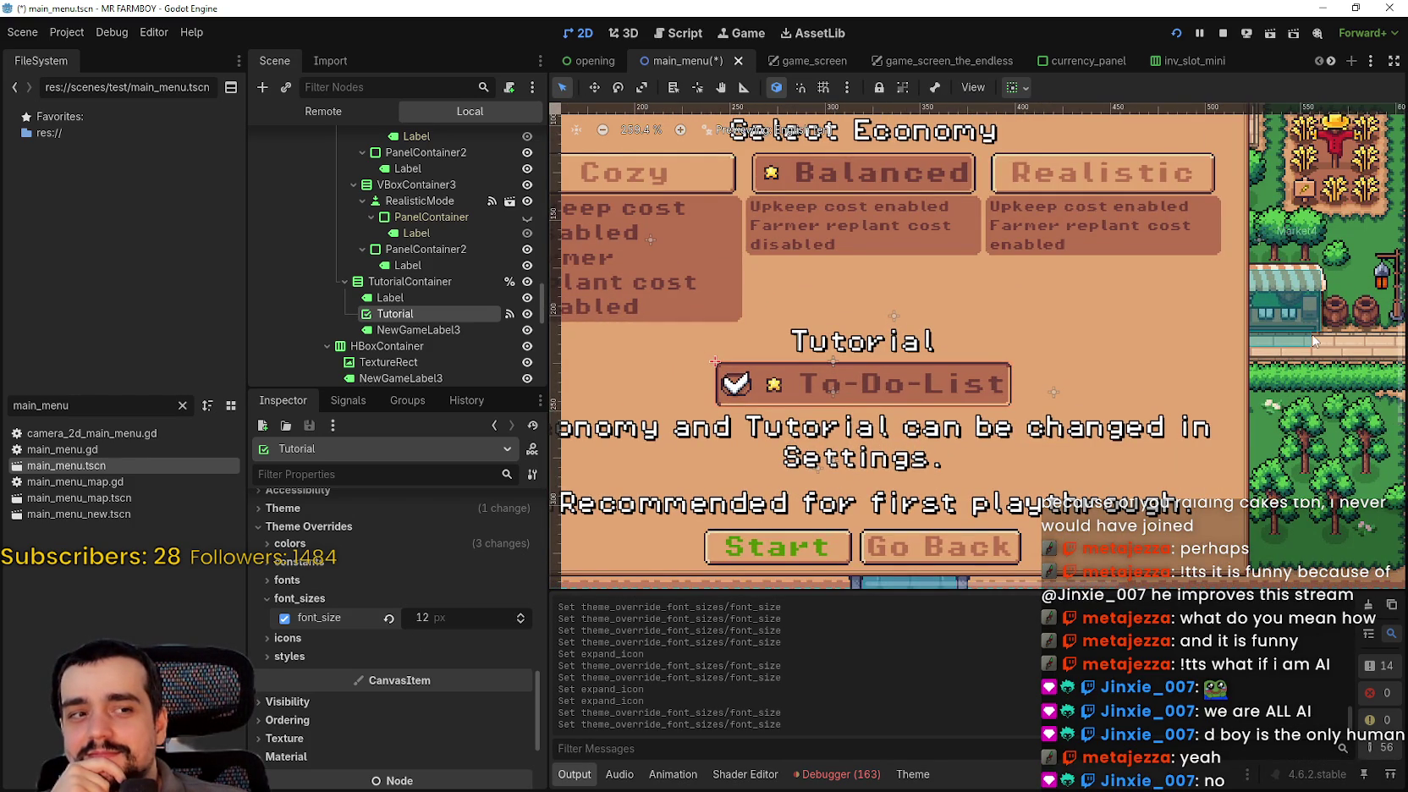
{"action": "scroll", "coordinate": [932, 511], "scroll_direction": "down", "scroll_amount": 2}
{"action": "scroll", "coordinate": [927, 482], "scroll_direction": "down", "scroll_amount": 1}
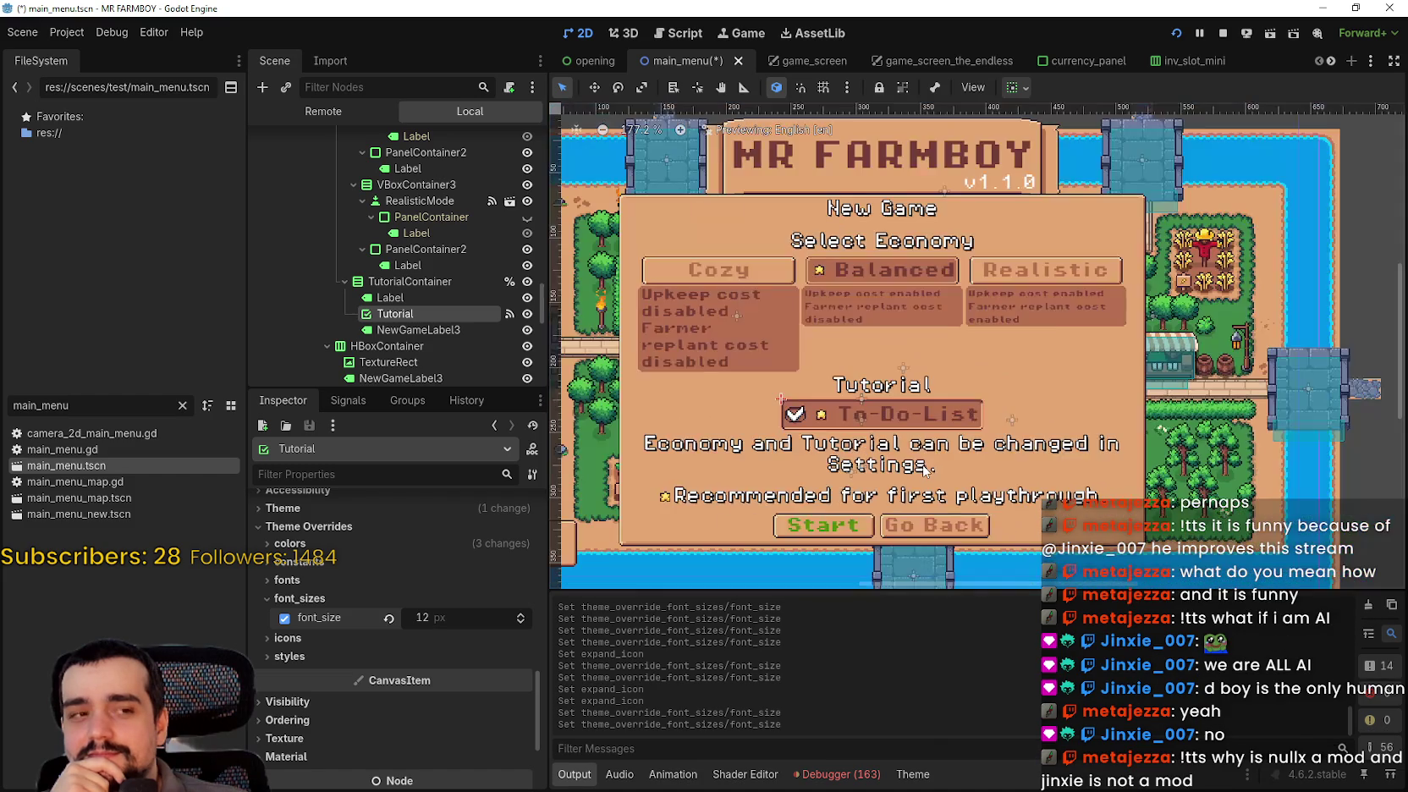
{"action": "scroll", "coordinate": [924, 470], "scroll_direction": "down", "scroll_amount": 1}
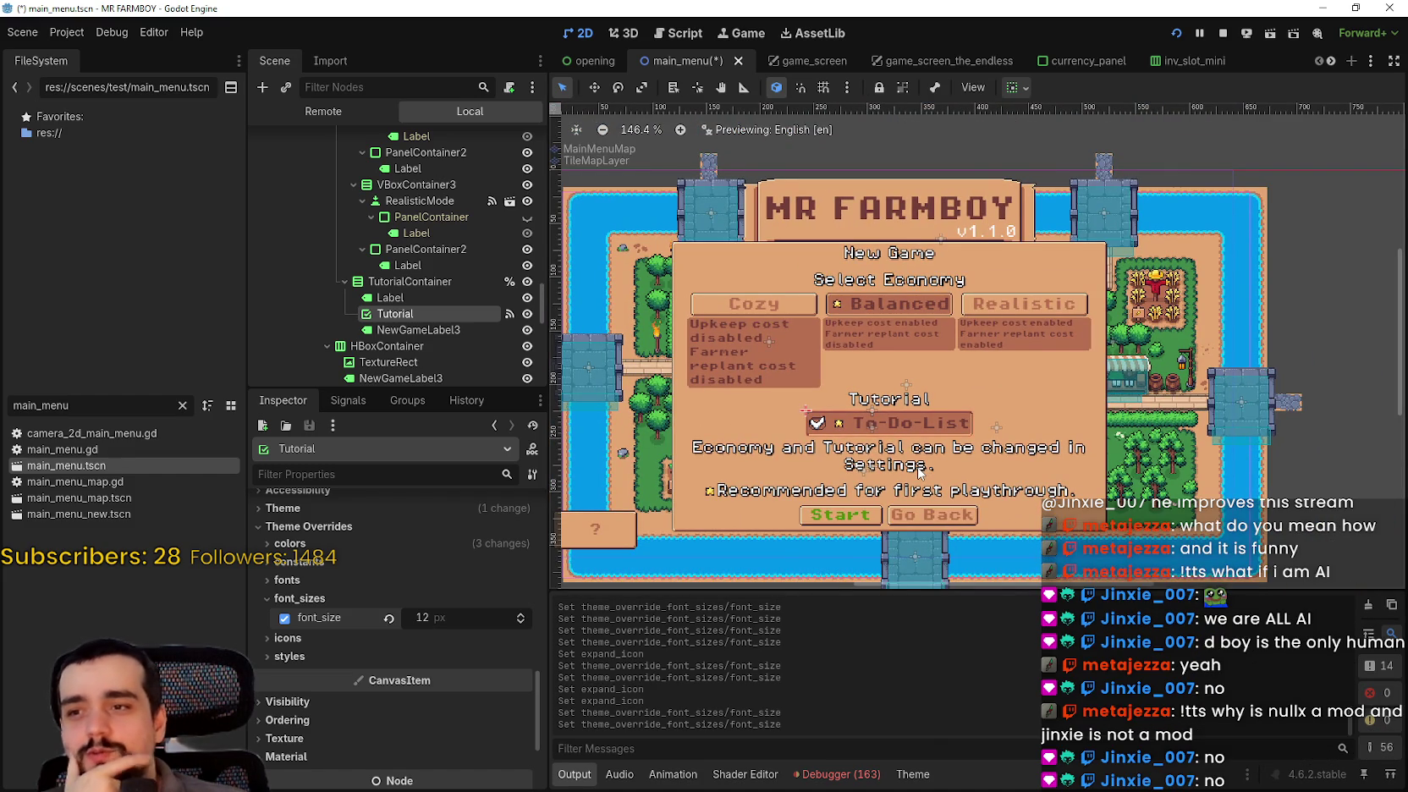
{"action": "scroll", "coordinate": [920, 472], "scroll_direction": "down", "scroll_amount": 1}
{"action": "scroll", "coordinate": [920, 472], "scroll_direction": "up", "scroll_amount": 2}
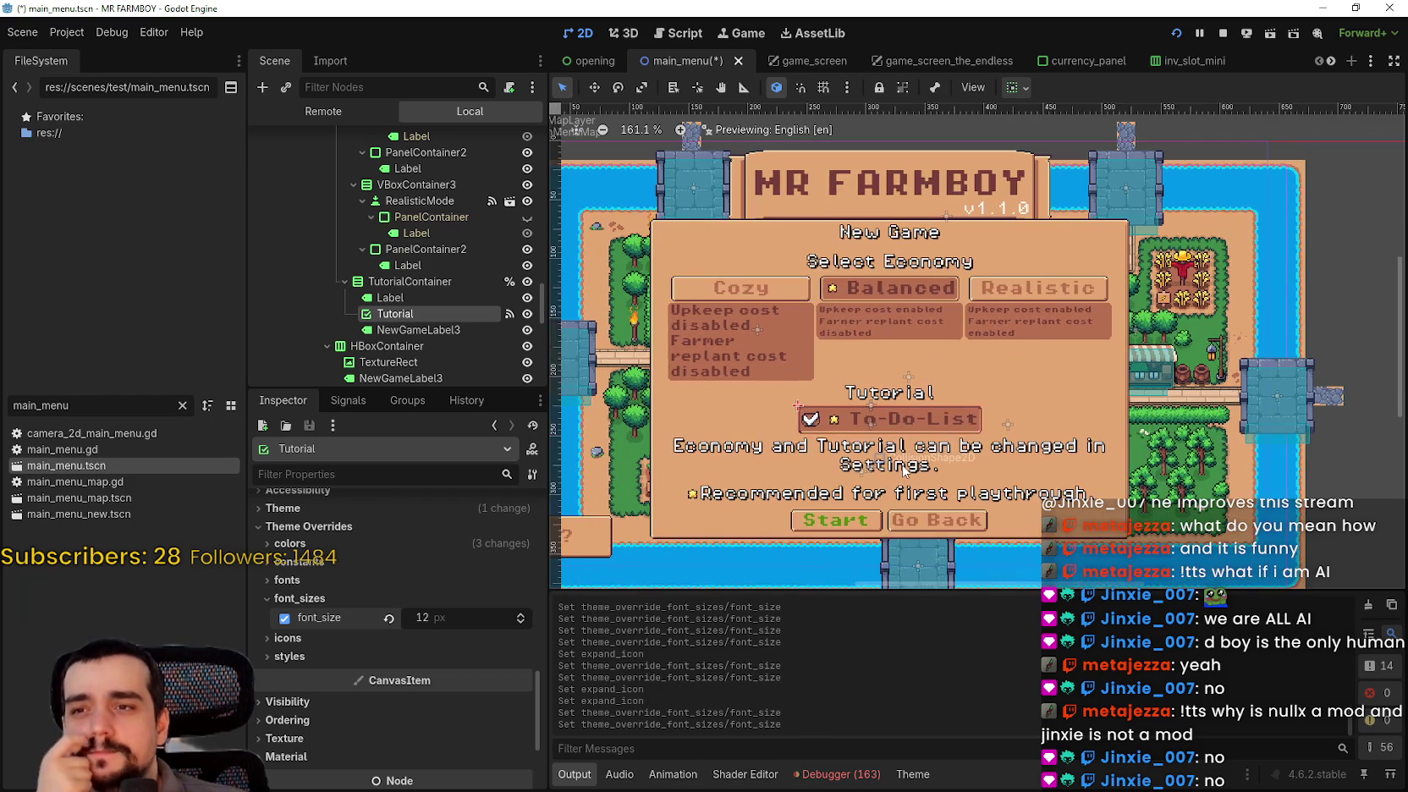
{"action": "scroll", "coordinate": [413, 313], "scroll_direction": "up", "scroll_amount": 2}
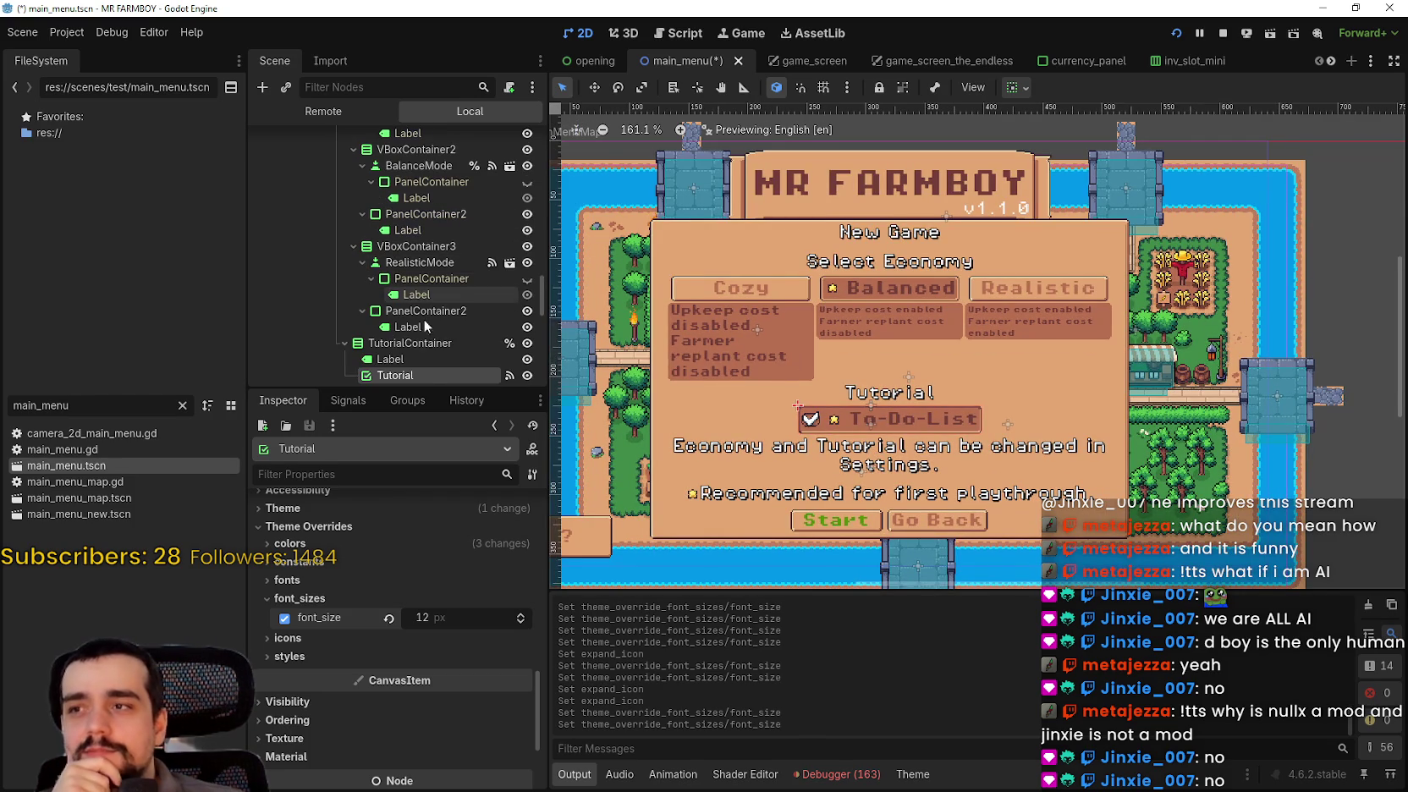
- Set the Realistic economy description Label's font_size override to 9 px
{"action": "left_click", "coordinate": [422, 330]}
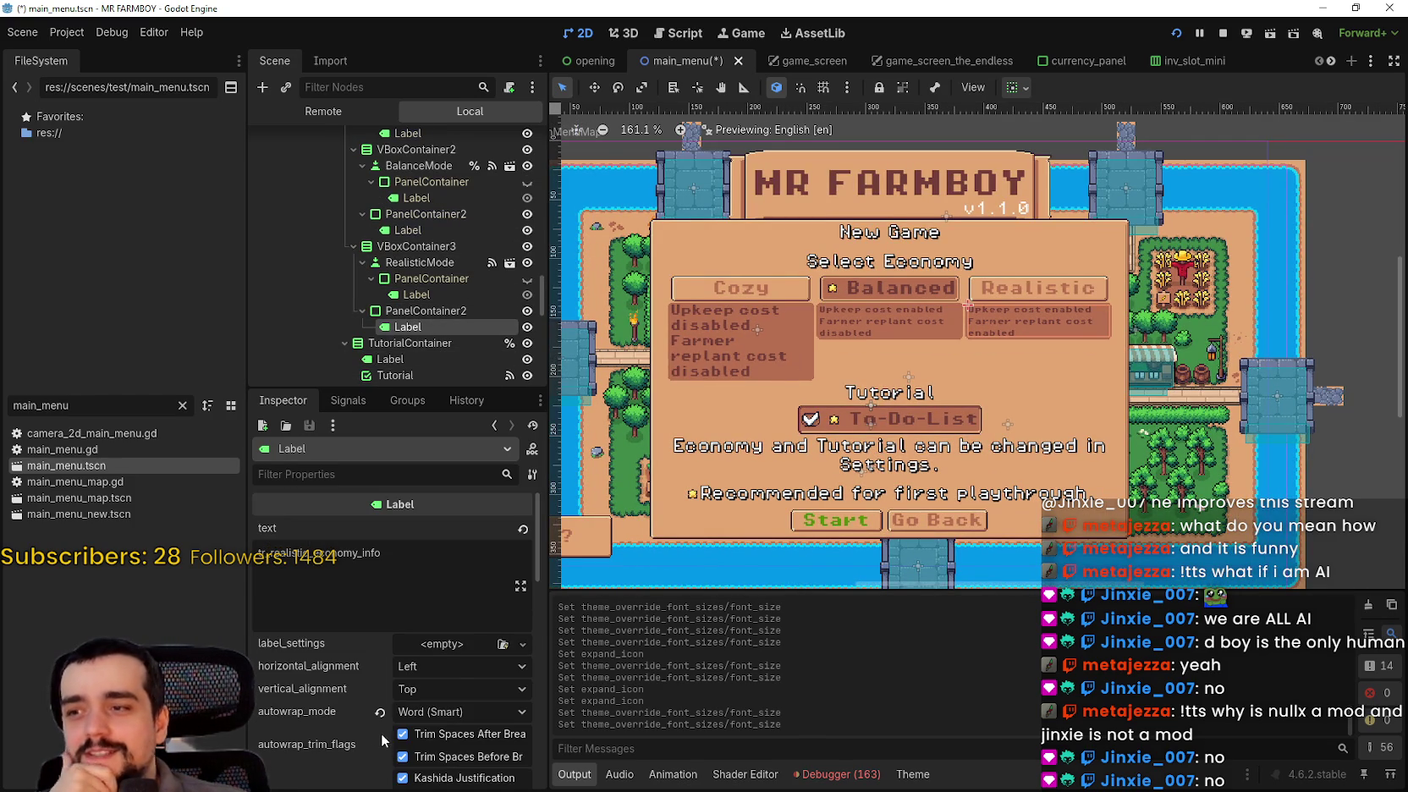
{"action": "scroll", "coordinate": [379, 731], "scroll_direction": "down", "scroll_amount": 3}
{"action": "scroll", "coordinate": [374, 727], "scroll_direction": "down", "scroll_amount": 5}
{"action": "left_click", "coordinate": [386, 710]}
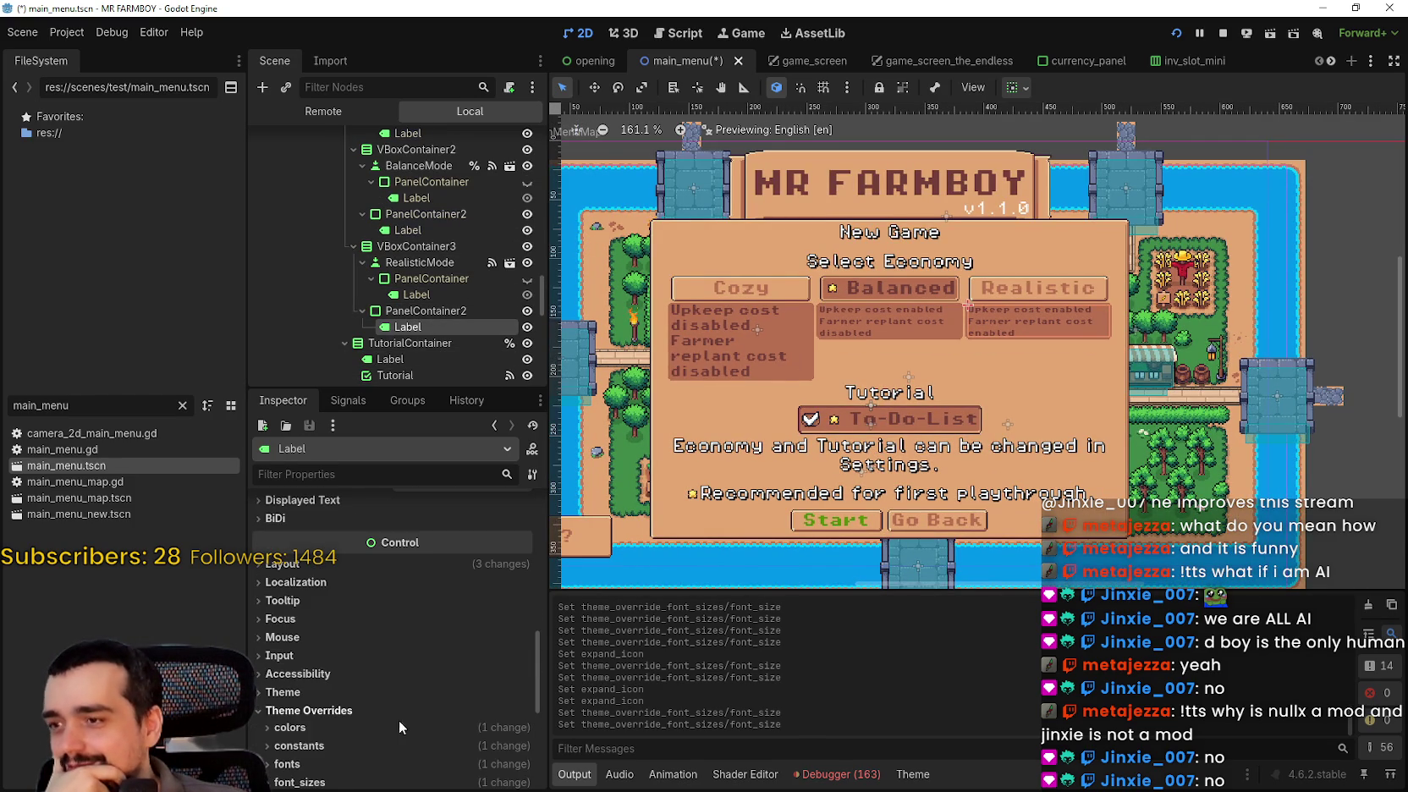
{"action": "scroll", "coordinate": [493, 761], "scroll_direction": "down", "scroll_amount": 3}
{"action": "left_click", "coordinate": [372, 673]}
{"action": "left_click", "coordinate": [519, 690]}
{"action": "double_click", "coordinate": [519, 689]}
{"action": "left_click", "coordinate": [519, 690]}
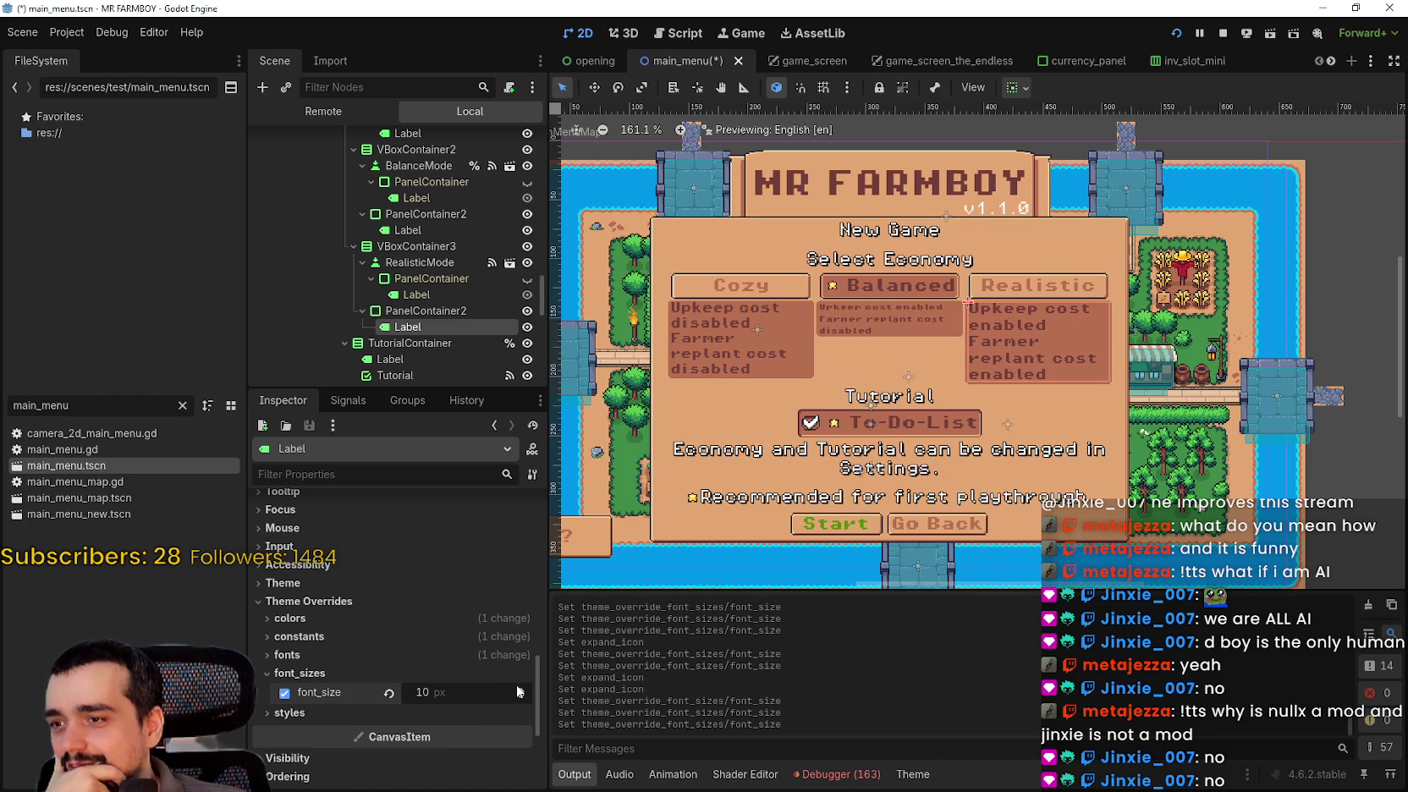
{"action": "left_click", "coordinate": [519, 689]}
{"action": "double_click", "coordinate": [519, 695]}
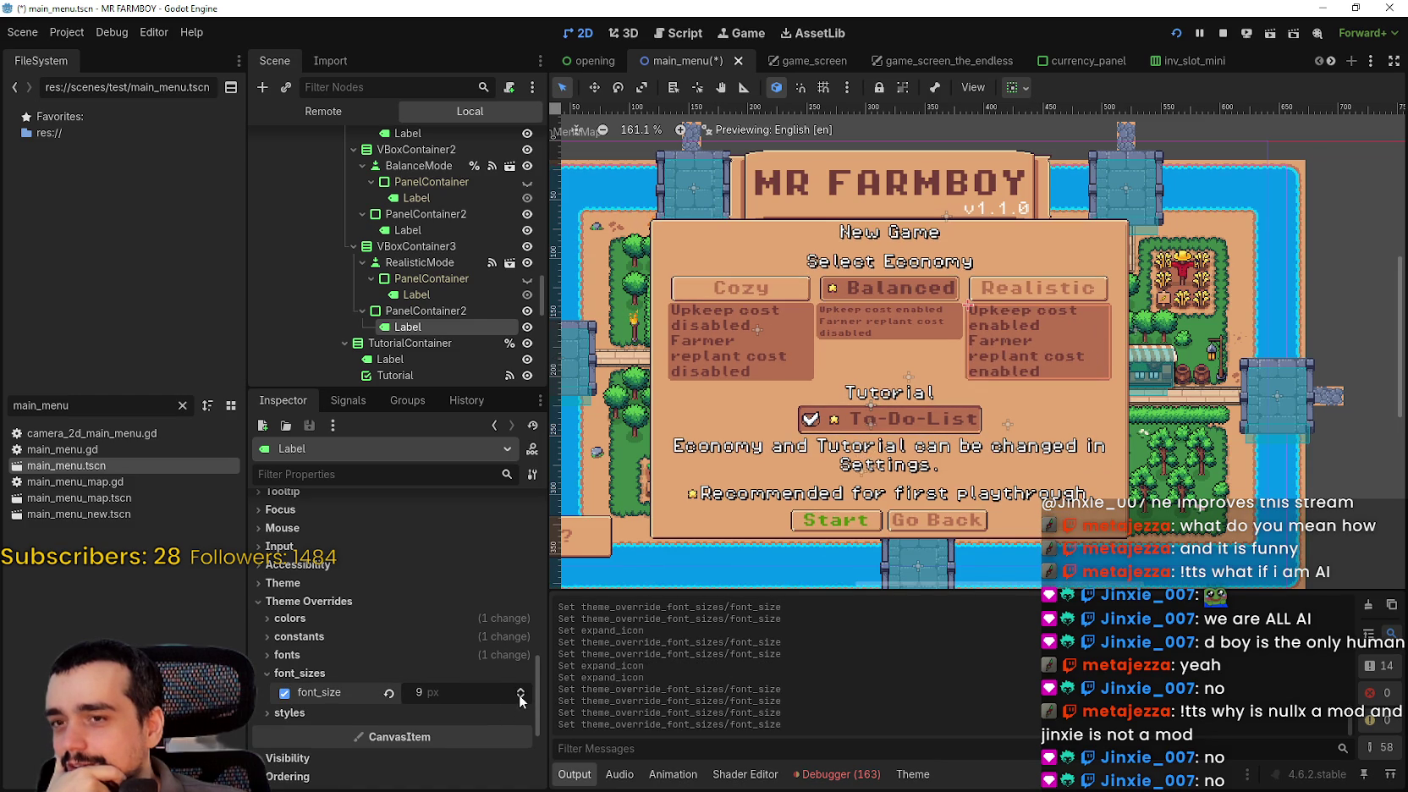
{"action": "scroll", "coordinate": [875, 367], "scroll_direction": "up", "scroll_amount": 3}
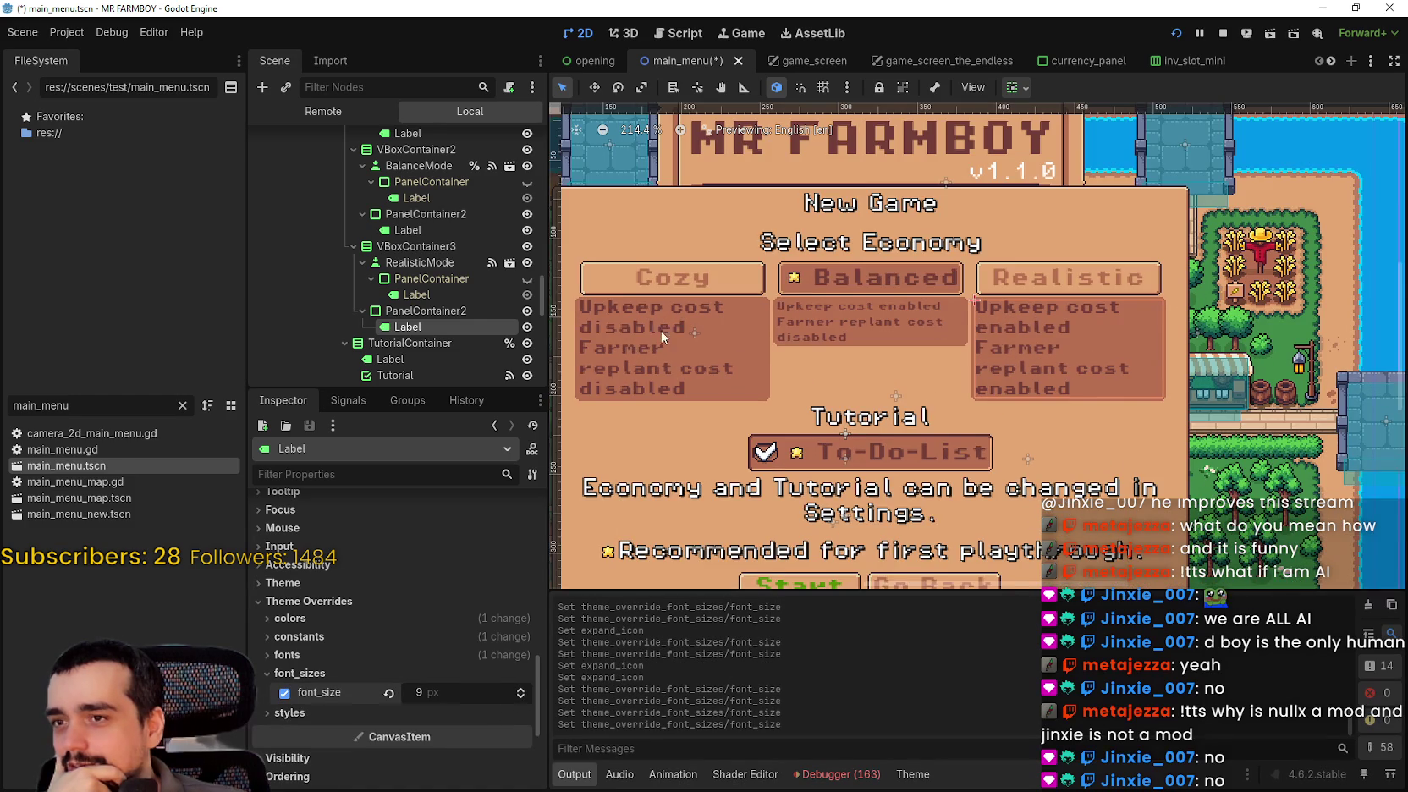
- Set the Balanced economy description Label's font_size override to 9 px
{"action": "left_click", "coordinate": [426, 228]}
{"action": "scroll", "coordinate": [341, 734], "scroll_direction": "down", "scroll_amount": 5}
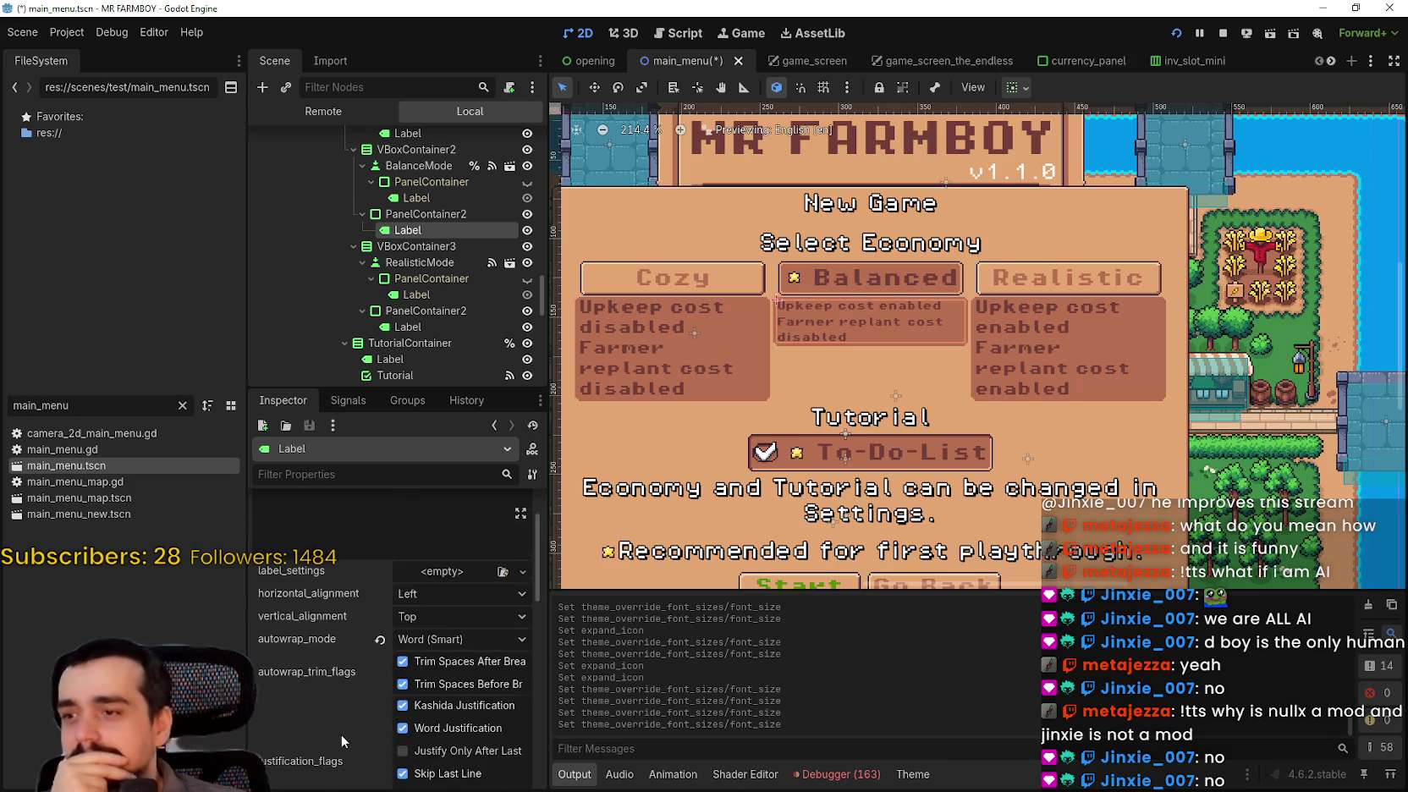
{"action": "scroll", "coordinate": [343, 722], "scroll_direction": "down", "scroll_amount": 6}
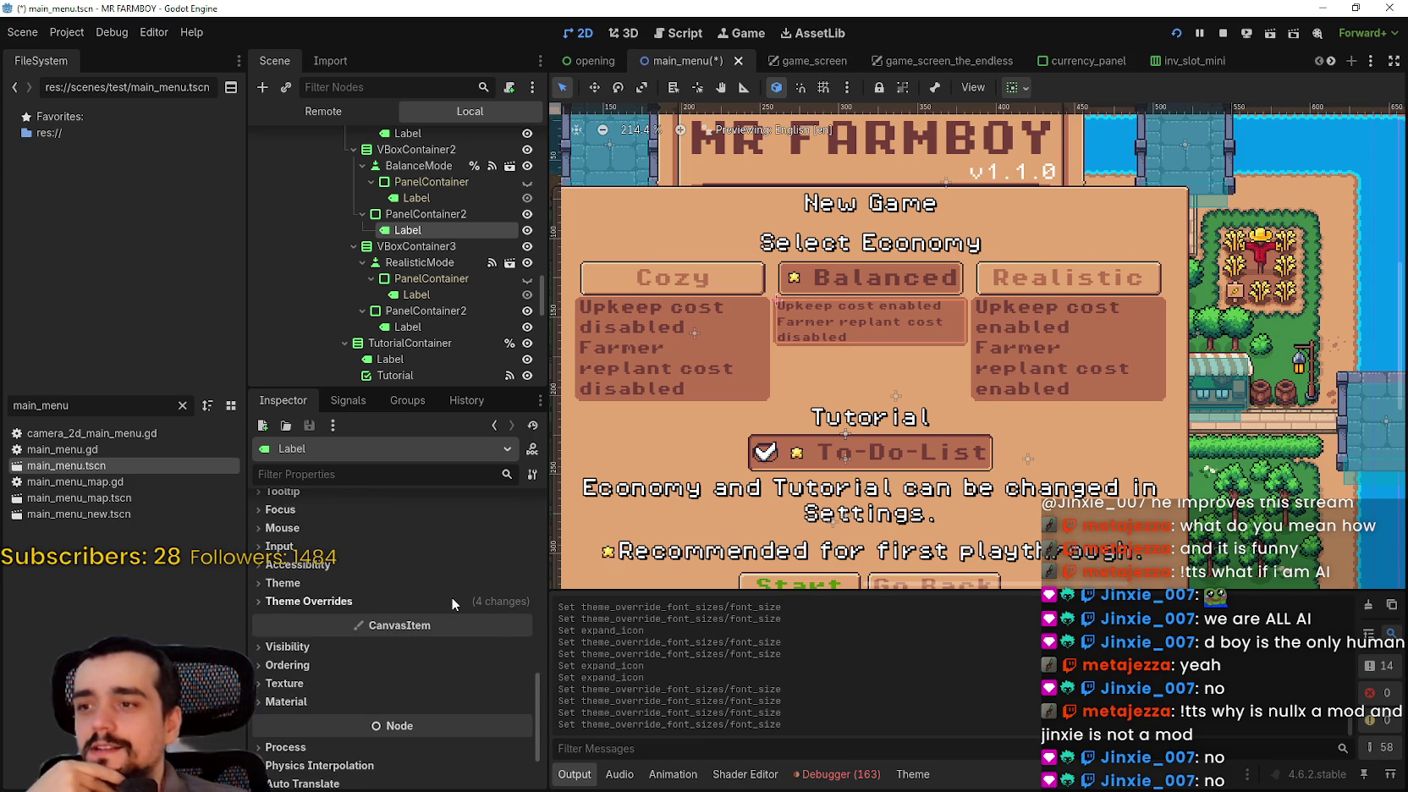
{"action": "scroll", "coordinate": [451, 597], "scroll_direction": "up", "scroll_amount": 2}
{"action": "left_click", "coordinate": [497, 671]}
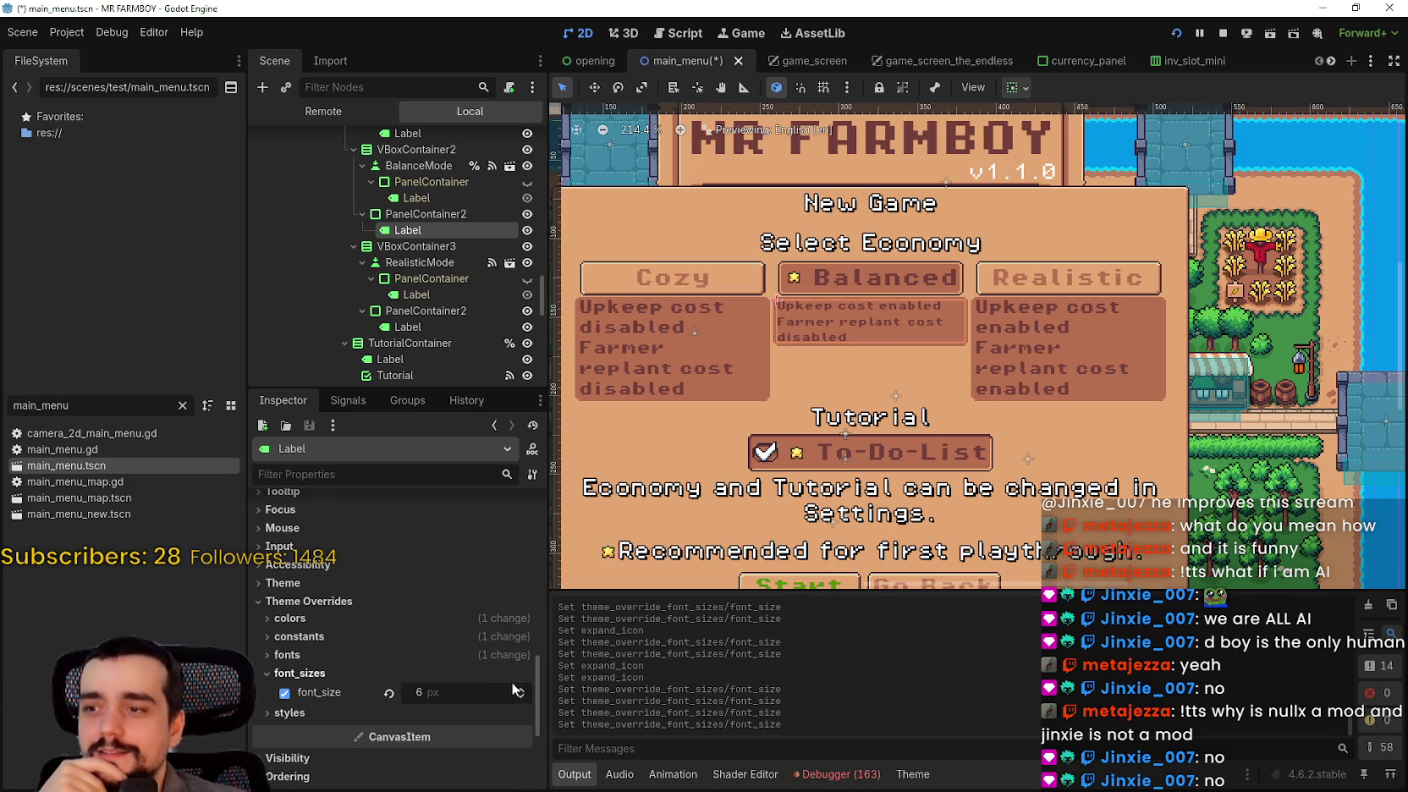
{"action": "left_click", "coordinate": [518, 690]}
{"action": "left_click", "coordinate": [520, 690]}
{"action": "left_click", "coordinate": [520, 689]}
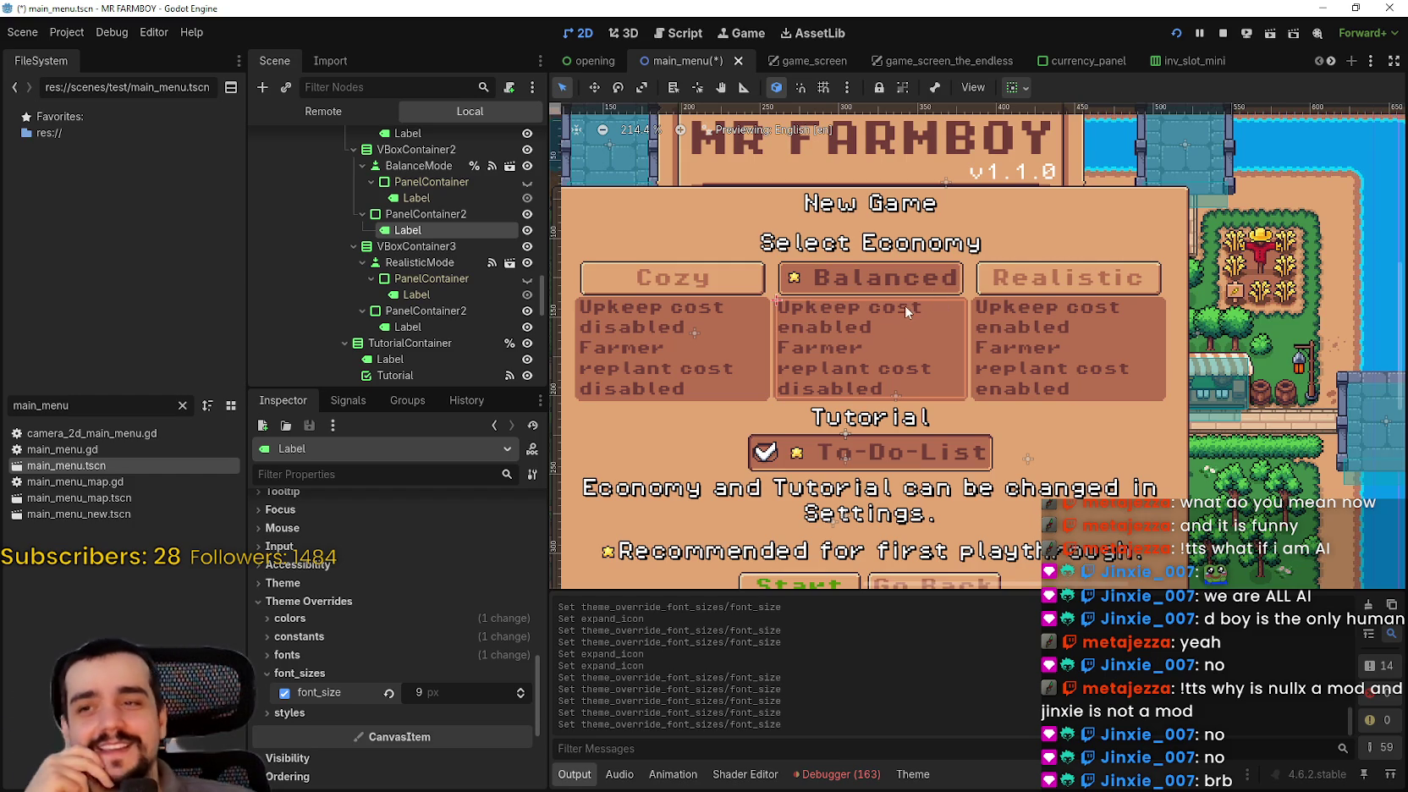
{"action": "scroll", "coordinate": [906, 312], "scroll_direction": "down", "scroll_amount": 2}
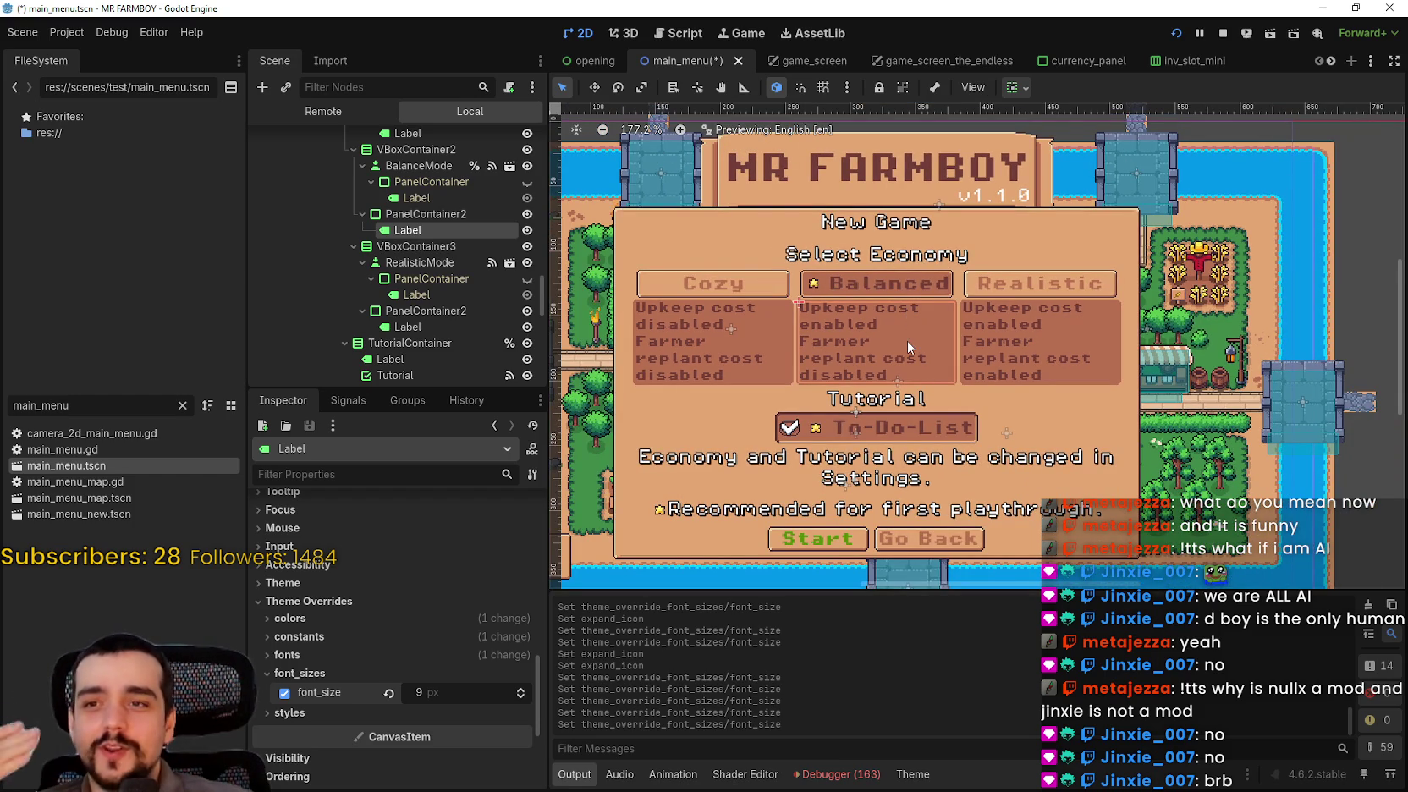
{"action": "scroll", "coordinate": [457, 314], "scroll_direction": "up", "scroll_amount": 5}
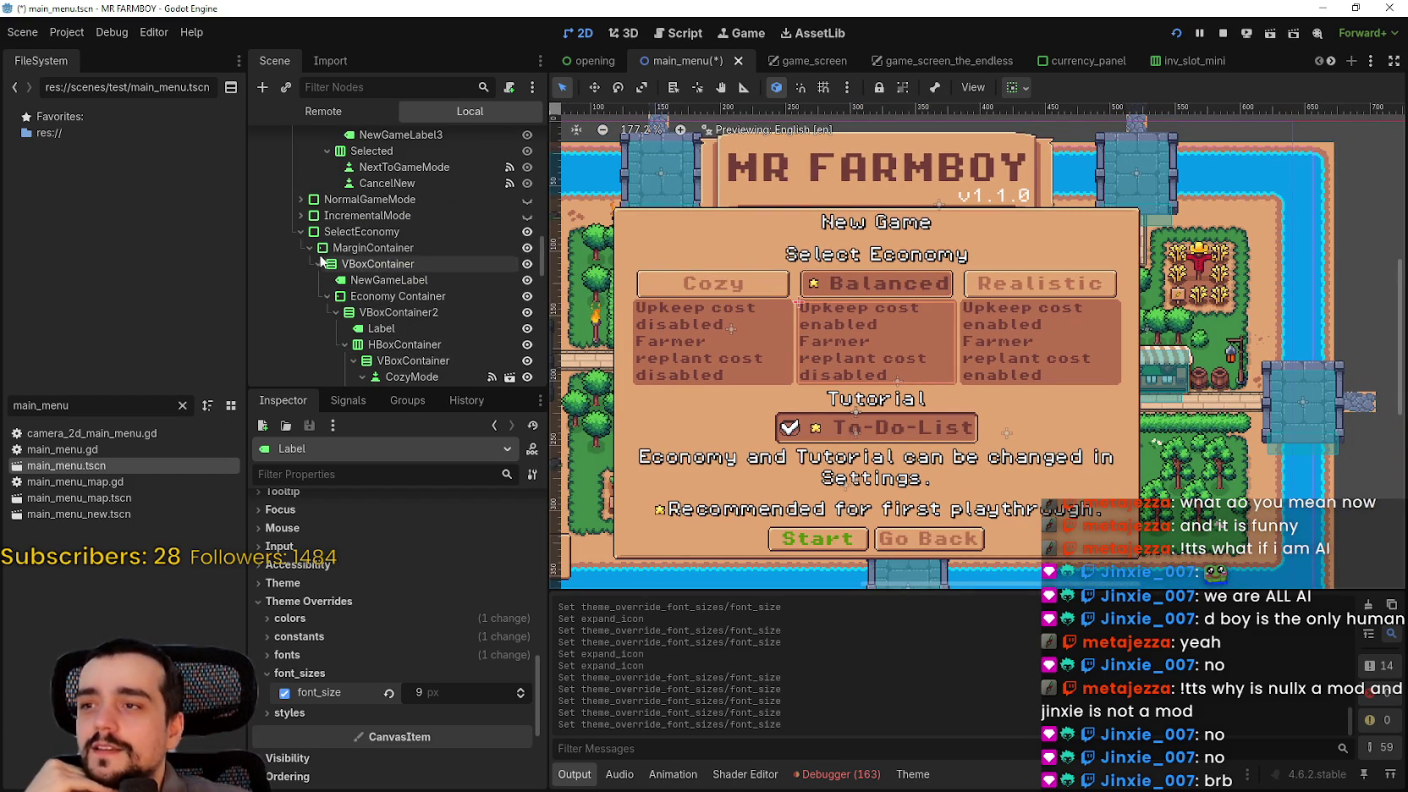
- Select the ContinueReminder dialog node and nudge it down to position 117, 81
{"action": "scroll", "coordinate": [427, 237], "scroll_direction": "up", "scroll_amount": 4}
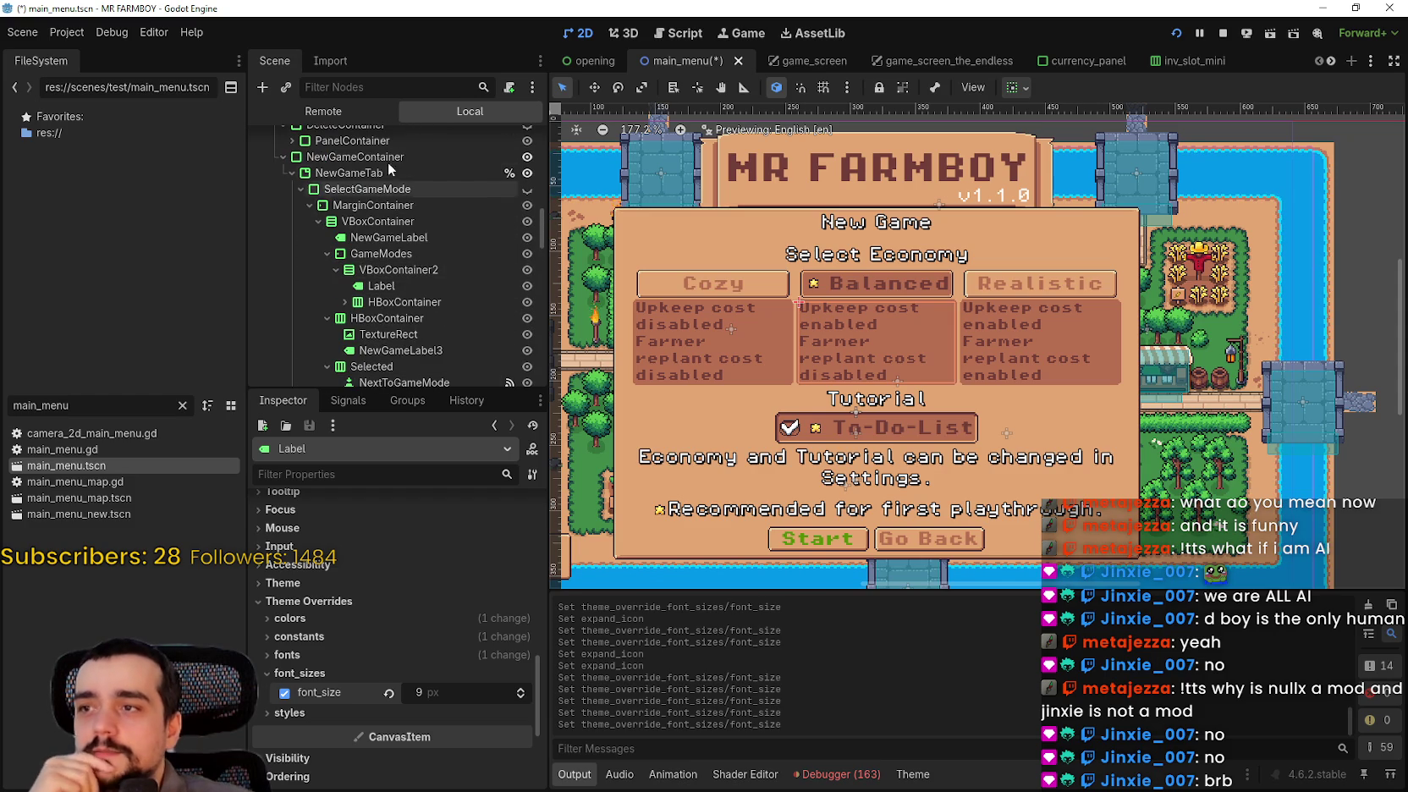
{"action": "left_click", "coordinate": [385, 157]}
{"action": "scroll", "coordinate": [803, 322], "scroll_direction": "down", "scroll_amount": 1}
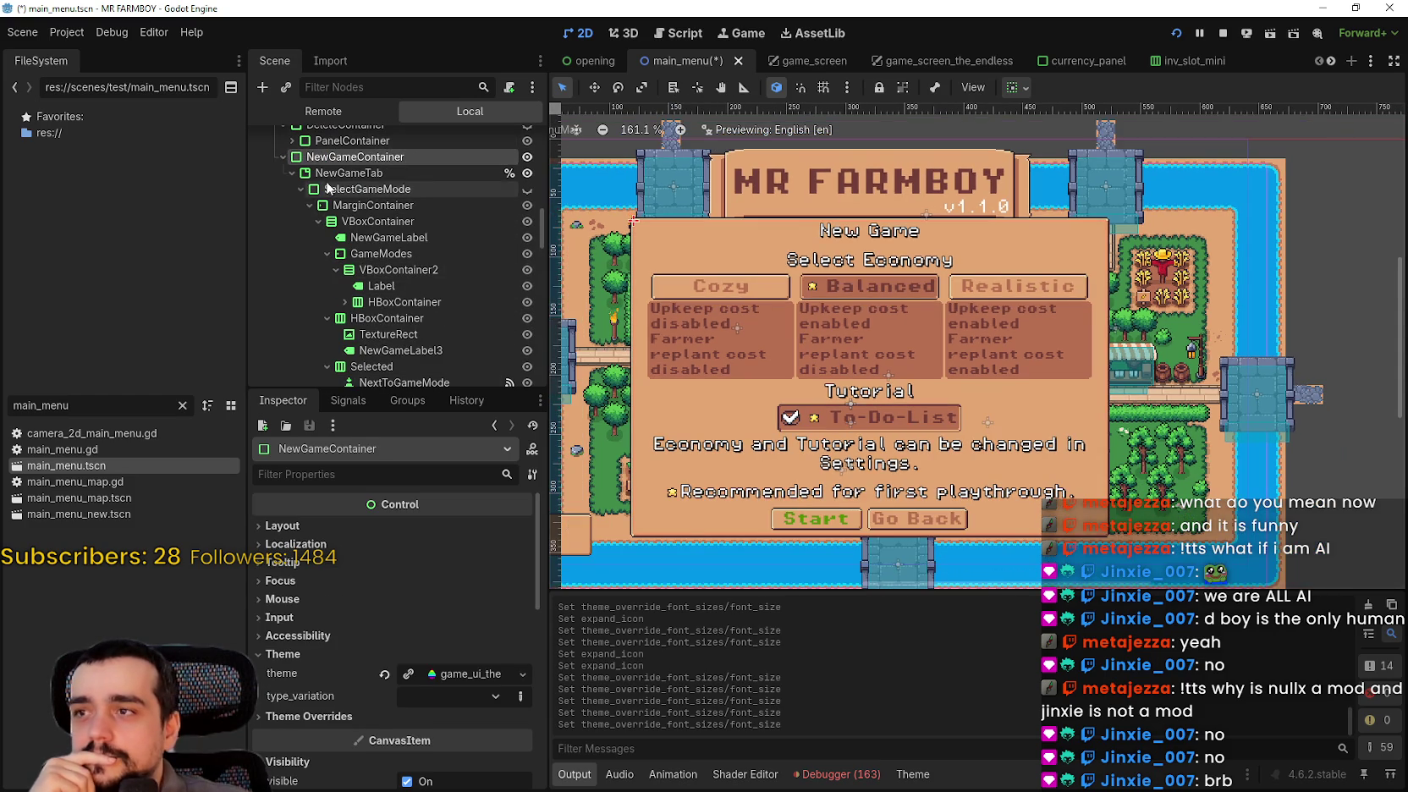
{"action": "scroll", "coordinate": [379, 272], "scroll_direction": "up", "scroll_amount": 2}
{"action": "scroll", "coordinate": [376, 282], "scroll_direction": "up", "scroll_amount": 5}
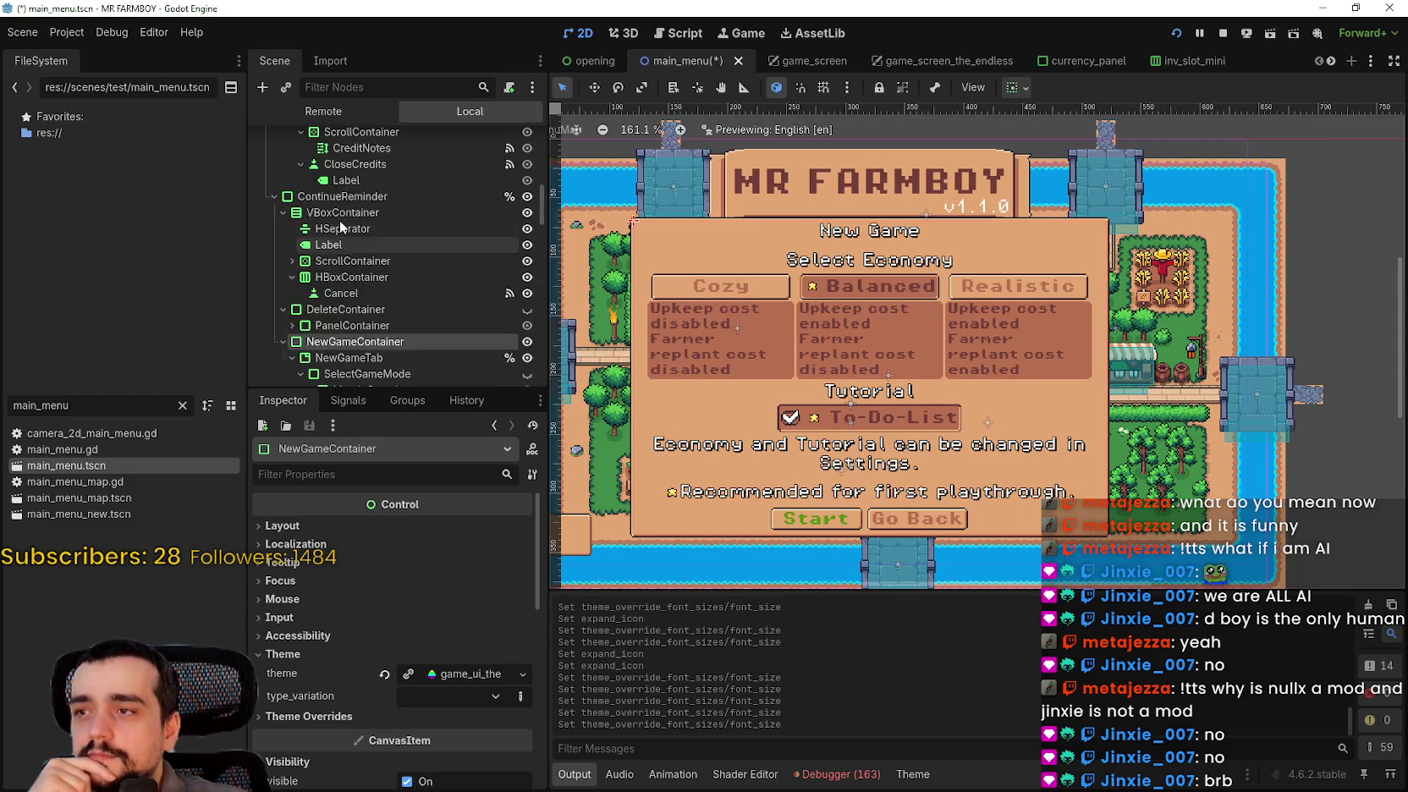
{"action": "left_click", "coordinate": [367, 321]}
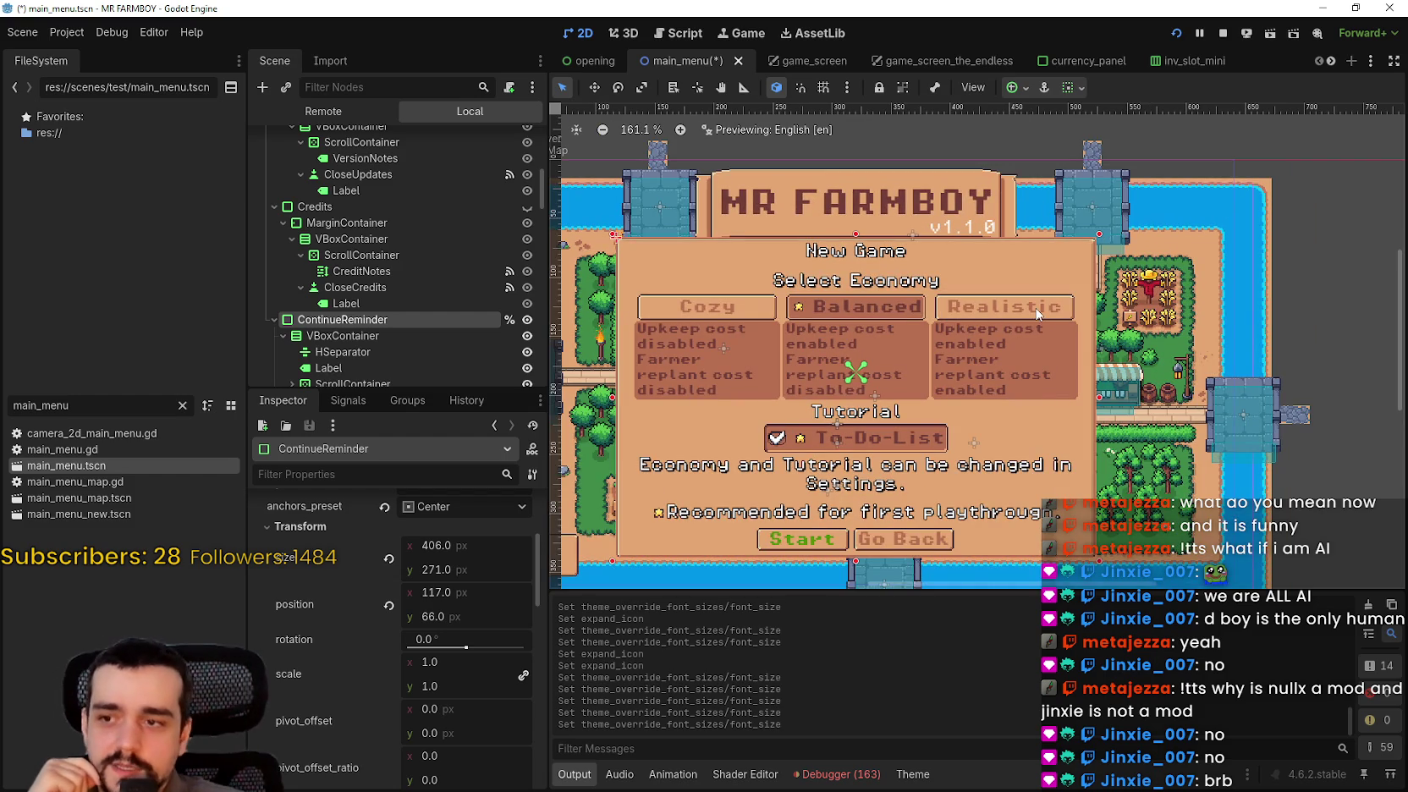
{"action": "scroll", "coordinate": [933, 419], "scroll_direction": "down", "scroll_amount": 1}
{"action": "scroll", "coordinate": [934, 419], "scroll_direction": "left", "scroll_amount": 2}
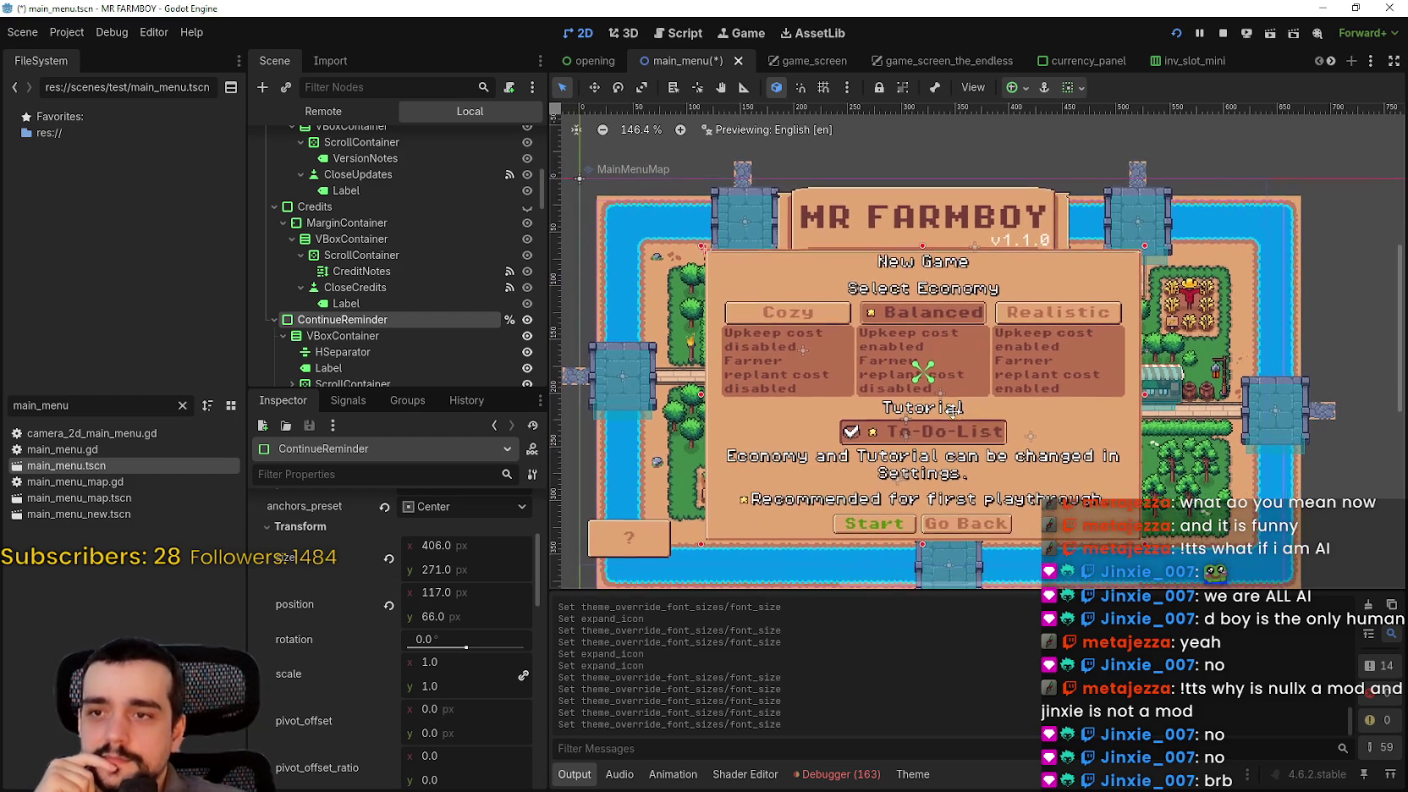
{"action": "key", "text": "Down"}
{"action": "key", "text": "Down"}
{"action": "key", "text": "Down"}
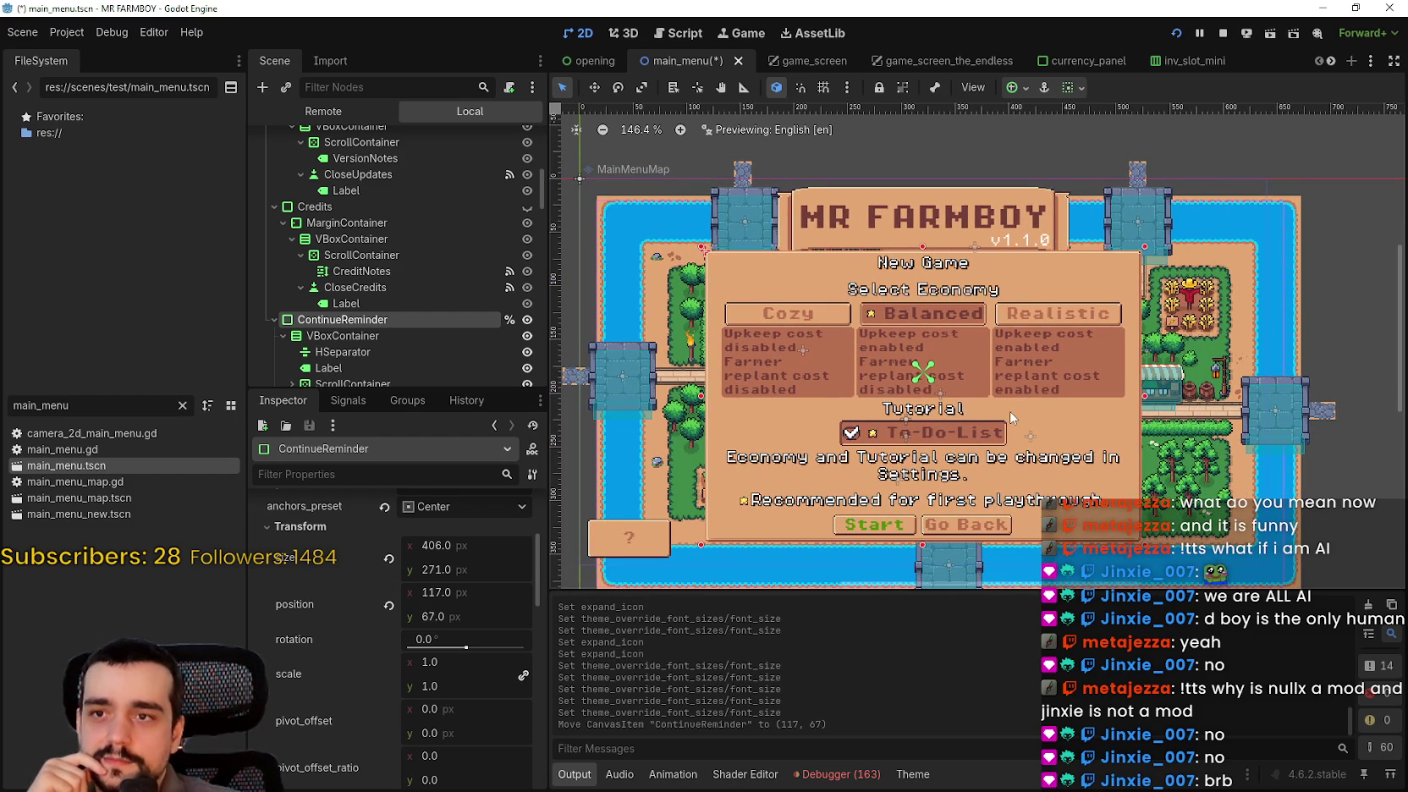
{"action": "key", "text": "Down"}
{"action": "key", "text": "Down"}
{"action": "key", "text": "Down"}
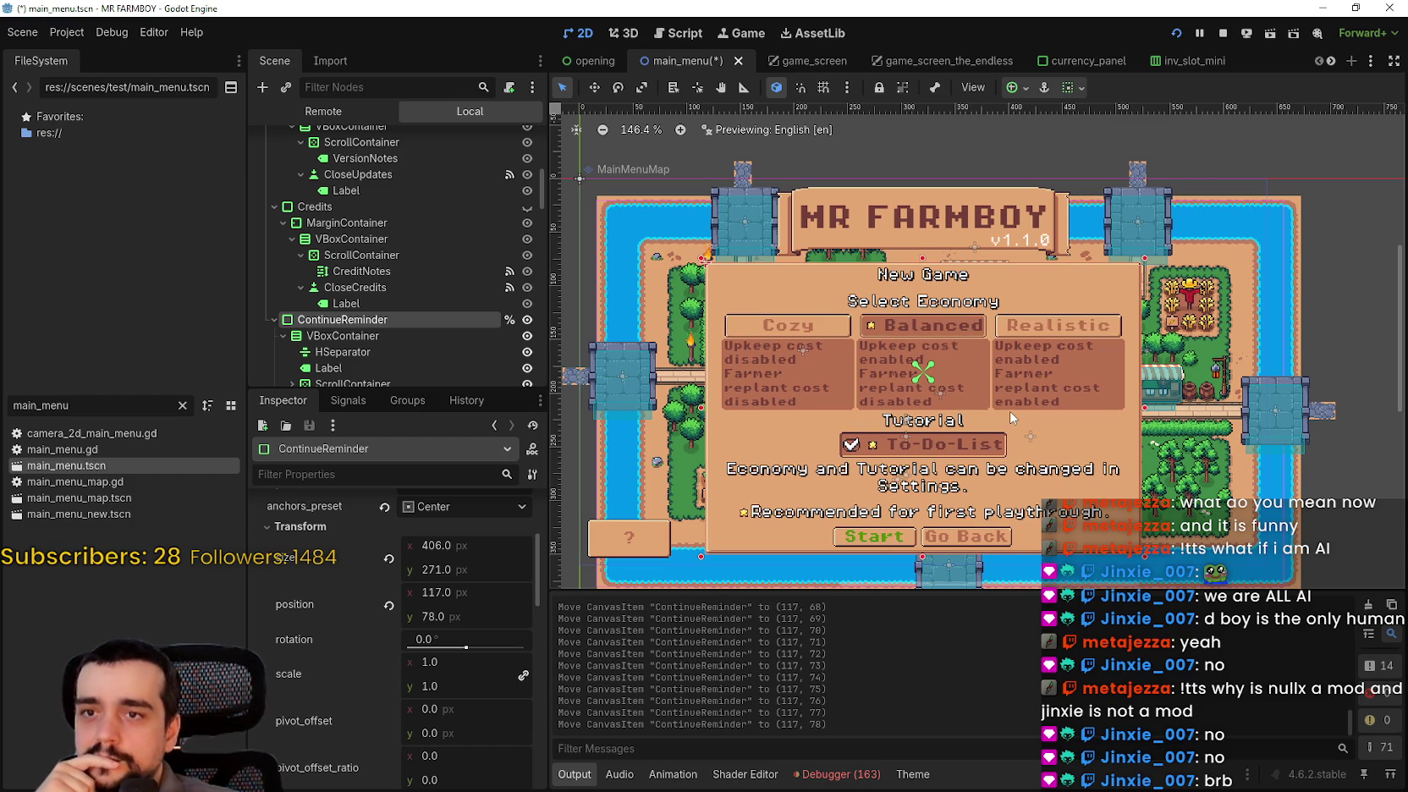
{"action": "key", "text": "Down"}
{"action": "key", "text": "Down"}
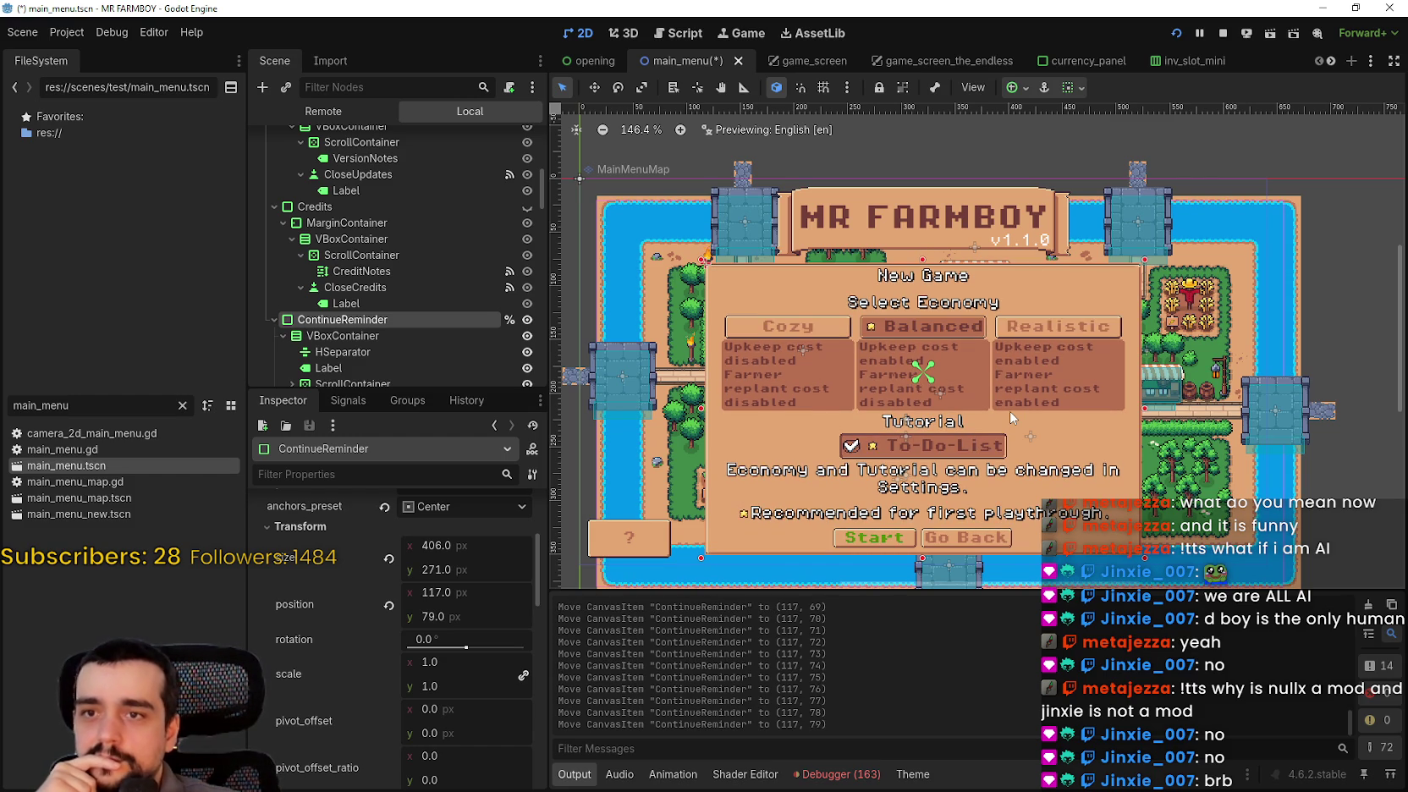
{"action": "key", "text": "Down"}
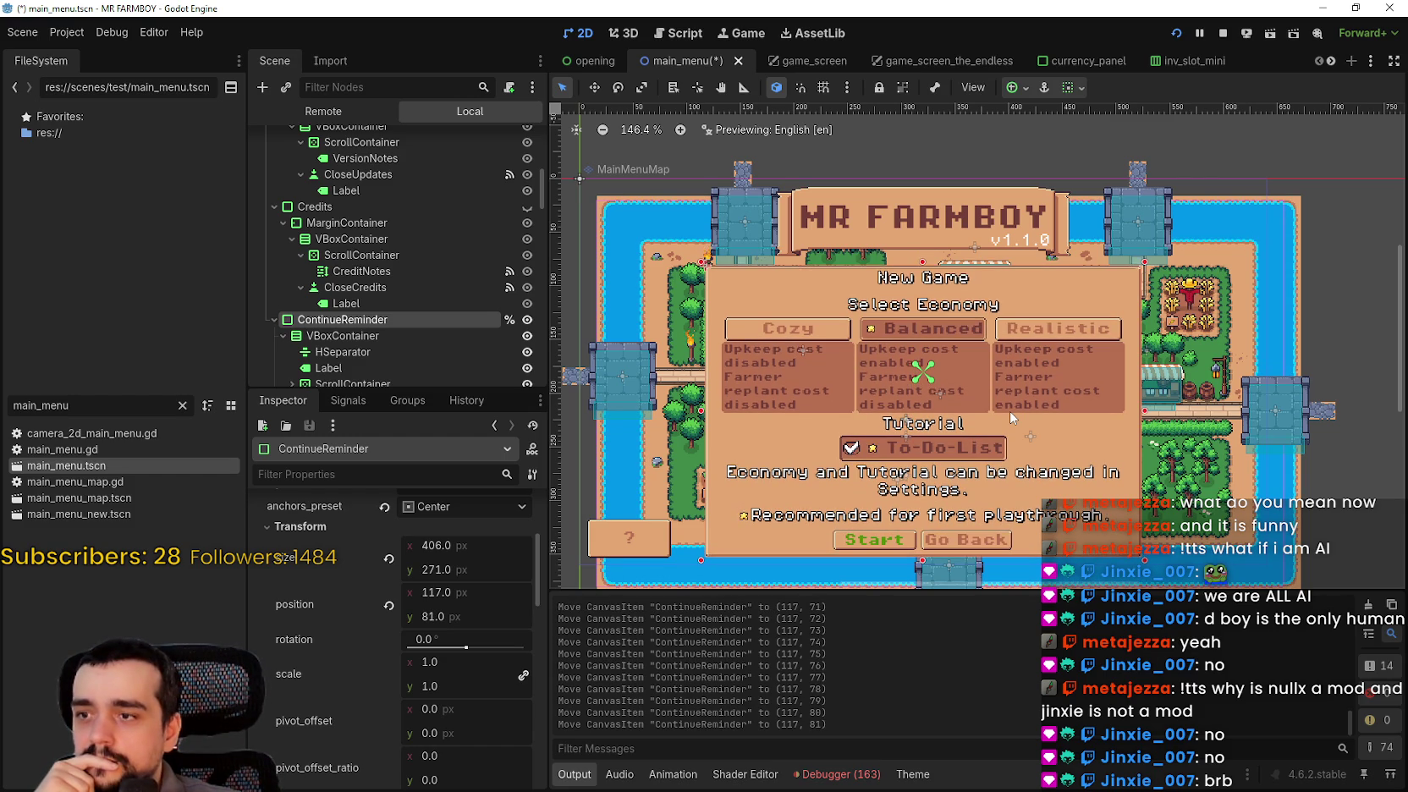
- Save the main_menu scene
{"action": "scroll", "coordinate": [931, 457], "scroll_direction": "up", "scroll_amount": 1}
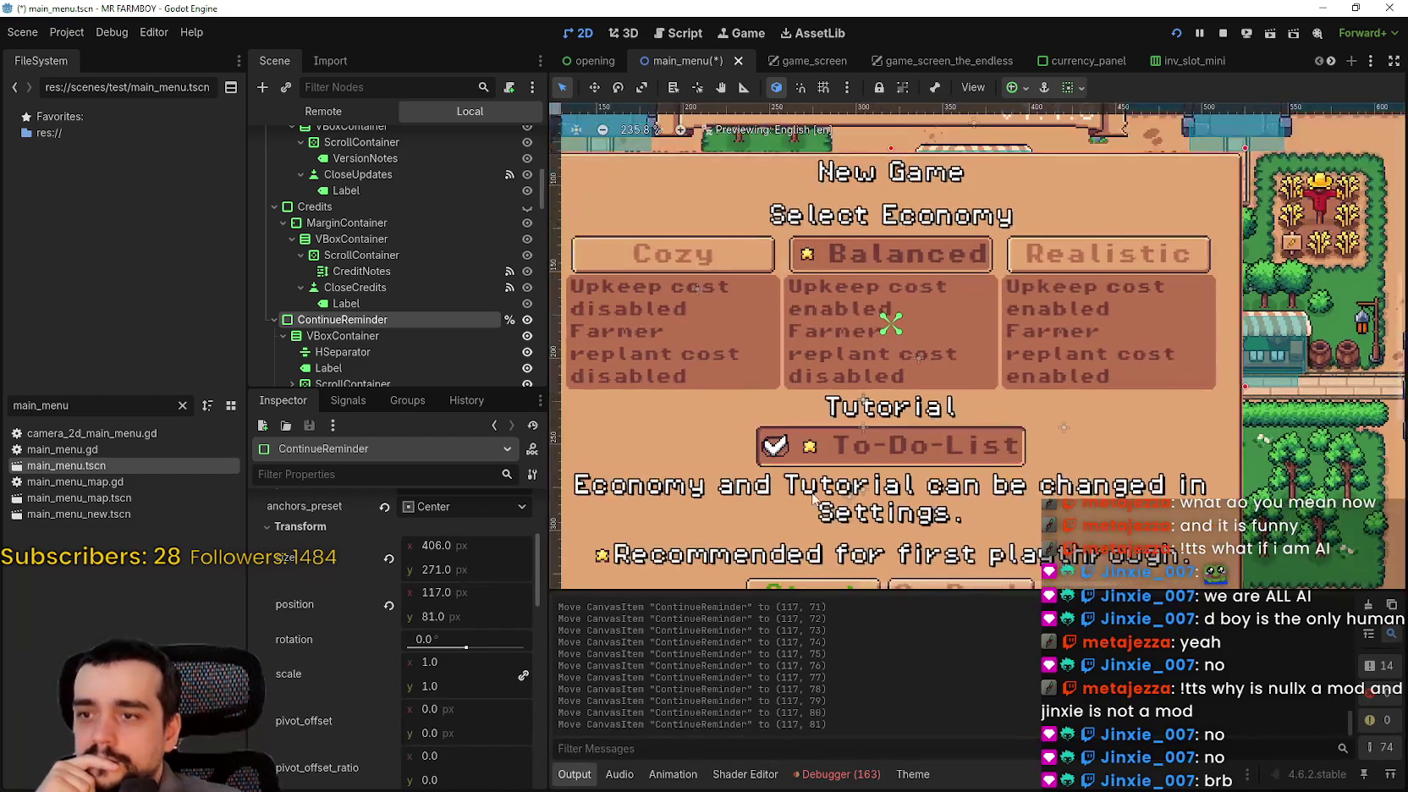
{"action": "scroll", "coordinate": [814, 497], "scroll_direction": "down", "scroll_amount": 3}
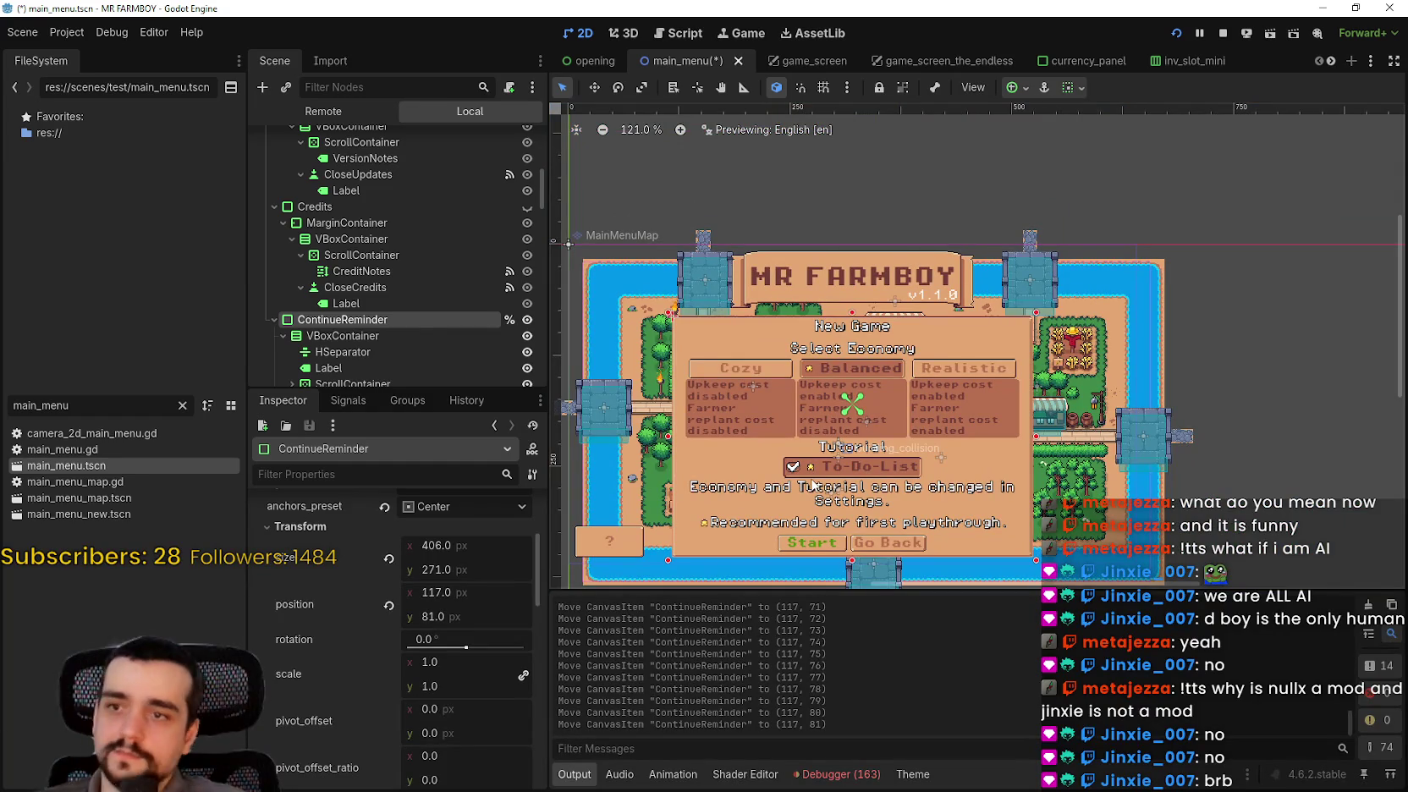
{"action": "key", "text": "ctrl+s"}
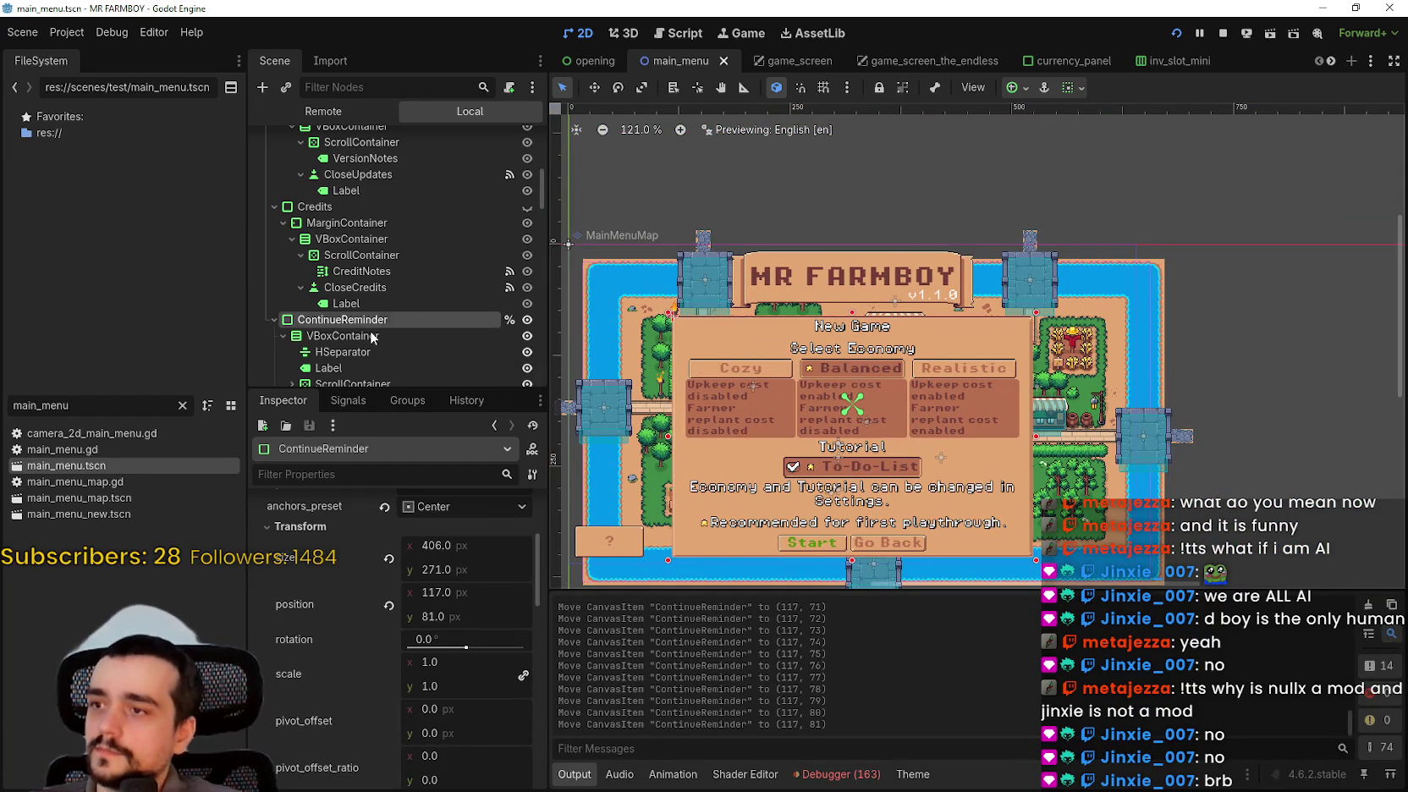
- Show the game mode picker and hide the New Game panel to reveal the saves dialog
{"action": "scroll", "coordinate": [338, 329], "scroll_direction": "down", "scroll_amount": 4}
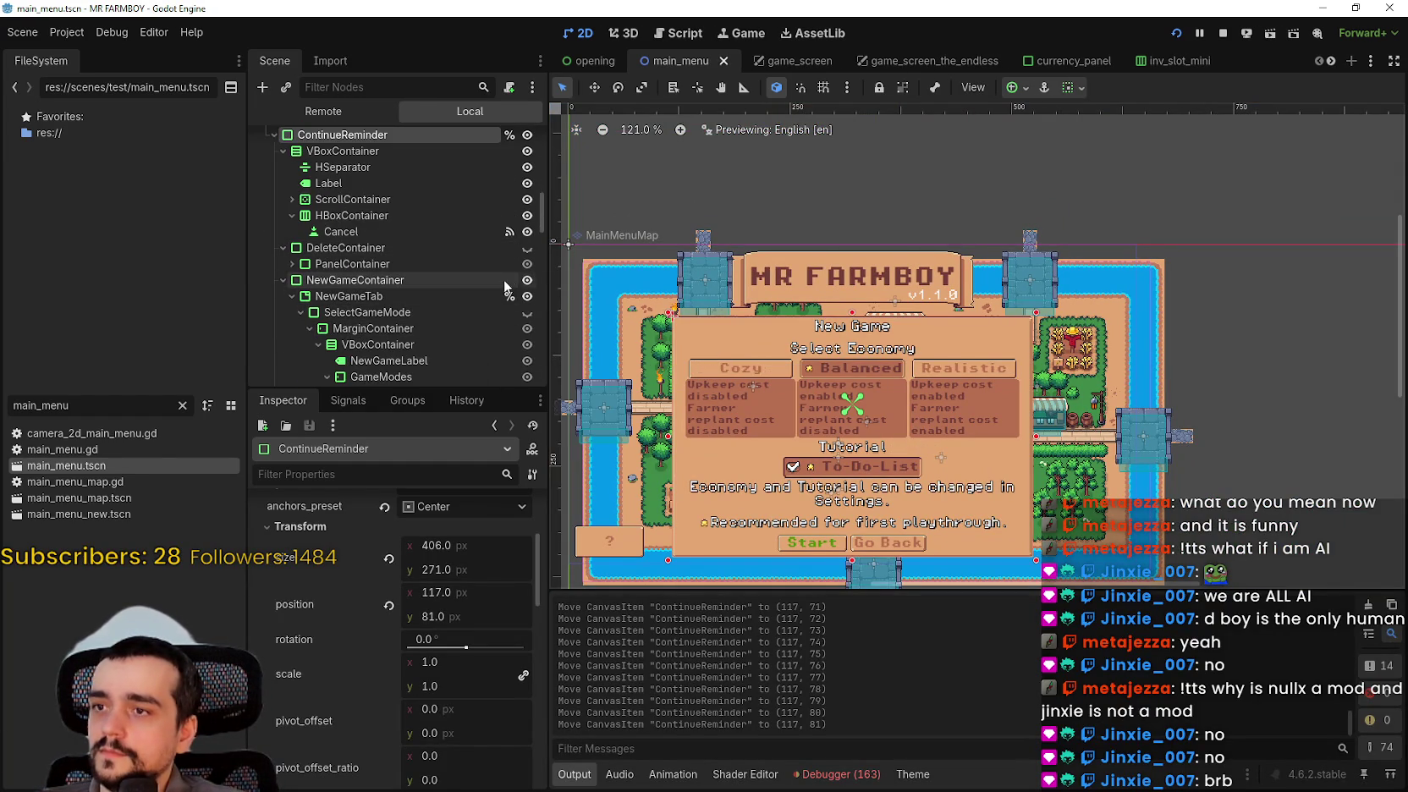
{"action": "scroll", "coordinate": [282, 309], "scroll_direction": "down", "scroll_amount": 3}
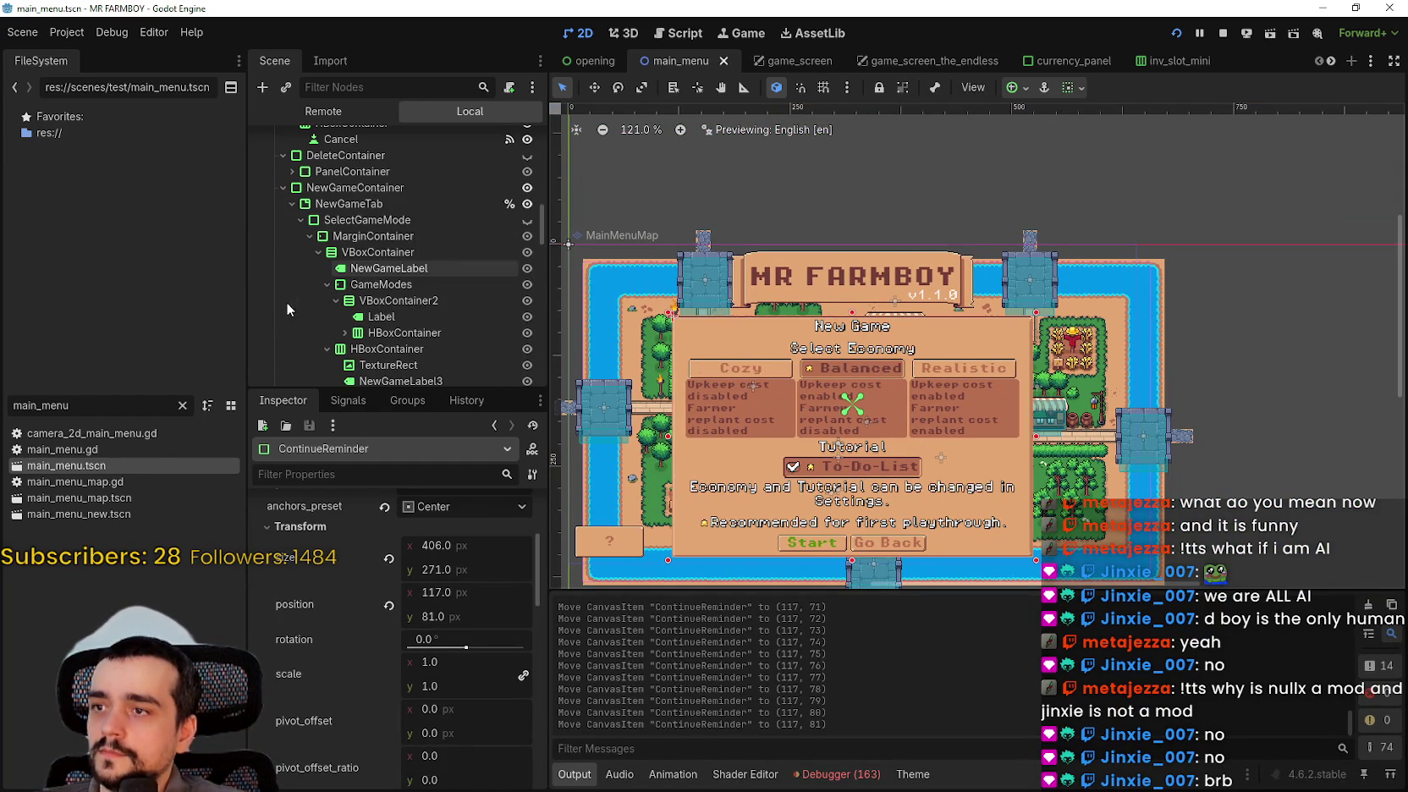
{"action": "left_click", "coordinate": [300, 221]}
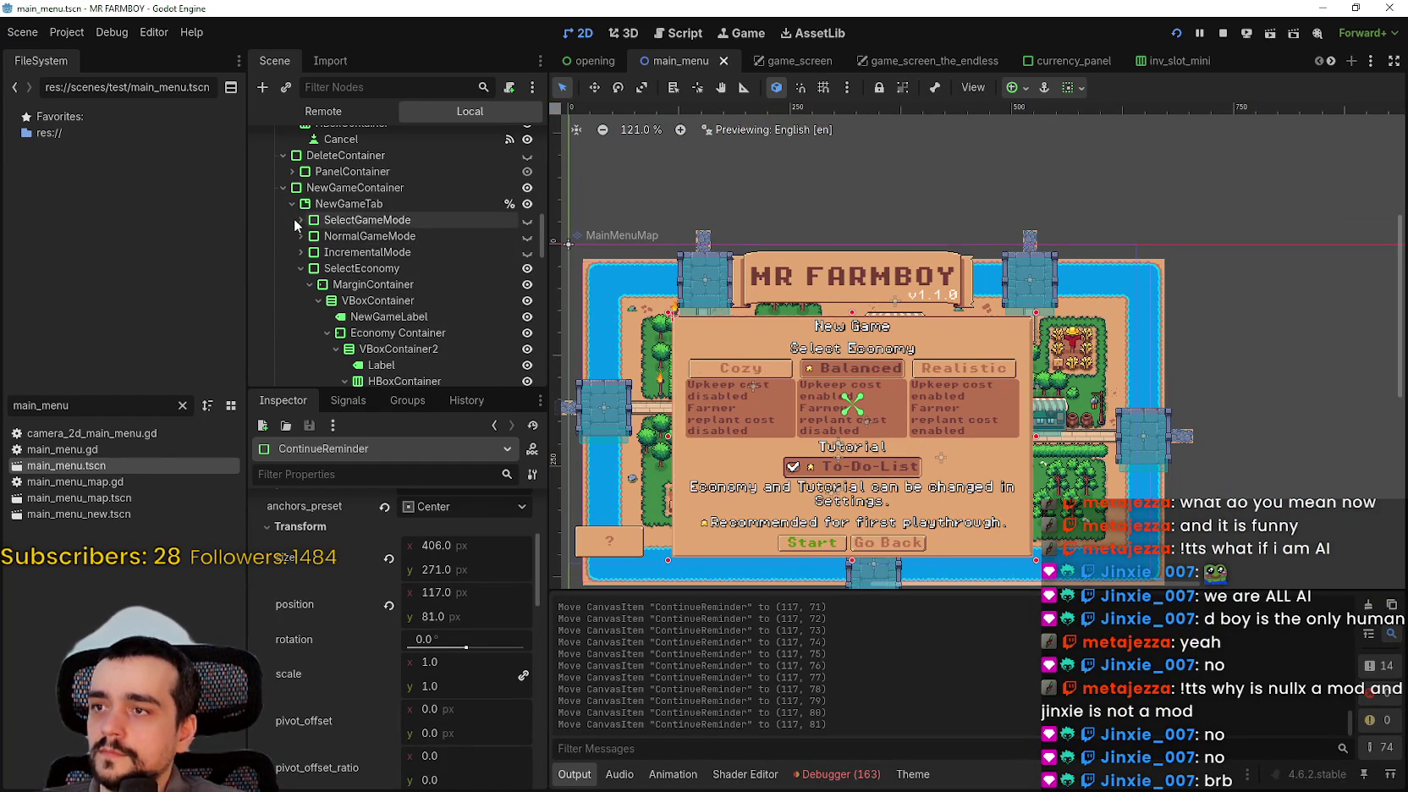
{"action": "left_click", "coordinate": [527, 220]}
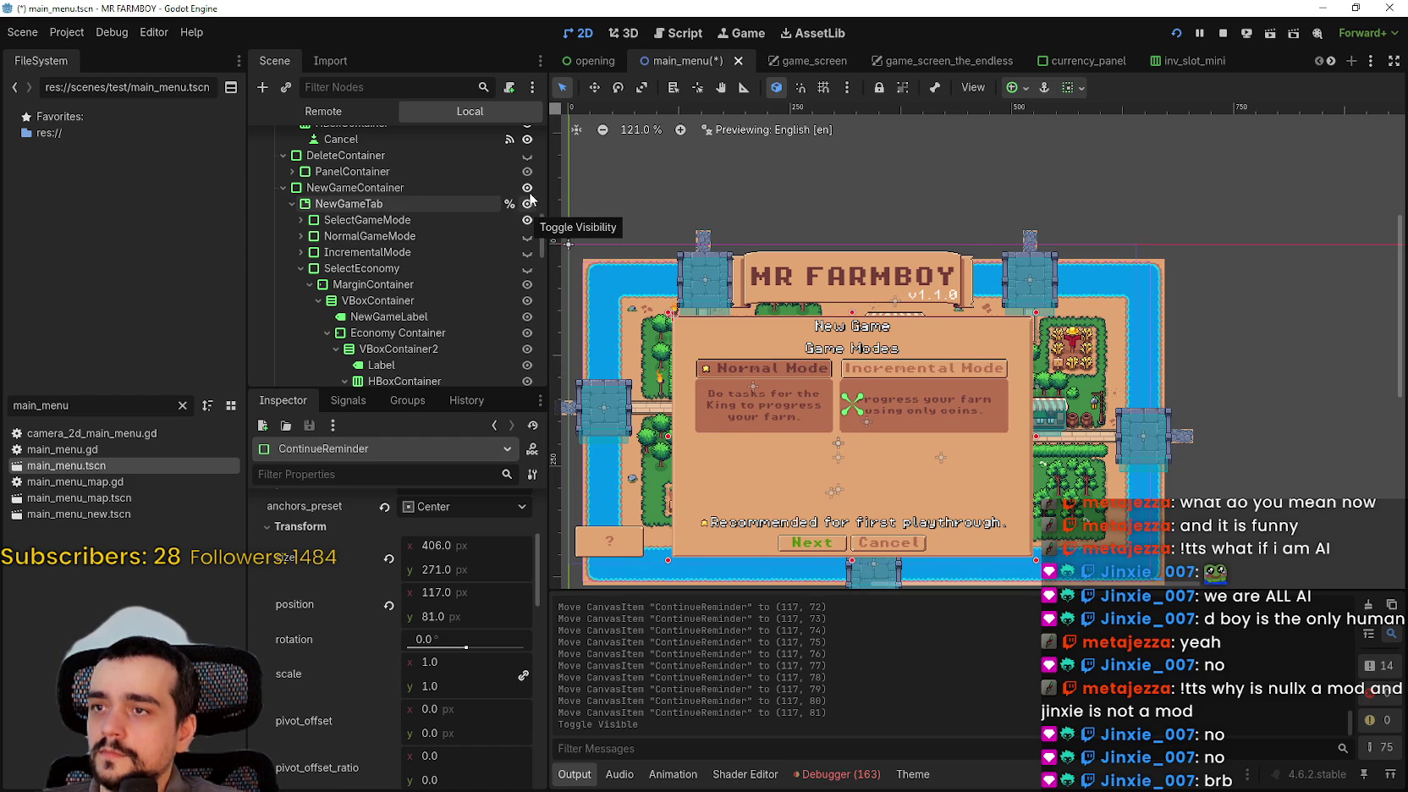
{"action": "left_click", "coordinate": [527, 187]}
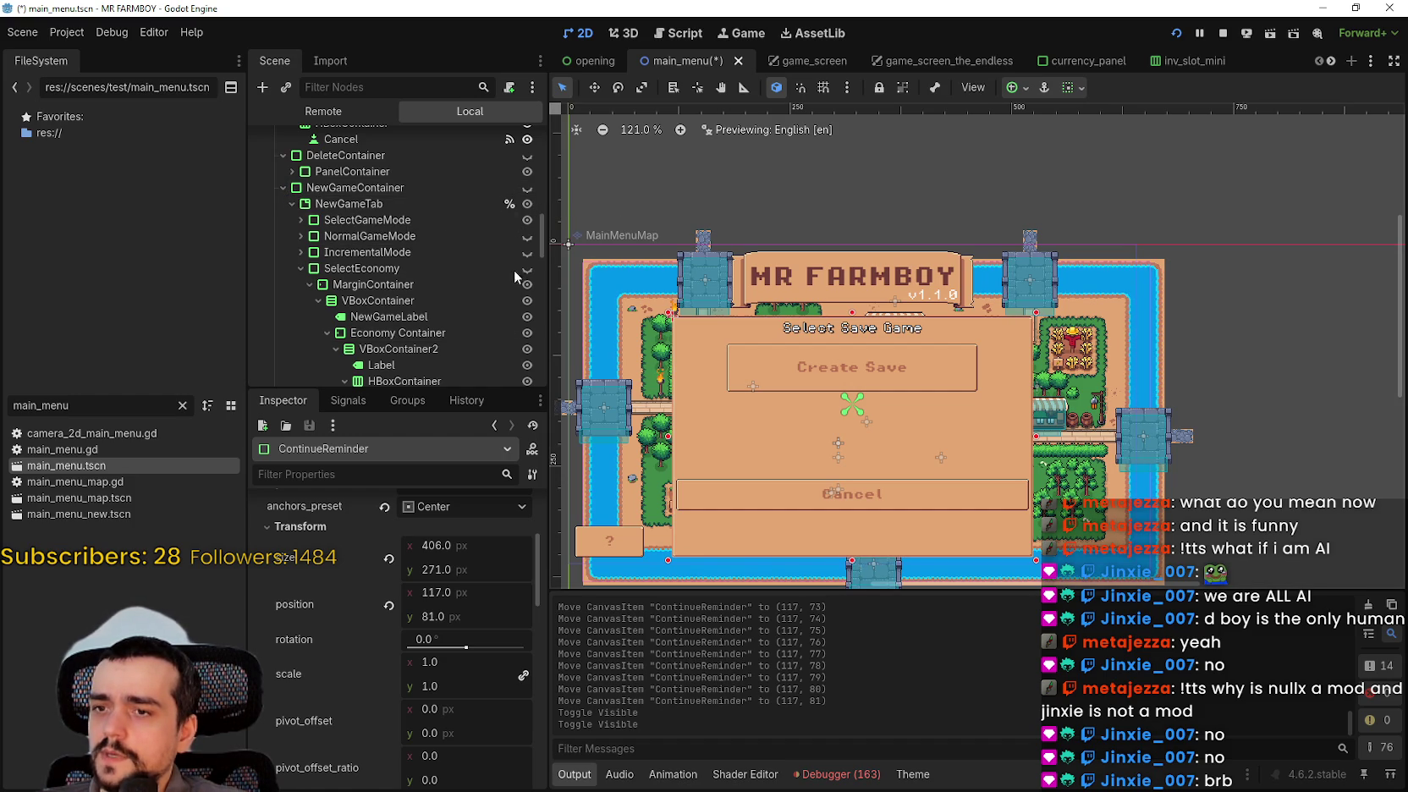
- Shorten the Select Save Game dialog to 223 px tall and save the scene
{"action": "scroll", "coordinate": [486, 371], "scroll_direction": "up", "scroll_amount": 3}
{"action": "scroll", "coordinate": [457, 335], "scroll_direction": "up", "scroll_amount": 2}
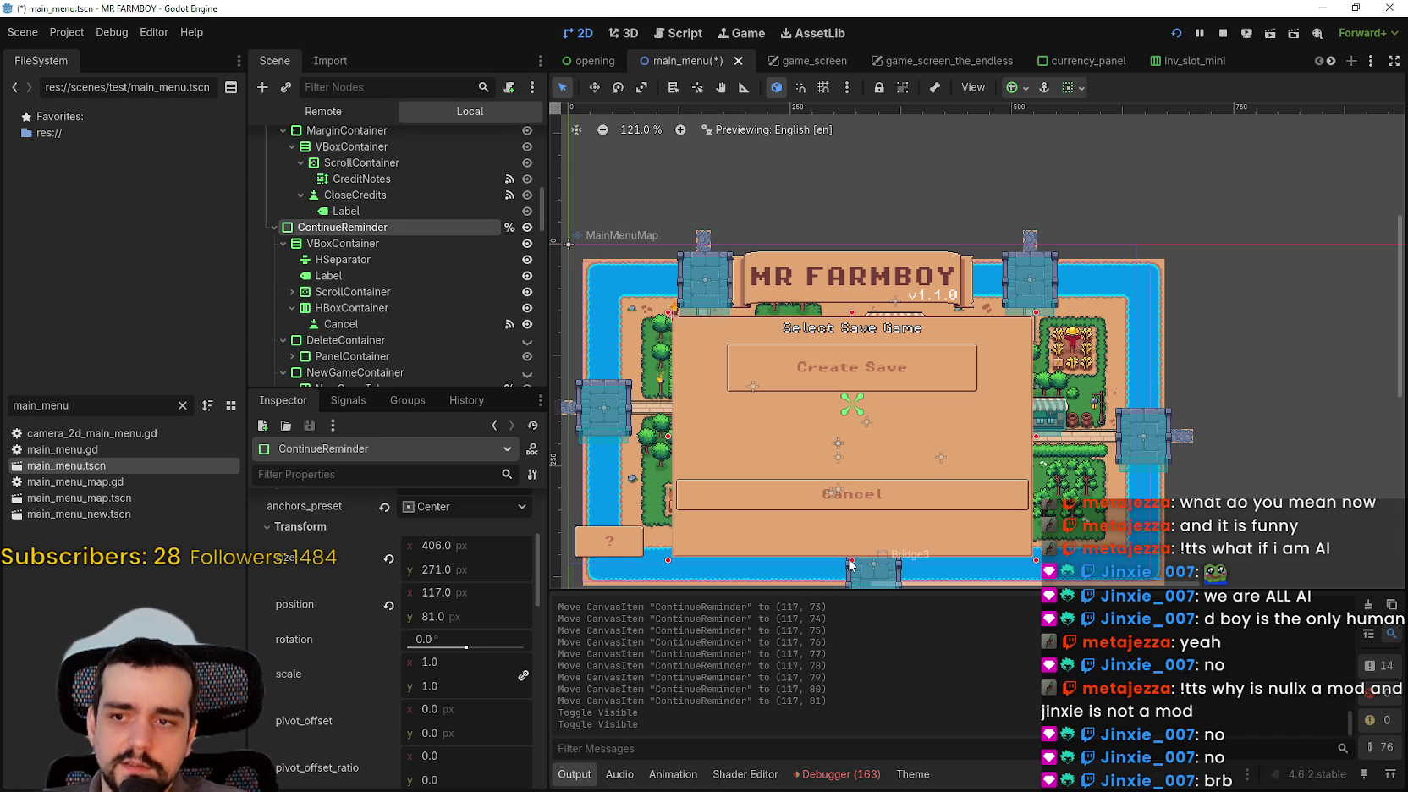
{"action": "left_click_drag", "start_coordinate": [851, 564], "coordinate": [851, 515]}
{"action": "scroll", "coordinate": [844, 415], "scroll_direction": "up", "scroll_amount": 2}
{"action": "key", "text": "ctrl+s"}
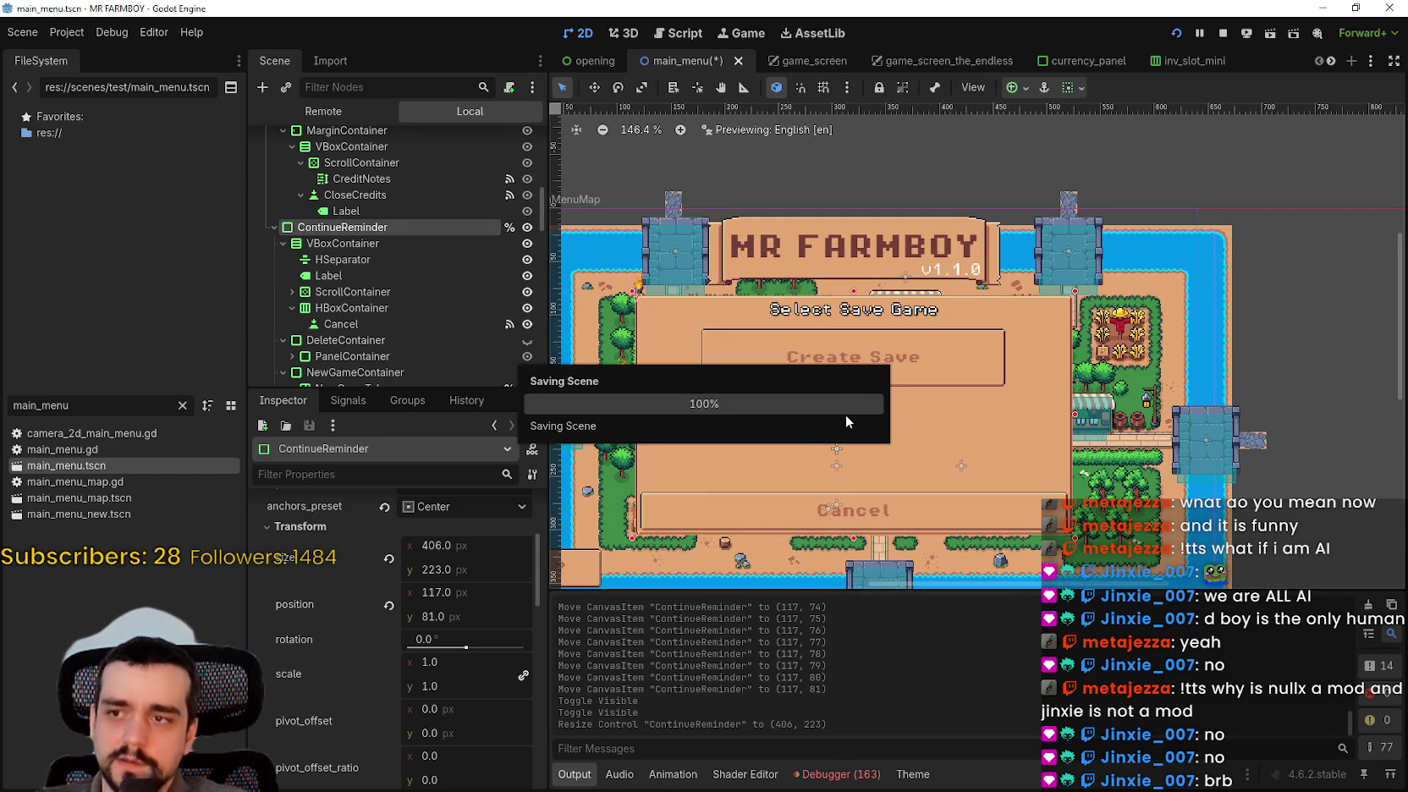
{"action": "key", "text": "ctrl+0"}
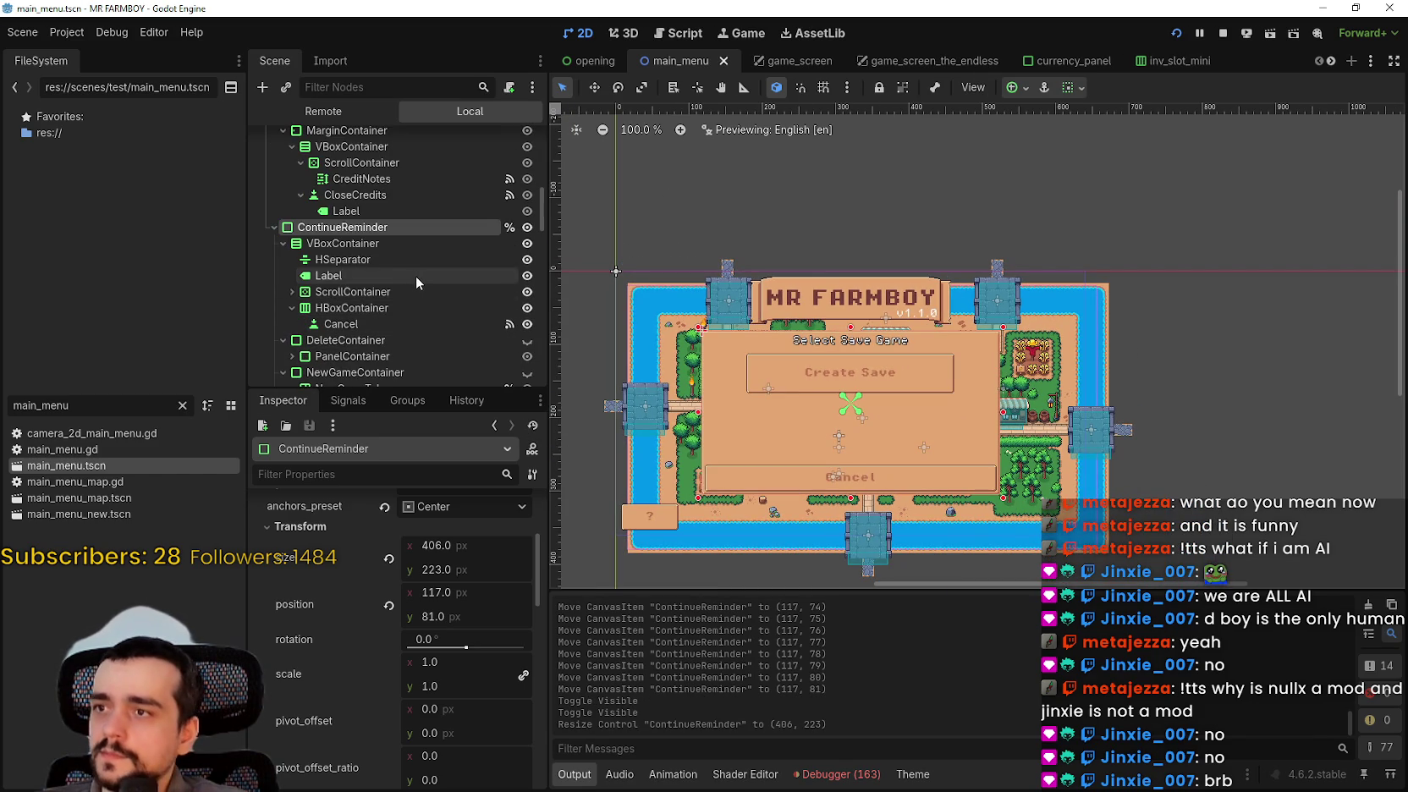
- Hide the Select Save Game dialog, save, and relaunch the game to test the menu
{"action": "scroll", "coordinate": [416, 275], "scroll_direction": "down", "scroll_amount": 10}
{"action": "scroll", "coordinate": [445, 319], "scroll_direction": "up", "scroll_amount": 8}
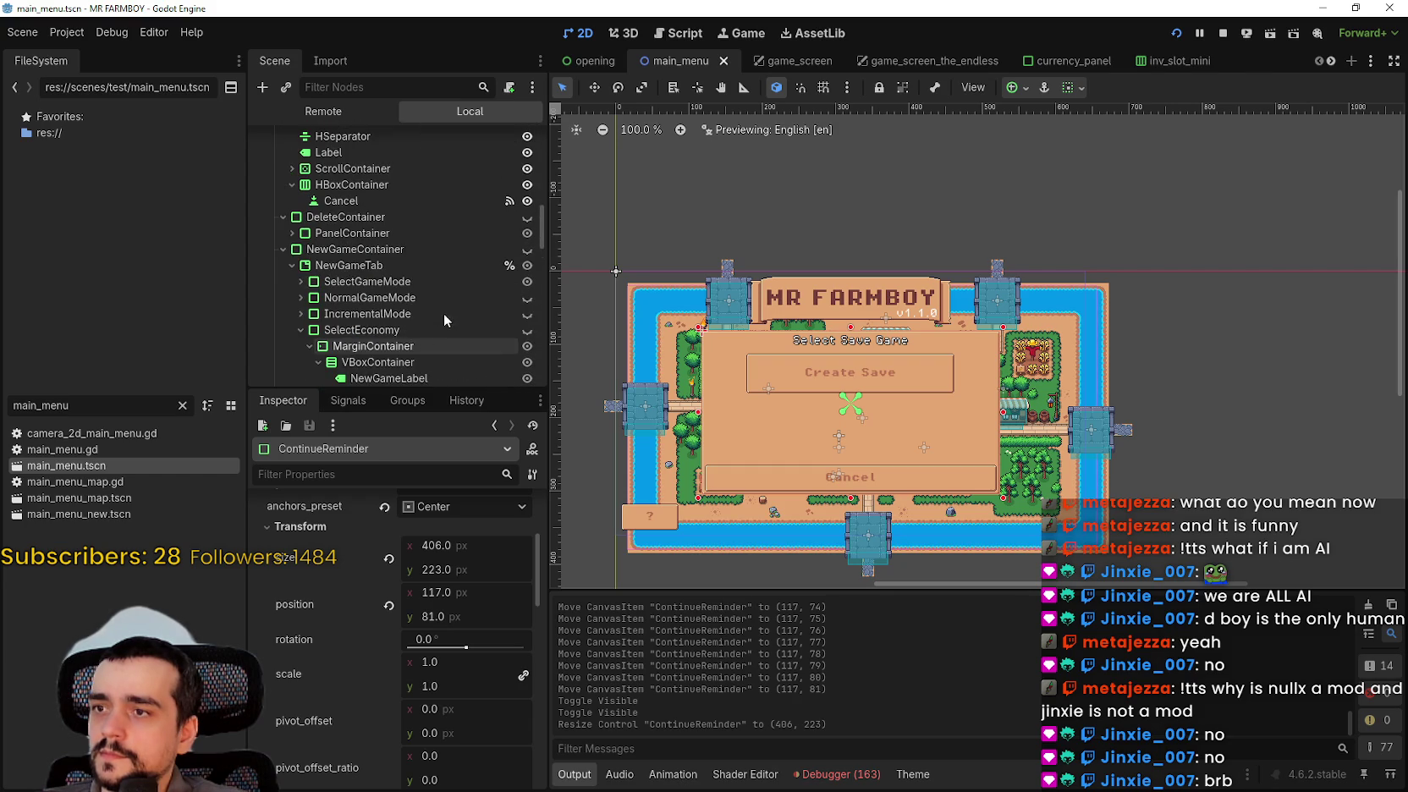
{"action": "scroll", "coordinate": [387, 313], "scroll_direction": "up", "scroll_amount": 1}
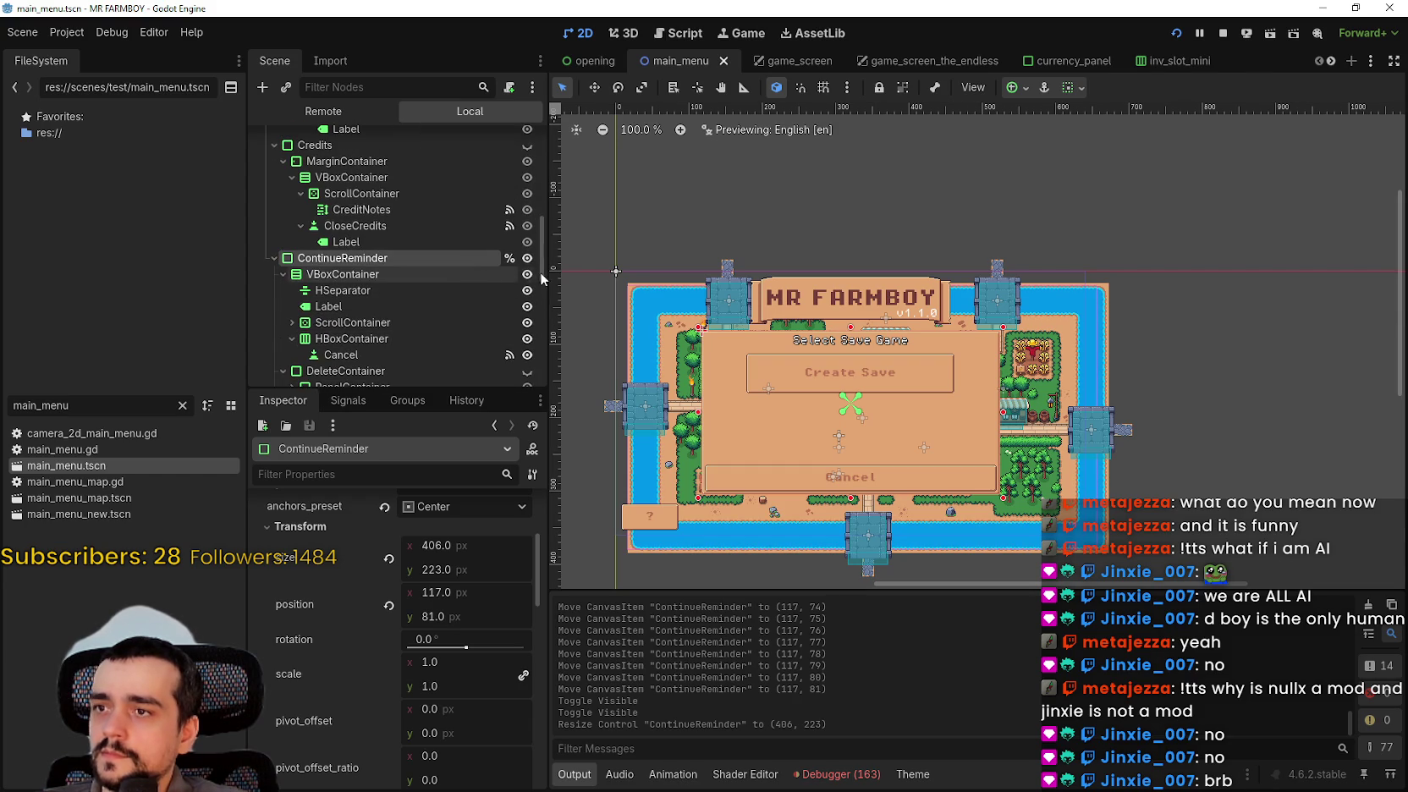
{"action": "left_click", "coordinate": [528, 258]}
{"action": "key", "text": "ctrl+s"}
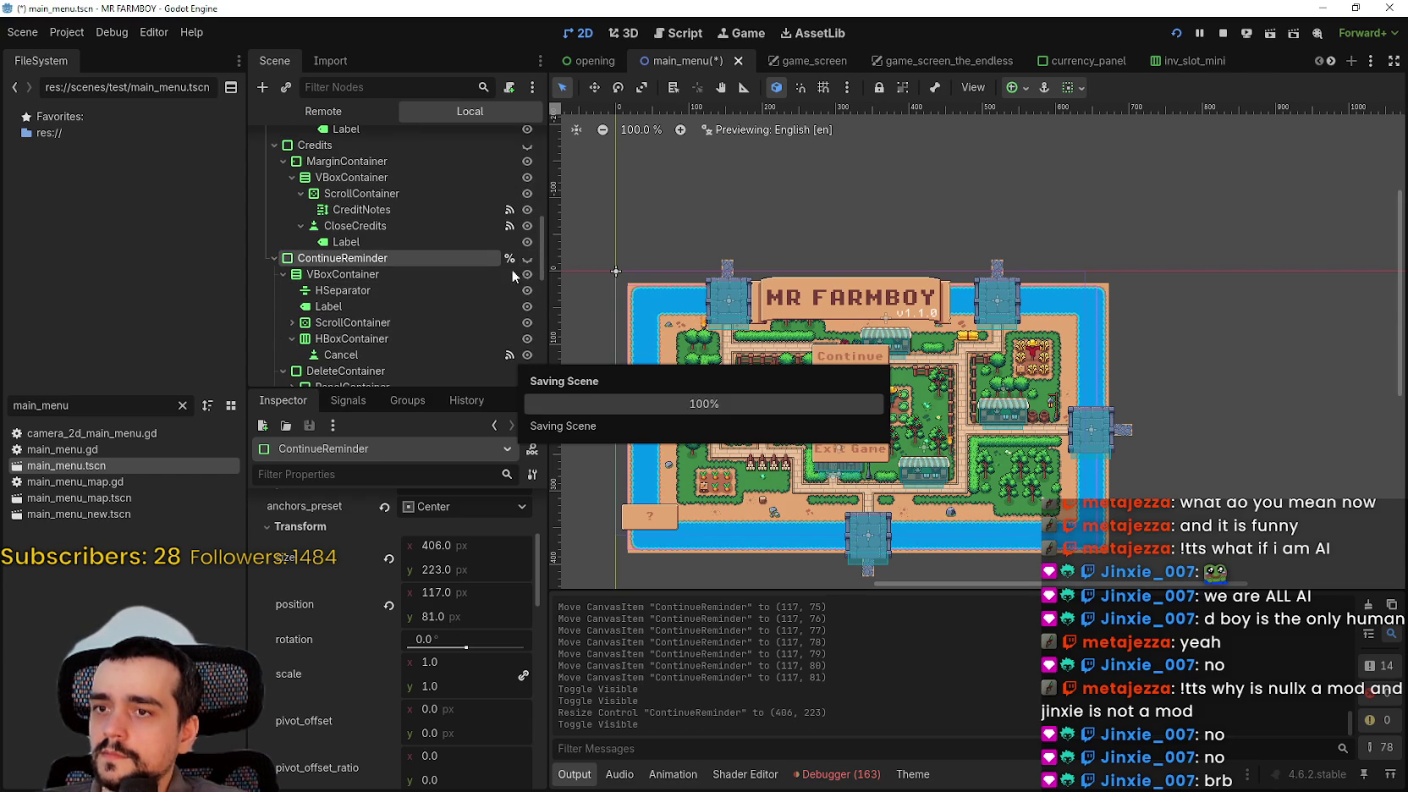
{"action": "left_click", "coordinate": [1222, 33]}
{"action": "left_click", "coordinate": [1175, 34]}
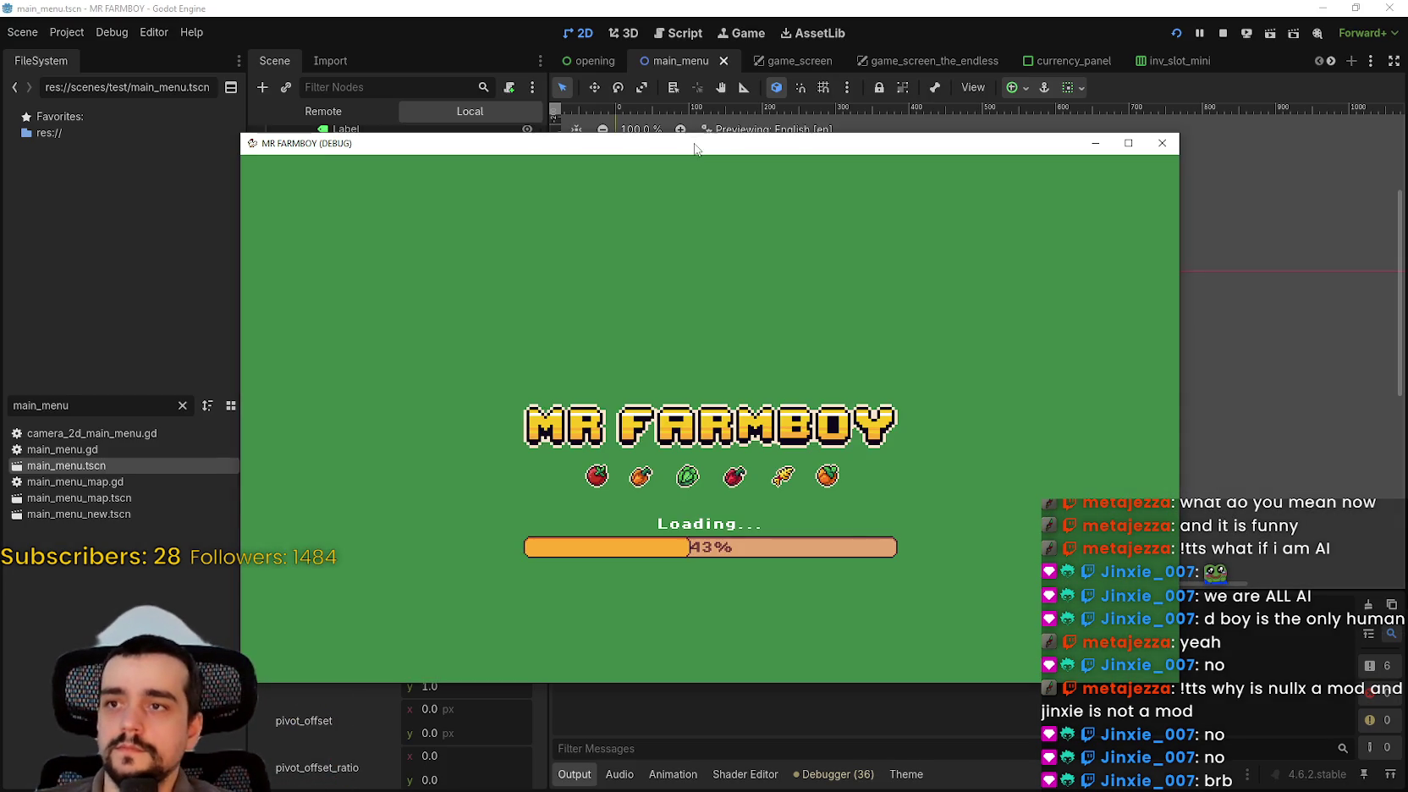
{"action": "left_click_drag", "start_coordinate": [694, 149], "coordinate": [793, 76]}
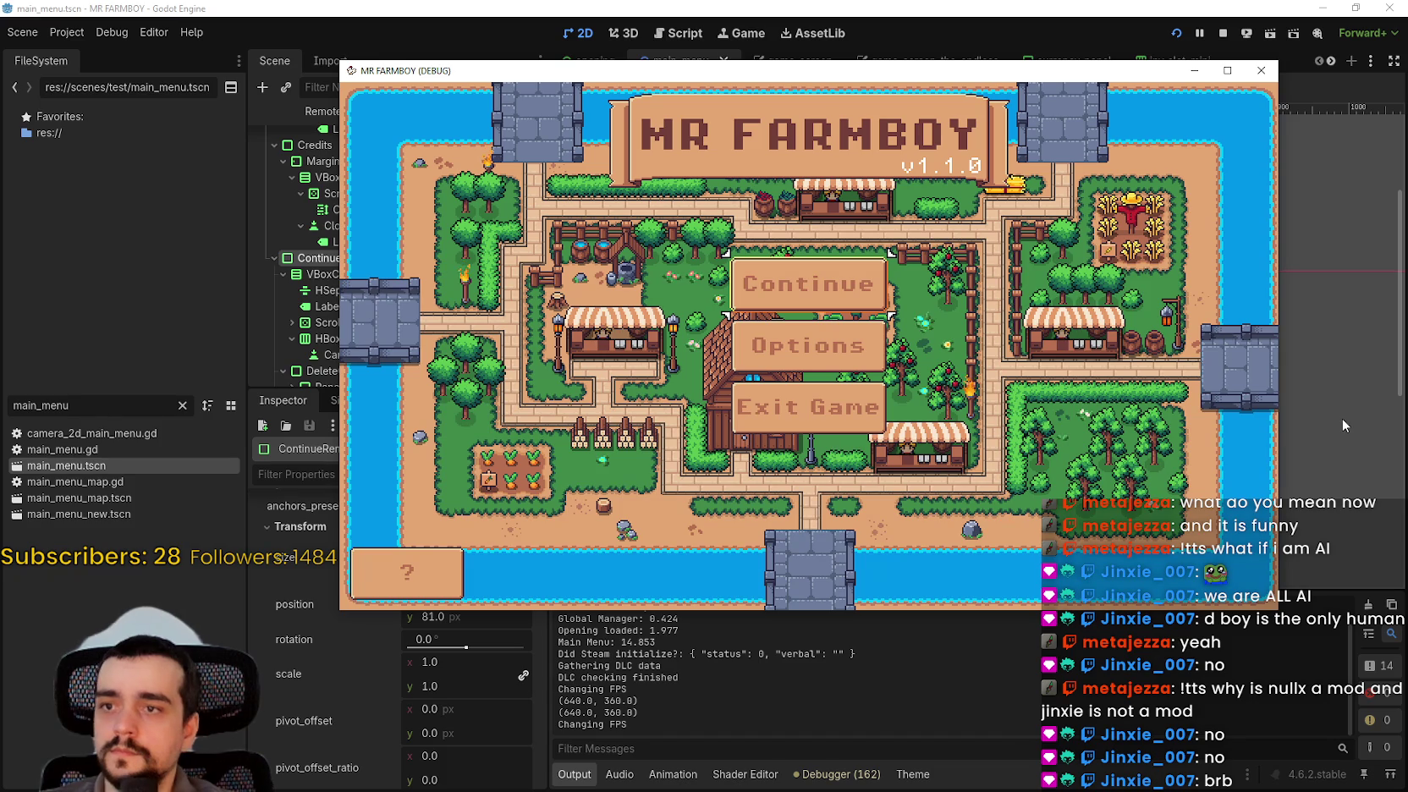
{"action": "key", "text": "Down"}
{"action": "key", "text": "Down"}
{"action": "key", "text": "Down"}
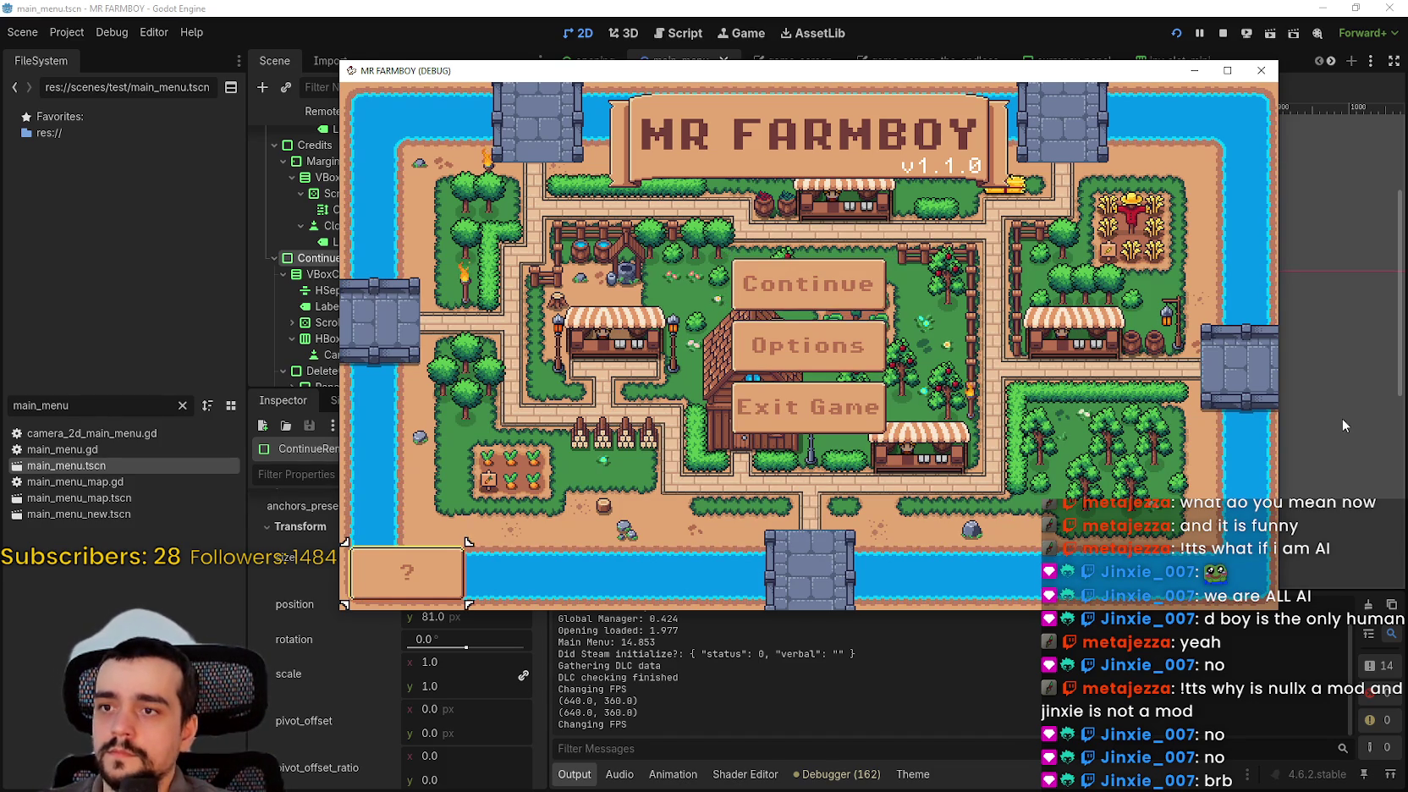
{"action": "key", "text": "Up"}
{"action": "key", "text": "Up"}
{"action": "key", "text": "Up"}
{"action": "key", "text": "Down"}
{"action": "key", "text": "Down"}
{"action": "key", "text": "Up"}
{"action": "key", "text": "Up"}
{"action": "key", "text": "Down"}
{"action": "key", "text": "Down"}
{"action": "key", "text": "Up"}
{"action": "key", "text": "Up"}
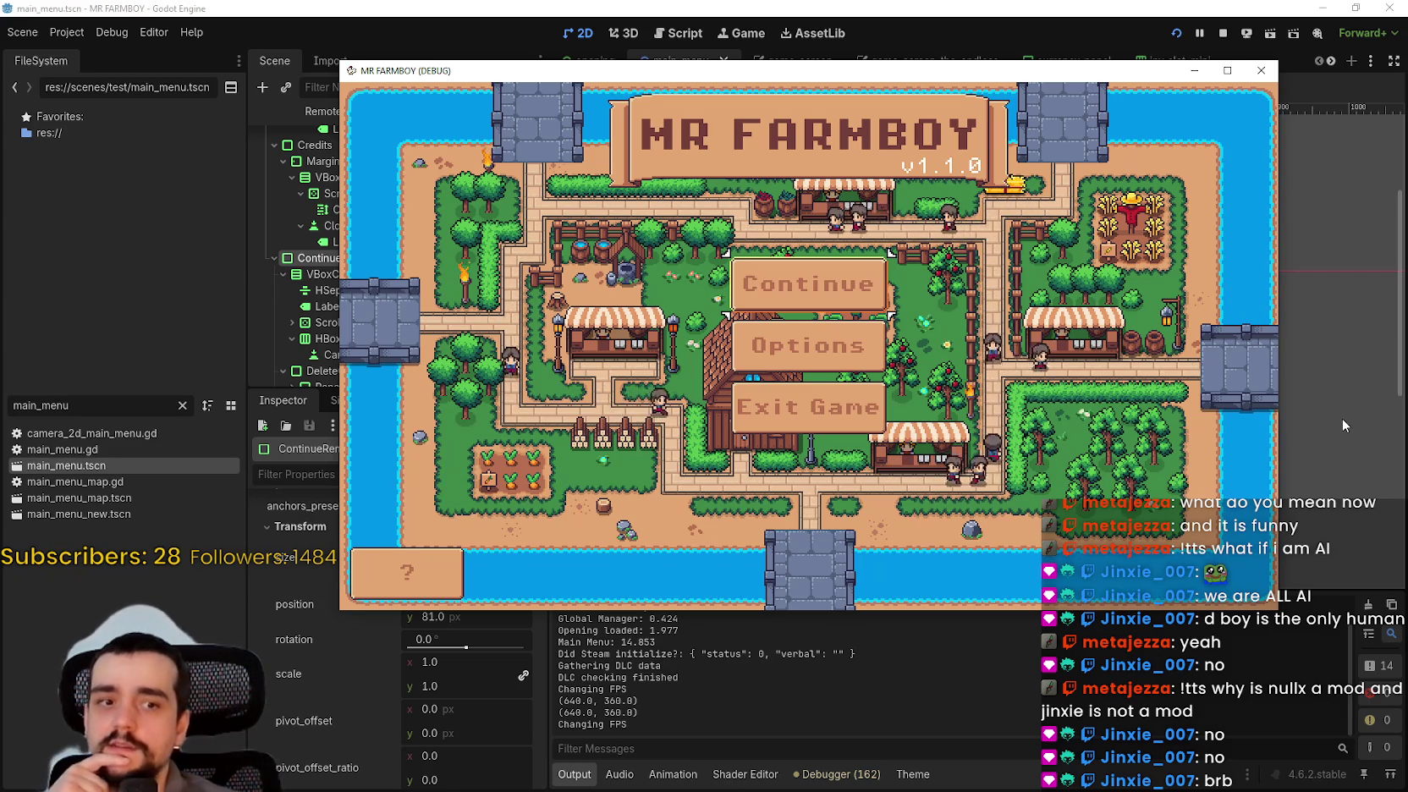
{"action": "key", "text": "Return"}
{"action": "key", "text": "Down"}
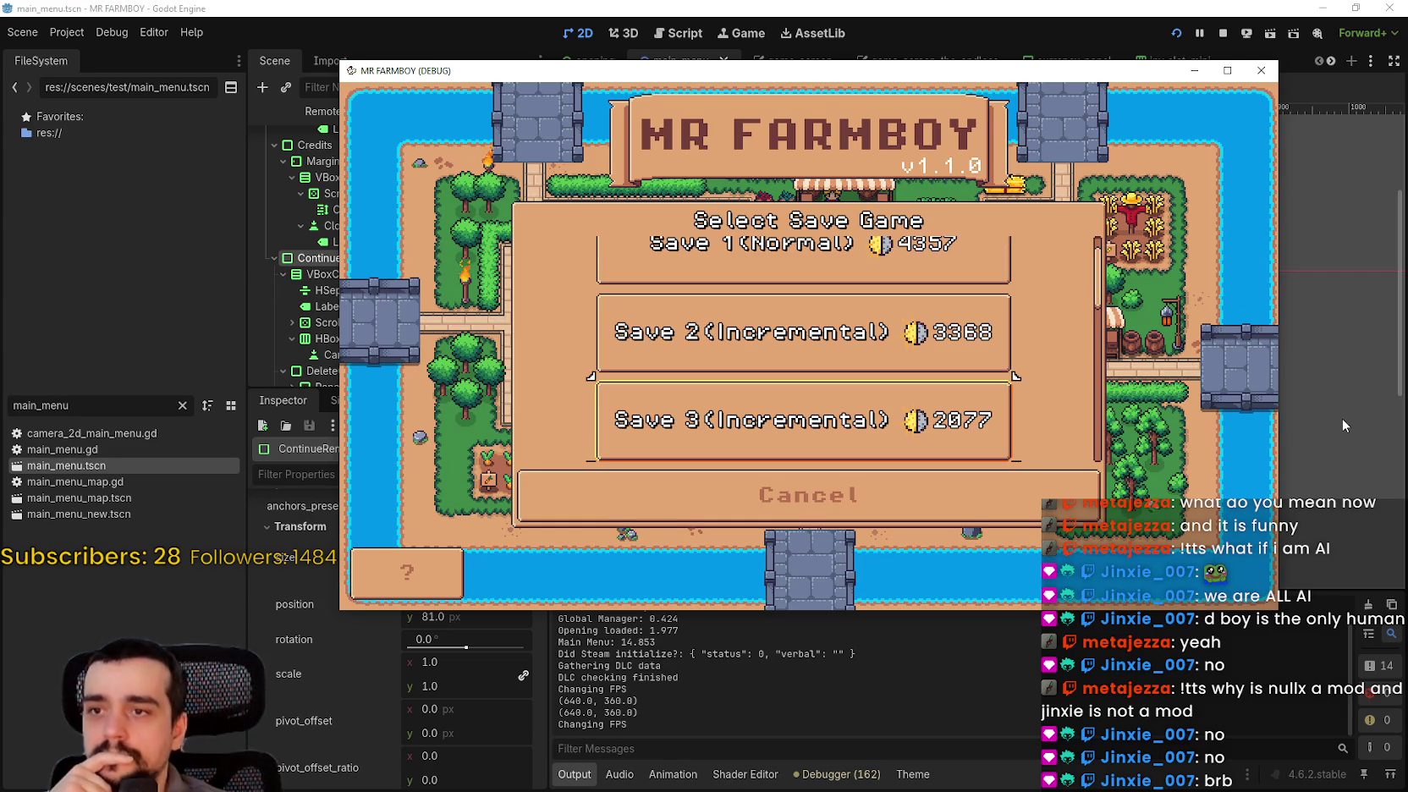
{"action": "key", "text": "Up"}
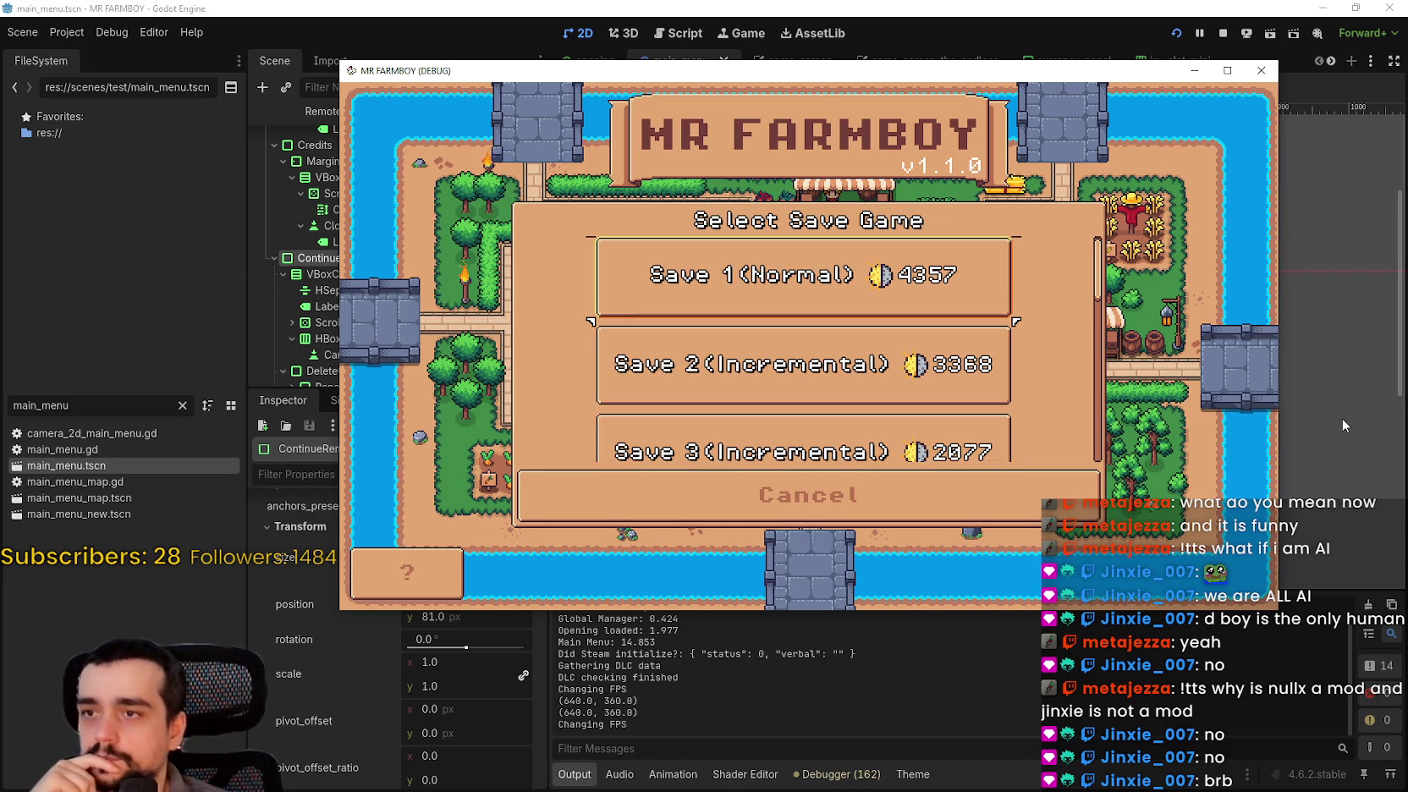
{"action": "key", "text": "Return"}
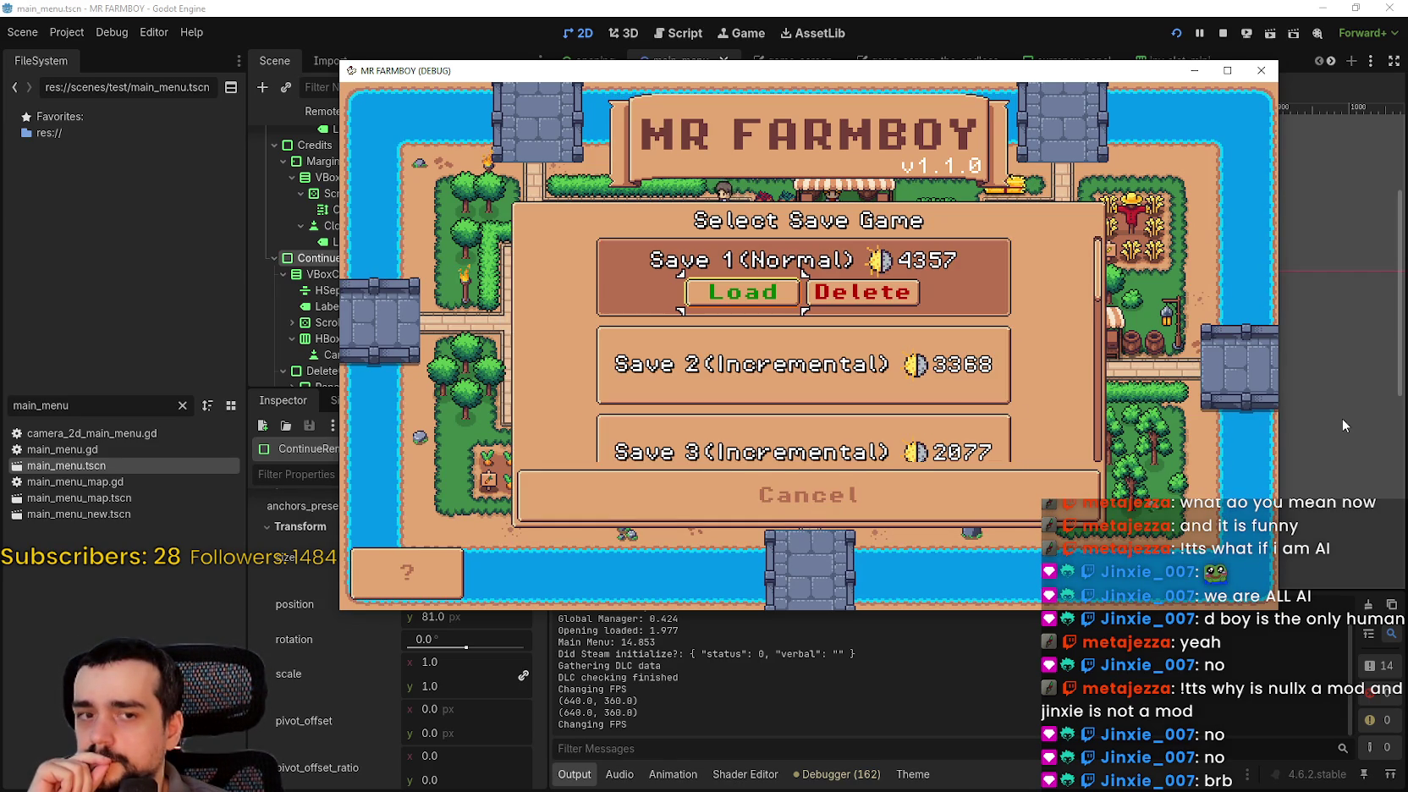
{"action": "key", "text": "F8"}
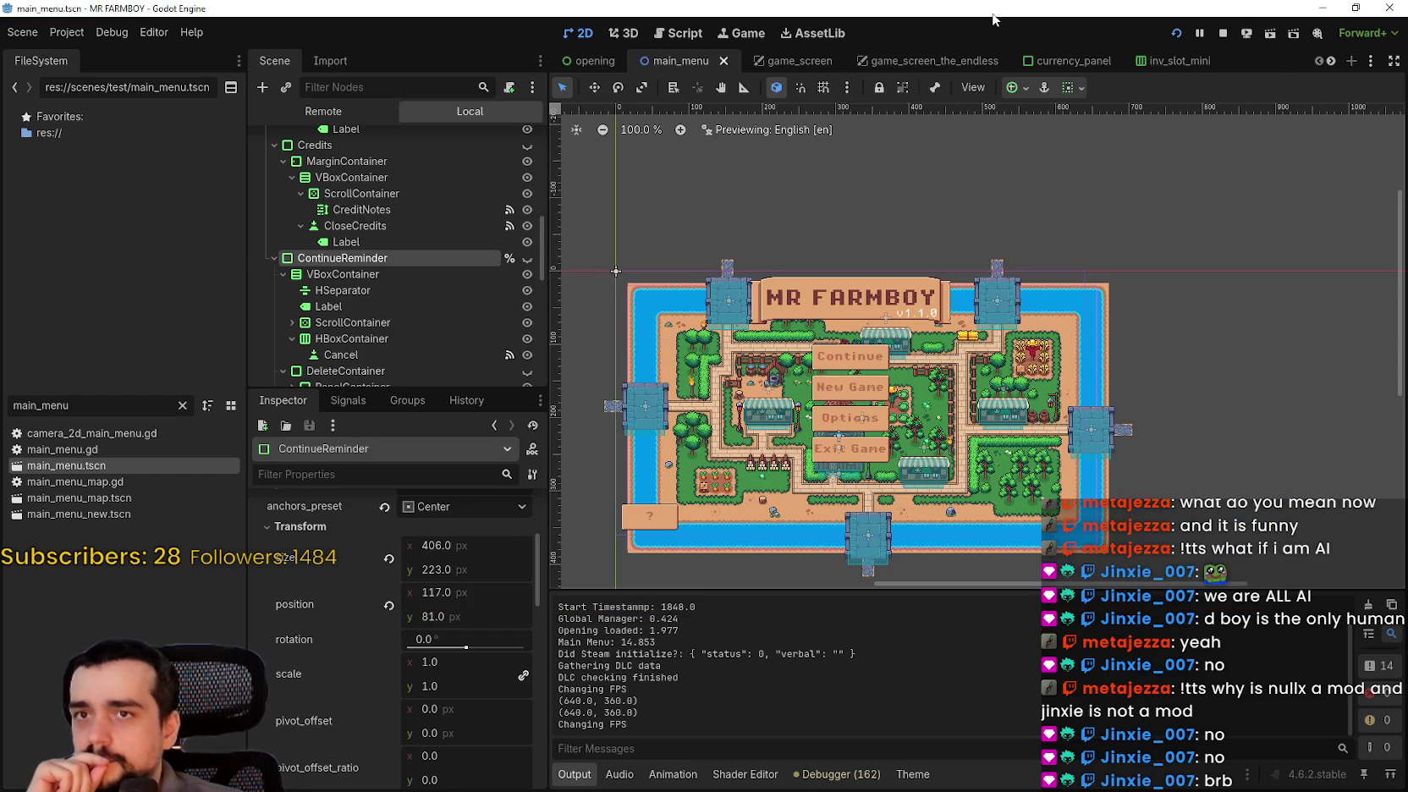
- Show the Select Save Game dialog again and narrow it to 312 px wide
{"action": "left_click", "coordinate": [527, 258]}
{"action": "scroll", "coordinate": [803, 413], "scroll_direction": "up", "scroll_amount": 3}
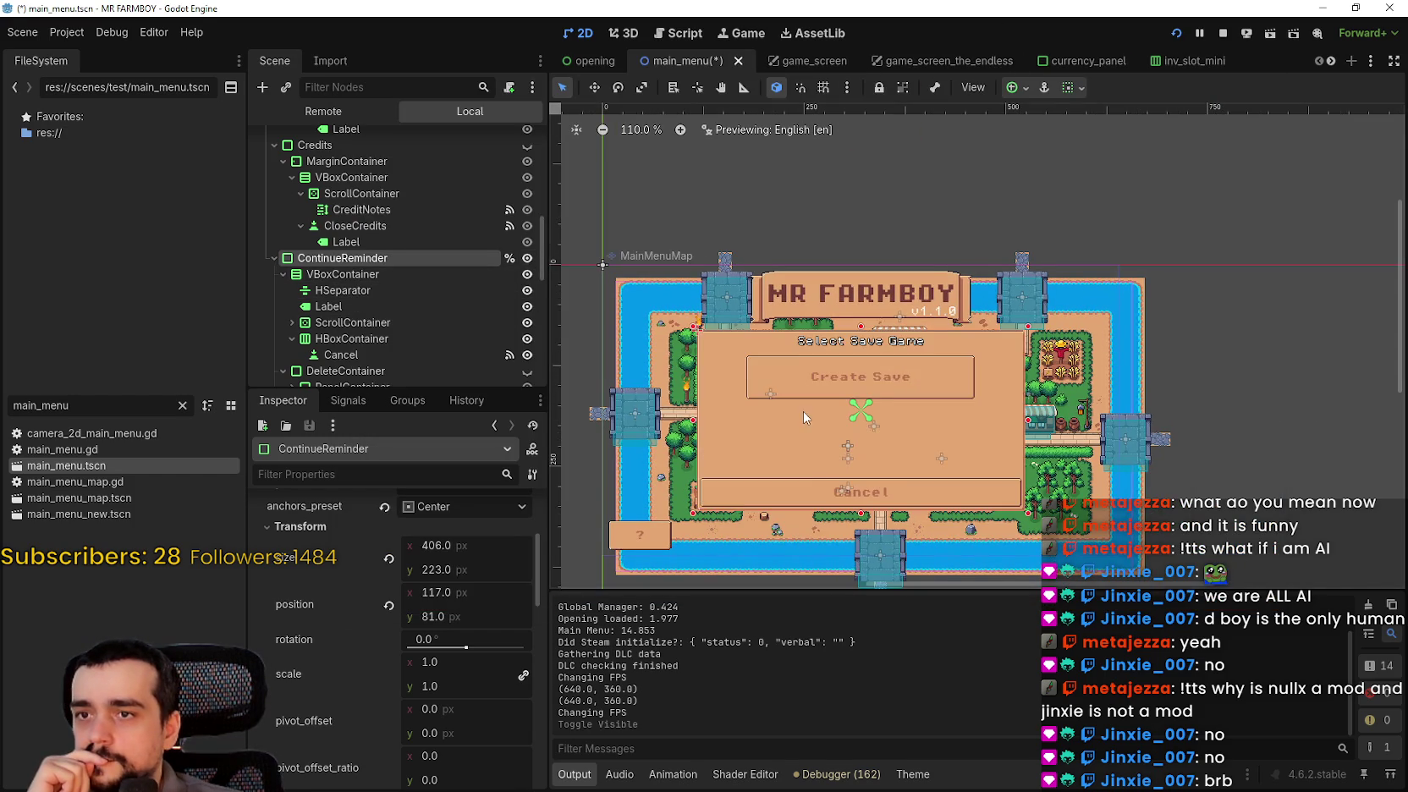
{"action": "scroll", "coordinate": [1070, 432], "scroll_direction": "up", "scroll_amount": 2}
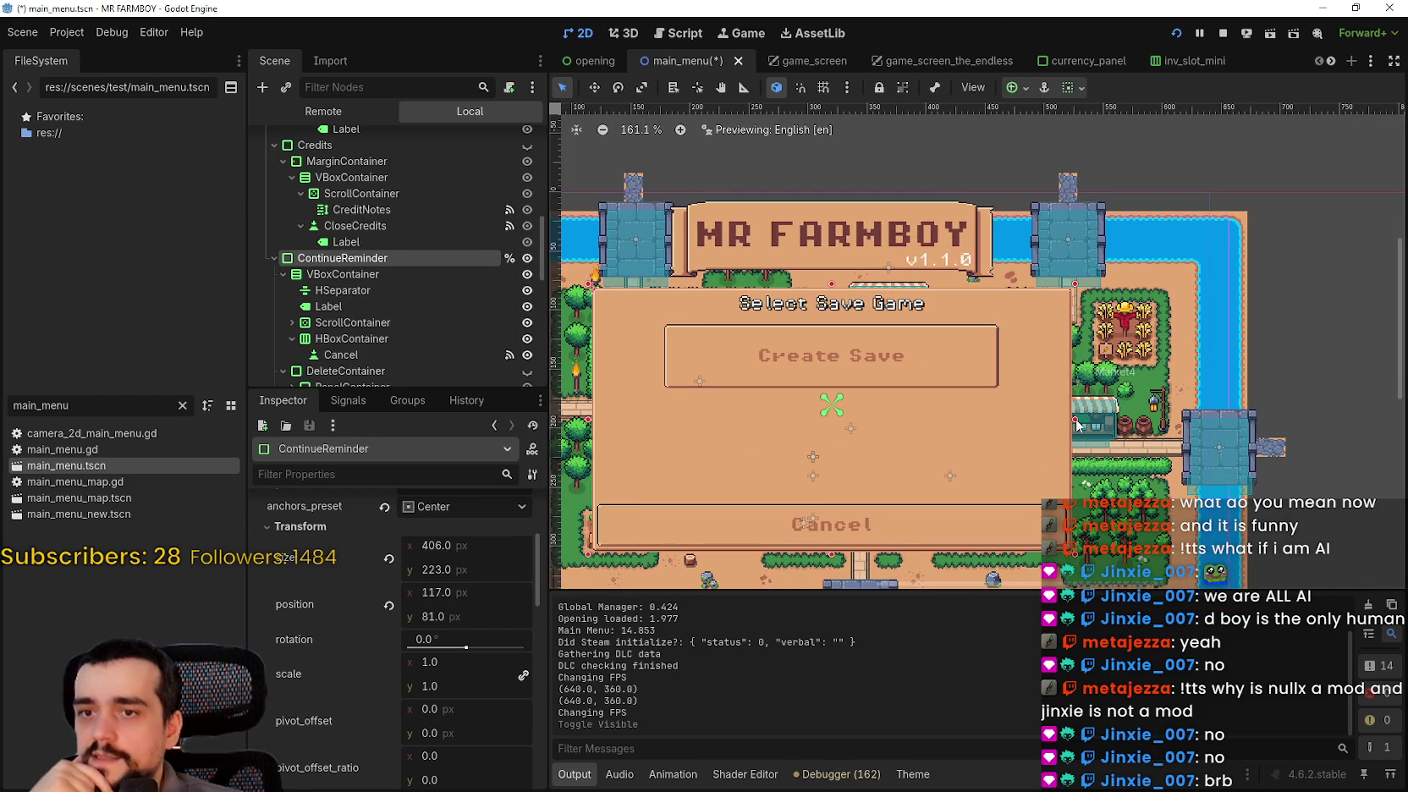
{"action": "left_click_drag", "start_coordinate": [1075, 423], "coordinate": [987, 404]}
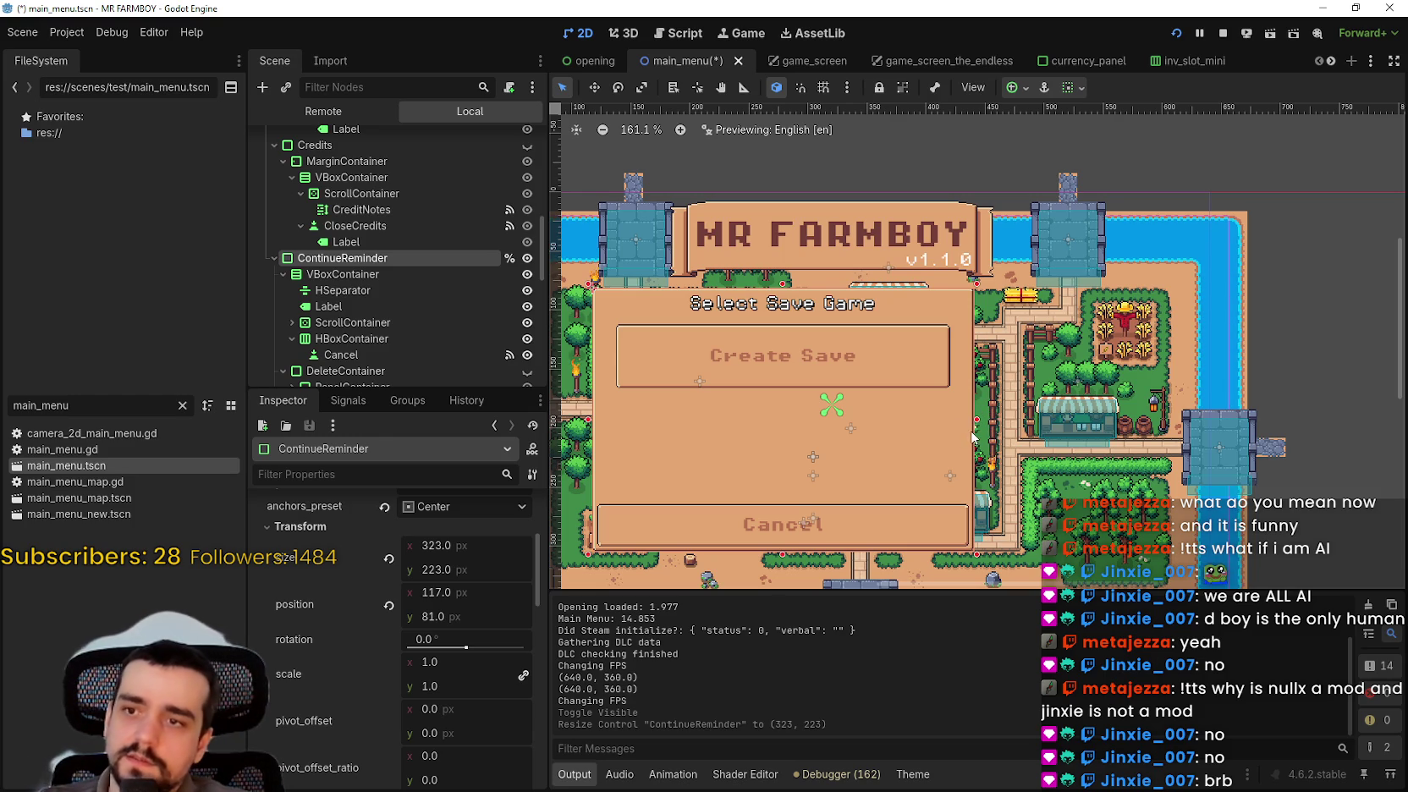
{"action": "key", "text": "ctrl+z"}
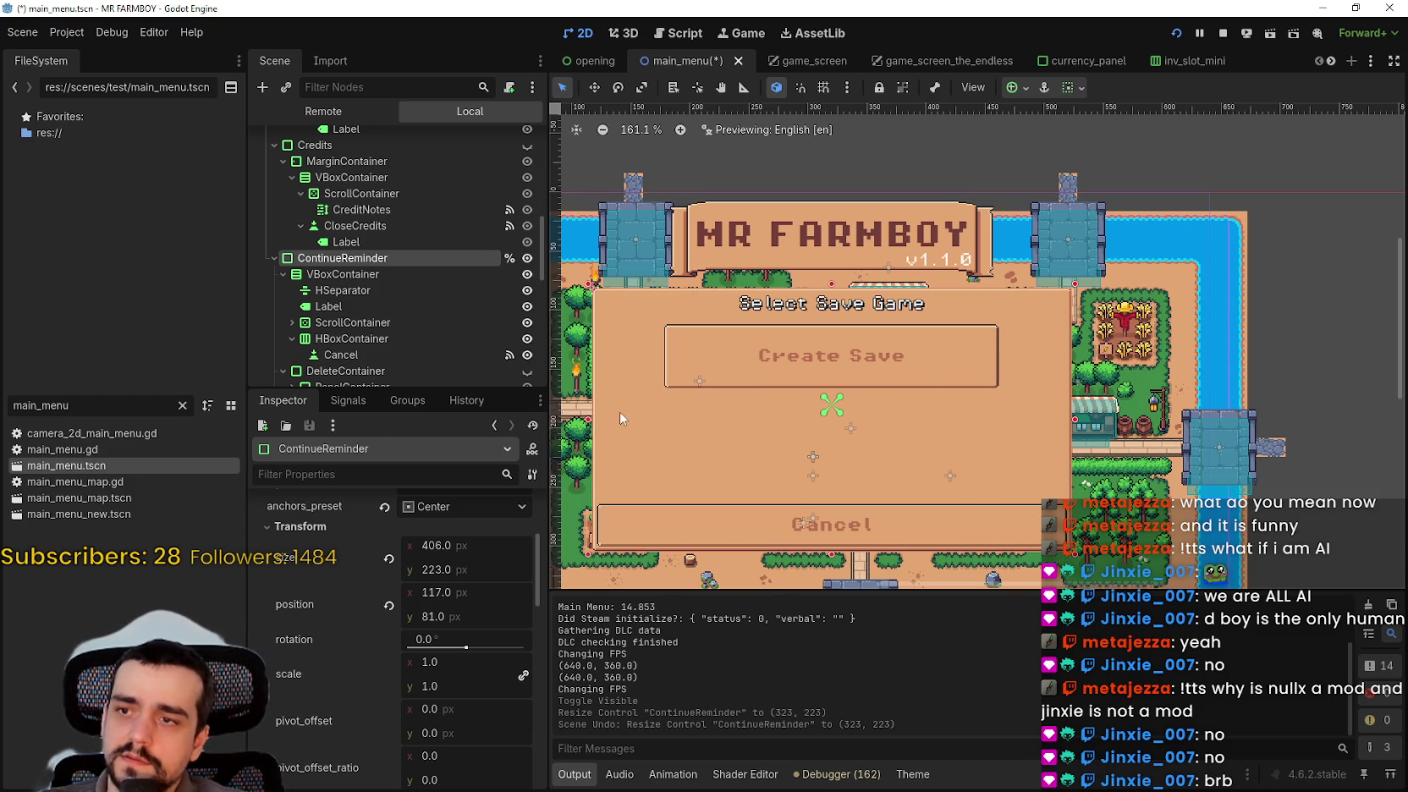
{"action": "left_click_drag", "start_coordinate": [588, 425], "coordinate": [636, 426]}
{"action": "left_click_drag", "start_coordinate": [1072, 426], "coordinate": [1030, 425]}
{"action": "left_click_drag", "start_coordinate": [633, 420], "coordinate": [652, 420]}
{"action": "left_click_drag", "start_coordinate": [1028, 428], "coordinate": [1022, 428]}
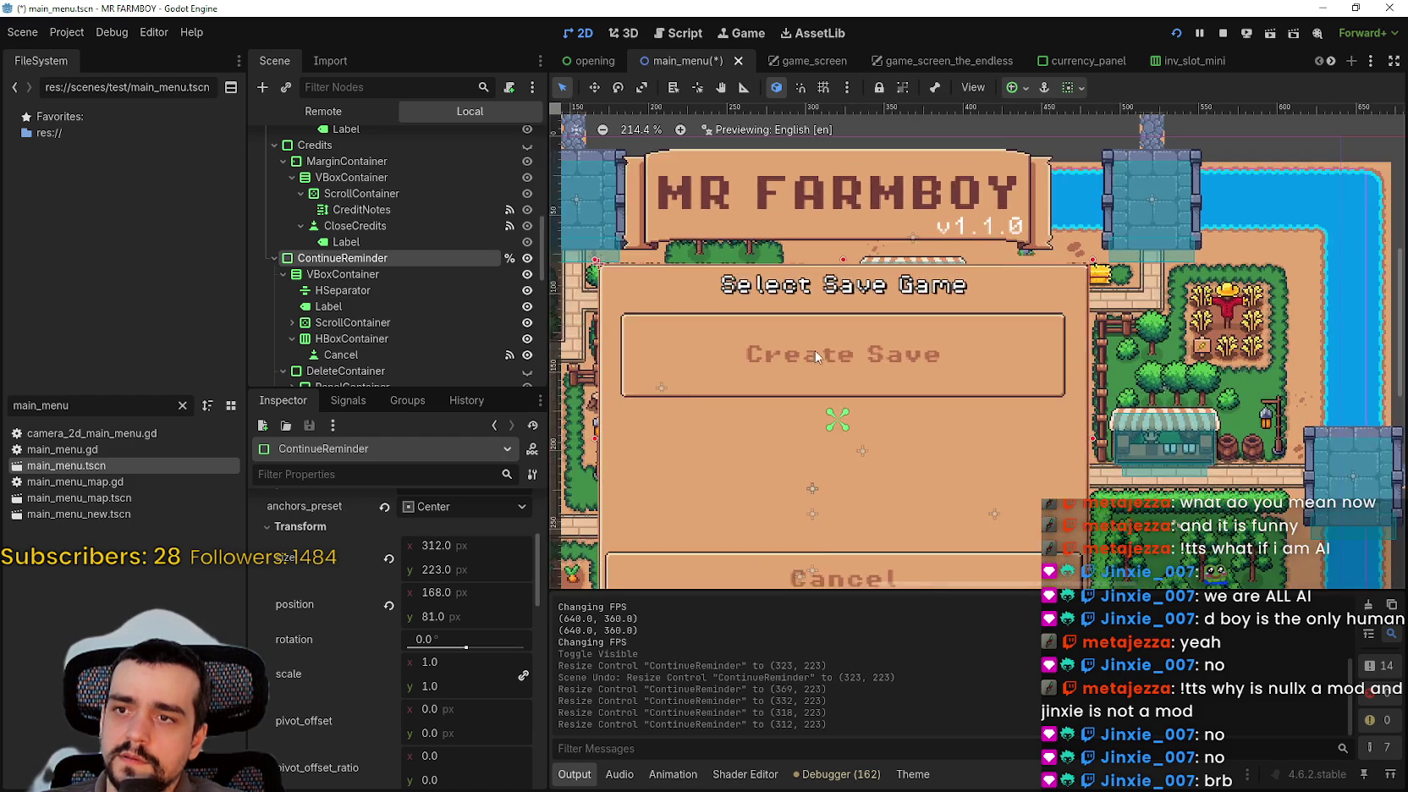
- Anchor the dialog to the centre, move it down to y 102, and save the scene
{"action": "scroll", "coordinate": [819, 351], "scroll_direction": "up", "scroll_amount": 5}
{"action": "scroll", "coordinate": [832, 349], "scroll_direction": "down", "scroll_amount": 5}
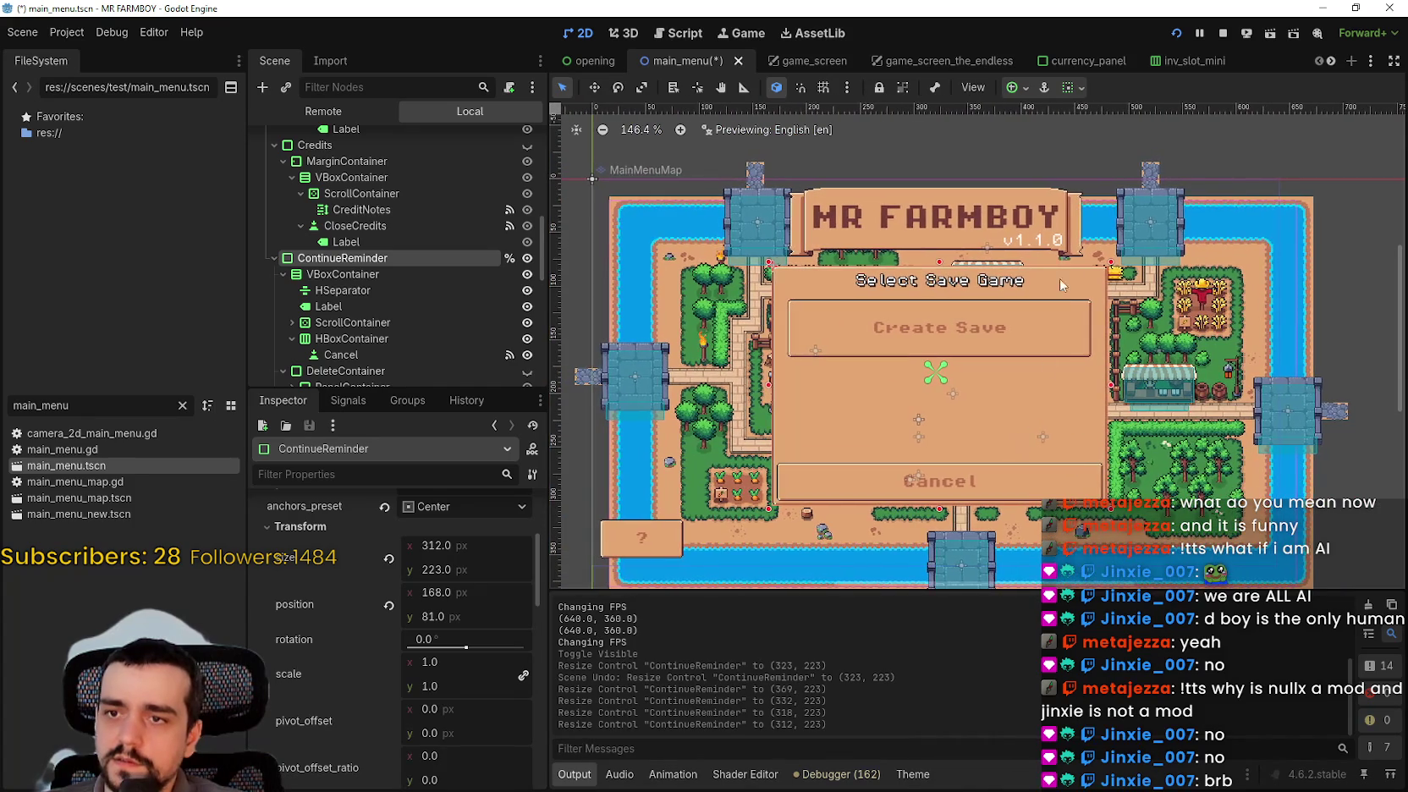
{"action": "left_click", "coordinate": [1014, 88]}
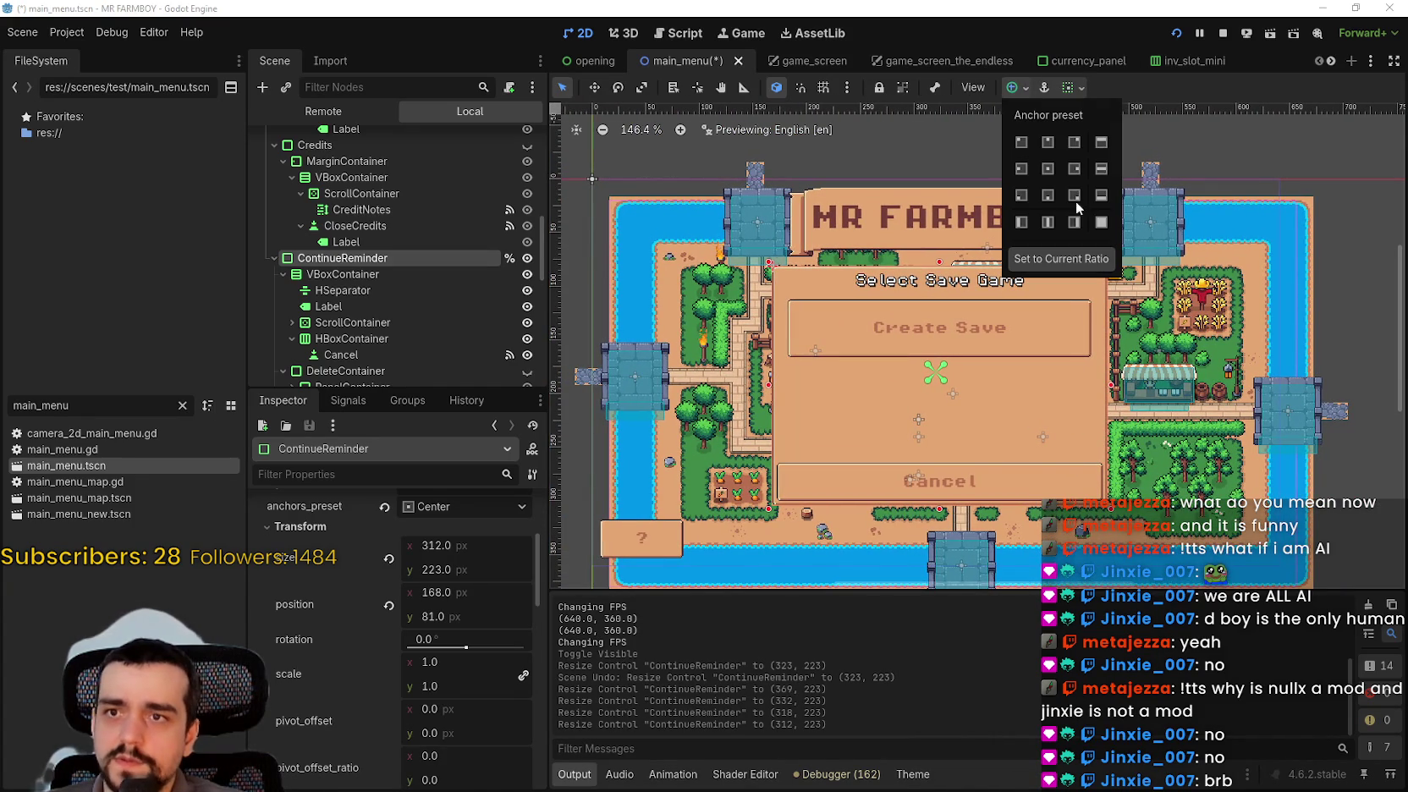
{"action": "left_click", "coordinate": [1051, 166]}
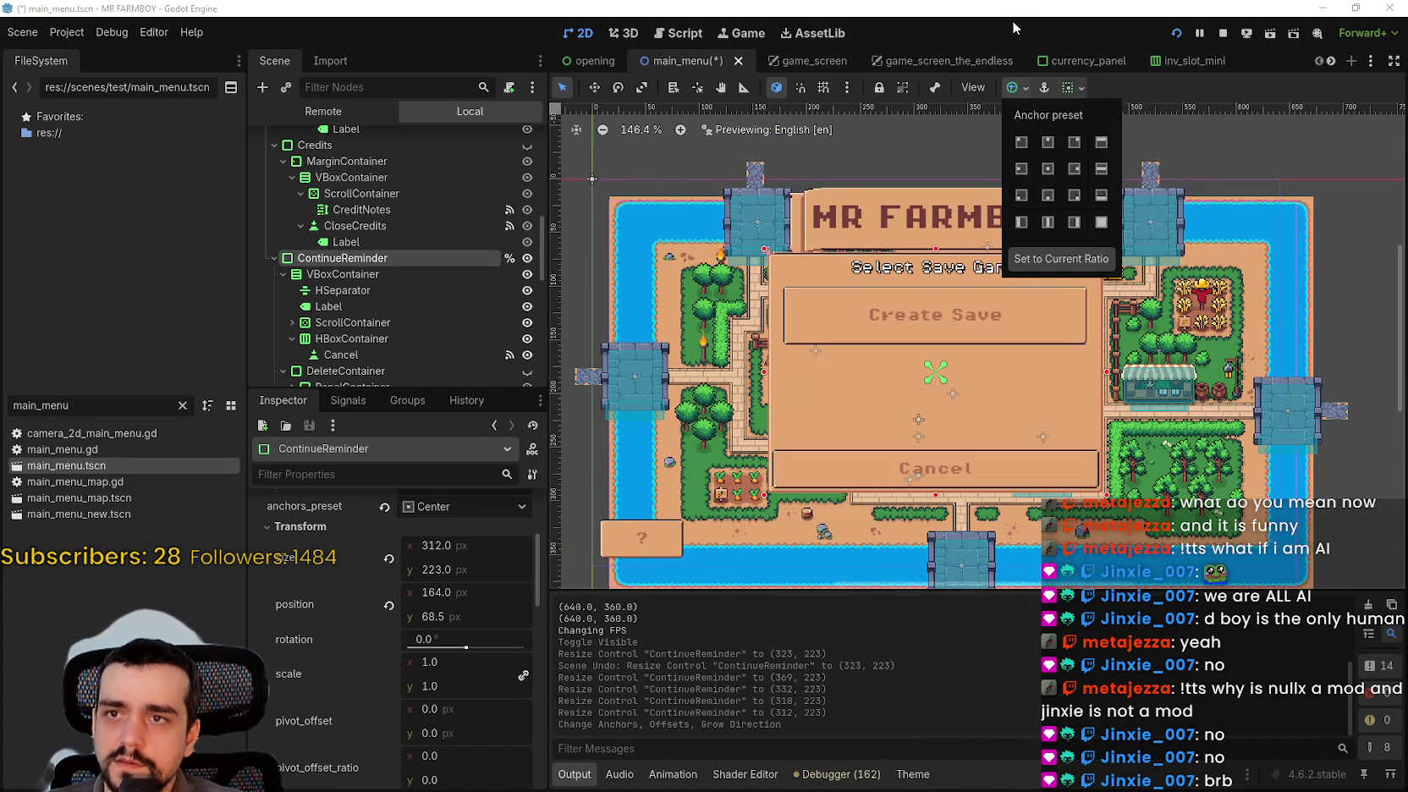
{"action": "scroll", "coordinate": [1005, 328], "scroll_direction": "up", "scroll_amount": 3}
{"action": "key", "text": "Down"}
{"action": "key", "text": "Down"}
{"action": "key", "text": "Down"}
{"action": "key", "text": "Down"}
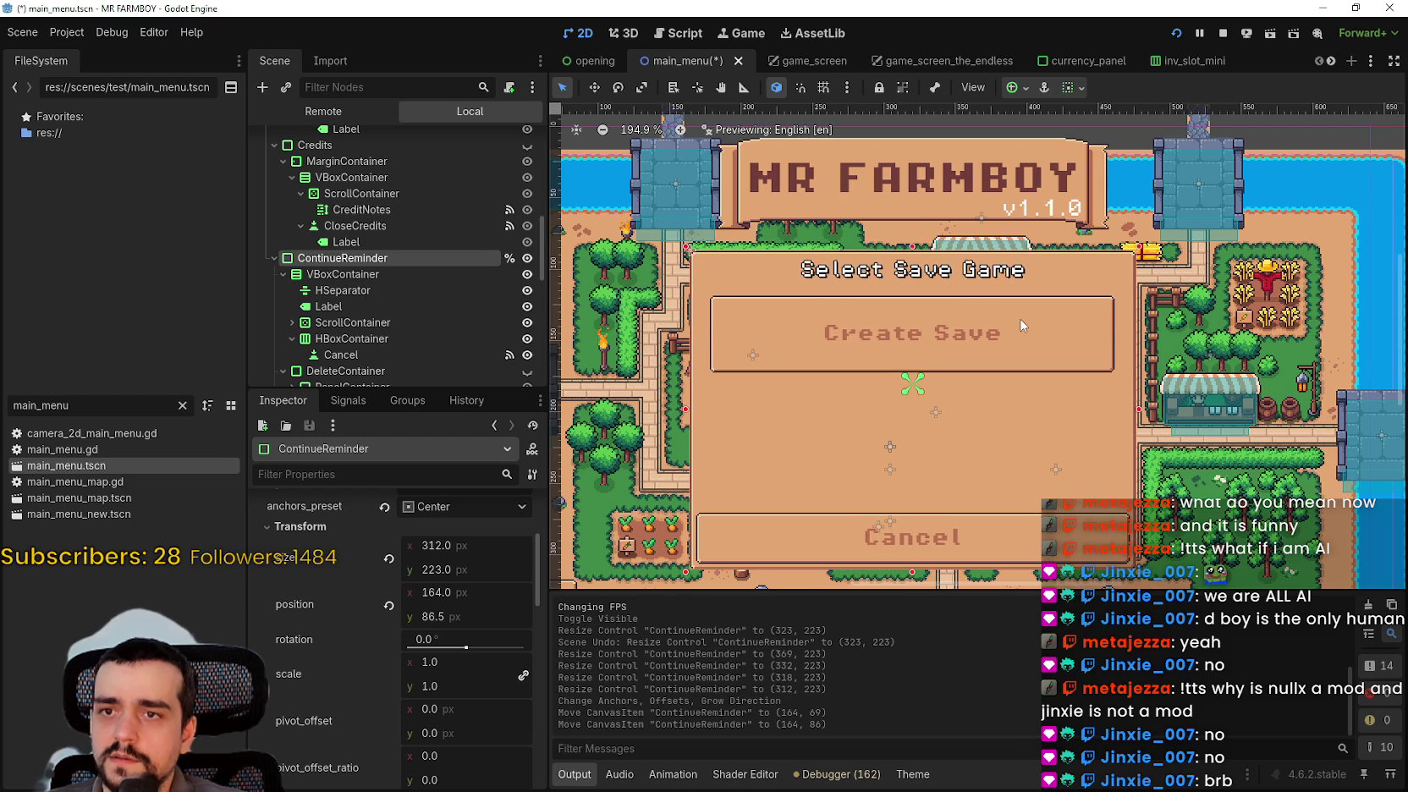
{"action": "key", "text": "Down"}
{"action": "key", "text": "Down"}
{"action": "key", "text": "Down"}
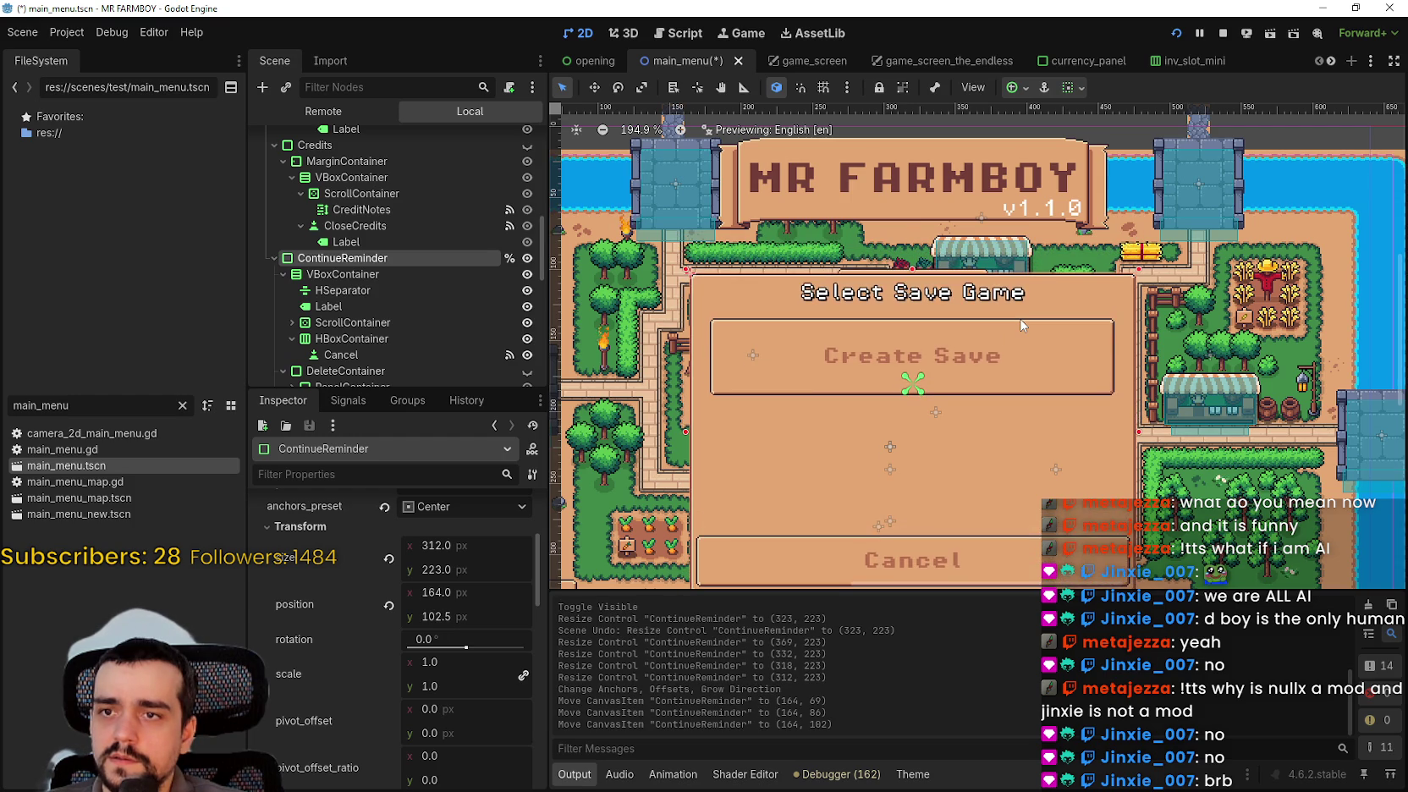
{"action": "scroll", "coordinate": [1021, 324], "scroll_direction": "down", "scroll_amount": 7}
{"action": "key", "text": "ctrl+s"}
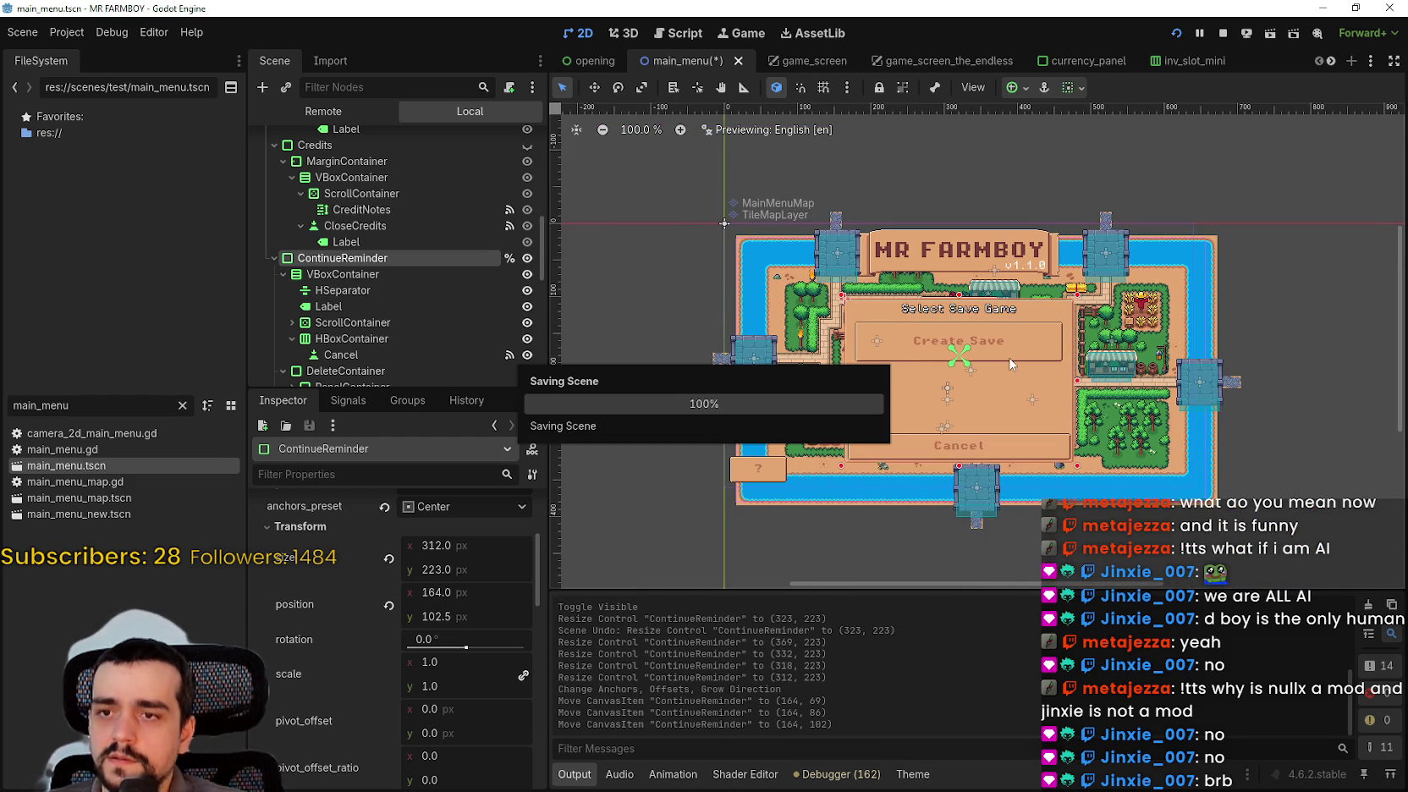
- Hide the Select Save Game panel, save the scene, and run the game
{"action": "scroll", "coordinate": [1009, 364], "scroll_direction": "up", "scroll_amount": 4}
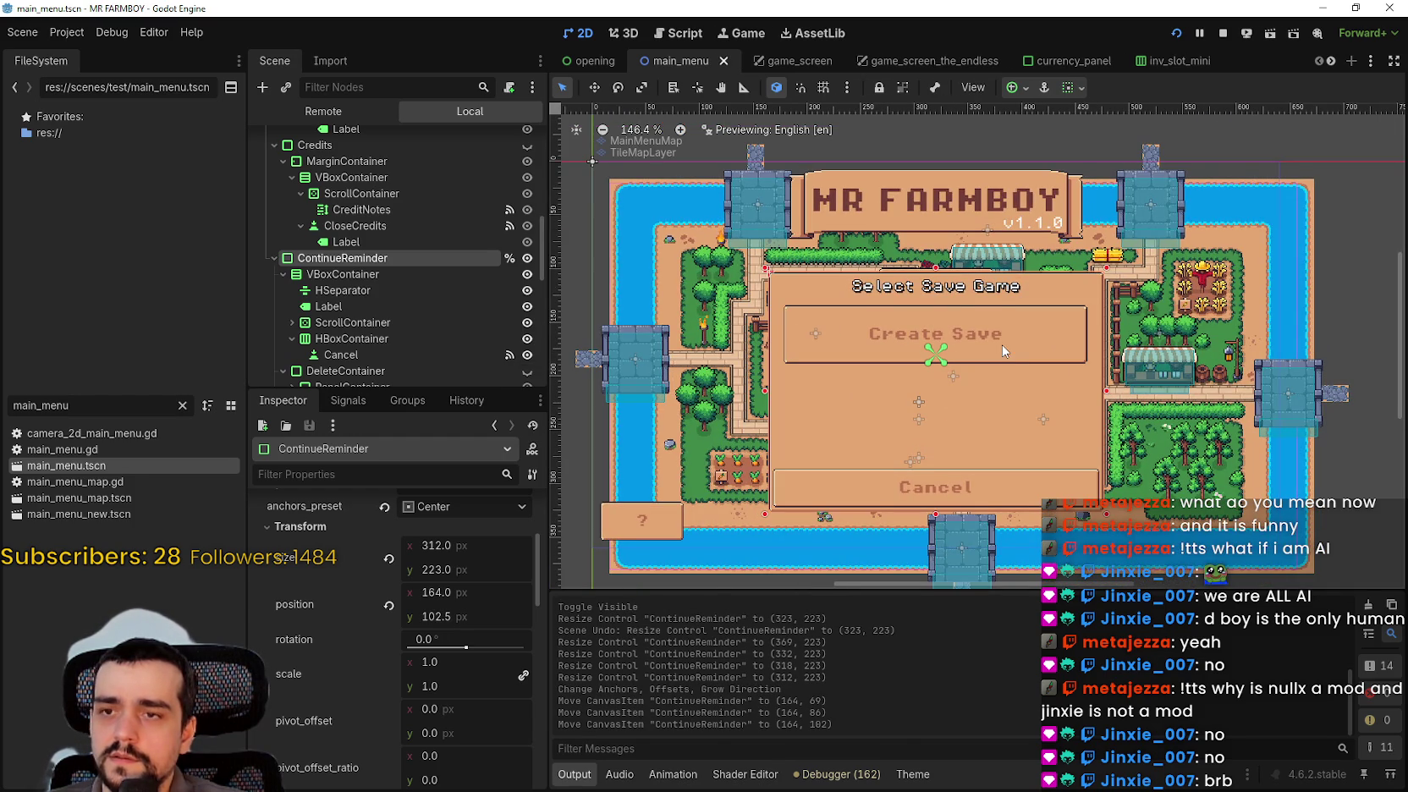
{"action": "left_click", "coordinate": [526, 258]}
{"action": "key", "text": "ctrl+s"}
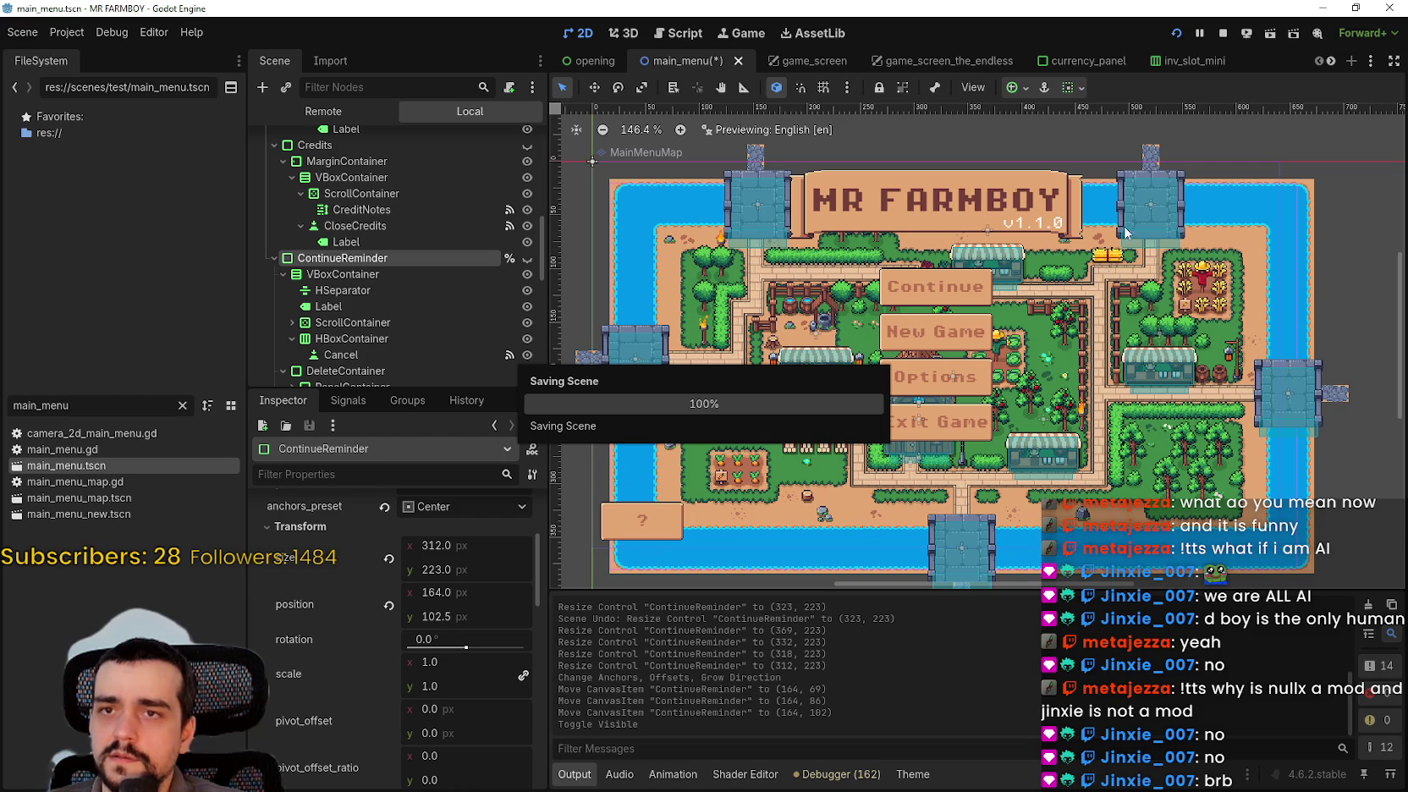
{"action": "left_click", "coordinate": [1177, 31]}
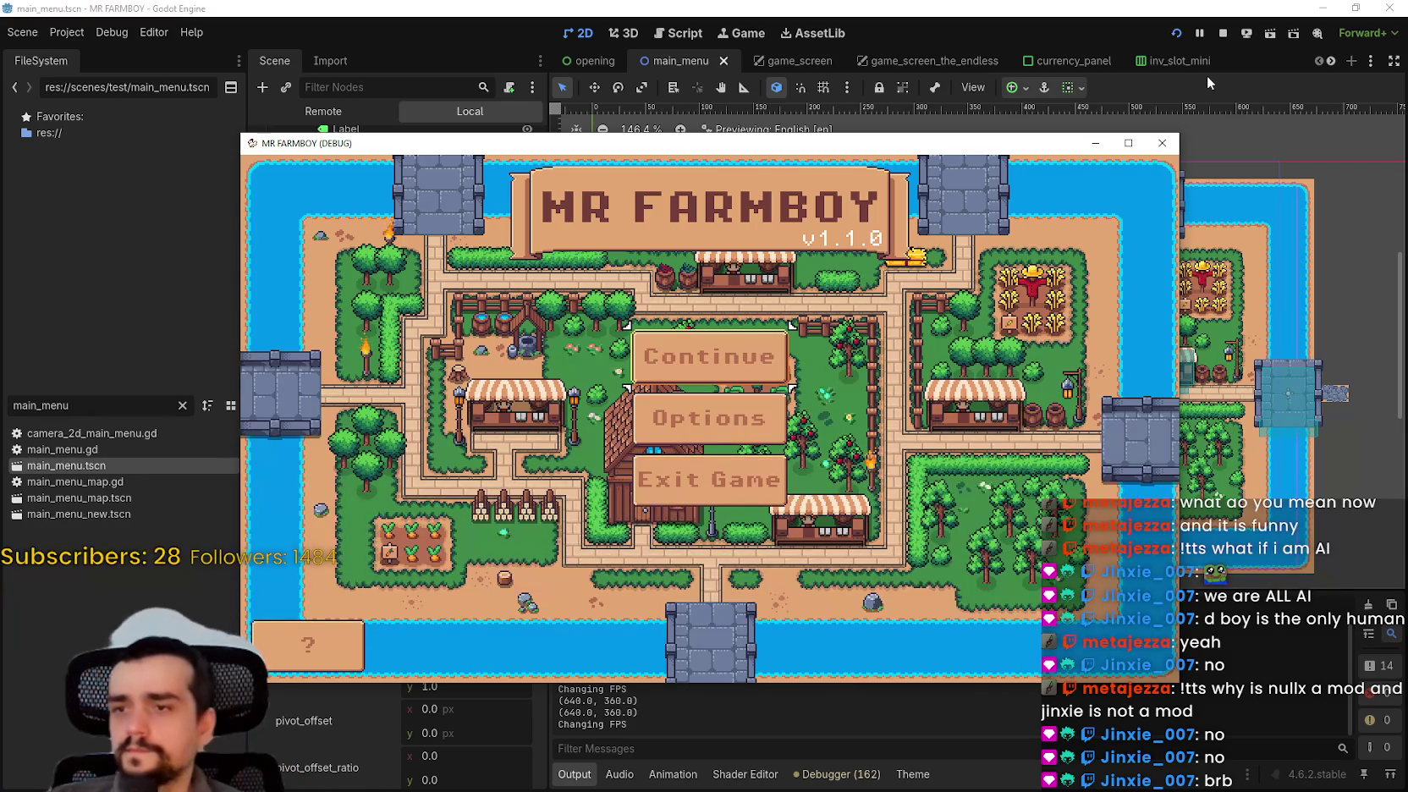
- Open the in-game save list, select Save 1, then start and cancel a new save
{"action": "left_click", "coordinate": [709, 356]}
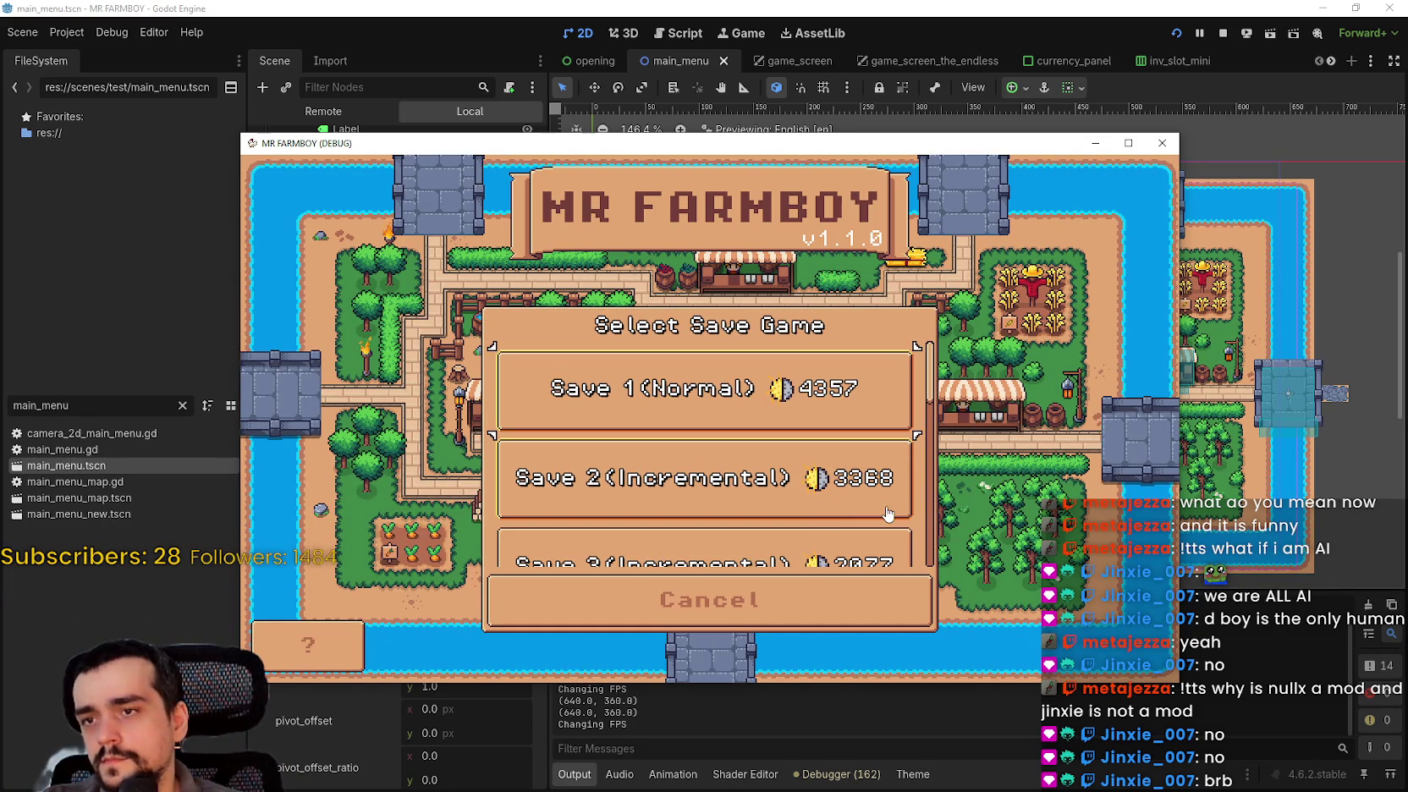
{"action": "left_click_drag", "start_coordinate": [664, 148], "coordinate": [730, 122]}
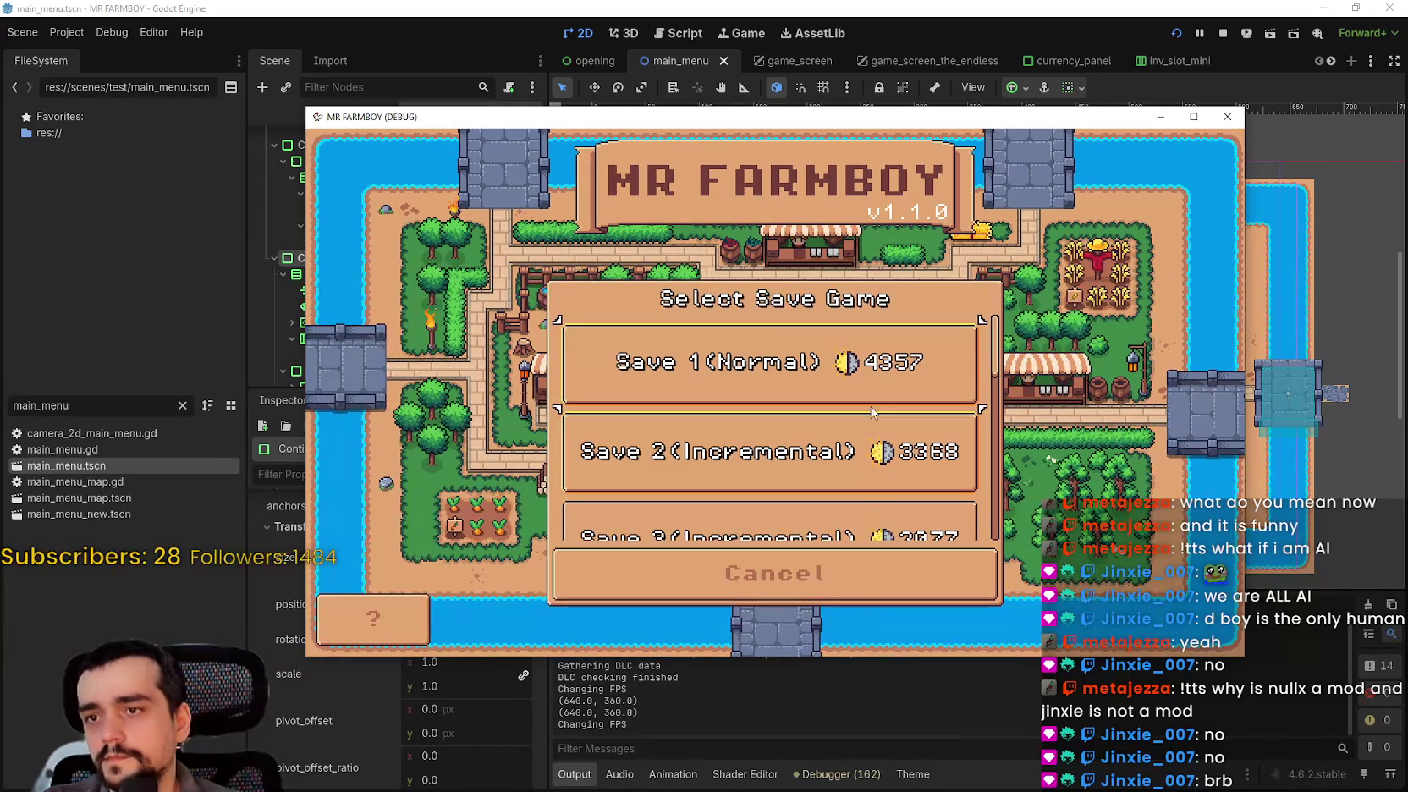
{"action": "left_click", "coordinate": [826, 385]}
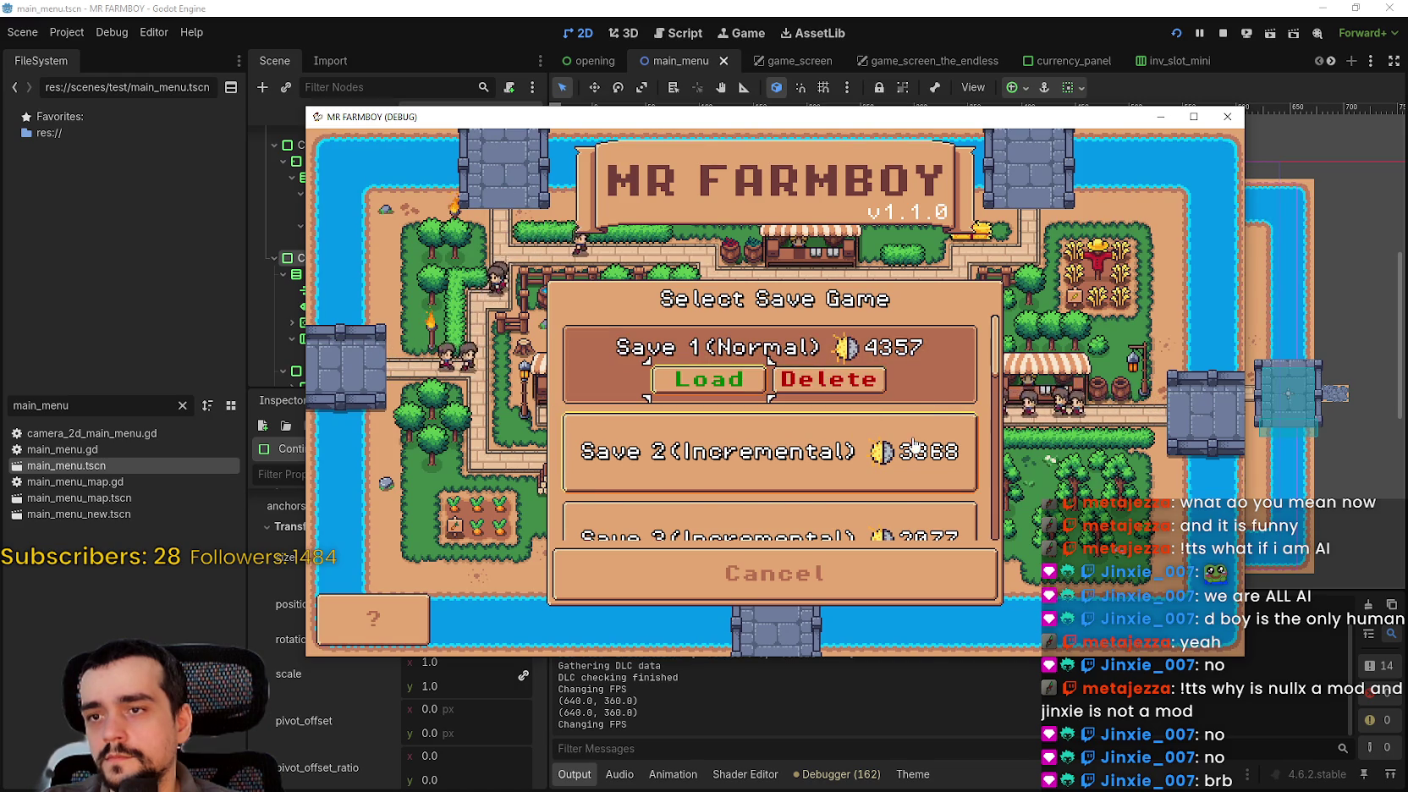
{"action": "scroll", "coordinate": [893, 461], "scroll_direction": "down", "scroll_amount": 5}
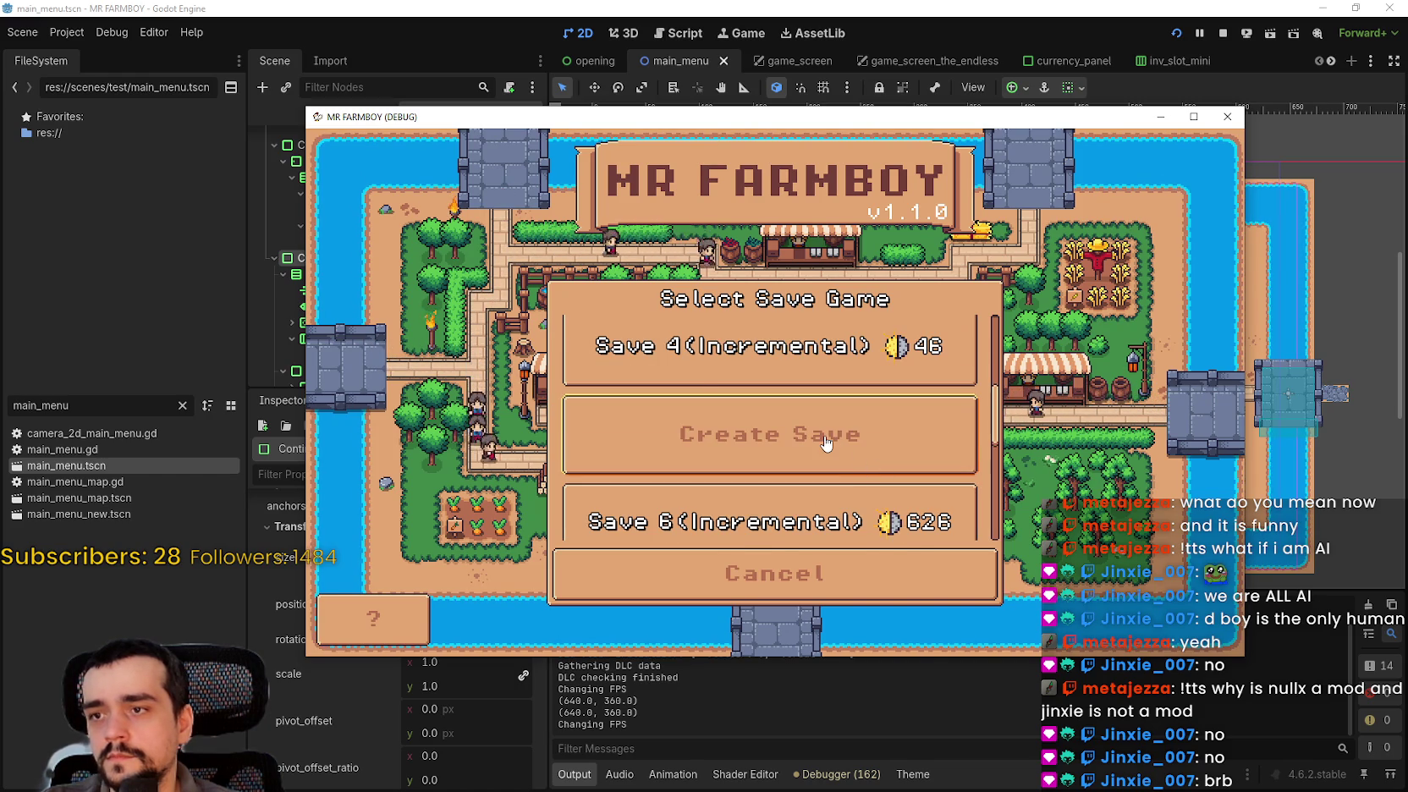
{"action": "left_click", "coordinate": [876, 445]}
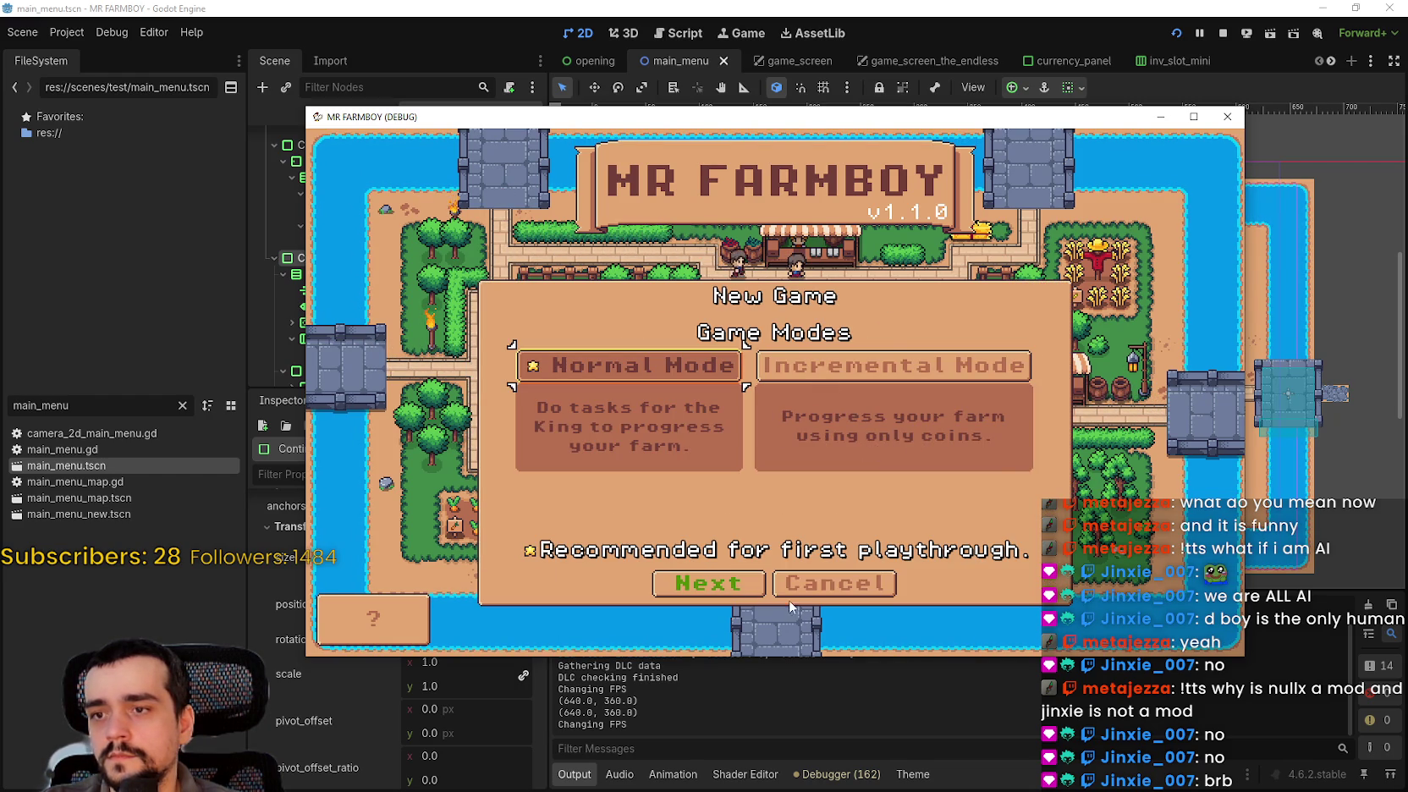
{"action": "left_click", "coordinate": [790, 586]}
- Walk through new-save creation with Cozy economy, then Incremental Mode, and cancel back to saves
{"action": "left_click", "coordinate": [819, 446]}
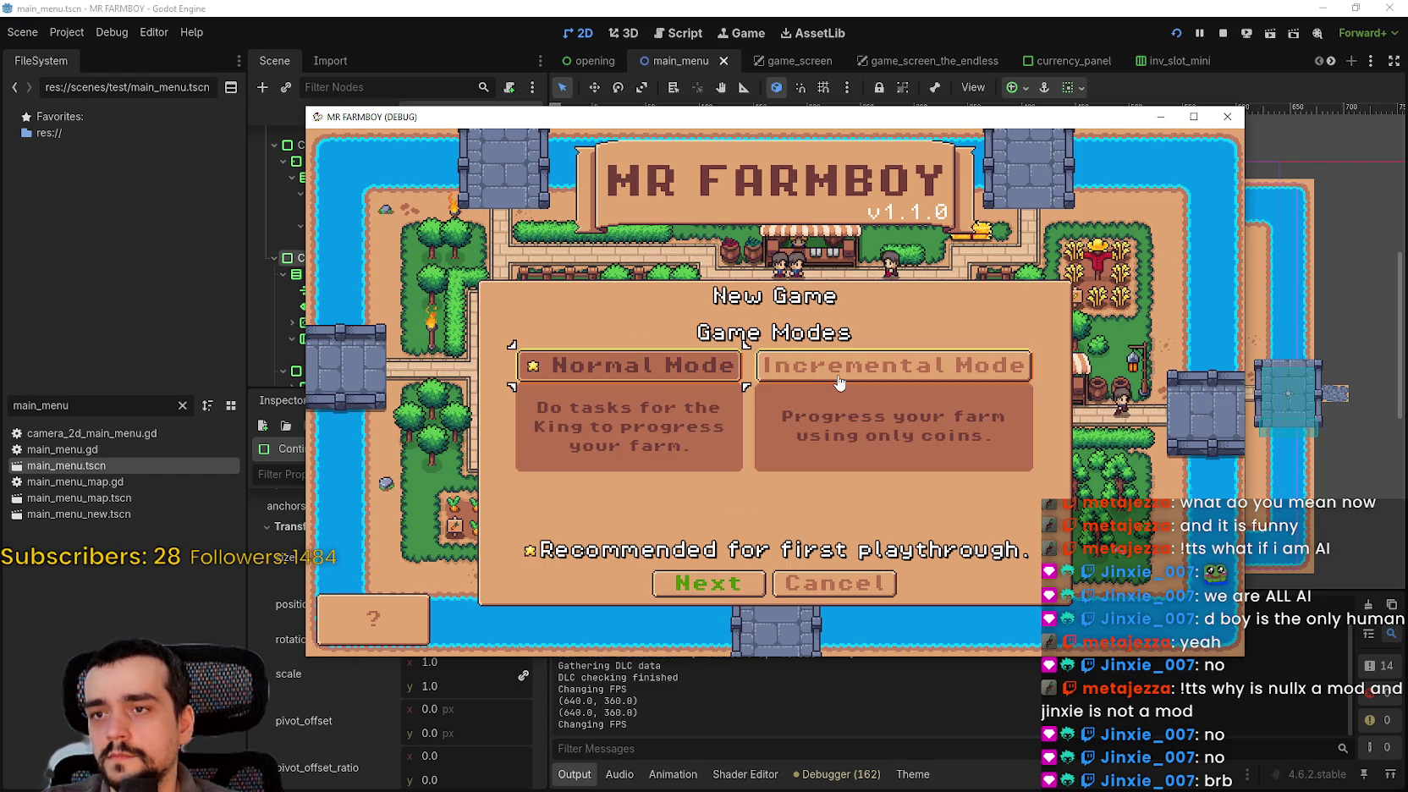
{"action": "left_click", "coordinate": [708, 583]}
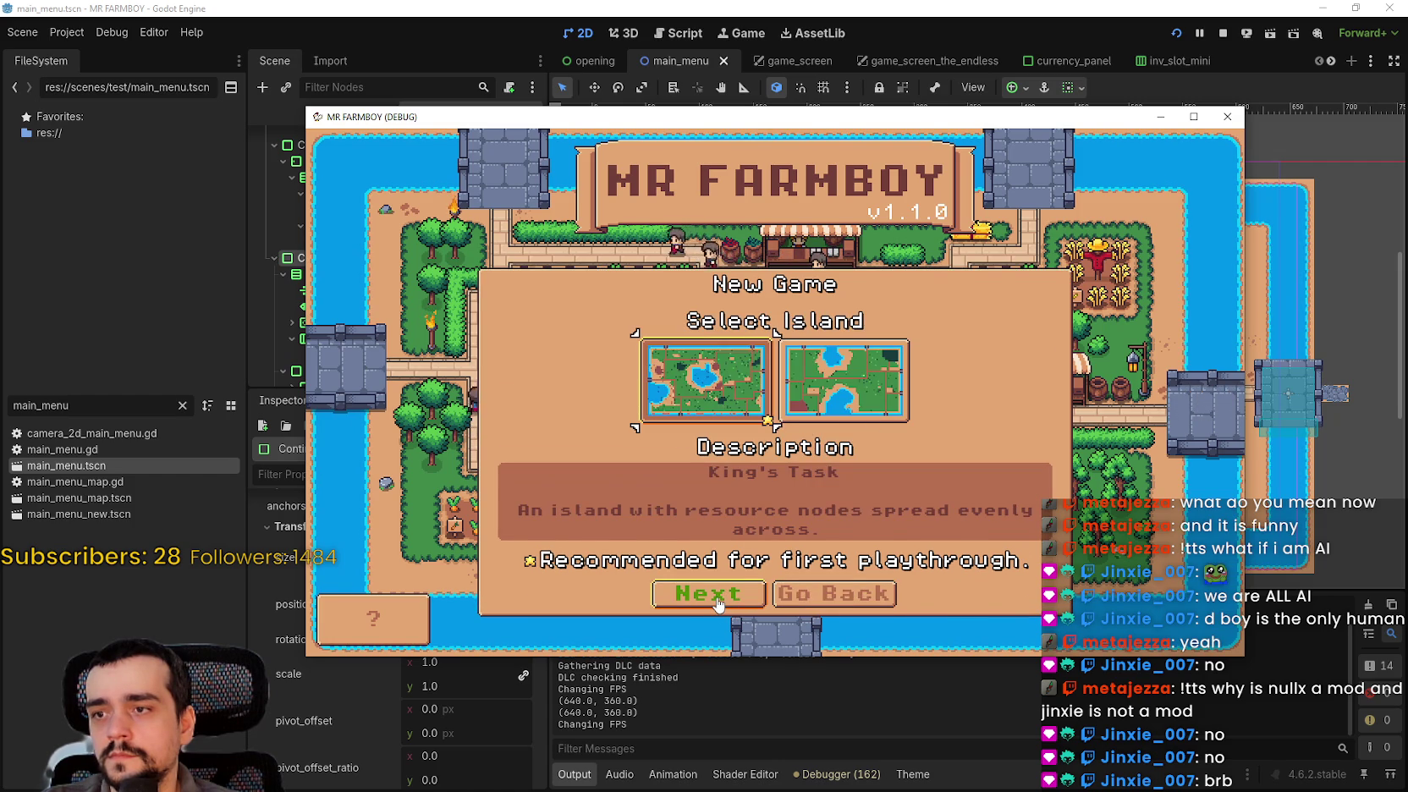
{"action": "left_click", "coordinate": [716, 597]}
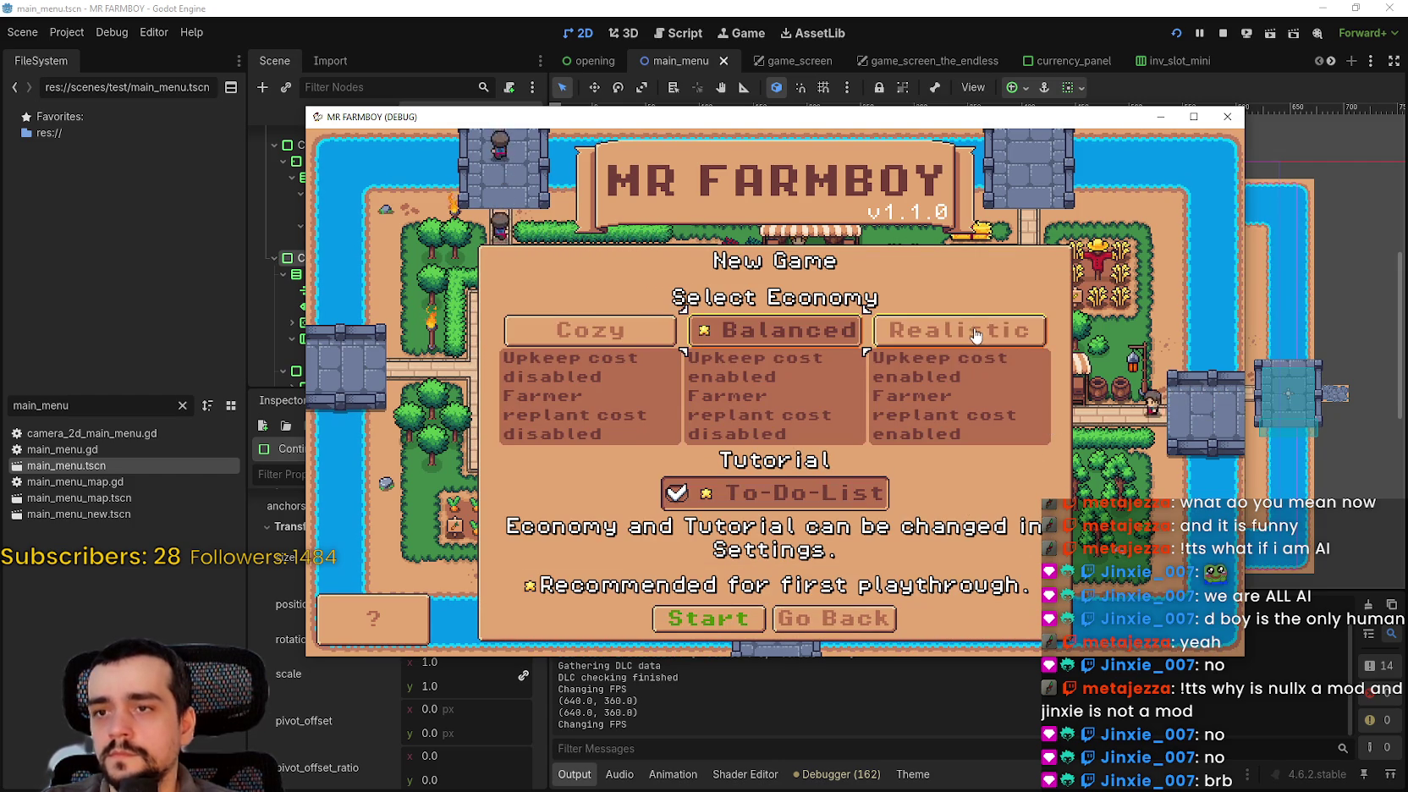
{"action": "left_click", "coordinate": [622, 335]}
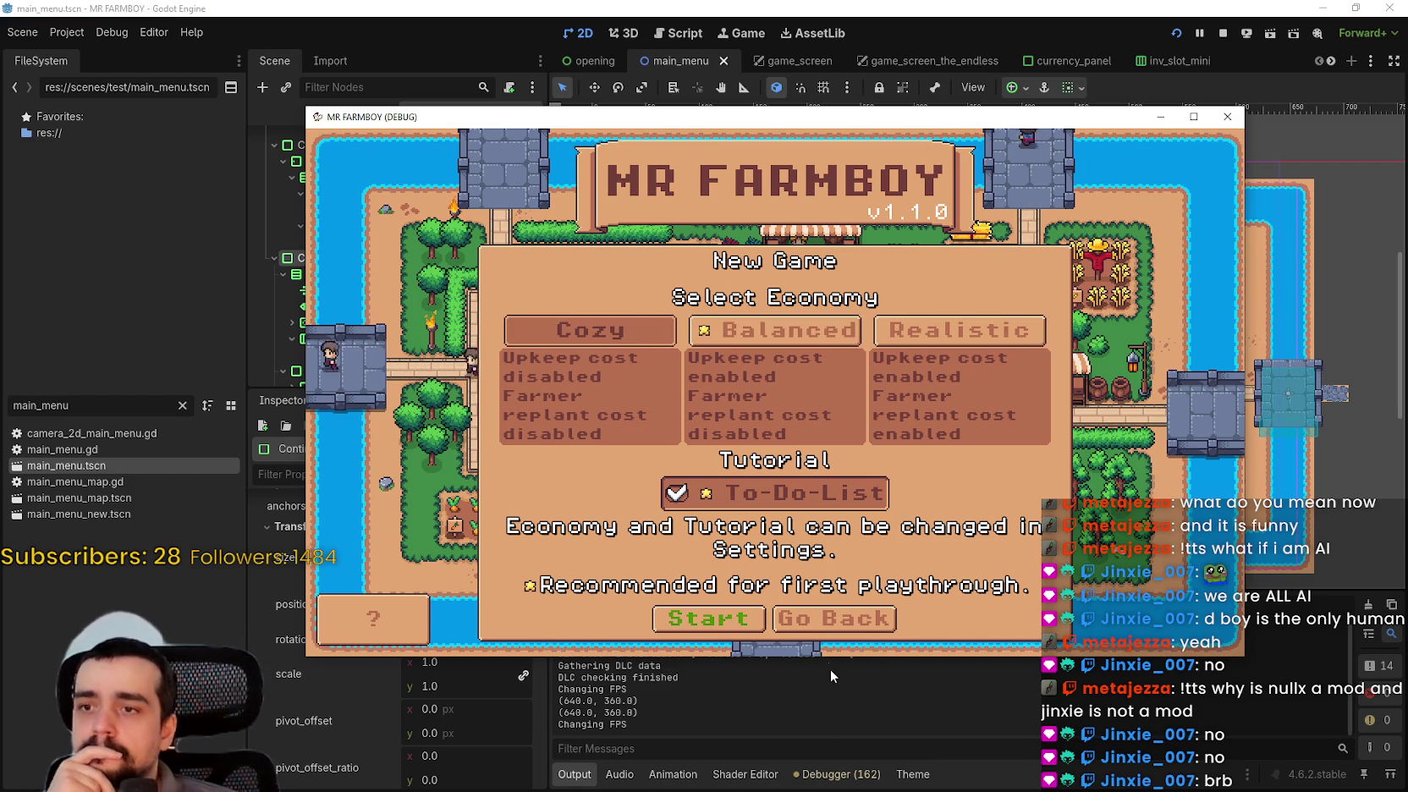
{"action": "left_click", "coordinate": [833, 618]}
{"action": "left_click", "coordinate": [836, 364]}
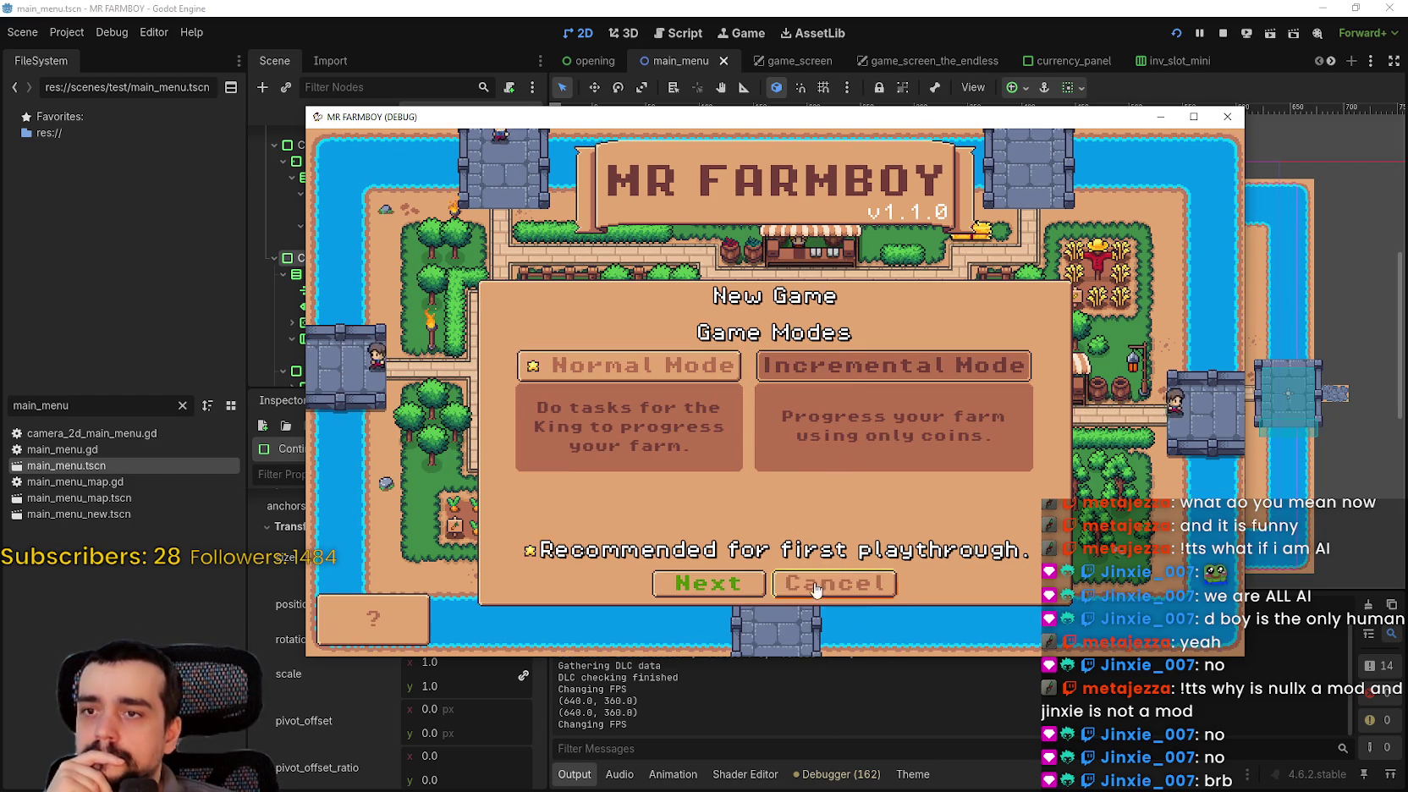
{"action": "left_click", "coordinate": [703, 584]}
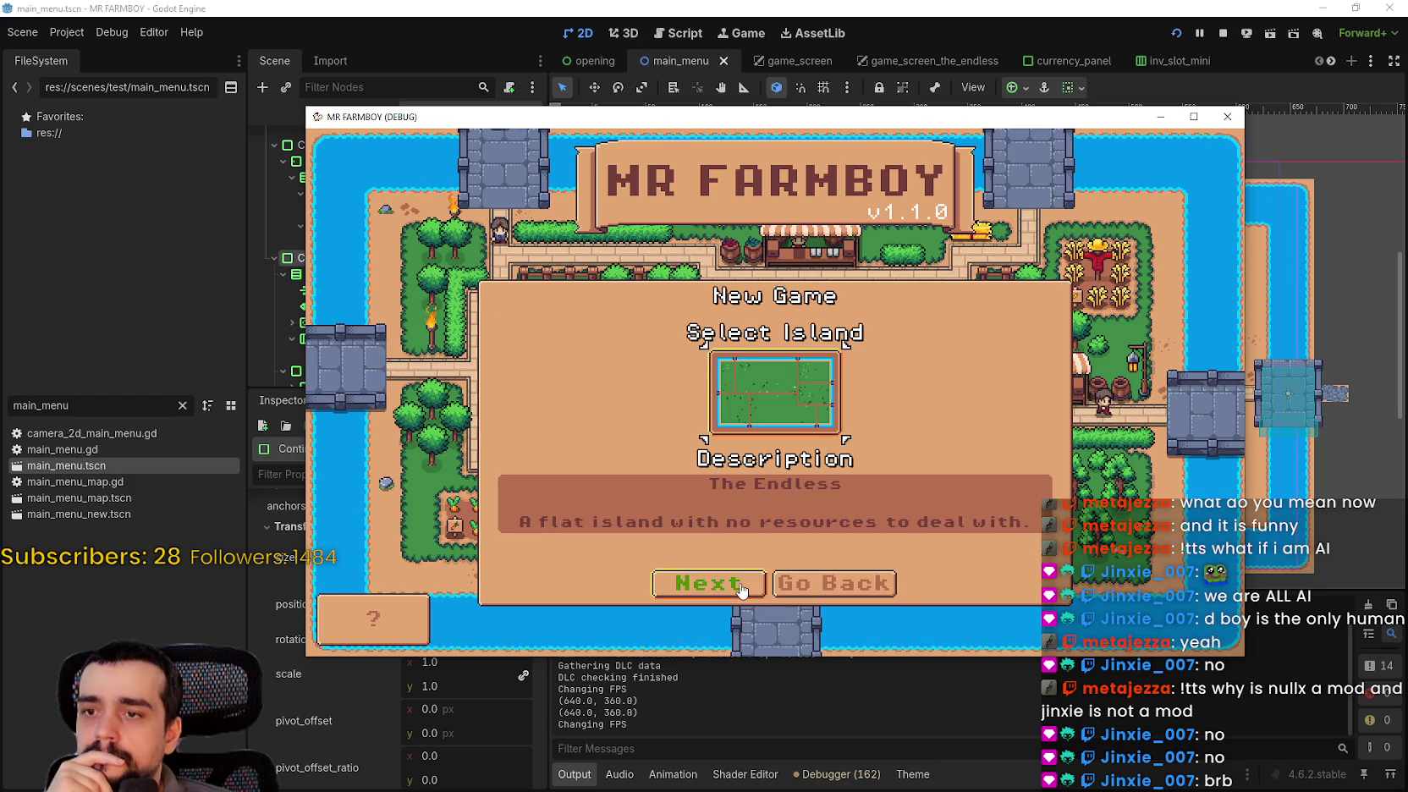
{"action": "left_click", "coordinate": [826, 583]}
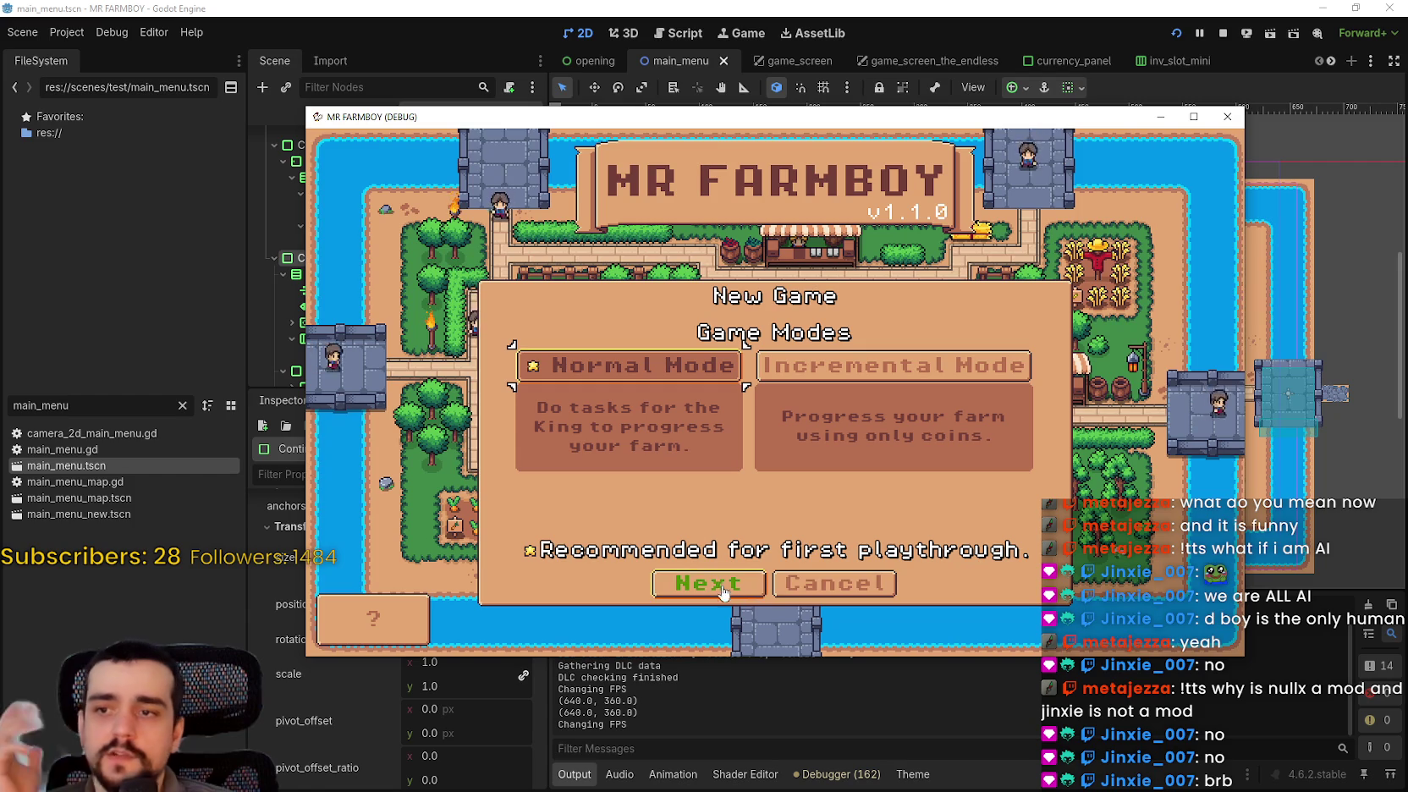
{"action": "left_click", "coordinate": [798, 585]}
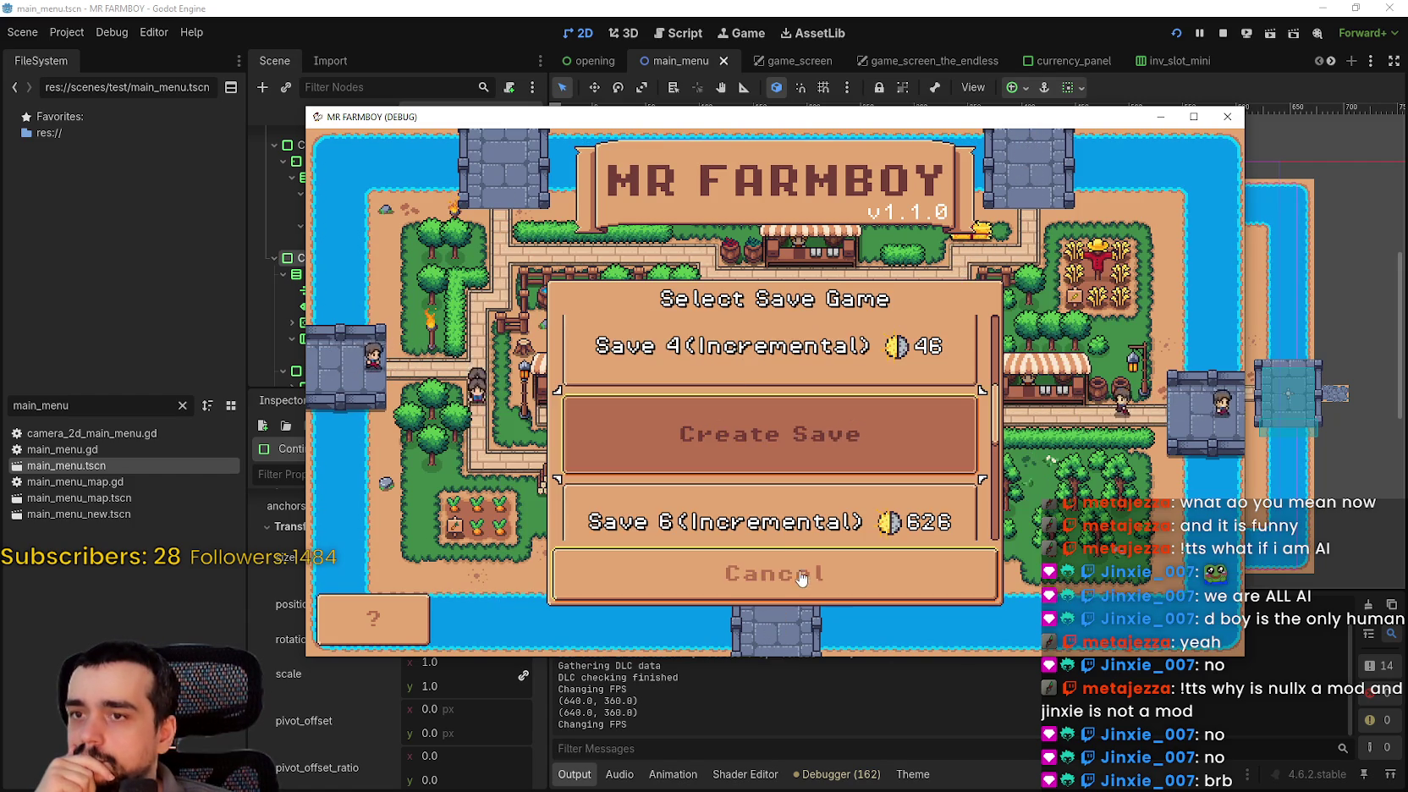
- Select a save lower in the list and load it
{"action": "scroll", "coordinate": [776, 439], "scroll_direction": "up", "scroll_amount": 2}
{"action": "scroll", "coordinate": [775, 439], "scroll_direction": "up", "scroll_amount": 3}
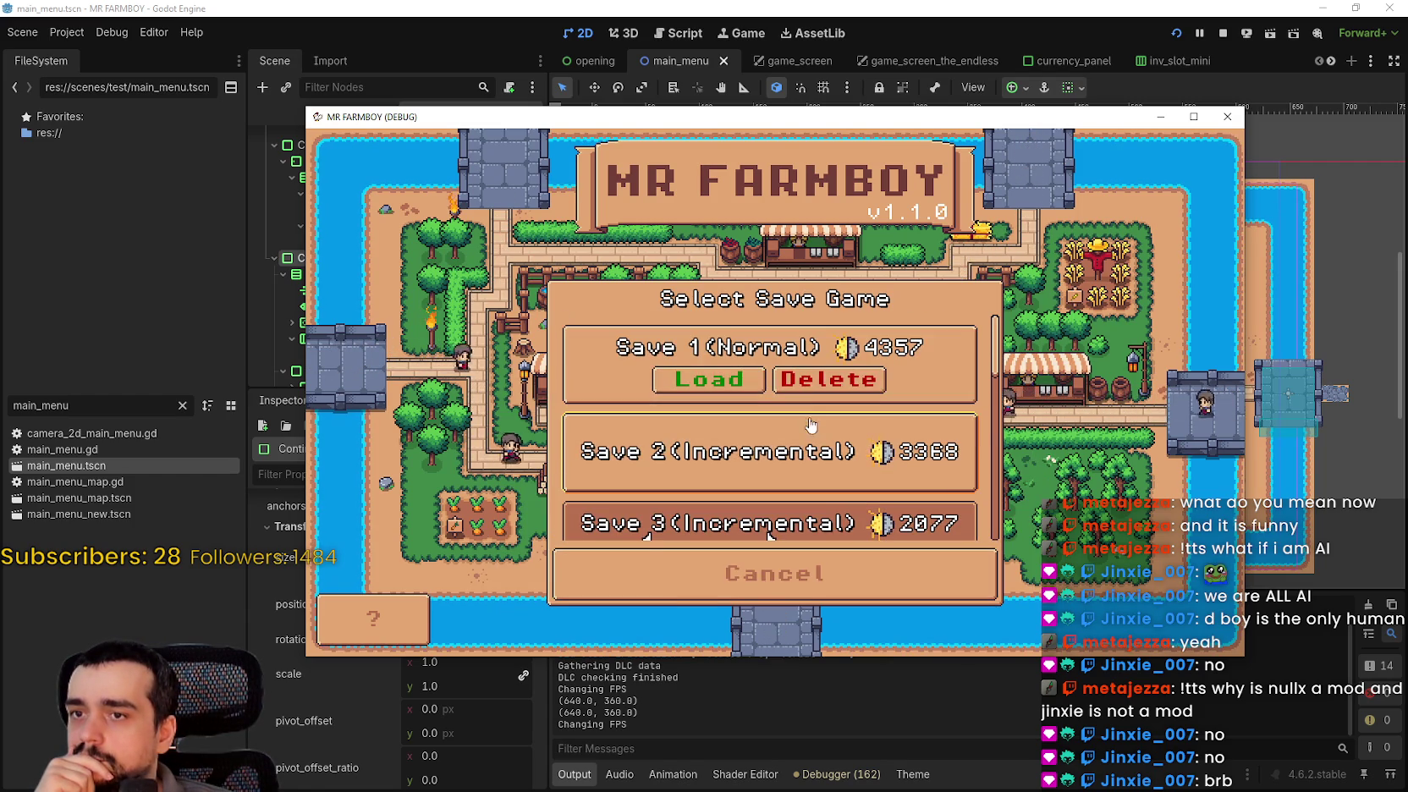
{"action": "scroll", "coordinate": [856, 482], "scroll_direction": "down", "scroll_amount": 5}
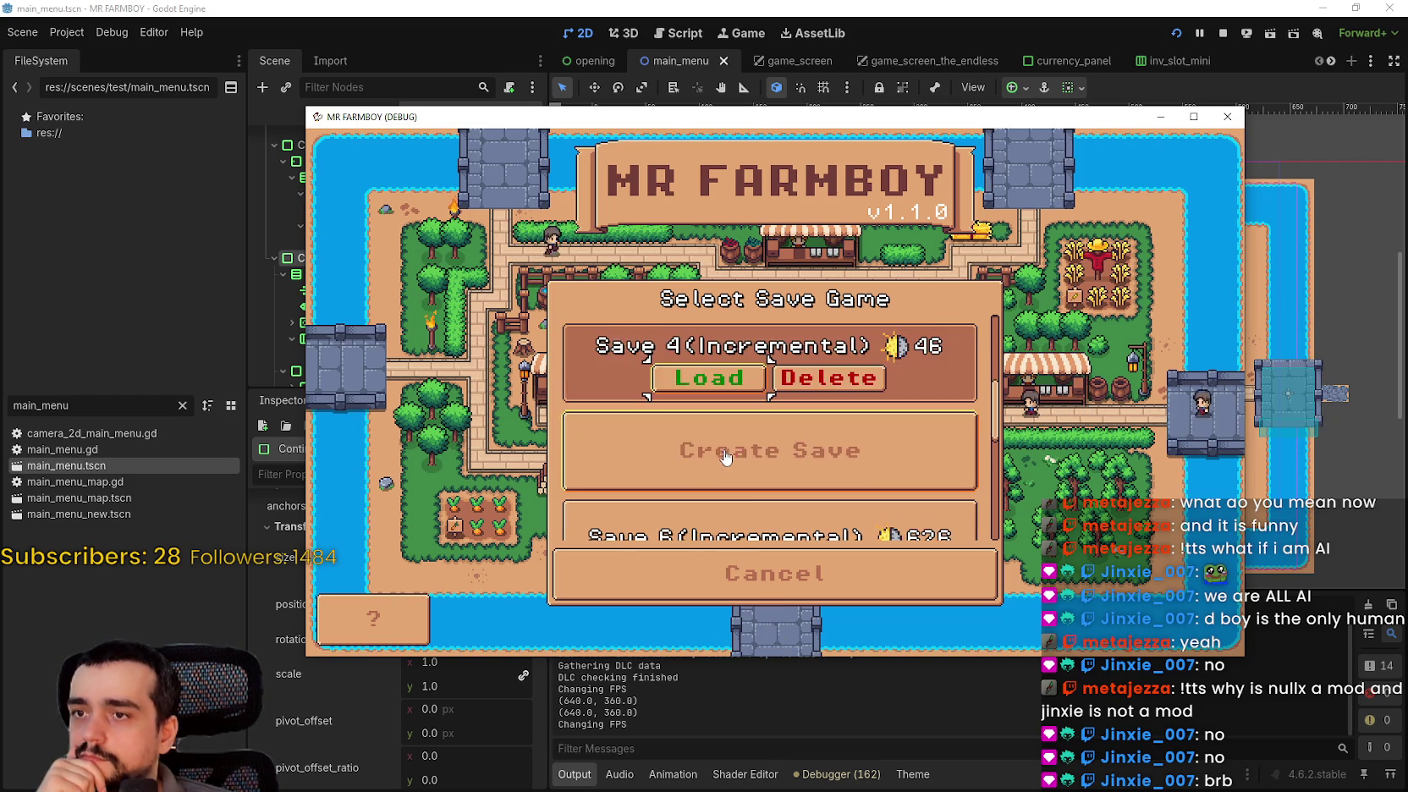
{"action": "scroll", "coordinate": [774, 459], "scroll_direction": "down", "scroll_amount": 2}
{"action": "left_click", "coordinate": [774, 459]}
{"action": "scroll", "coordinate": [772, 452], "scroll_direction": "down", "scroll_amount": 1}
{"action": "left_click", "coordinate": [771, 450]}
{"action": "left_click", "coordinate": [764, 448]}
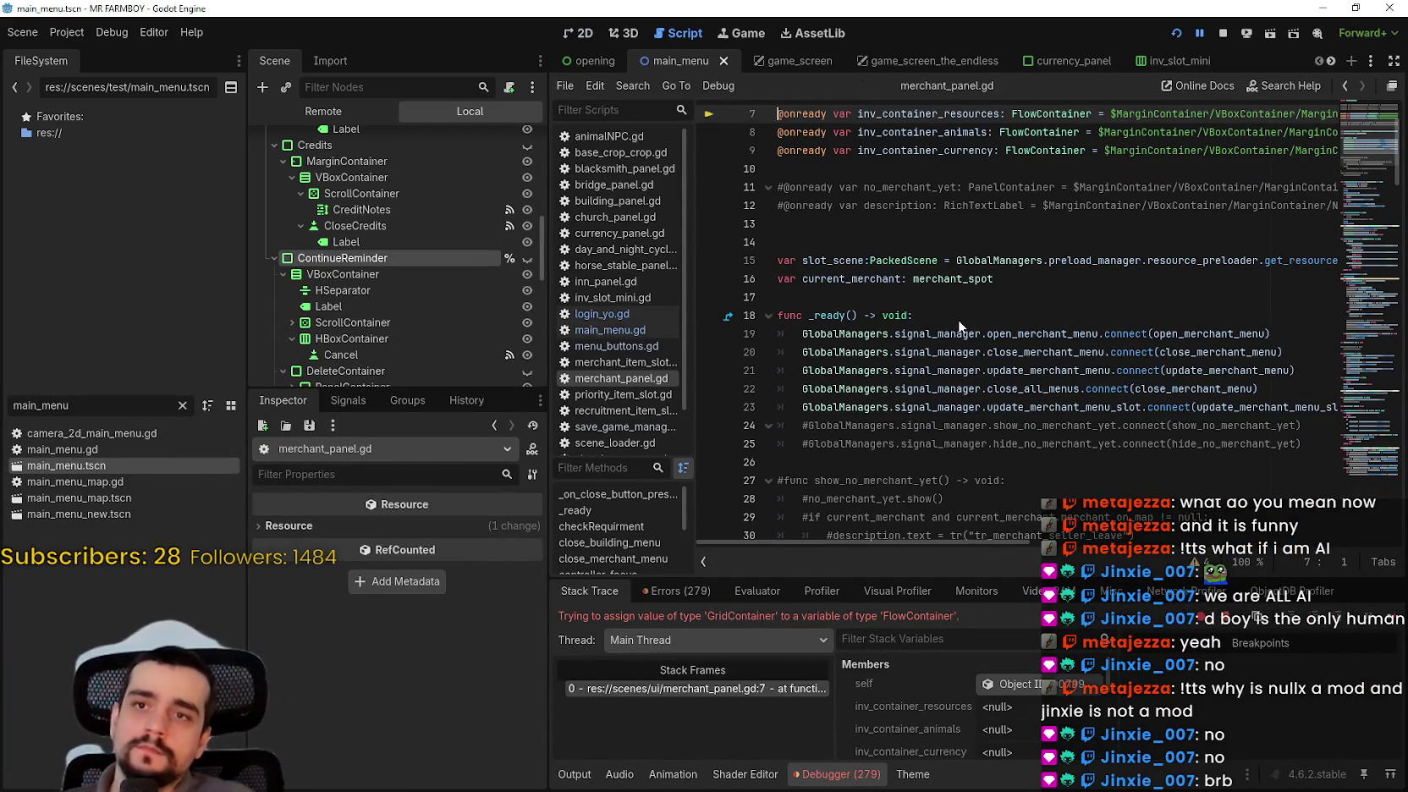
- Examine the MarginContainer node path on line 7 of merchant_panel.gd, then stop and rerun the game
{"action": "scroll", "coordinate": [964, 326], "scroll_direction": "up", "scroll_amount": 2}
{"action": "mouse_move", "coordinate": [1167, 220]}
{"action": "left_mouse_down"}
{"action": "mouse_move", "coordinate": [1331, 219]}
{"action": "mouse_move", "coordinate": [1214, 240]}
{"action": "left_mouse_up"}
{"action": "left_click", "coordinate": [1197, 227]}
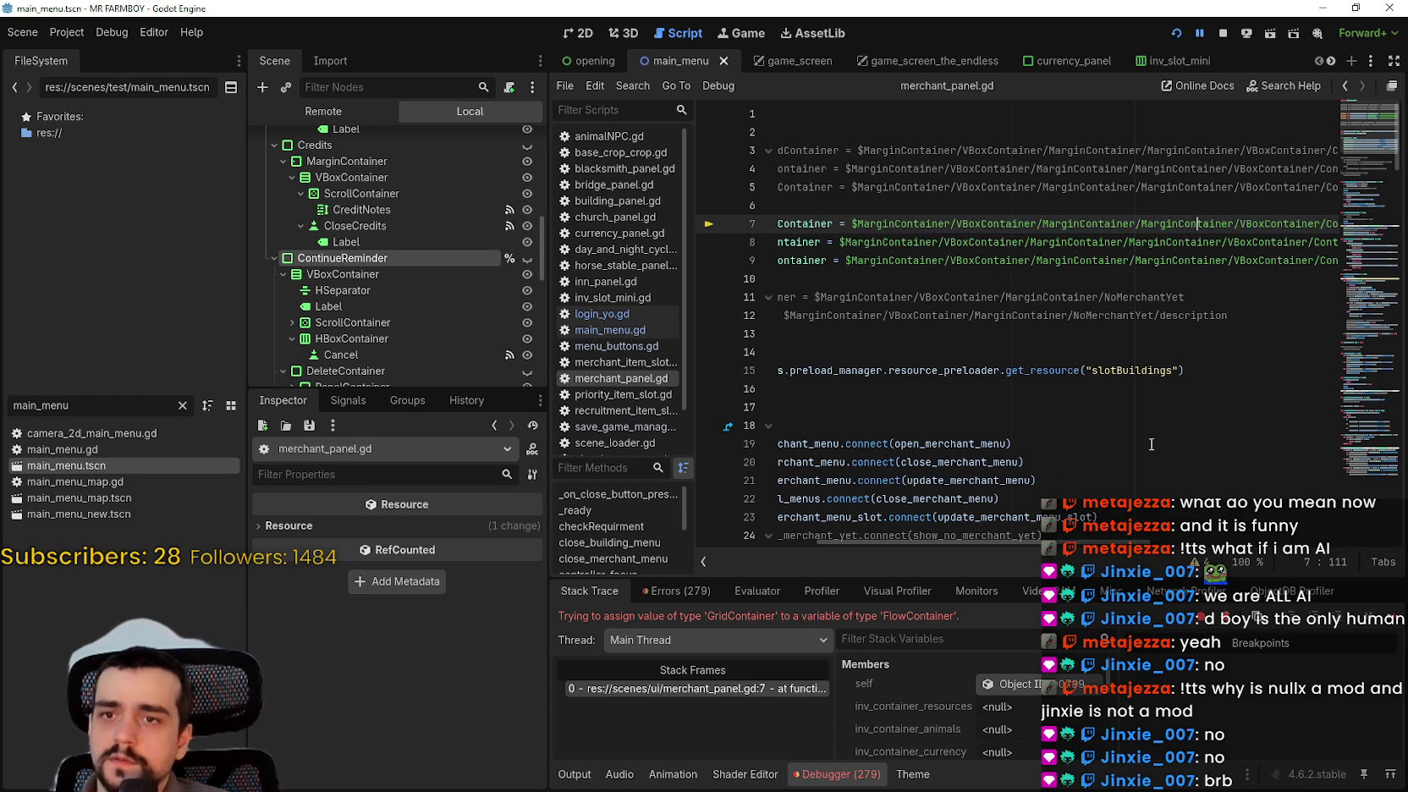
{"action": "scroll", "coordinate": [1197, 223], "scroll_direction": "right", "scroll_amount": 3}
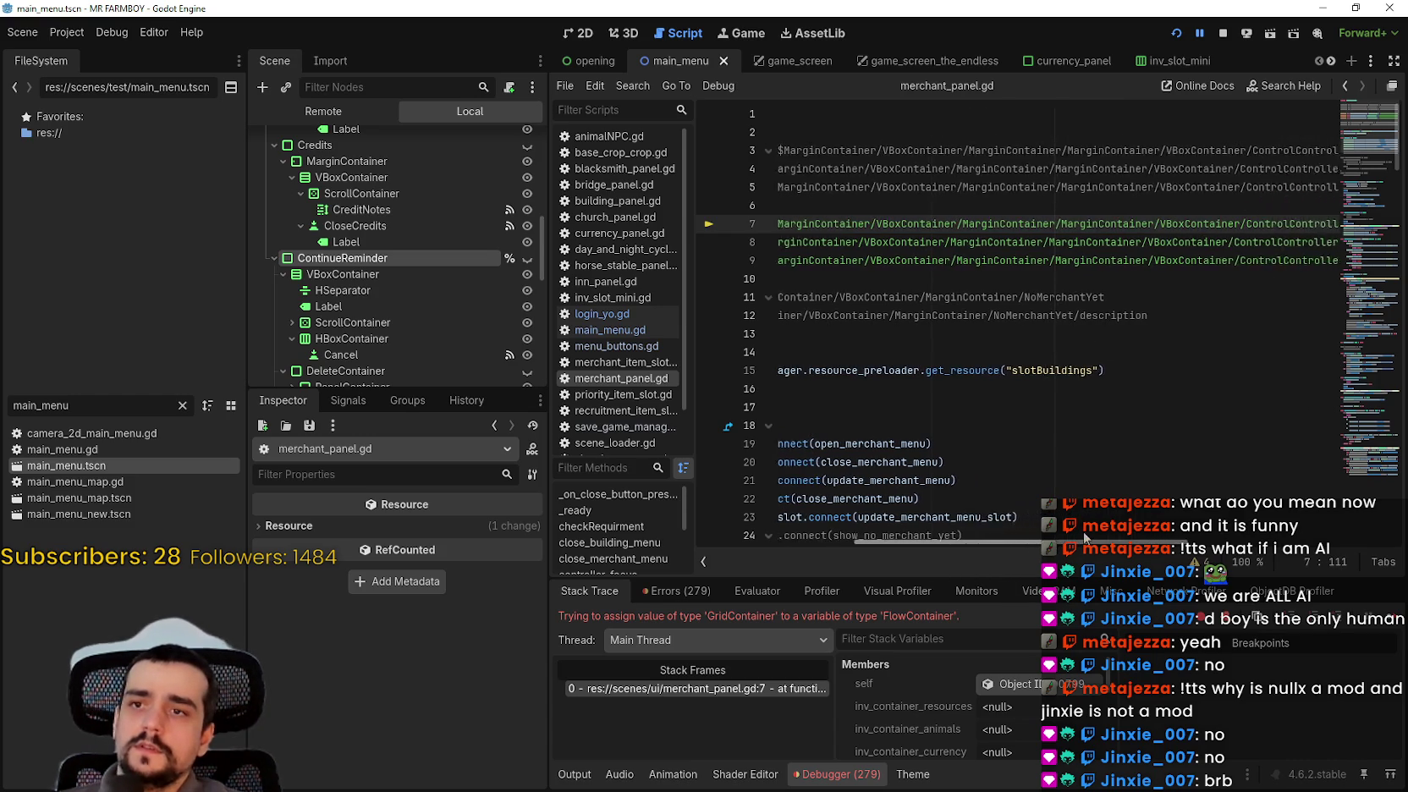
{"action": "double_click", "coordinate": [986, 224]}
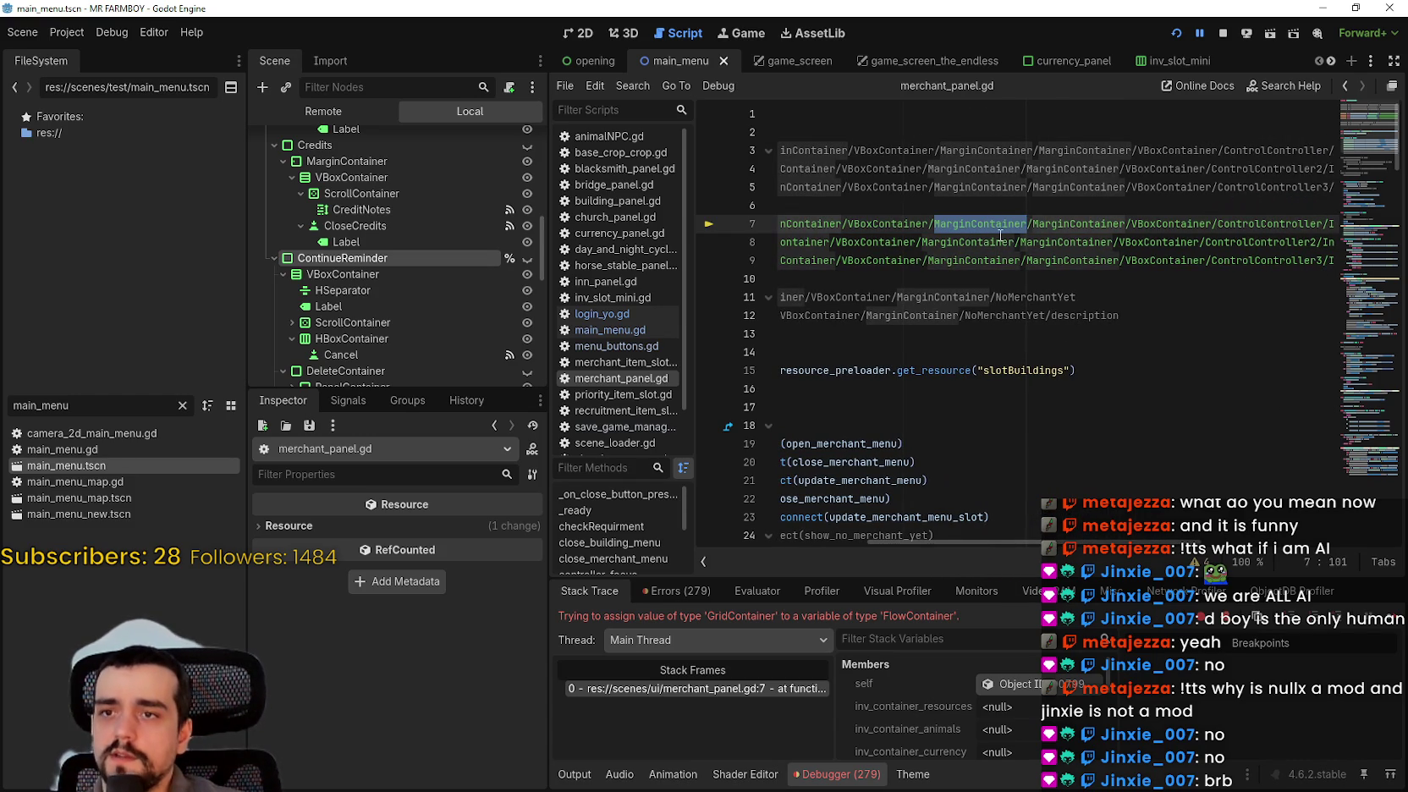
{"action": "mouse_move", "coordinate": [1000, 235]}
{"action": "left_click_drag", "start_coordinate": [1155, 542], "coordinate": [1266, 548]}
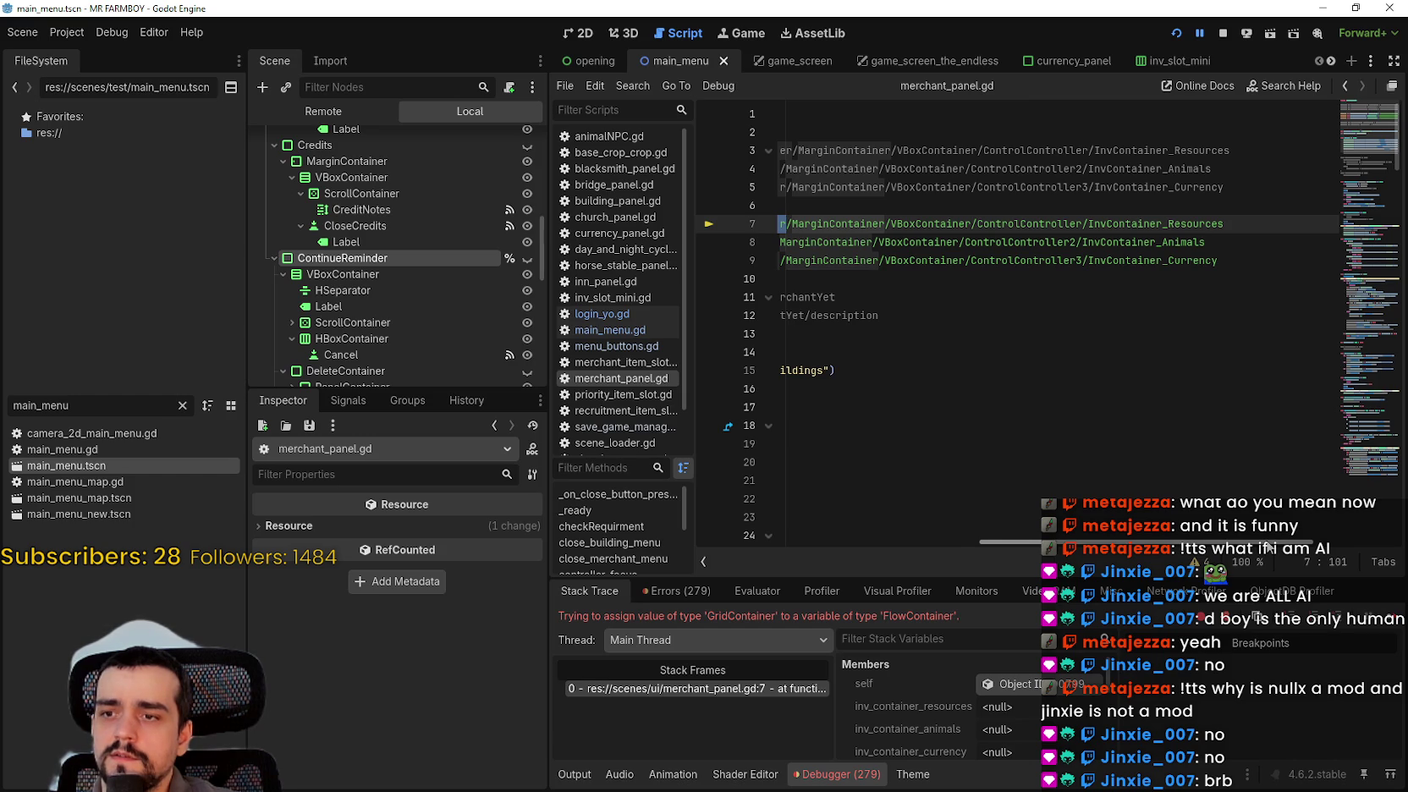
{"action": "left_click_drag", "start_coordinate": [1266, 548], "coordinate": [846, 532]}
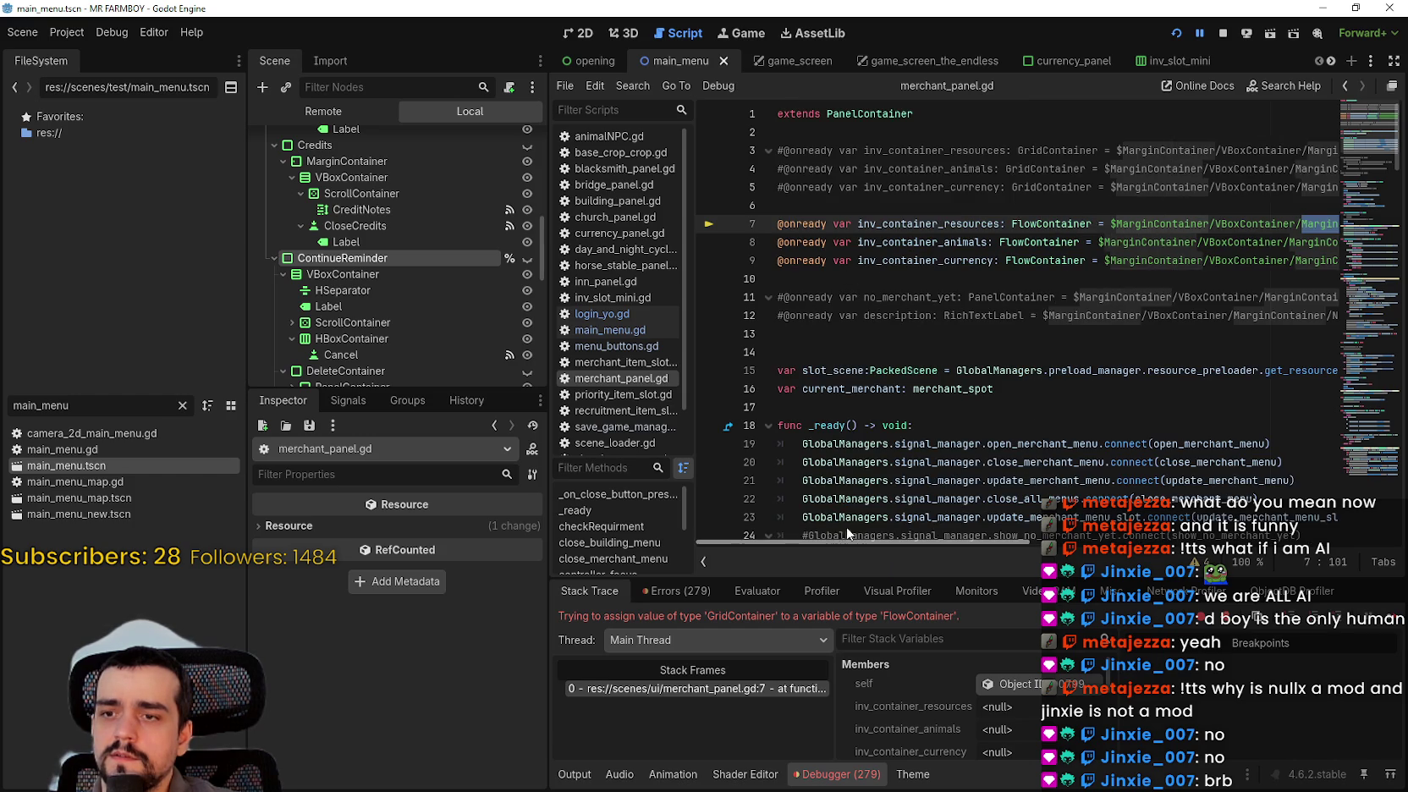
{"action": "left_click", "coordinate": [1226, 32]}
{"action": "left_click", "coordinate": [1176, 34]}
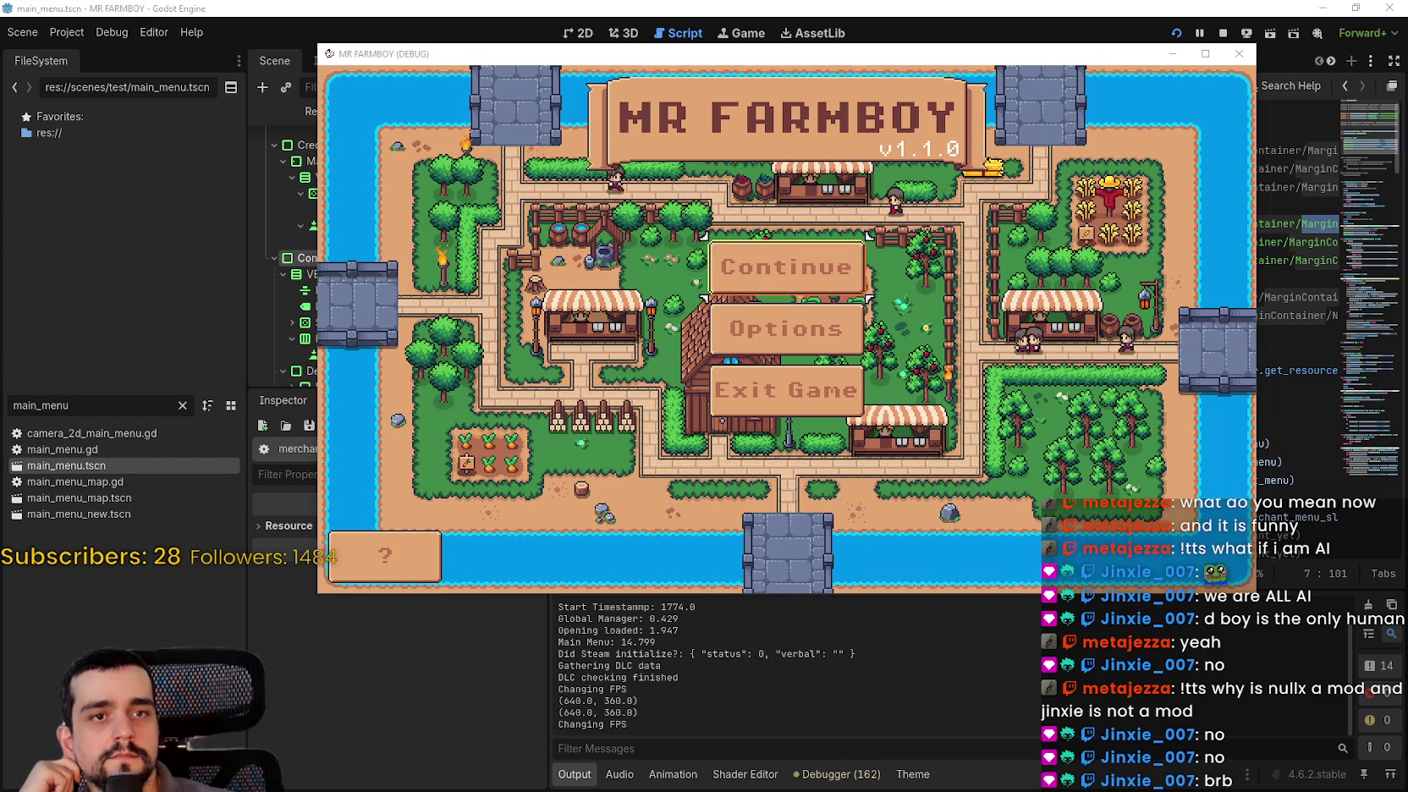
- Open the in-game save selection twice, selecting Save 1 and closing it each time
{"action": "left_click", "coordinate": [736, 283]}
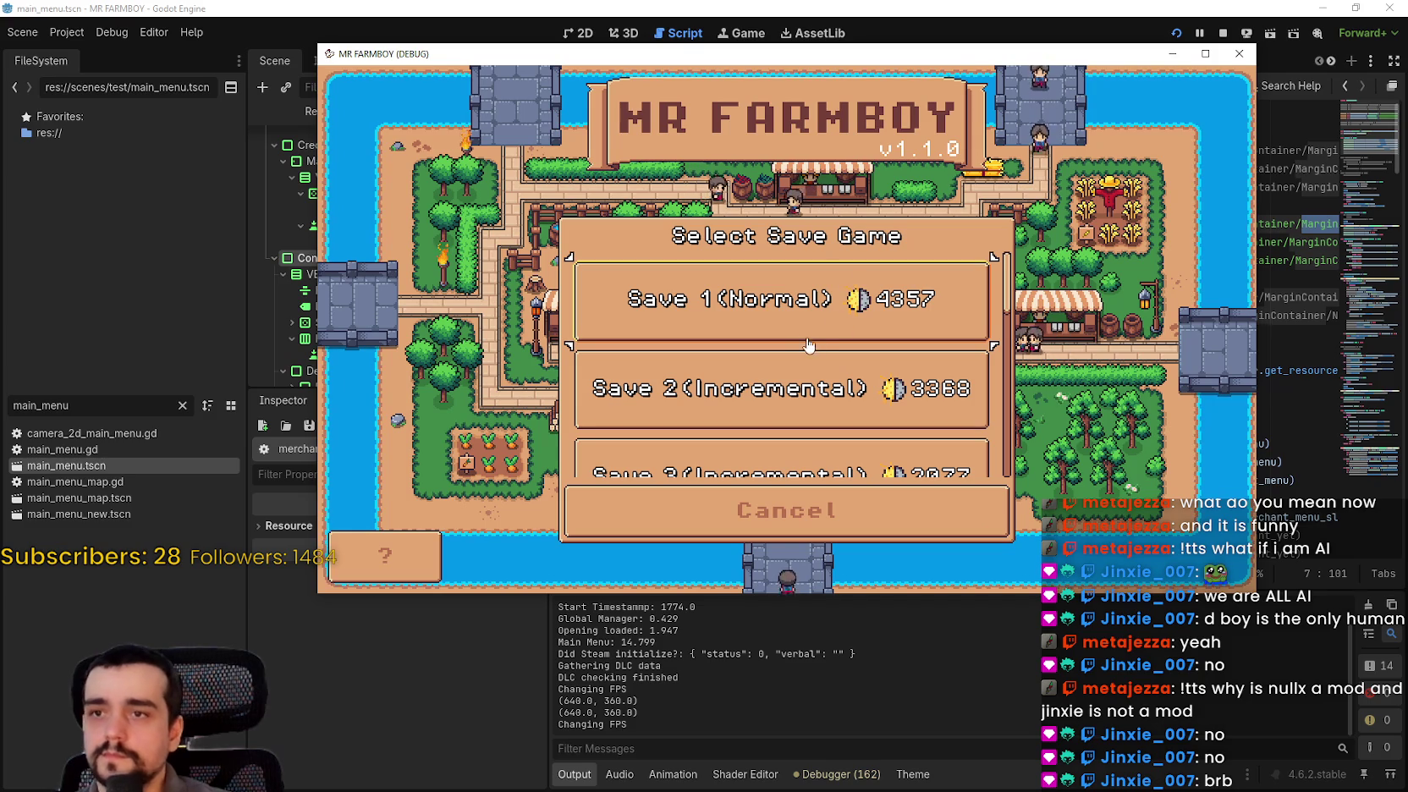
{"action": "left_click", "coordinate": [734, 297]}
{"action": "left_click", "coordinate": [786, 510]}
{"action": "left_click", "coordinate": [787, 267]}
{"action": "scroll", "coordinate": [1009, 330], "scroll_direction": "down", "scroll_amount": 5}
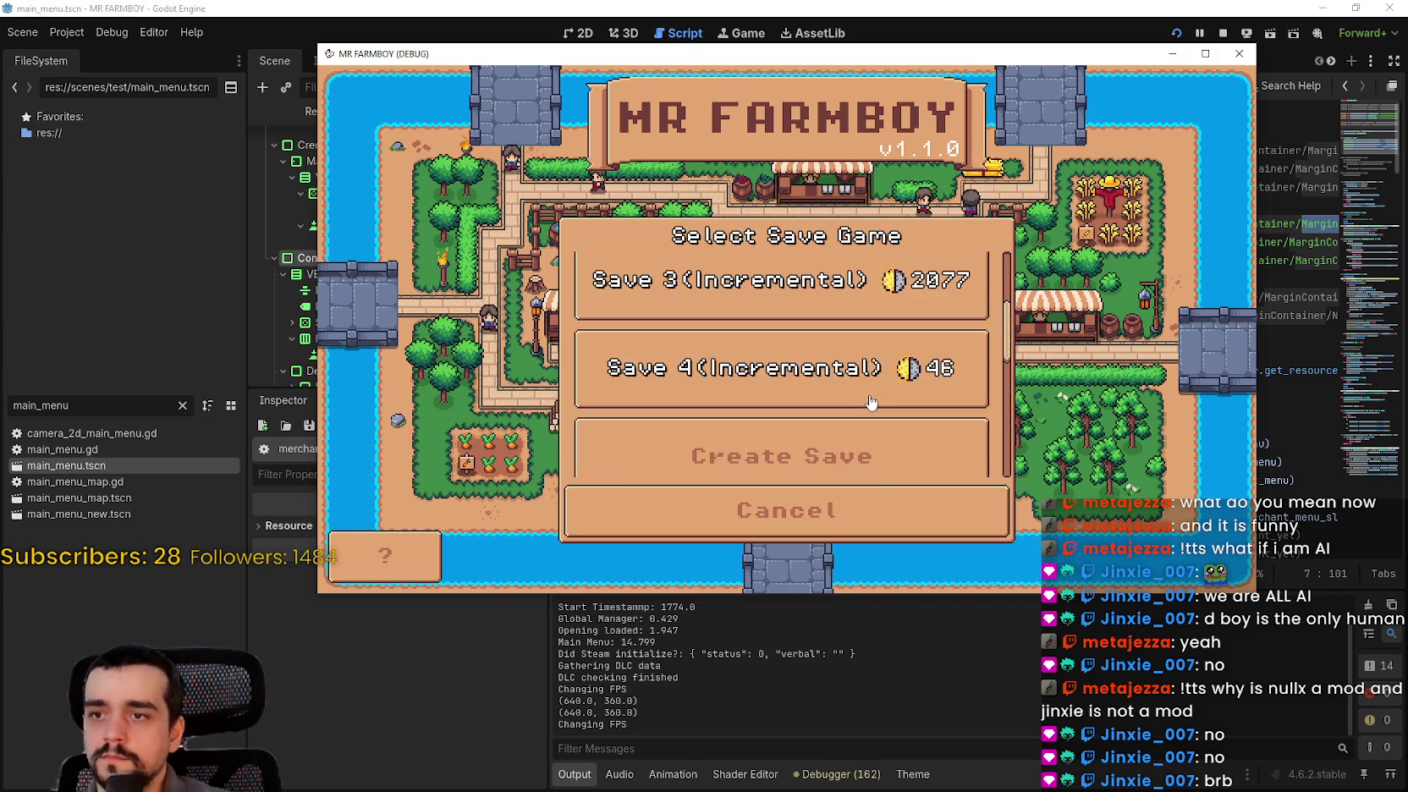
{"action": "scroll", "coordinate": [1009, 329], "scroll_direction": "up", "scroll_amount": 5}
{"action": "left_click", "coordinate": [744, 288]}
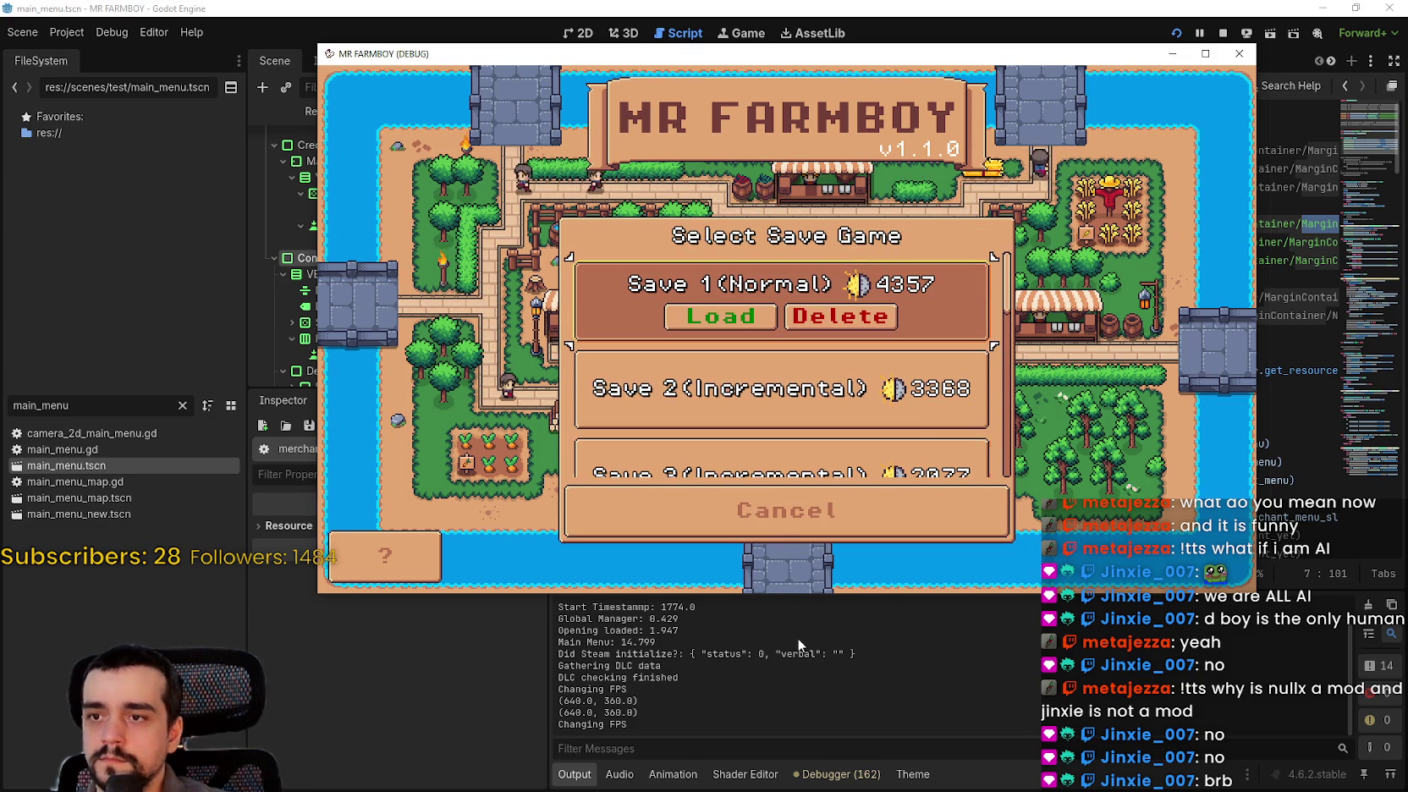
{"action": "left_click", "coordinate": [780, 539]}
- Open the game credits, scroll through to the thank-you at the end, and close them
{"action": "left_click", "coordinate": [385, 554]}
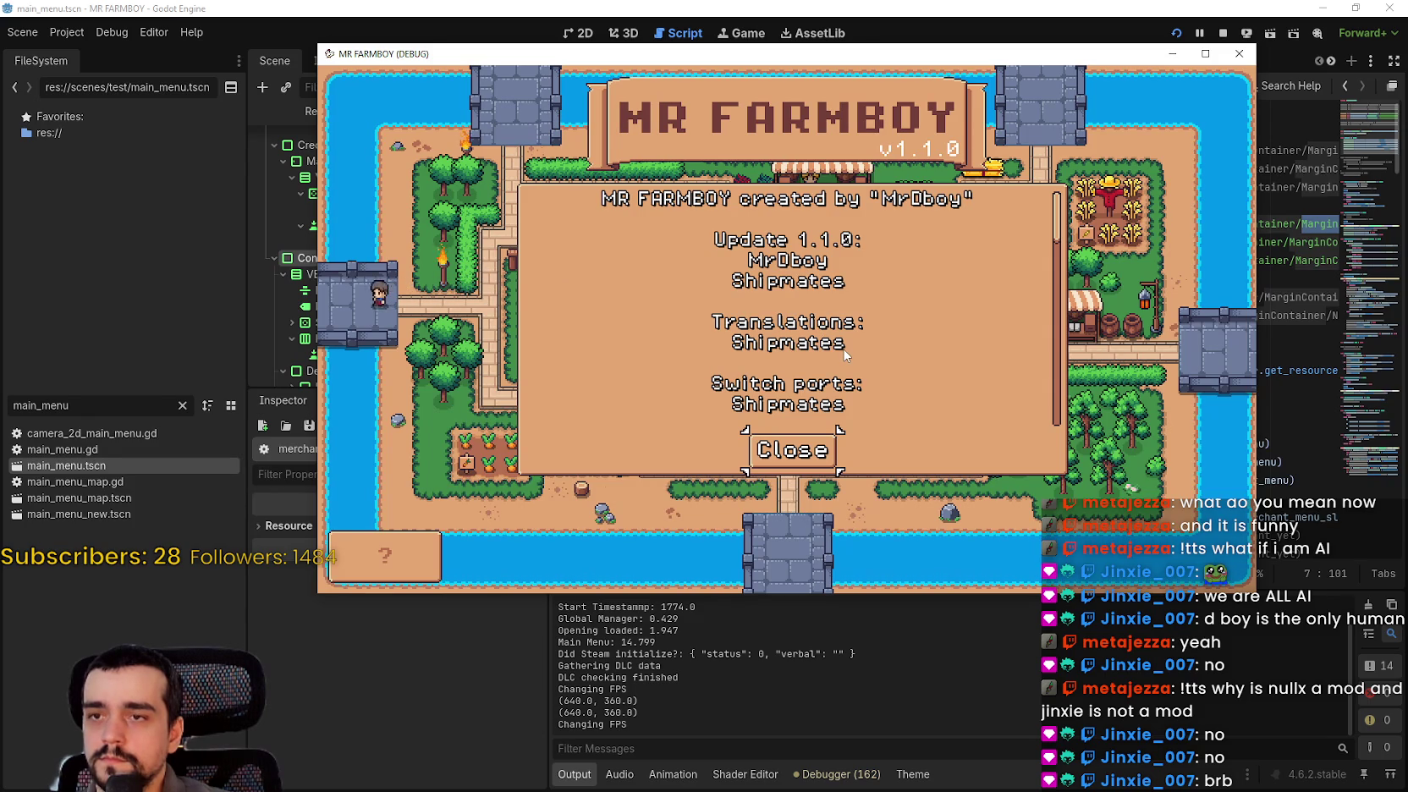
{"action": "scroll", "coordinate": [1047, 360], "scroll_direction": "down", "scroll_amount": 2}
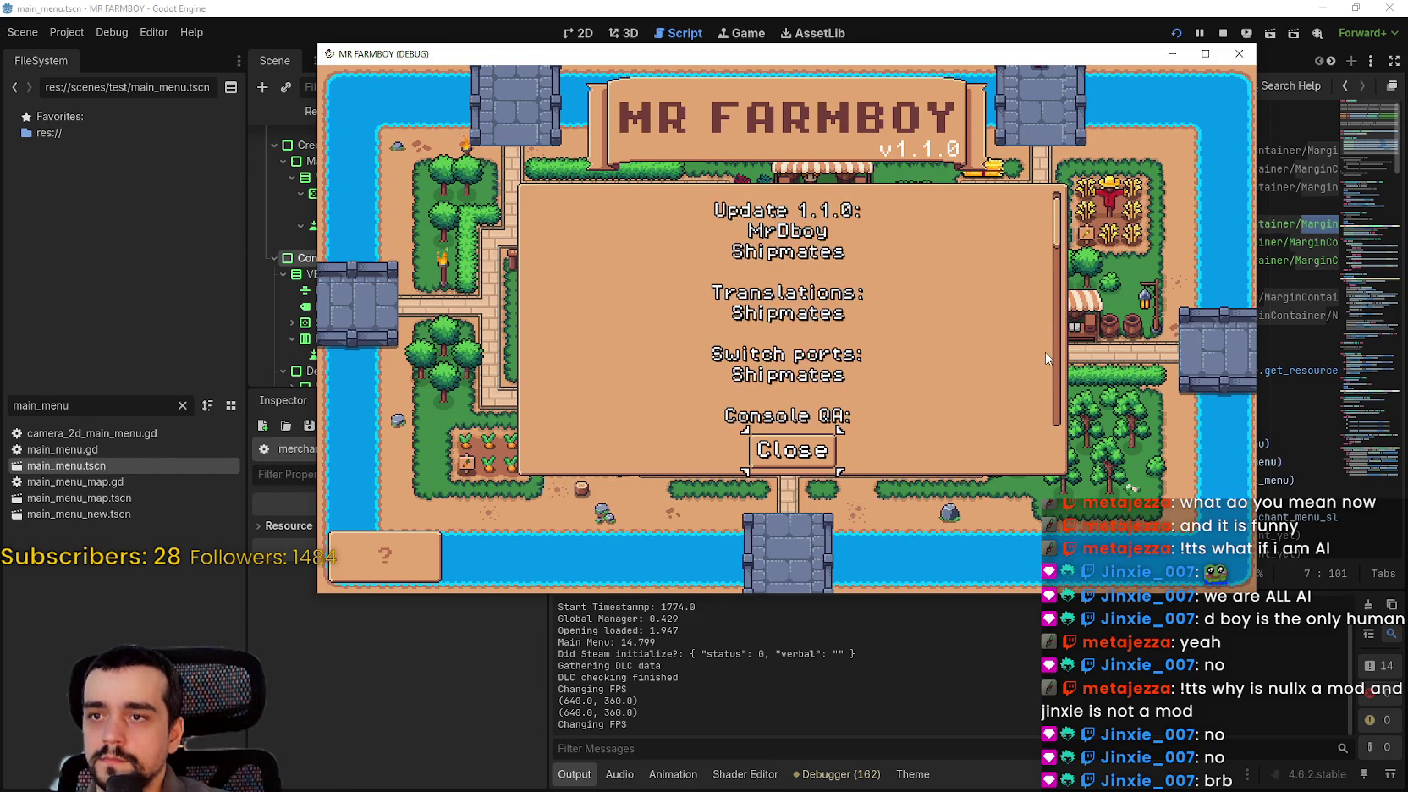
{"action": "scroll", "coordinate": [1043, 351], "scroll_direction": "up", "scroll_amount": 2}
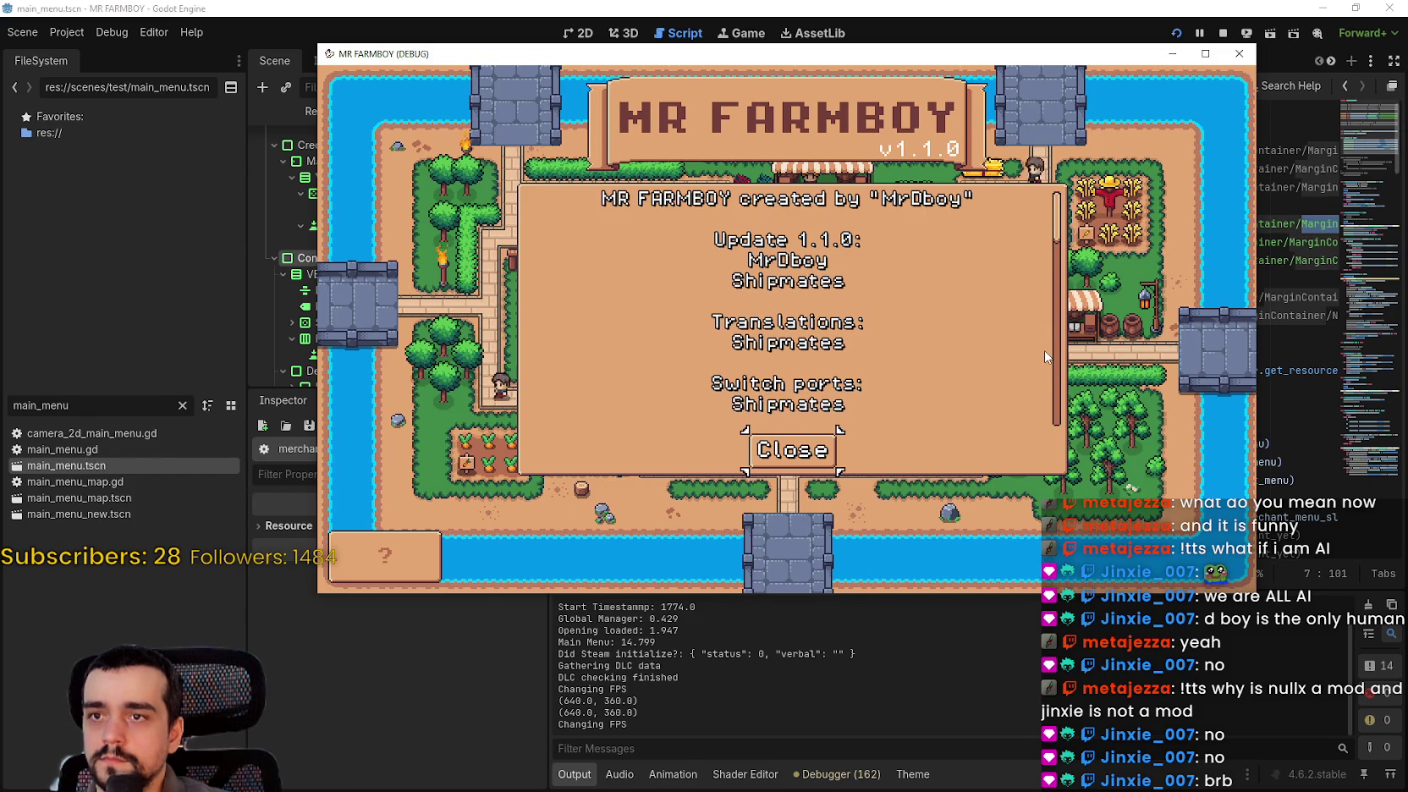
{"action": "scroll", "coordinate": [1044, 350], "scroll_direction": "down", "scroll_amount": 2}
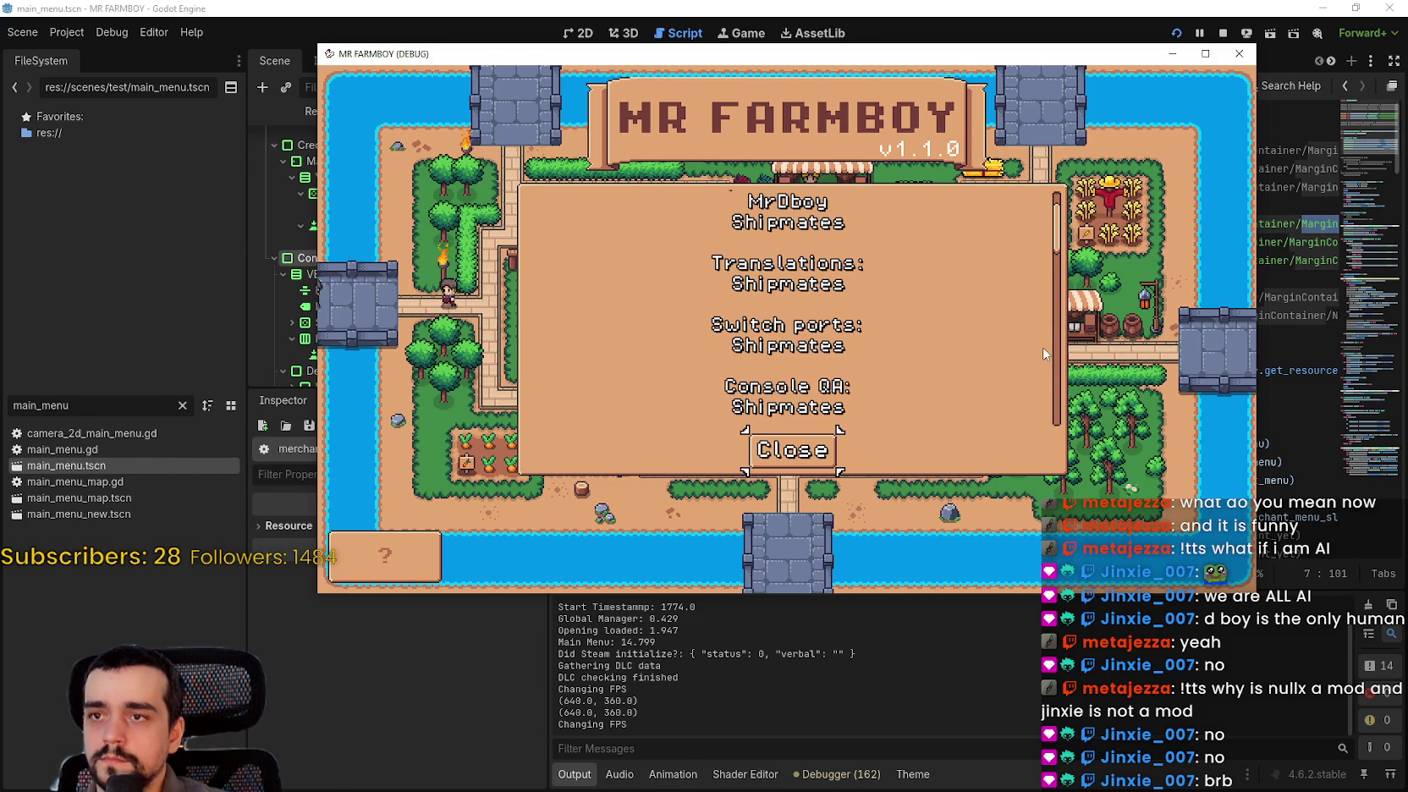
{"action": "scroll", "coordinate": [1043, 347], "scroll_direction": "down", "scroll_amount": 3}
{"action": "scroll", "coordinate": [1032, 338], "scroll_direction": "up", "scroll_amount": 1}
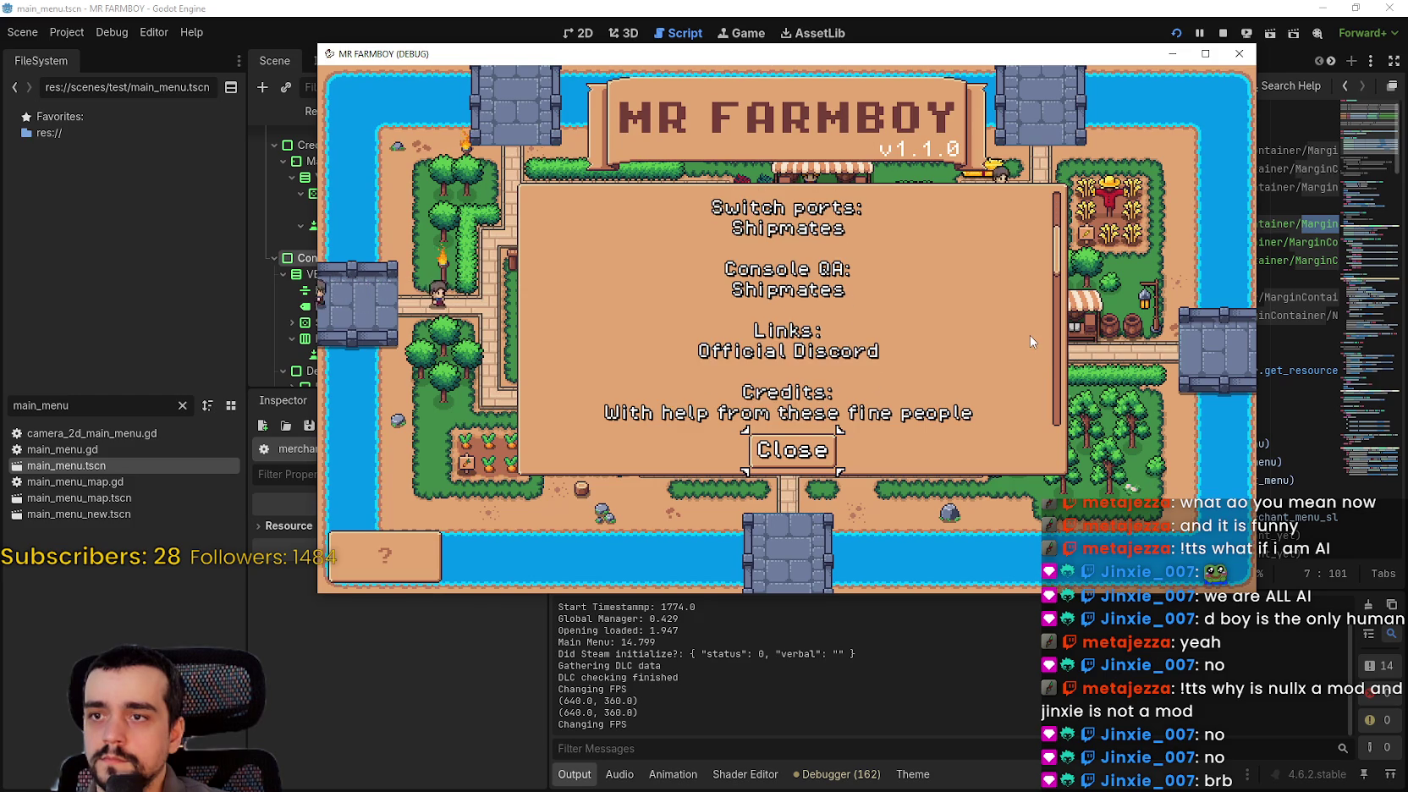
{"action": "scroll", "coordinate": [1032, 340], "scroll_direction": "down", "scroll_amount": 3}
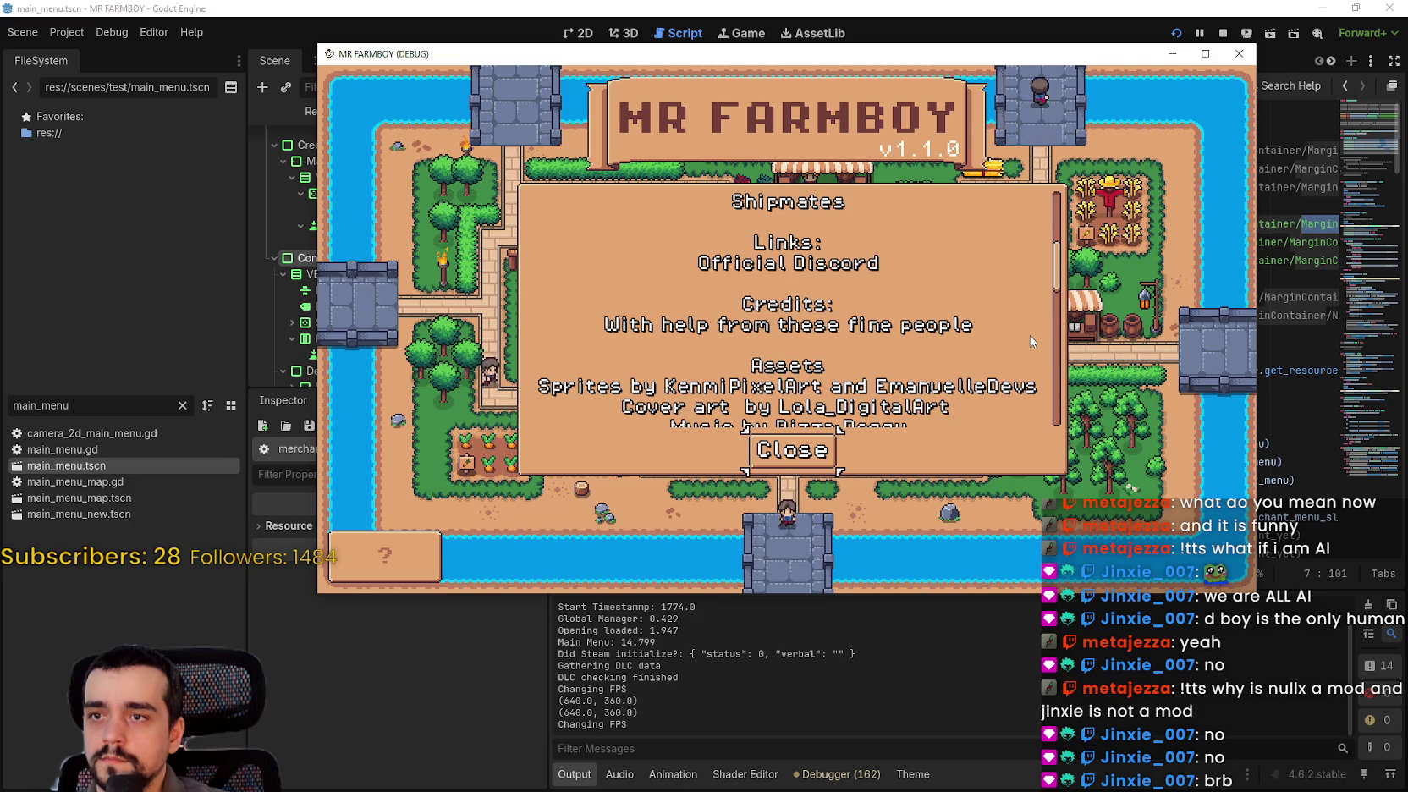
{"action": "scroll", "coordinate": [977, 313], "scroll_direction": "down", "scroll_amount": 1}
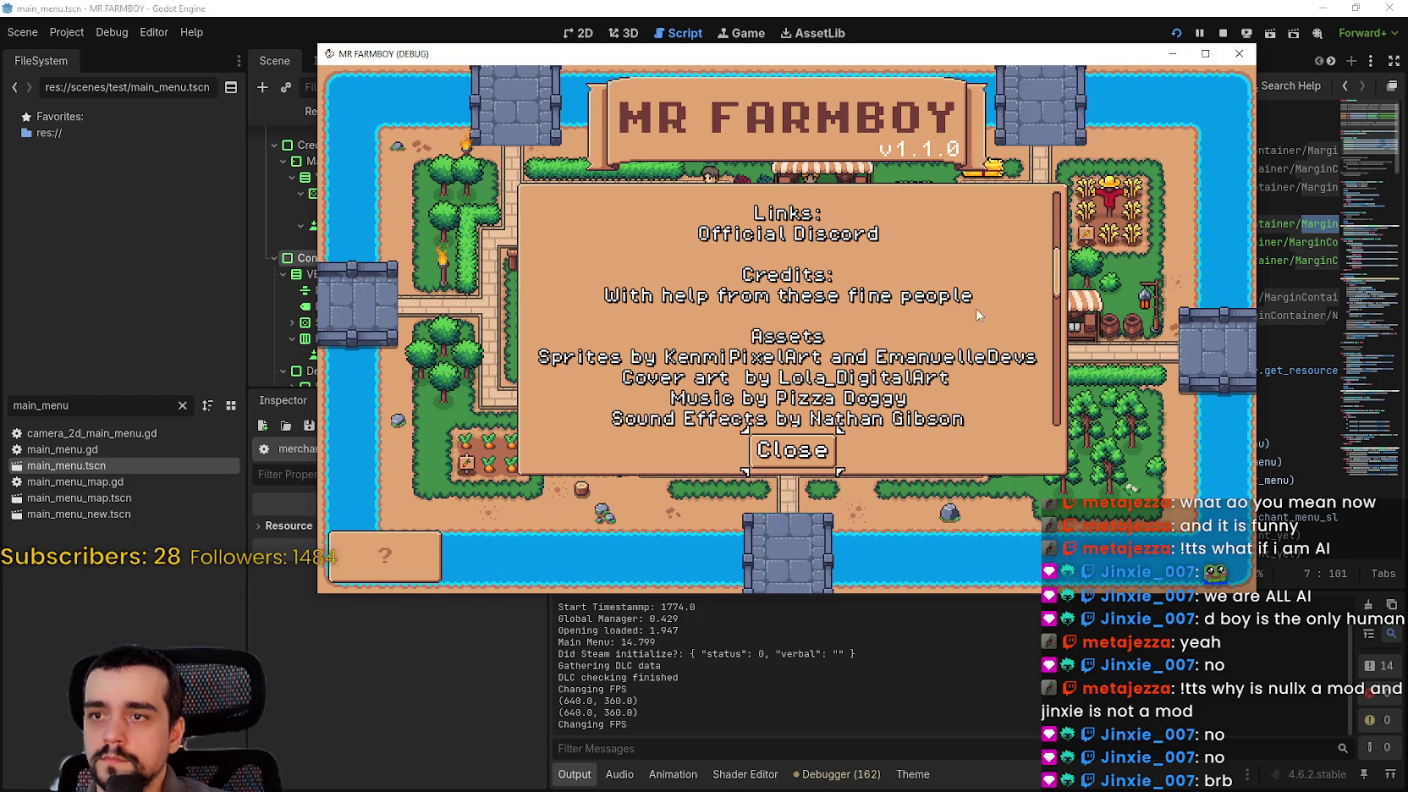
{"action": "scroll", "coordinate": [977, 314], "scroll_direction": "down", "scroll_amount": 1}
{"action": "scroll", "coordinate": [977, 314], "scroll_direction": "down", "scroll_amount": 1}
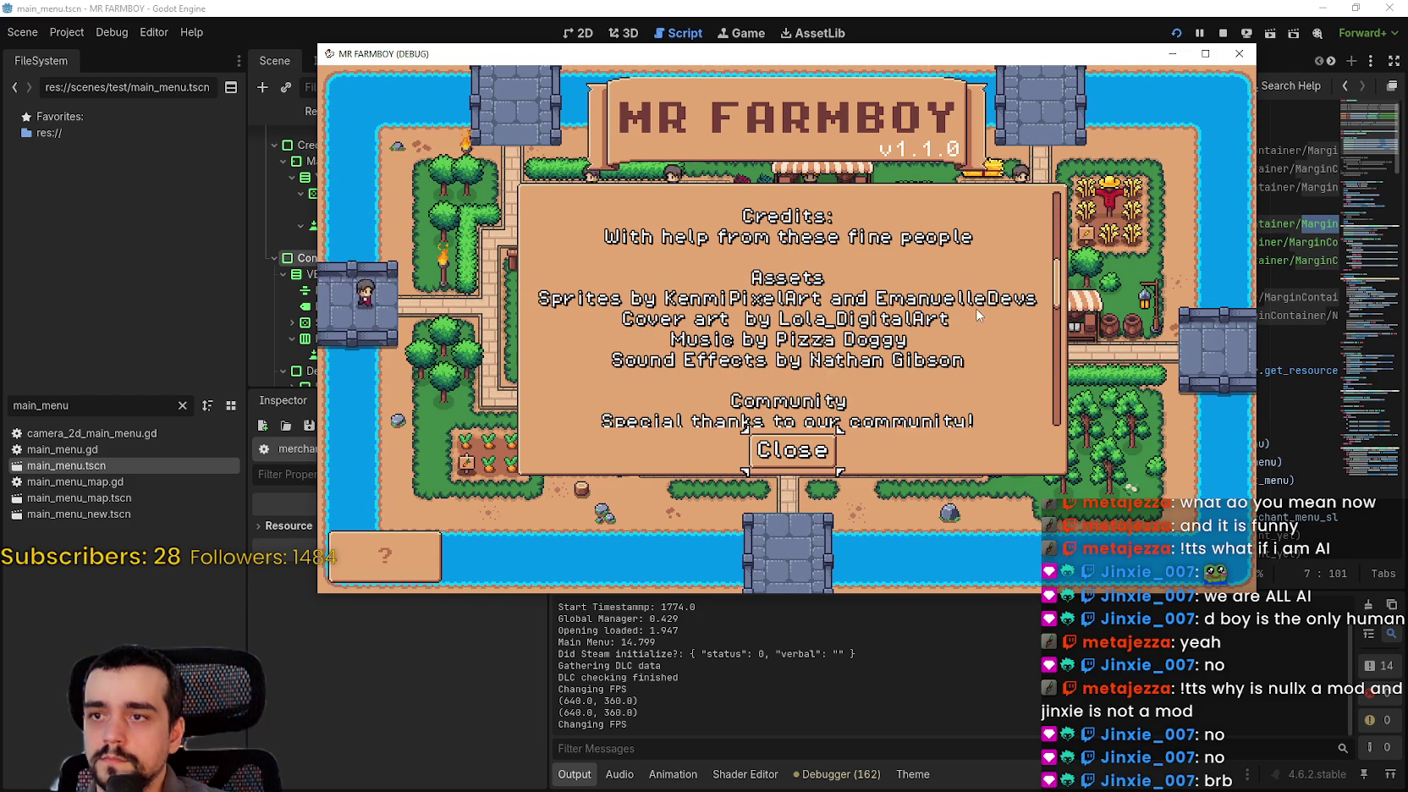
{"action": "scroll", "coordinate": [977, 314], "scroll_direction": "down", "scroll_amount": 1}
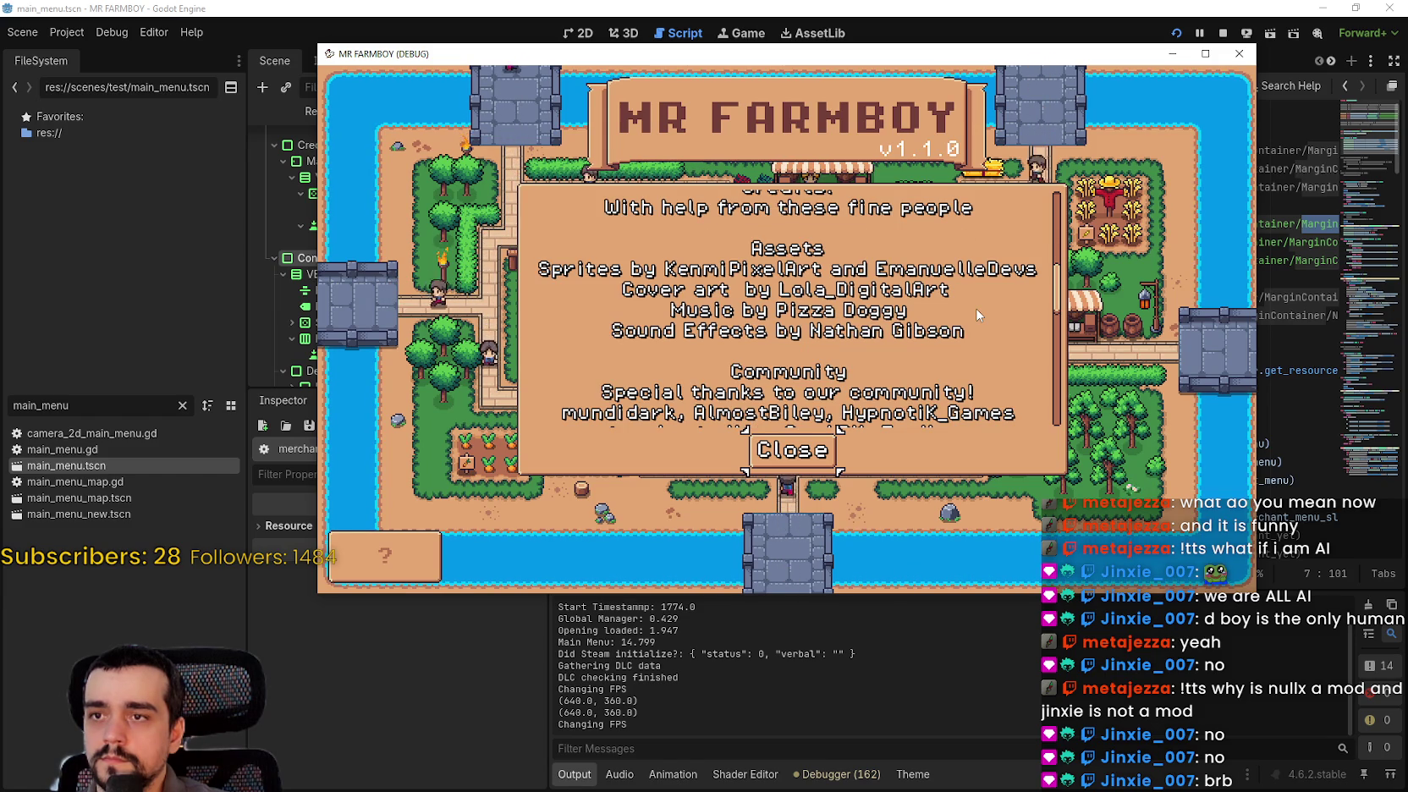
{"action": "scroll", "coordinate": [977, 314], "scroll_direction": "down", "scroll_amount": 2}
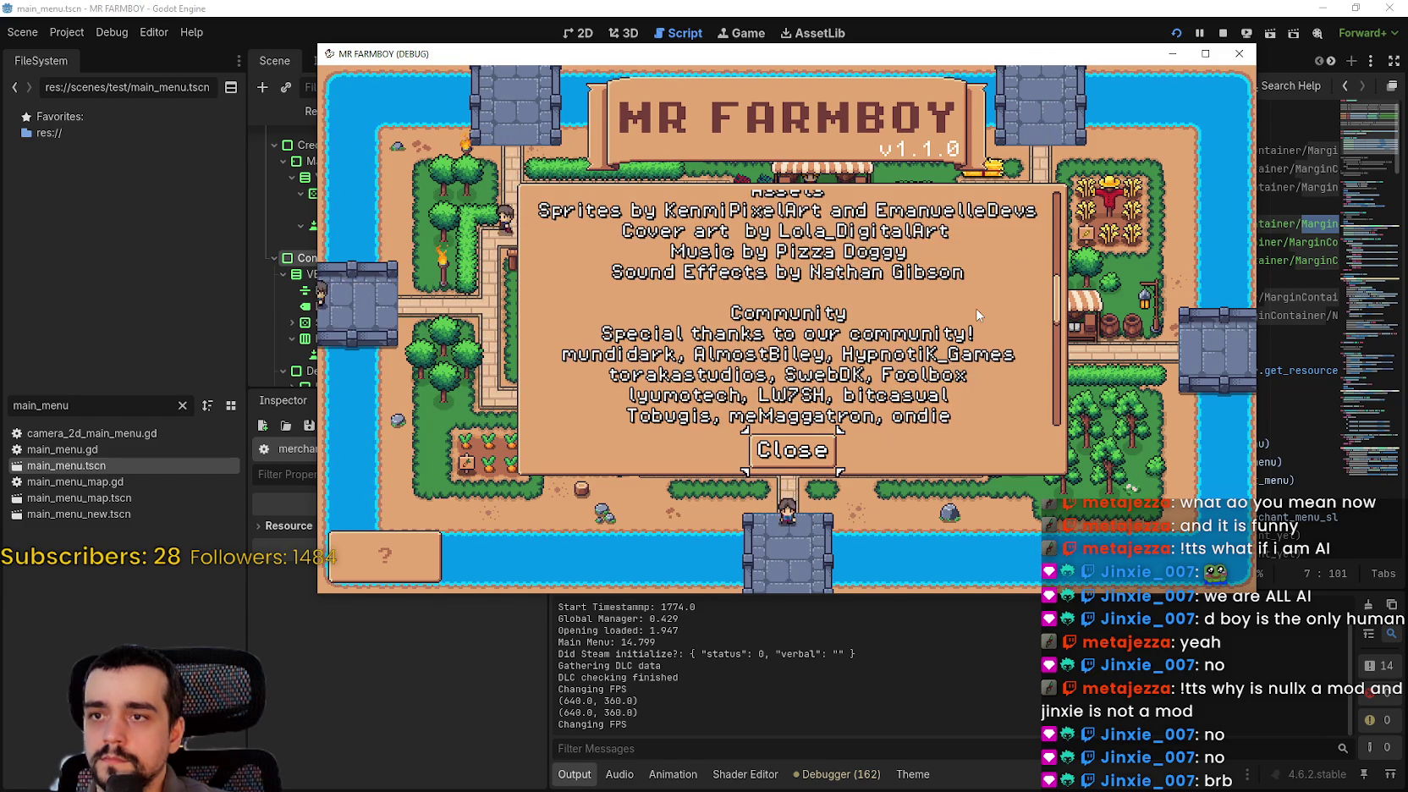
{"action": "scroll", "coordinate": [977, 313], "scroll_direction": "down", "scroll_amount": 1}
{"action": "scroll", "coordinate": [977, 314], "scroll_direction": "up", "scroll_amount": 4}
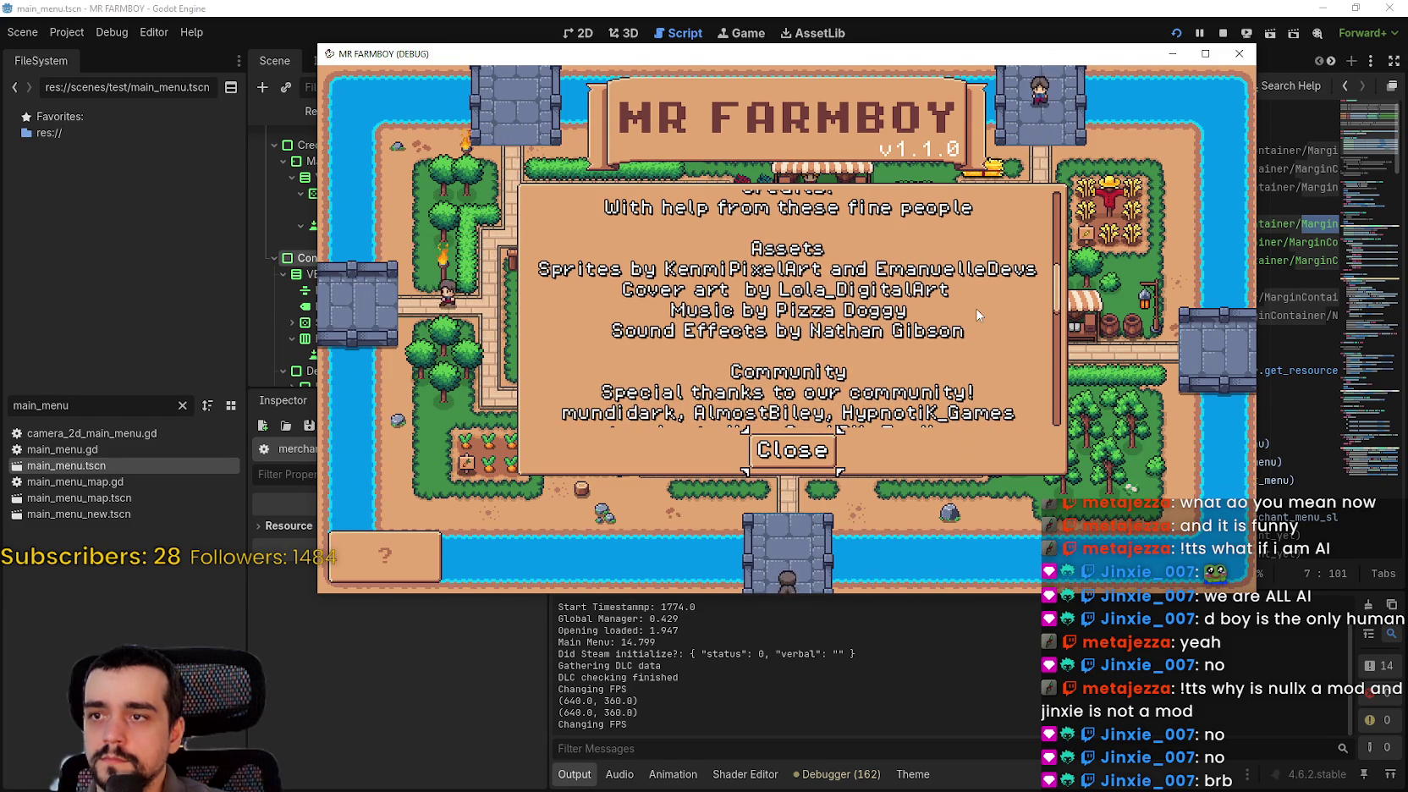
{"action": "scroll", "coordinate": [979, 315], "scroll_direction": "down", "scroll_amount": 1}
{"action": "scroll", "coordinate": [1057, 328], "scroll_direction": "down", "scroll_amount": 5}
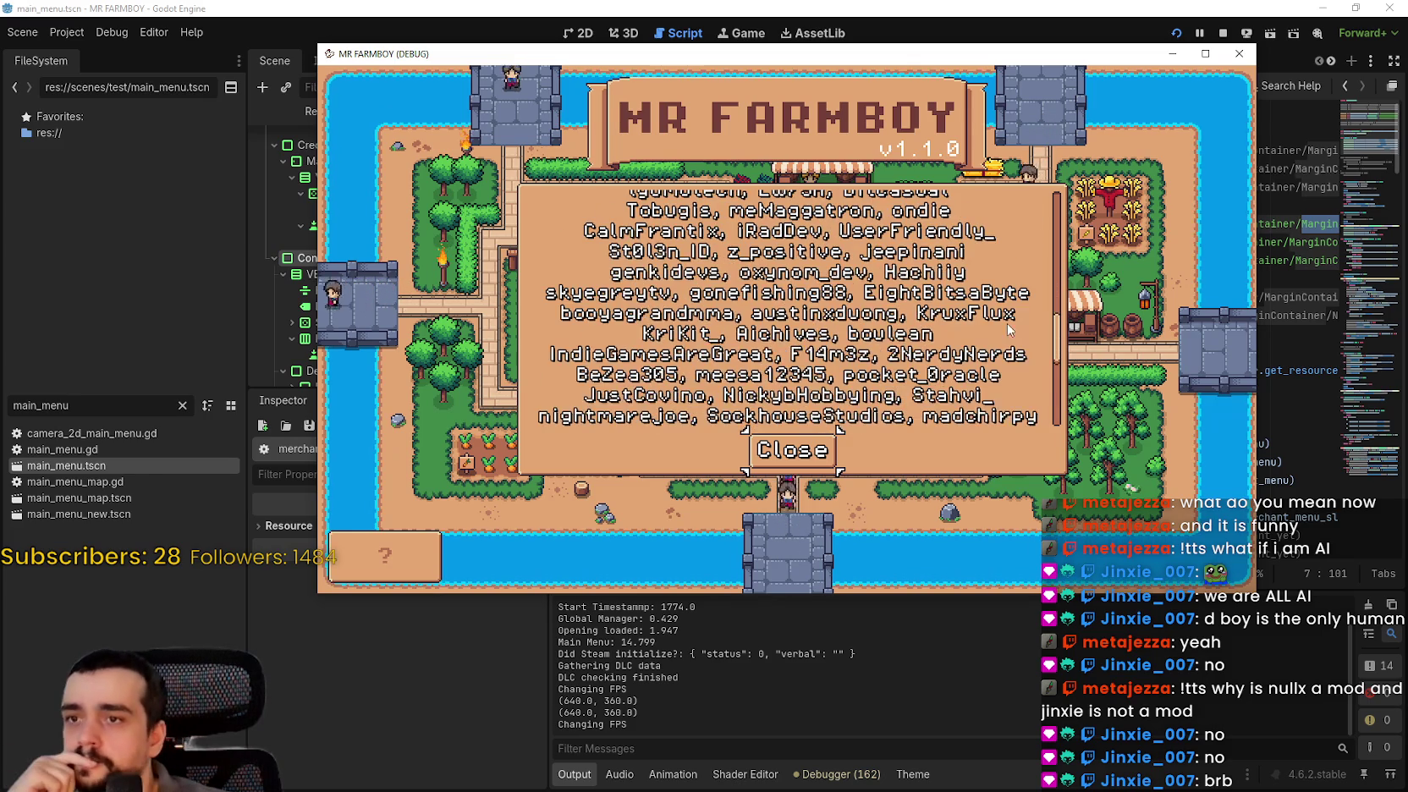
{"action": "scroll", "coordinate": [1058, 328], "scroll_direction": "down", "scroll_amount": 4}
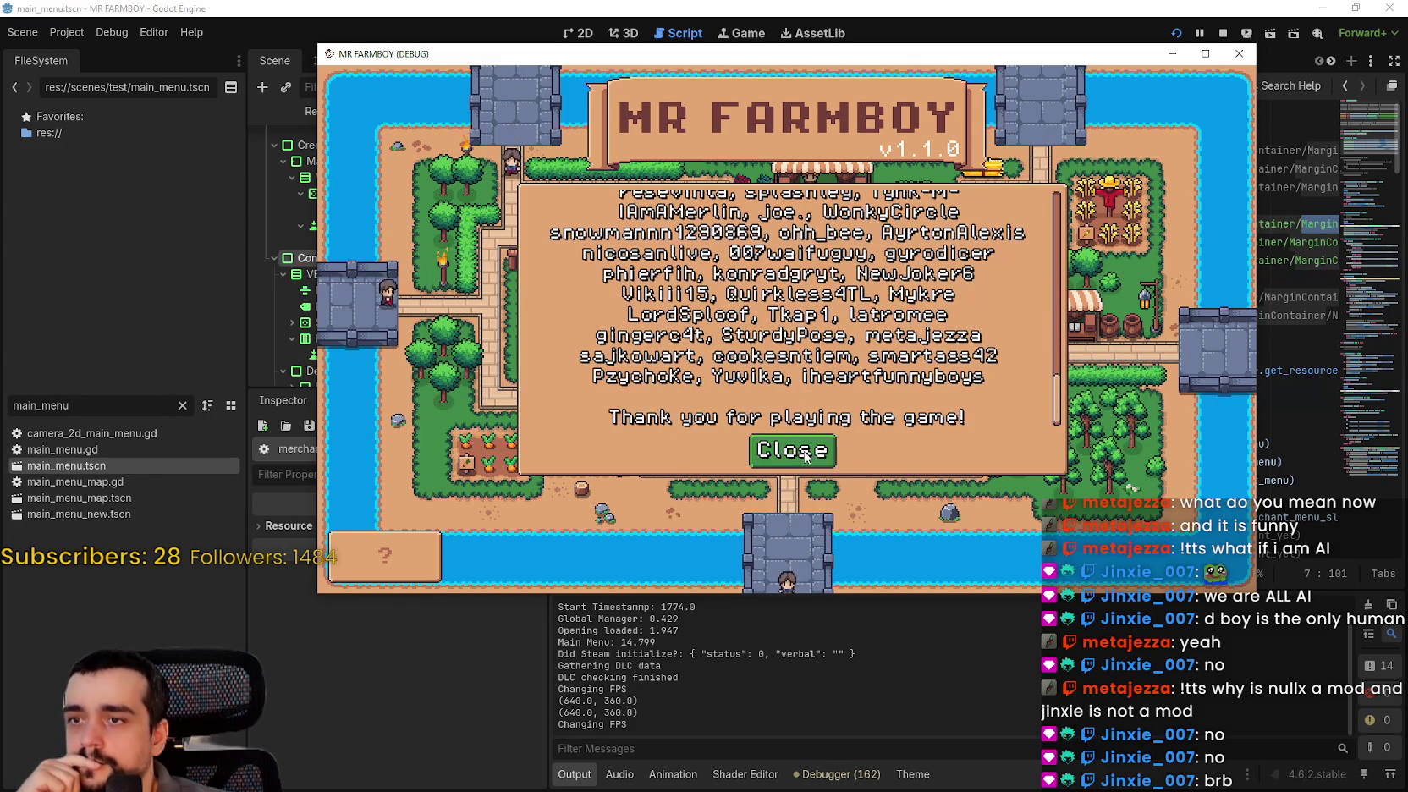
{"action": "left_click", "coordinate": [791, 449]}
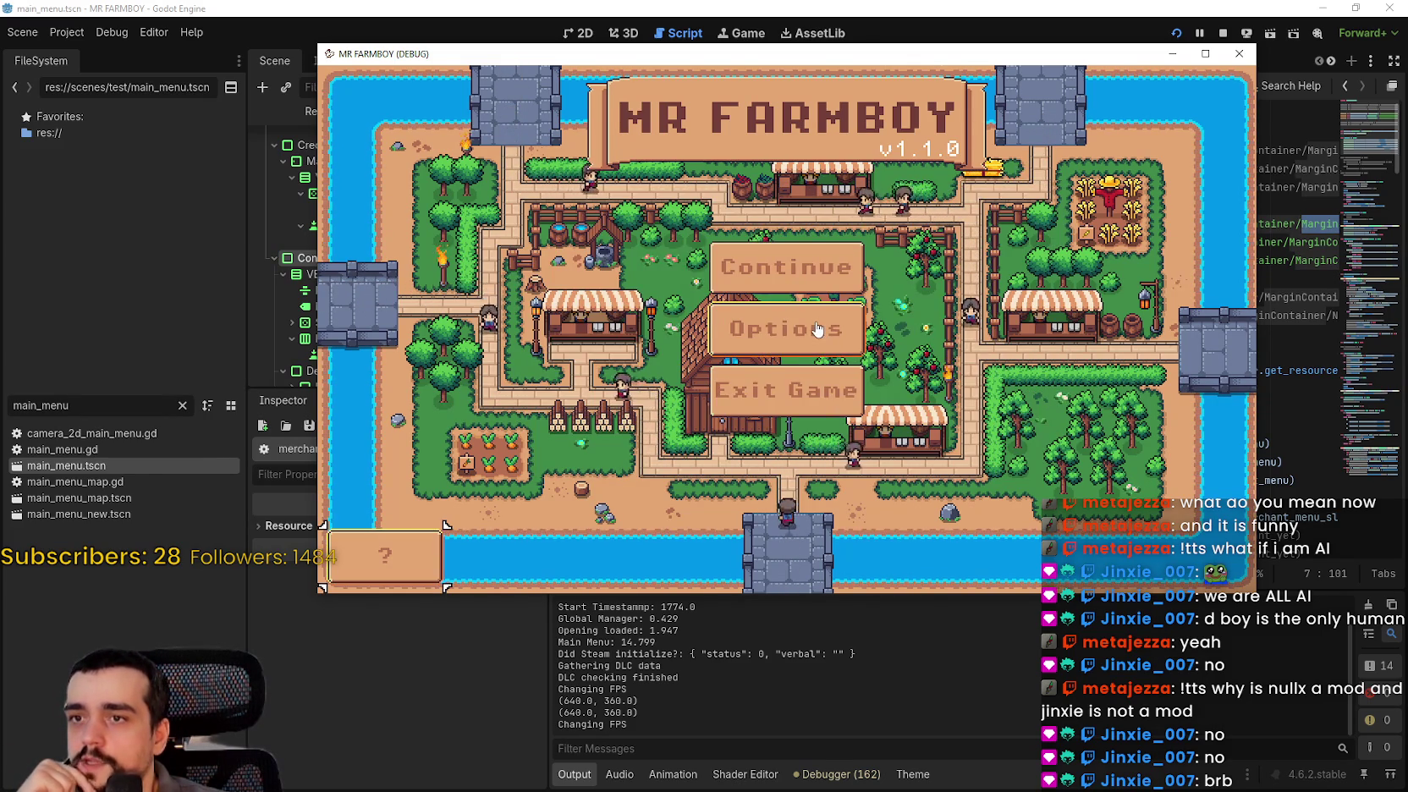
- Open the game's options with the window maximized and show the Game settings
{"action": "left_click", "coordinate": [848, 347]}
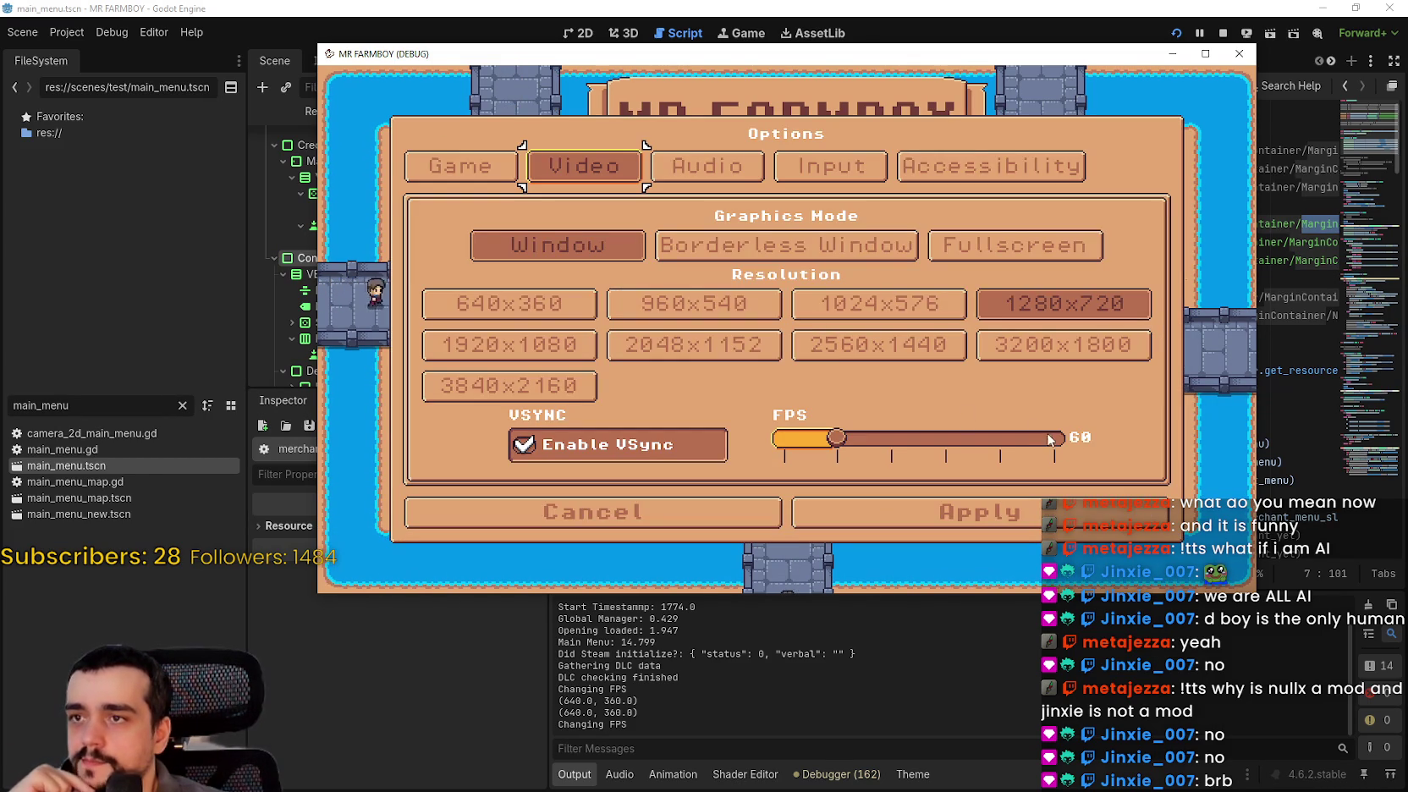
{"action": "left_click", "coordinate": [684, 300]}
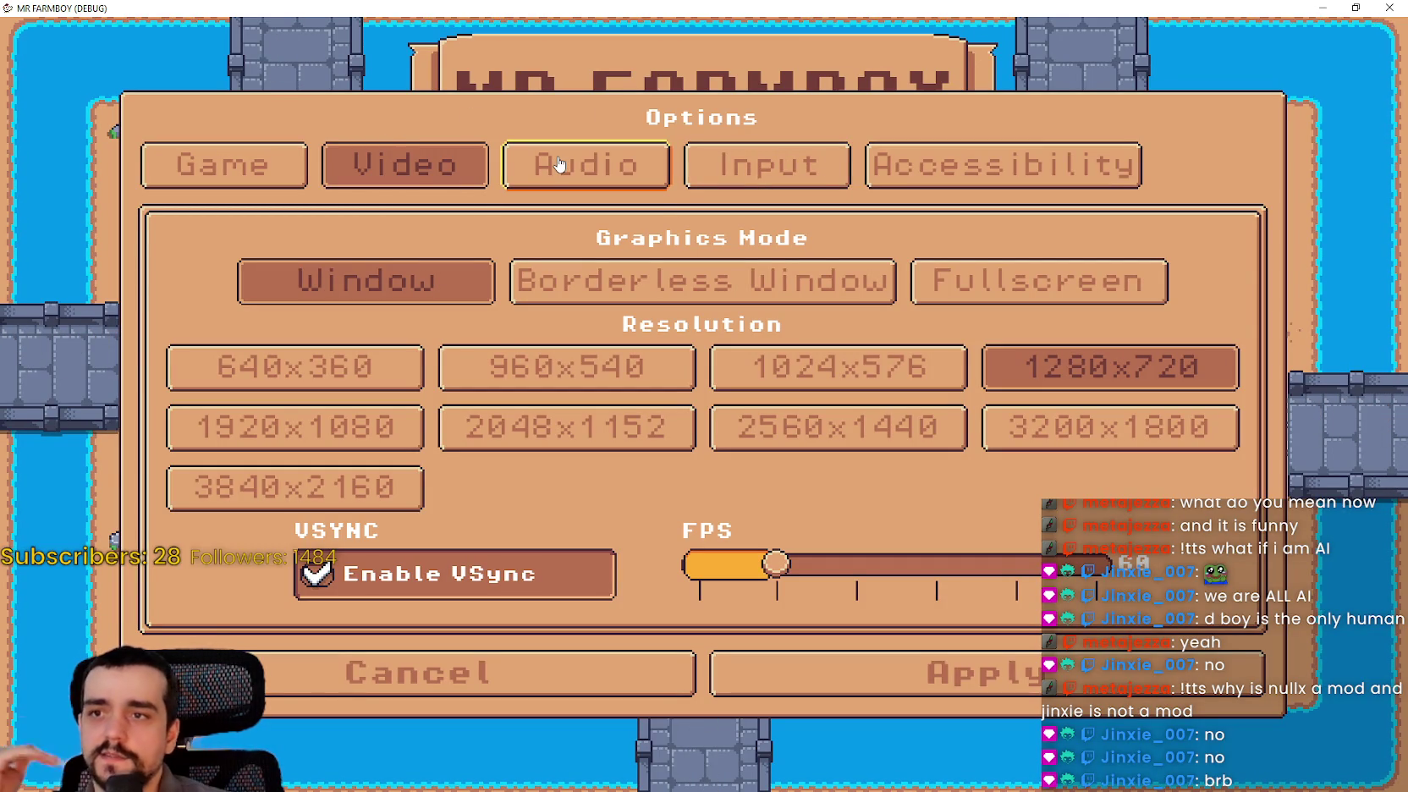
{"action": "left_click", "coordinate": [236, 173]}
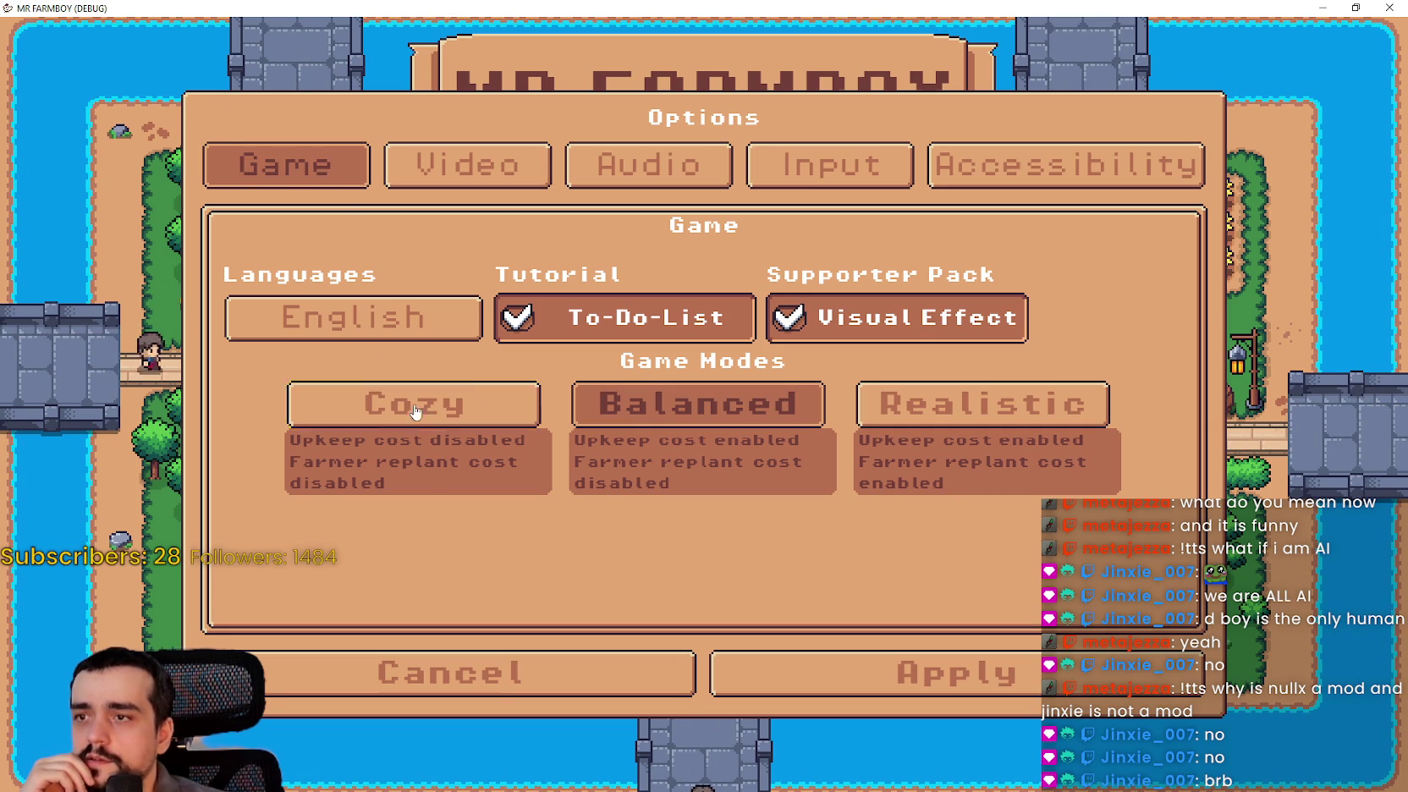
- Switch between Cozy, Balanced and Realistic modes, leave Realistic, and restore the window size
{"action": "left_click", "coordinate": [451, 406]}
{"action": "left_click", "coordinate": [803, 405]}
{"action": "left_click", "coordinate": [981, 405]}
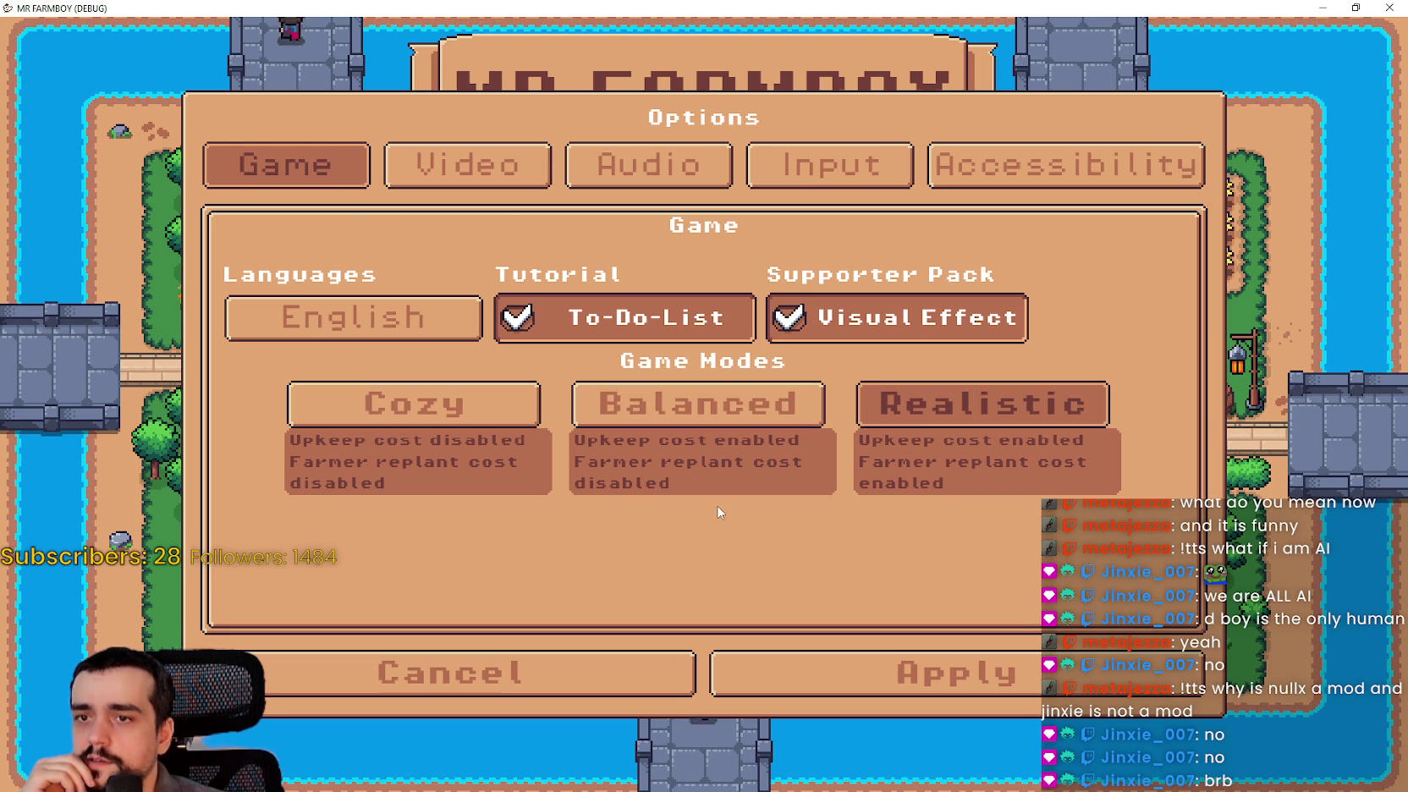
{"action": "left_click", "coordinate": [462, 414]}
{"action": "left_click", "coordinate": [666, 423]}
{"action": "left_click", "coordinate": [890, 401]}
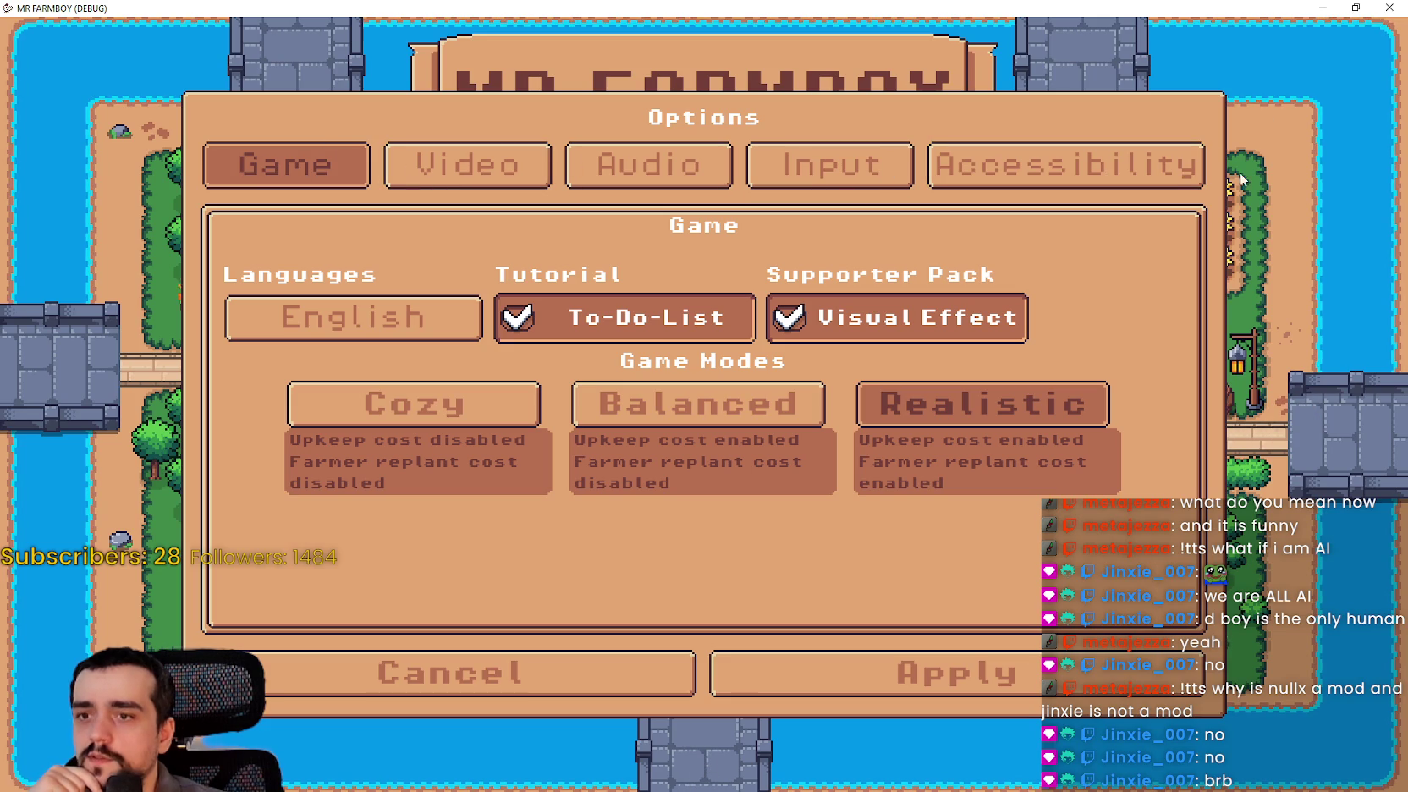
{"action": "left_click", "coordinate": [1354, 7]}
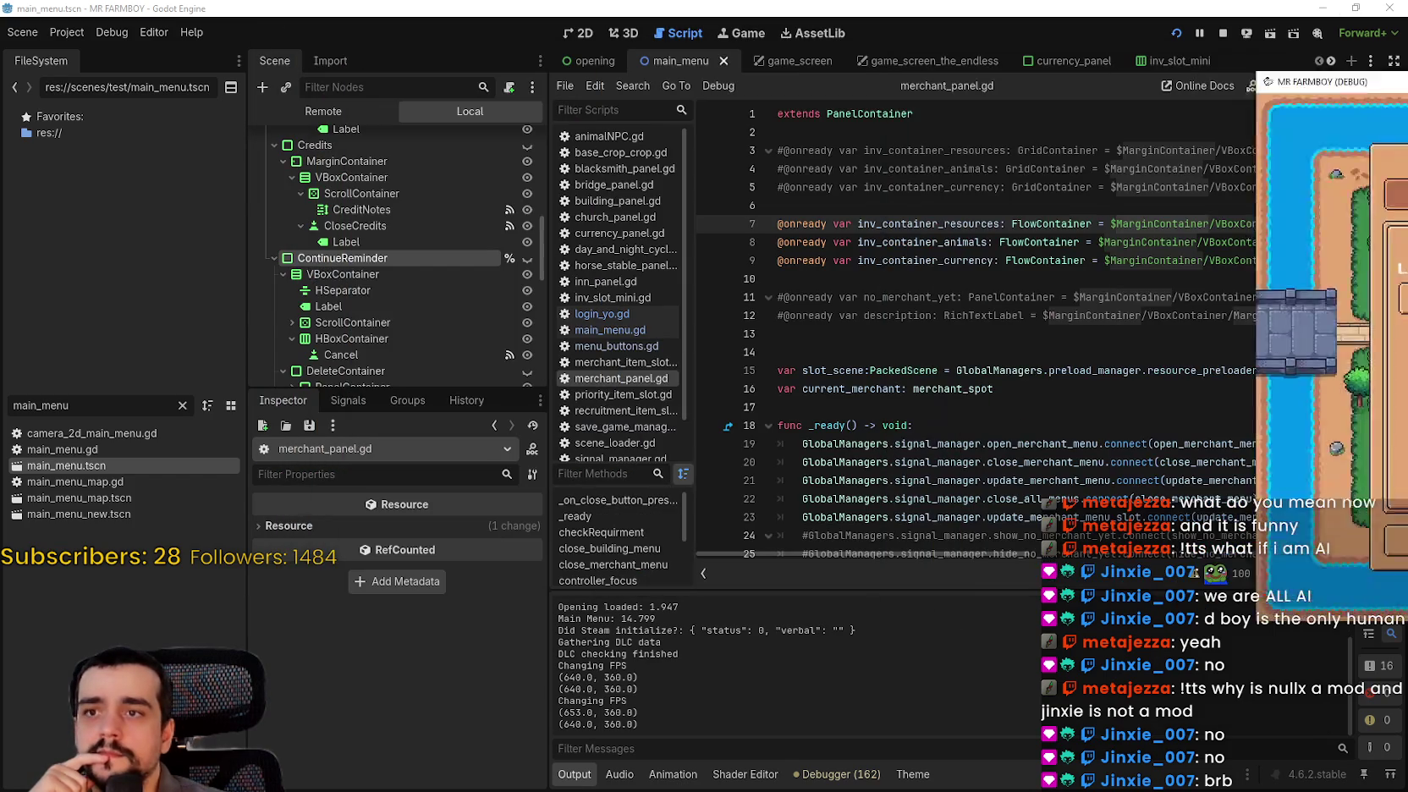
- Bring the editor back in front and show the options menu scene in the 2D view
{"action": "left_click", "coordinate": [845, 275]}
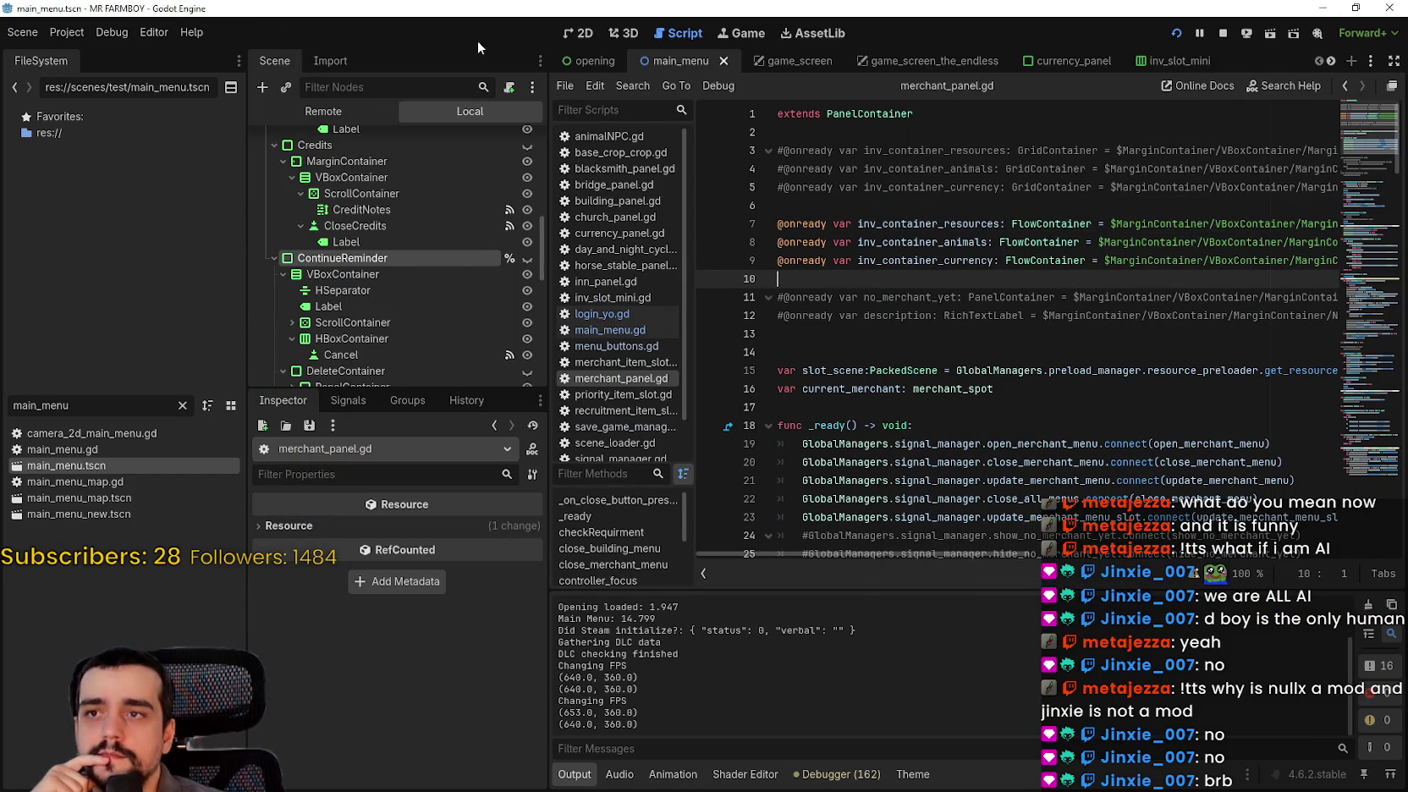
{"action": "scroll", "coordinate": [457, 254], "scroll_direction": "down", "scroll_amount": 10}
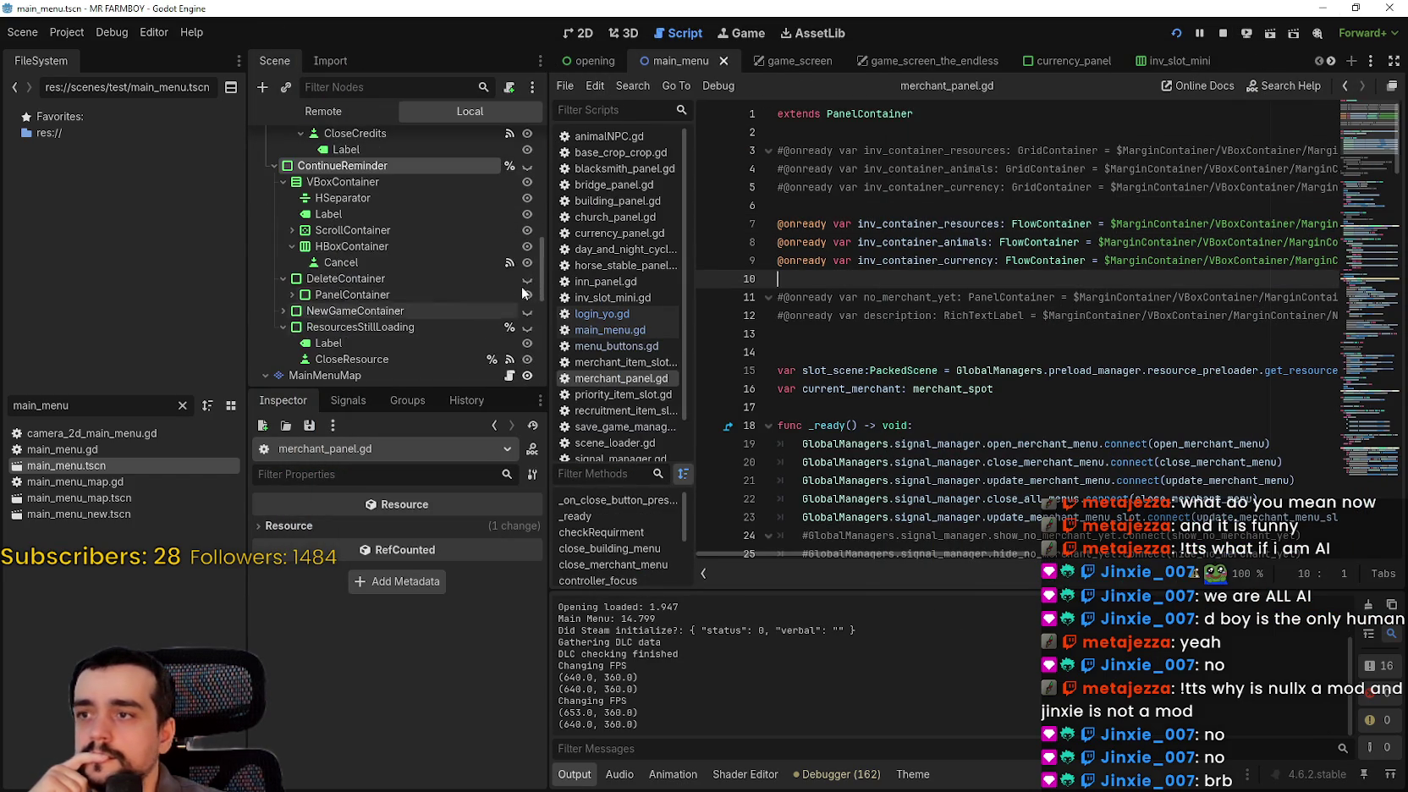
{"action": "scroll", "coordinate": [448, 364], "scroll_direction": "up", "scroll_amount": 10}
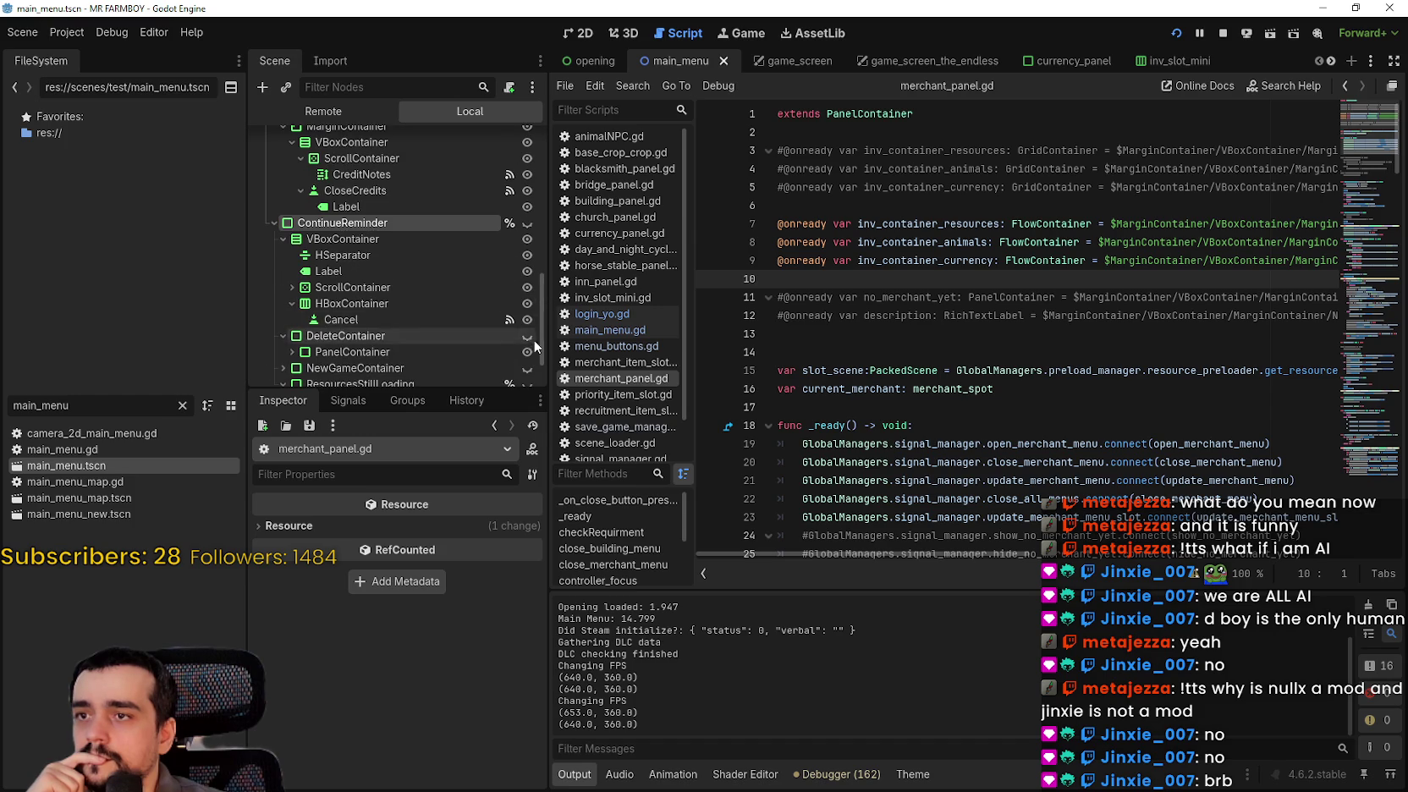
{"action": "scroll", "coordinate": [541, 279], "scroll_direction": "up", "scroll_amount": 5}
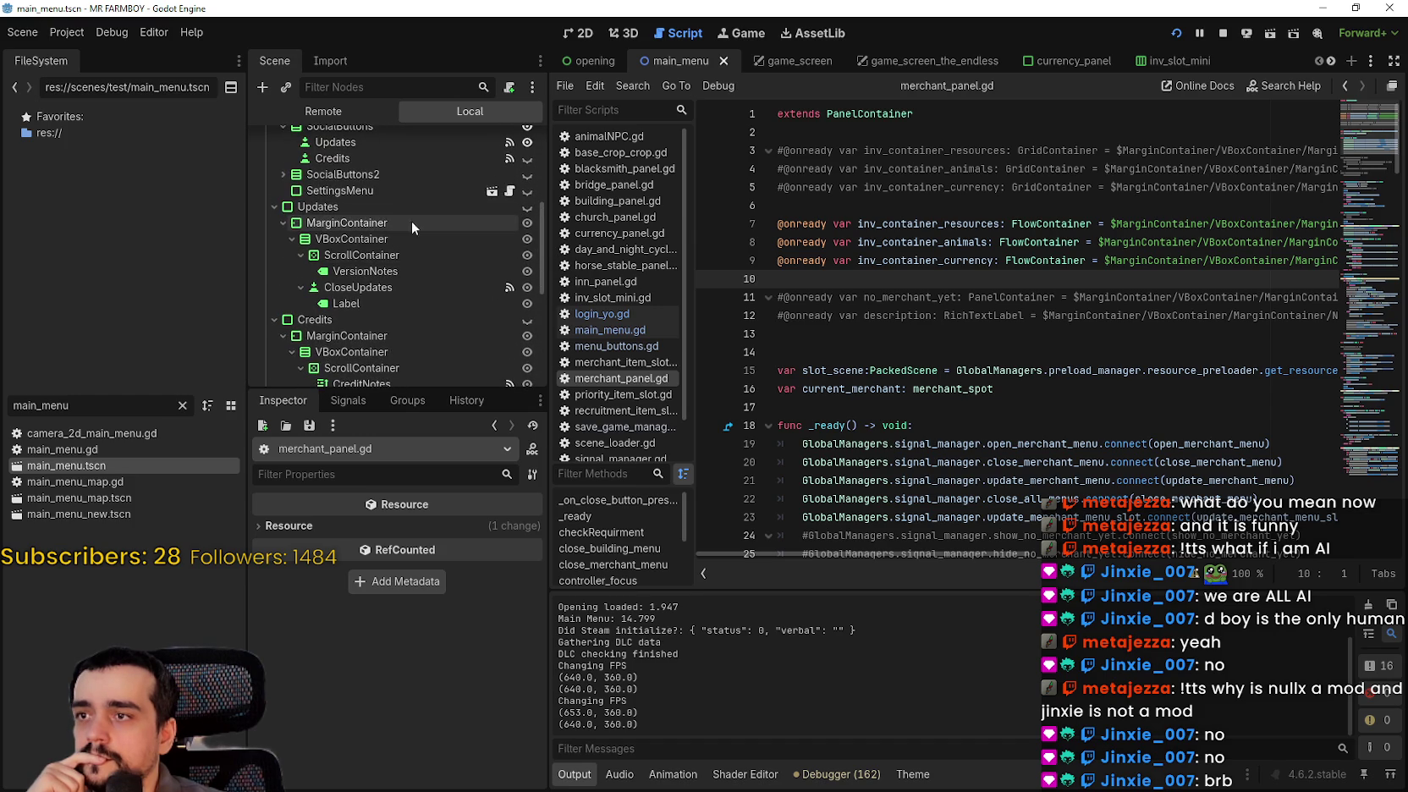
{"action": "left_click", "coordinate": [400, 194]}
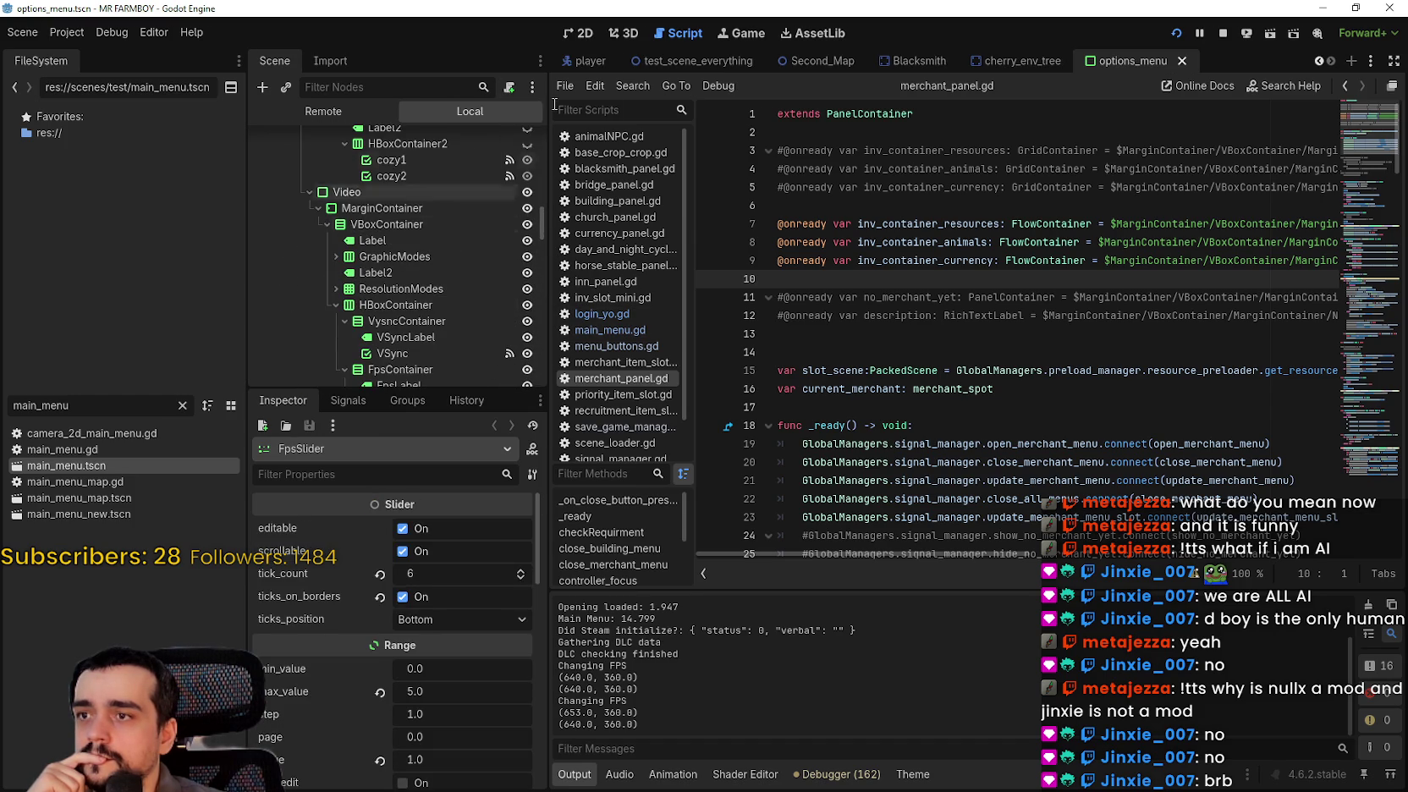
{"action": "left_click", "coordinate": [585, 34]}
{"action": "scroll", "coordinate": [791, 289], "scroll_direction": "down", "scroll_amount": 2}
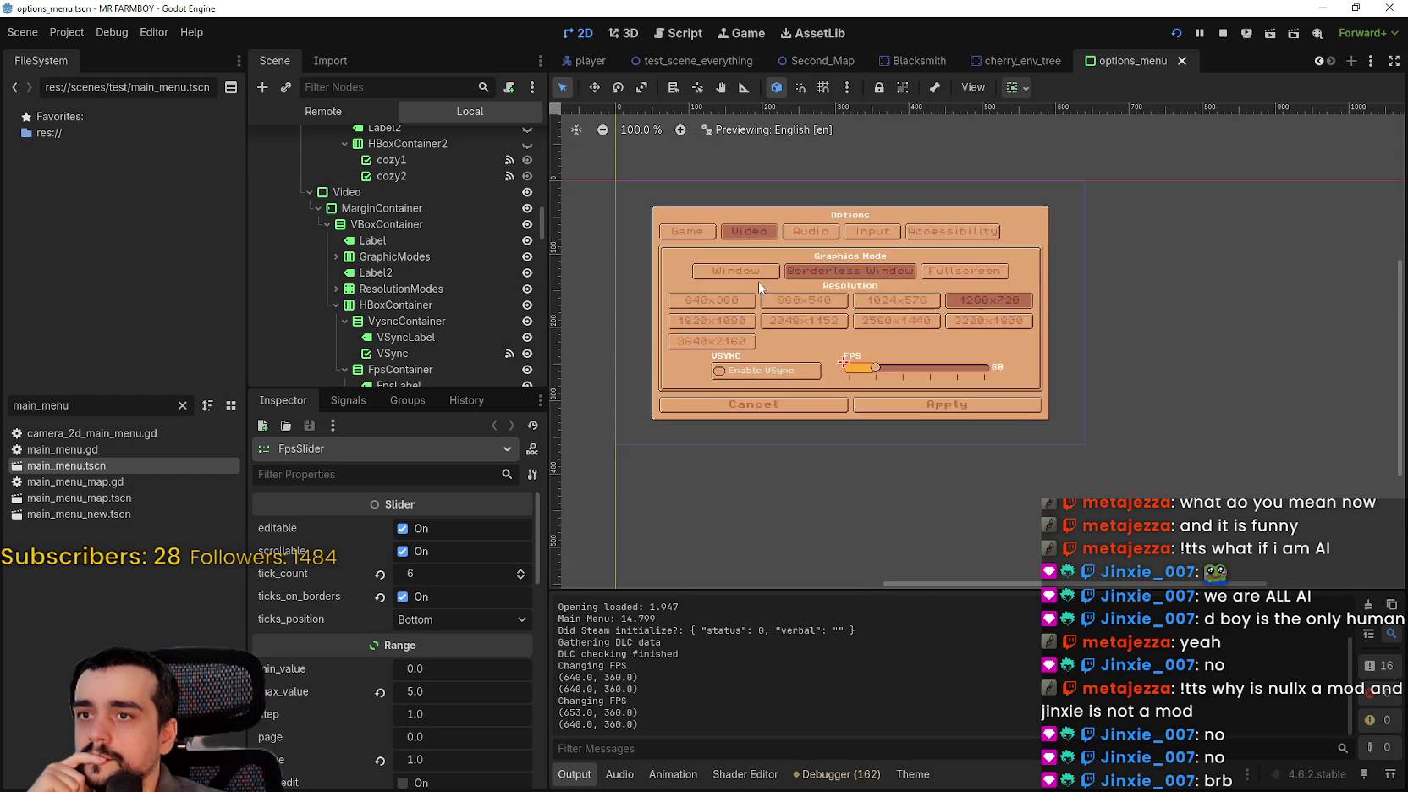
{"action": "scroll", "coordinate": [759, 285], "scroll_direction": "up", "scroll_amount": 1}
{"action": "scroll", "coordinate": [822, 225], "scroll_direction": "up", "scroll_amount": 3}
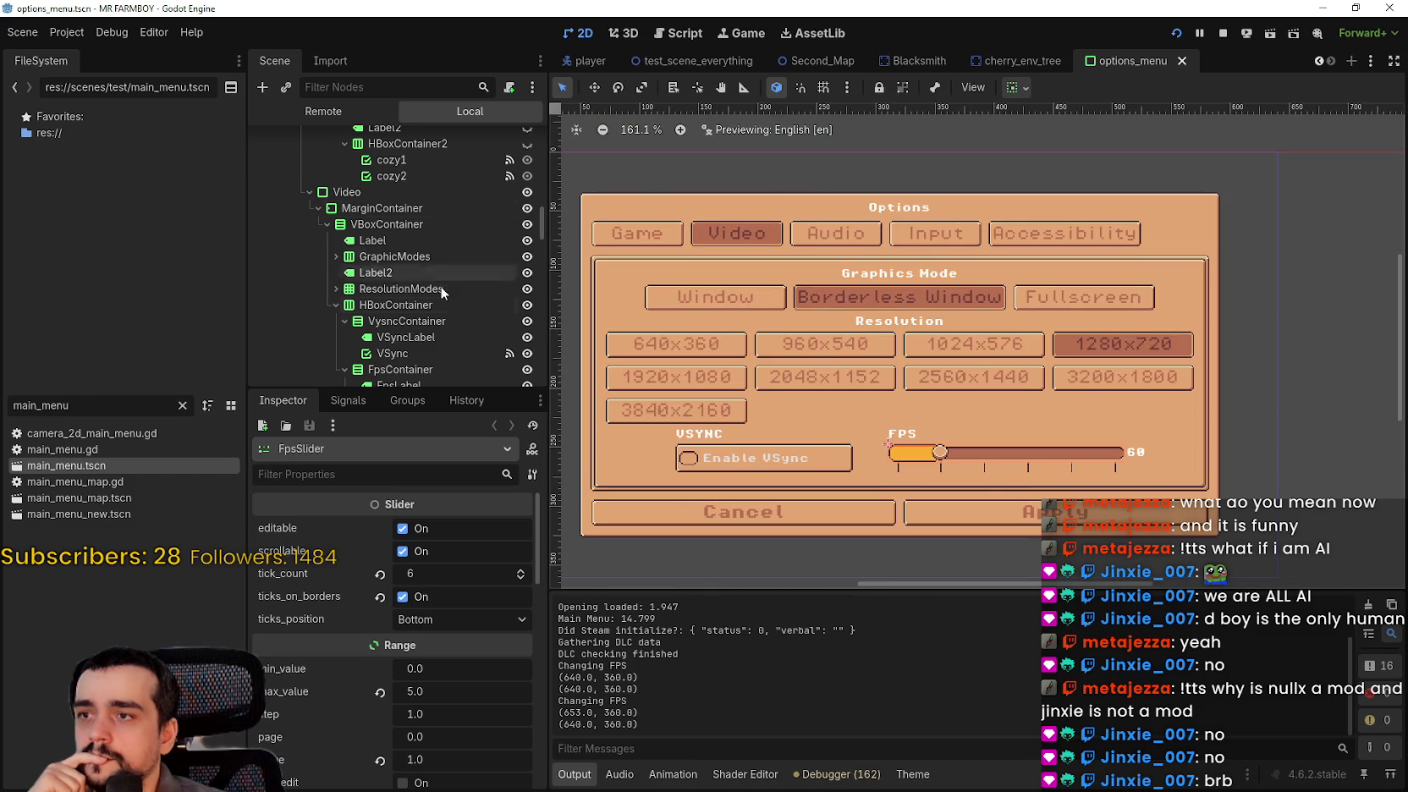
{"action": "scroll", "coordinate": [461, 338], "scroll_direction": "down", "scroll_amount": 3}
{"action": "scroll", "coordinate": [439, 297], "scroll_direction": "up", "scroll_amount": 3}
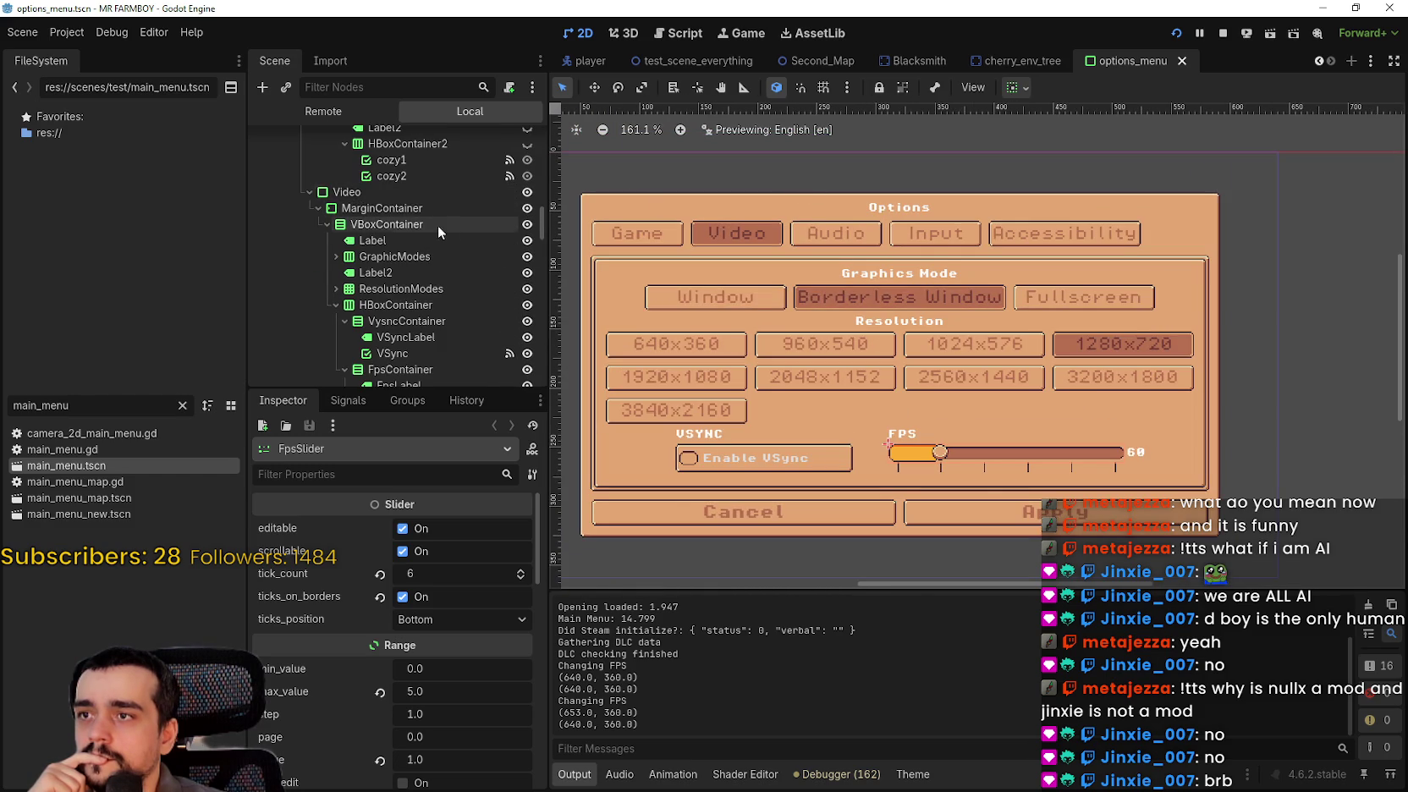
{"action": "scroll", "coordinate": [483, 241], "scroll_direction": "up", "scroll_amount": 5}
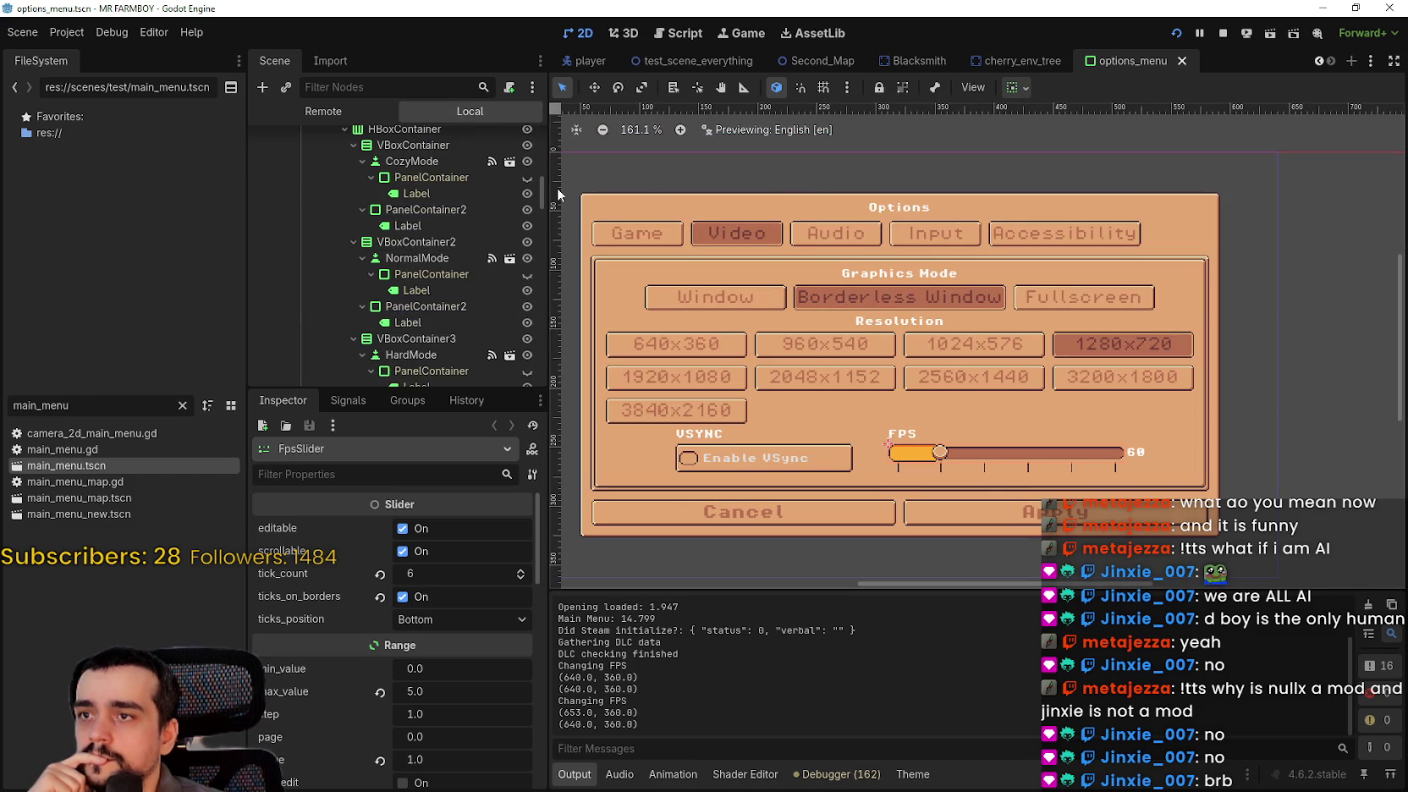
- Select and frame the Game tab button, then scroll the Inspector down to its Theme Overrides
{"action": "left_click_drag", "start_coordinate": [543, 196], "coordinate": [535, 131]}
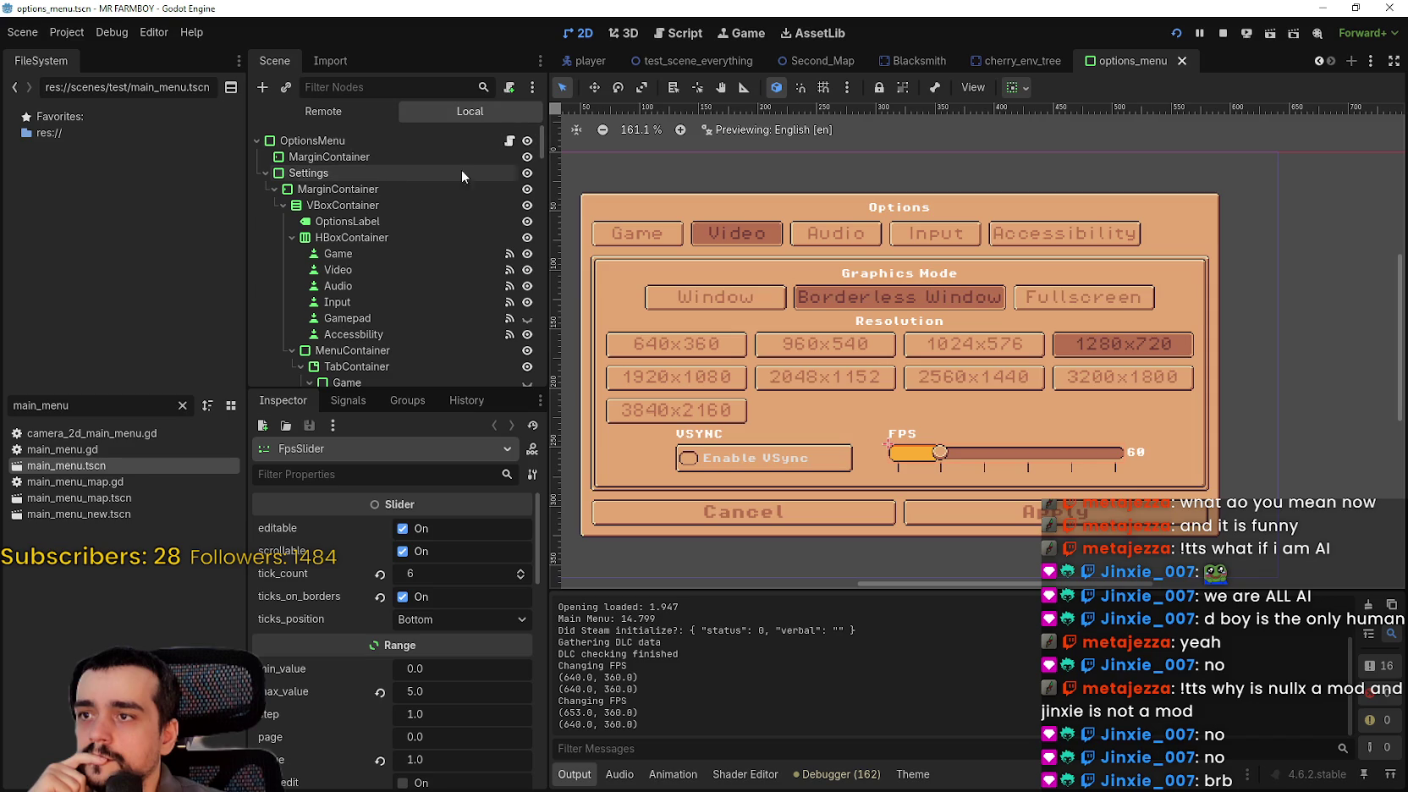
{"action": "double_click", "coordinate": [364, 251]}
{"action": "scroll", "coordinate": [335, 674], "scroll_direction": "down", "scroll_amount": 5}
{"action": "scroll", "coordinate": [327, 682], "scroll_direction": "down", "scroll_amount": 10}
{"action": "scroll", "coordinate": [468, 691], "scroll_direction": "down", "scroll_amount": 4}
{"action": "scroll", "coordinate": [307, 649], "scroll_direction": "down", "scroll_amount": 4}
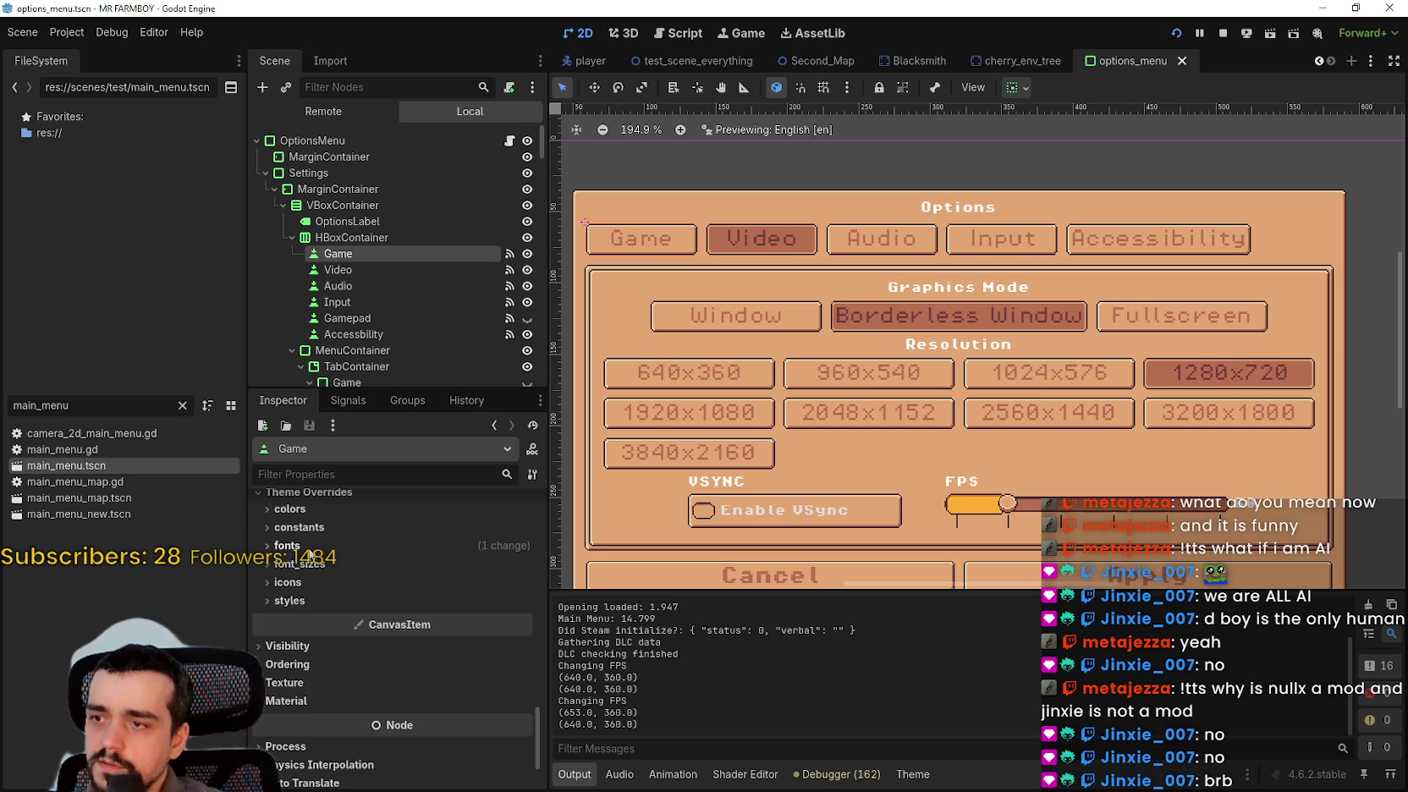
- Remove the Game tab button's font override
{"action": "left_click", "coordinate": [287, 546]}
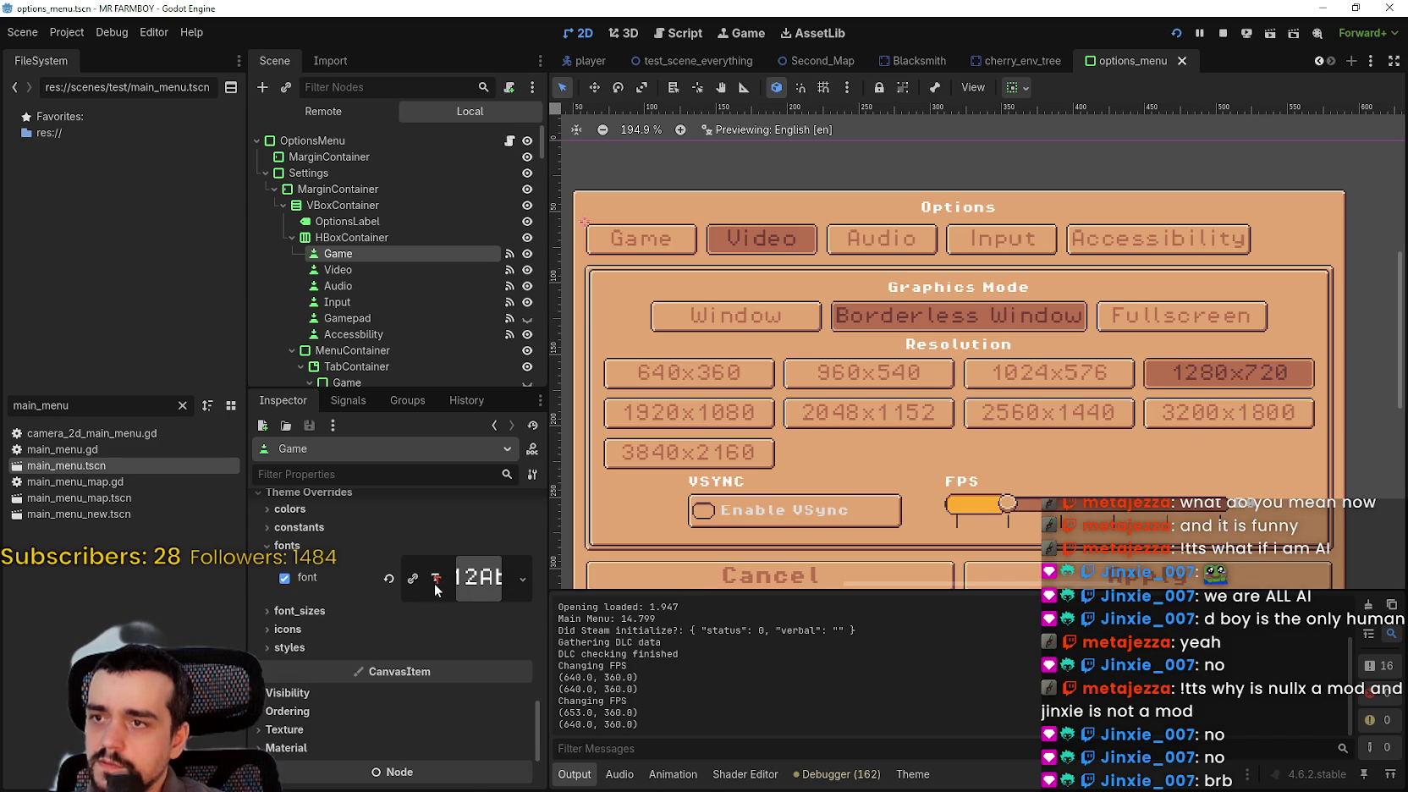
{"action": "left_click", "coordinate": [389, 581]}
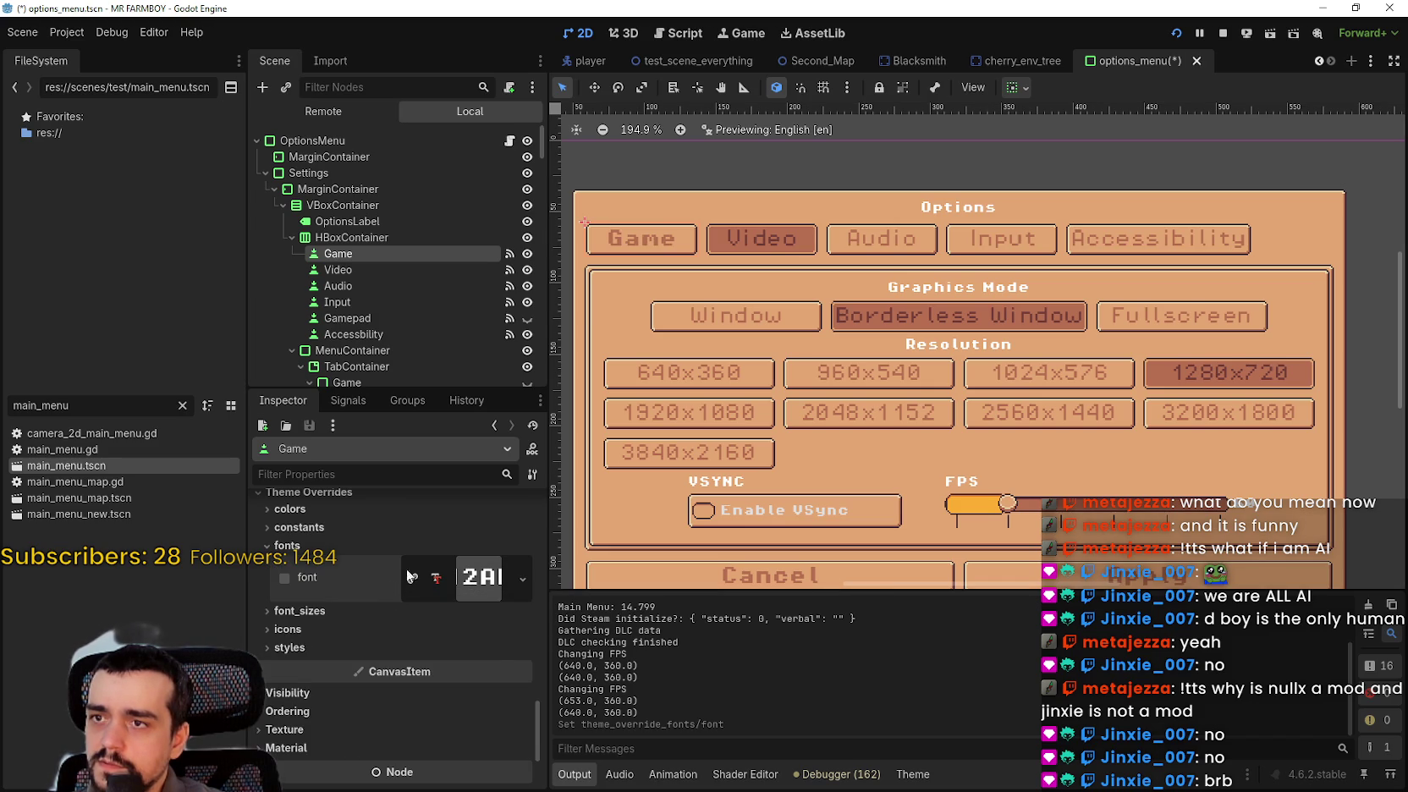
{"action": "scroll", "coordinate": [640, 226], "scroll_direction": "up", "scroll_amount": 9}
{"action": "scroll", "coordinate": [641, 227], "scroll_direction": "down", "scroll_amount": 4}
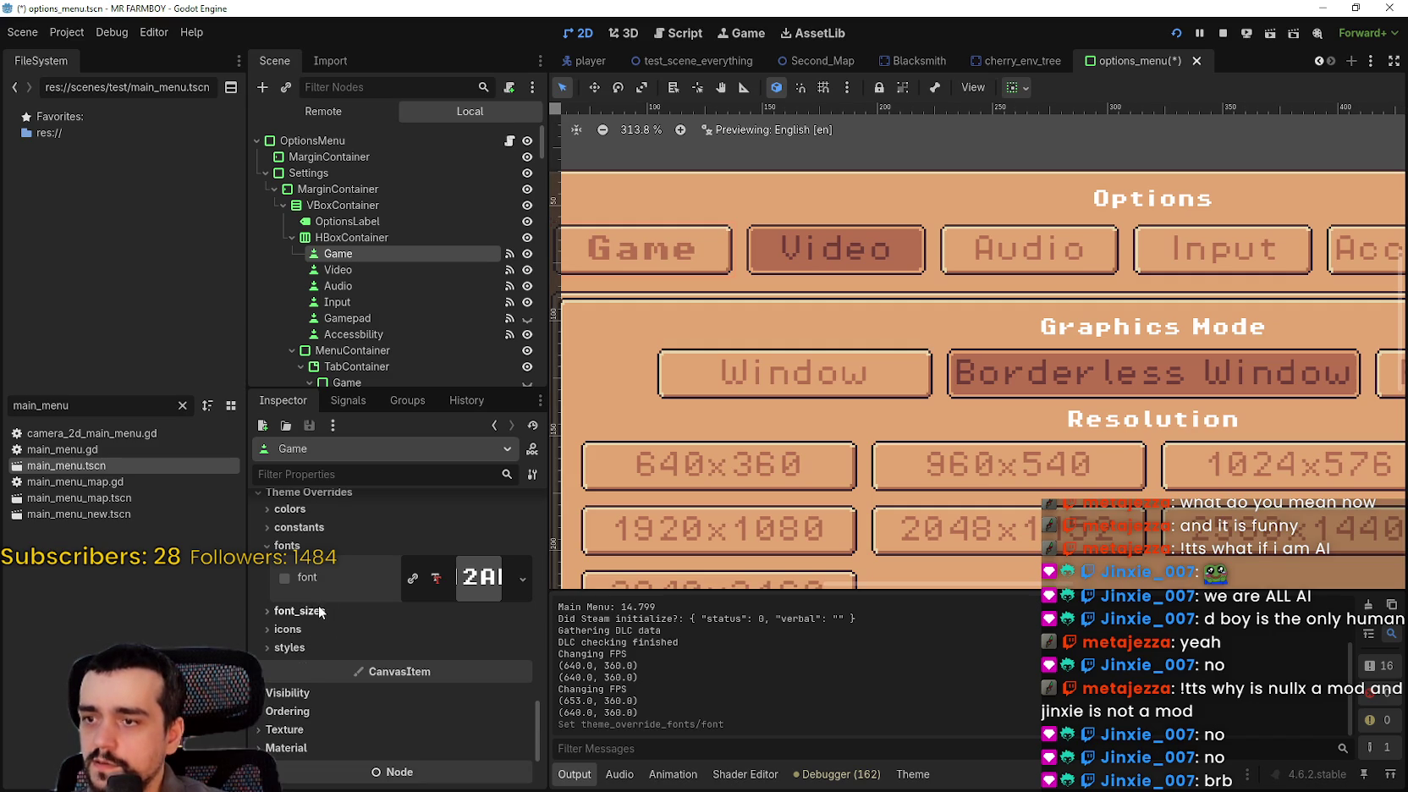
- Revert the font overrides on the Video and Audio tab buttons
{"action": "left_click", "coordinate": [339, 269]}
{"action": "scroll", "coordinate": [397, 626], "scroll_direction": "down", "scroll_amount": 10}
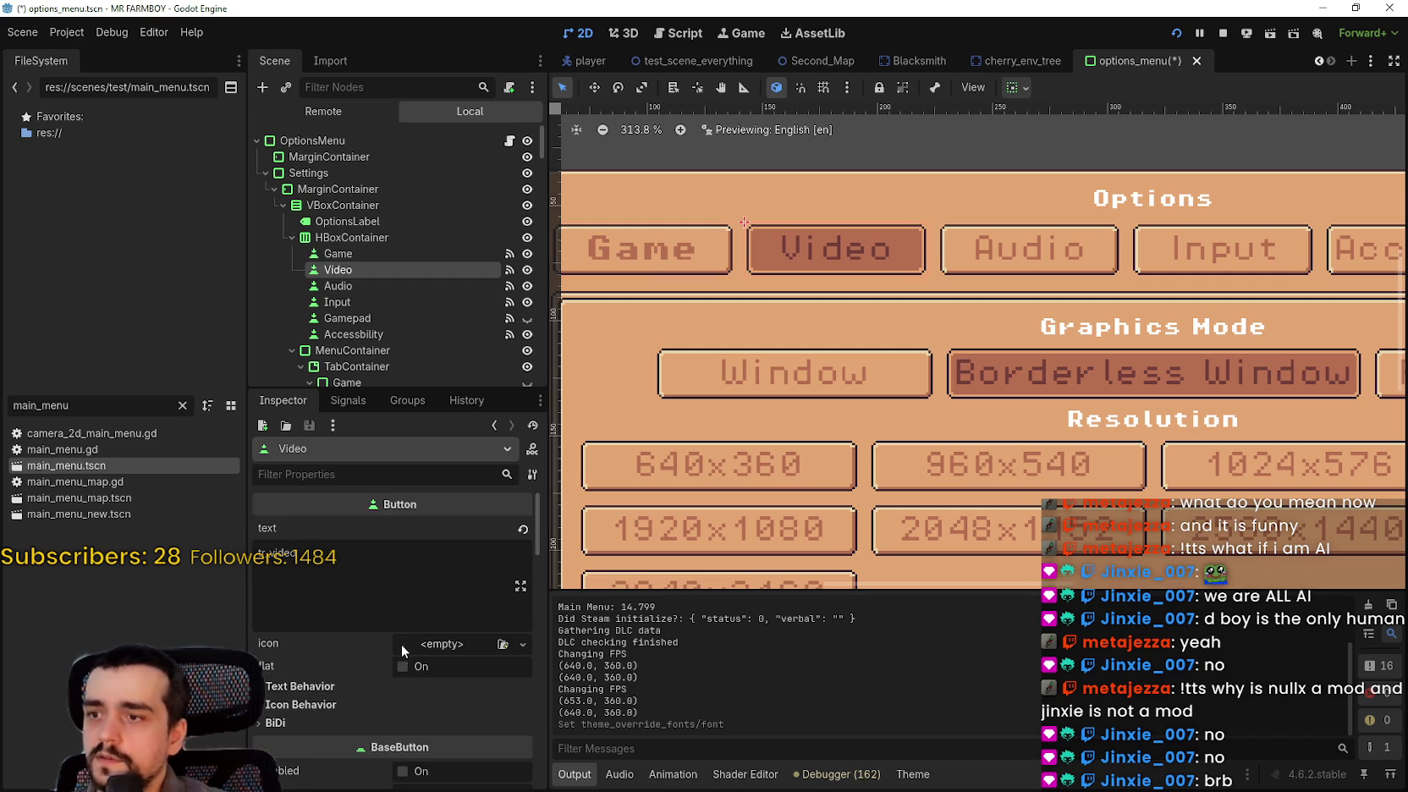
{"action": "scroll", "coordinate": [395, 626], "scroll_direction": "down", "scroll_amount": 10}
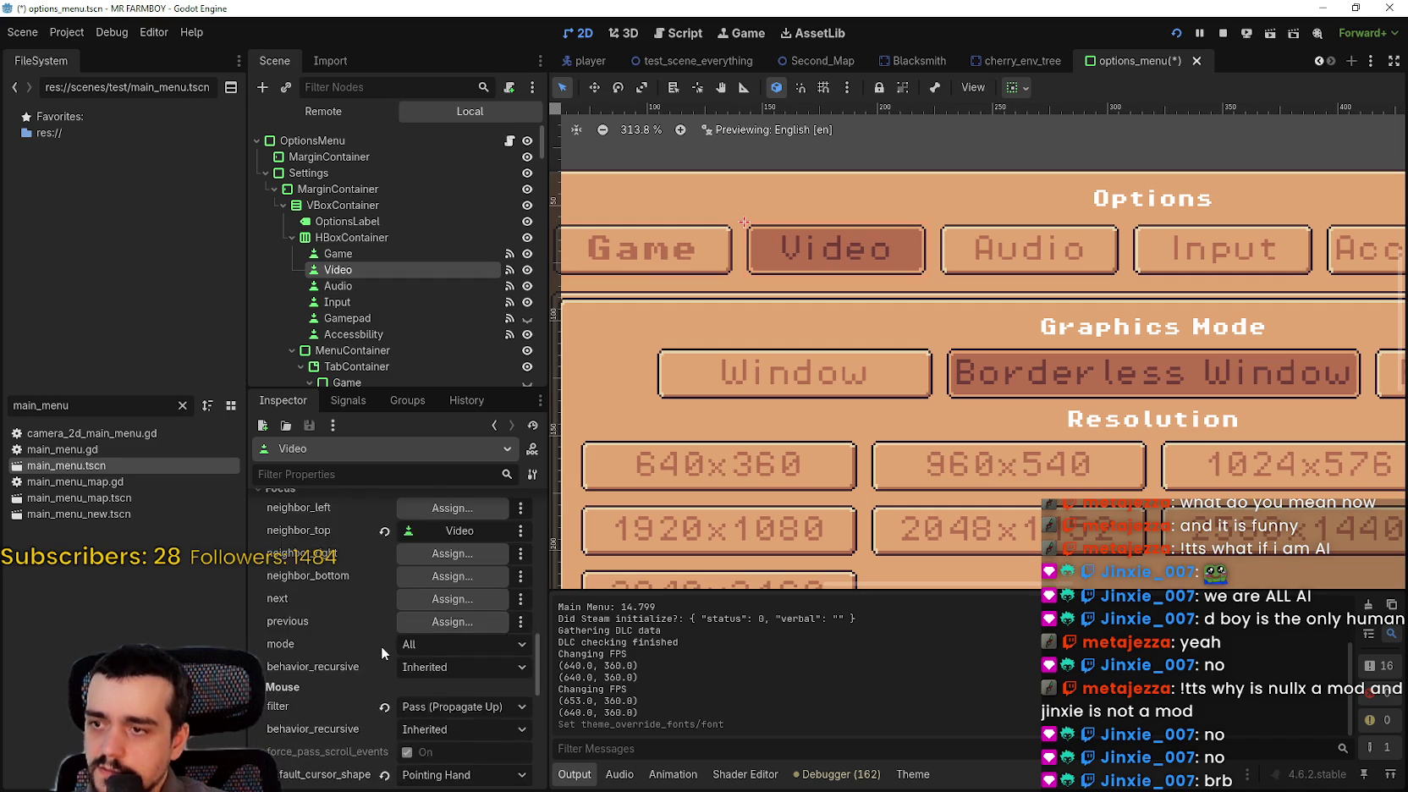
{"action": "scroll", "coordinate": [377, 642], "scroll_direction": "down", "scroll_amount": 5}
{"action": "left_click", "coordinate": [343, 653]}
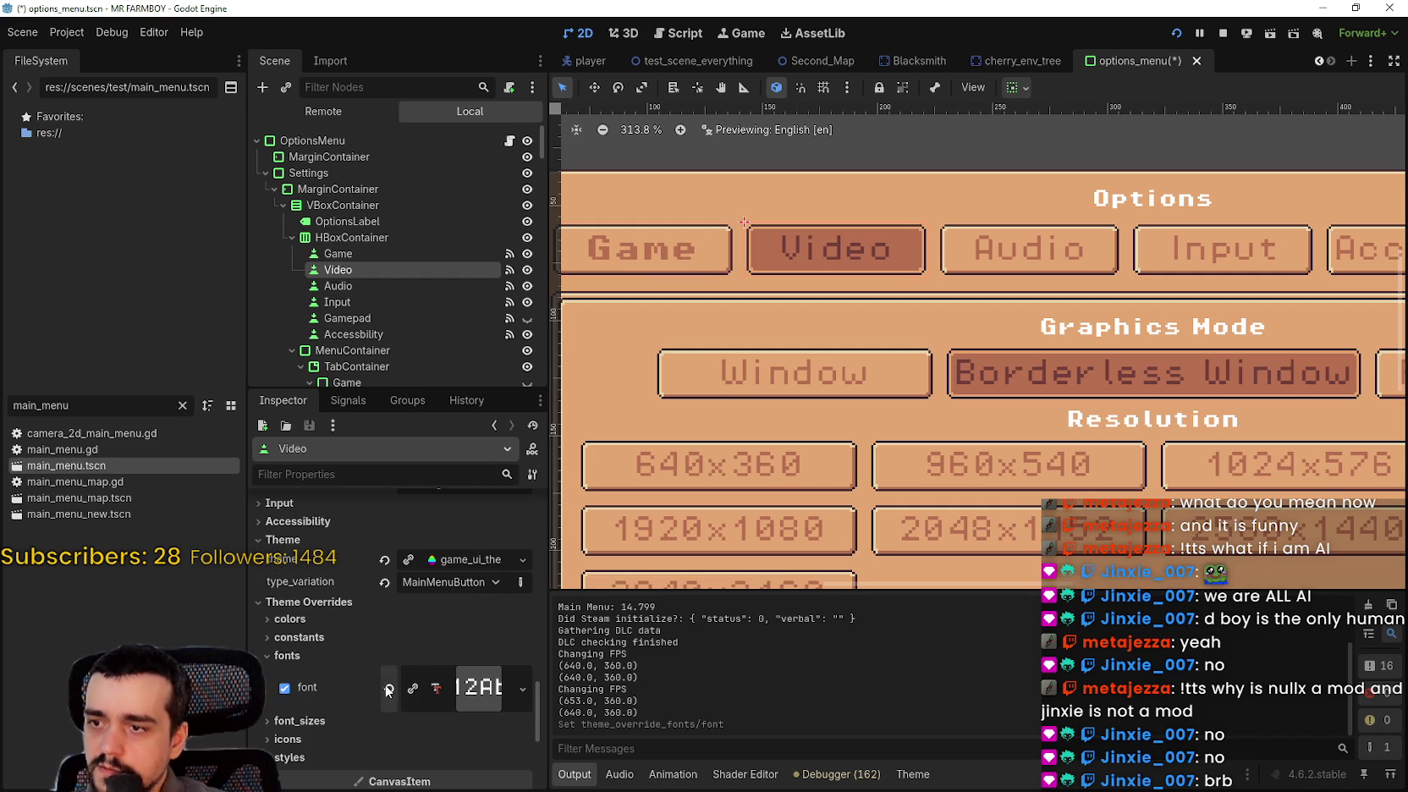
{"action": "left_click", "coordinate": [389, 688]}
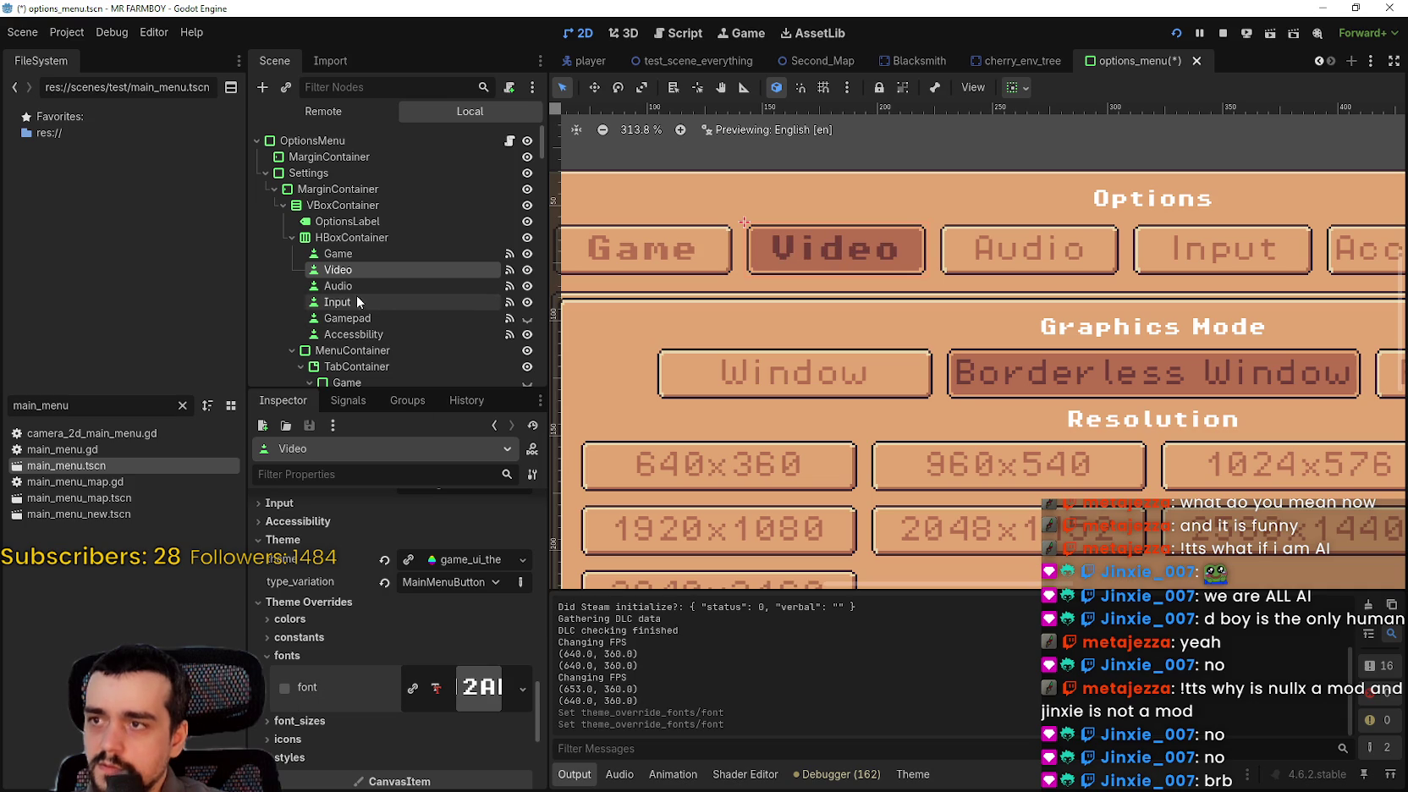
{"action": "left_click", "coordinate": [338, 286]}
{"action": "scroll", "coordinate": [414, 592], "scroll_direction": "down", "scroll_amount": 10}
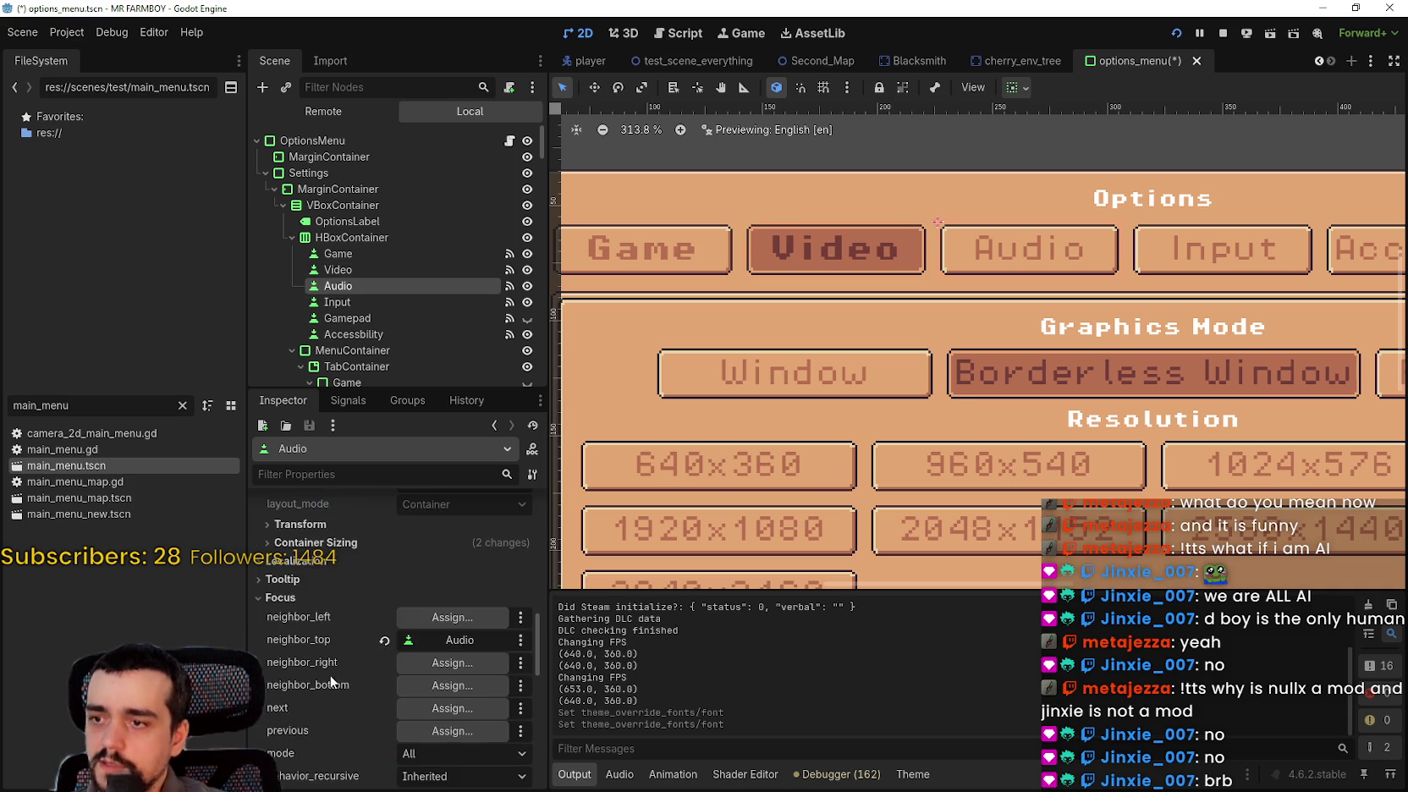
{"action": "scroll", "coordinate": [337, 665], "scroll_direction": "down", "scroll_amount": 4}
{"action": "left_click", "coordinate": [340, 691]}
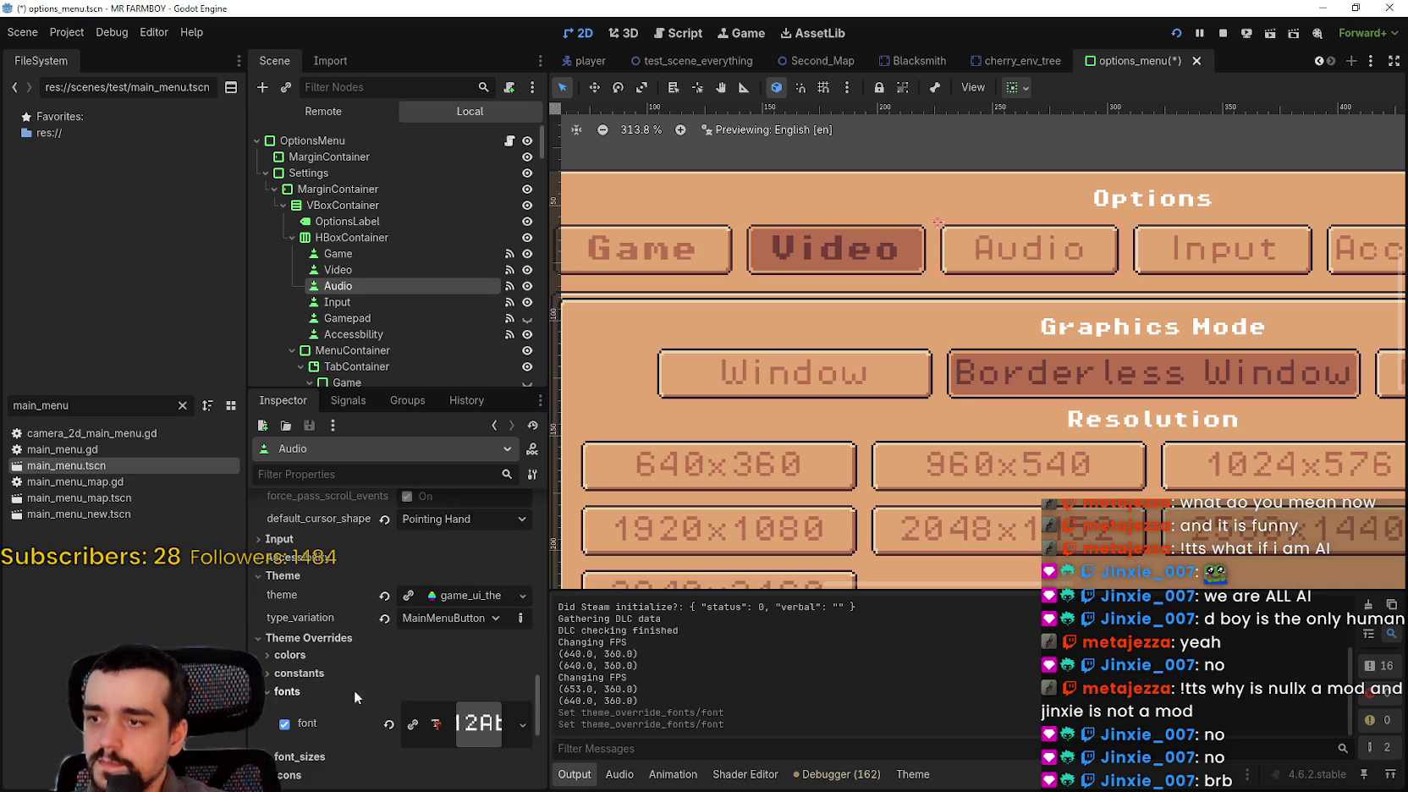
{"action": "left_click", "coordinate": [389, 724]}
{"action": "scroll", "coordinate": [391, 677], "scroll_direction": "down", "scroll_amount": 4}
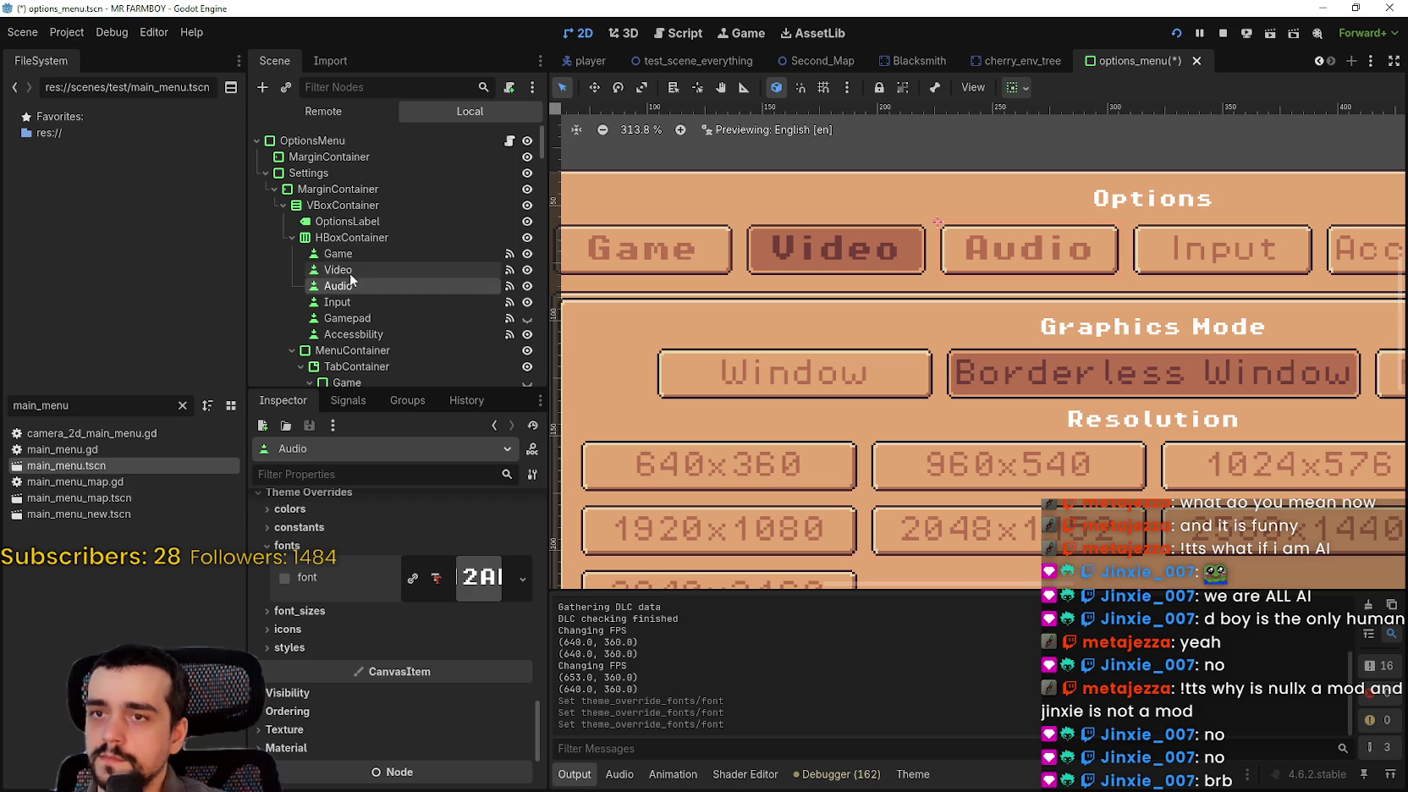
- Expose the font overrides of the Input and Accessibility tab buttons
{"action": "left_click", "coordinate": [352, 305]}
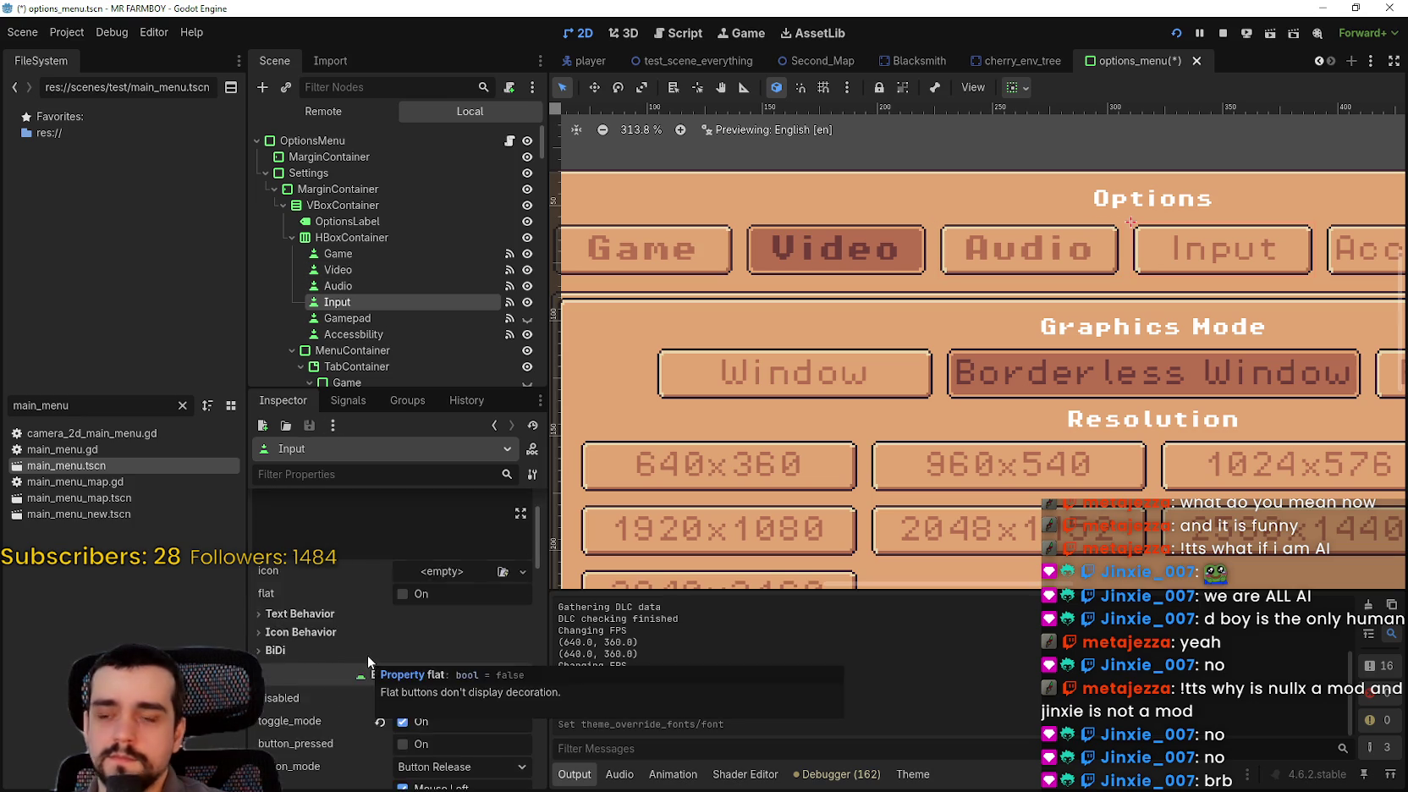
{"action": "scroll", "coordinate": [363, 647], "scroll_direction": "down", "scroll_amount": 10}
{"action": "scroll", "coordinate": [359, 634], "scroll_direction": "down", "scroll_amount": 3}
{"action": "left_click", "coordinate": [322, 586]}
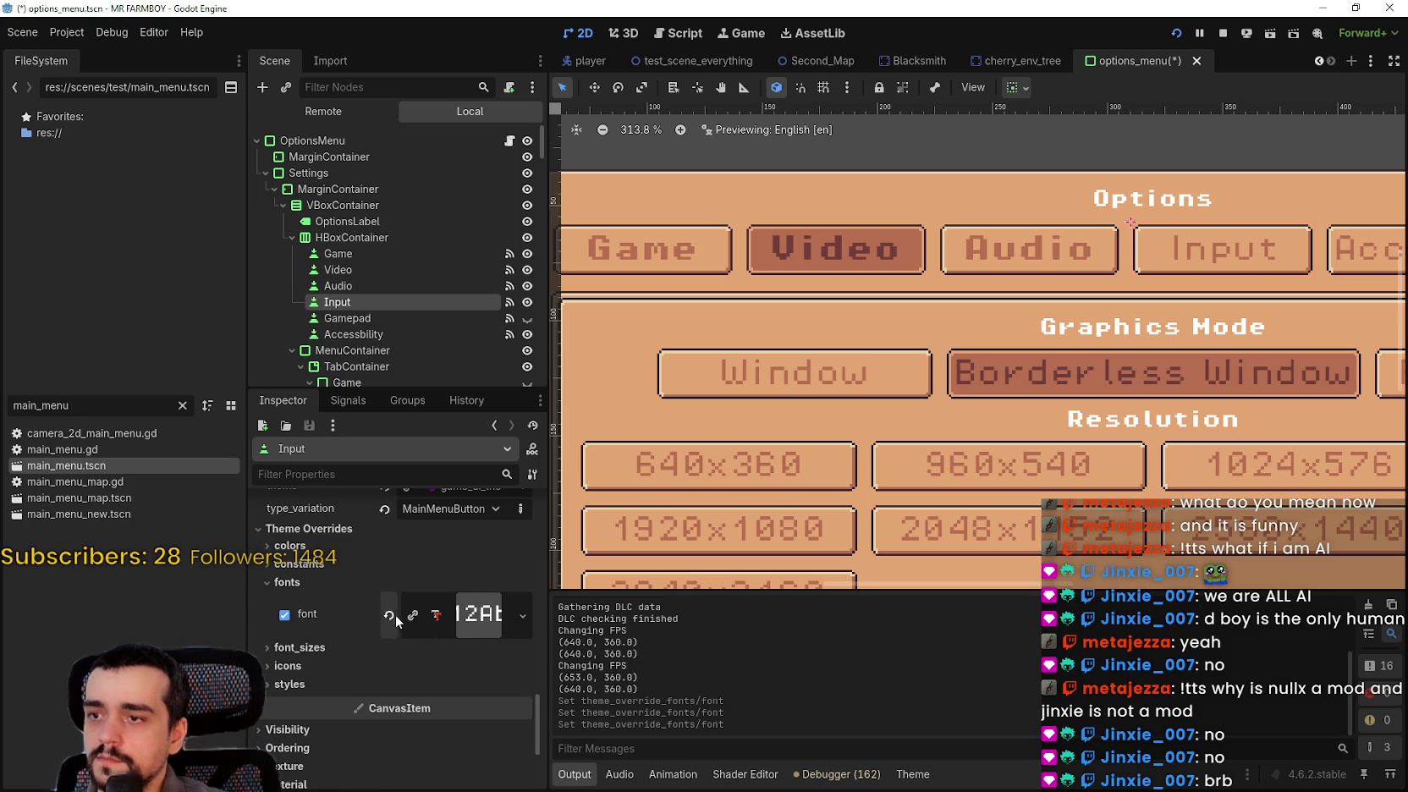
{"action": "left_click", "coordinate": [376, 320]}
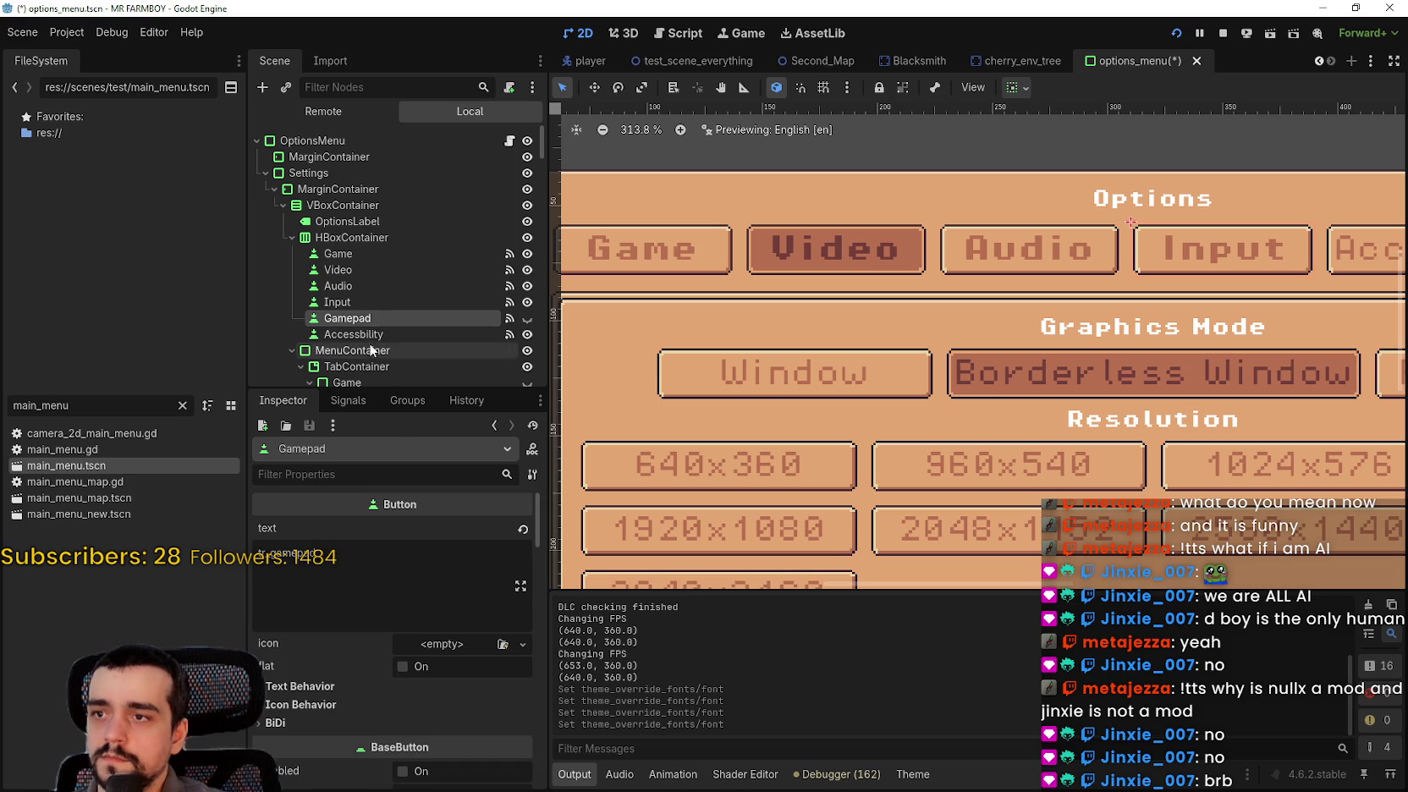
{"action": "left_click", "coordinate": [368, 335]}
{"action": "scroll", "coordinate": [413, 690], "scroll_direction": "down", "scroll_amount": 8}
{"action": "scroll", "coordinate": [362, 656], "scroll_direction": "down", "scroll_amount": 10}
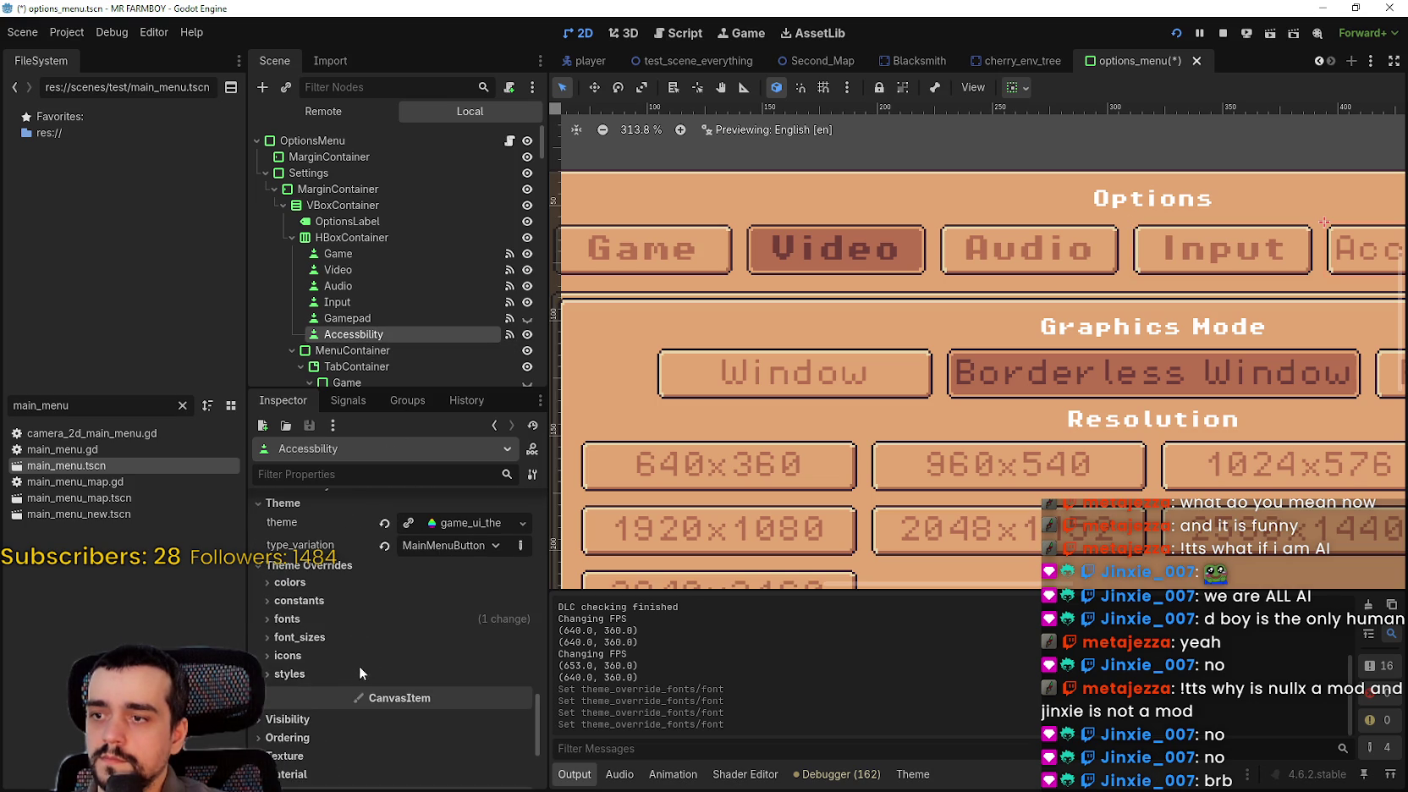
{"action": "left_click", "coordinate": [314, 618]}
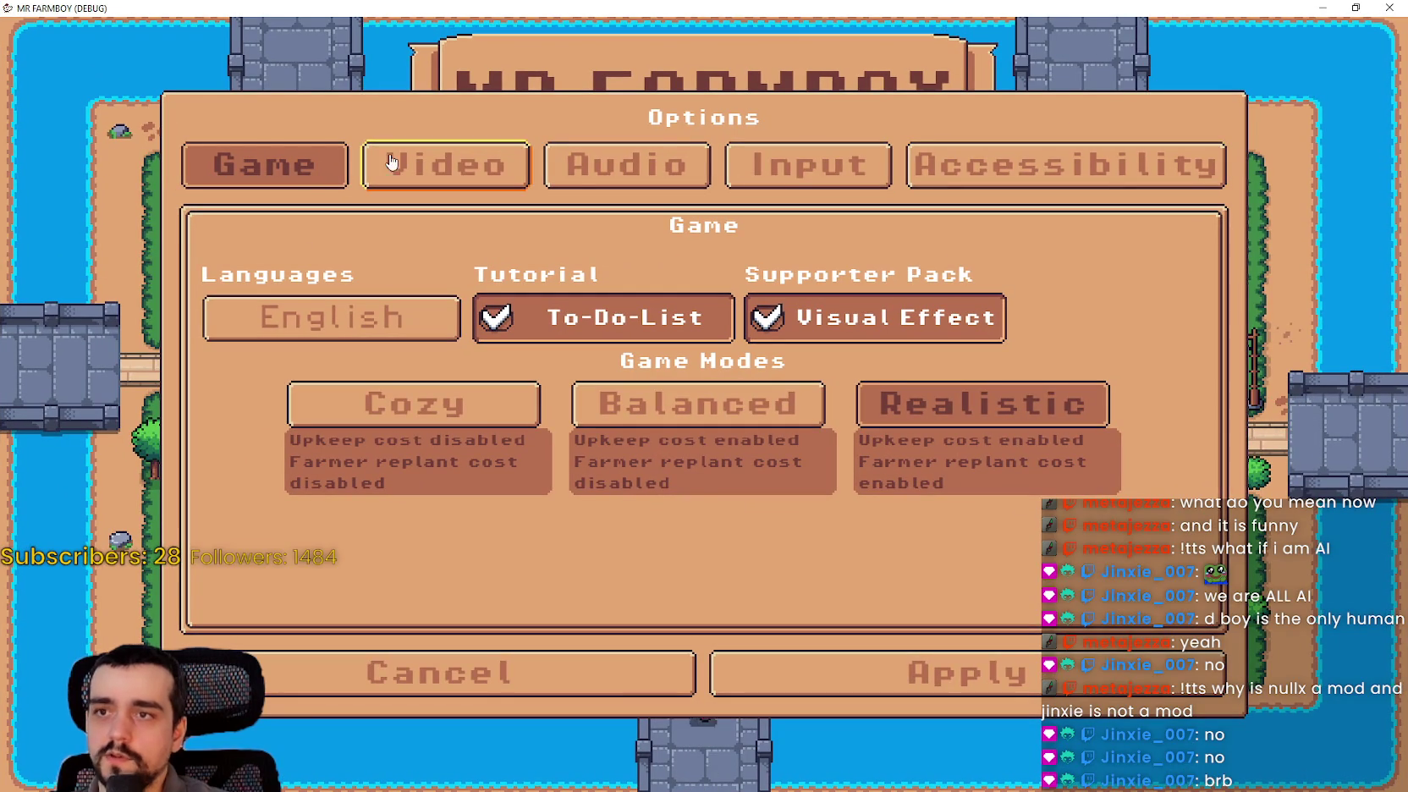
- Close the running MR FARMBOY debug window to return to the editor
{"action": "left_click", "coordinate": [1388, 8]}
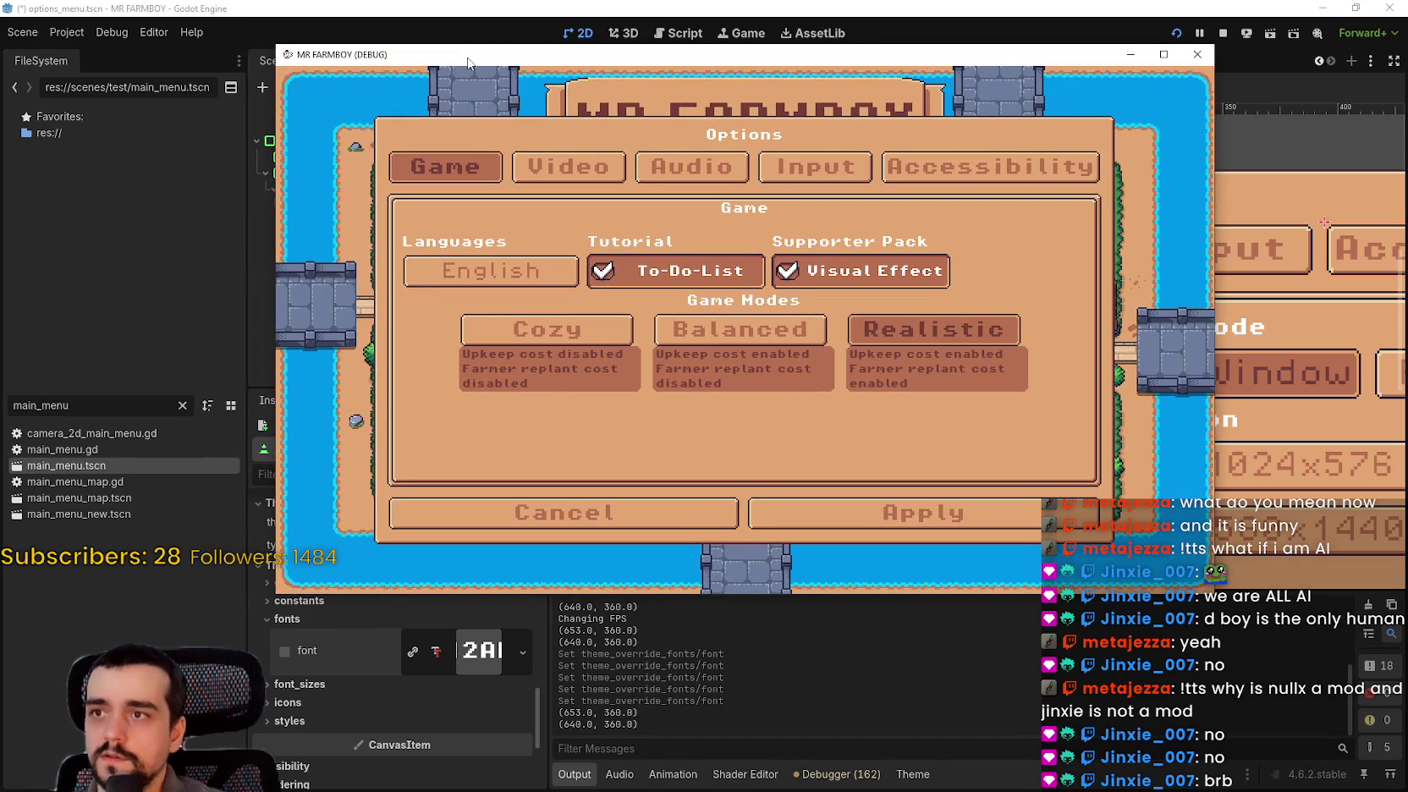
{"action": "scroll", "coordinate": [970, 427], "scroll_direction": "down", "scroll_amount": 2}
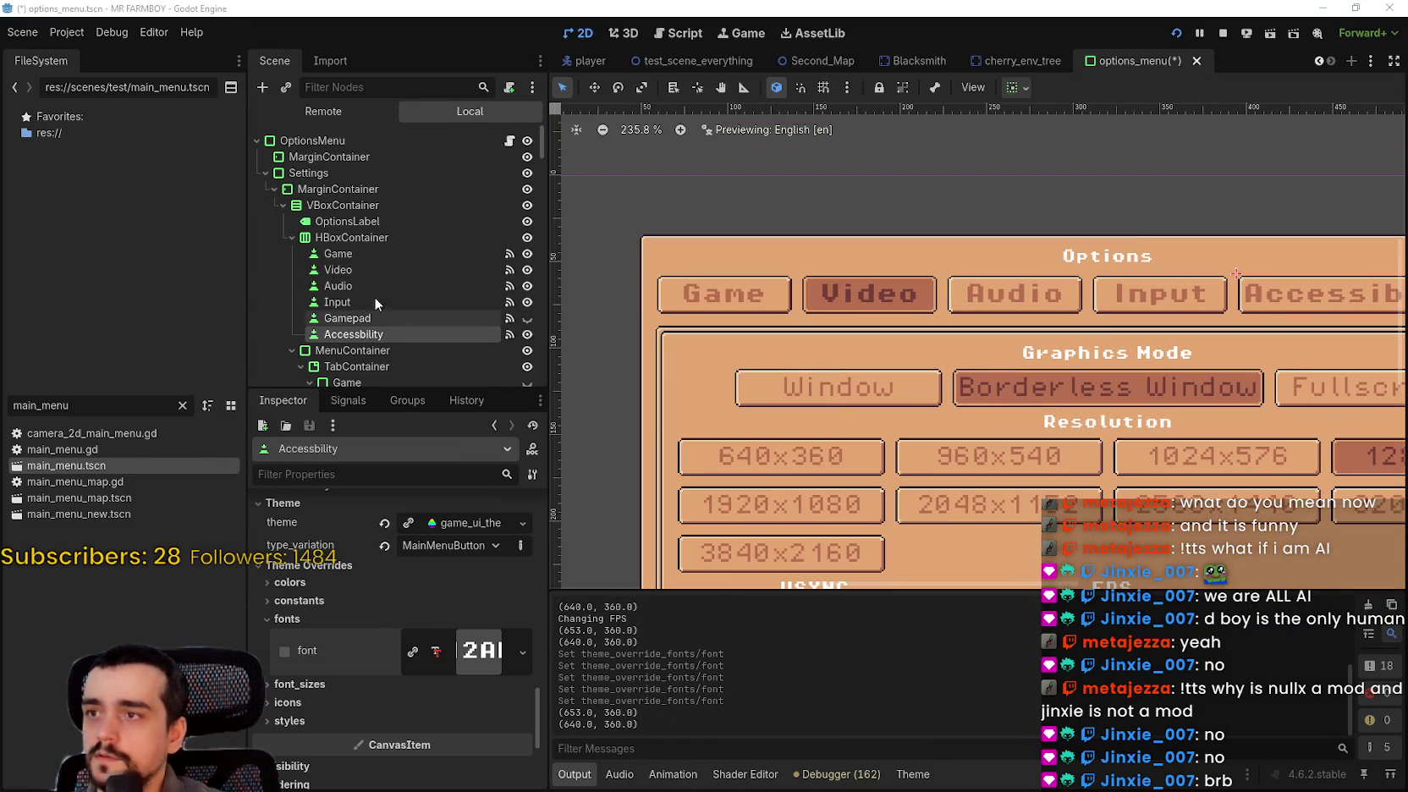
- Raise the OptionsLabel title's font size override to 12 px
{"action": "left_click", "coordinate": [343, 205]}
{"action": "left_click", "coordinate": [347, 221]}
{"action": "scroll", "coordinate": [425, 750], "scroll_direction": "down", "scroll_amount": 5}
{"action": "scroll", "coordinate": [426, 751], "scroll_direction": "down", "scroll_amount": 10}
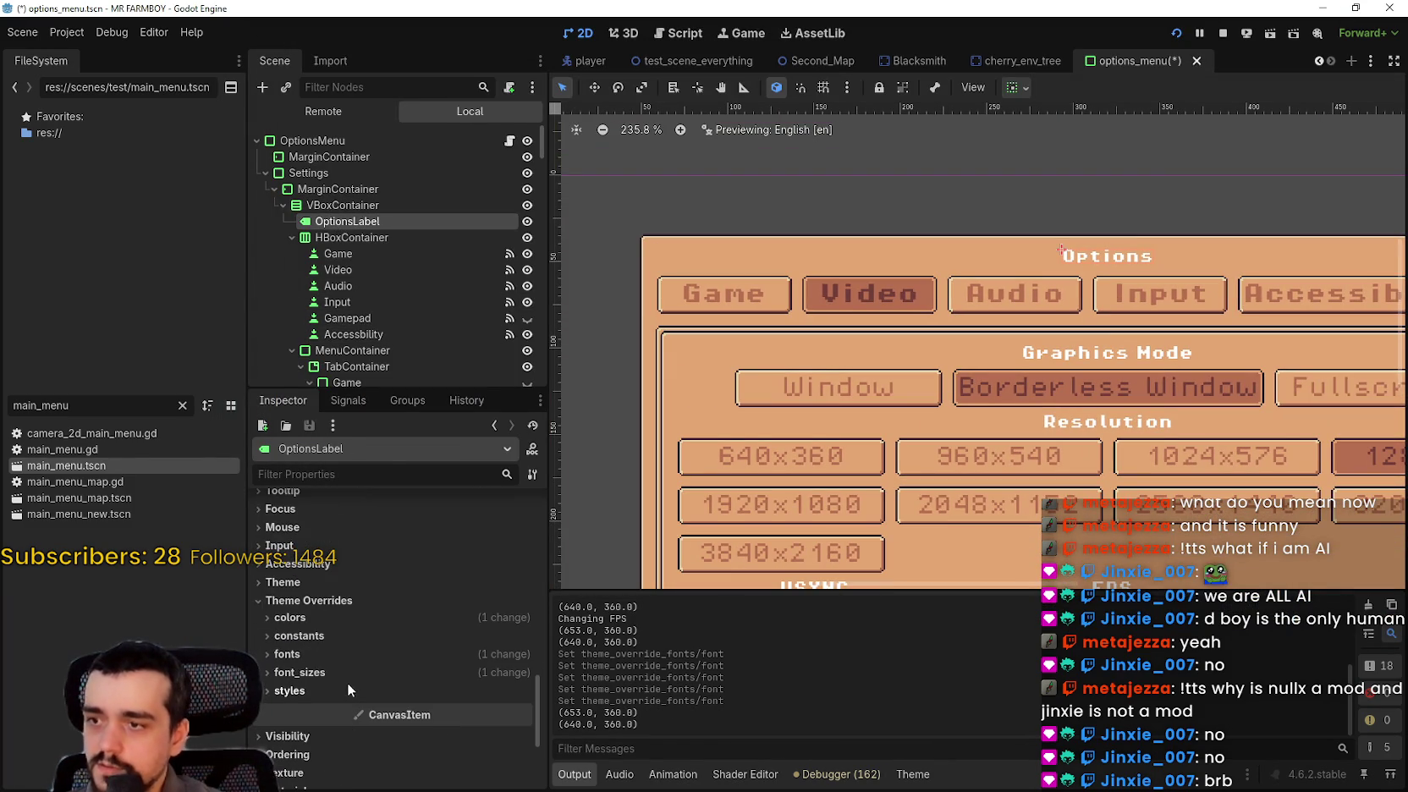
{"action": "left_click", "coordinate": [347, 679]}
{"action": "left_click", "coordinate": [523, 689]}
{"action": "left_click", "coordinate": [523, 689]}
{"action": "left_click", "coordinate": [522, 689]}
{"action": "left_click", "coordinate": [523, 689]}
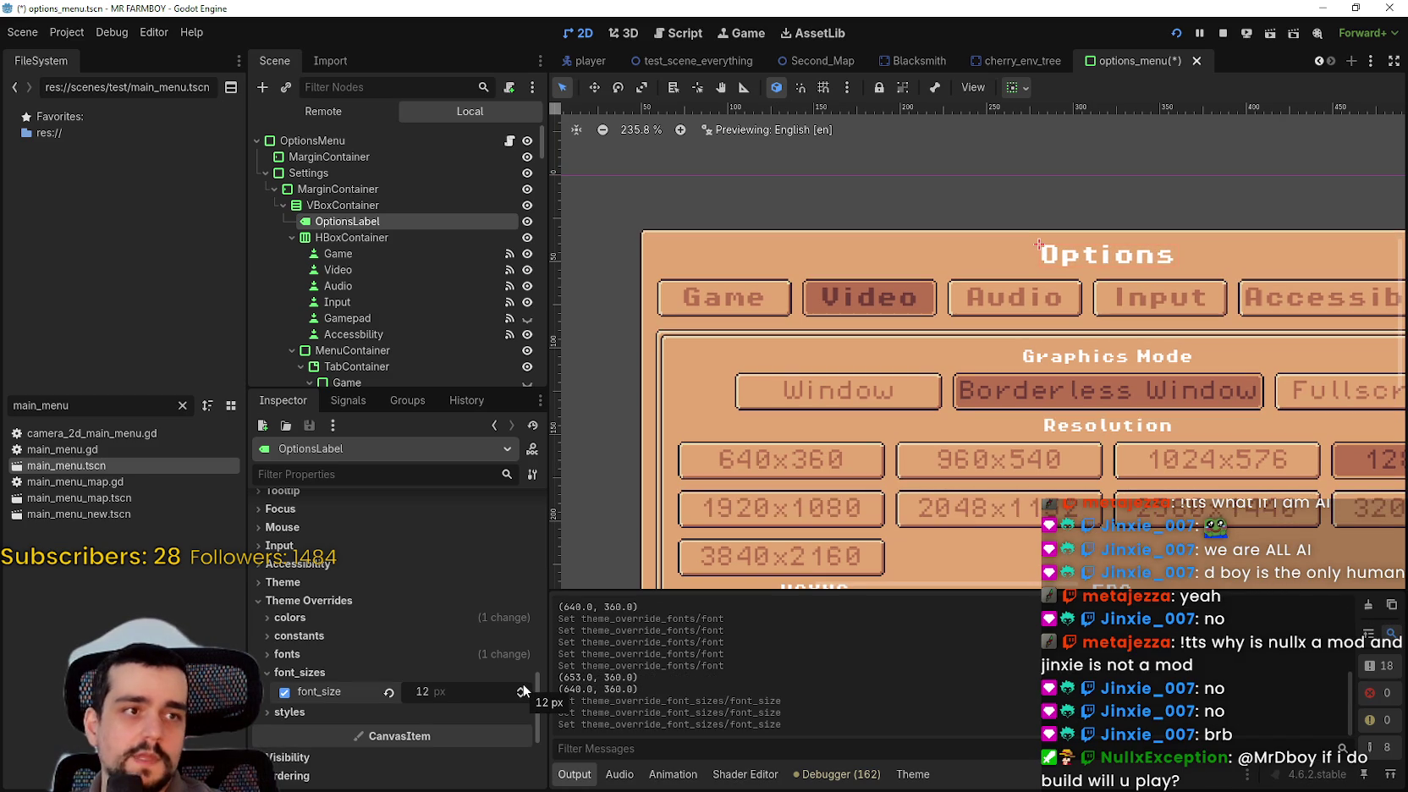
{"action": "scroll", "coordinate": [506, 660], "scroll_direction": "down", "scroll_amount": 3}
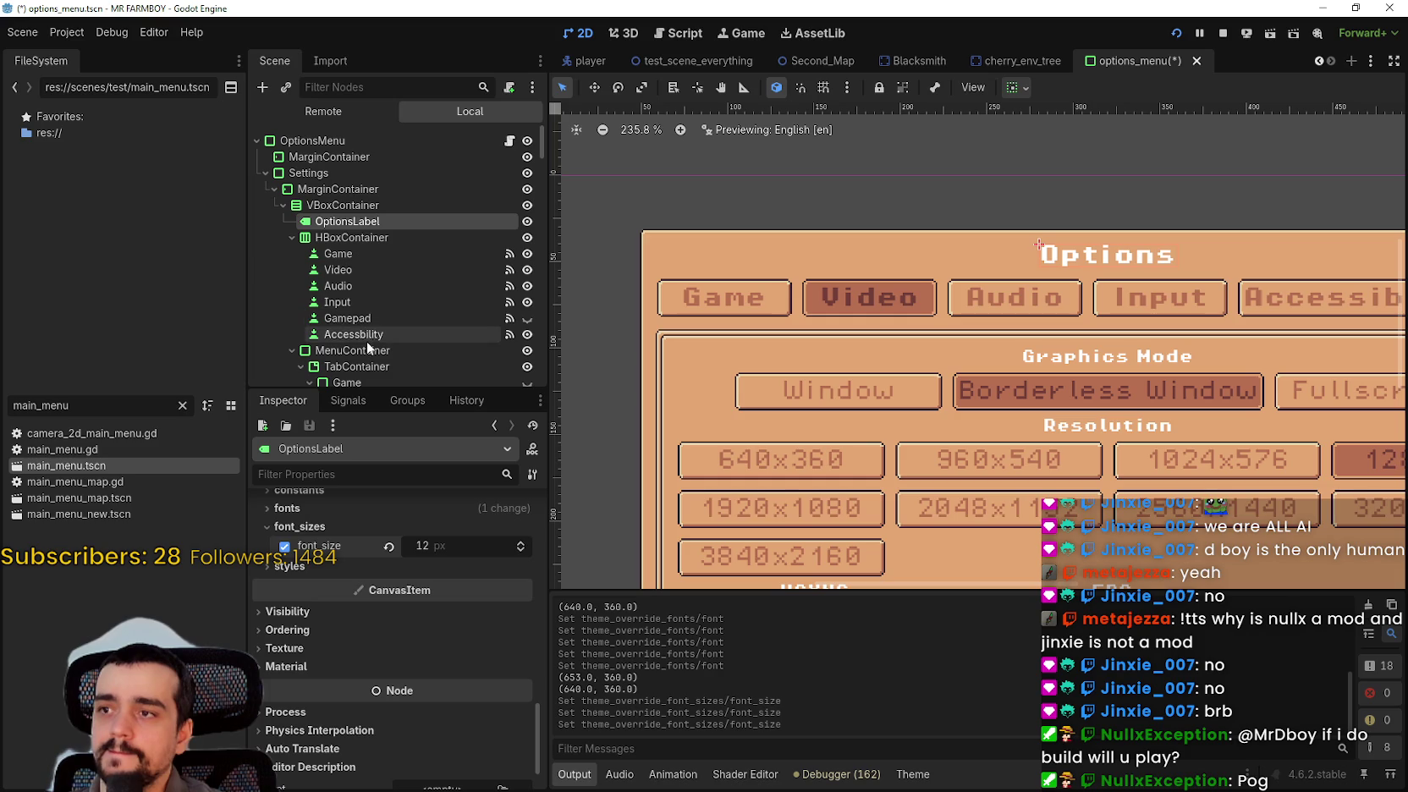
- Set the Game tab's Label font size override to 12 px
{"action": "left_click", "coordinate": [371, 367]}
{"action": "left_click", "coordinate": [368, 366]}
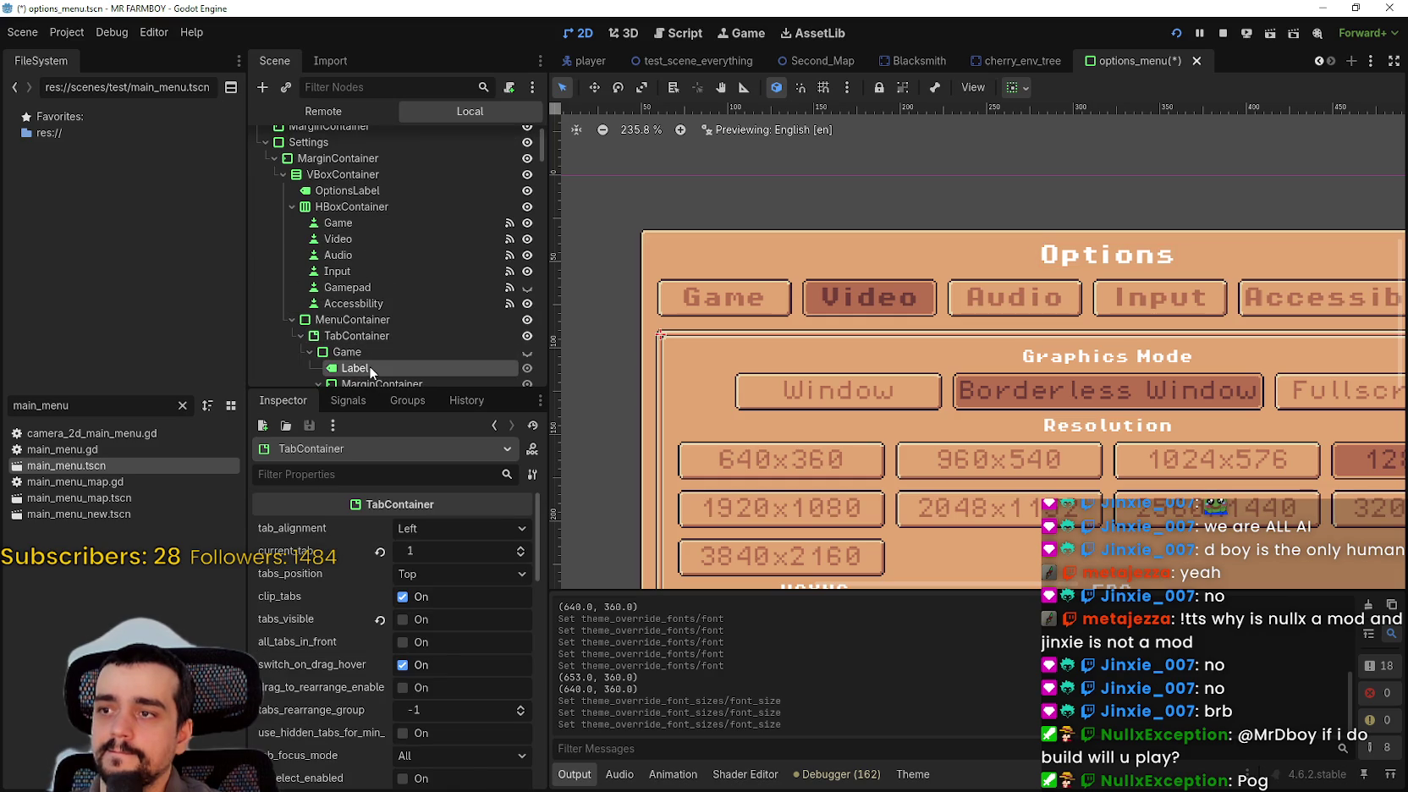
{"action": "scroll", "coordinate": [418, 679], "scroll_direction": "down", "scroll_amount": 10}
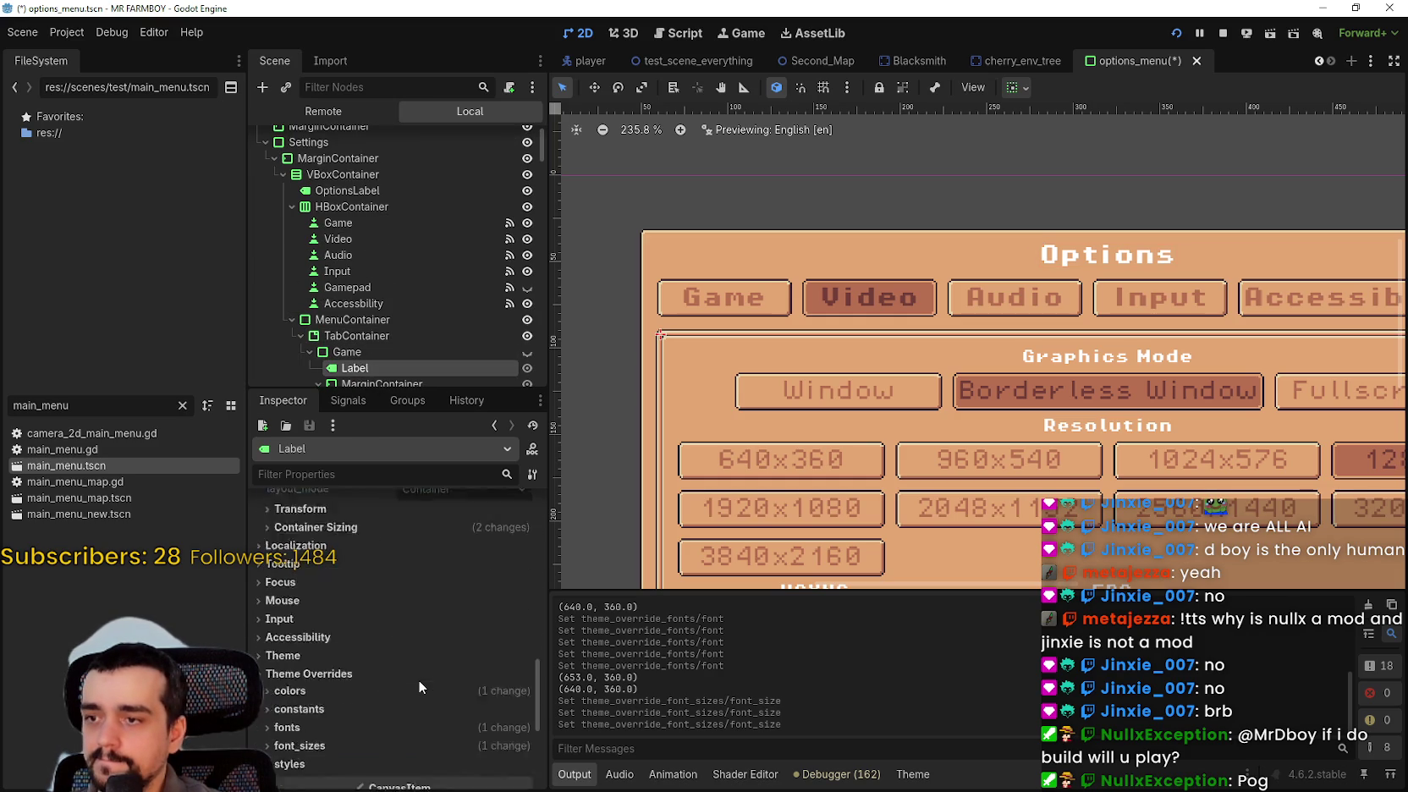
{"action": "scroll", "coordinate": [388, 651], "scroll_direction": "down", "scroll_amount": 1}
{"action": "left_click", "coordinate": [369, 743]}
{"action": "scroll", "coordinate": [476, 719], "scroll_direction": "down", "scroll_amount": 4}
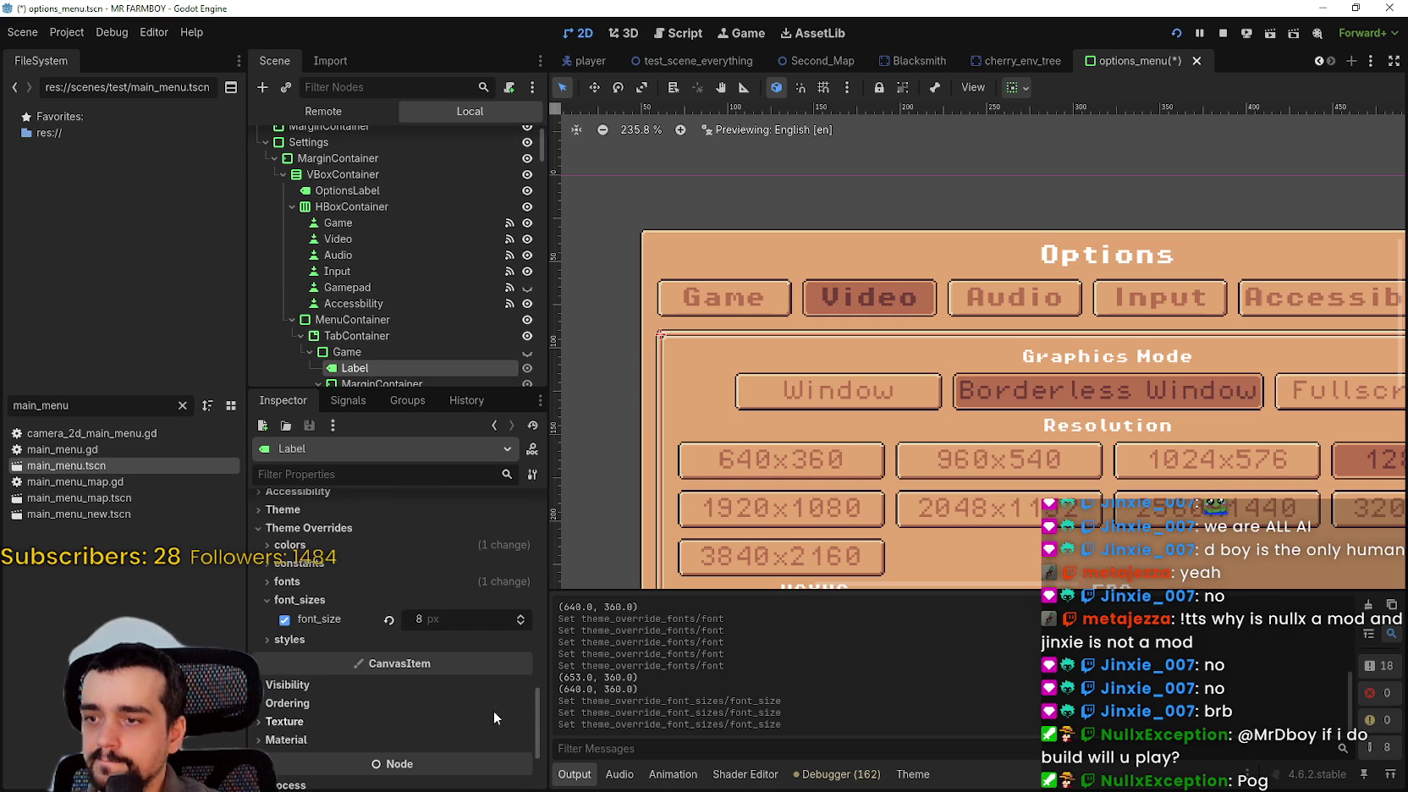
{"action": "left_click", "coordinate": [519, 620]}
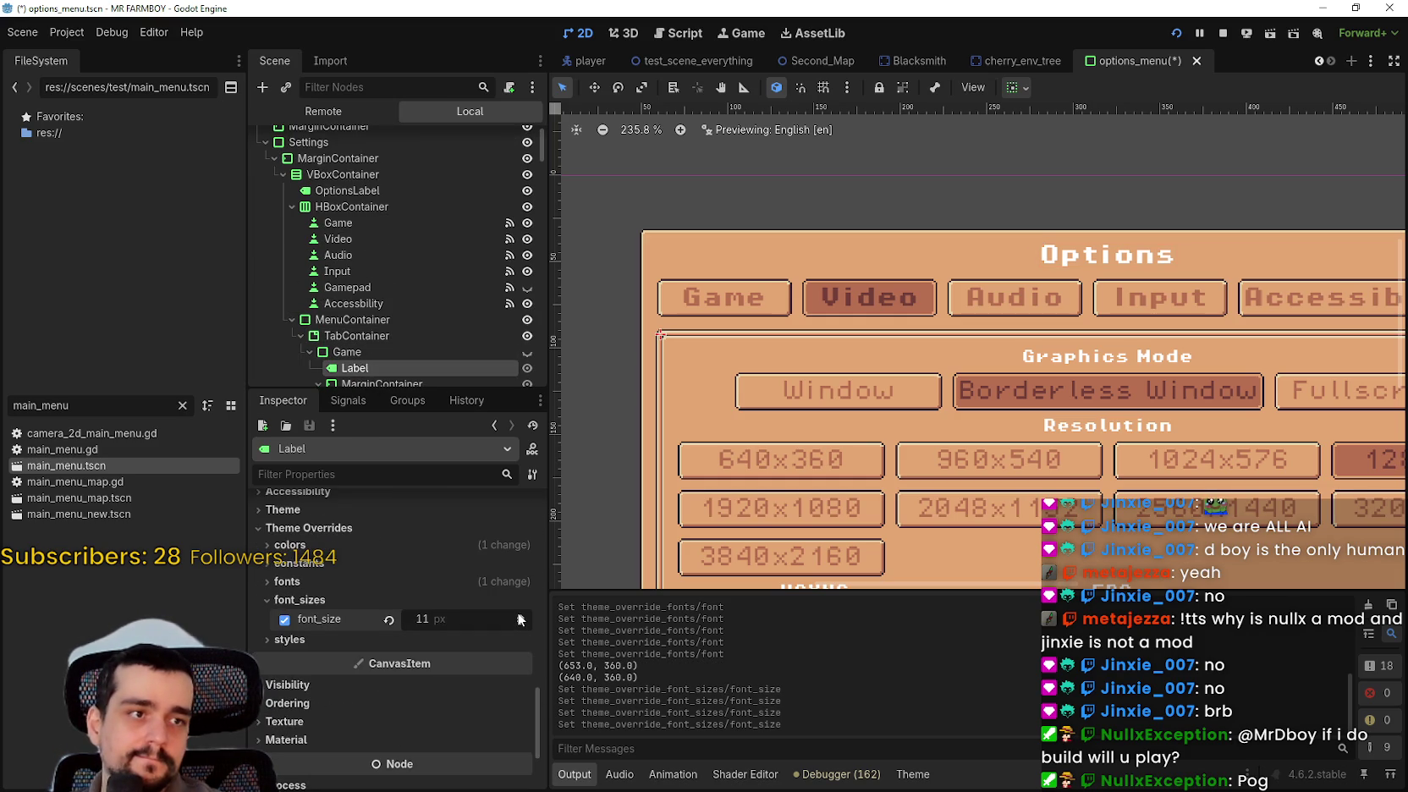
{"action": "left_click", "coordinate": [519, 620]}
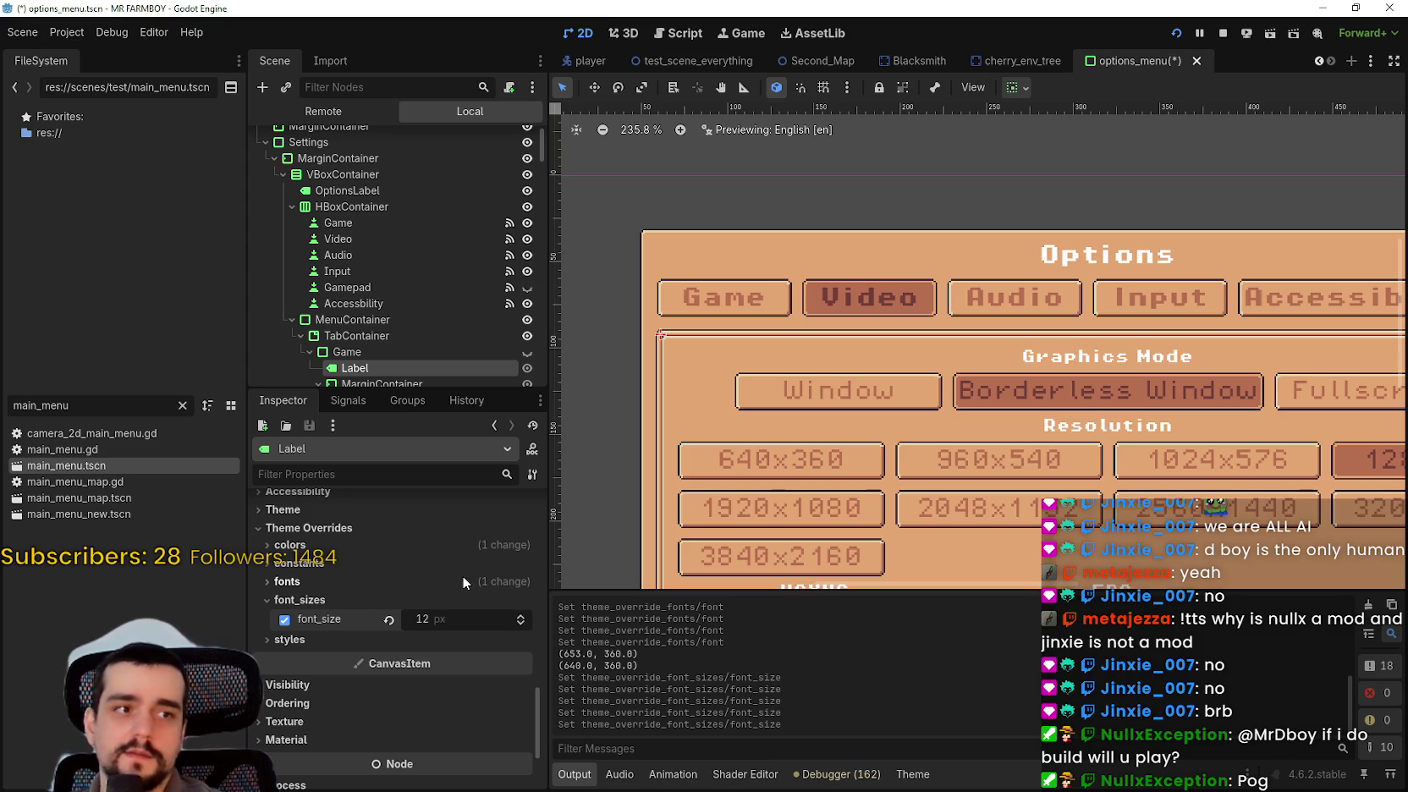
{"action": "scroll", "coordinate": [410, 313], "scroll_direction": "down", "scroll_amount": 4}
- Set the LanguageContainer Label's font size to 12 px and run the game to test
{"action": "left_click", "coordinate": [391, 310]}
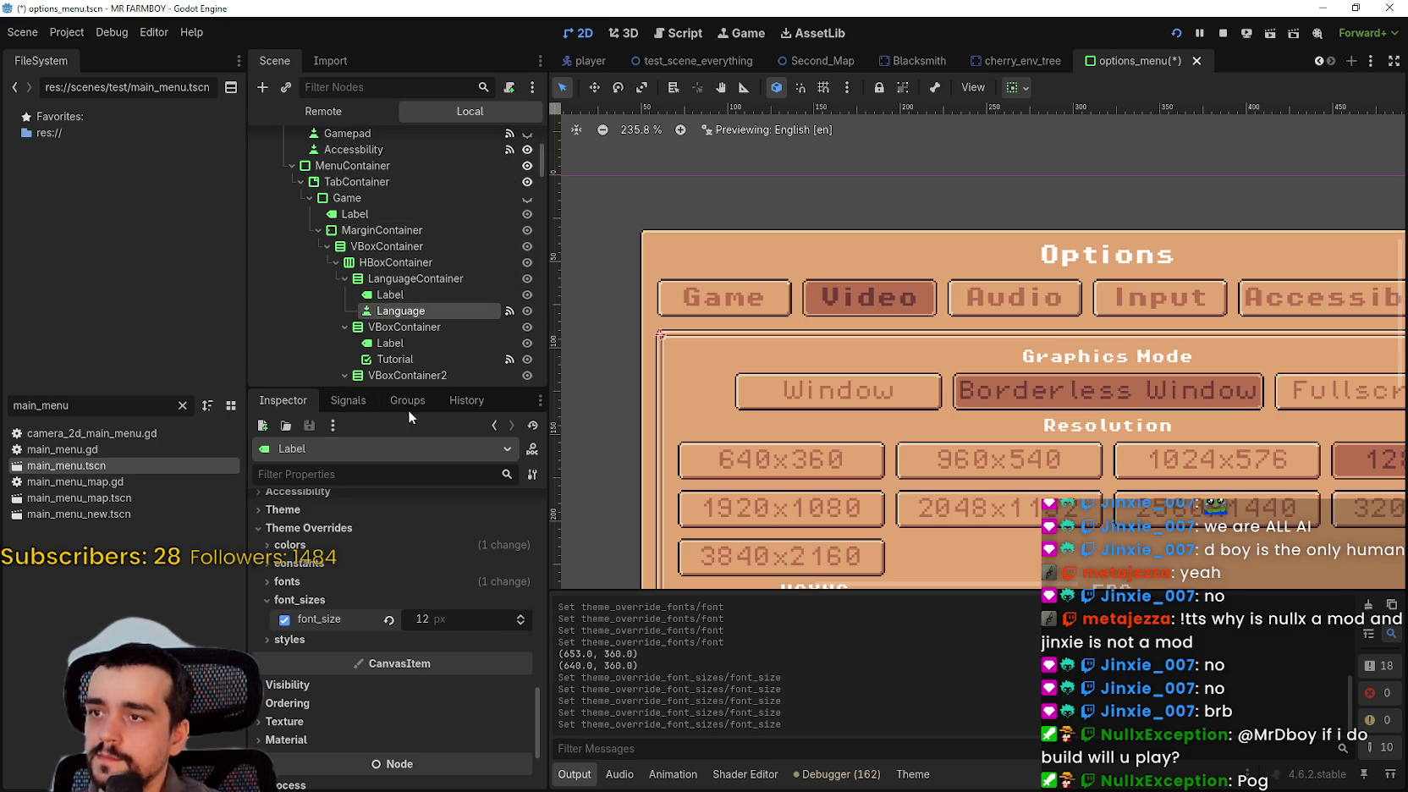
{"action": "left_click", "coordinate": [390, 295]}
{"action": "scroll", "coordinate": [423, 592], "scroll_direction": "down", "scroll_amount": 5}
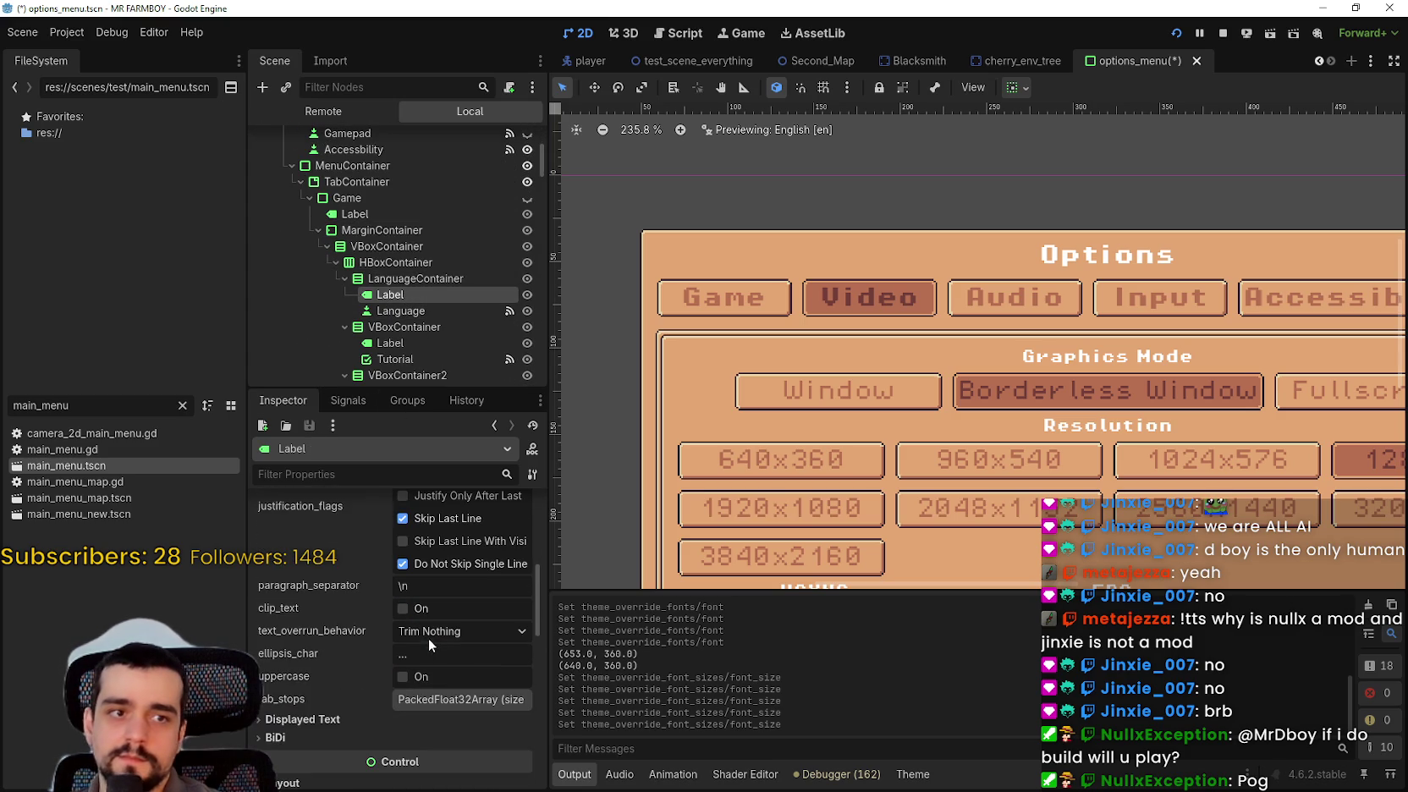
{"action": "scroll", "coordinate": [454, 609], "scroll_direction": "down", "scroll_amount": 10}
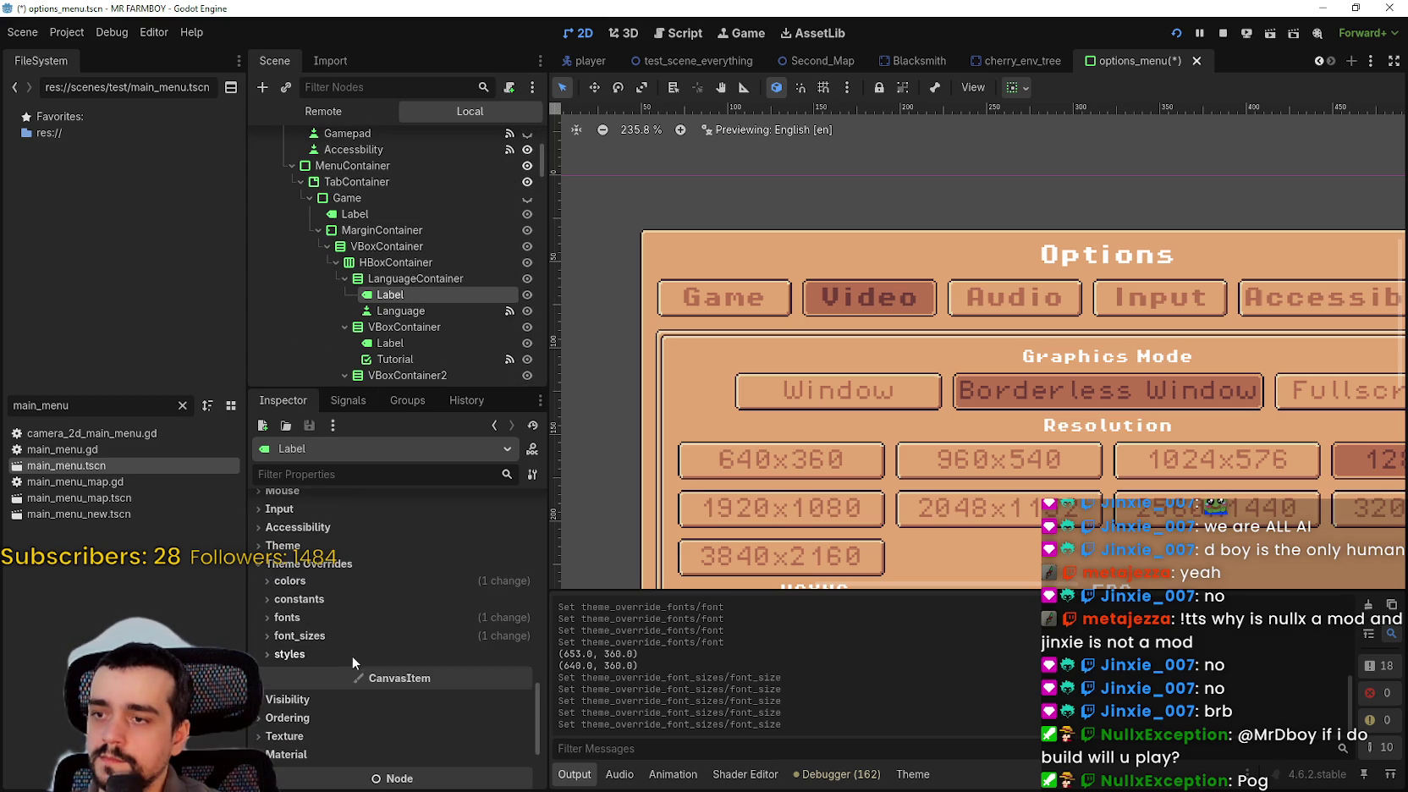
{"action": "left_click", "coordinate": [347, 636]}
{"action": "left_click", "coordinate": [521, 650]}
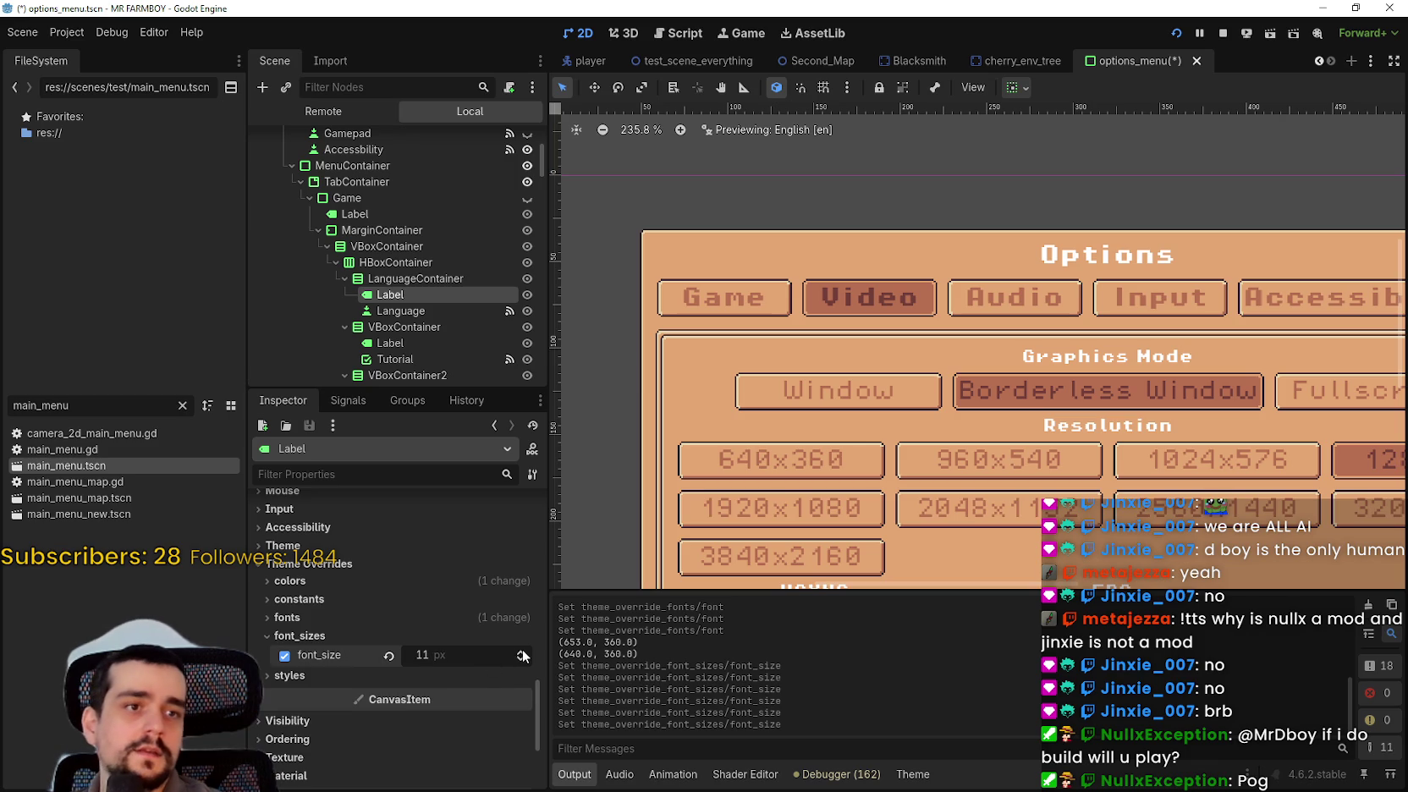
{"action": "left_click", "coordinate": [523, 653]}
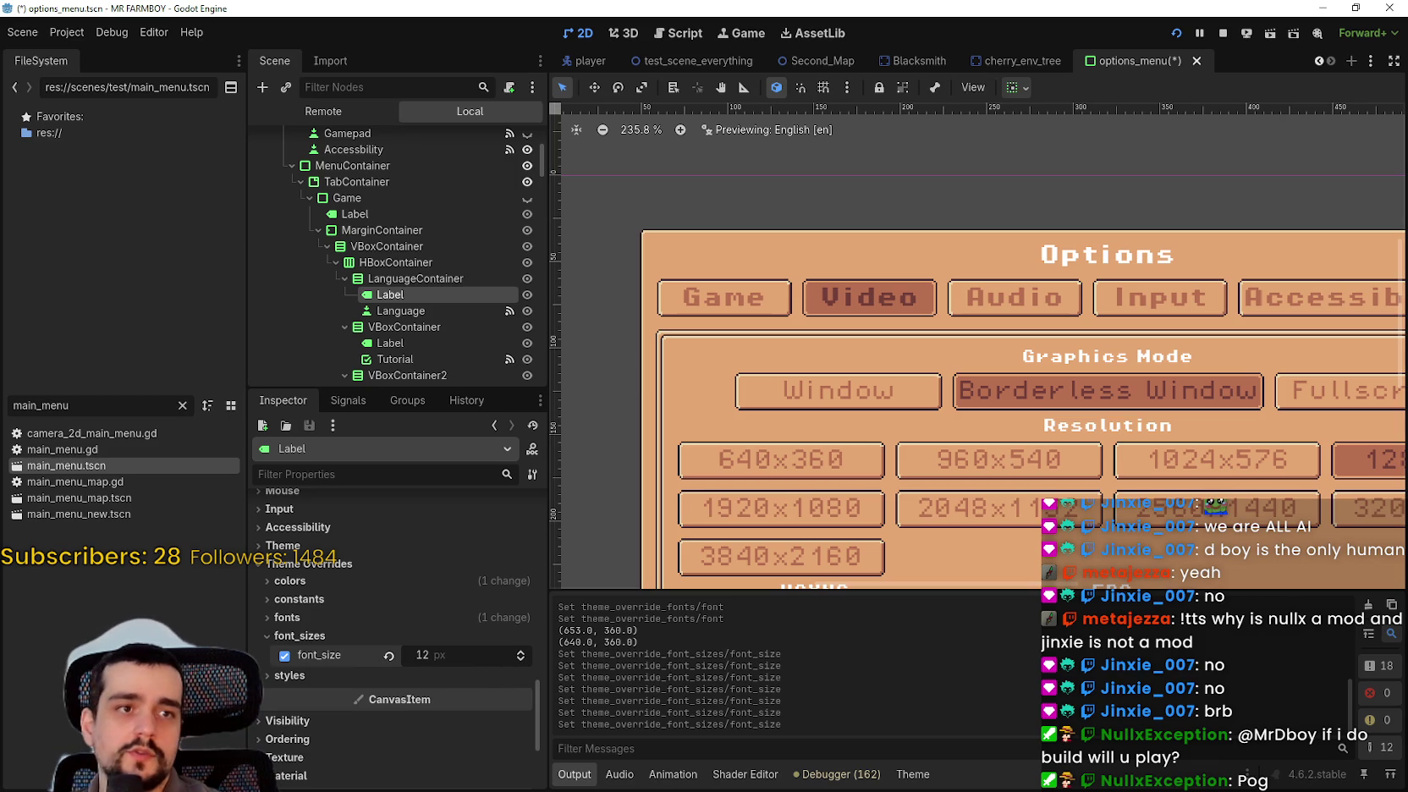
{"action": "key", "text": "alt+Tab"}
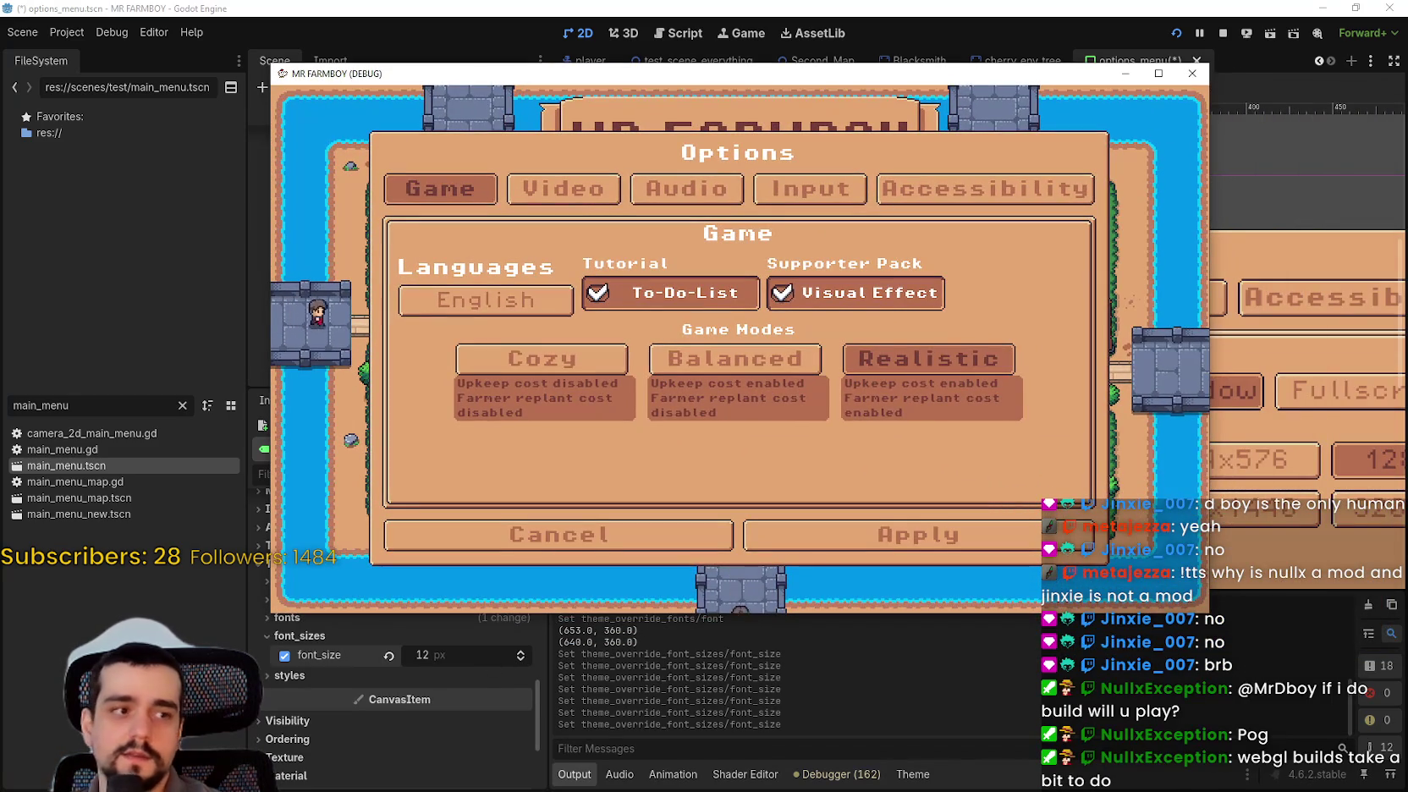
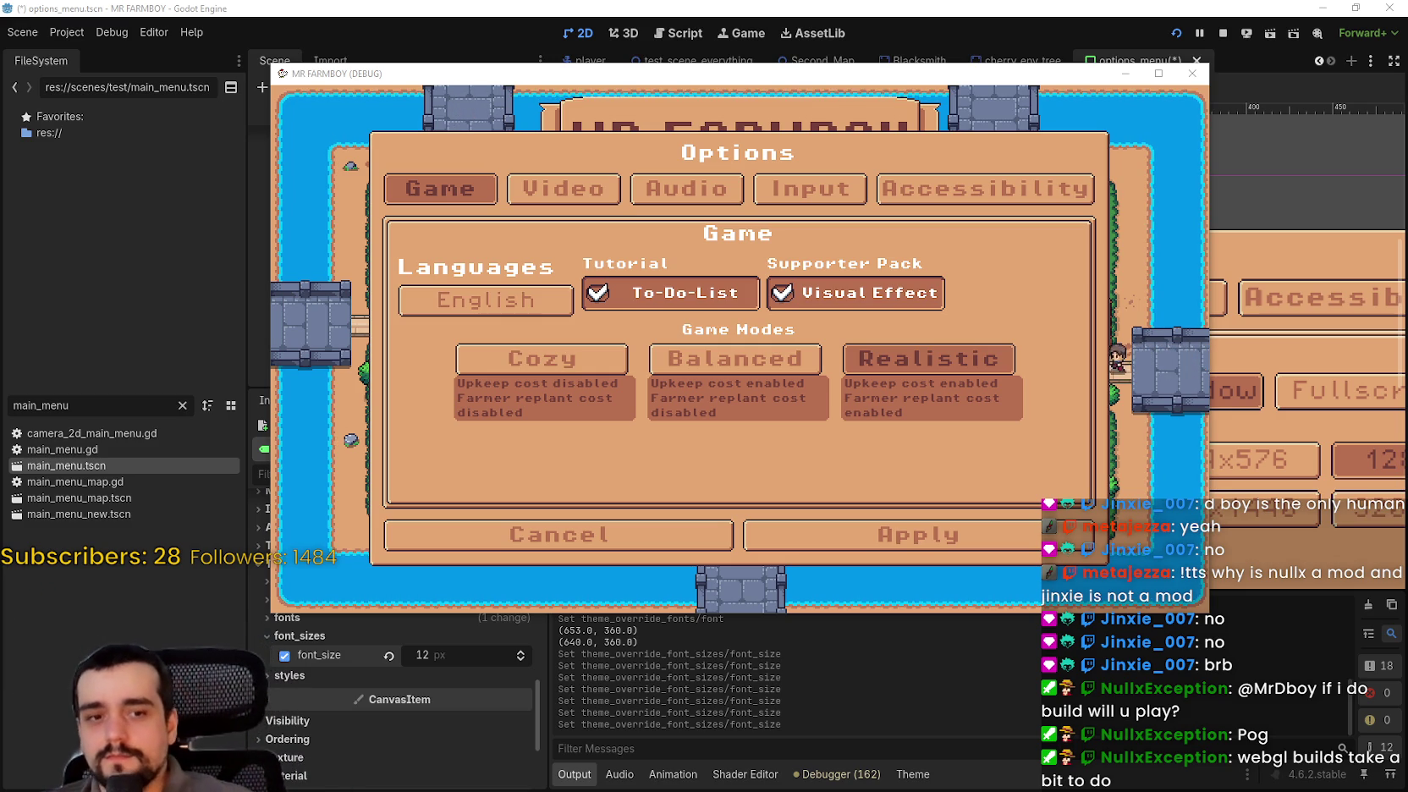
- Move the debug game window aside and stop the run with F8 to return to the editor
{"action": "left_click_drag", "start_coordinate": [589, 81], "coordinate": [640, 81]}
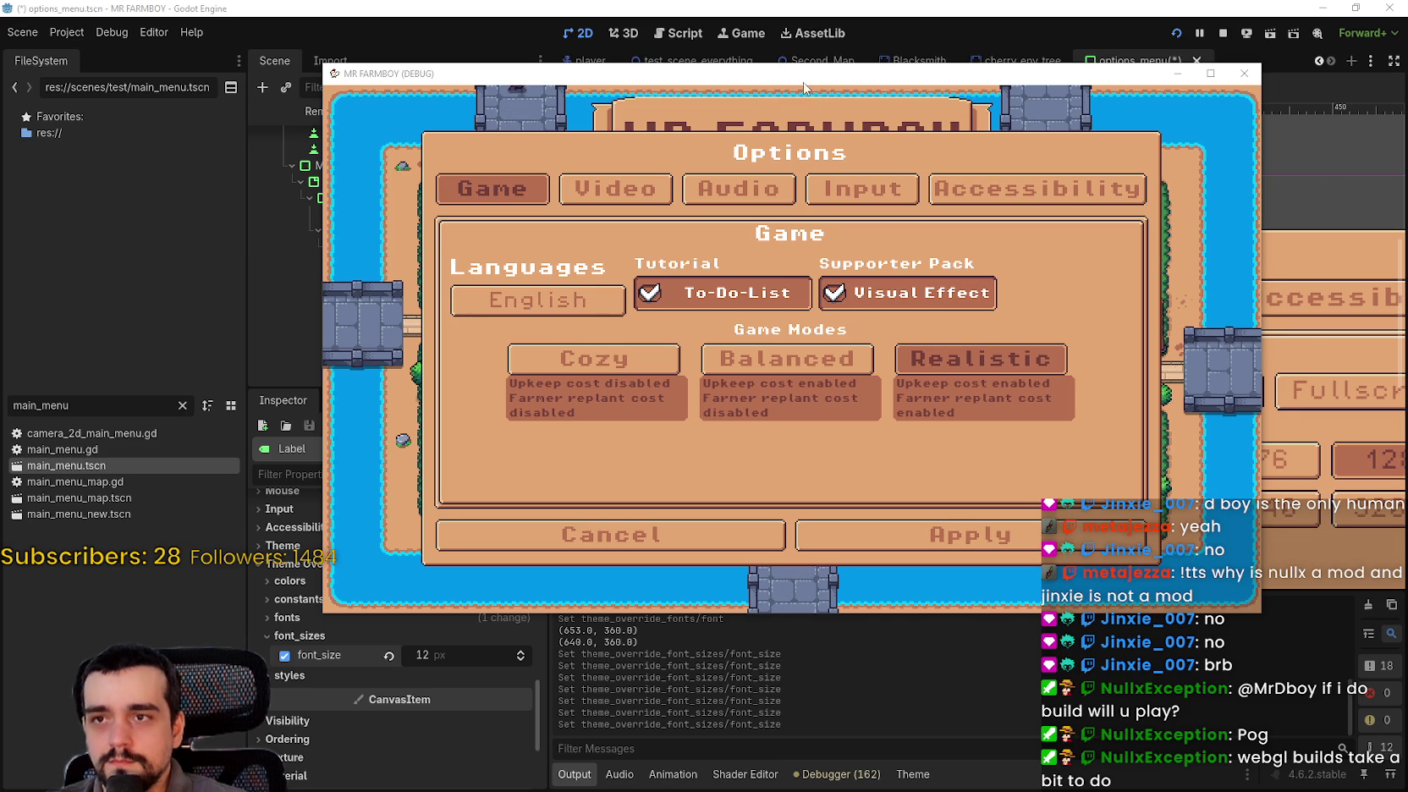
{"action": "key", "text": "F8"}
{"action": "scroll", "coordinate": [1159, 443], "scroll_direction": "down", "scroll_amount": 1}
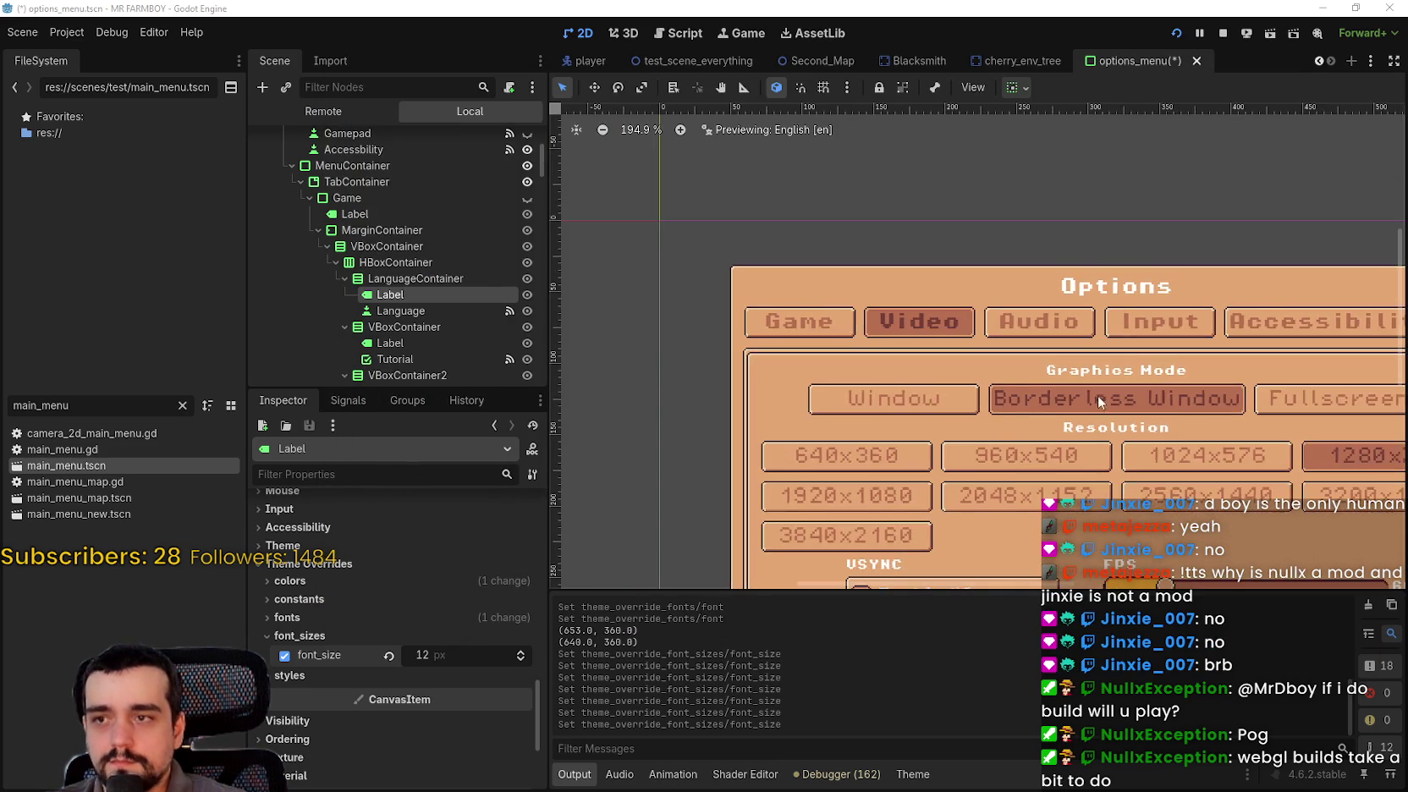
- Raise the Tutorial heading label's font_size override to 12 px
{"action": "left_click", "coordinate": [405, 345]}
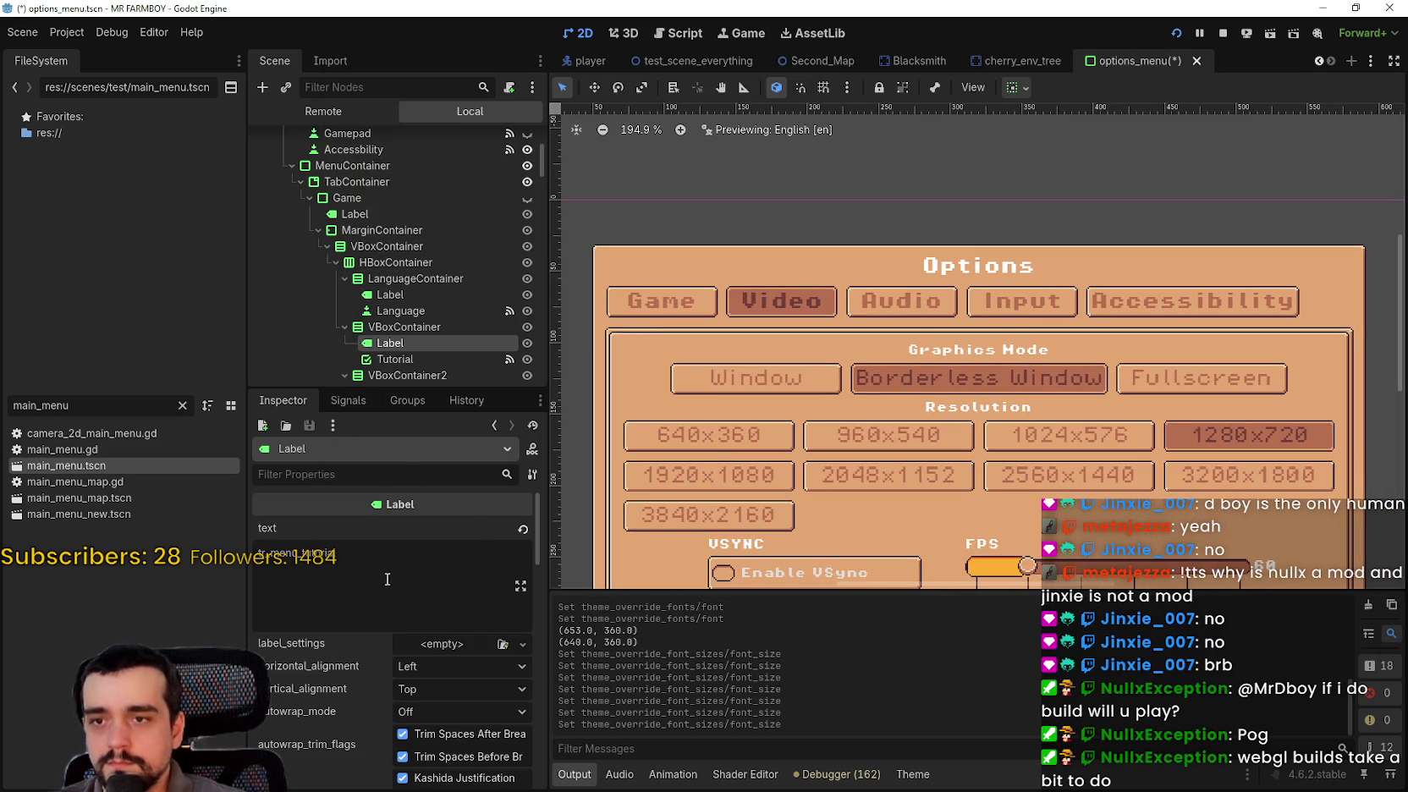
{"action": "scroll", "coordinate": [461, 730], "scroll_direction": "down", "scroll_amount": 5}
{"action": "left_click_drag", "start_coordinate": [536, 561], "coordinate": [525, 696]}
{"action": "scroll", "coordinate": [524, 695], "scroll_direction": "down", "scroll_amount": 1}
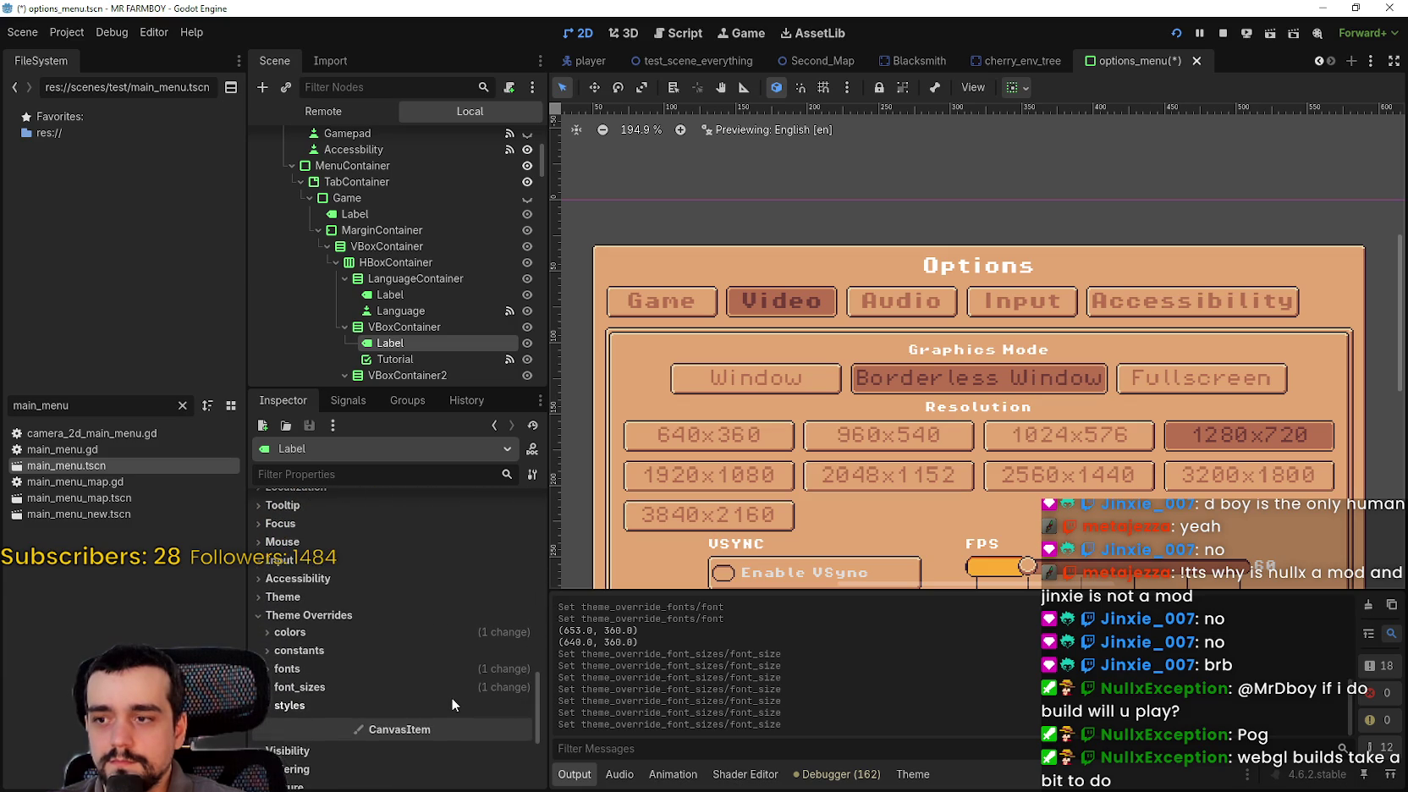
{"action": "left_click", "coordinate": [449, 687]}
{"action": "left_click", "coordinate": [522, 706]}
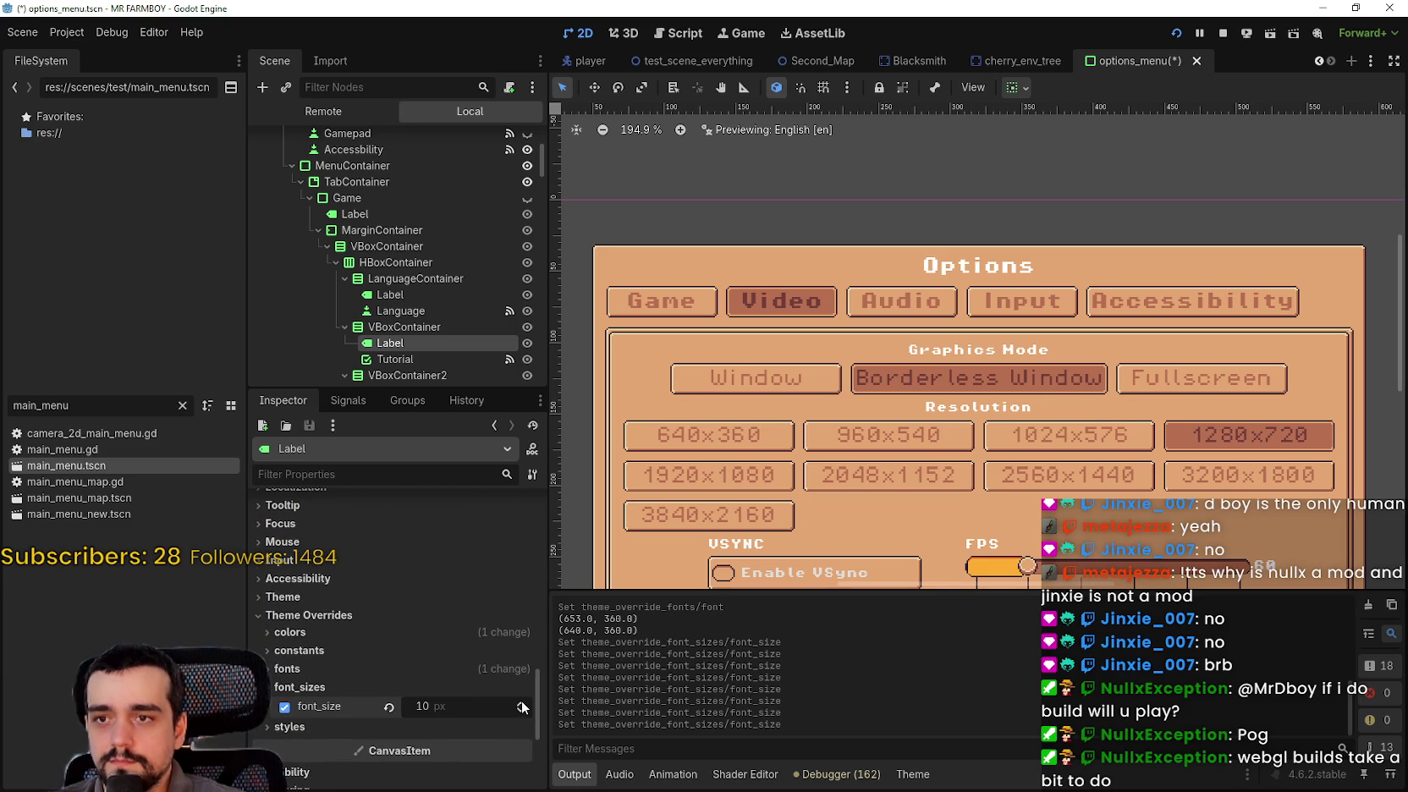
{"action": "left_click", "coordinate": [522, 703]}
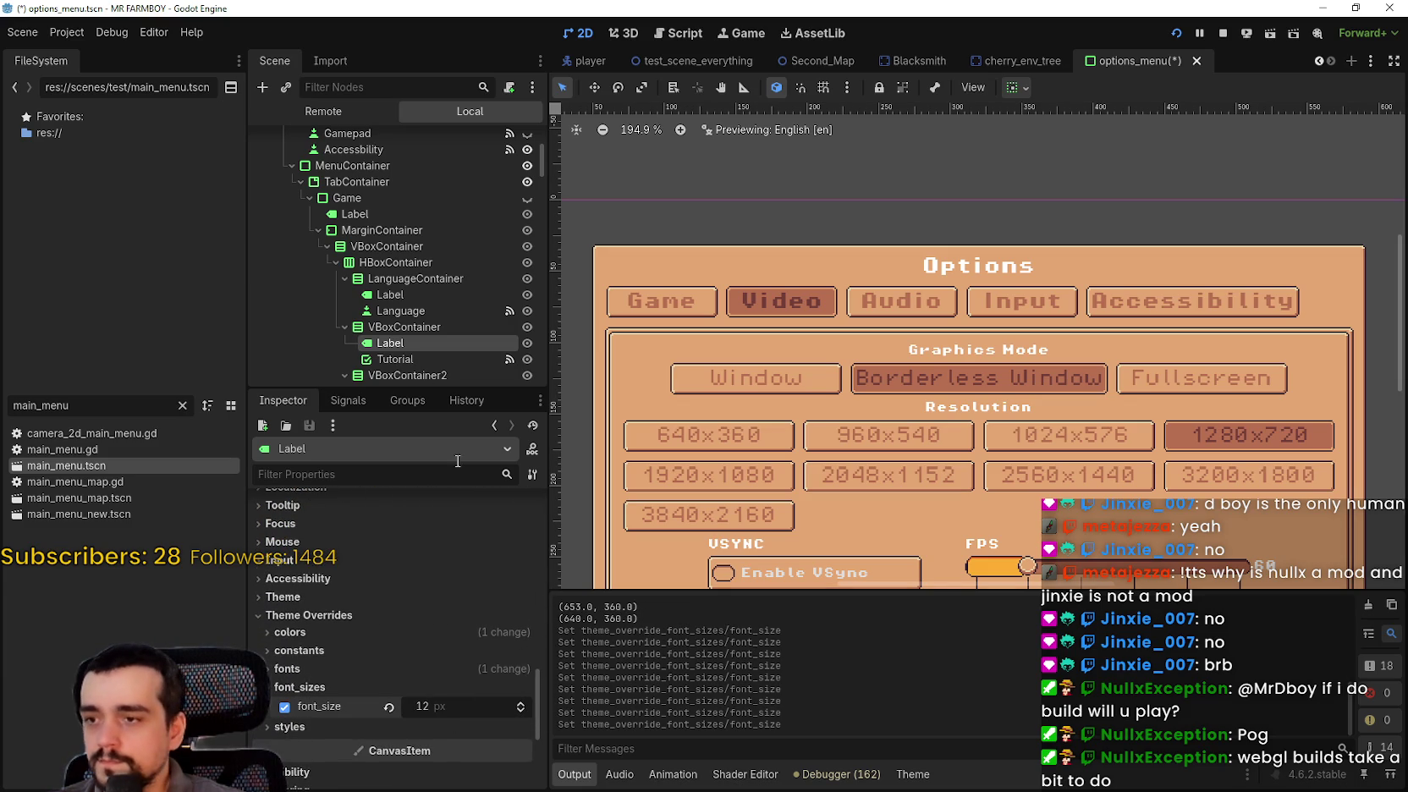
{"action": "scroll", "coordinate": [410, 305], "scroll_direction": "down", "scroll_amount": 3}
- Raise the Supporter Pack heading label's font_size override from 8 px to 12 px
{"action": "left_click", "coordinate": [414, 305]}
{"action": "scroll", "coordinate": [491, 638], "scroll_direction": "down", "scroll_amount": 5}
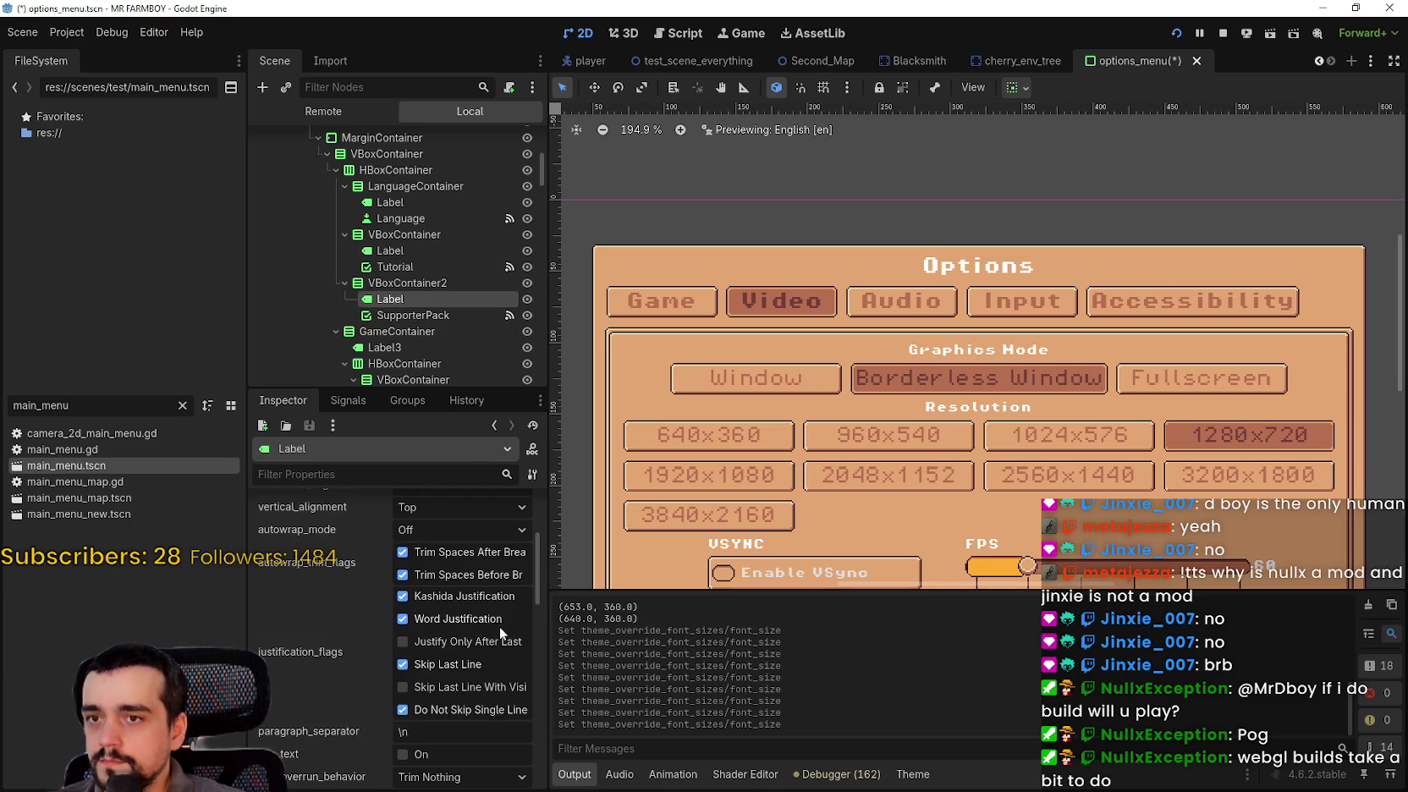
{"action": "scroll", "coordinate": [499, 663], "scroll_direction": "down", "scroll_amount": 8}
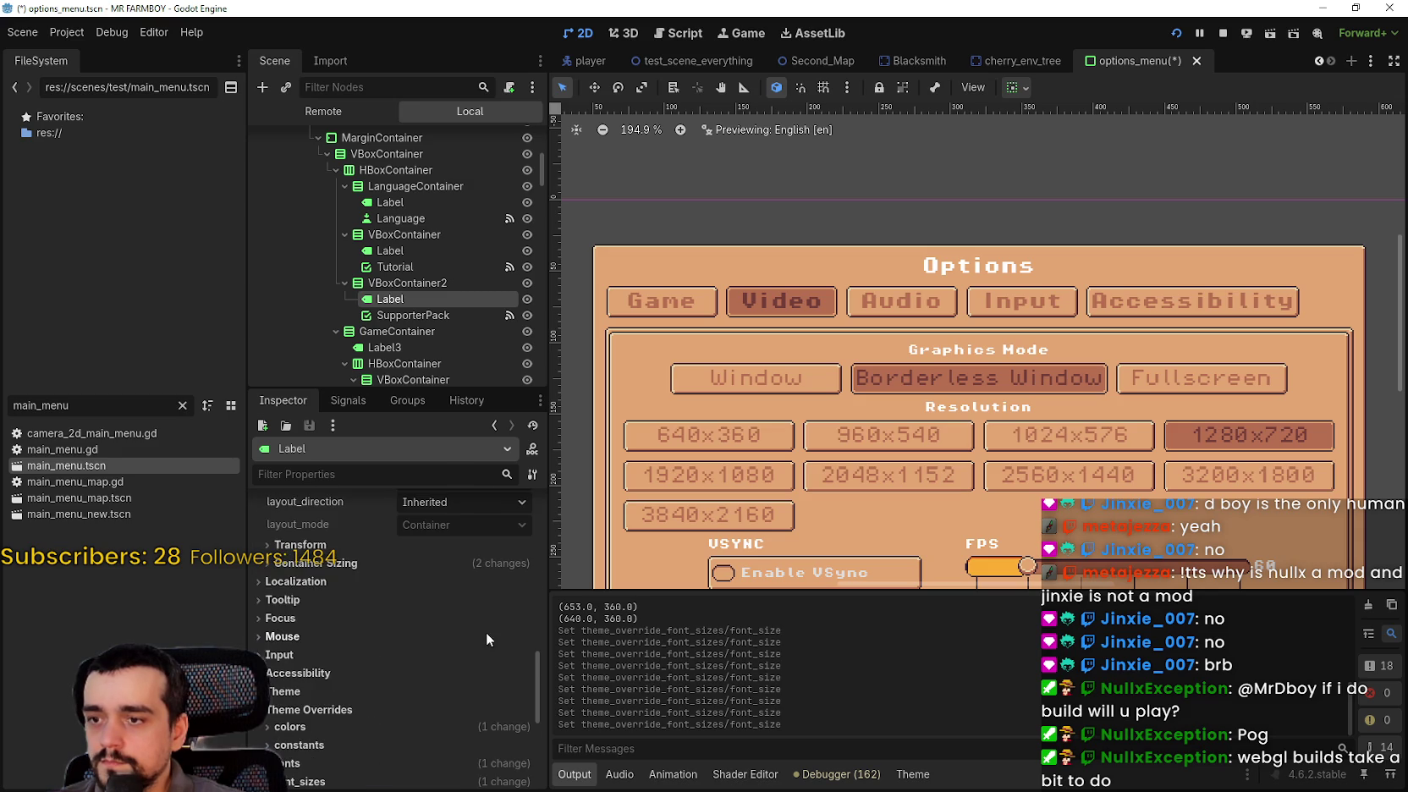
{"action": "left_click", "coordinate": [489, 622]}
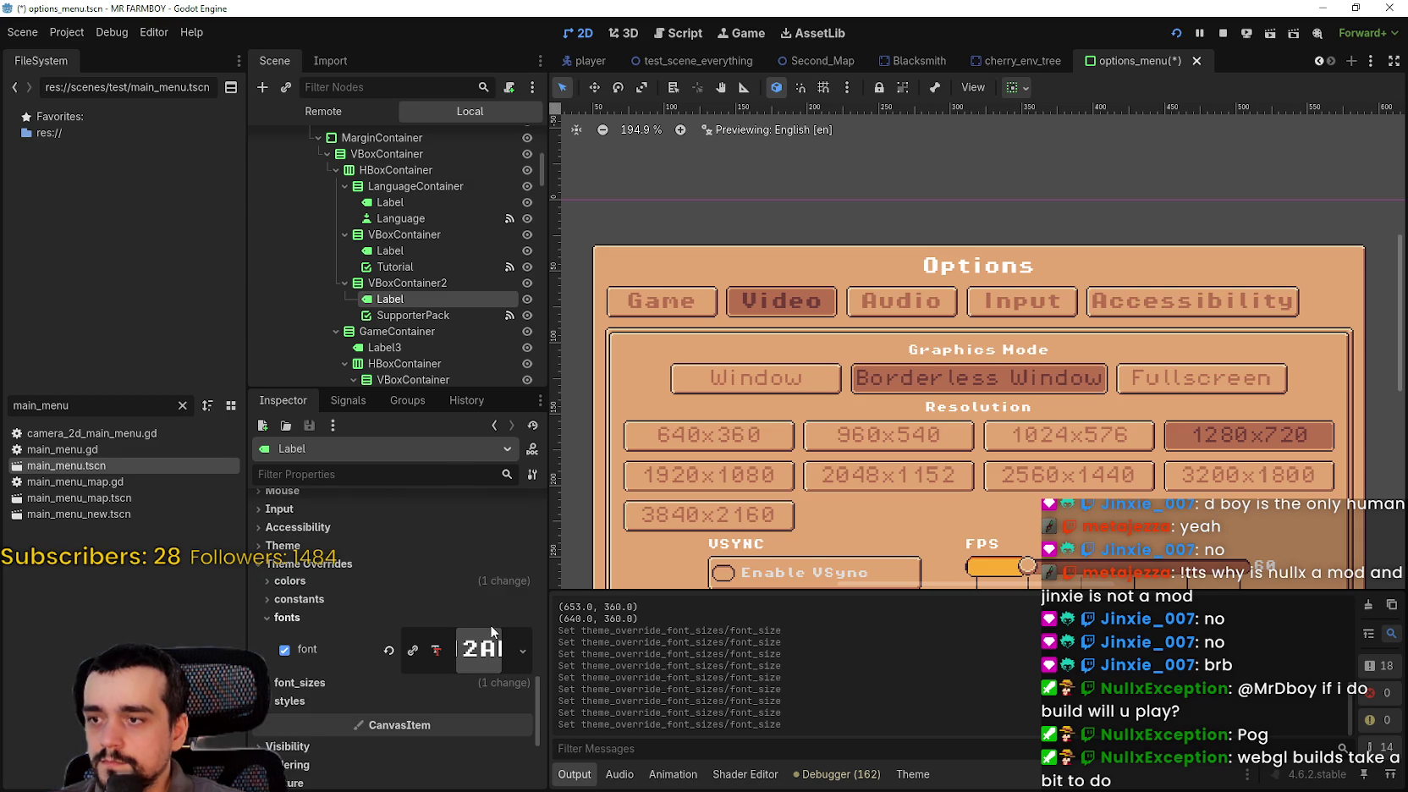
{"action": "left_click", "coordinate": [506, 681]}
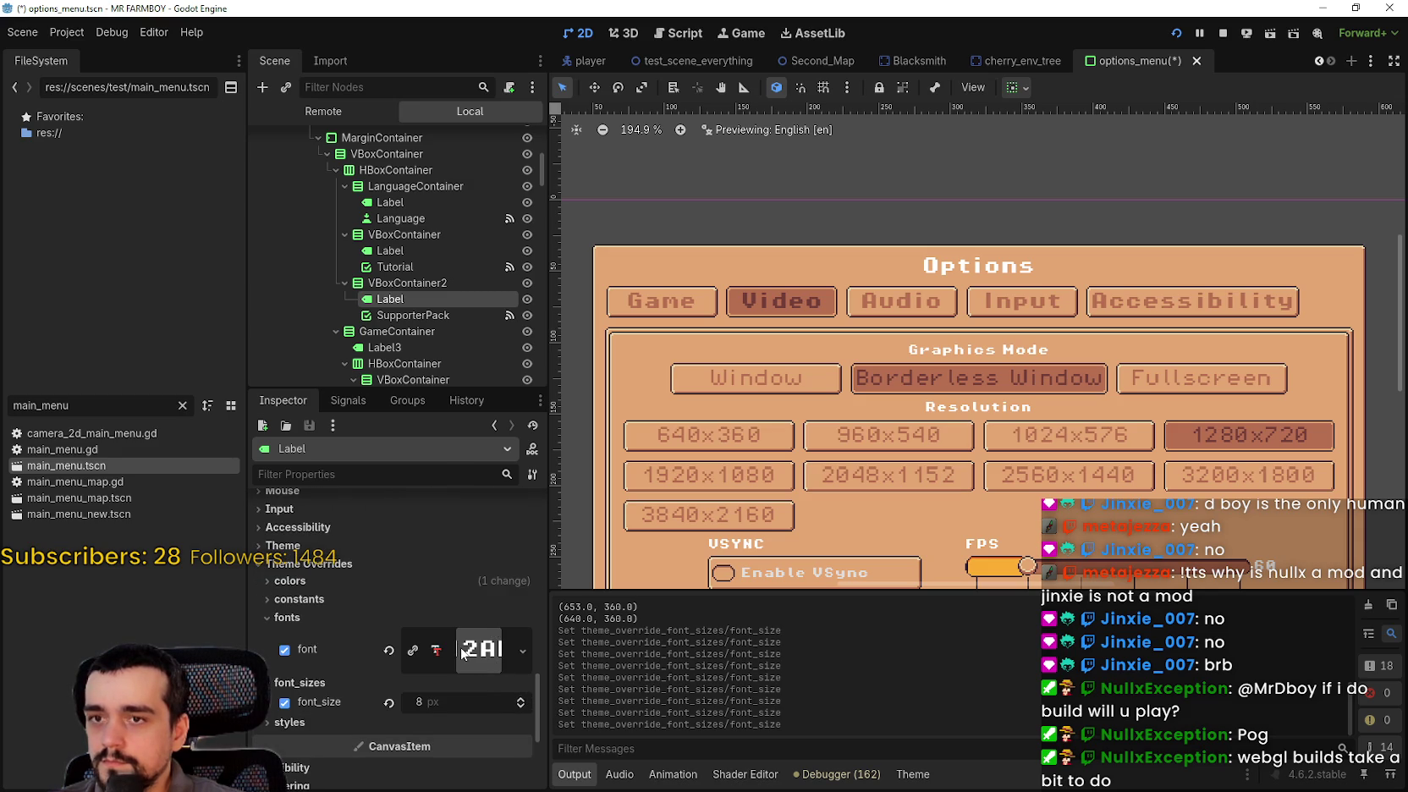
{"action": "left_click", "coordinate": [519, 700]}
{"action": "left_click", "coordinate": [520, 700]}
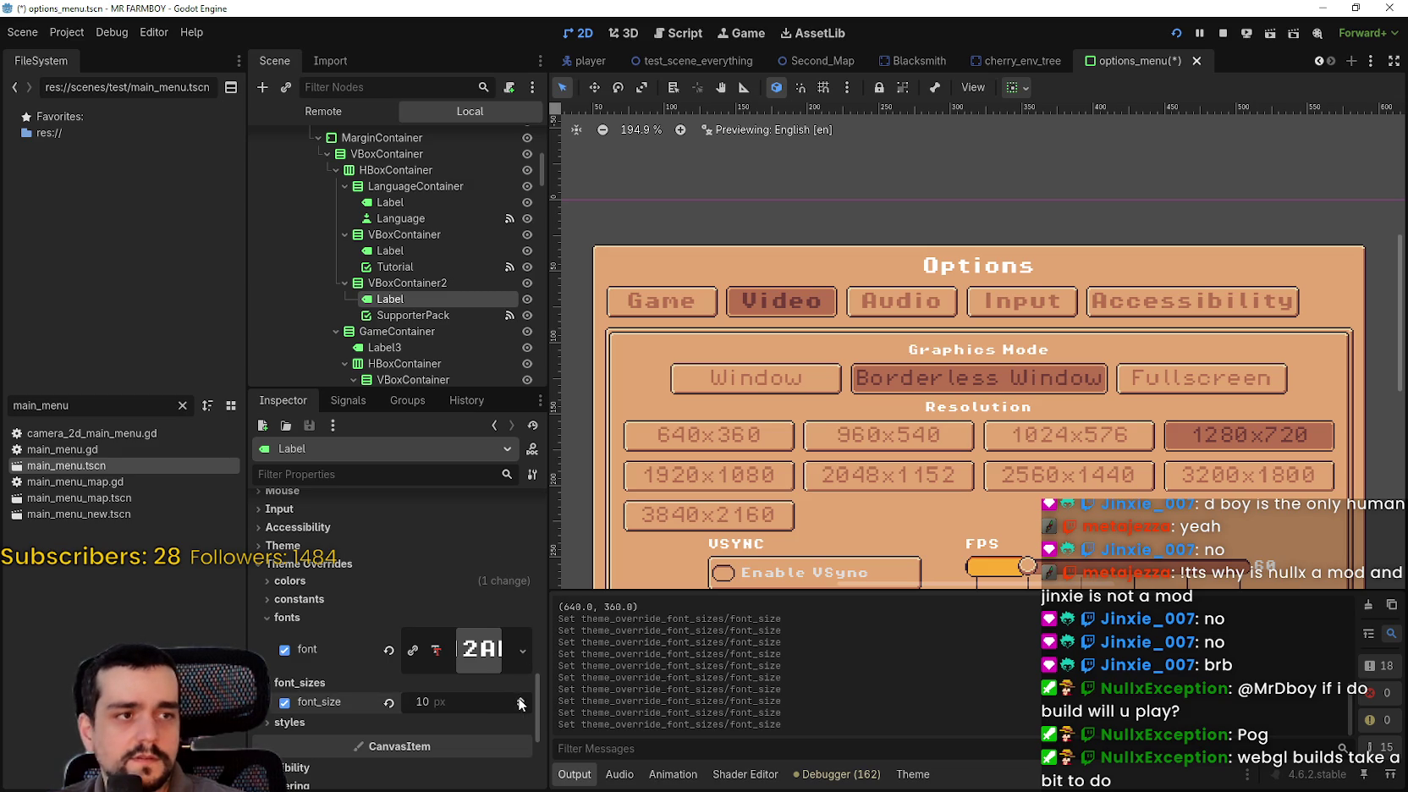
{"action": "left_click", "coordinate": [519, 699]}
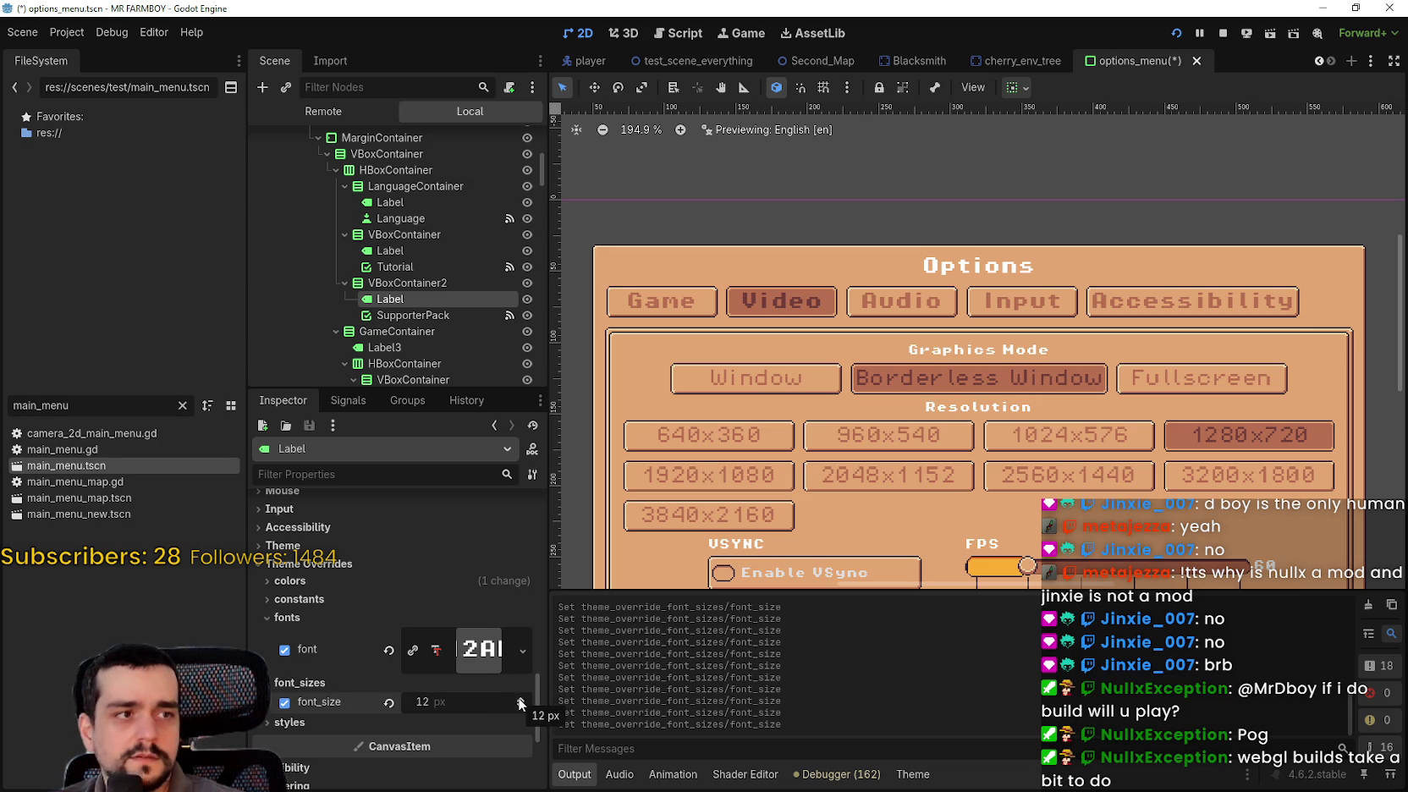
{"action": "scroll", "coordinate": [520, 701], "scroll_direction": "up", "scroll_amount": 5}
{"action": "scroll", "coordinate": [519, 701], "scroll_direction": "down", "scroll_amount": 6}
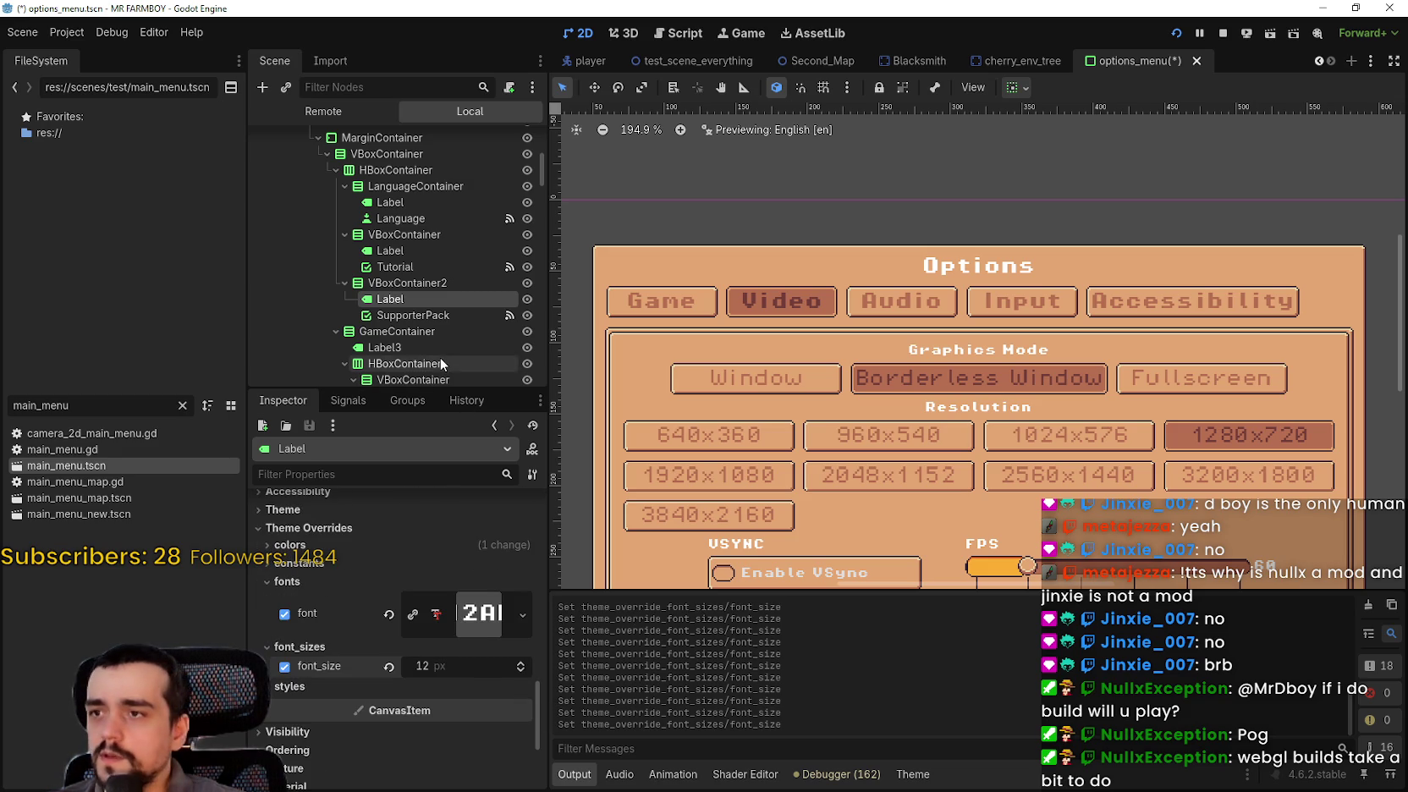
{"action": "scroll", "coordinate": [440, 351], "scroll_direction": "down", "scroll_amount": 2}
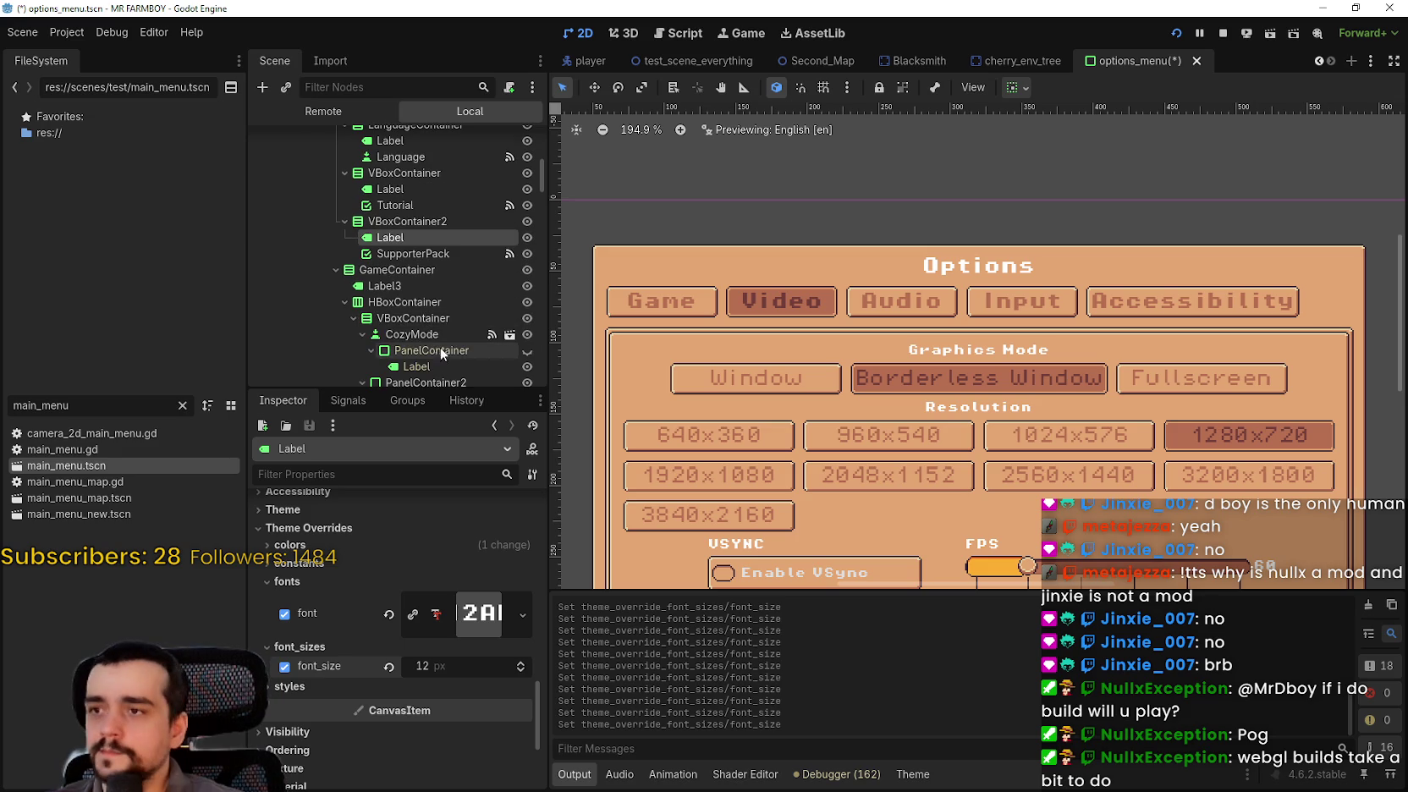
- Select Label3, the game modes heading, to inspect its overrides
{"action": "left_click", "coordinate": [440, 287]}
{"action": "scroll", "coordinate": [448, 701], "scroll_direction": "down", "scroll_amount": 5}
{"action": "scroll", "coordinate": [447, 701], "scroll_direction": "down", "scroll_amount": 10}
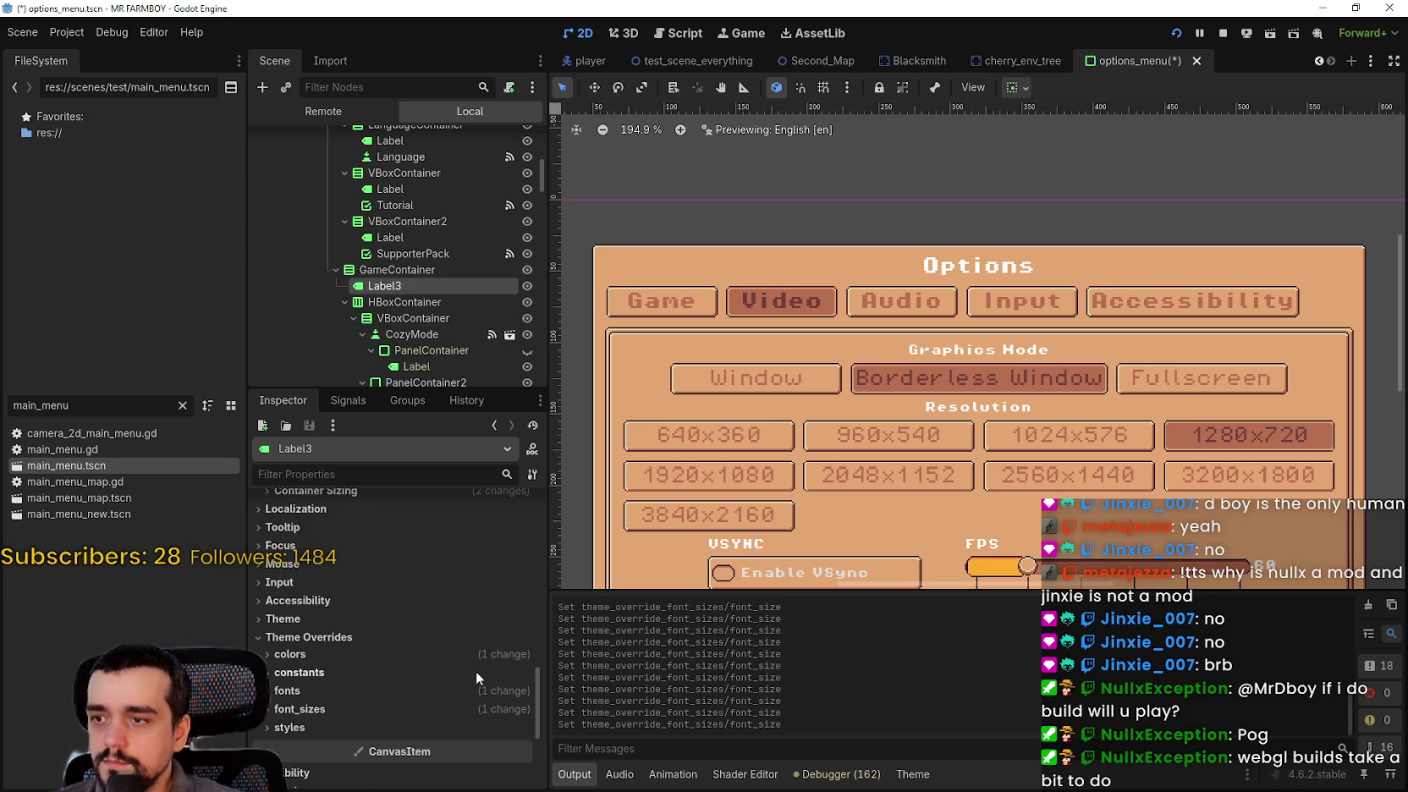
- Set Label3's font_size override to 11 px
{"action": "scroll", "coordinate": [484, 721], "scroll_direction": "down", "scroll_amount": 1}
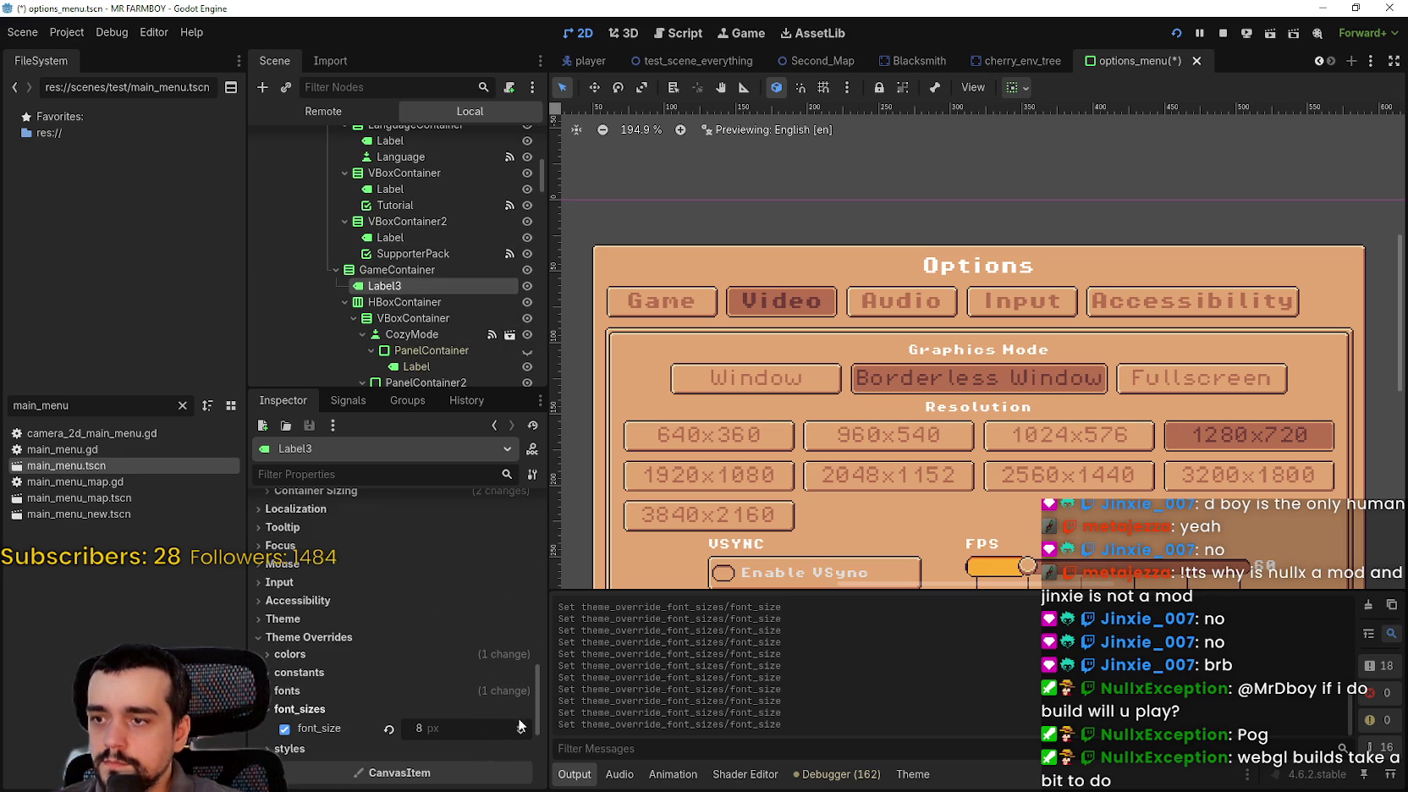
{"action": "left_click", "coordinate": [521, 723]}
{"action": "left_click", "coordinate": [521, 724]}
{"action": "left_click", "coordinate": [521, 723]}
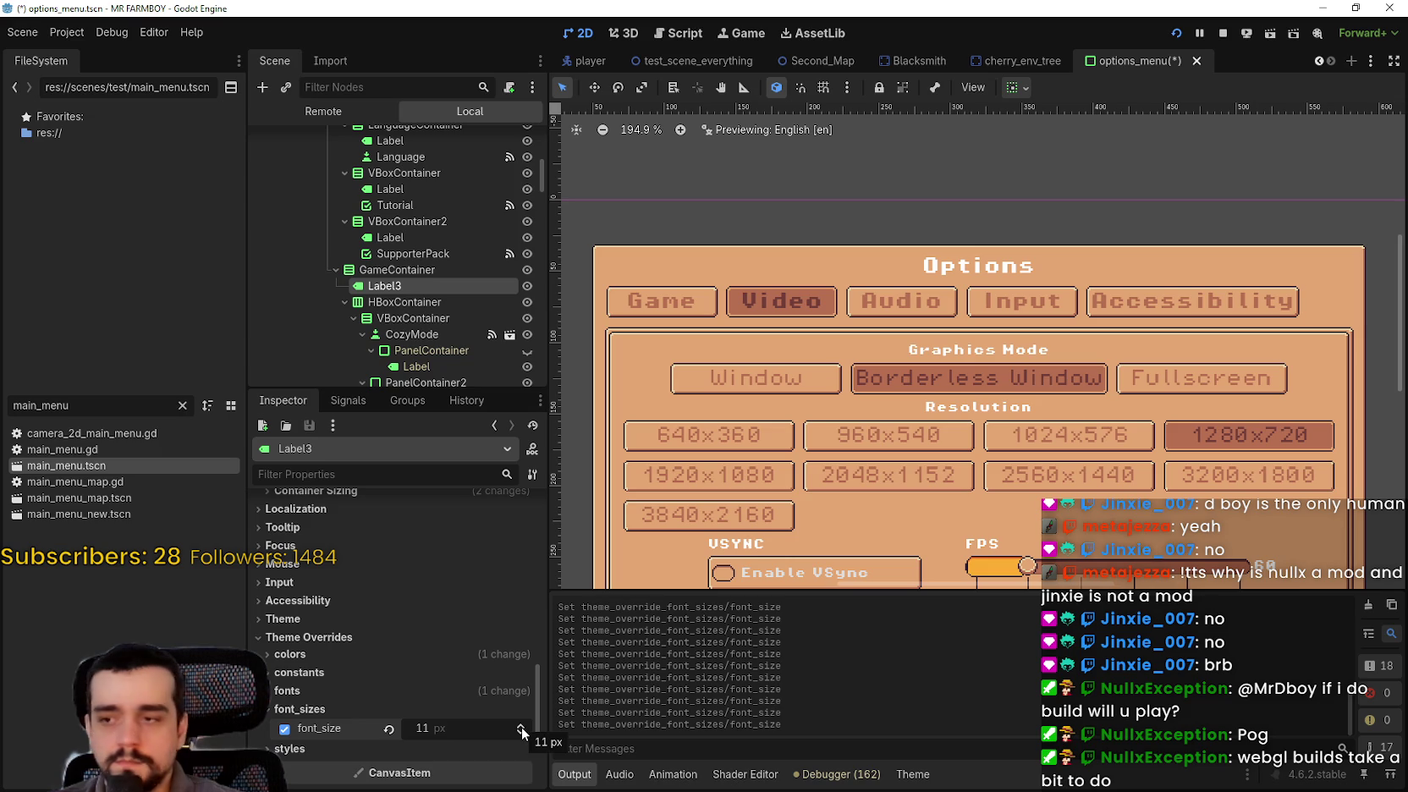
{"action": "scroll", "coordinate": [516, 712], "scroll_direction": "up", "scroll_amount": 8}
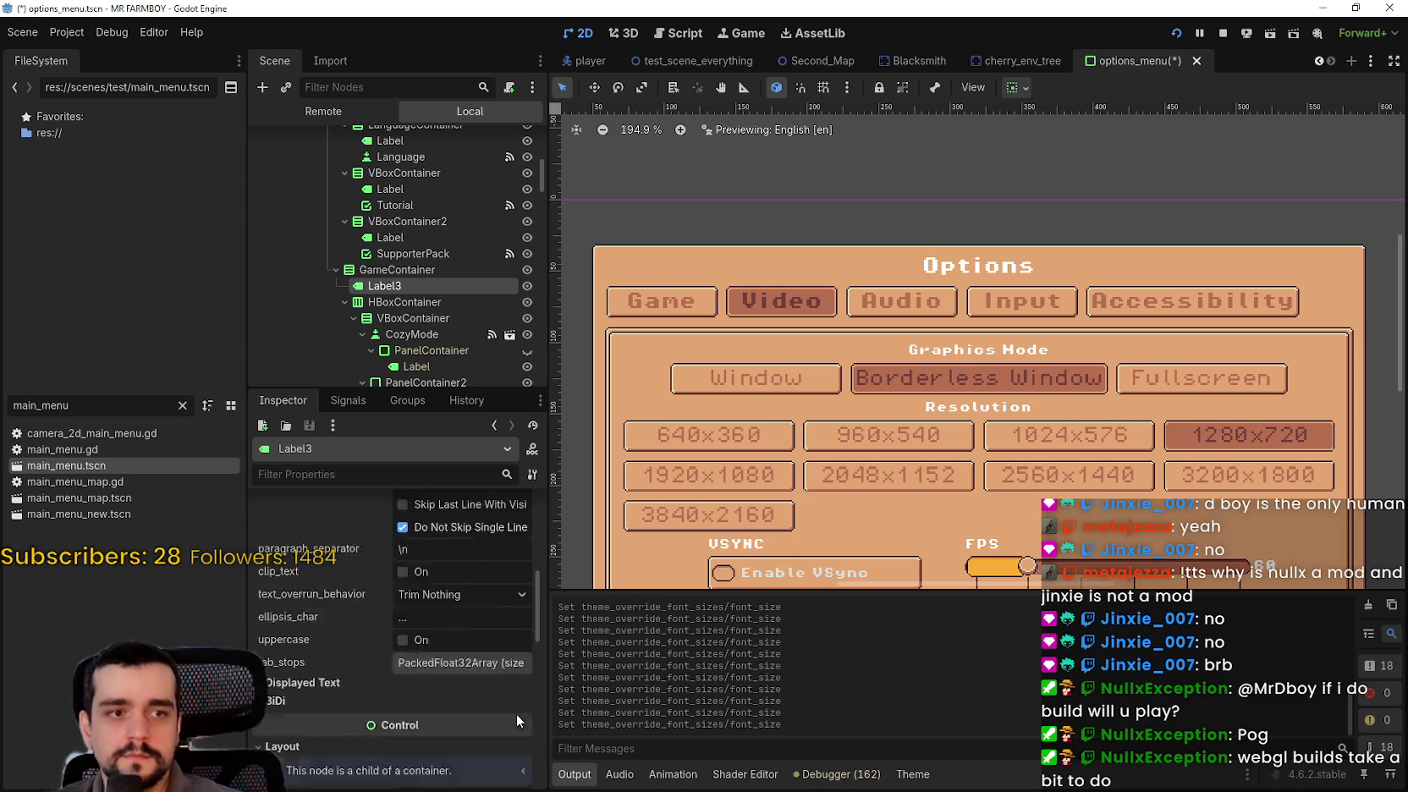
{"action": "scroll", "coordinate": [516, 712], "scroll_direction": "up", "scroll_amount": 3}
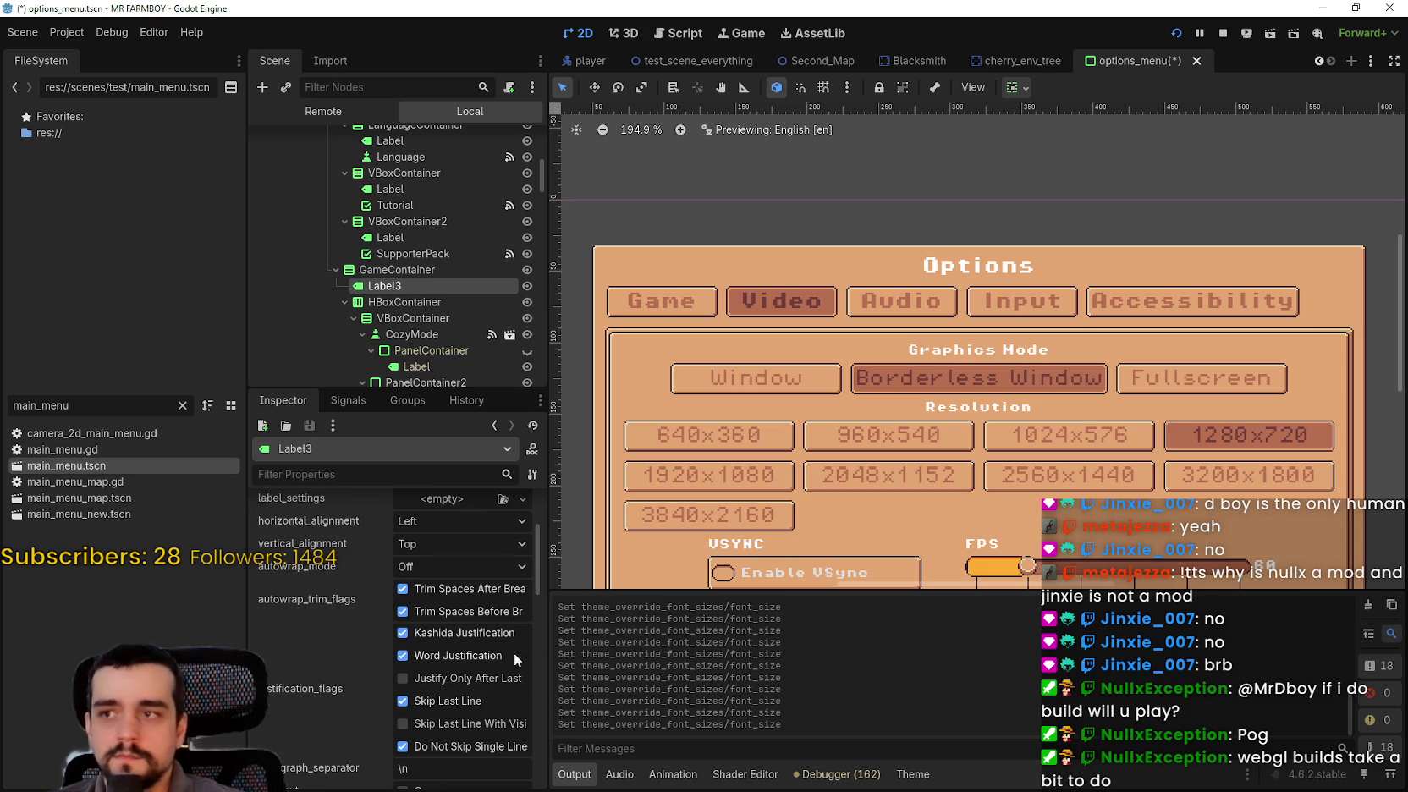
{"action": "scroll", "coordinate": [418, 303], "scroll_direction": "up", "scroll_amount": 2}
{"action": "scroll", "coordinate": [418, 303], "scroll_direction": "up", "scroll_amount": 1}
- Remove the custom font override from the Language button
{"action": "left_click", "coordinate": [409, 278]}
{"action": "scroll", "coordinate": [431, 679], "scroll_direction": "down", "scroll_amount": 3}
{"action": "scroll", "coordinate": [428, 670], "scroll_direction": "down", "scroll_amount": 10}
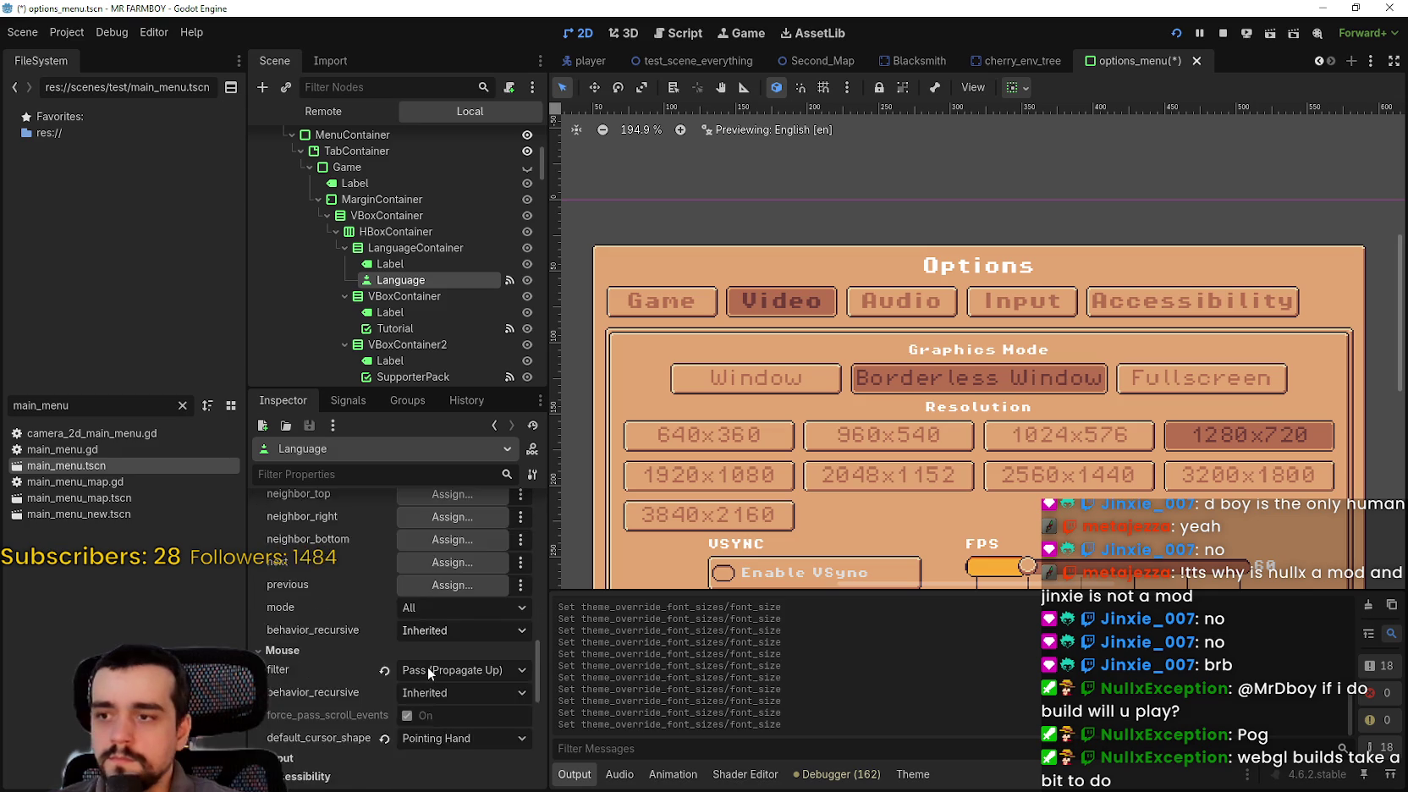
{"action": "scroll", "coordinate": [427, 666], "scroll_direction": "down", "scroll_amount": 5}
{"action": "left_click", "coordinate": [344, 530]}
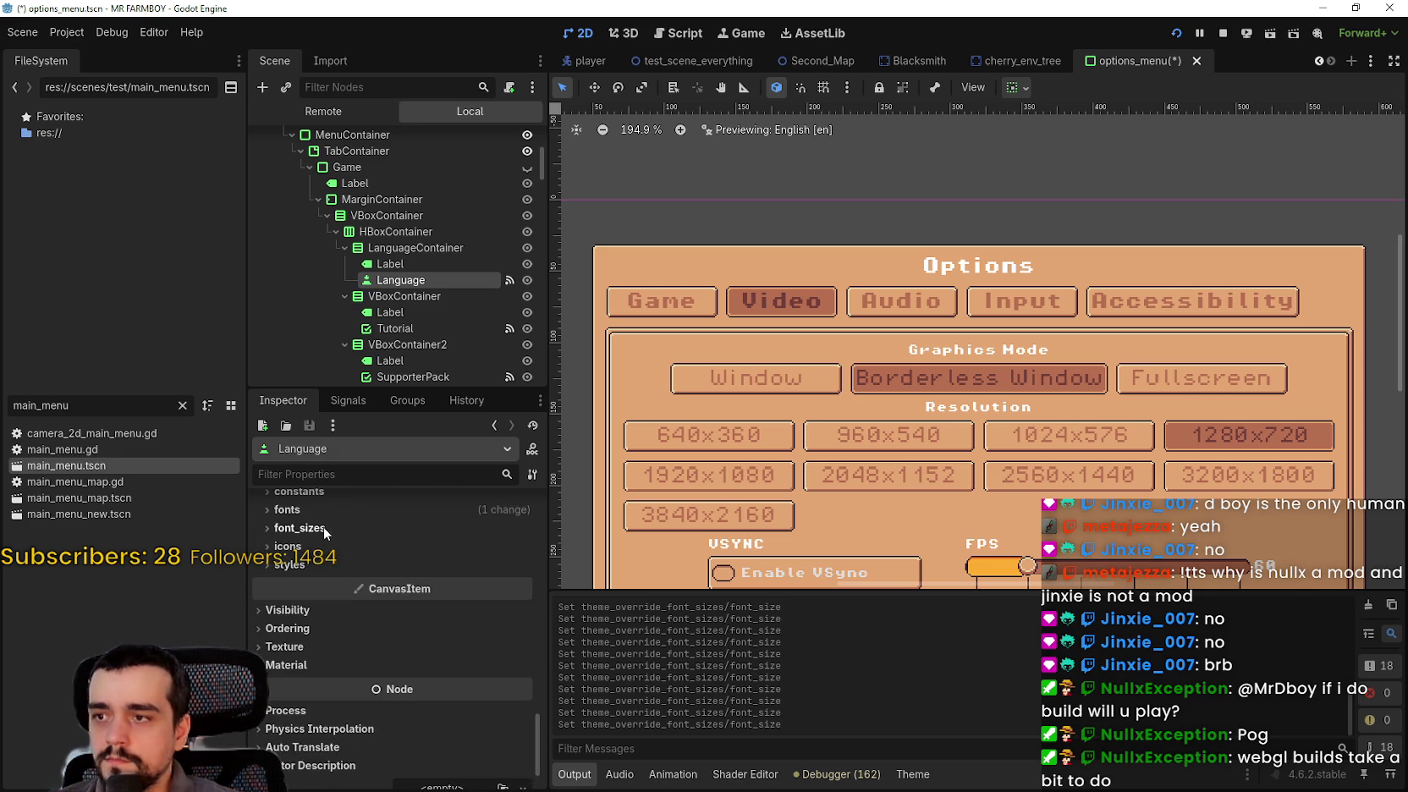
{"action": "scroll", "coordinate": [334, 512], "scroll_direction": "down", "scroll_amount": 1}
{"action": "left_click", "coordinate": [343, 623]}
{"action": "left_click", "coordinate": [342, 624]}
{"action": "left_click", "coordinate": [351, 622]}
{"action": "left_click", "coordinate": [389, 654]}
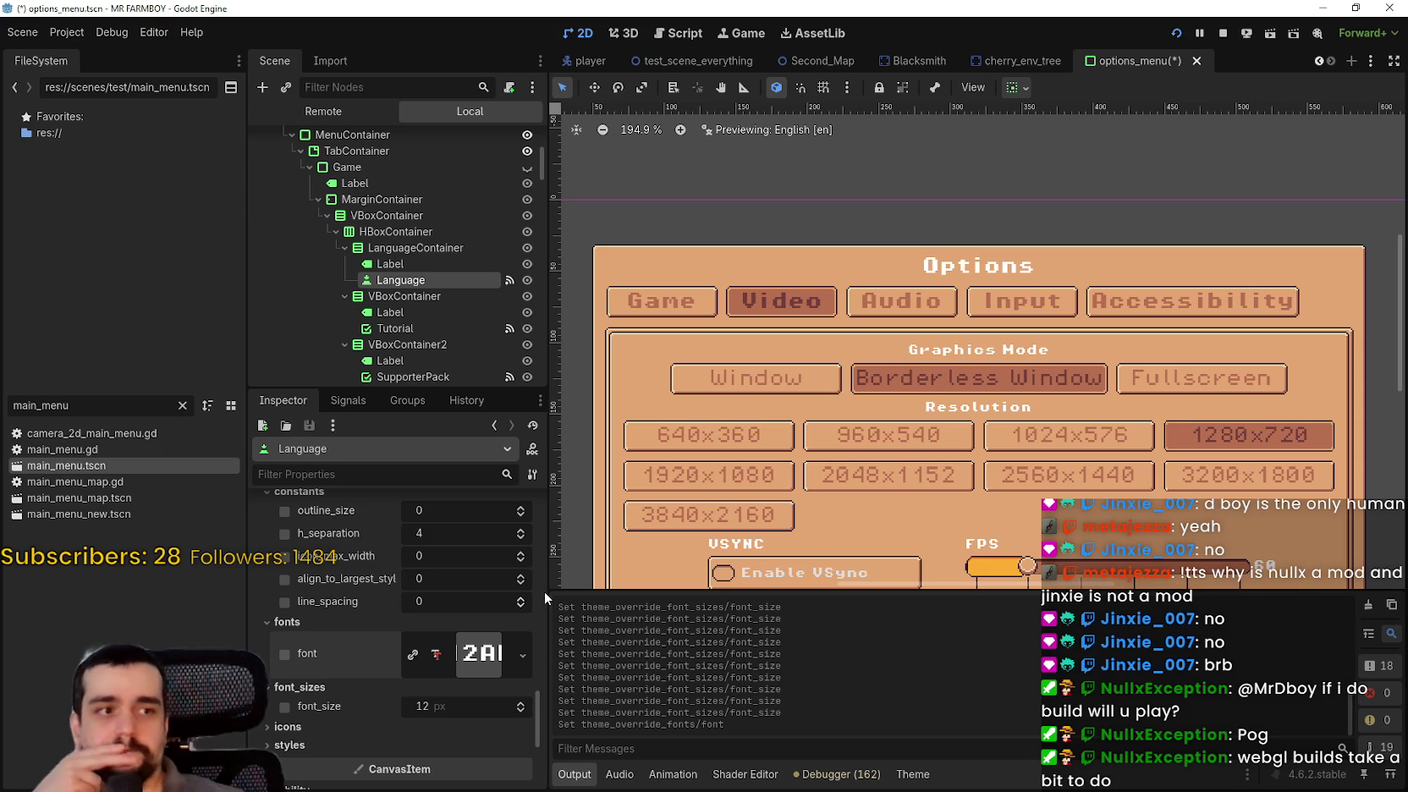
- Select the Label inside CozyMode's PanelContainer2
{"action": "scroll", "coordinate": [462, 256], "scroll_direction": "down", "scroll_amount": 5}
{"action": "scroll", "coordinate": [459, 256], "scroll_direction": "down", "scroll_amount": 2}
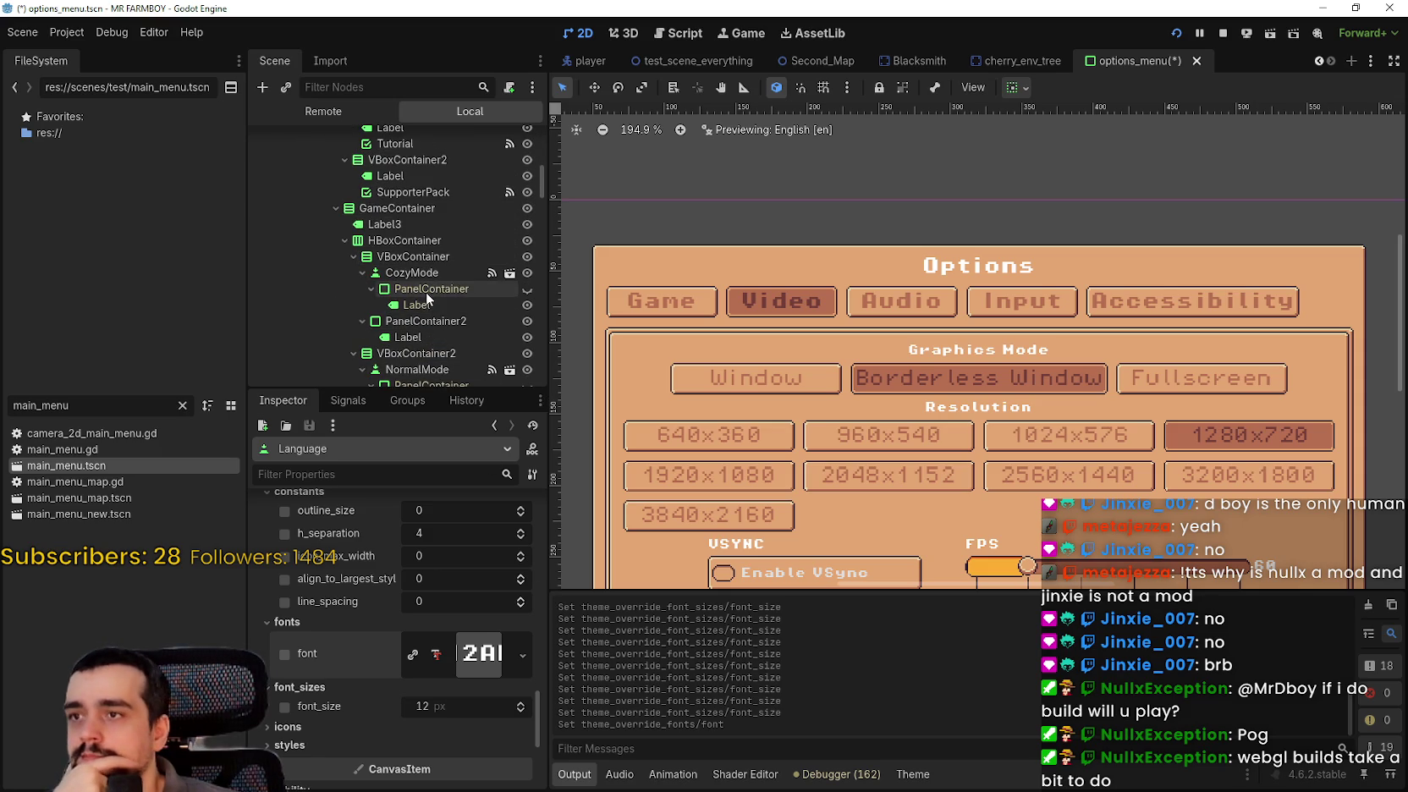
{"action": "left_click", "coordinate": [425, 290]}
{"action": "left_click", "coordinate": [424, 321]}
{"action": "left_click", "coordinate": [410, 337]}
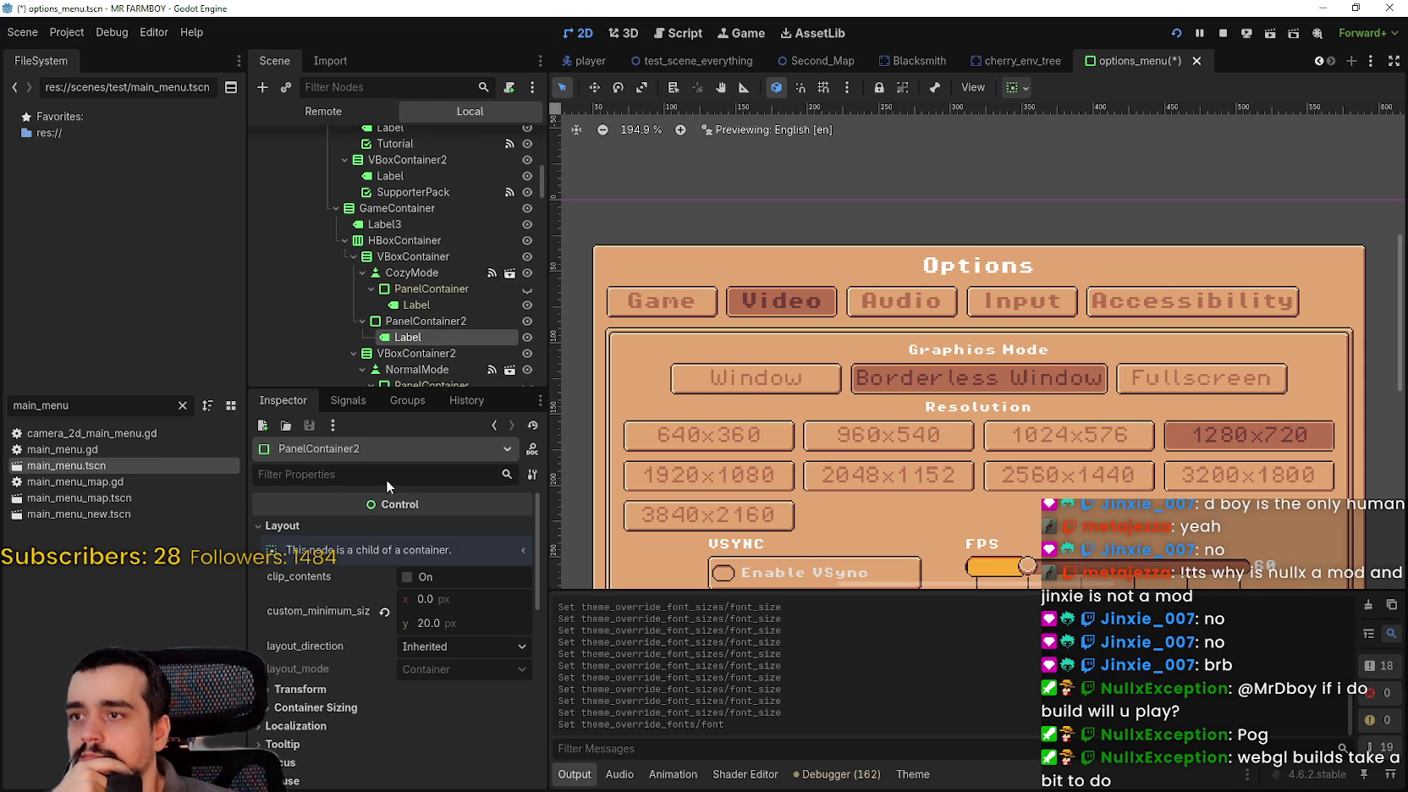
- Step up the CozyMode panel label's font_size override past 7 px
{"action": "left_click_drag", "start_coordinate": [538, 610], "coordinate": [523, 664]}
{"action": "scroll", "coordinate": [507, 677], "scroll_direction": "down", "scroll_amount": 8}
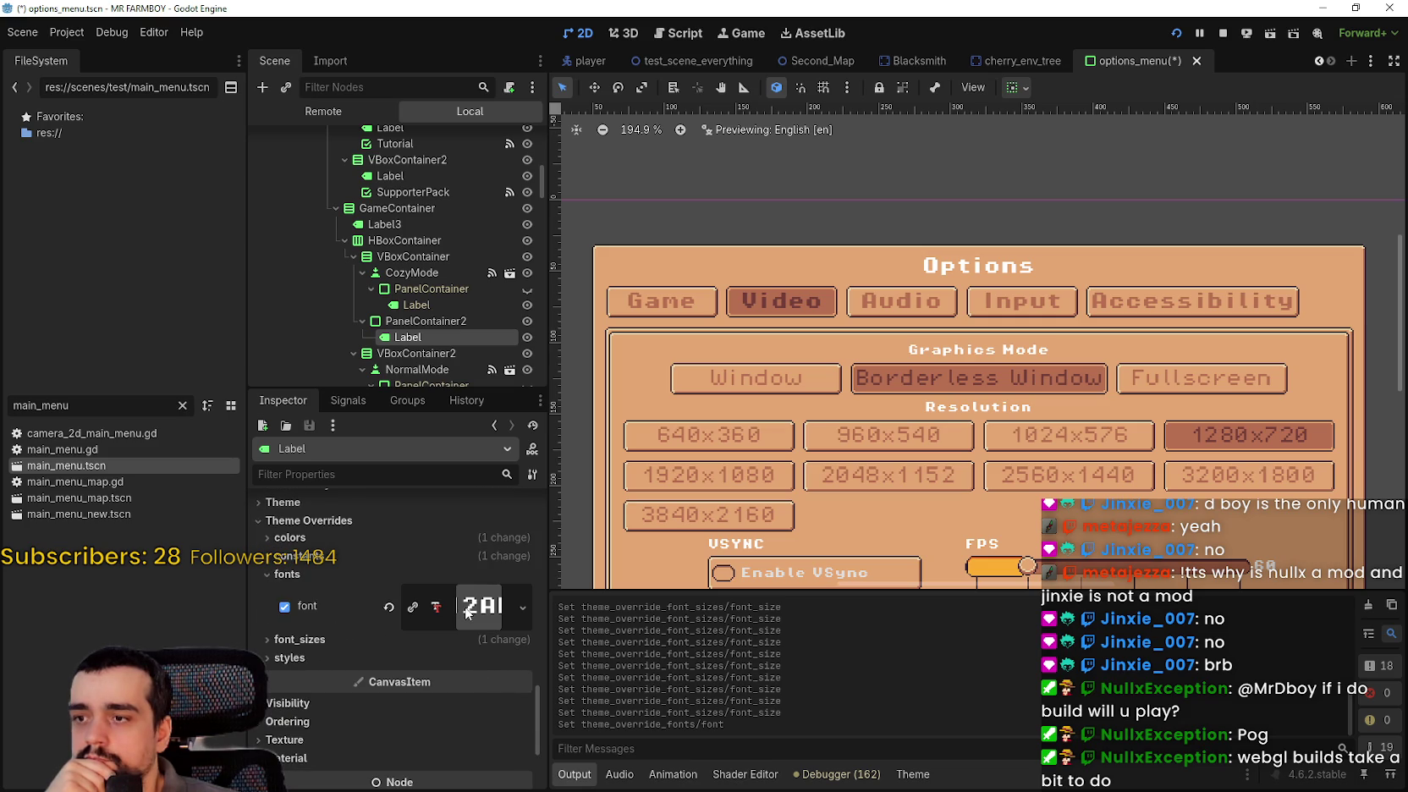
{"action": "left_click", "coordinate": [467, 639]}
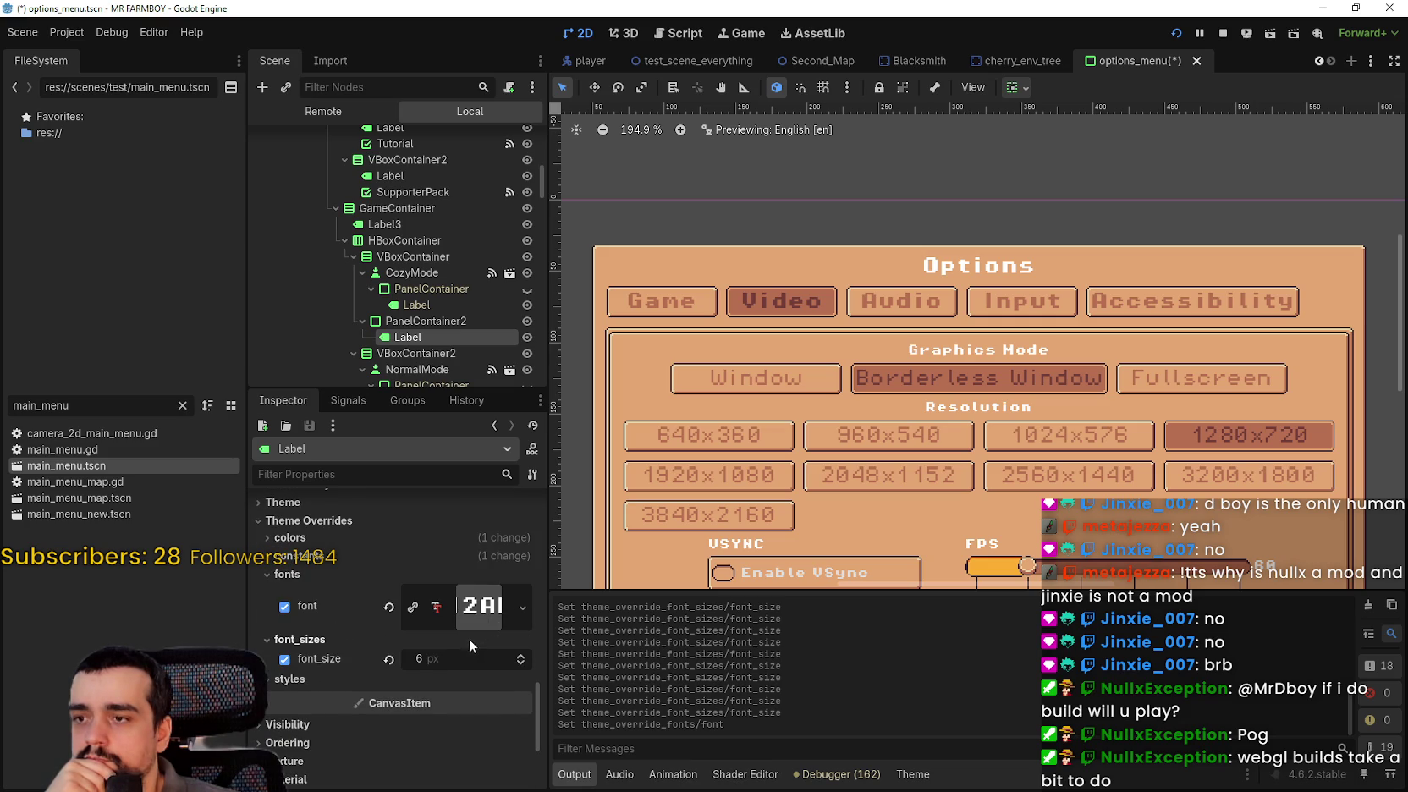
{"action": "left_click", "coordinate": [521, 655]}
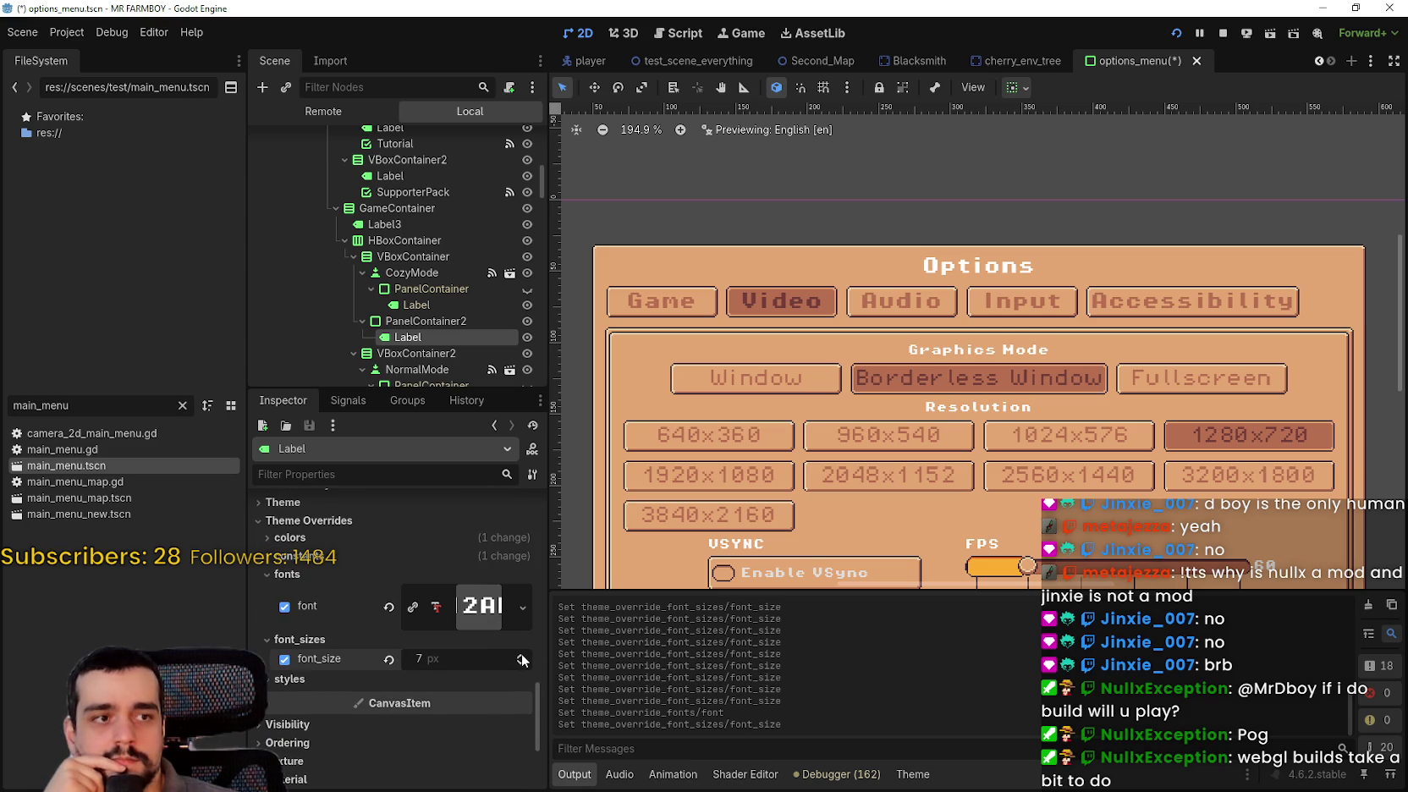
{"action": "left_click", "coordinate": [521, 655]}
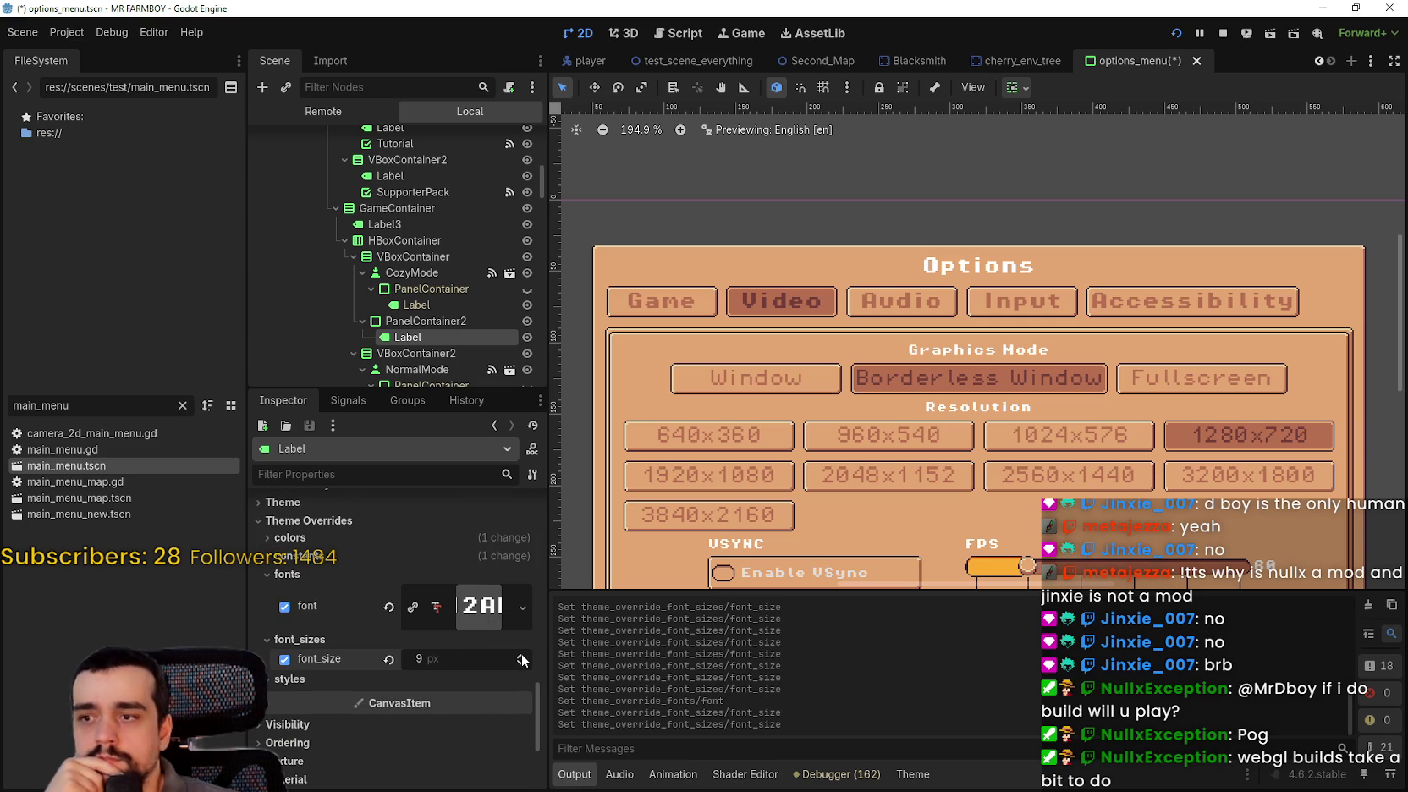
{"action": "scroll", "coordinate": [508, 338], "scroll_direction": "down", "scroll_amount": 5}
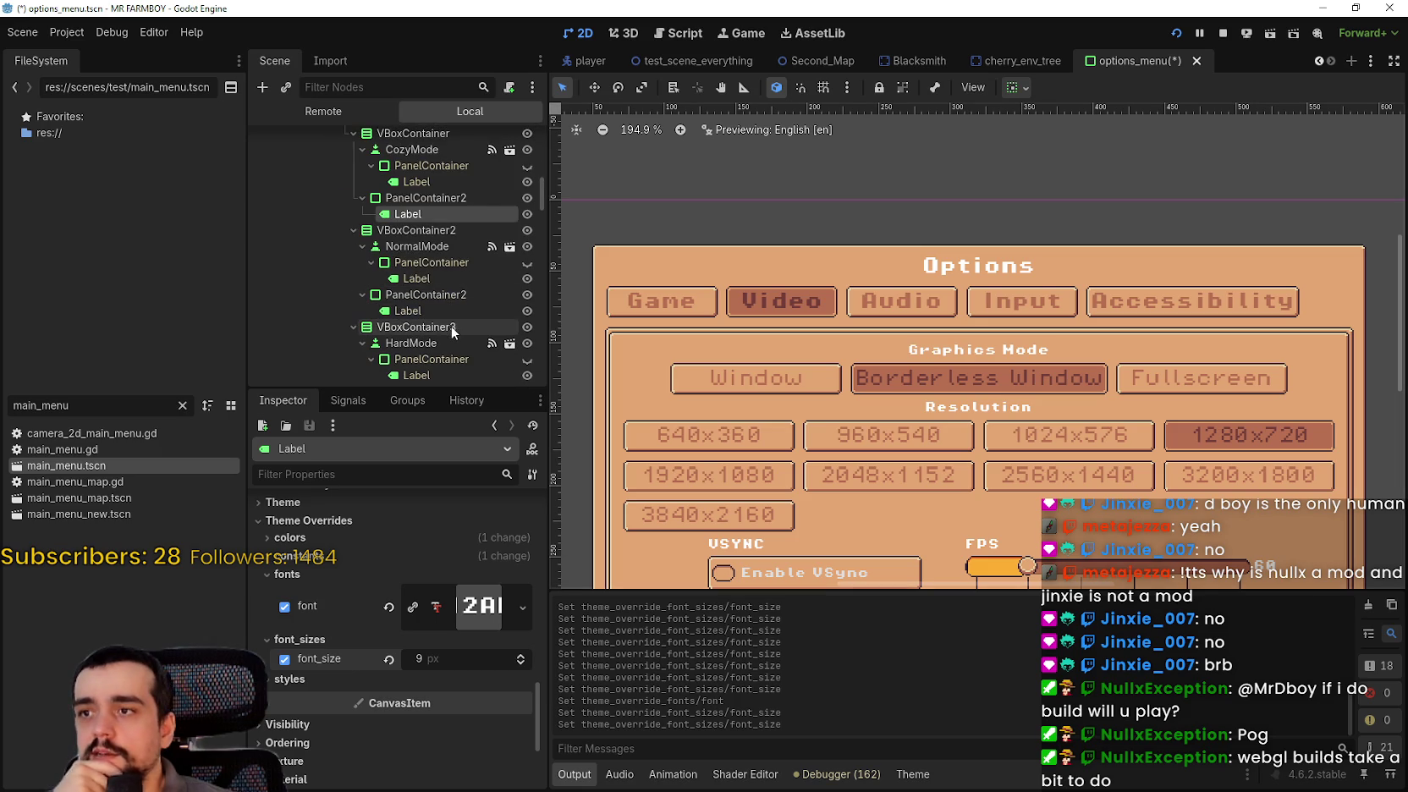
- Enable a 9 px font_size override on the NormalMode label
{"action": "left_click", "coordinate": [454, 309]}
{"action": "scroll", "coordinate": [467, 592], "scroll_direction": "down", "scroll_amount": 10}
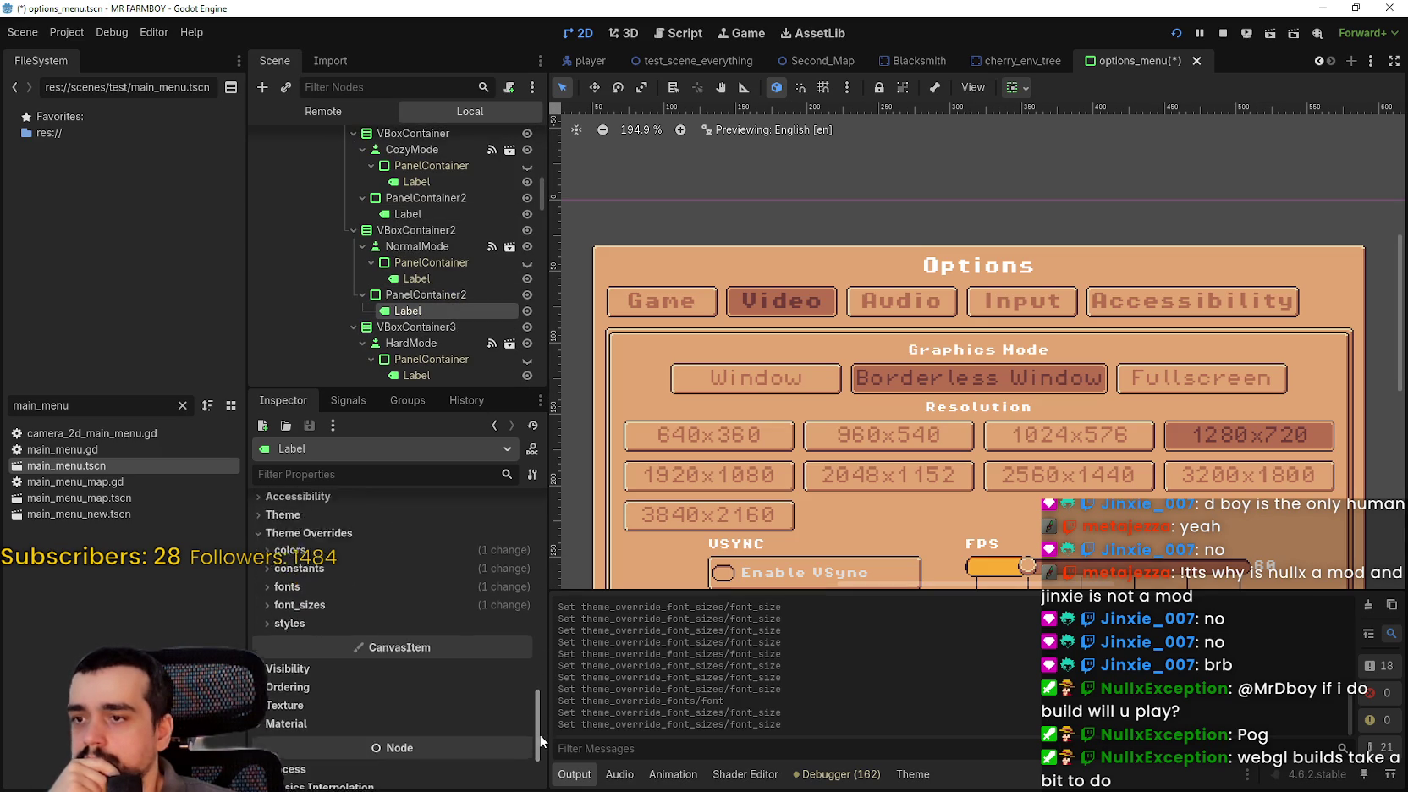
{"action": "left_click", "coordinate": [467, 589]}
{"action": "left_click", "coordinate": [520, 602]}
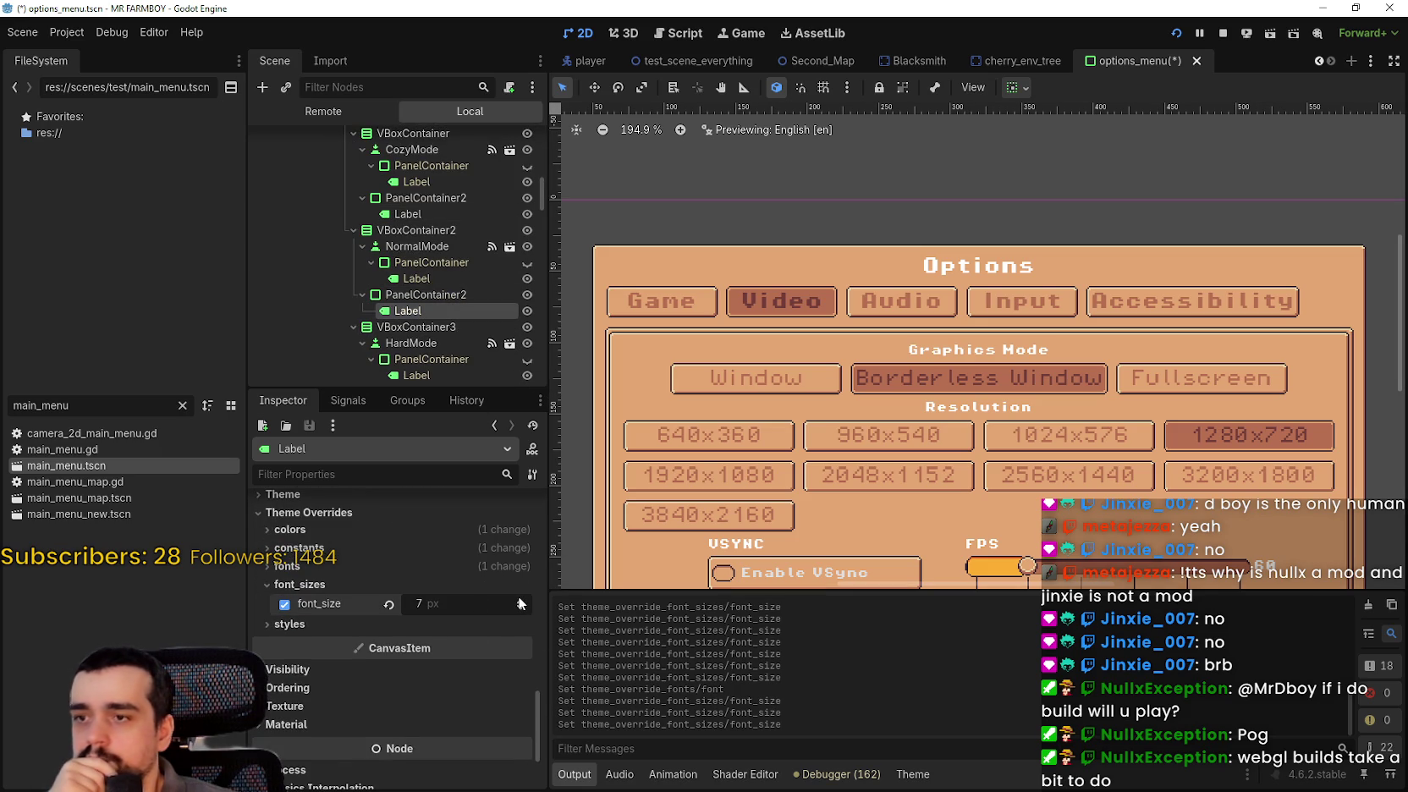
{"action": "scroll", "coordinate": [468, 261], "scroll_direction": "down", "scroll_amount": 6}
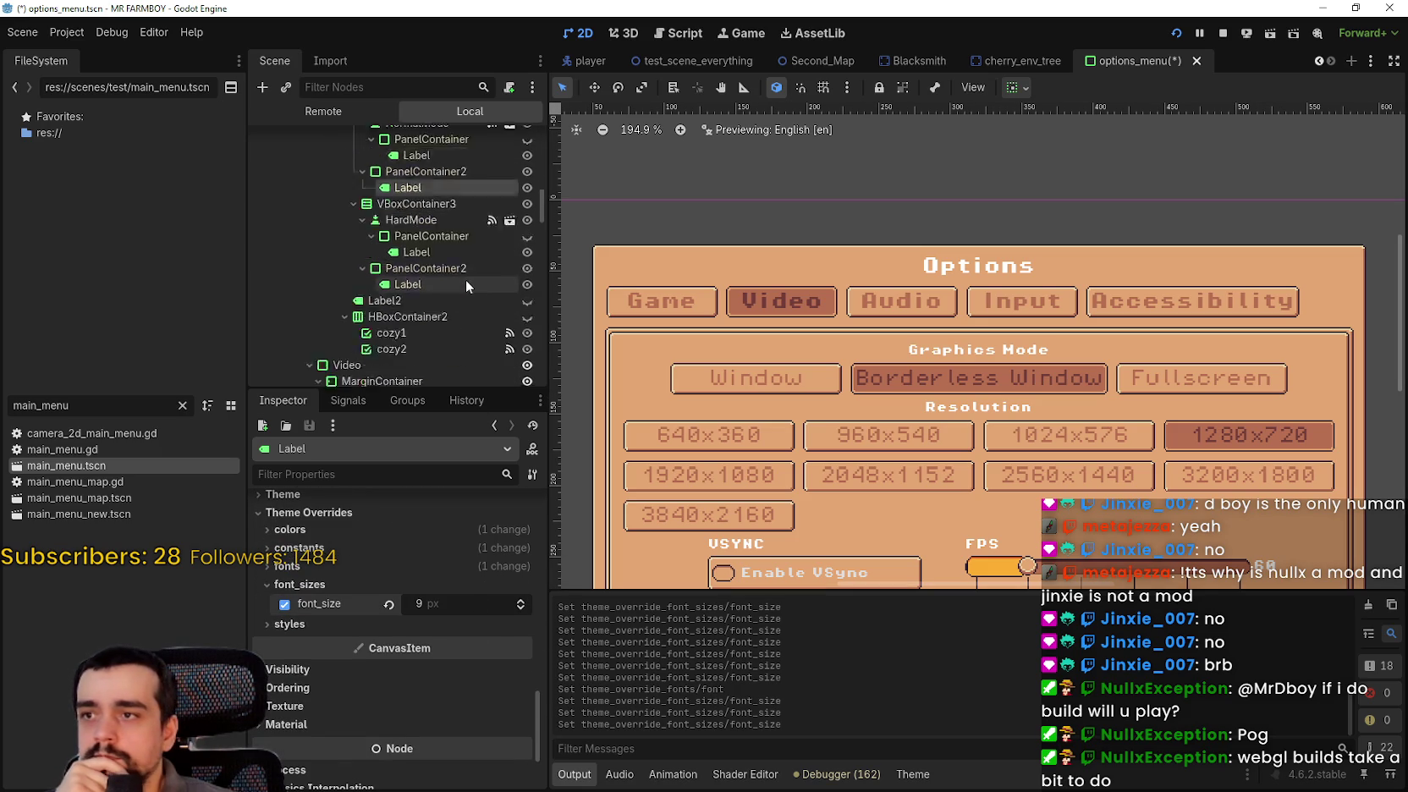
- Enable the font_size override on the HardMode panel's label
{"action": "left_click", "coordinate": [452, 254]}
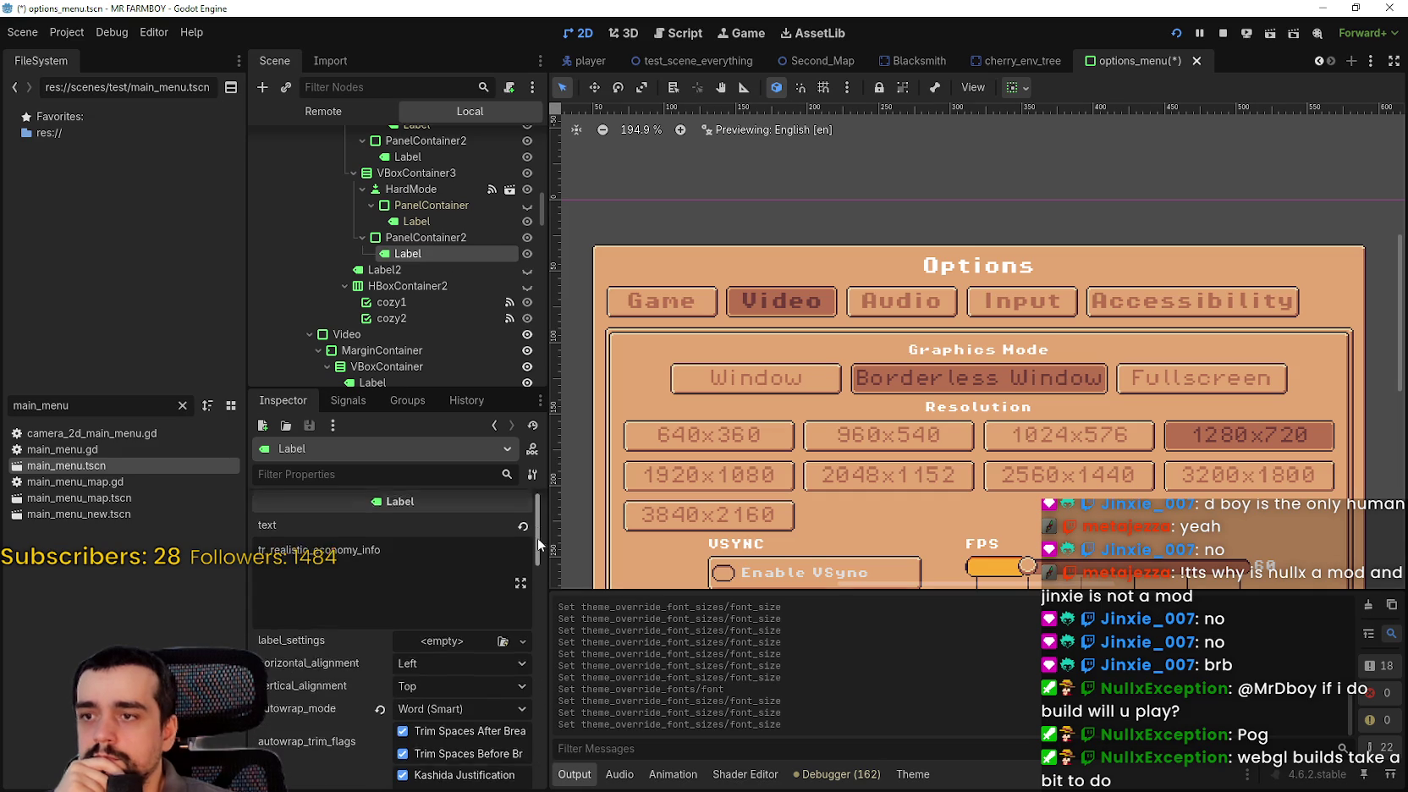
{"action": "left_click_drag", "start_coordinate": [537, 531], "coordinate": [533, 719]}
{"action": "left_click", "coordinate": [488, 638]}
{"action": "left_click", "coordinate": [522, 660]}
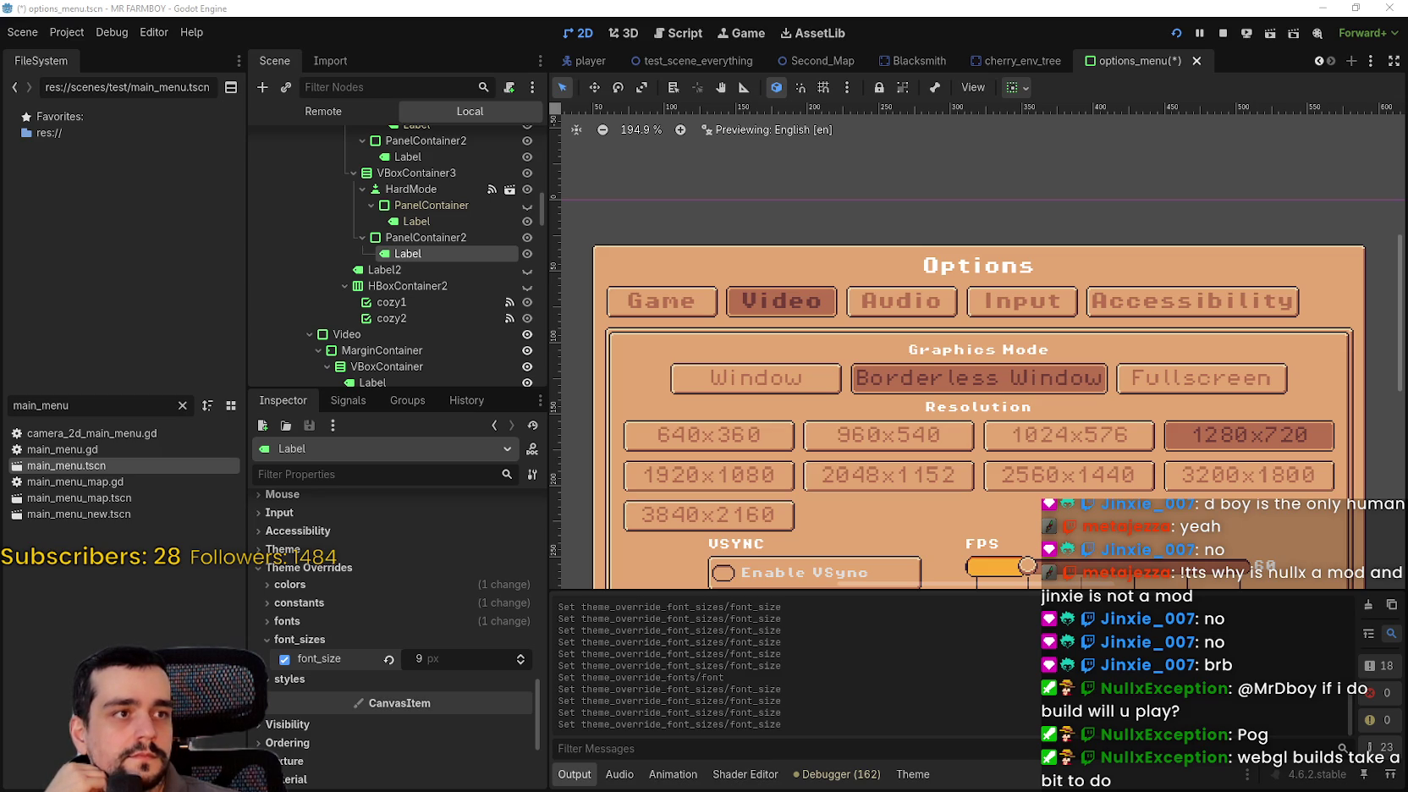
{"action": "scroll", "coordinate": [981, 375], "scroll_direction": "down", "scroll_amount": 3}
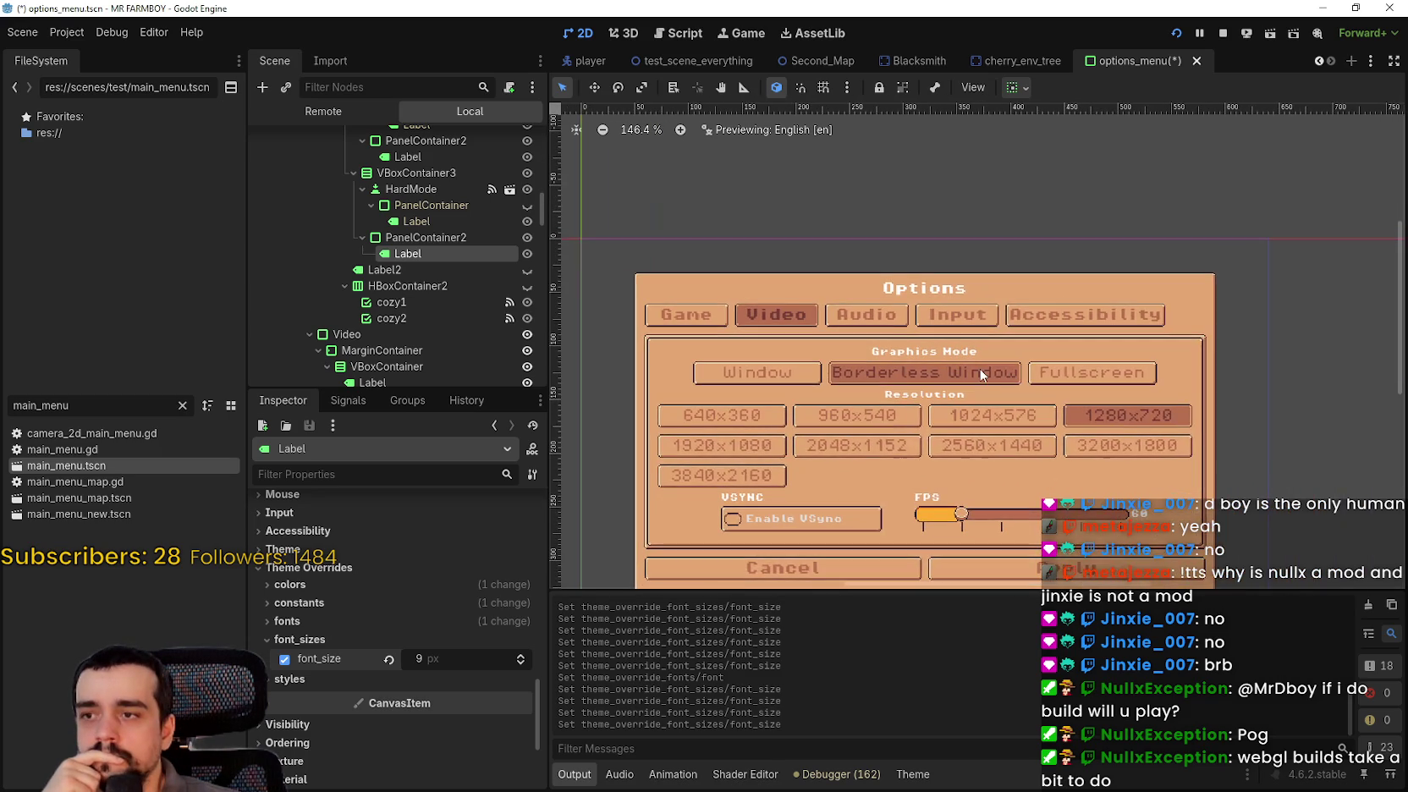
{"action": "scroll", "coordinate": [954, 366], "scroll_direction": "up", "scroll_amount": 4}
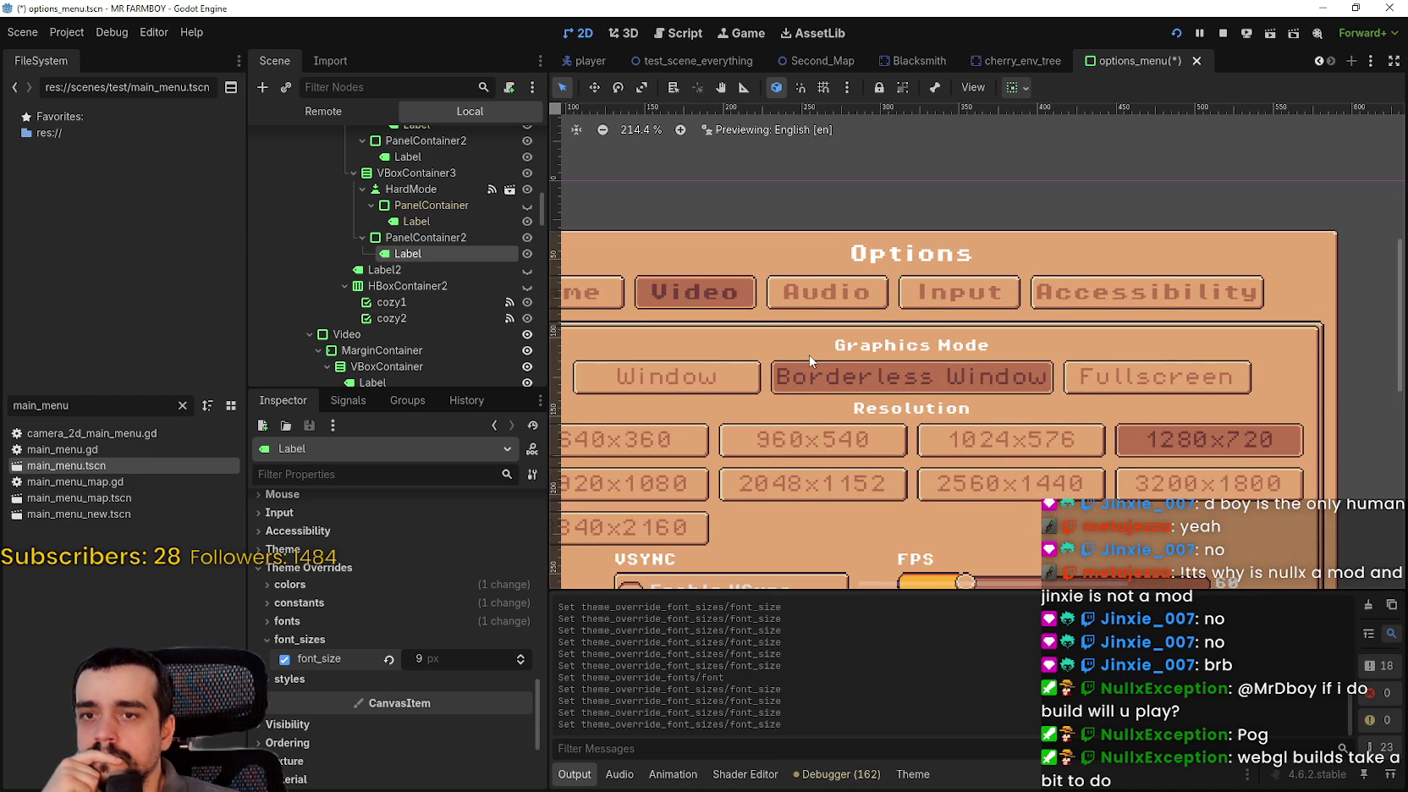
{"action": "scroll", "coordinate": [809, 361], "scroll_direction": "up", "scroll_amount": 1}
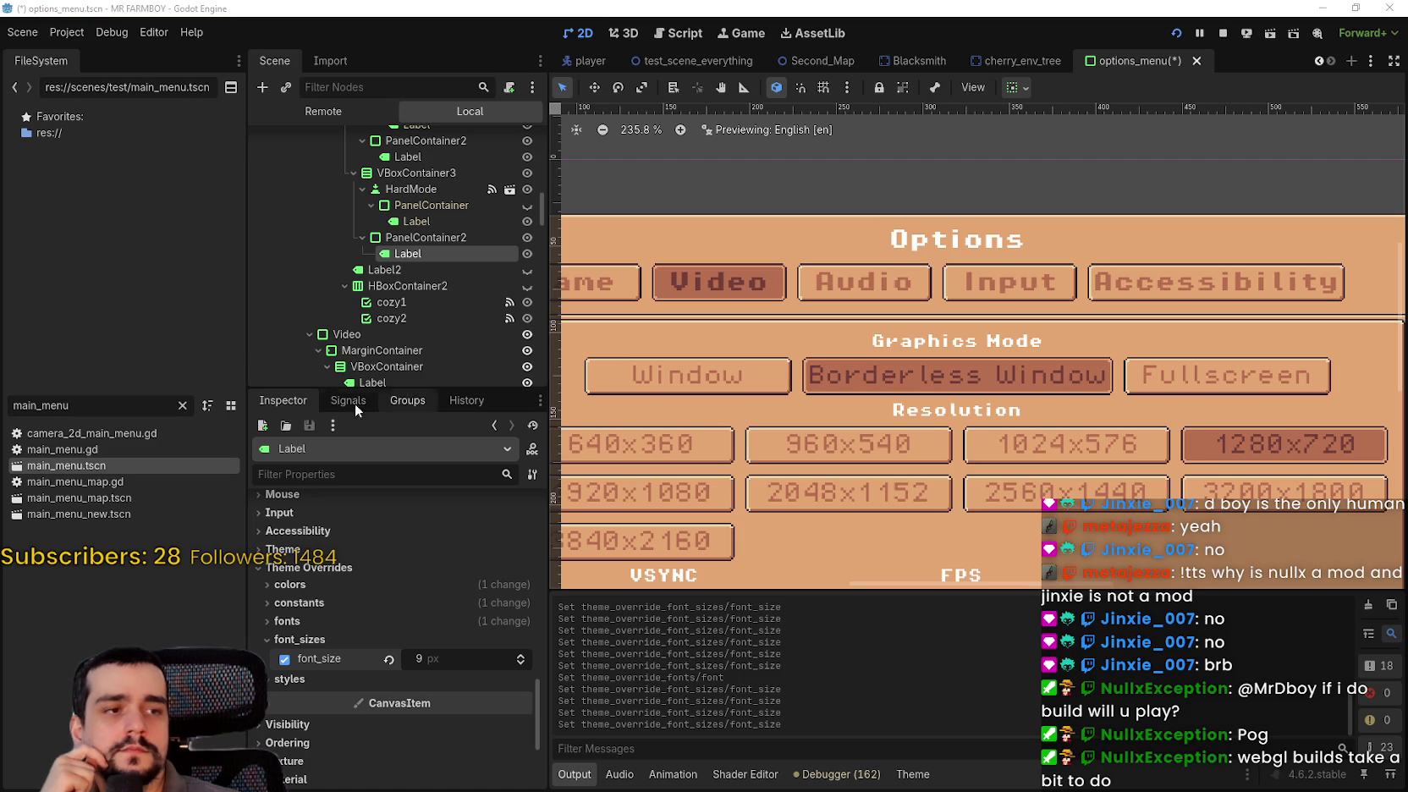
{"action": "scroll", "coordinate": [1181, 371], "scroll_direction": "down", "scroll_amount": 3}
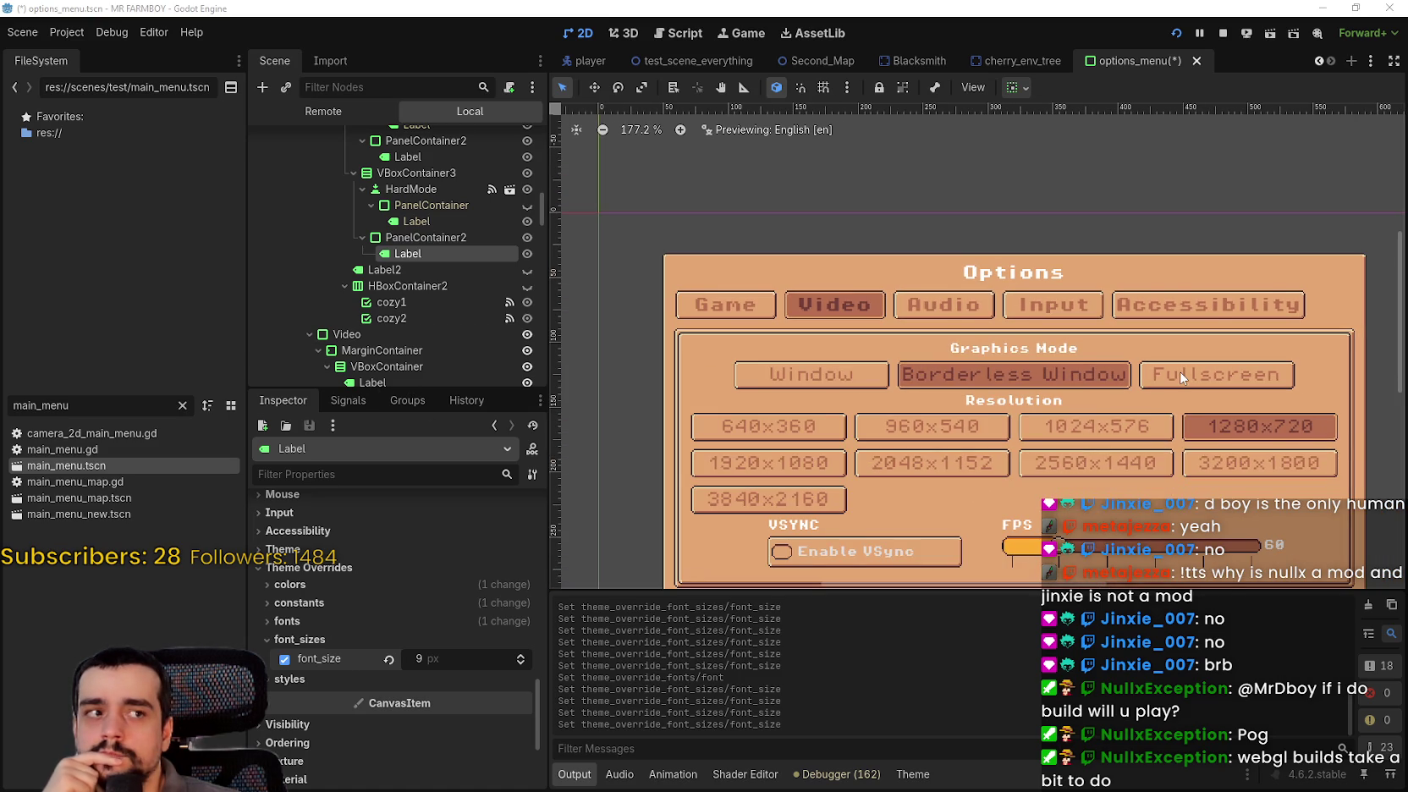
{"action": "scroll", "coordinate": [1181, 377], "scroll_direction": "down", "scroll_amount": 1}
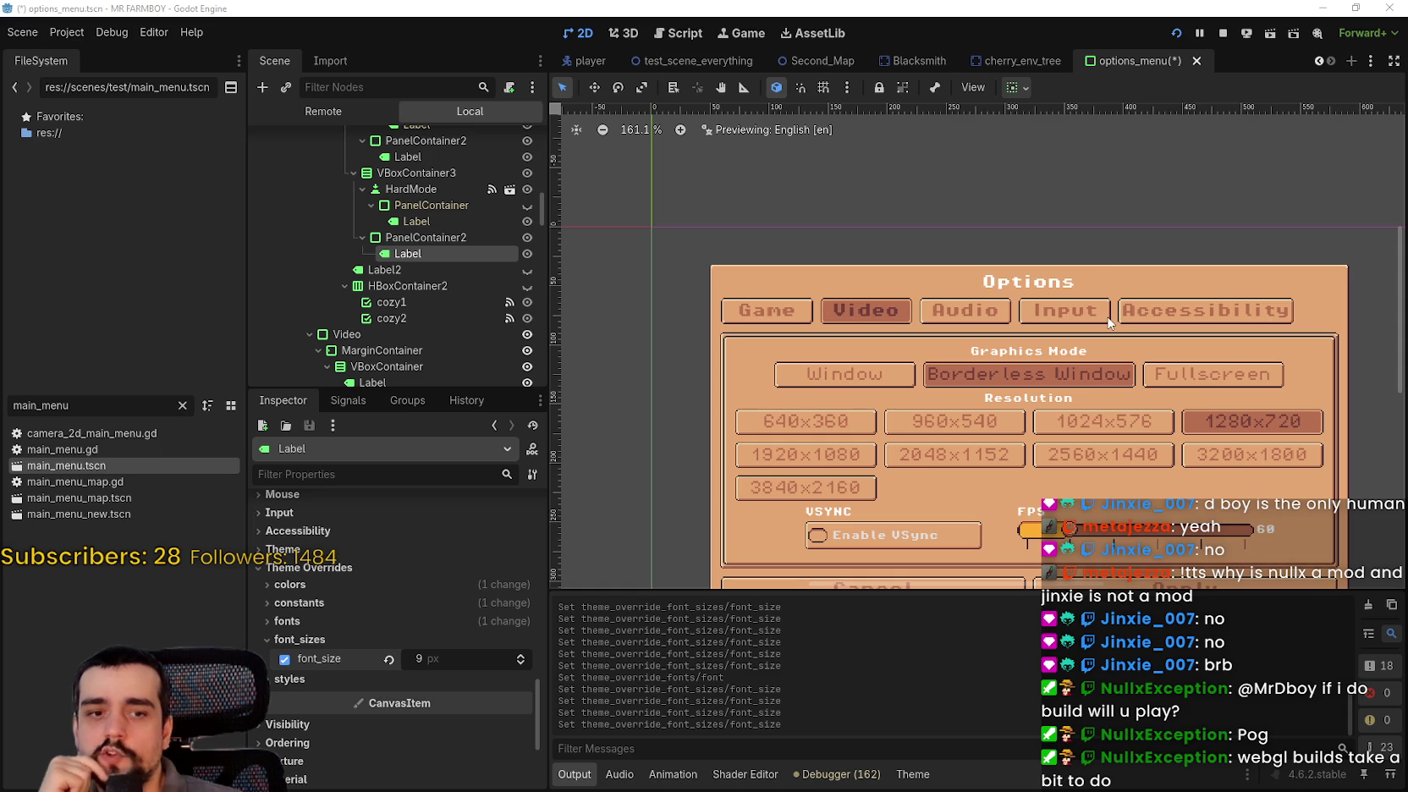
{"action": "scroll", "coordinate": [1081, 375], "scroll_direction": "down", "scroll_amount": 1}
{"action": "scroll", "coordinate": [981, 442], "scroll_direction": "up", "scroll_amount": 2}
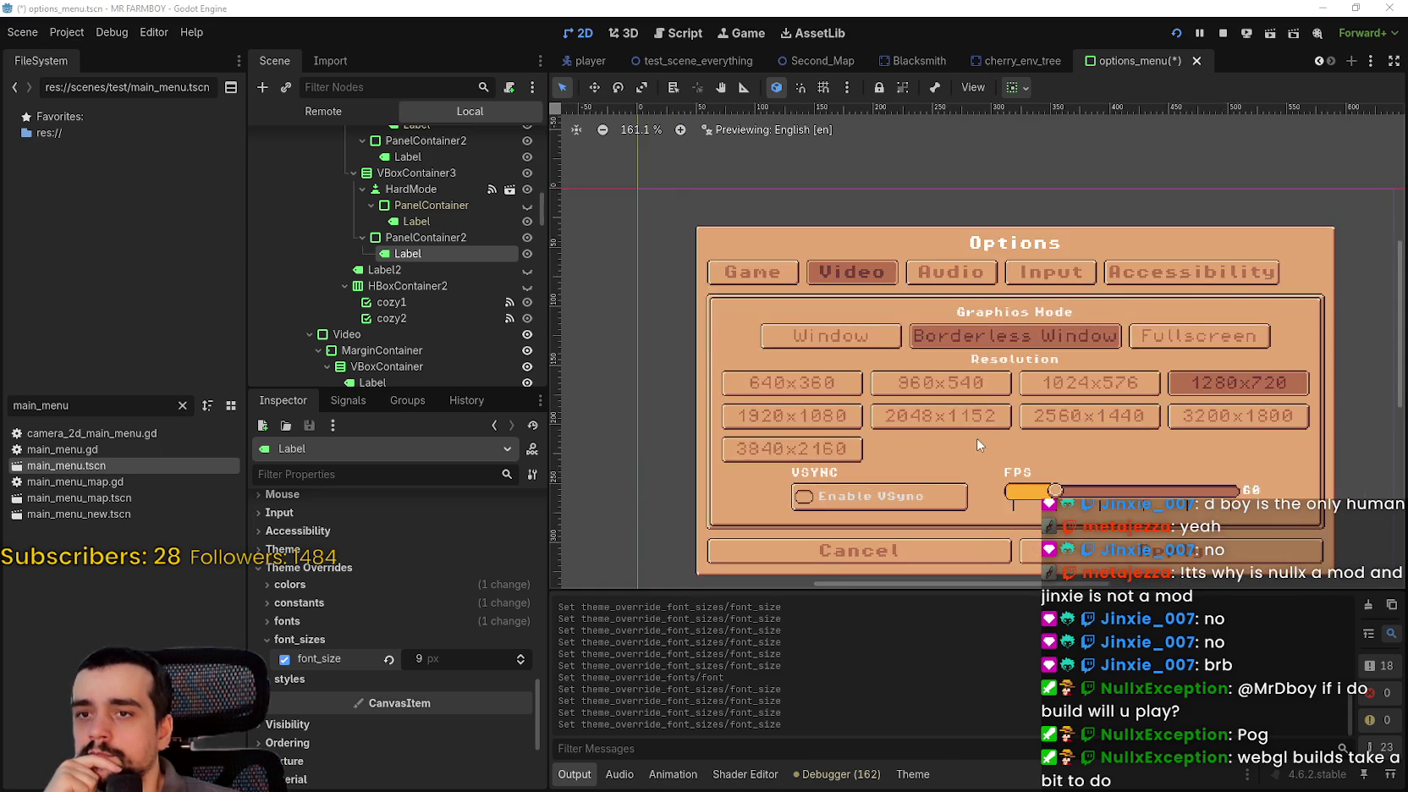
{"action": "scroll", "coordinate": [1091, 445], "scroll_direction": "up", "scroll_amount": 1}
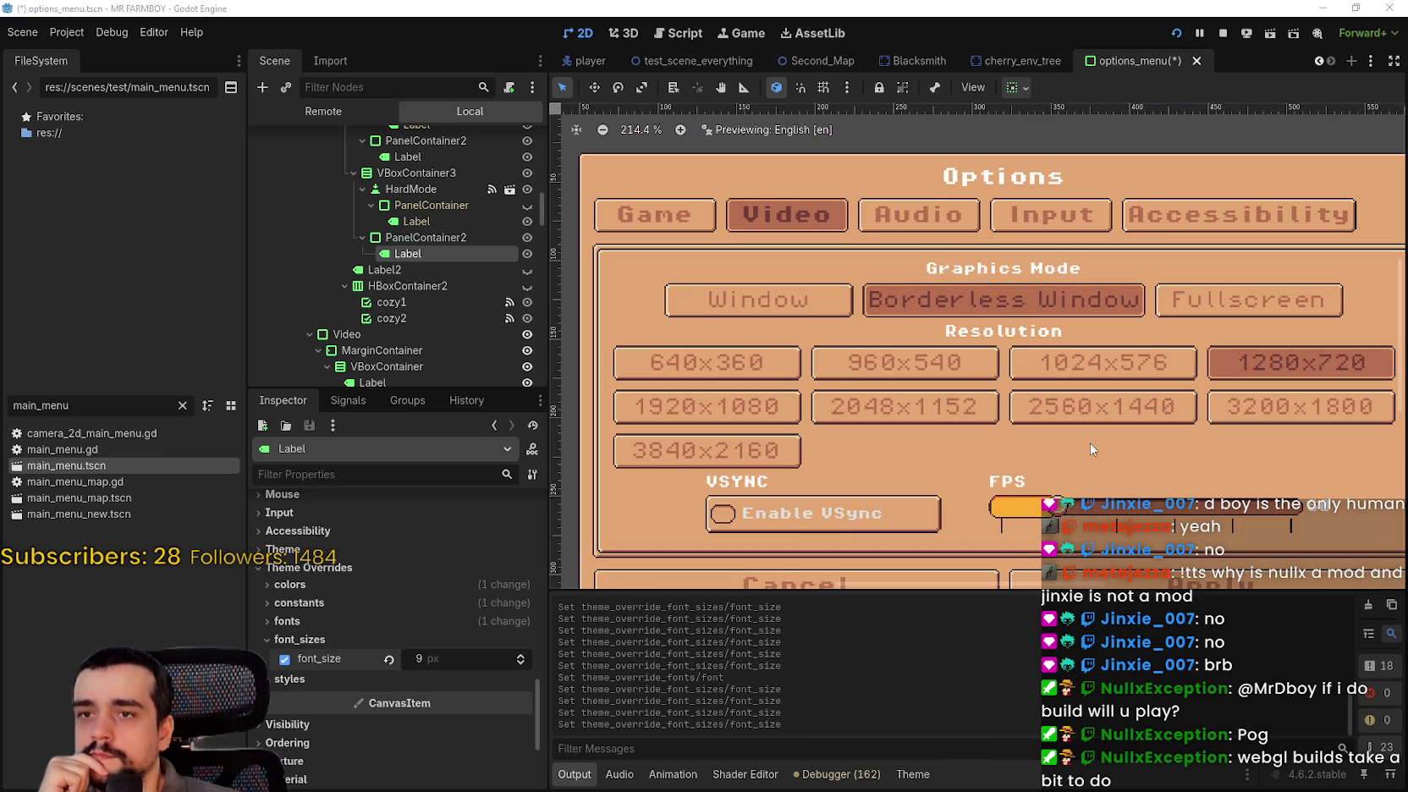
{"action": "scroll", "coordinate": [1089, 444], "scroll_direction": "down", "scroll_amount": 1}
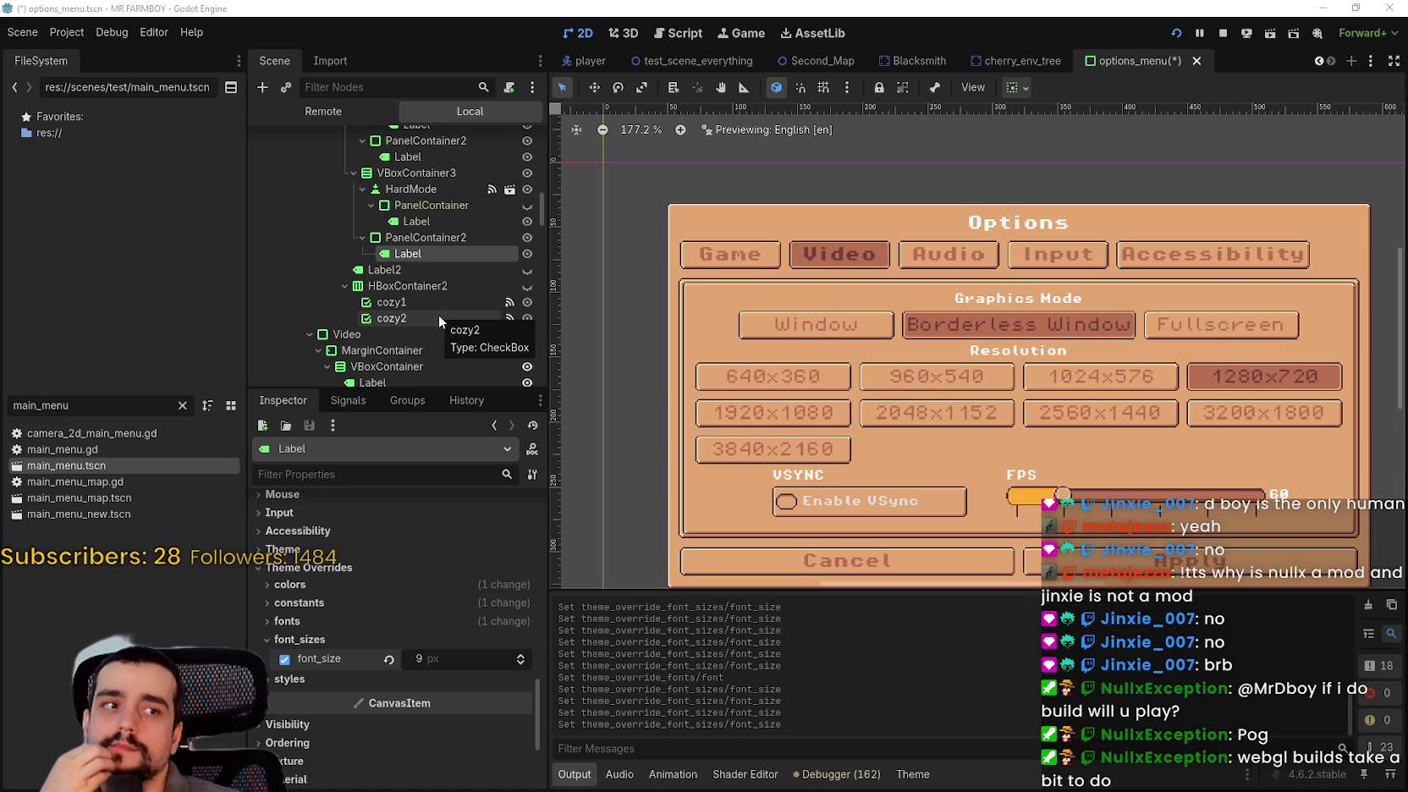
- Inspect the Supporter Pack heading Label's overrides: a custom font and 12 px size
{"action": "scroll", "coordinate": [439, 316], "scroll_direction": "up", "scroll_amount": 2}
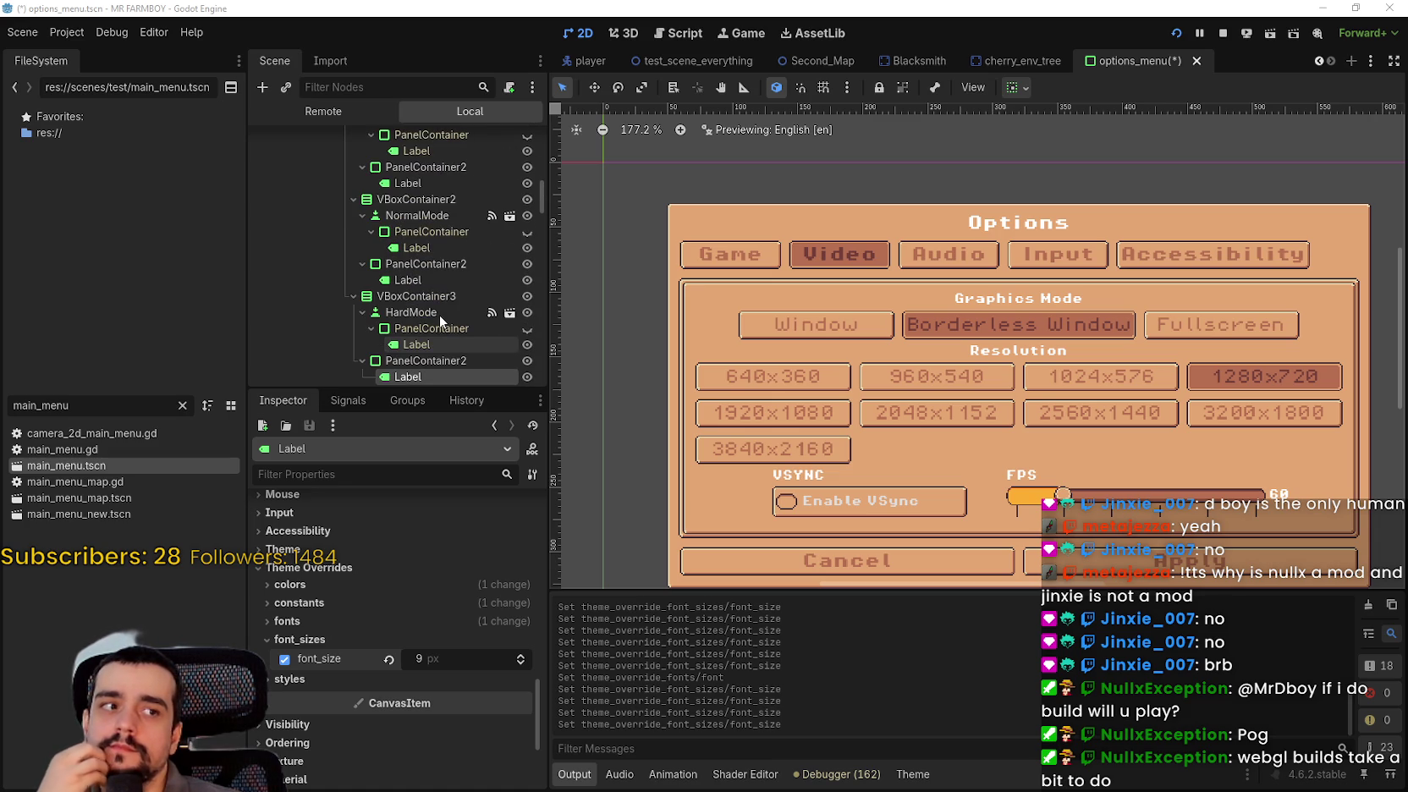
{"action": "scroll", "coordinate": [441, 310], "scroll_direction": "up", "scroll_amount": 1}
{"action": "scroll", "coordinate": [444, 311], "scroll_direction": "up", "scroll_amount": 2}
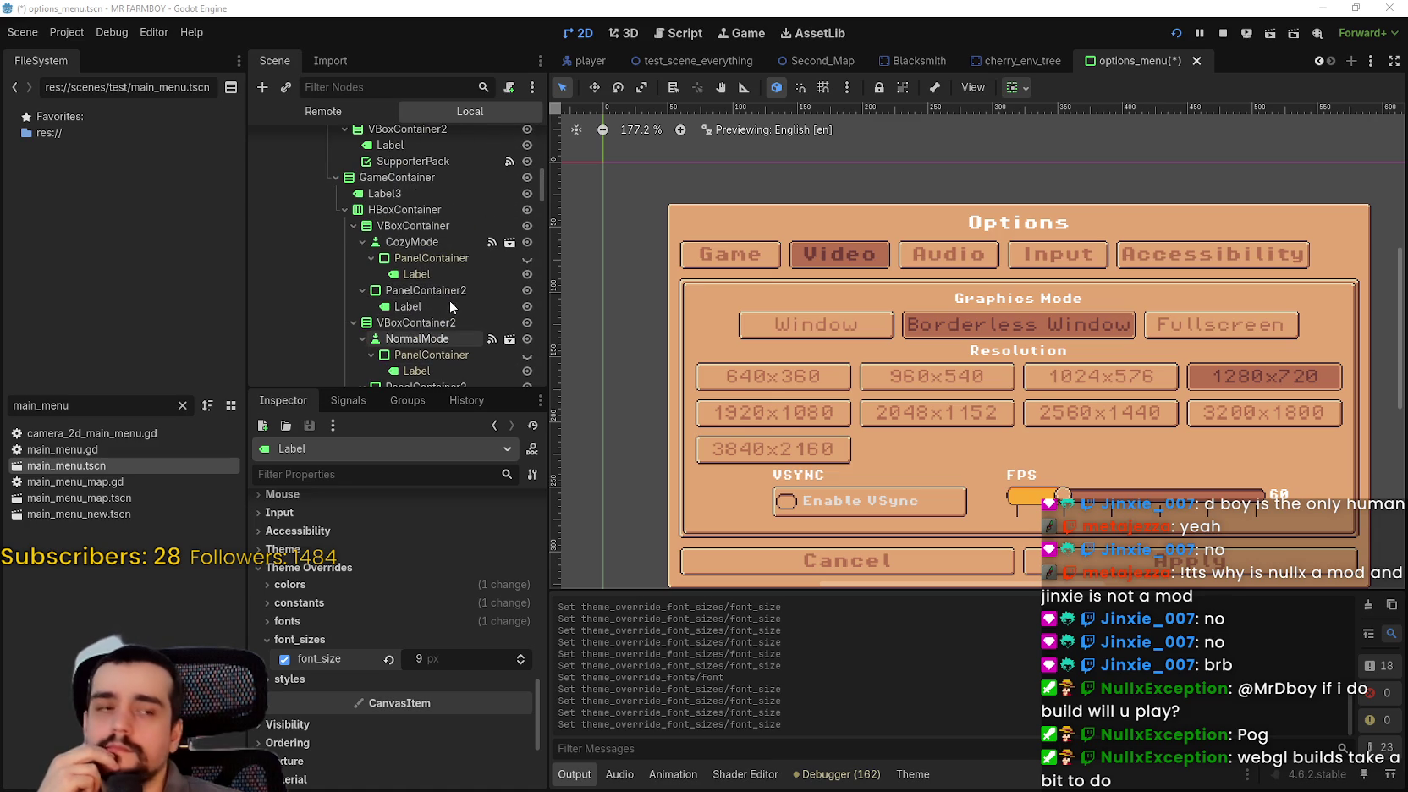
{"action": "scroll", "coordinate": [450, 300], "scroll_direction": "up", "scroll_amount": 3}
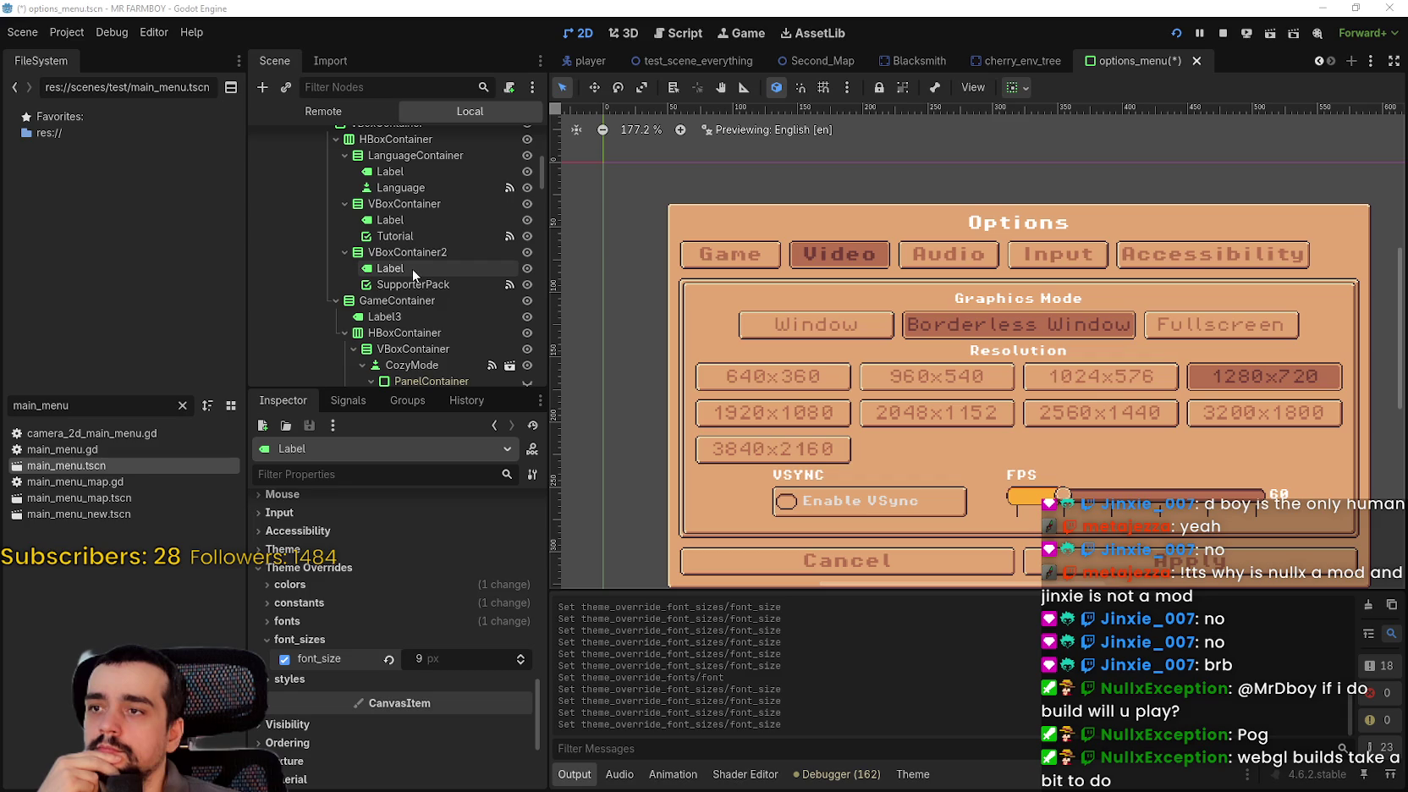
{"action": "left_click", "coordinate": [413, 268]}
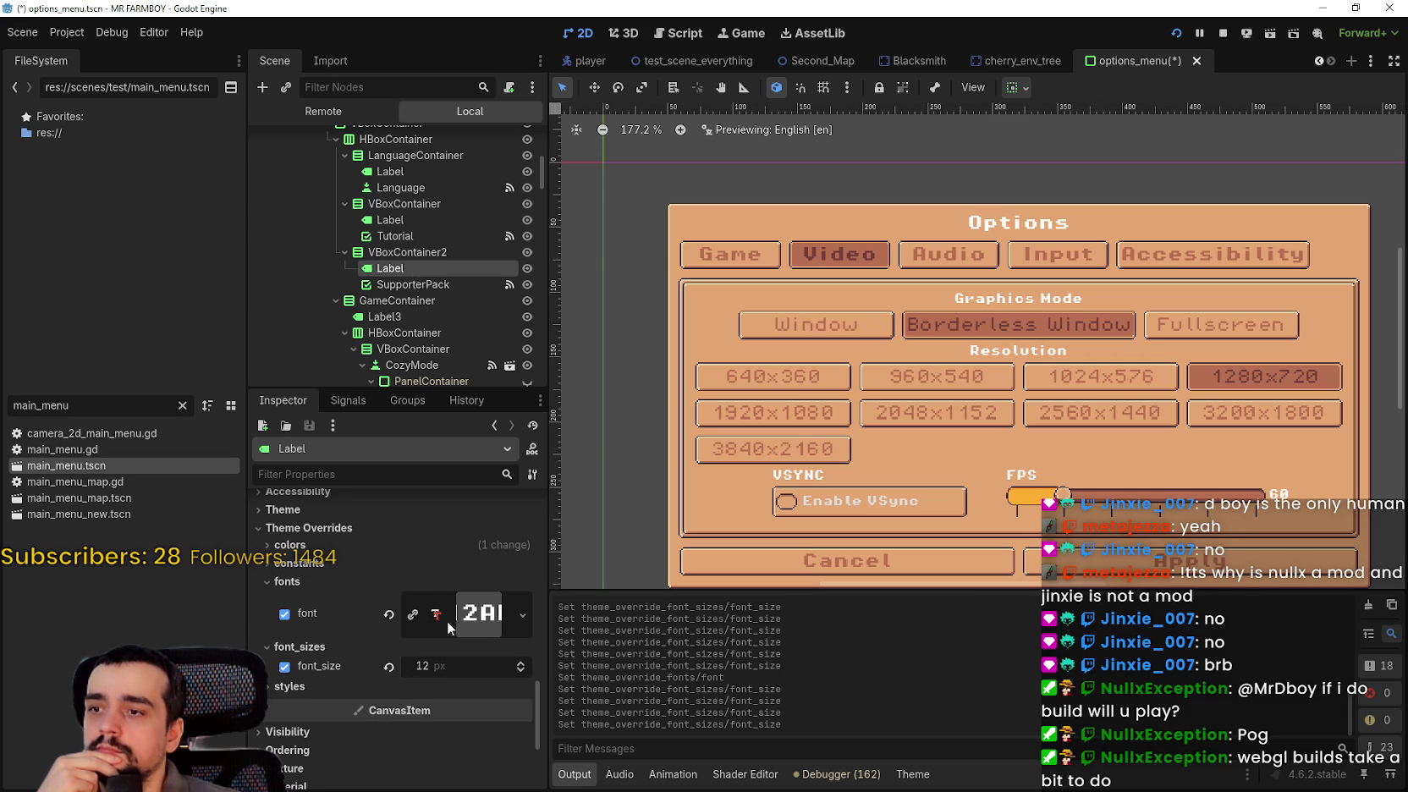
{"action": "scroll", "coordinate": [442, 600], "scroll_direction": "up", "scroll_amount": 5}
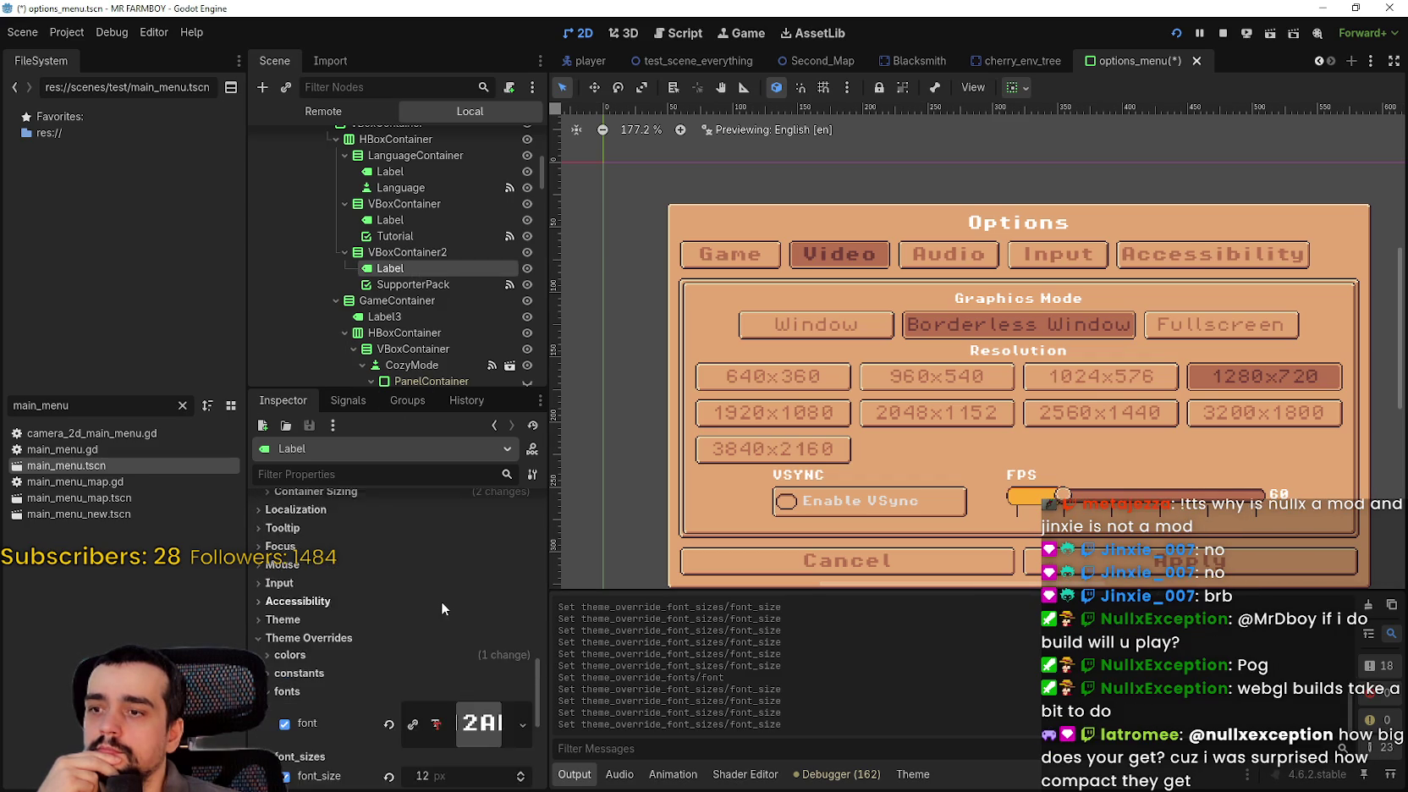
{"action": "left_click_drag", "start_coordinate": [538, 630], "coordinate": [513, 498]}
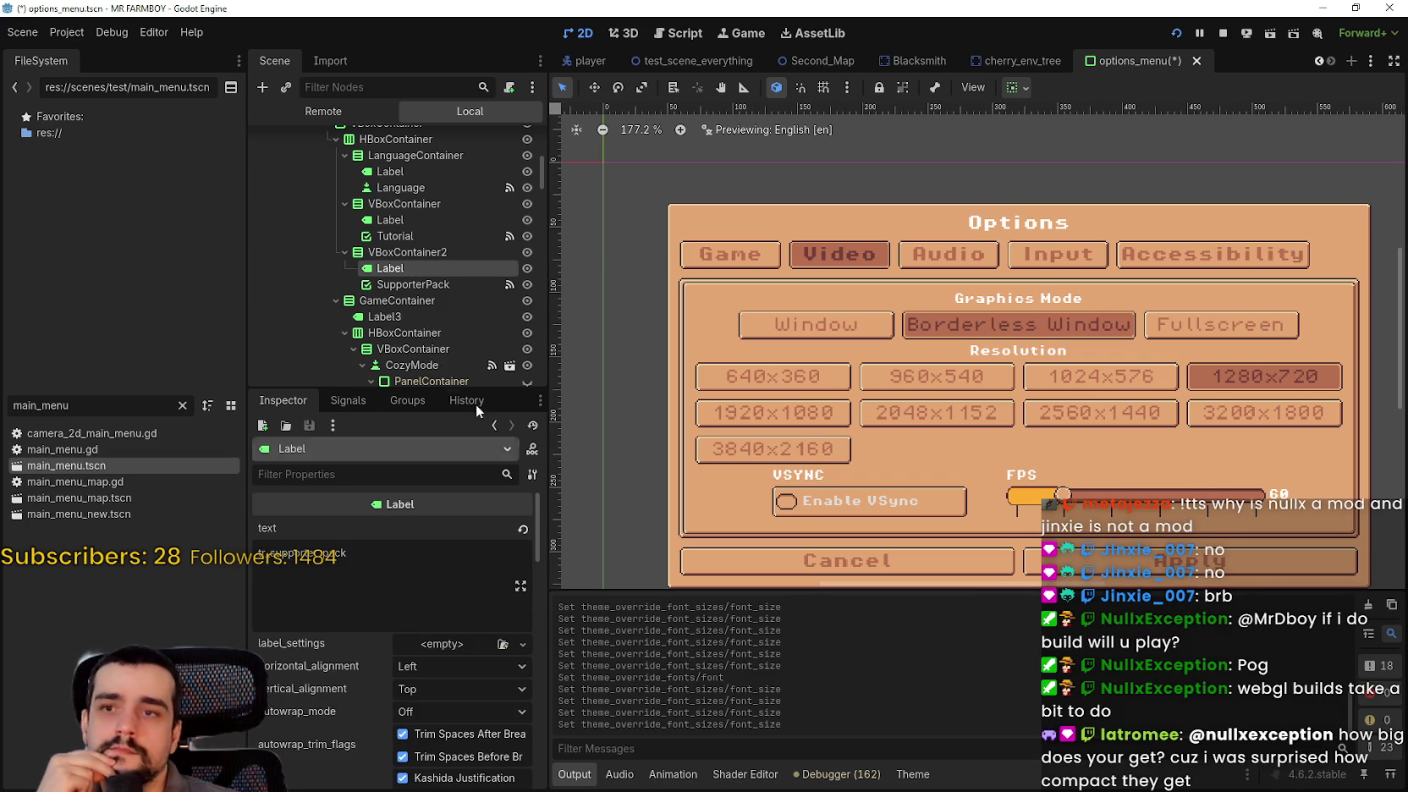
- Adjust SupporterPack's font_size override from 8 px, settling at 10 px
{"action": "left_click", "coordinate": [440, 284]}
{"action": "mouse_move", "coordinate": [539, 532]}
{"action": "left_mouse_down"}
{"action": "mouse_move", "coordinate": [525, 667]}
{"action": "mouse_move", "coordinate": [538, 742]}
{"action": "left_mouse_up"}
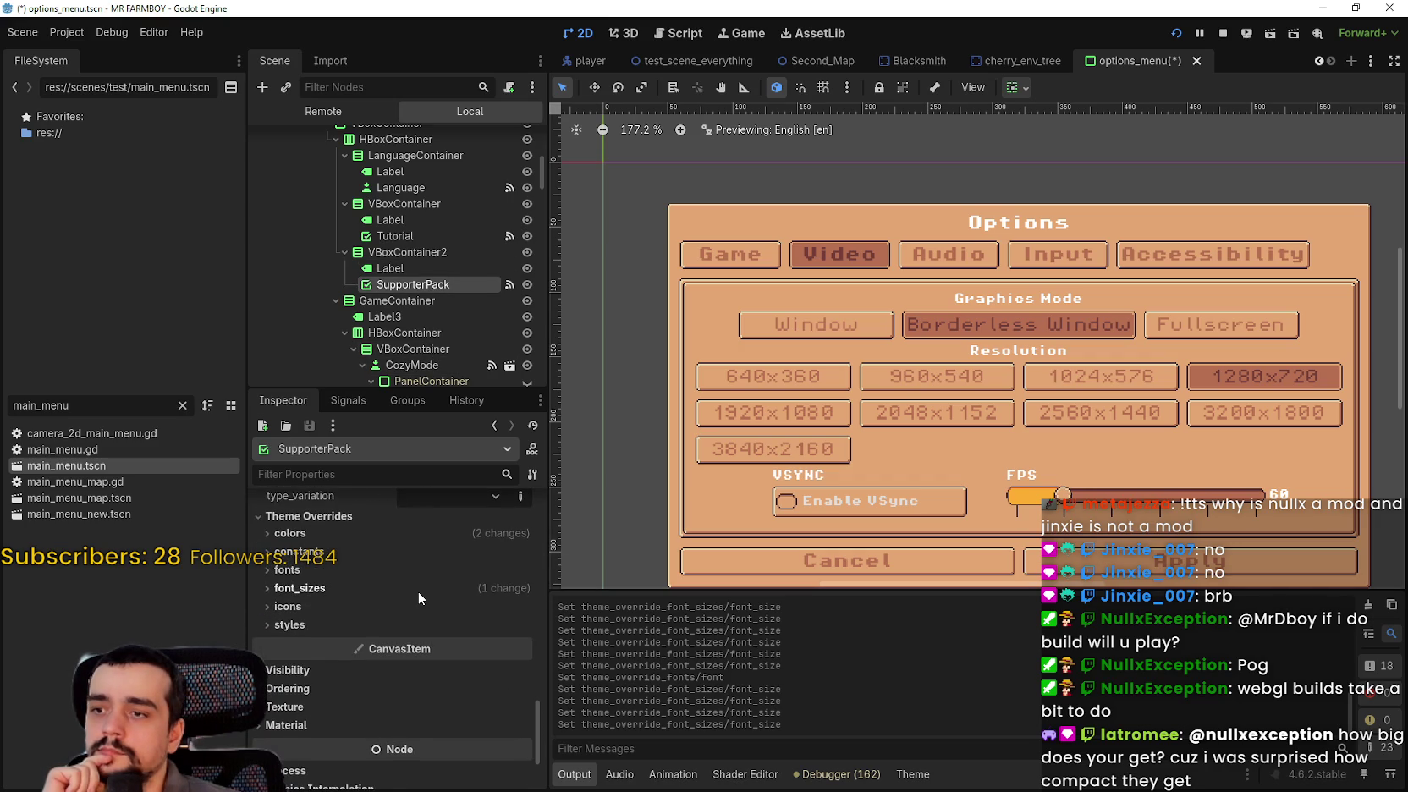
{"action": "left_click", "coordinate": [418, 590]}
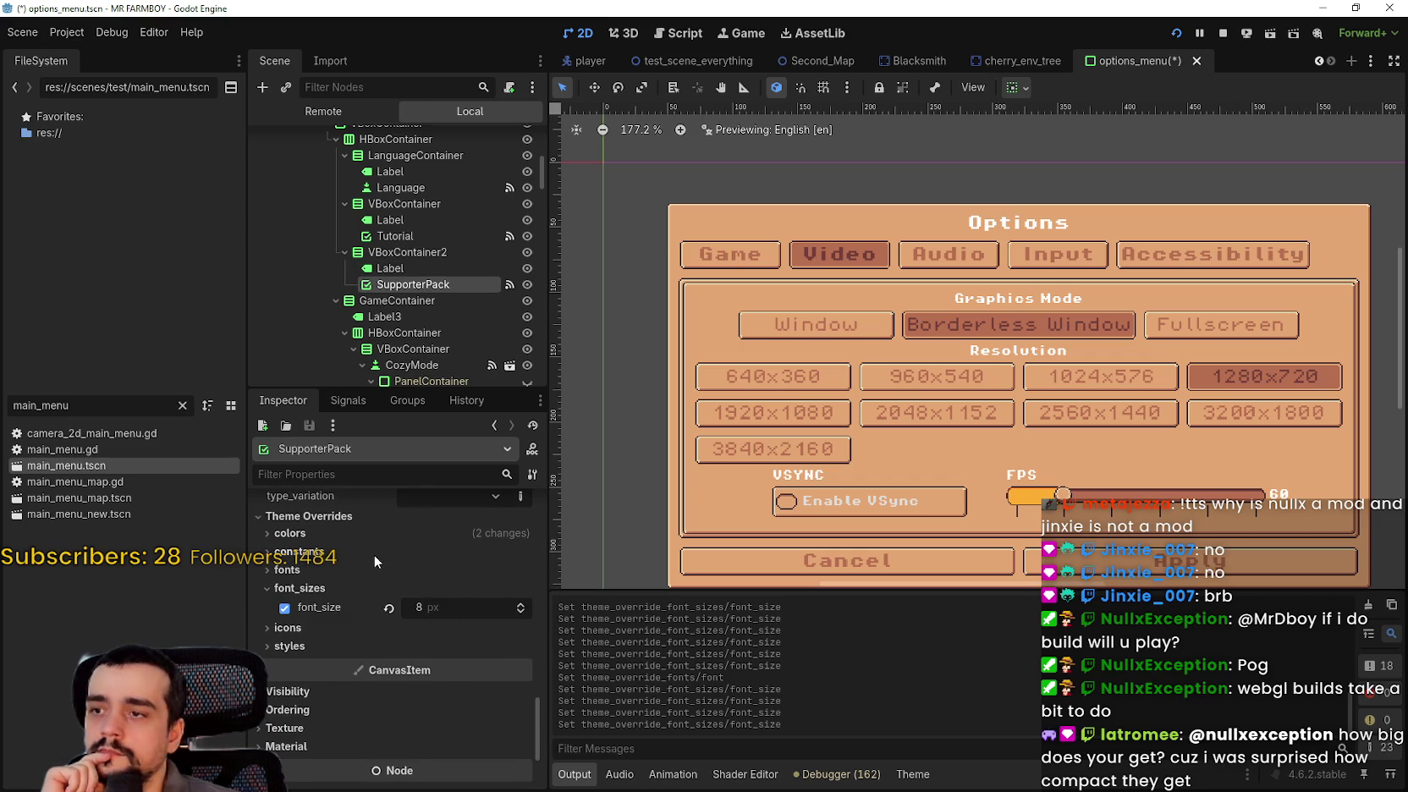
{"action": "left_click", "coordinate": [343, 568]}
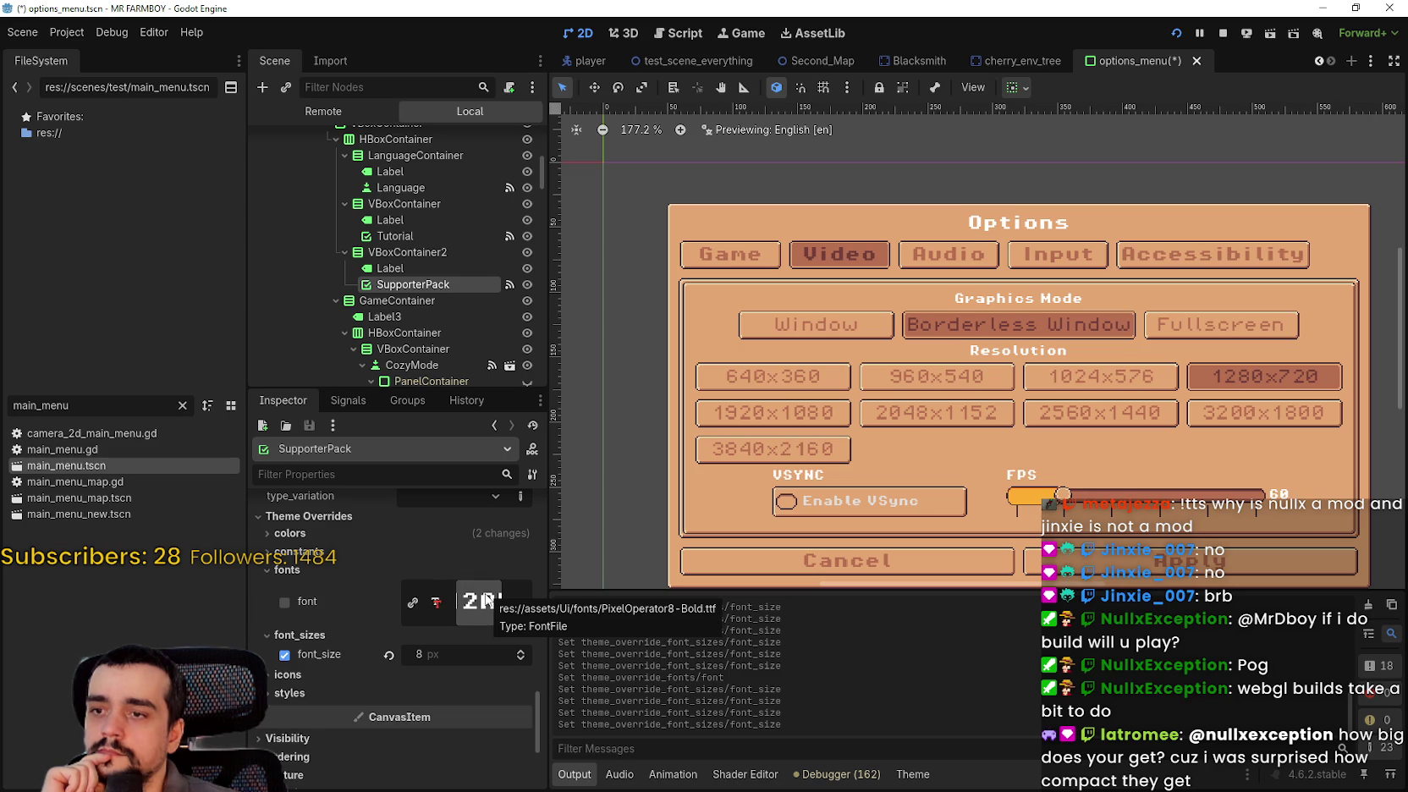
{"action": "left_click", "coordinate": [520, 651]}
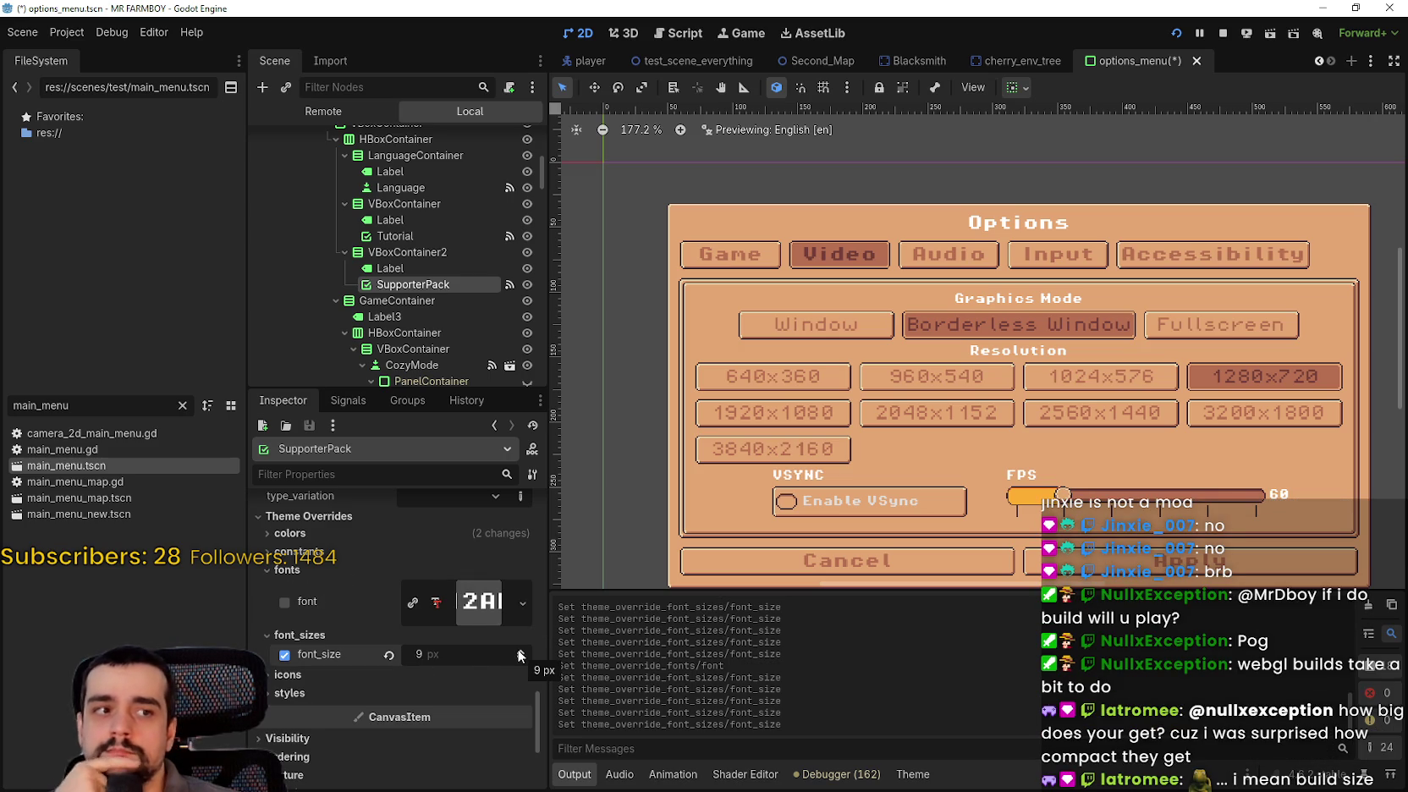
{"action": "left_click", "coordinate": [518, 649]}
{"action": "left_click", "coordinate": [518, 649]}
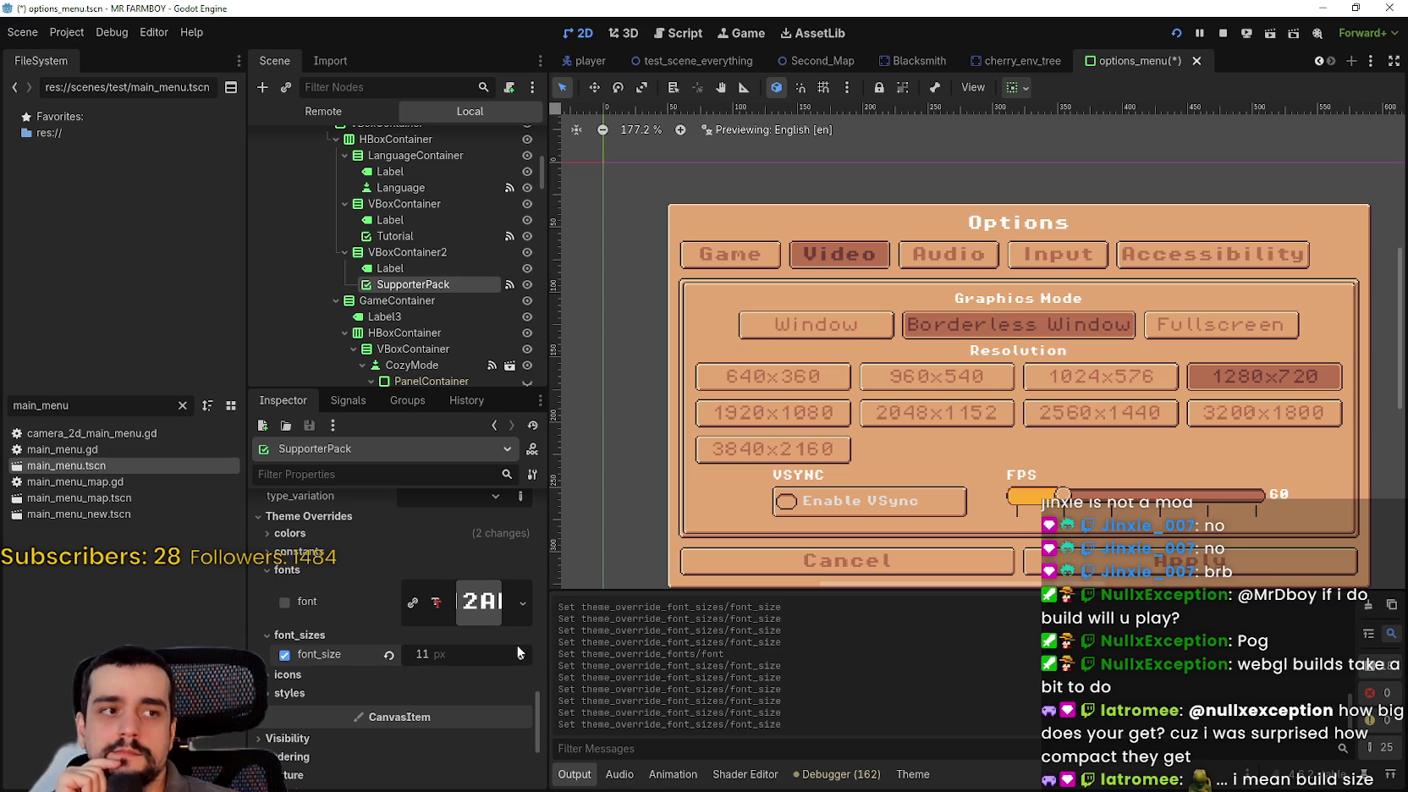
{"action": "left_click", "coordinate": [522, 650]}
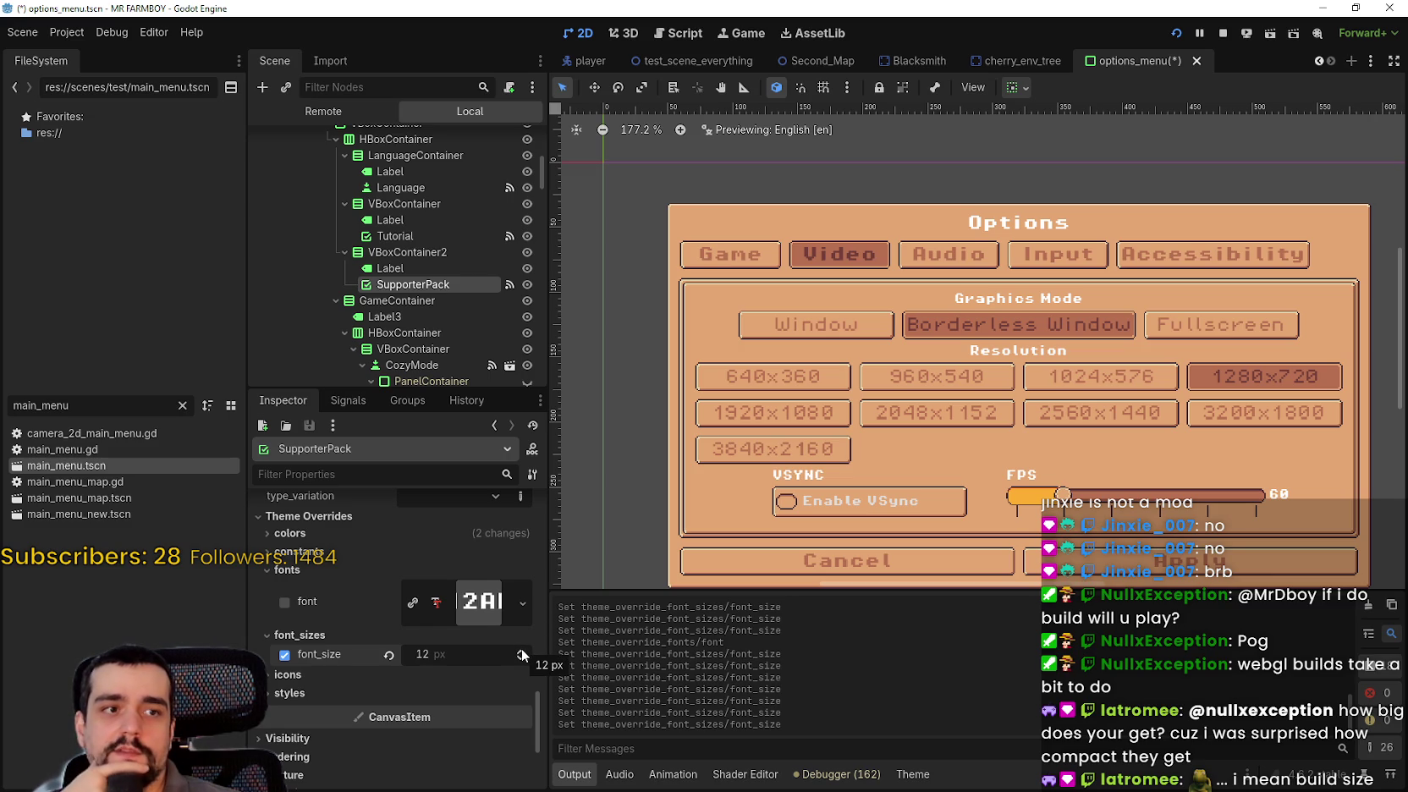
{"action": "left_click", "coordinate": [518, 660]}
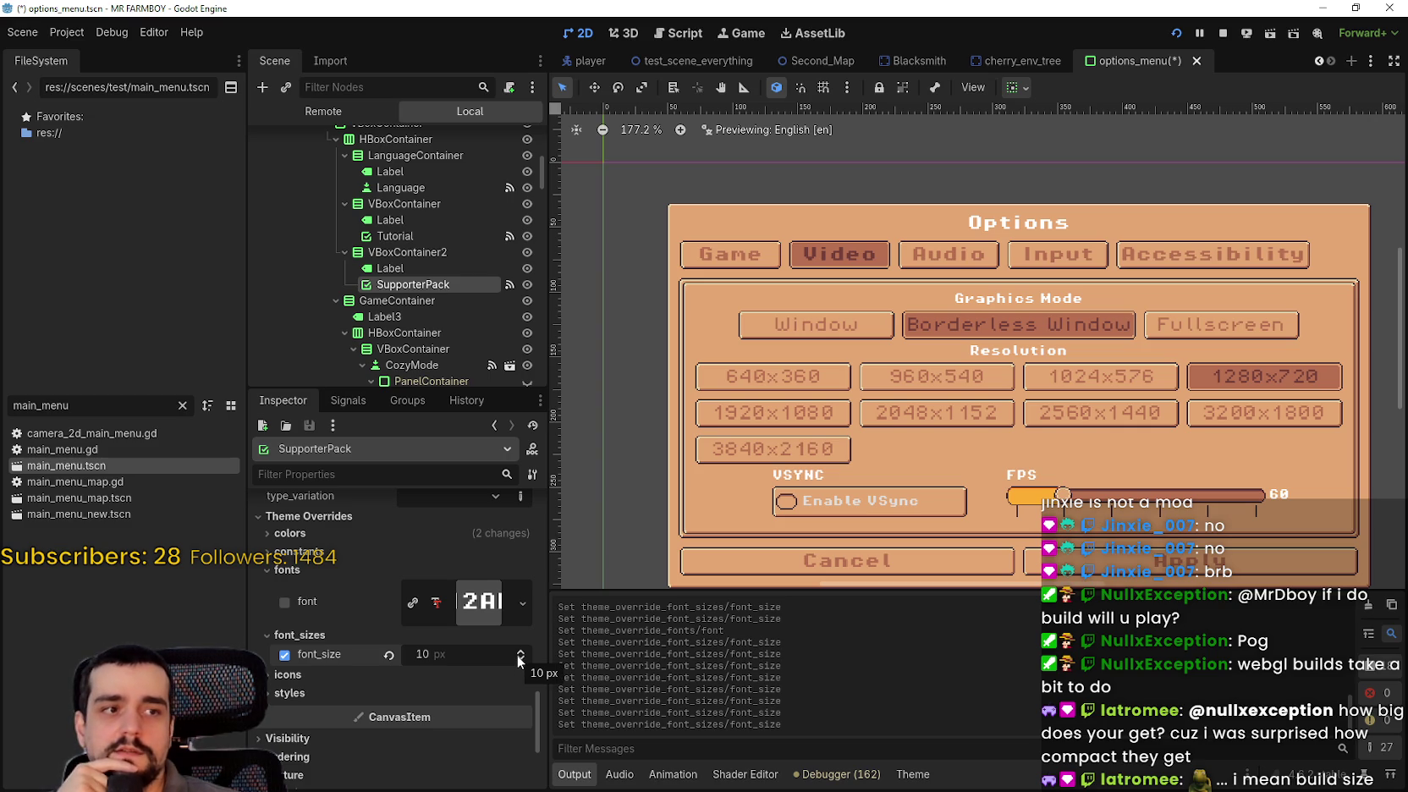
{"action": "left_click", "coordinate": [433, 237]}
{"action": "scroll", "coordinate": [466, 621], "scroll_direction": "down", "scroll_amount": 15}
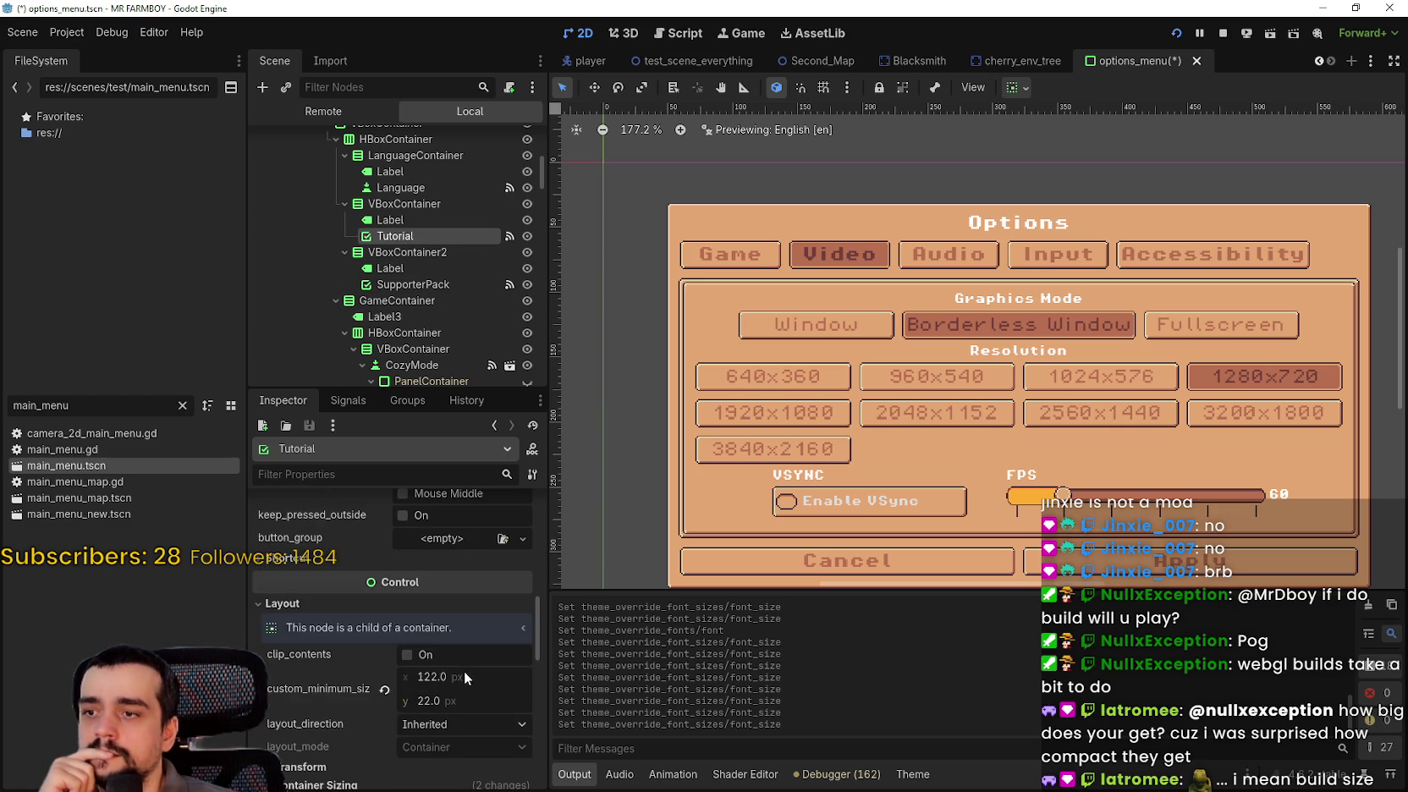
- Raise the Tutorial checkbox's font_size override from 8 px to 13 px
{"action": "scroll", "coordinate": [468, 683], "scroll_direction": "down", "scroll_amount": 10}
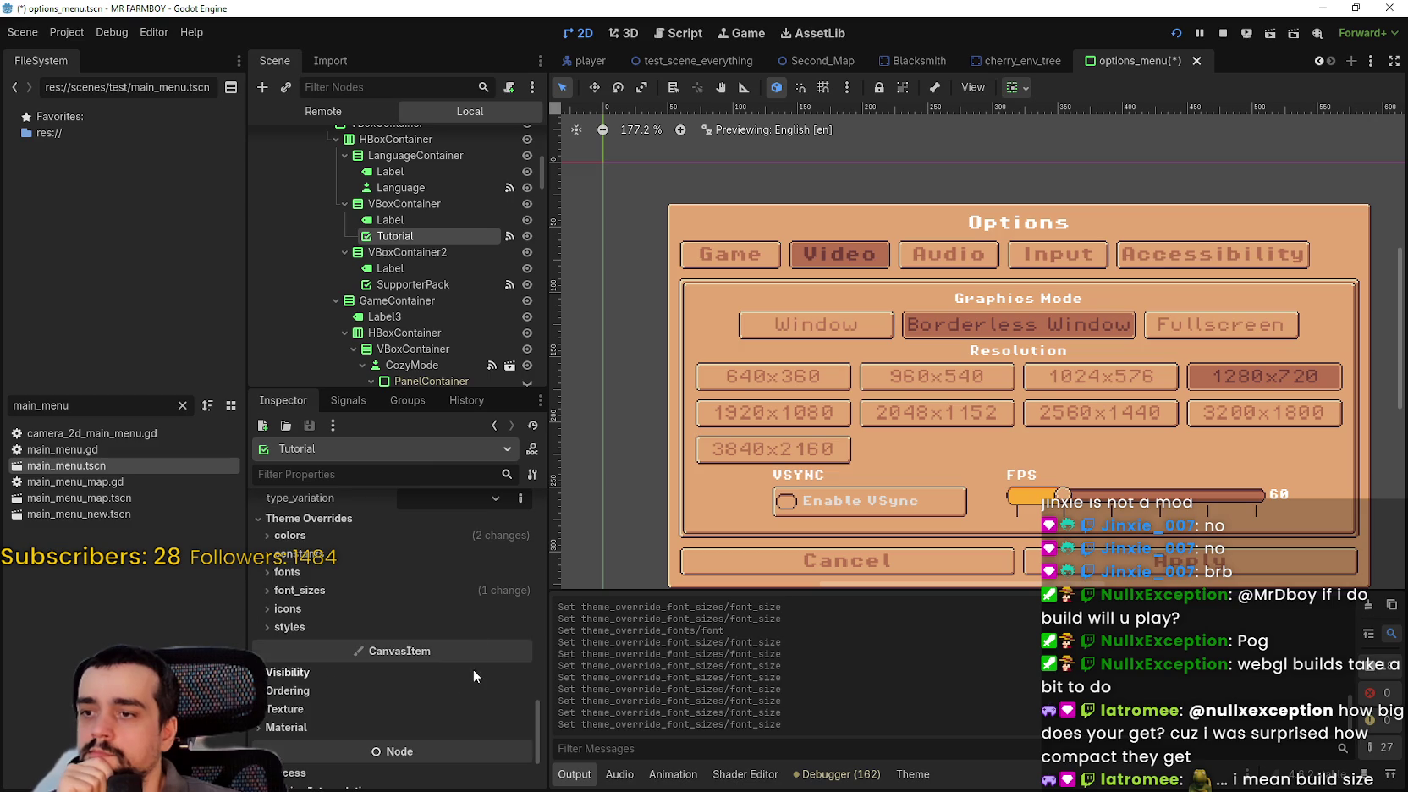
{"action": "left_click", "coordinate": [461, 591]}
{"action": "left_click", "coordinate": [522, 608]}
{"action": "left_click", "coordinate": [522, 608]}
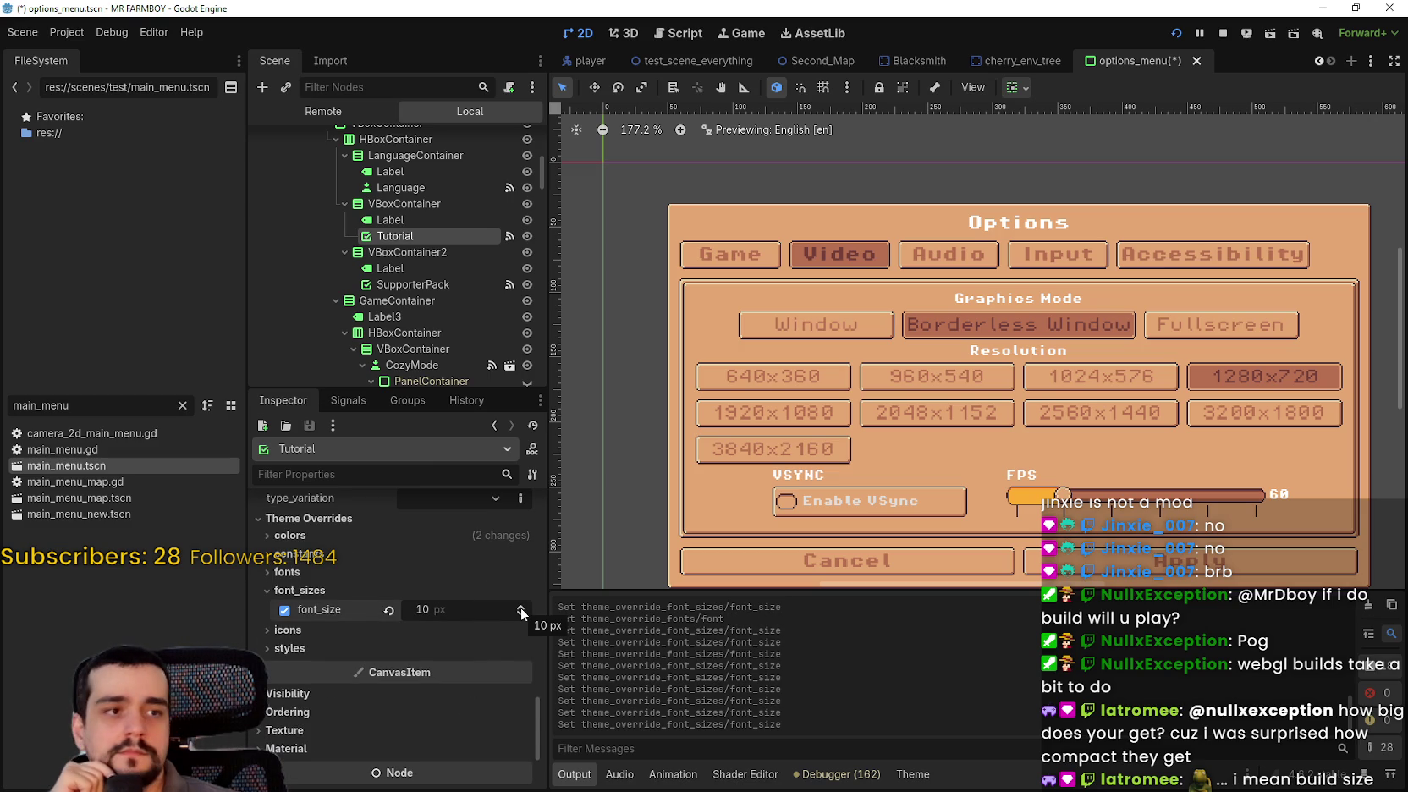
{"action": "left_click", "coordinate": [436, 190]}
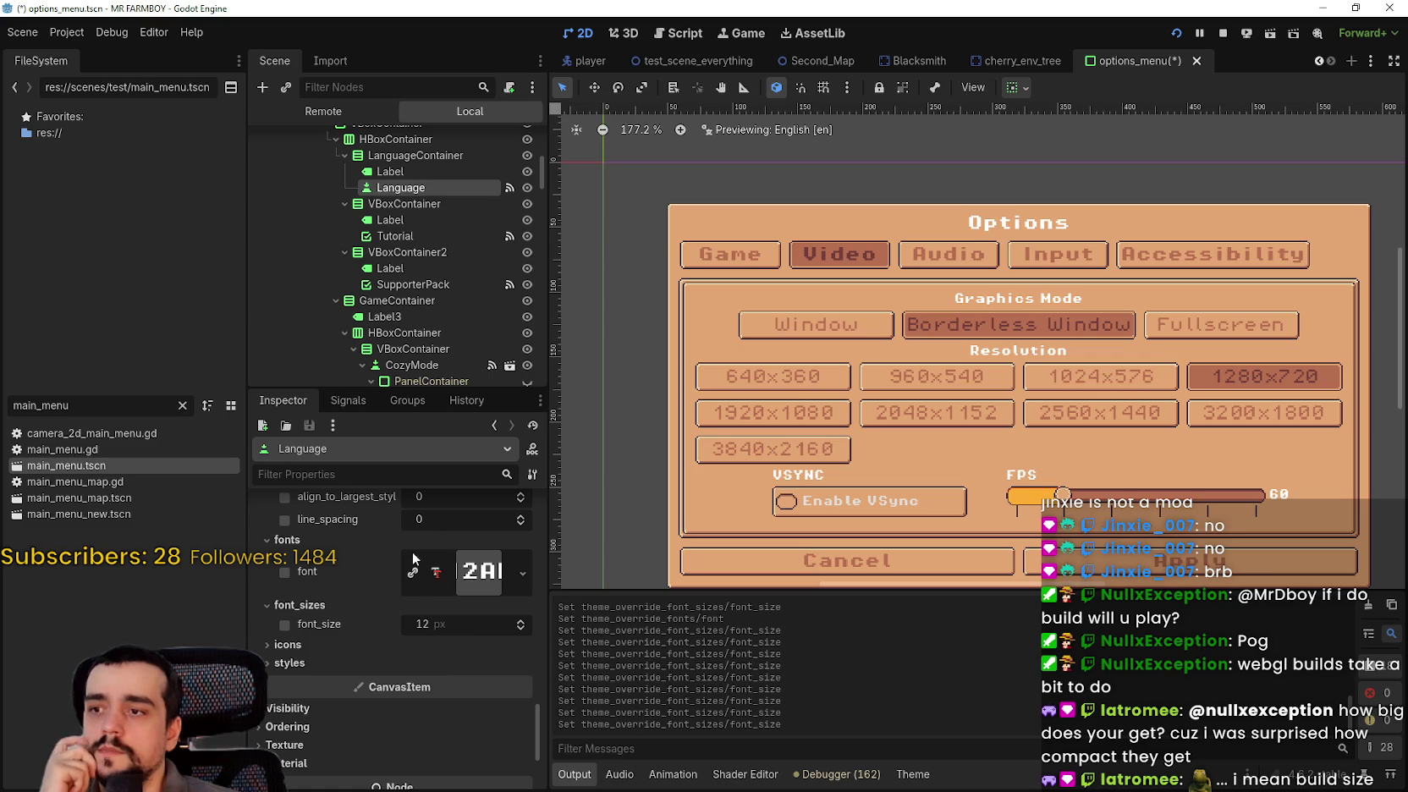
{"action": "left_click", "coordinate": [445, 237]}
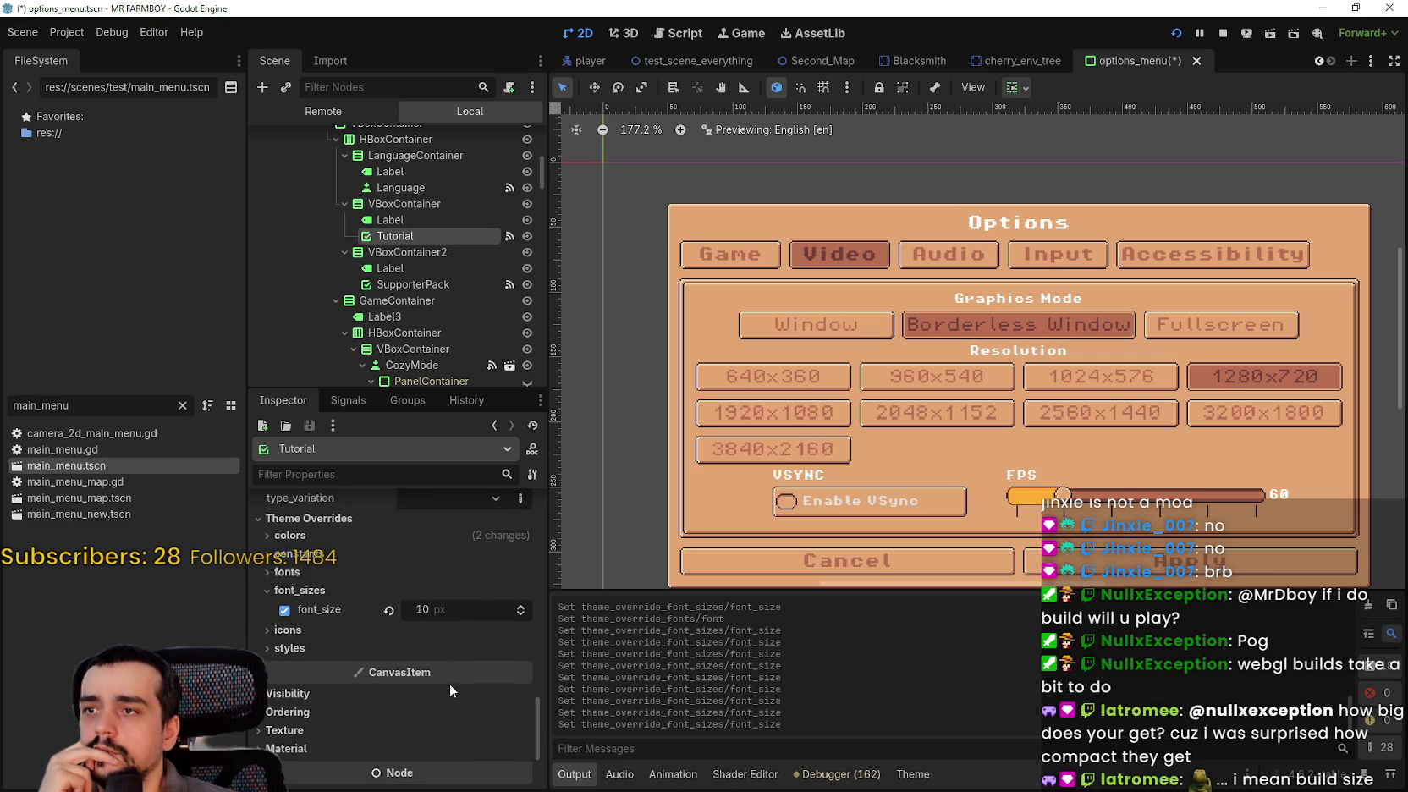
{"action": "left_click", "coordinate": [389, 648]}
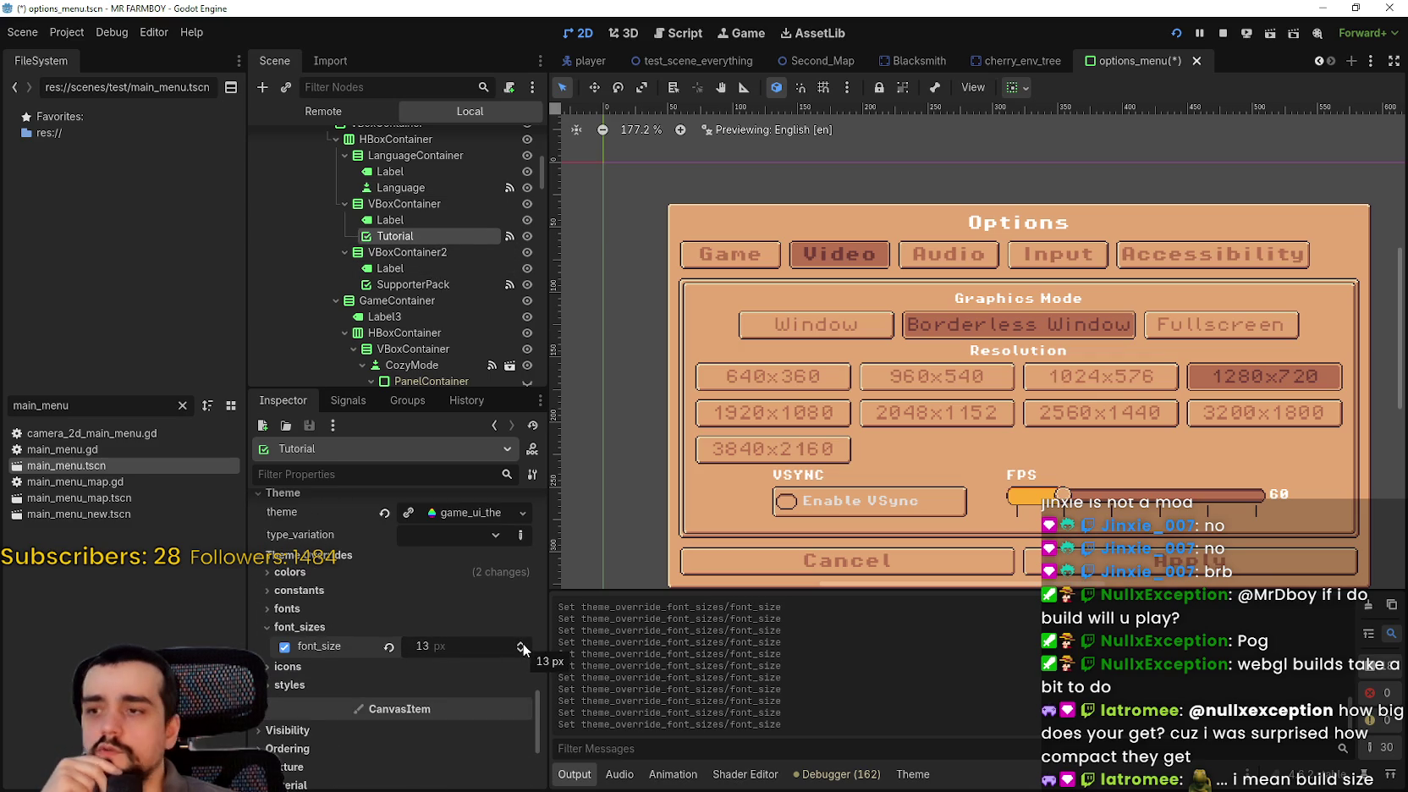
- Set the SupporterPack checkbox's font_size override to 13 px
{"action": "left_click", "coordinate": [432, 283]}
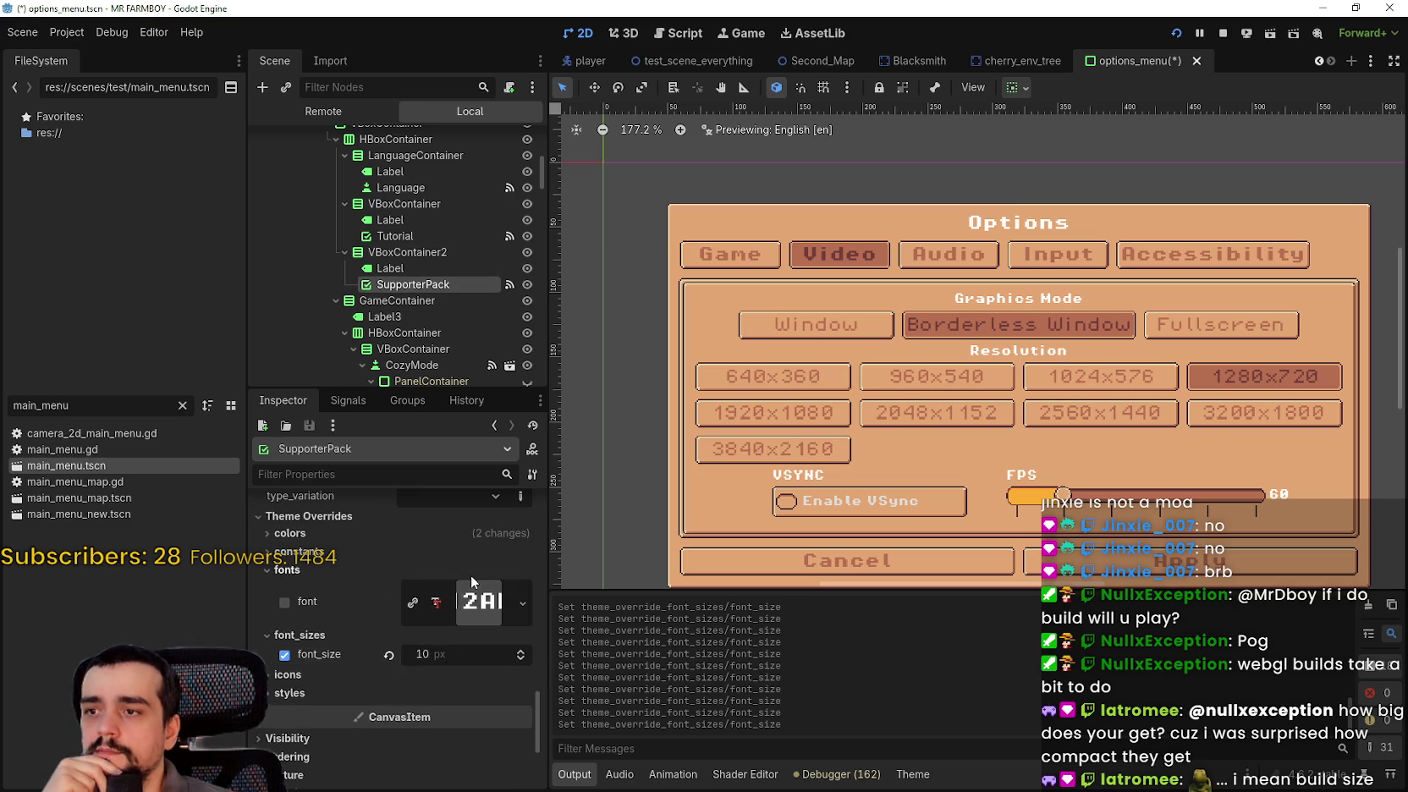
{"action": "scroll", "coordinate": [469, 580], "scroll_direction": "down", "scroll_amount": 2}
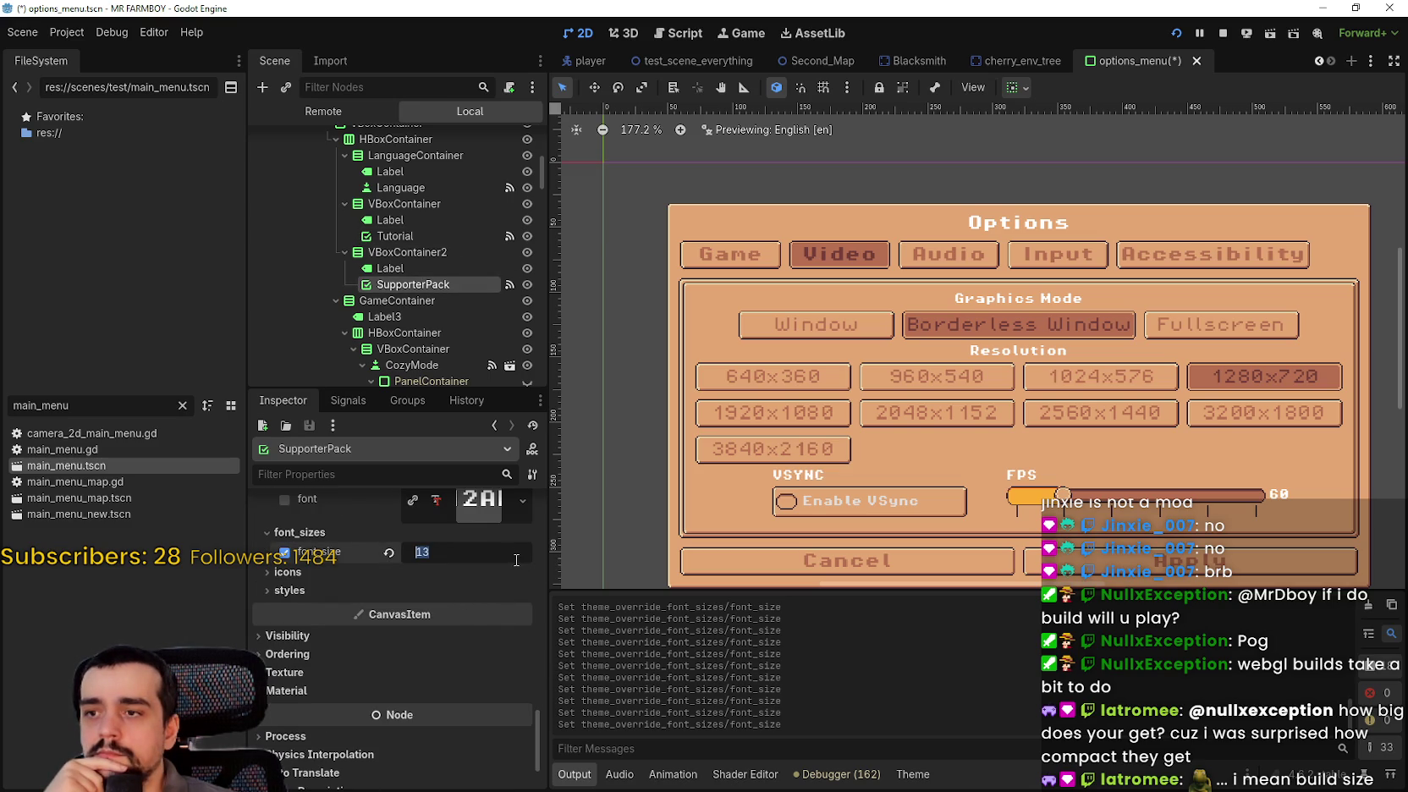
{"action": "left_click", "coordinate": [482, 574]}
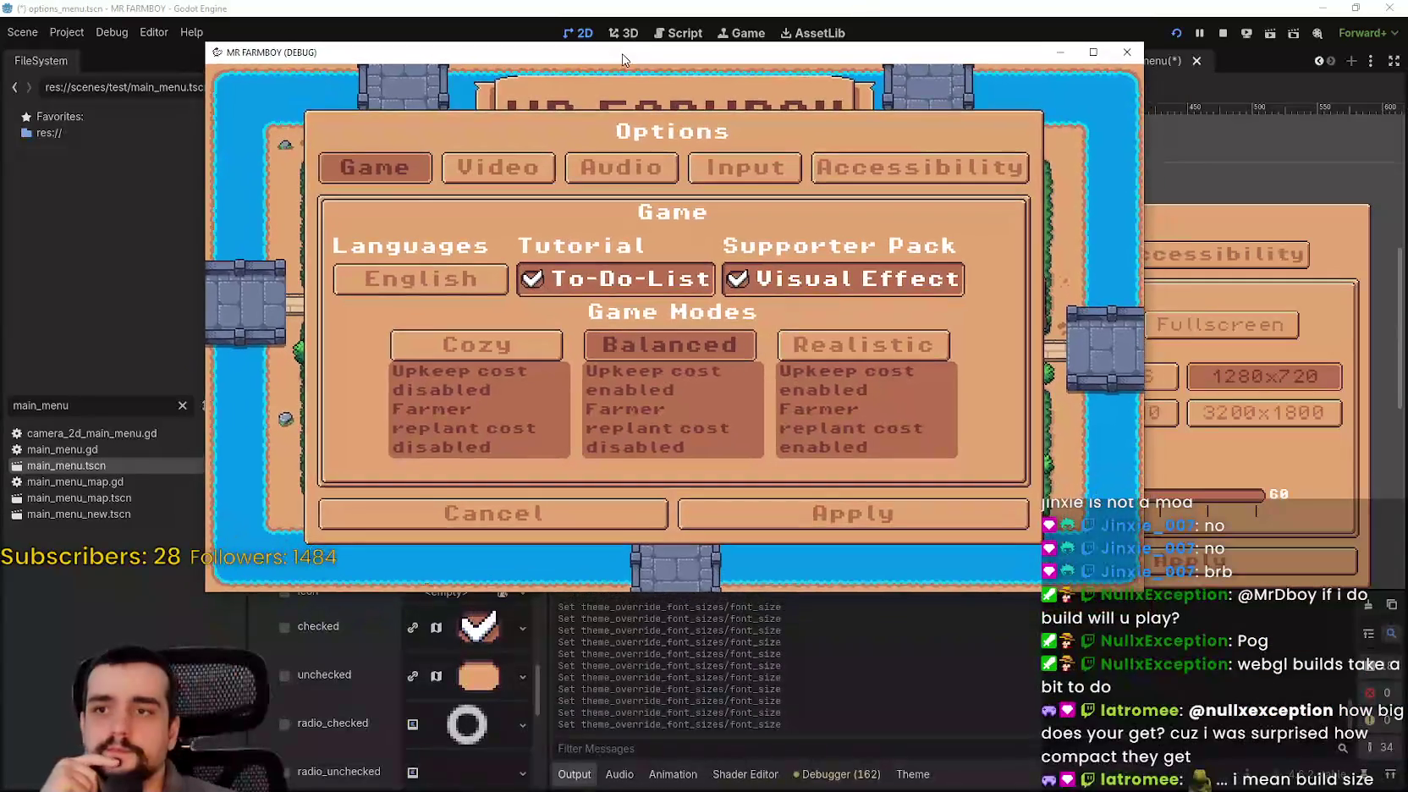
- Playtest the Options menu maximized, view the Video tab, then close the game
{"action": "left_click", "coordinate": [1115, 61]}
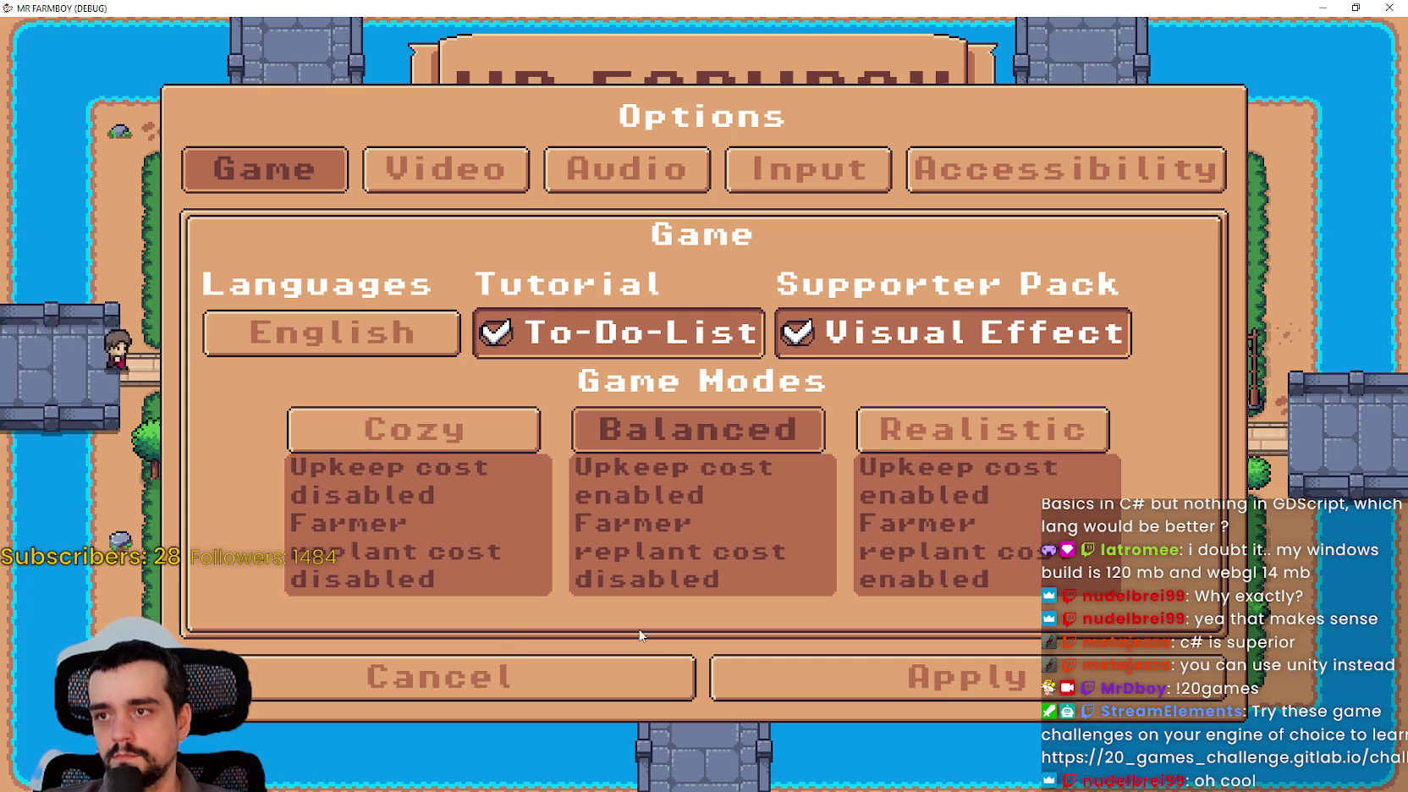
{"action": "left_click", "coordinate": [410, 169]}
{"action": "left_click", "coordinate": [1354, 7]}
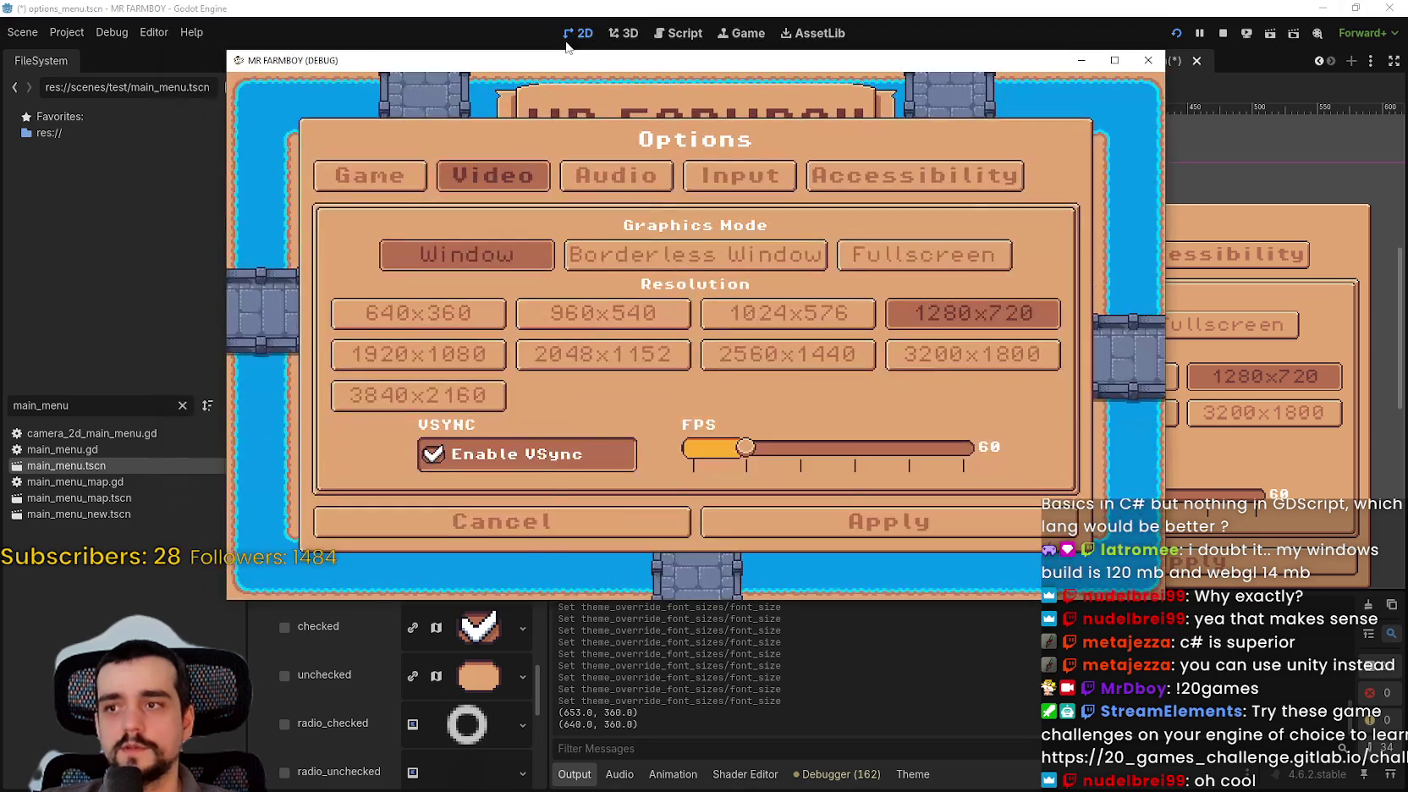
{"action": "left_click", "coordinate": [553, 63]}
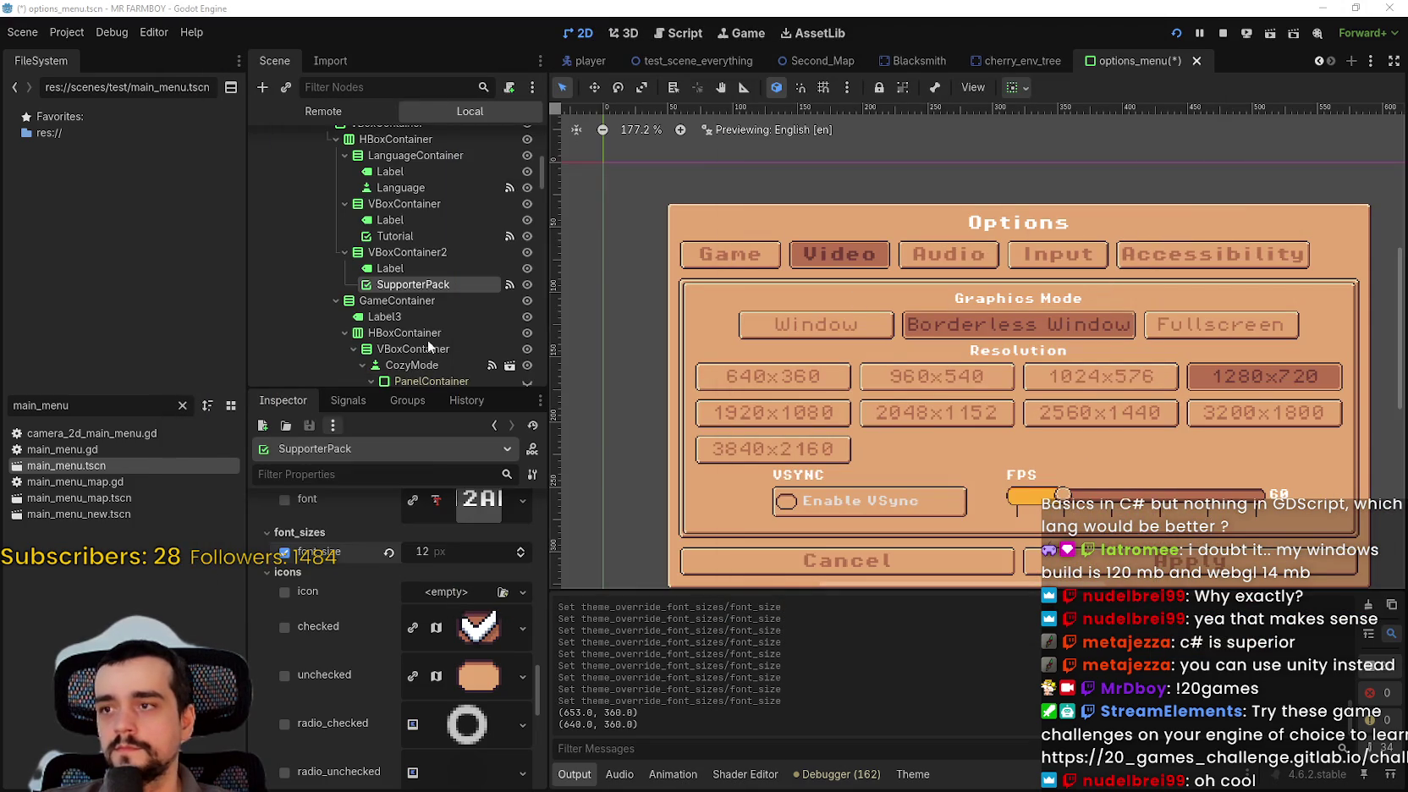
- Collapse the Game nodes, expand Video, and select the Graphics Mode heading label
{"action": "scroll", "coordinate": [431, 245], "scroll_direction": "down", "scroll_amount": 3}
{"action": "scroll", "coordinate": [435, 242], "scroll_direction": "up", "scroll_amount": 6}
{"action": "scroll", "coordinate": [436, 246], "scroll_direction": "up", "scroll_amount": 2}
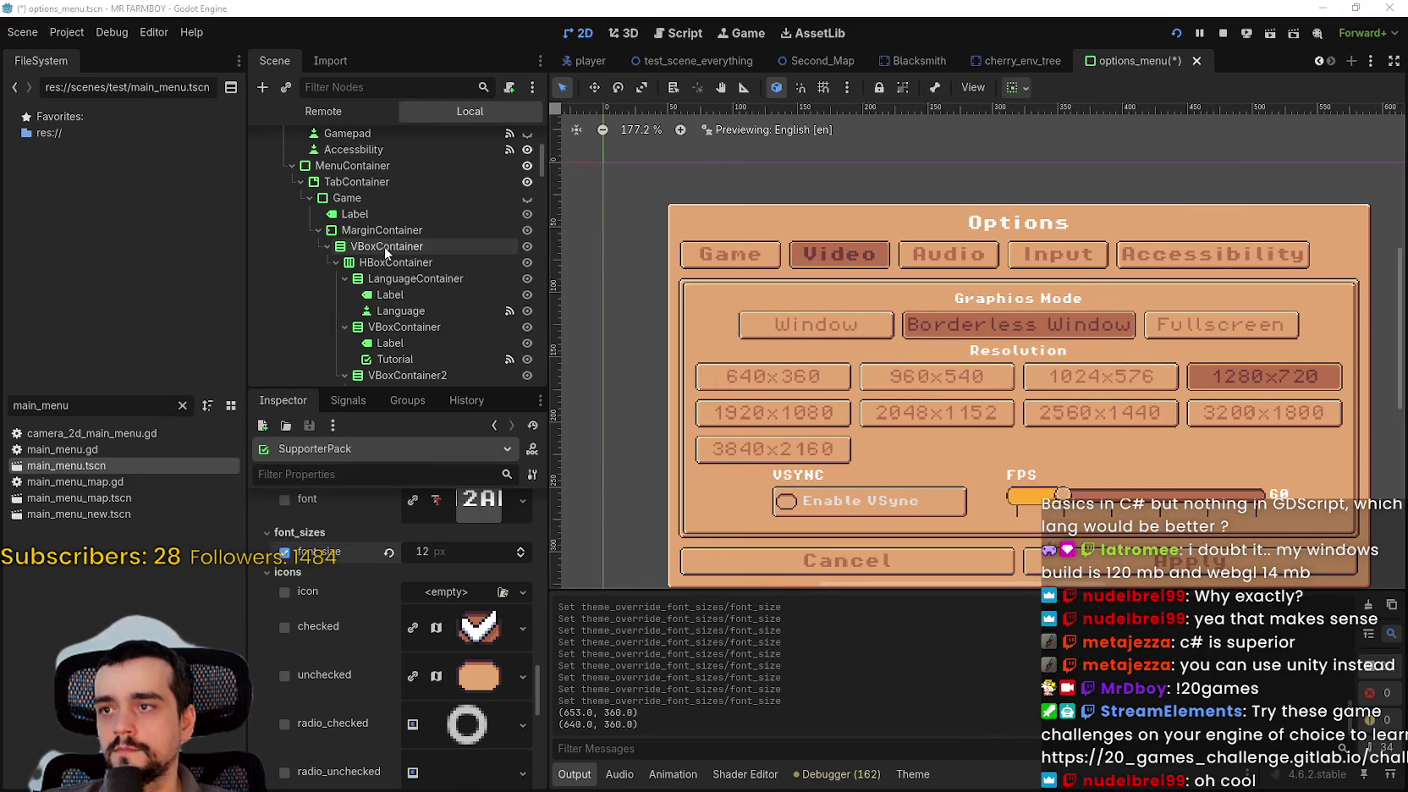
{"action": "left_click", "coordinate": [297, 198]}
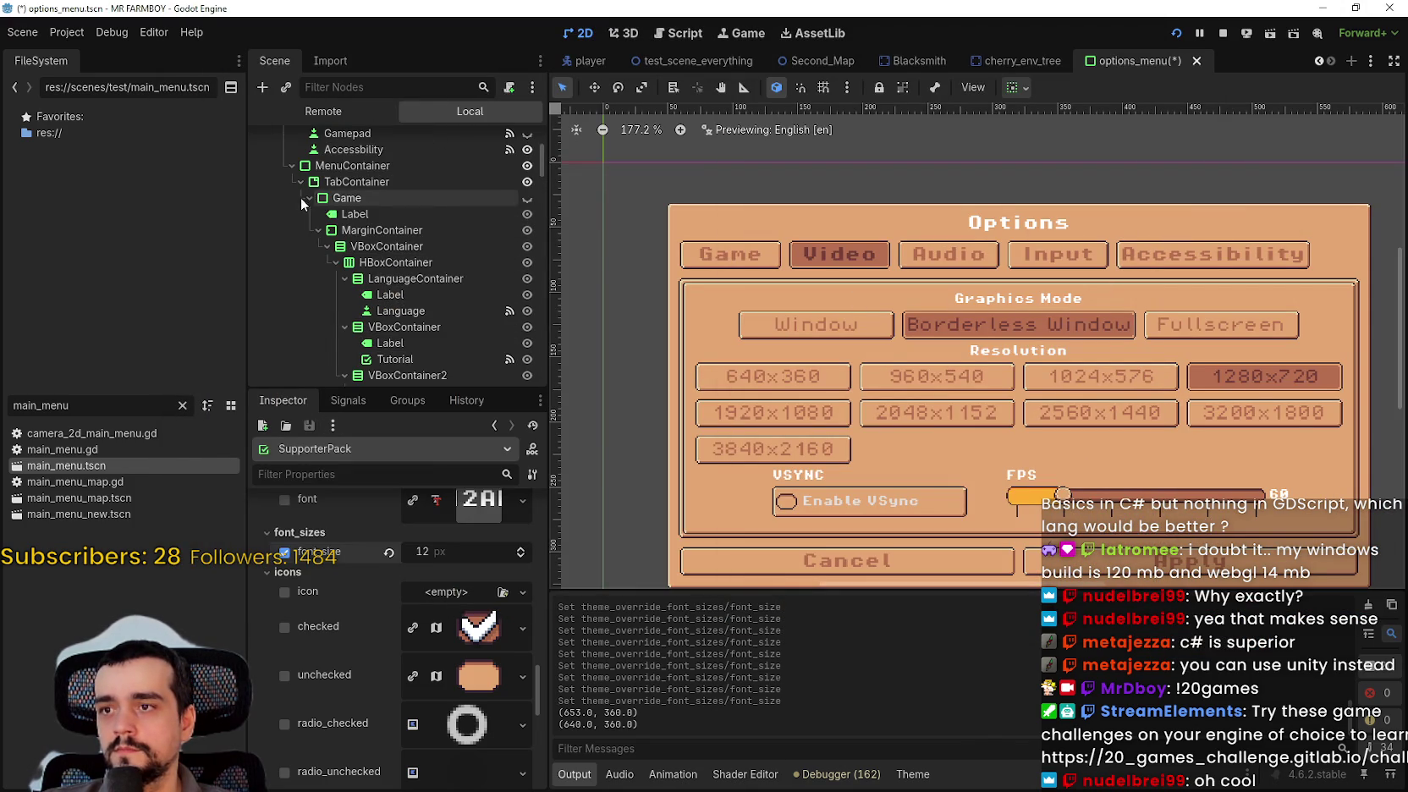
{"action": "left_click", "coordinate": [310, 214]}
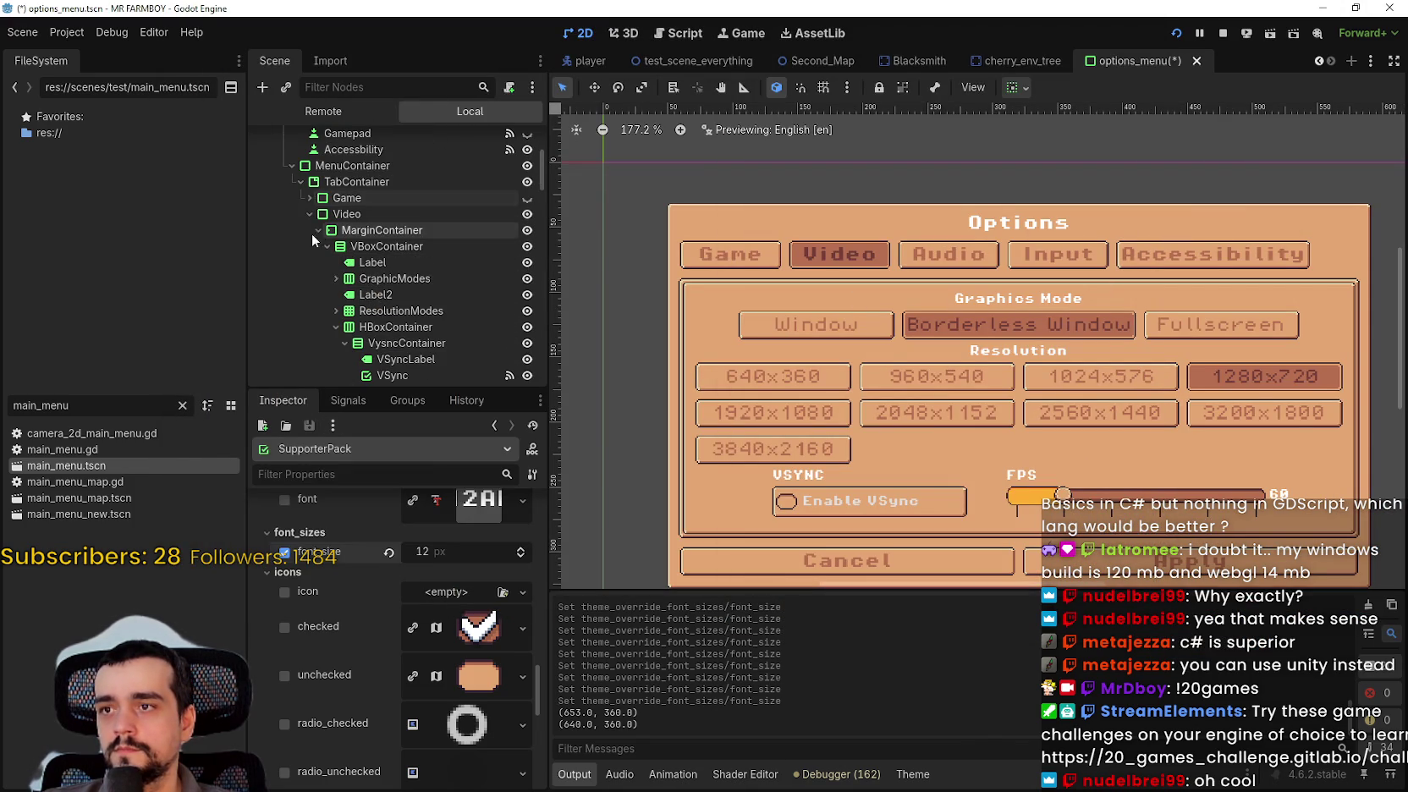
{"action": "left_click", "coordinate": [384, 280]}
{"action": "left_click", "coordinate": [388, 263]}
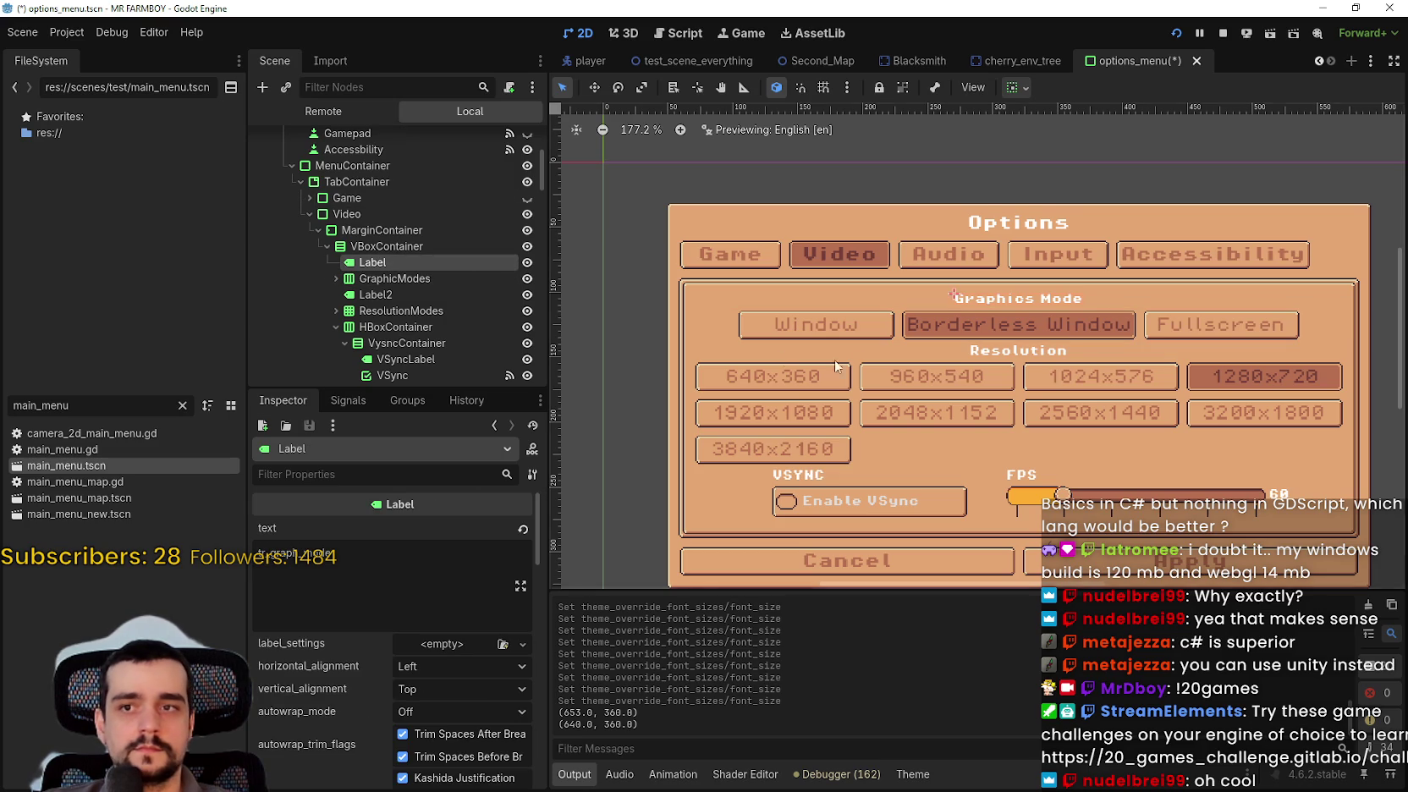
- Enable the heading's font_size override and raise it from 8 px to 12 px
{"action": "scroll", "coordinate": [1028, 317], "scroll_direction": "up", "scroll_amount": 2}
{"action": "scroll", "coordinate": [411, 668], "scroll_direction": "down", "scroll_amount": 10}
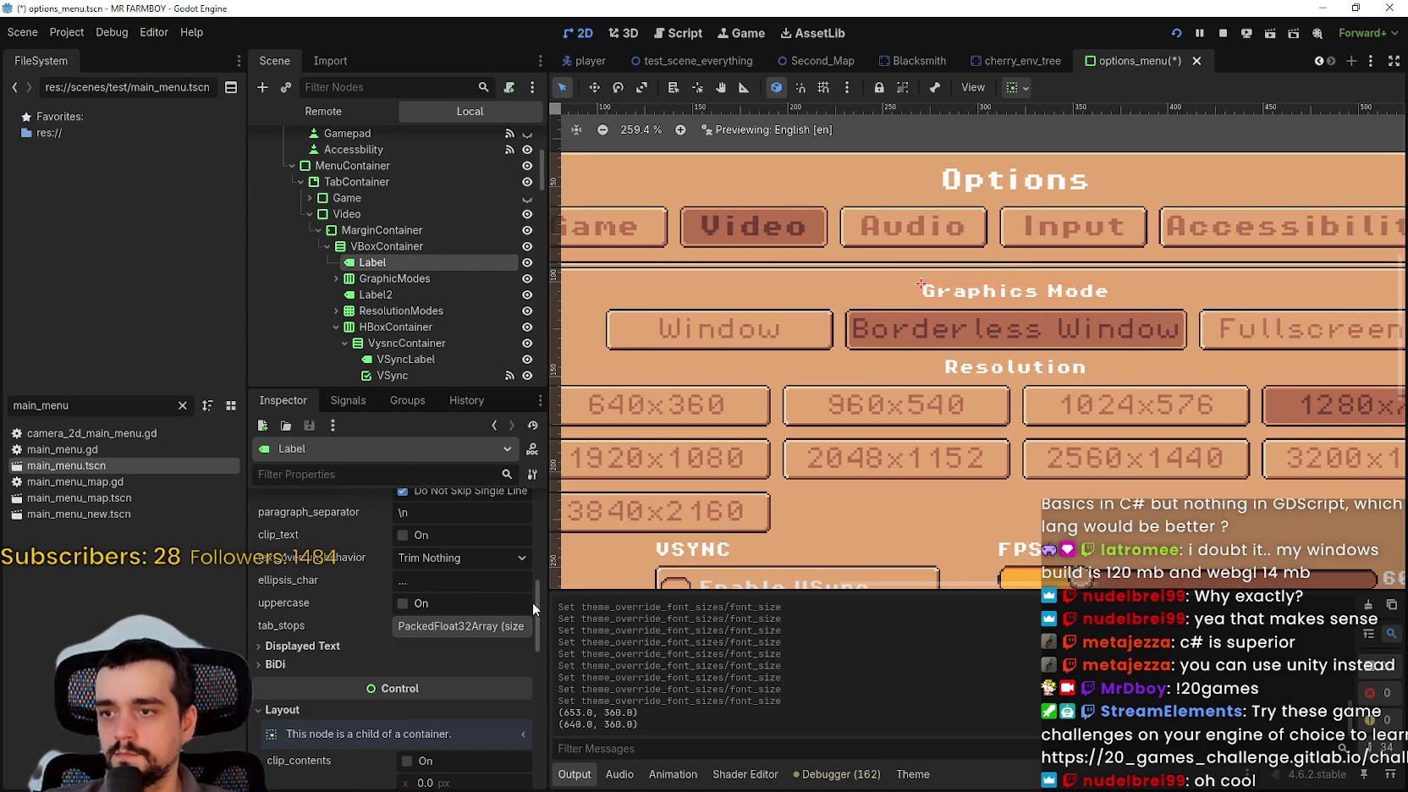
{"action": "scroll", "coordinate": [502, 643], "scroll_direction": "down", "scroll_amount": 10}
{"action": "left_click", "coordinate": [425, 639]}
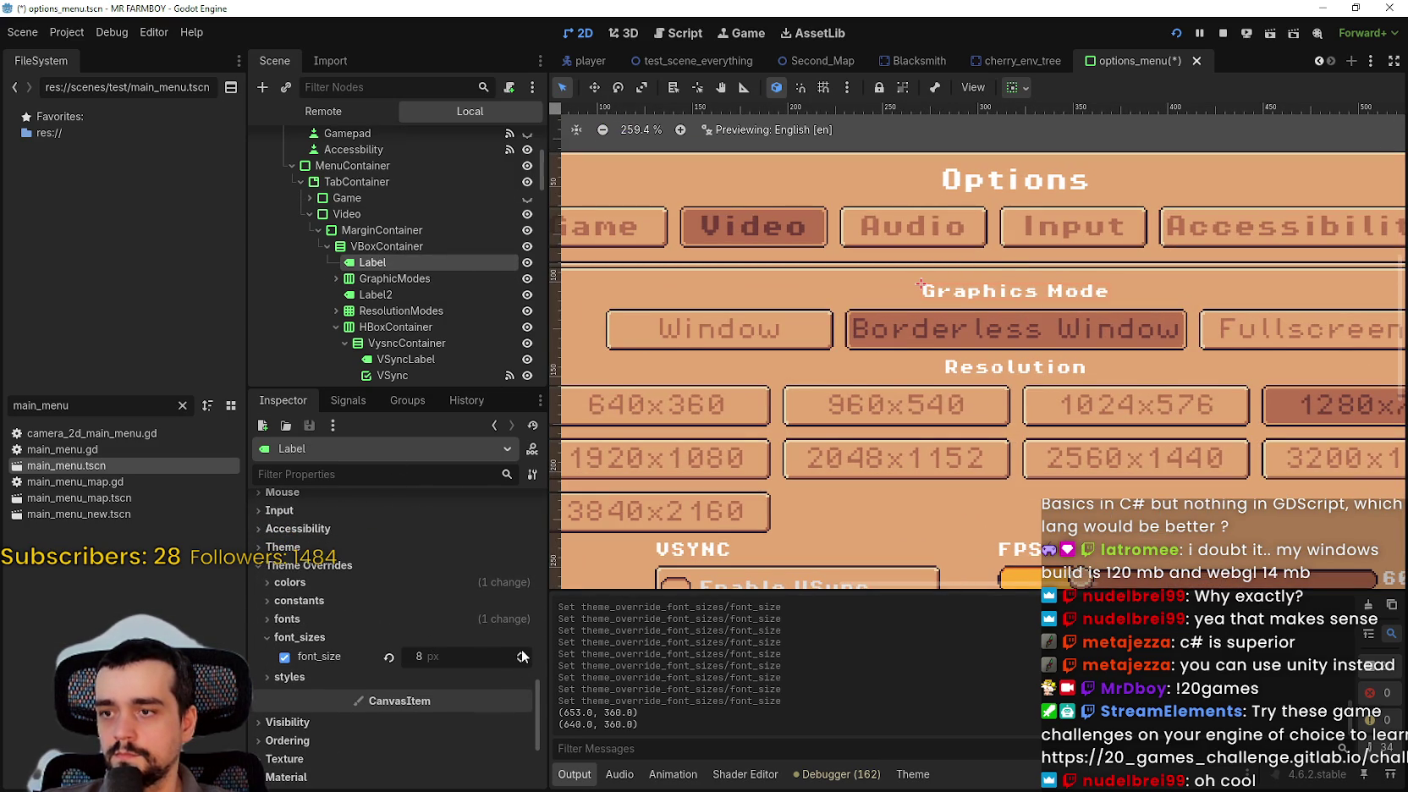
{"action": "left_click", "coordinate": [521, 653]}
{"action": "left_click", "coordinate": [521, 657]}
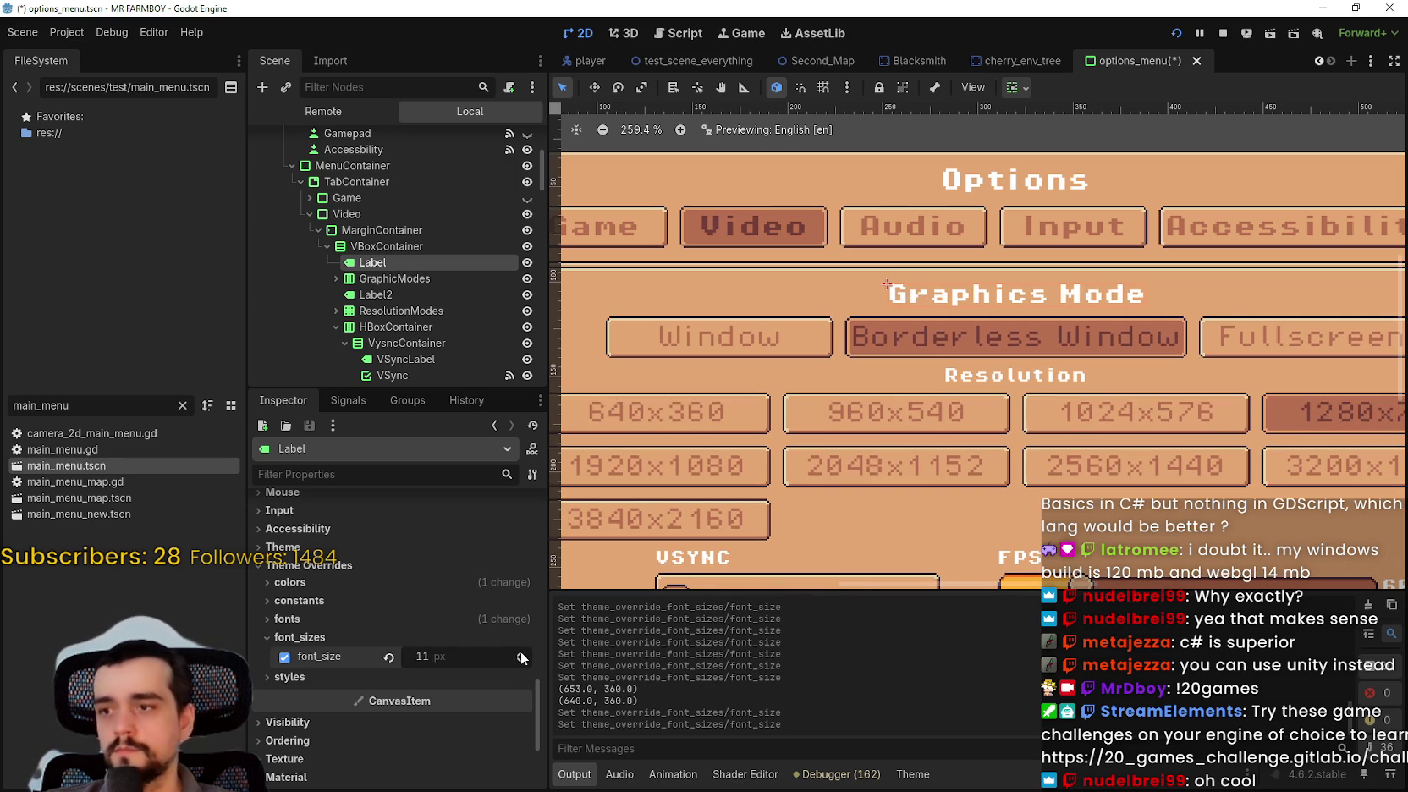
{"action": "left_click", "coordinate": [521, 657]}
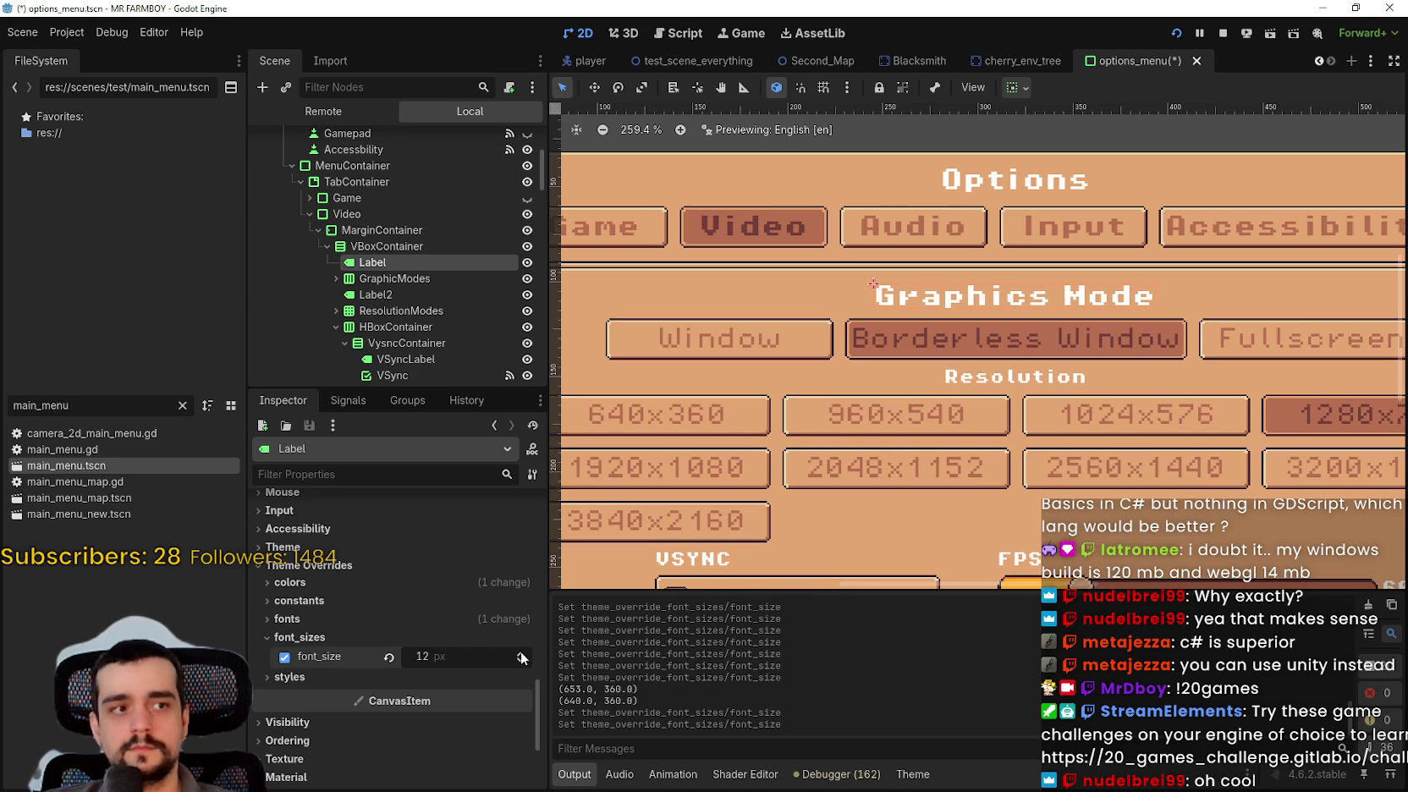
{"action": "left_click", "coordinate": [439, 278]}
{"action": "left_click", "coordinate": [336, 278]}
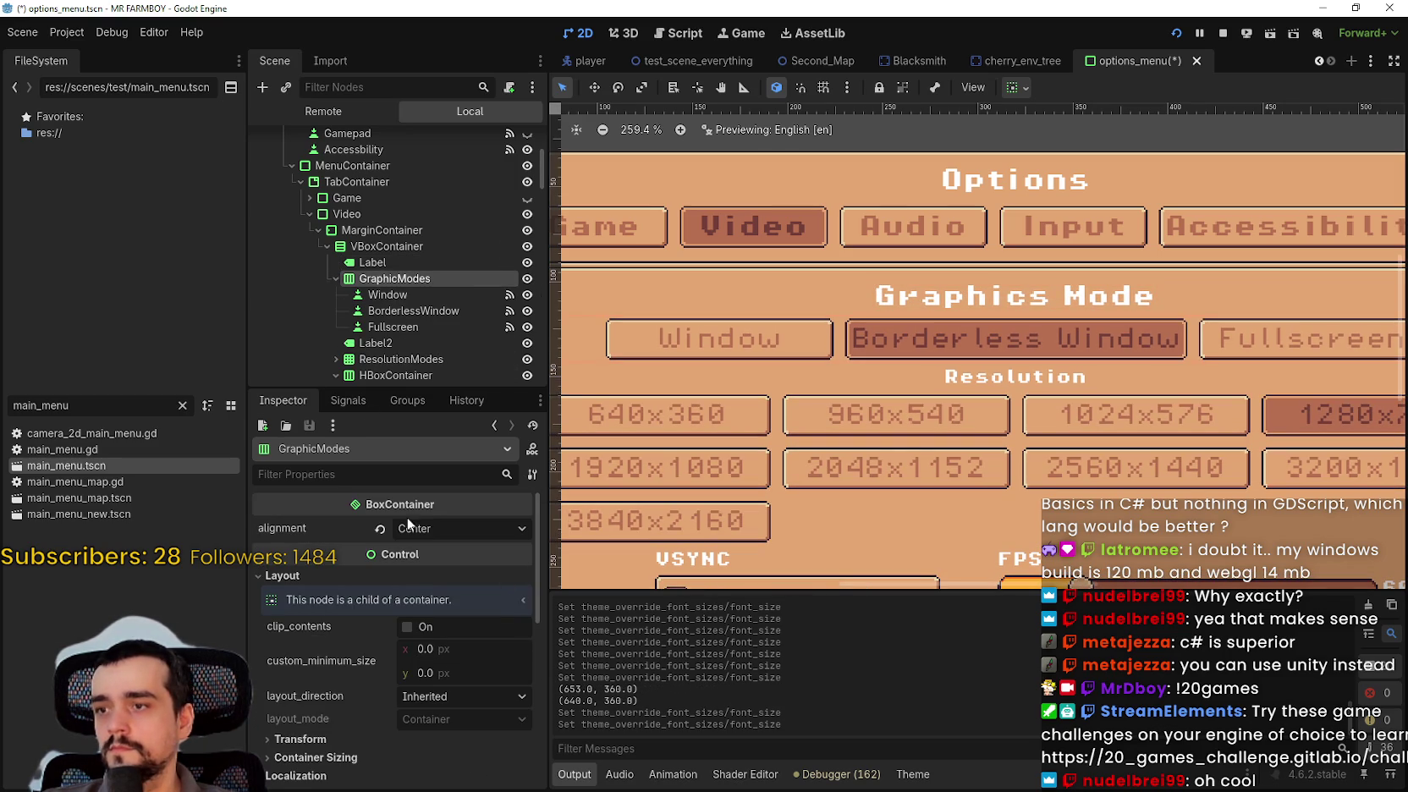
- Remove the Window button's custom font override so it uses the theme font
{"action": "left_click", "coordinate": [393, 295]}
{"action": "left_click_drag", "start_coordinate": [542, 558], "coordinate": [513, 747]}
{"action": "left_click", "coordinate": [383, 539]}
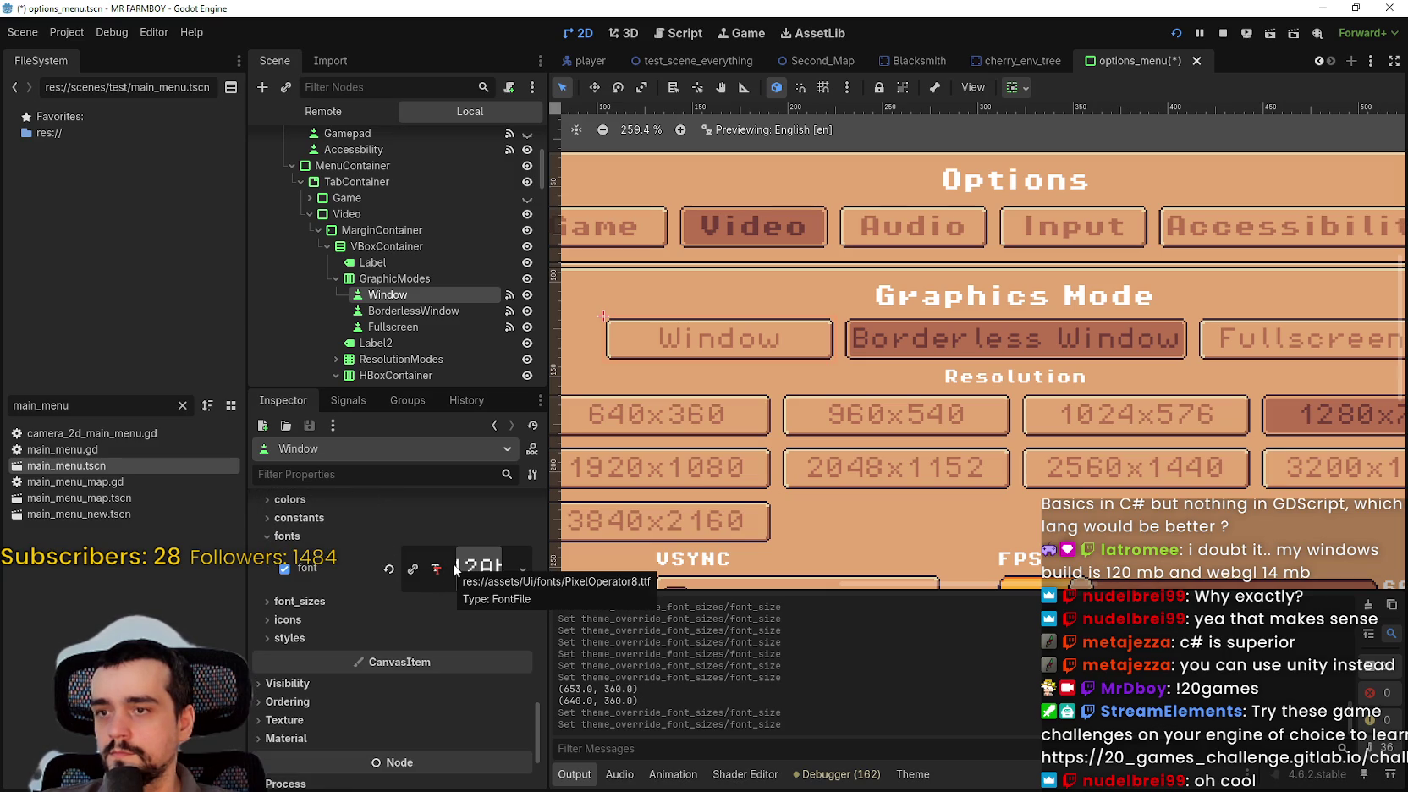
{"action": "left_click", "coordinate": [390, 569]}
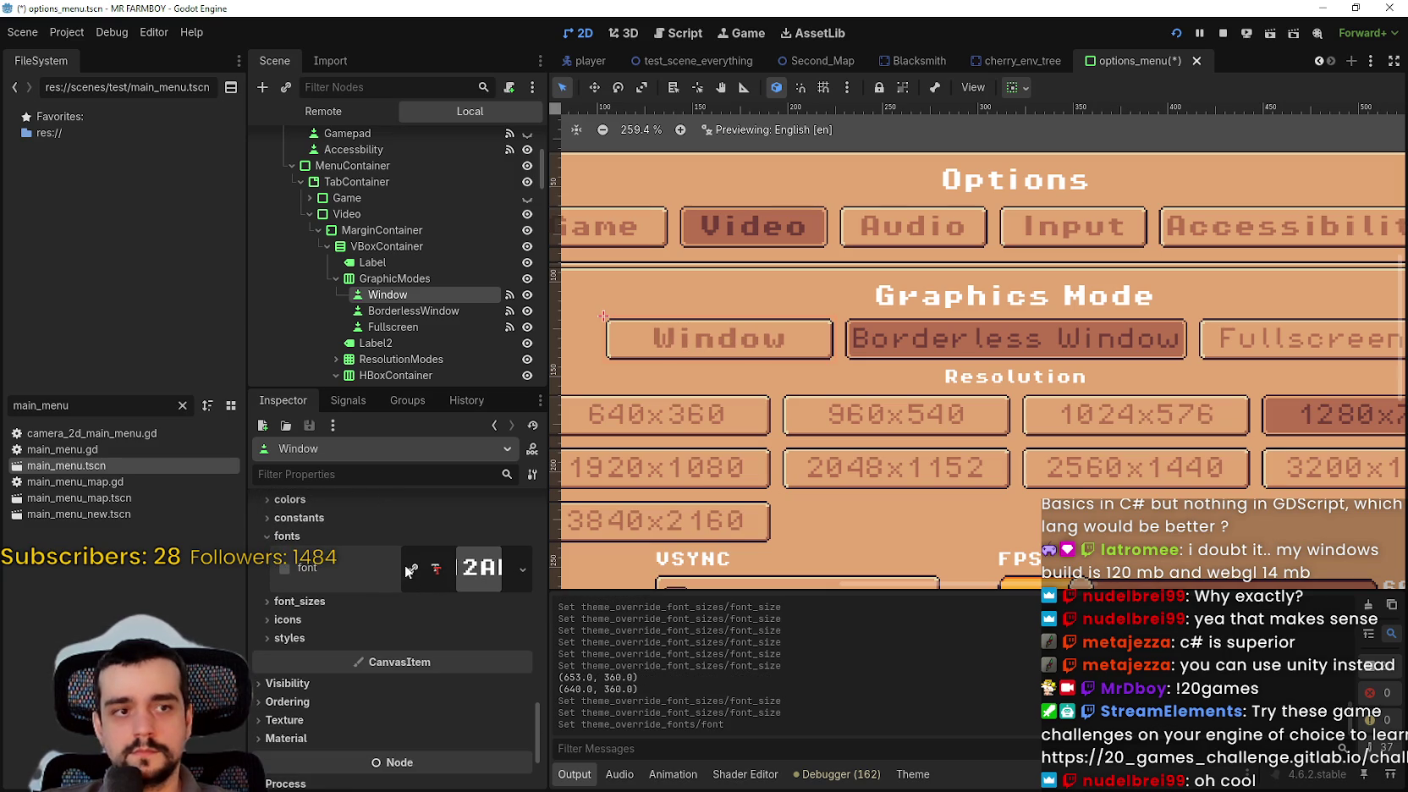
{"action": "left_click", "coordinate": [349, 602]}
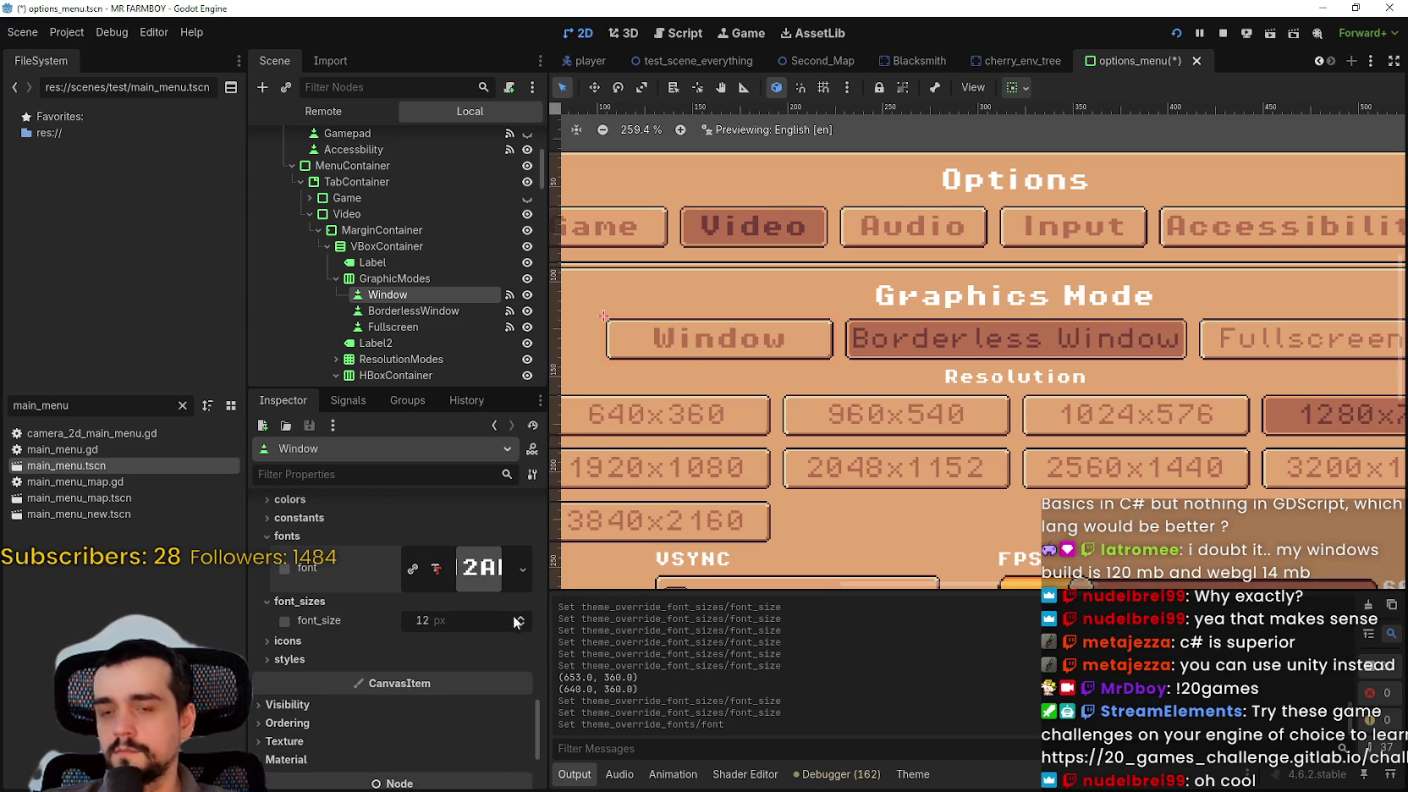
- Remove the BorderlessWindow button's custom font override as well
{"action": "left_click", "coordinate": [413, 310]}
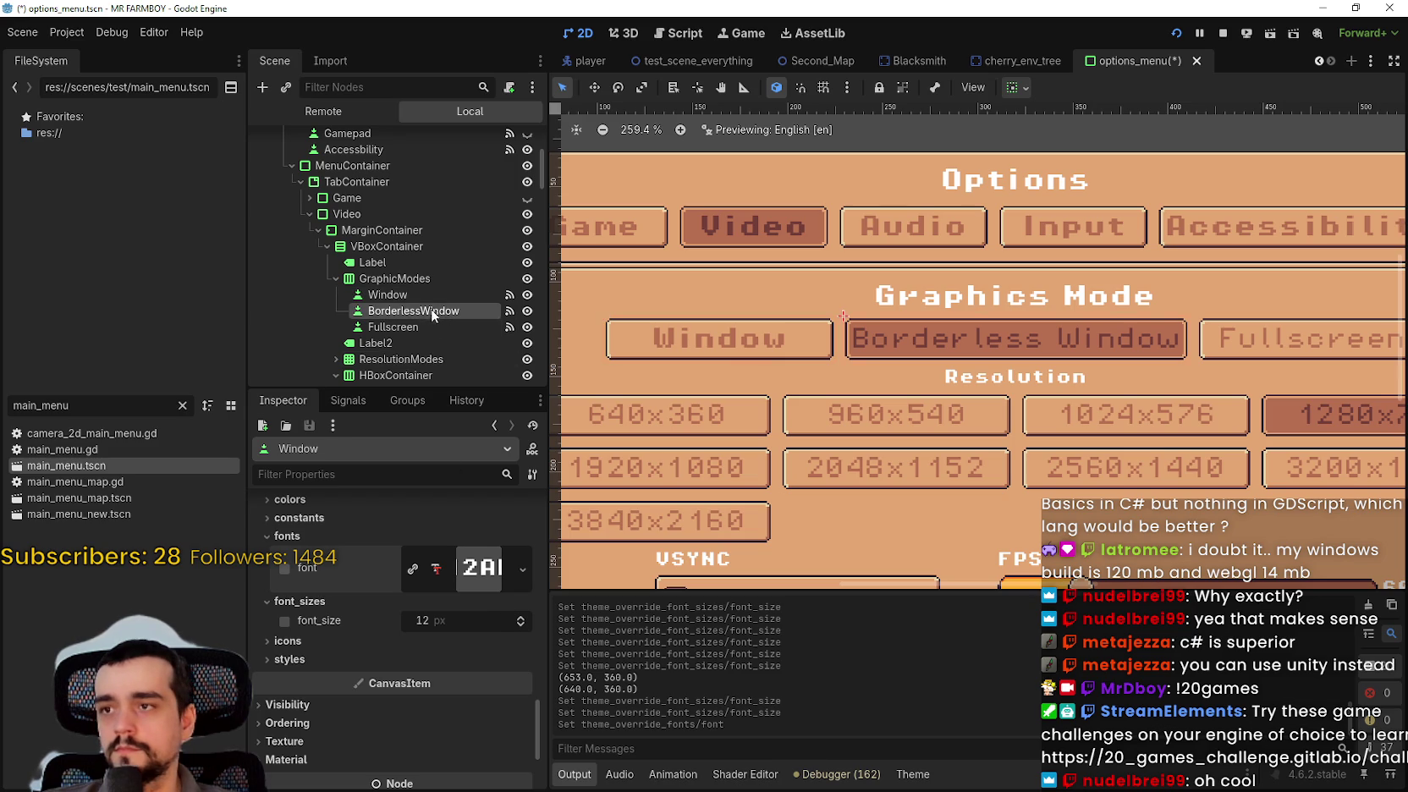
{"action": "left_click_drag", "start_coordinate": [536, 536], "coordinate": [536, 726]}
{"action": "left_click", "coordinate": [378, 564]}
{"action": "left_click", "coordinate": [391, 552]}
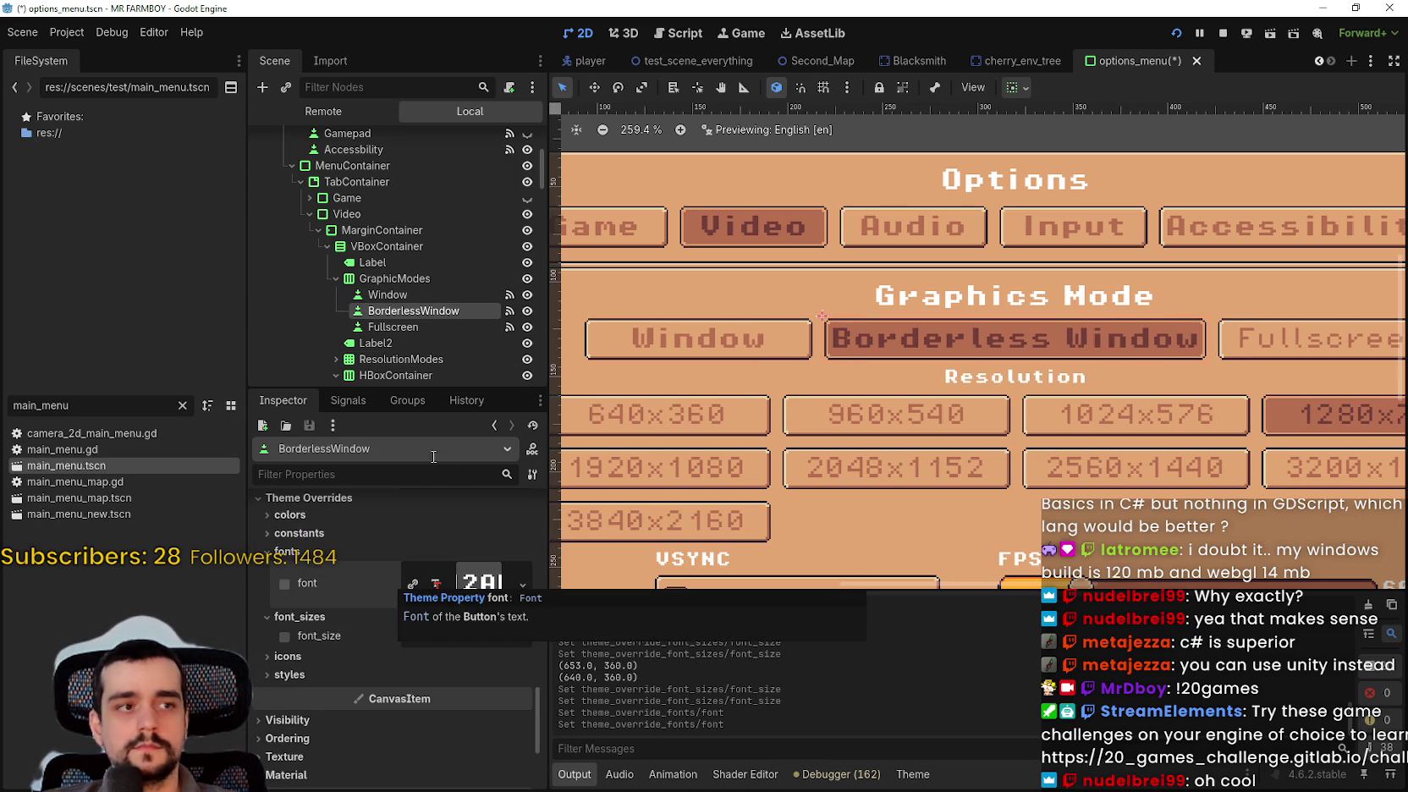
{"action": "left_click", "coordinate": [414, 328]}
{"action": "scroll", "coordinate": [979, 412], "scroll_direction": "down", "scroll_amount": 3}
{"action": "scroll", "coordinate": [979, 412], "scroll_direction": "down", "scroll_amount": 1}
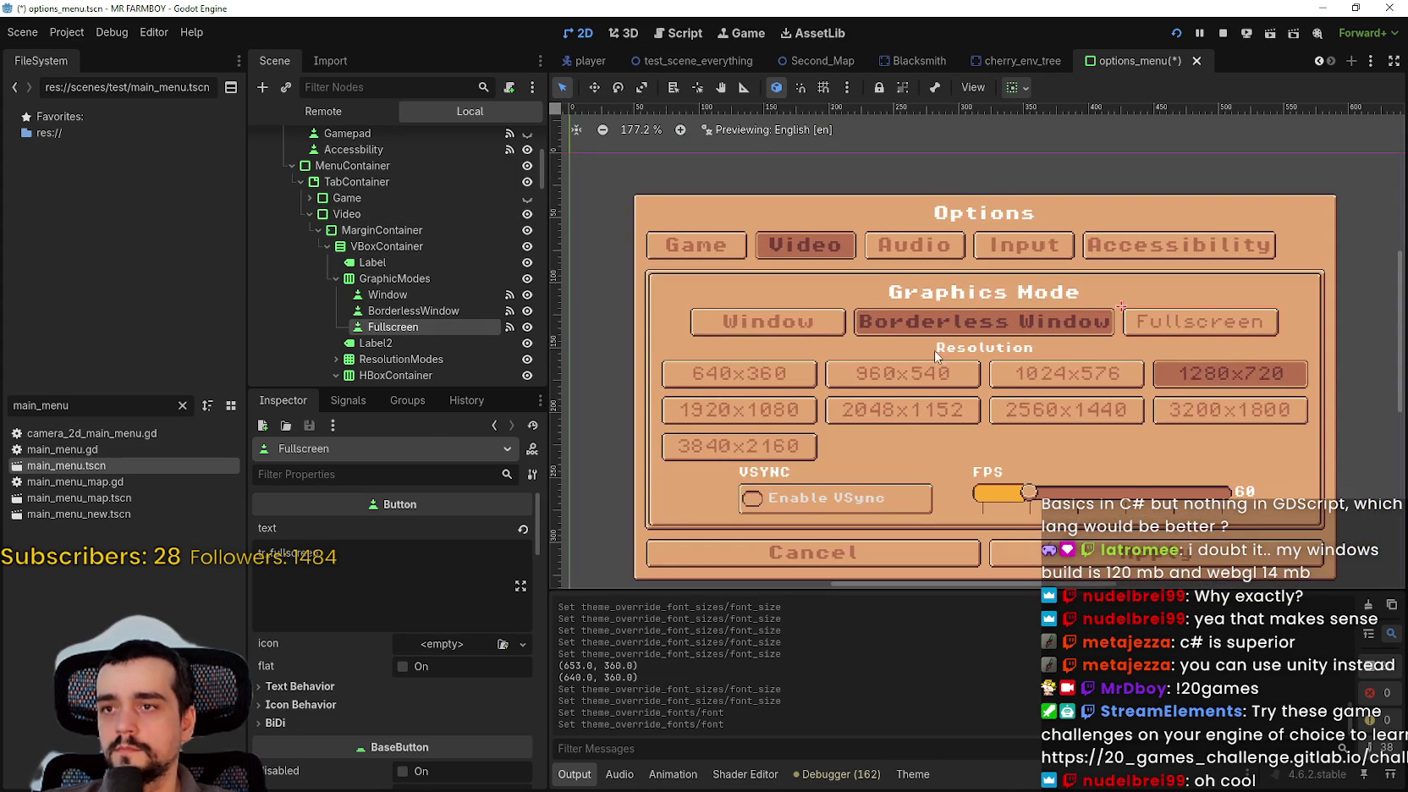
- Expand the Fullscreen button's font override, briefly checking the browser music player
{"action": "scroll", "coordinate": [341, 576], "scroll_direction": "down", "scroll_amount": 3}
{"action": "left_click_drag", "start_coordinate": [528, 580], "coordinate": [524, 727]}
{"action": "left_click", "coordinate": [370, 663]}
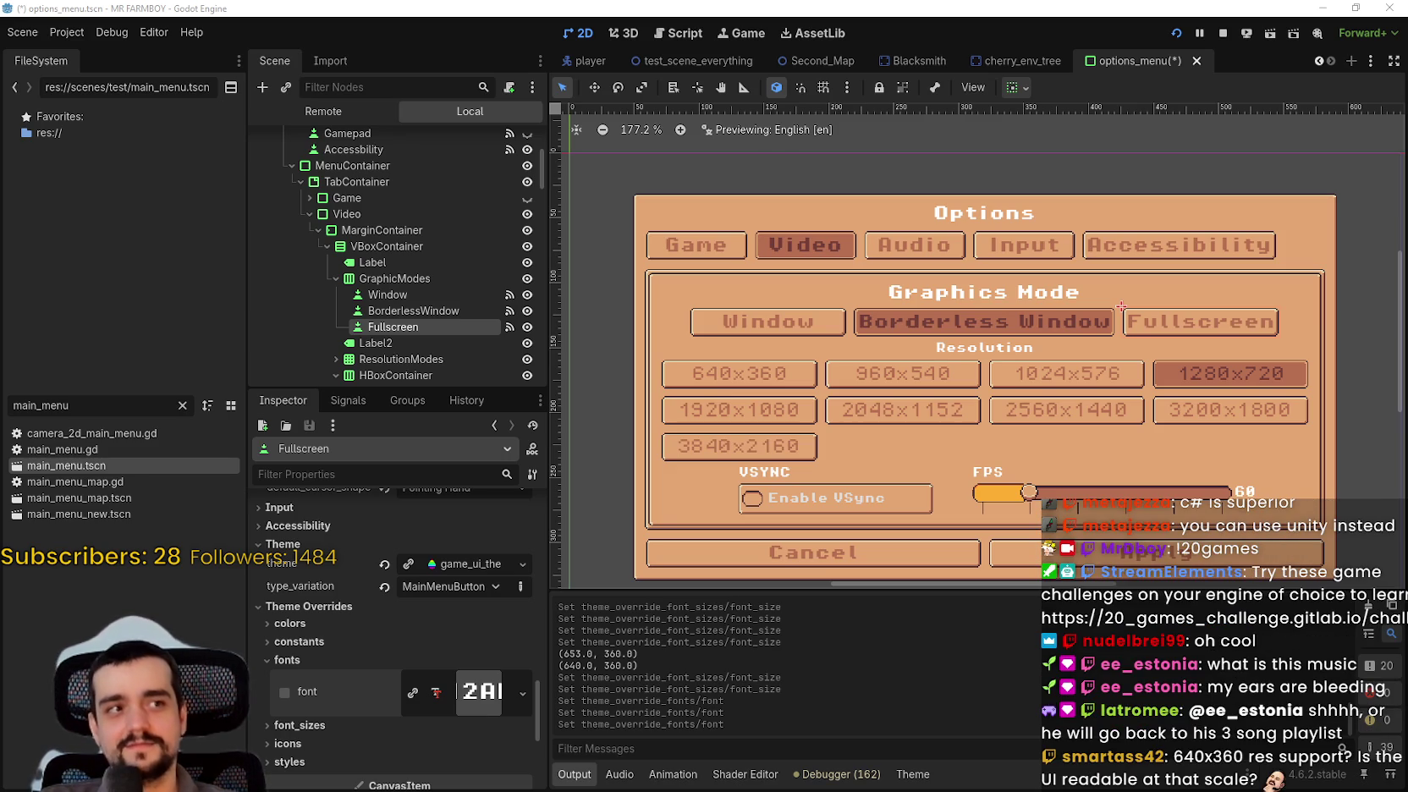
{"action": "key", "text": "alt+Tab"}
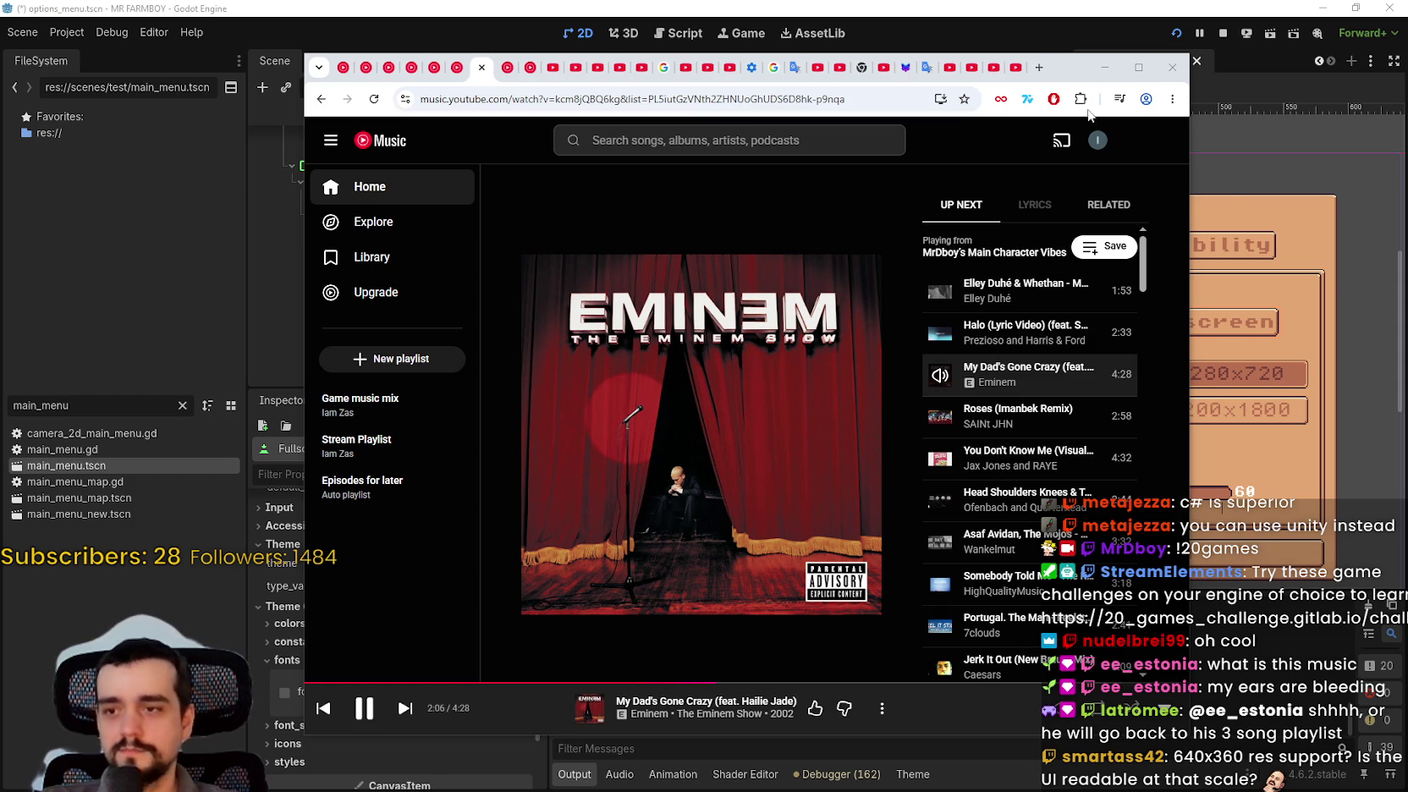
{"action": "left_click", "coordinate": [1104, 67]}
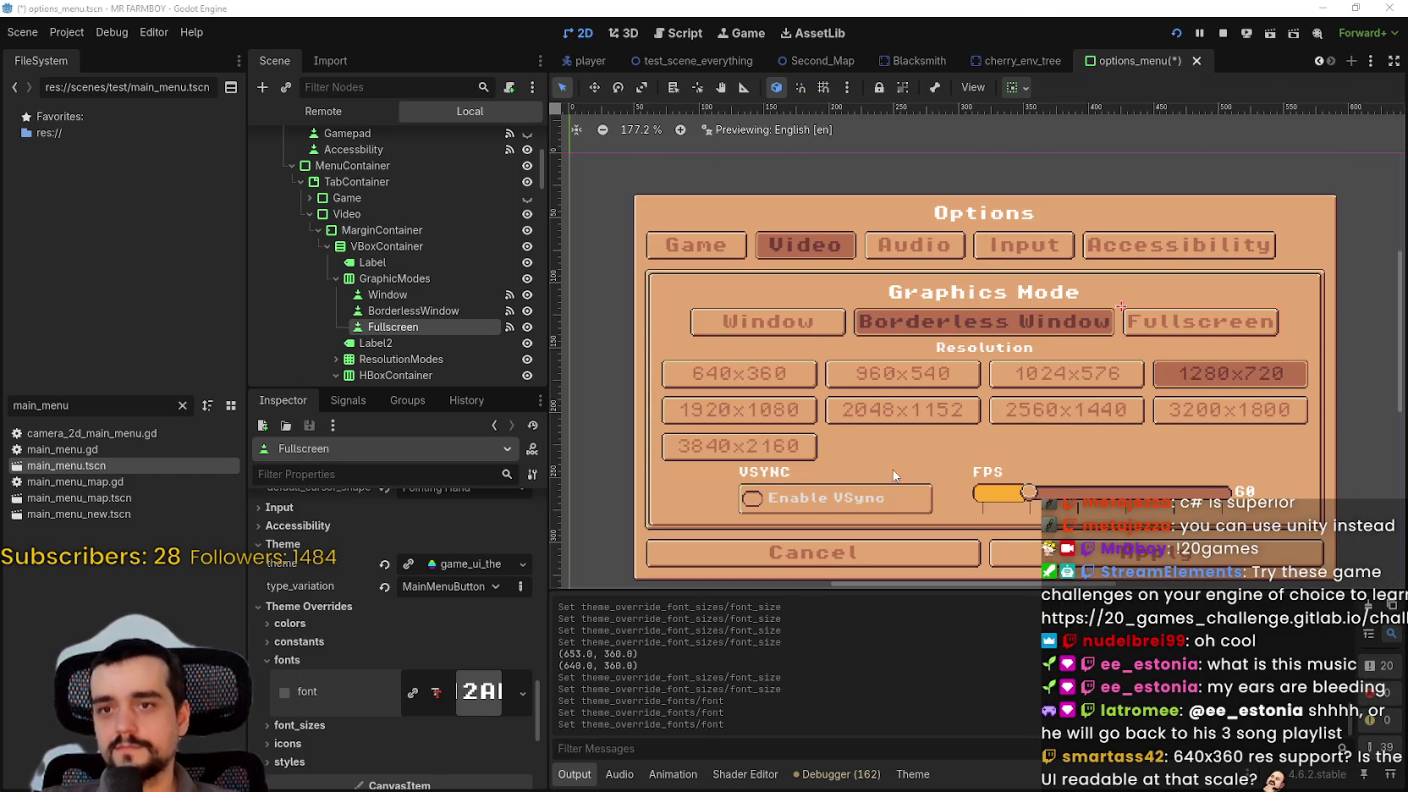
- Select the Resolution heading Label2 and revert its custom font override
{"action": "scroll", "coordinate": [392, 264], "scroll_direction": "down", "scroll_amount": 1}
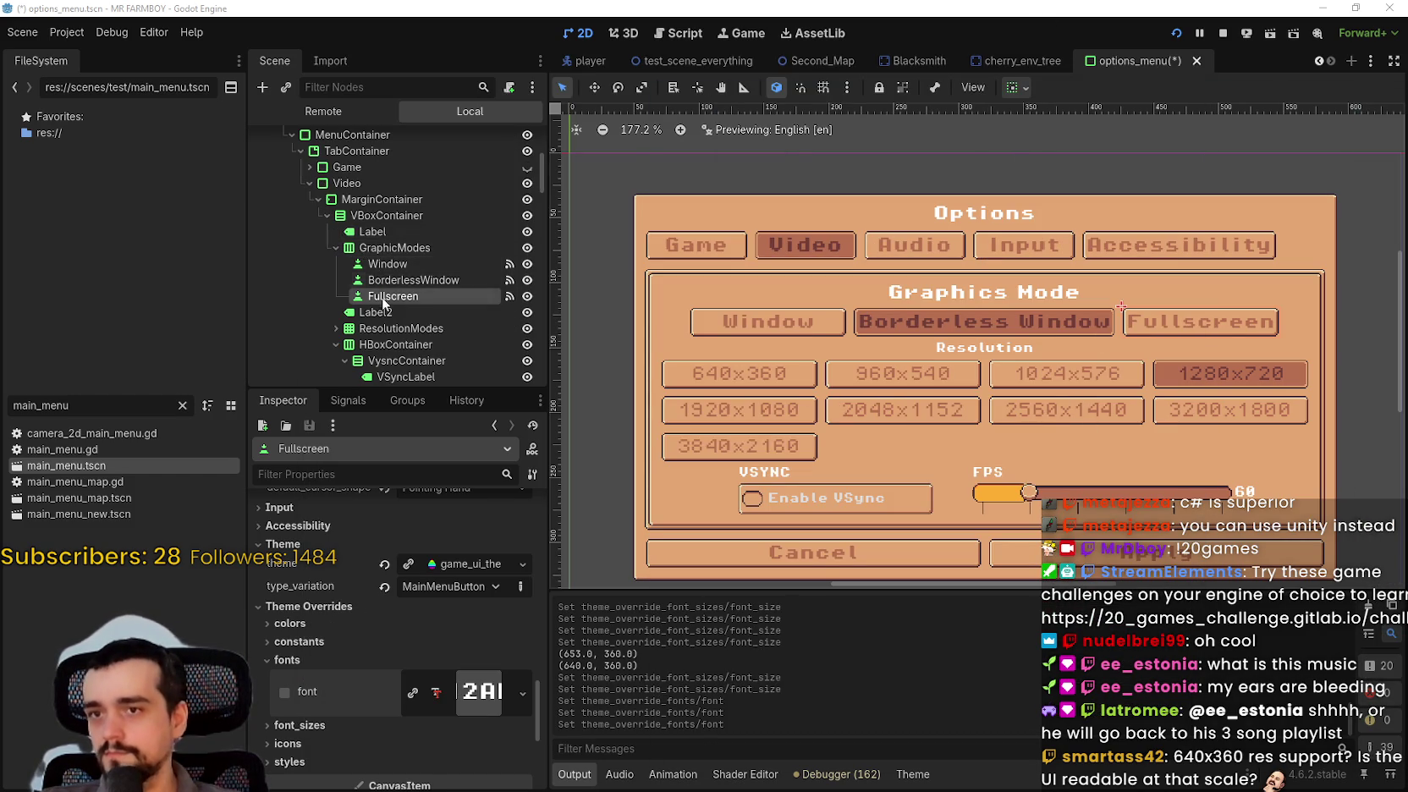
{"action": "scroll", "coordinate": [391, 266], "scroll_direction": "down", "scroll_amount": 3}
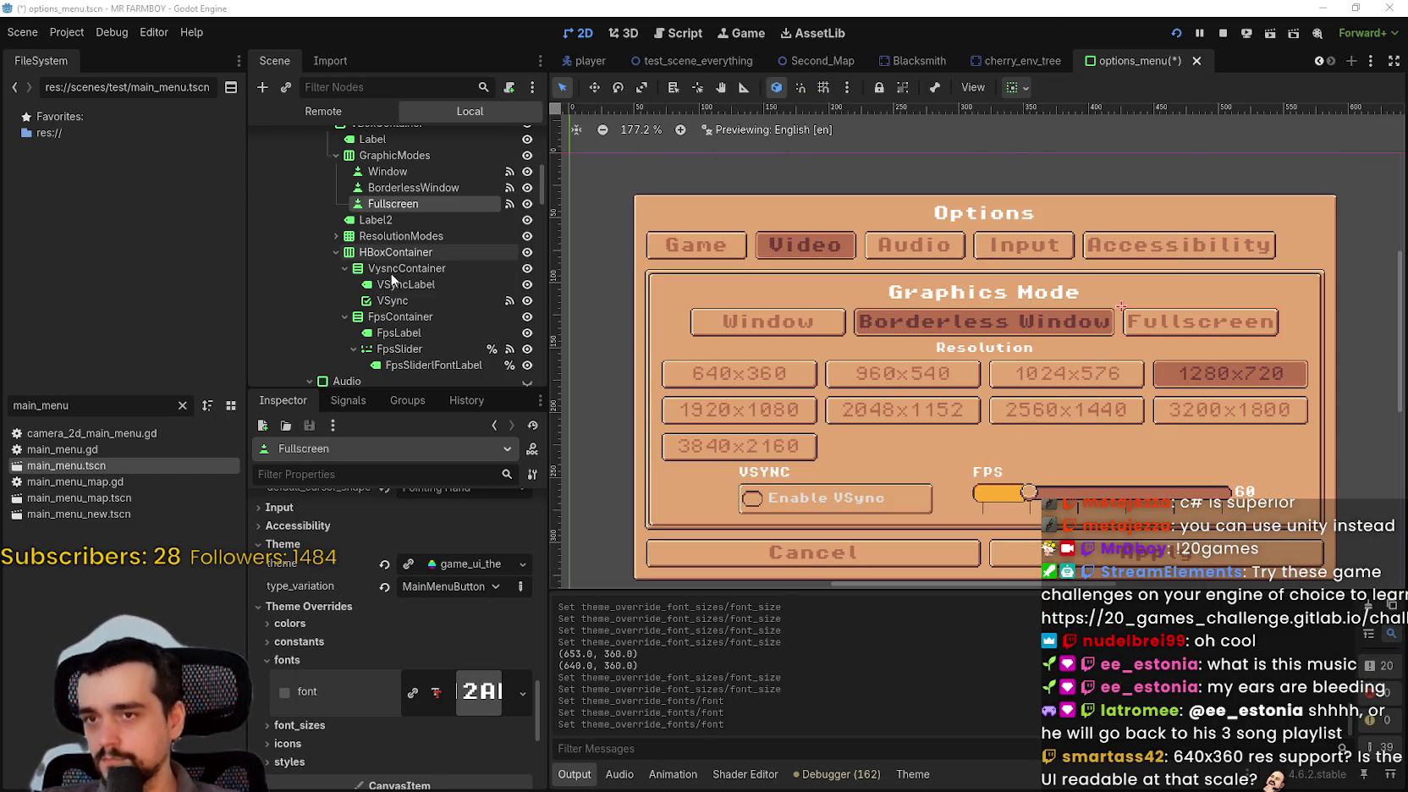
{"action": "left_click", "coordinate": [374, 220]}
{"action": "scroll", "coordinate": [449, 593], "scroll_direction": "down", "scroll_amount": 10}
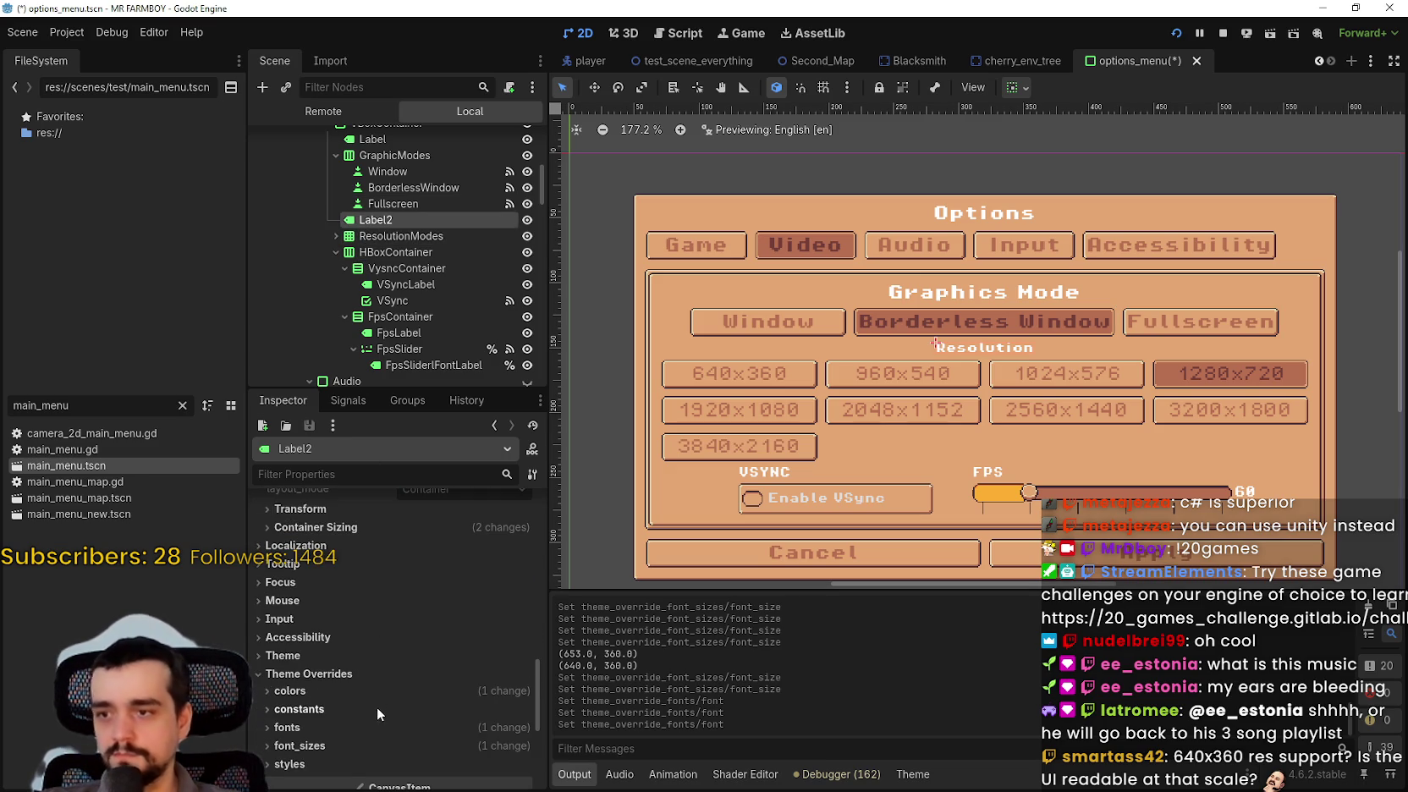
{"action": "left_click", "coordinate": [359, 741]}
{"action": "left_click", "coordinate": [287, 727]}
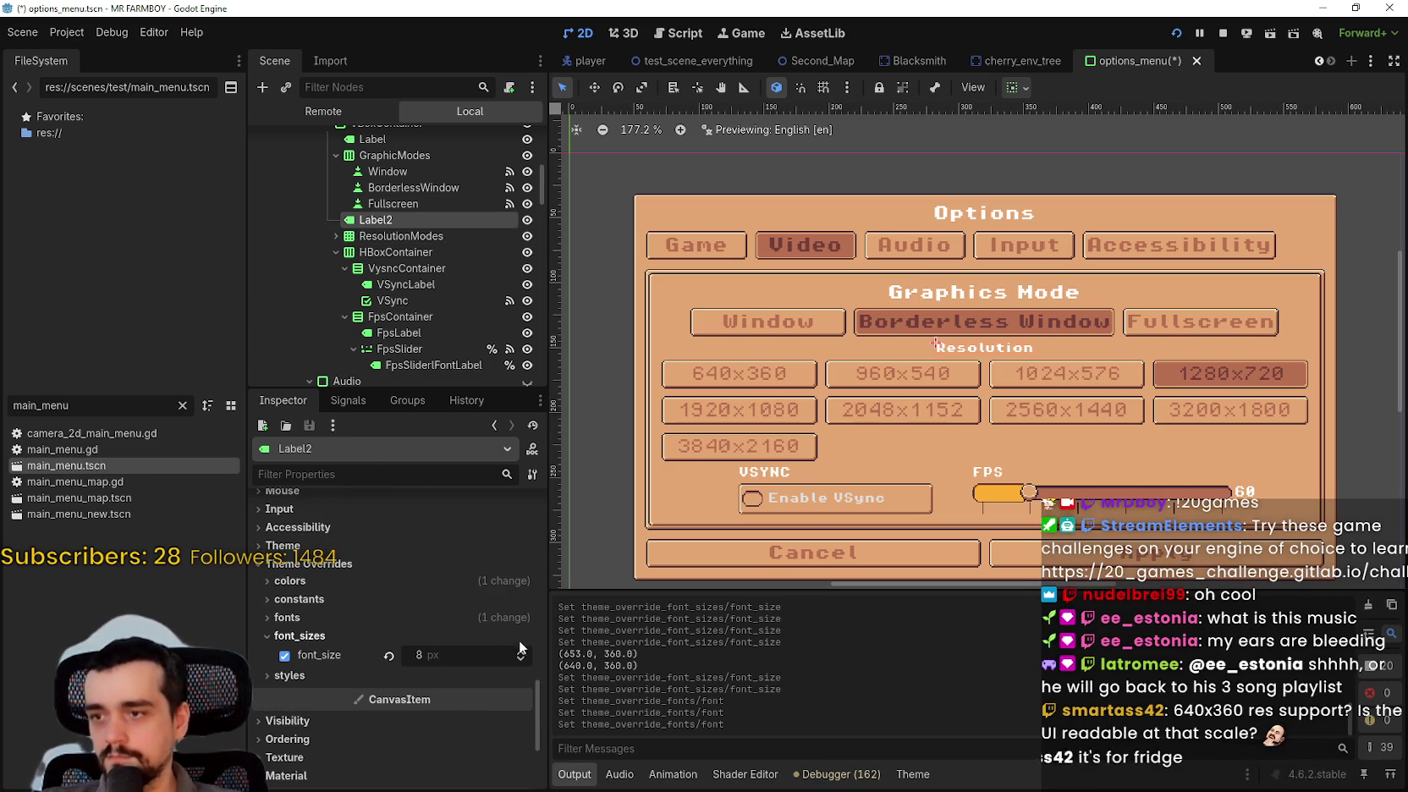
{"action": "scroll", "coordinate": [504, 643], "scroll_direction": "down", "scroll_amount": 2}
{"action": "left_click", "coordinate": [389, 649]}
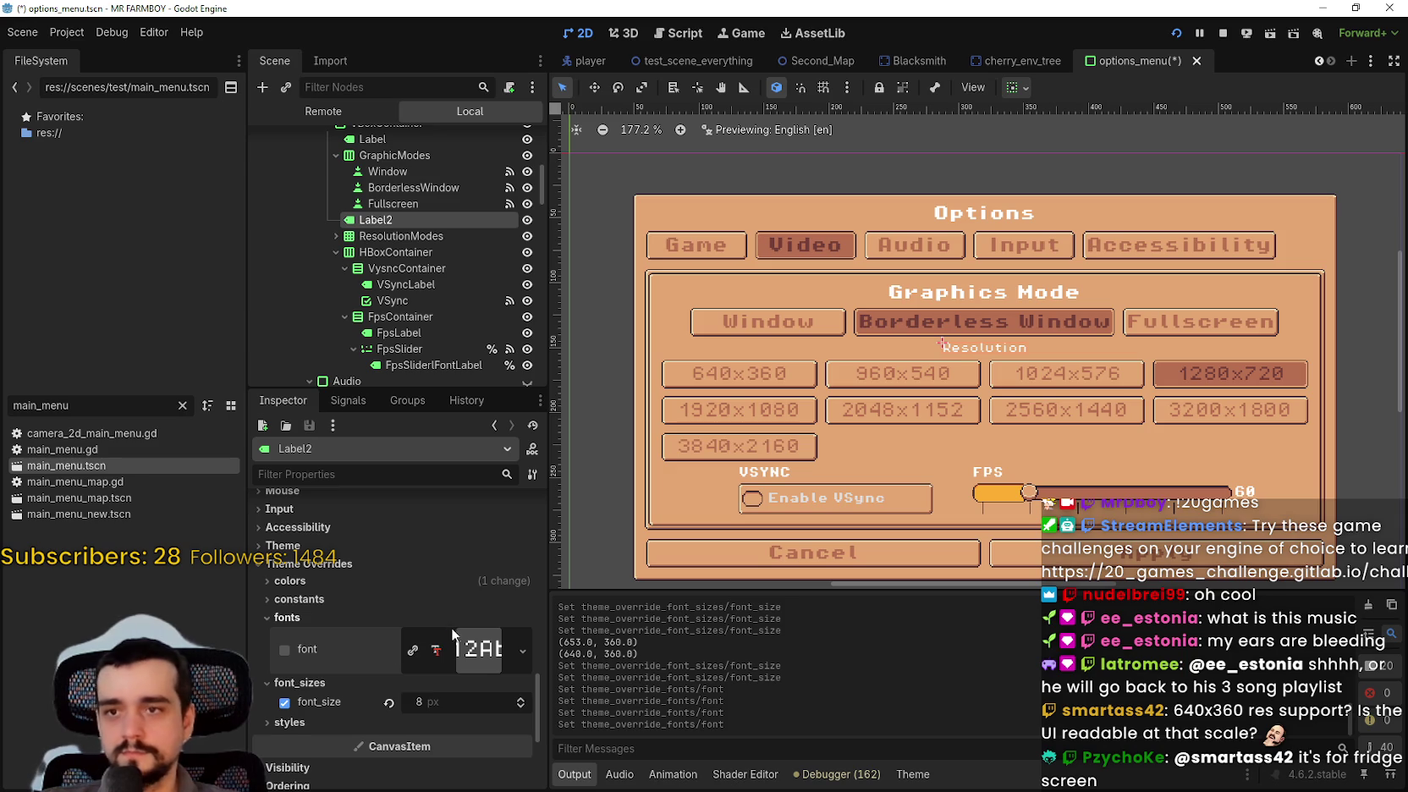
- Restore Label2's pixel font override and raise its font_size to 12 px
{"action": "scroll", "coordinate": [453, 634], "scroll_direction": "down", "scroll_amount": 2}
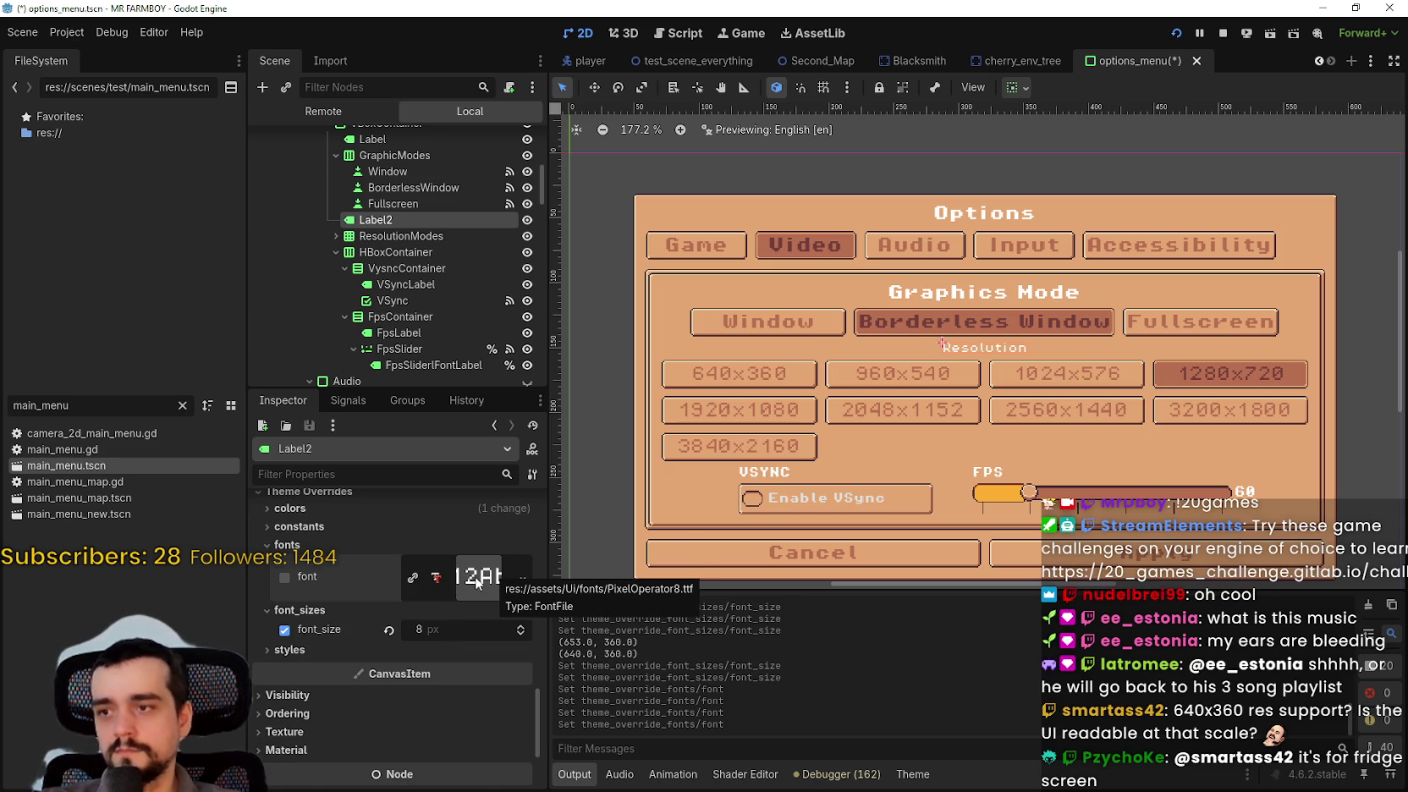
{"action": "left_click", "coordinate": [478, 579]}
{"action": "key", "text": "ctrl+z"}
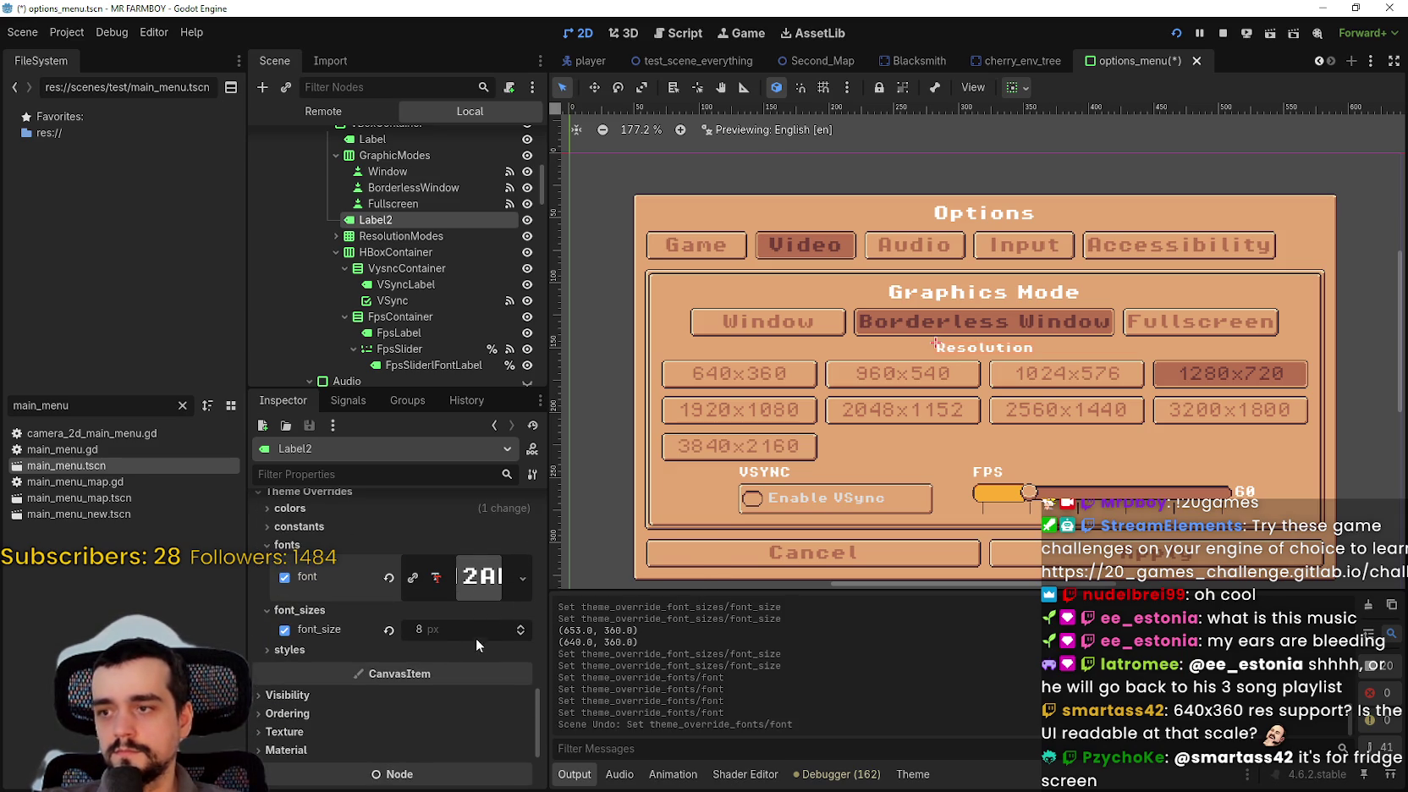
{"action": "left_click", "coordinate": [522, 626]}
{"action": "left_click", "coordinate": [522, 627]}
{"action": "left_click", "coordinate": [522, 627]}
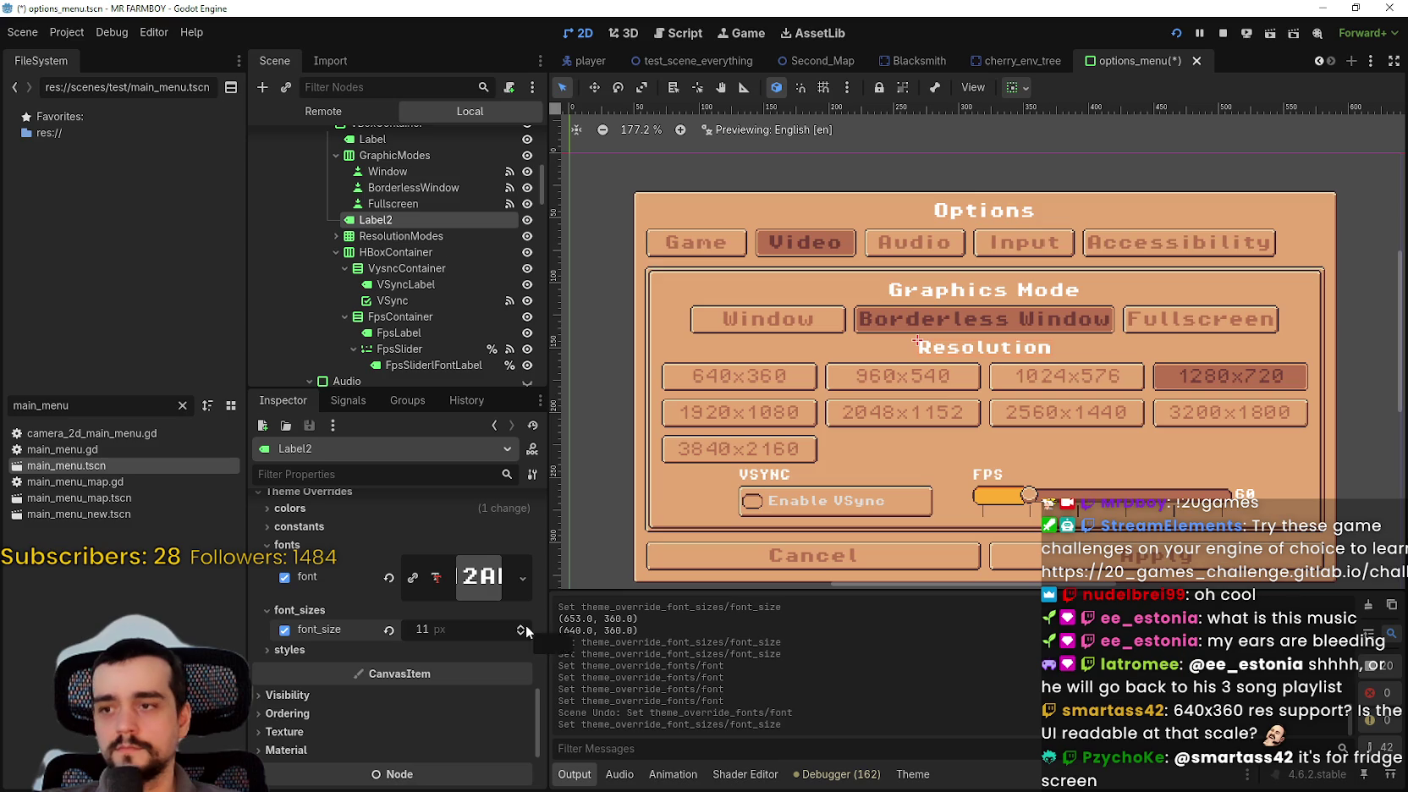
{"action": "scroll", "coordinate": [375, 589], "scroll_direction": "up", "scroll_amount": 3}
{"action": "left_click", "coordinate": [383, 618]}
{"action": "left_click", "coordinate": [383, 618]}
- Save the scene and expand ResolutionModes to list its option buttons
{"action": "key", "text": "ctrl+s"}
{"action": "scroll", "coordinate": [859, 354], "scroll_direction": "up", "scroll_amount": 2}
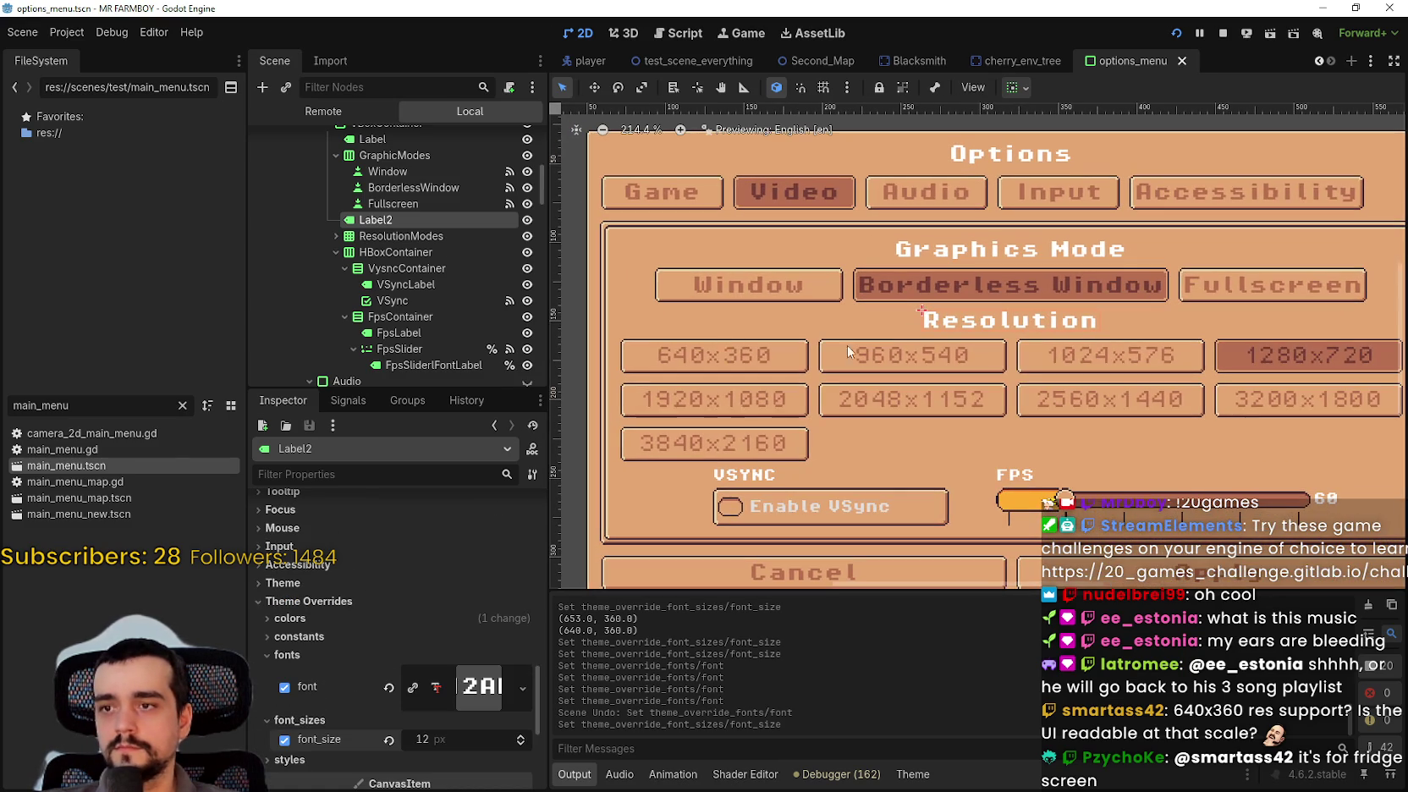
{"action": "left_click", "coordinate": [431, 237]}
{"action": "left_click", "coordinate": [336, 236]}
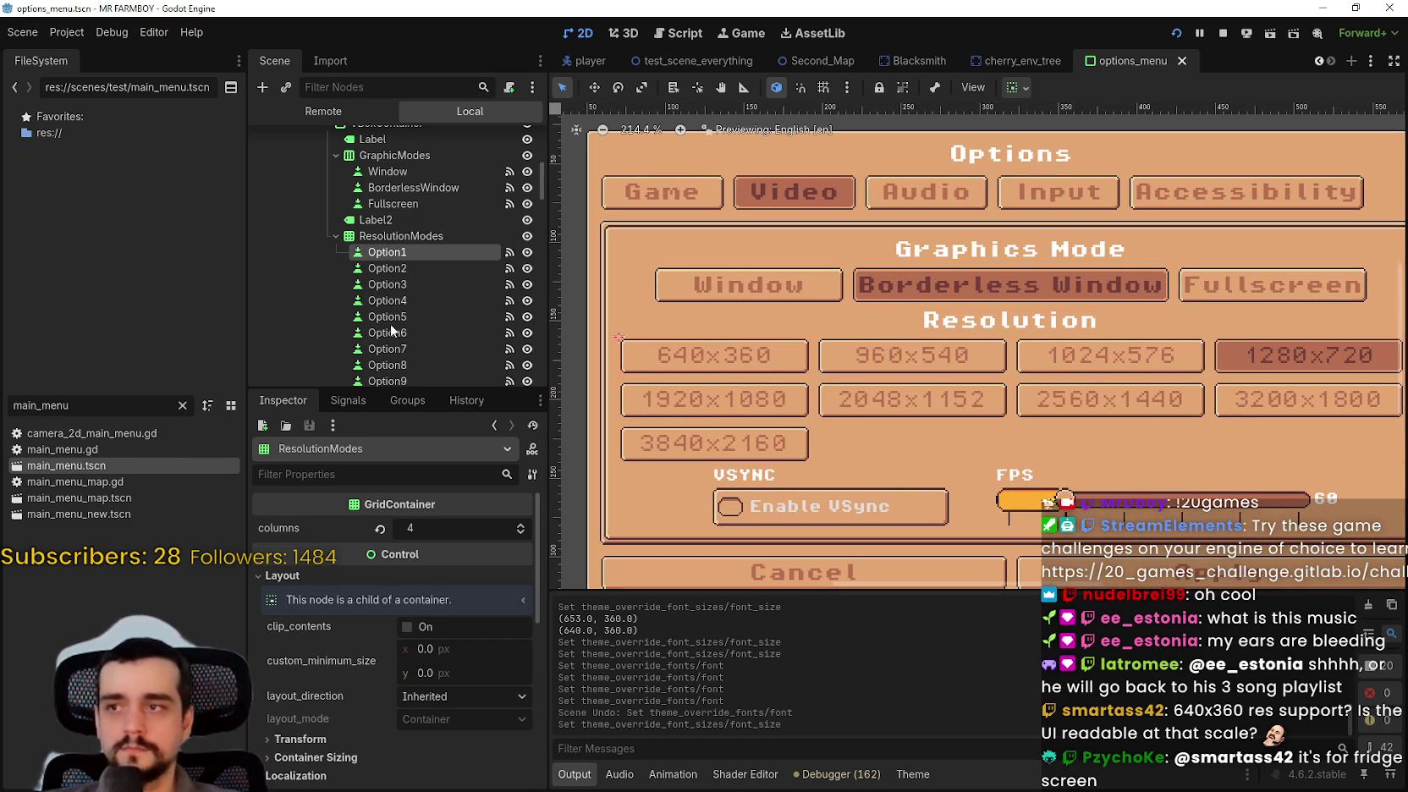
{"action": "scroll", "coordinate": [388, 619], "scroll_direction": "down", "scroll_amount": 8}
- Remove Option1's (640x360) custom font override so it uses the theme font
{"action": "scroll", "coordinate": [420, 626], "scroll_direction": "down", "scroll_amount": 3}
{"action": "scroll", "coordinate": [396, 547], "scroll_direction": "down", "scroll_amount": 3}
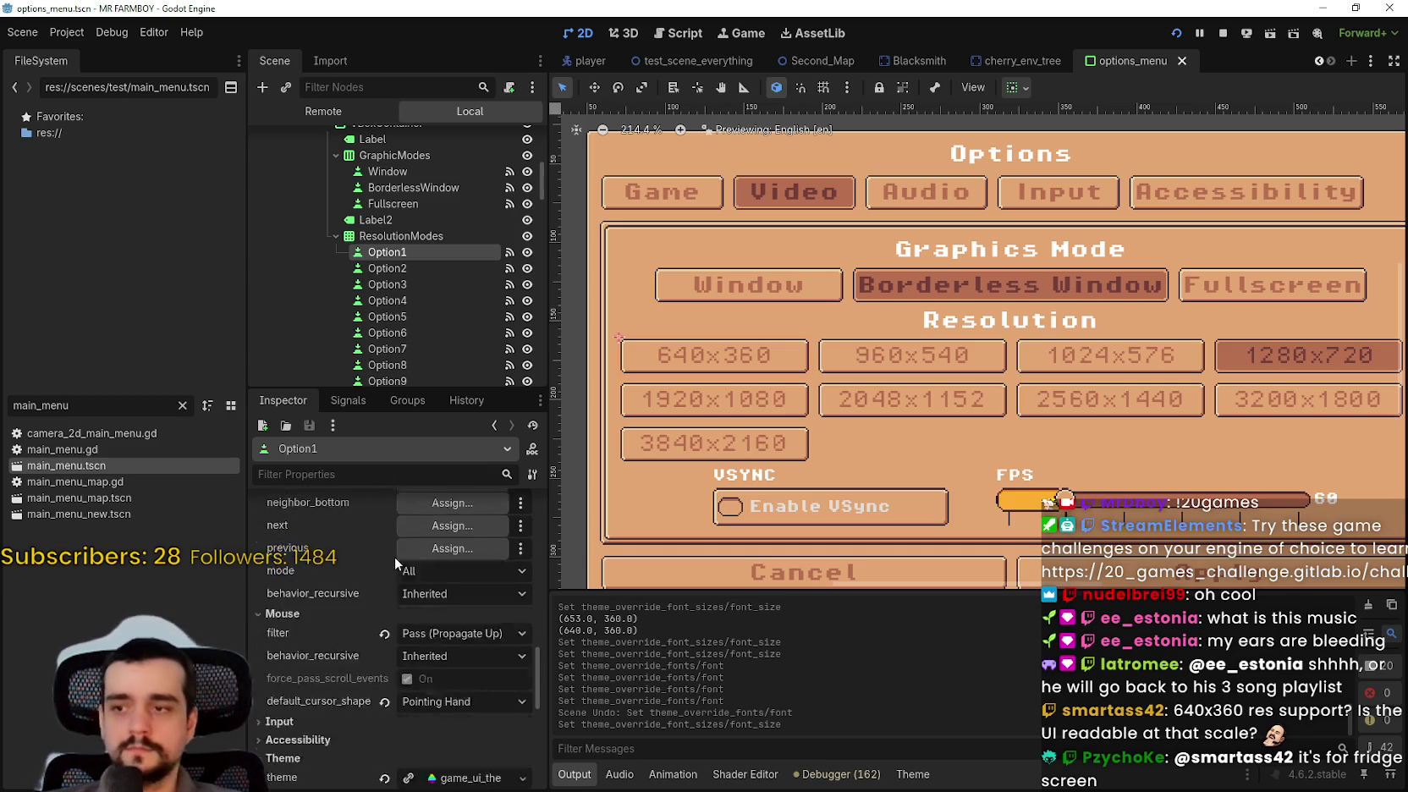
{"action": "scroll", "coordinate": [393, 556], "scroll_direction": "down", "scroll_amount": 3}
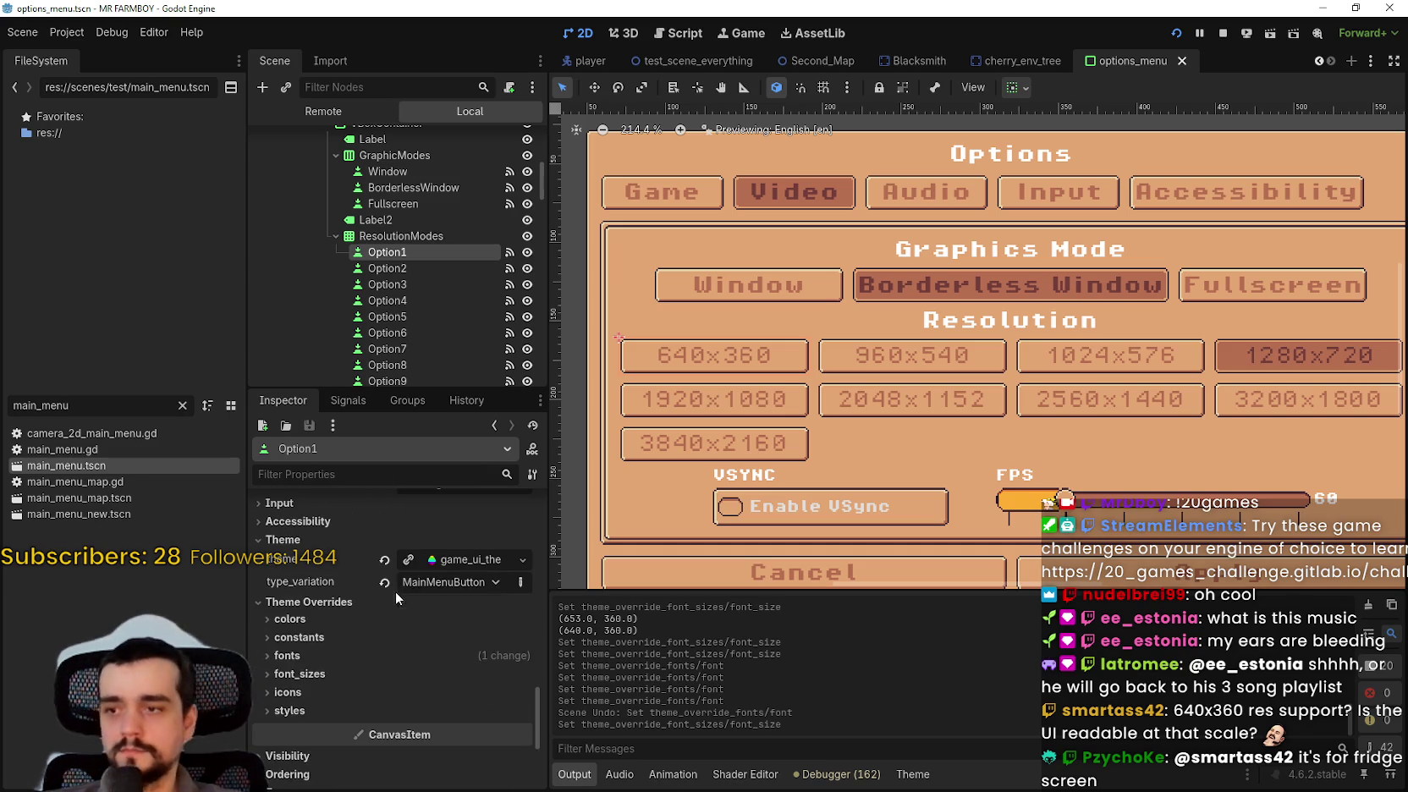
{"action": "left_click", "coordinate": [463, 655]}
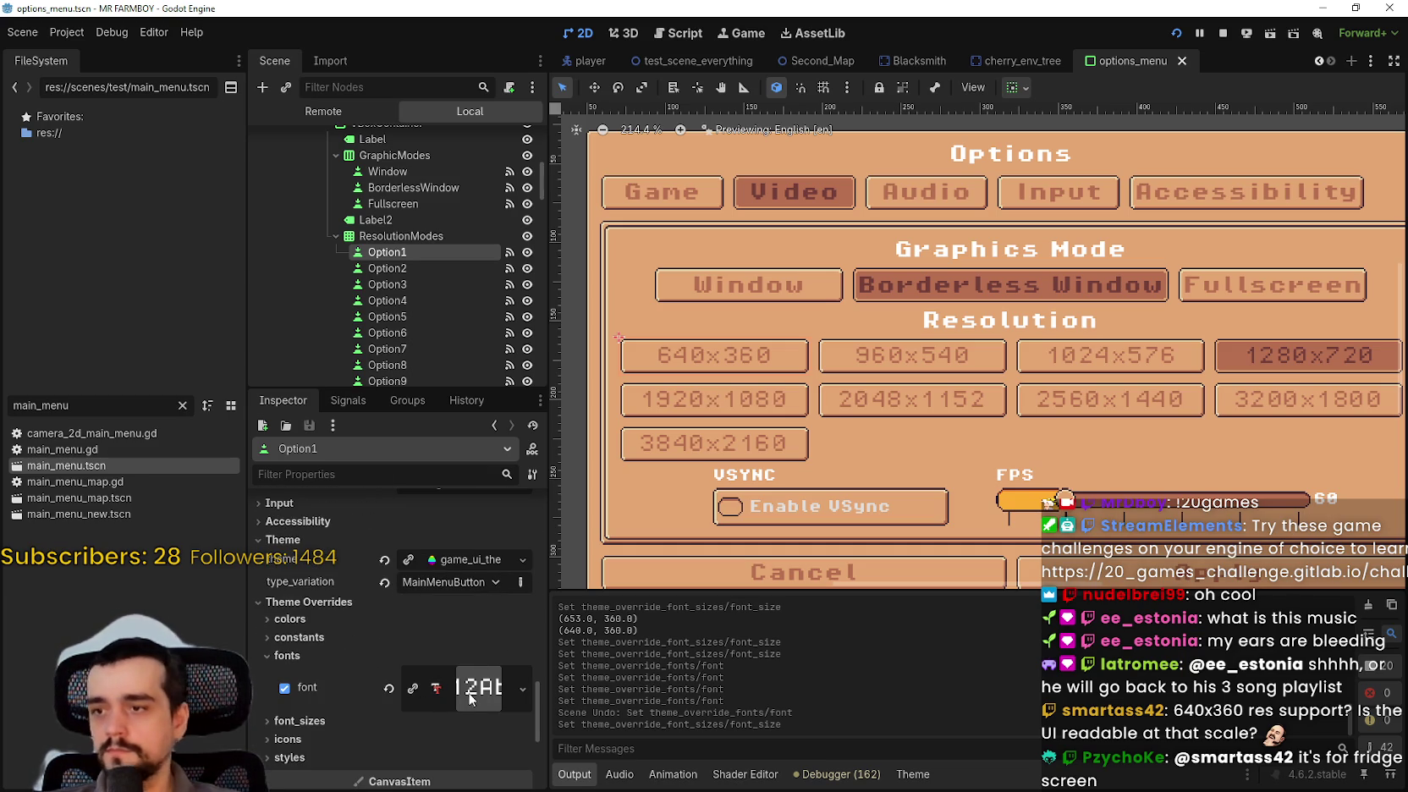
{"action": "left_click", "coordinate": [389, 687]}
- Select Option2 (960x540) and expand its font overrides
{"action": "left_click", "coordinate": [408, 276]}
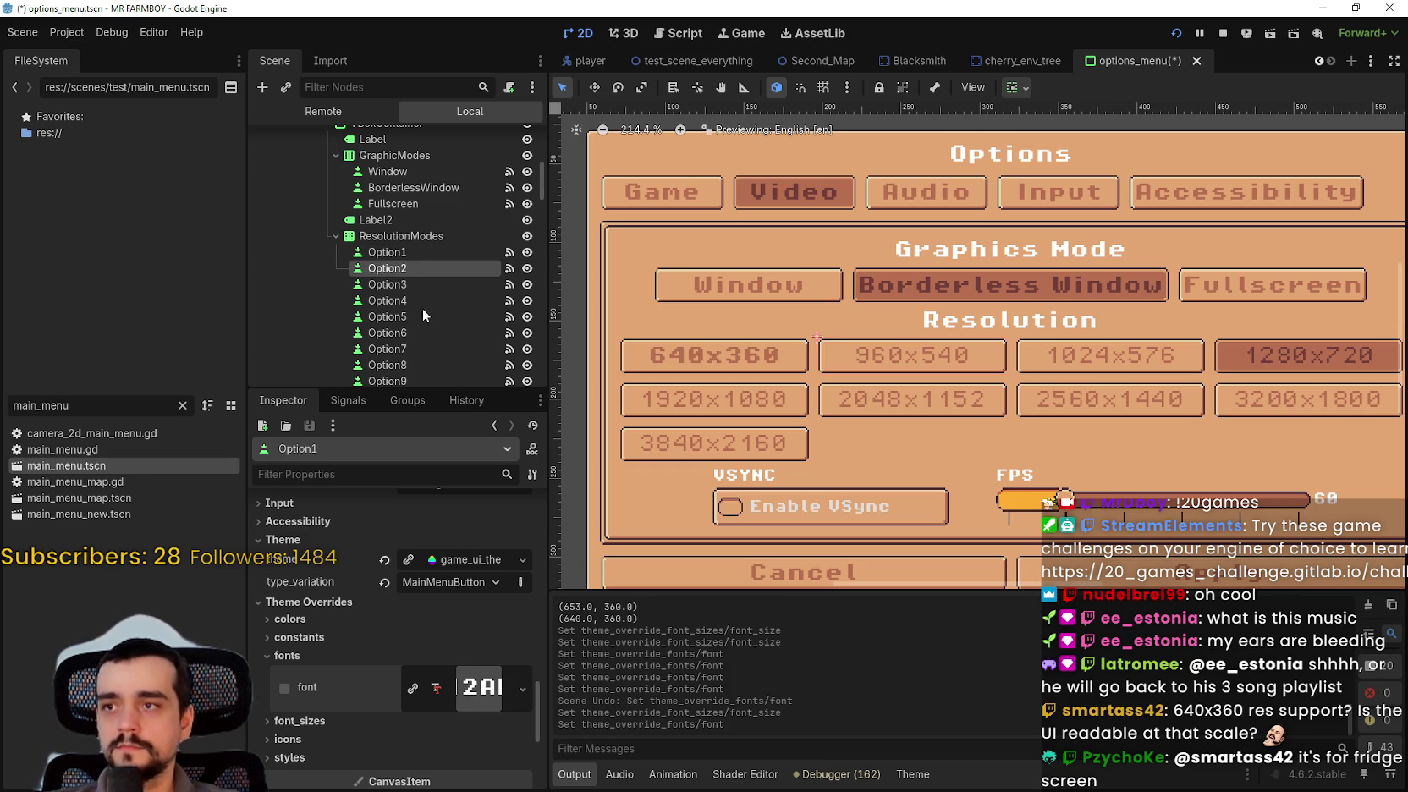
{"action": "left_click_drag", "start_coordinate": [538, 520], "coordinate": [523, 720]}
{"action": "scroll", "coordinate": [523, 721], "scroll_direction": "down", "scroll_amount": 2}
{"action": "left_click", "coordinate": [445, 633]}
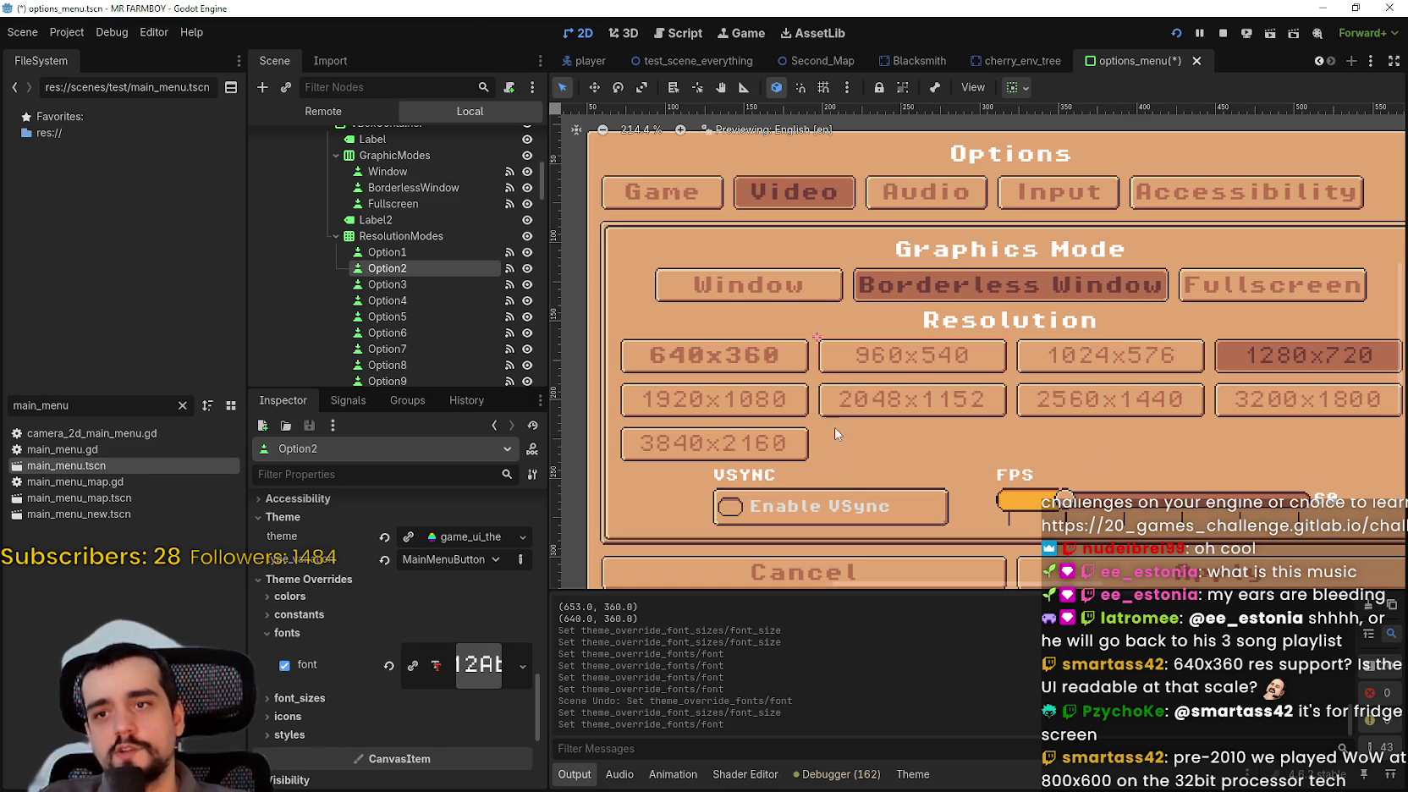
{"action": "scroll", "coordinate": [906, 376], "scroll_direction": "down", "scroll_amount": 1}
{"action": "scroll", "coordinate": [946, 418], "scroll_direction": "up", "scroll_amount": 1}
{"action": "scroll", "coordinate": [812, 429], "scroll_direction": "down", "scroll_amount": 2}
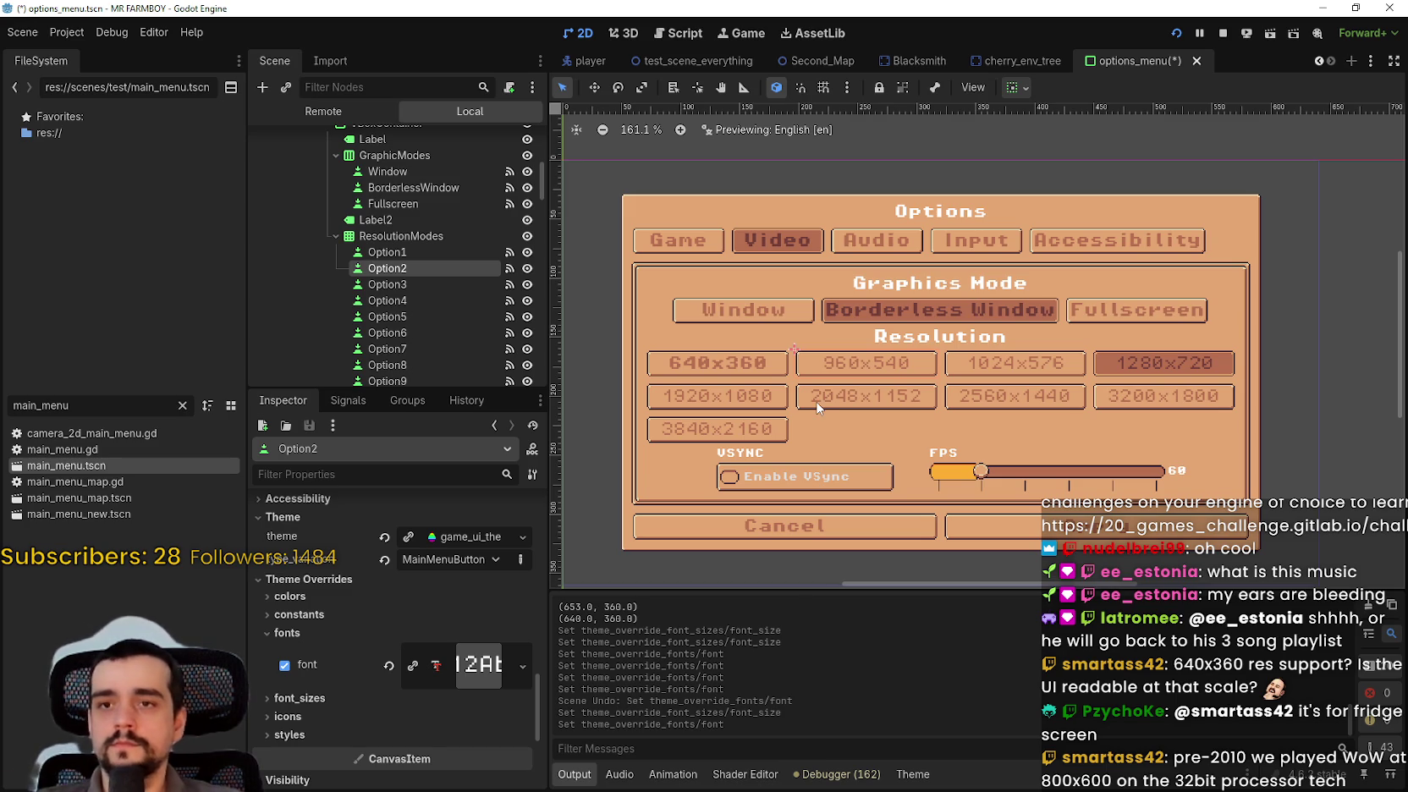
{"action": "scroll", "coordinate": [801, 389], "scroll_direction": "up", "scroll_amount": 2}
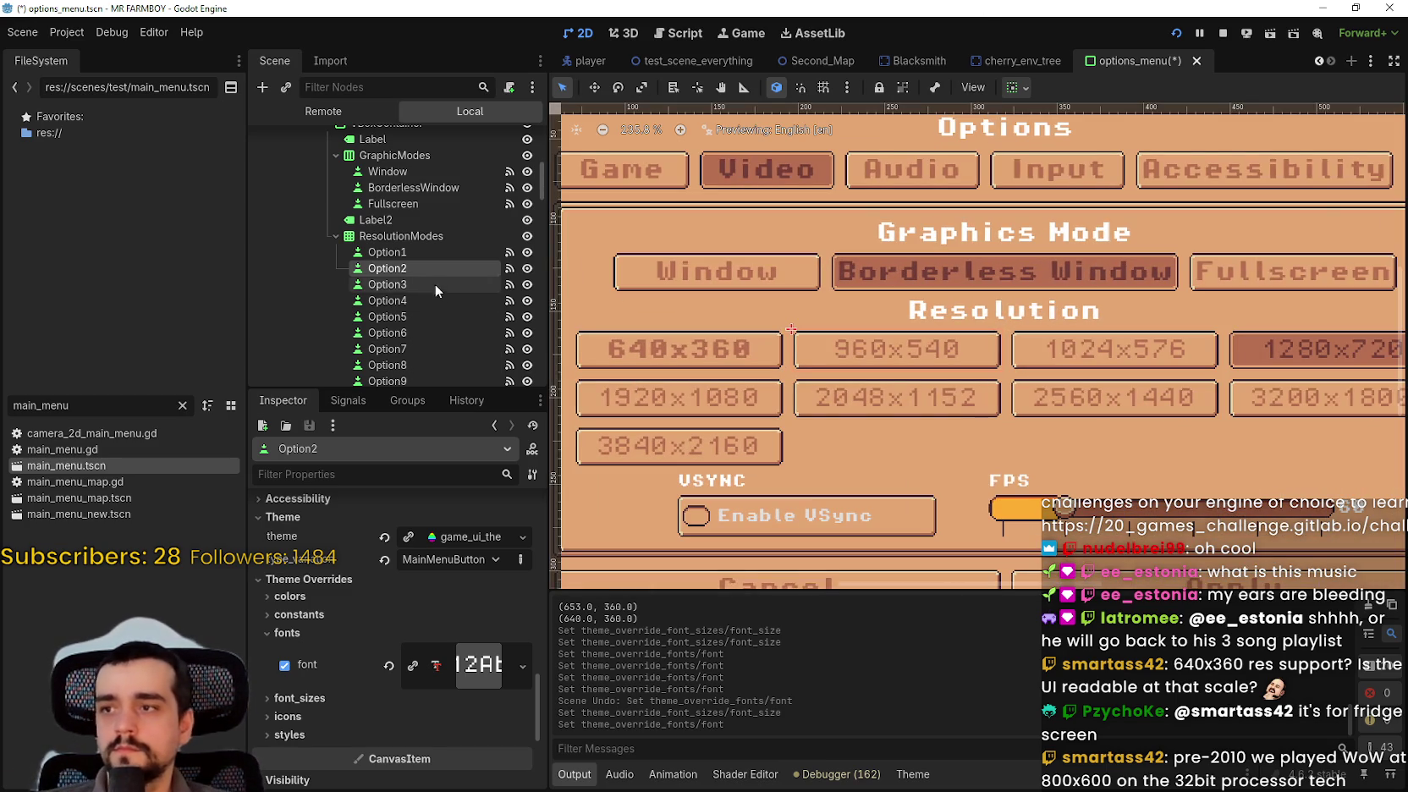
- Remove the custom font overrides from Option2 and Option3
{"action": "scroll", "coordinate": [379, 692], "scroll_direction": "down", "scroll_amount": 4}
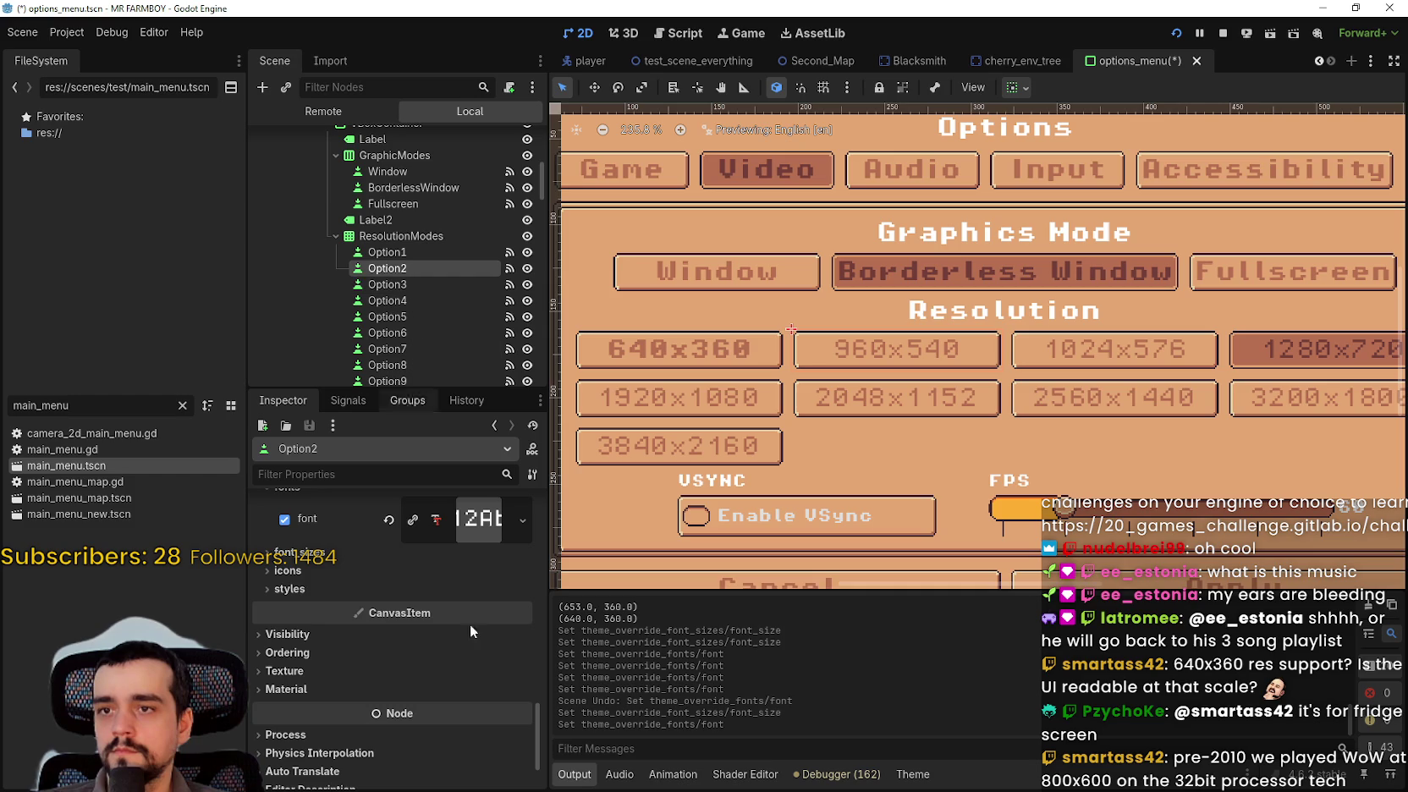
{"action": "left_click", "coordinate": [388, 520]}
{"action": "left_click", "coordinate": [414, 283]}
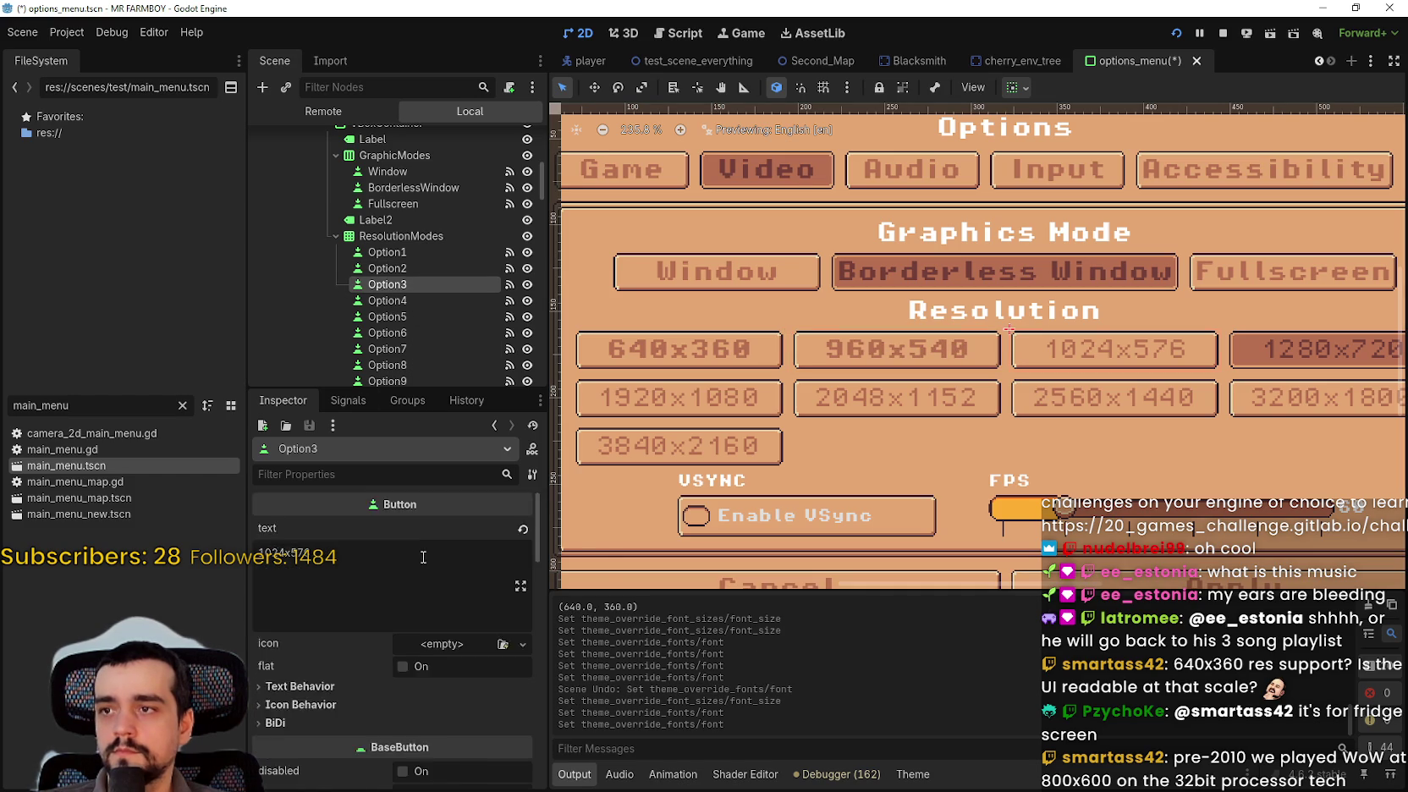
{"action": "scroll", "coordinate": [506, 682], "scroll_direction": "down", "scroll_amount": 3}
{"action": "scroll", "coordinate": [506, 682], "scroll_direction": "down", "scroll_amount": 5}
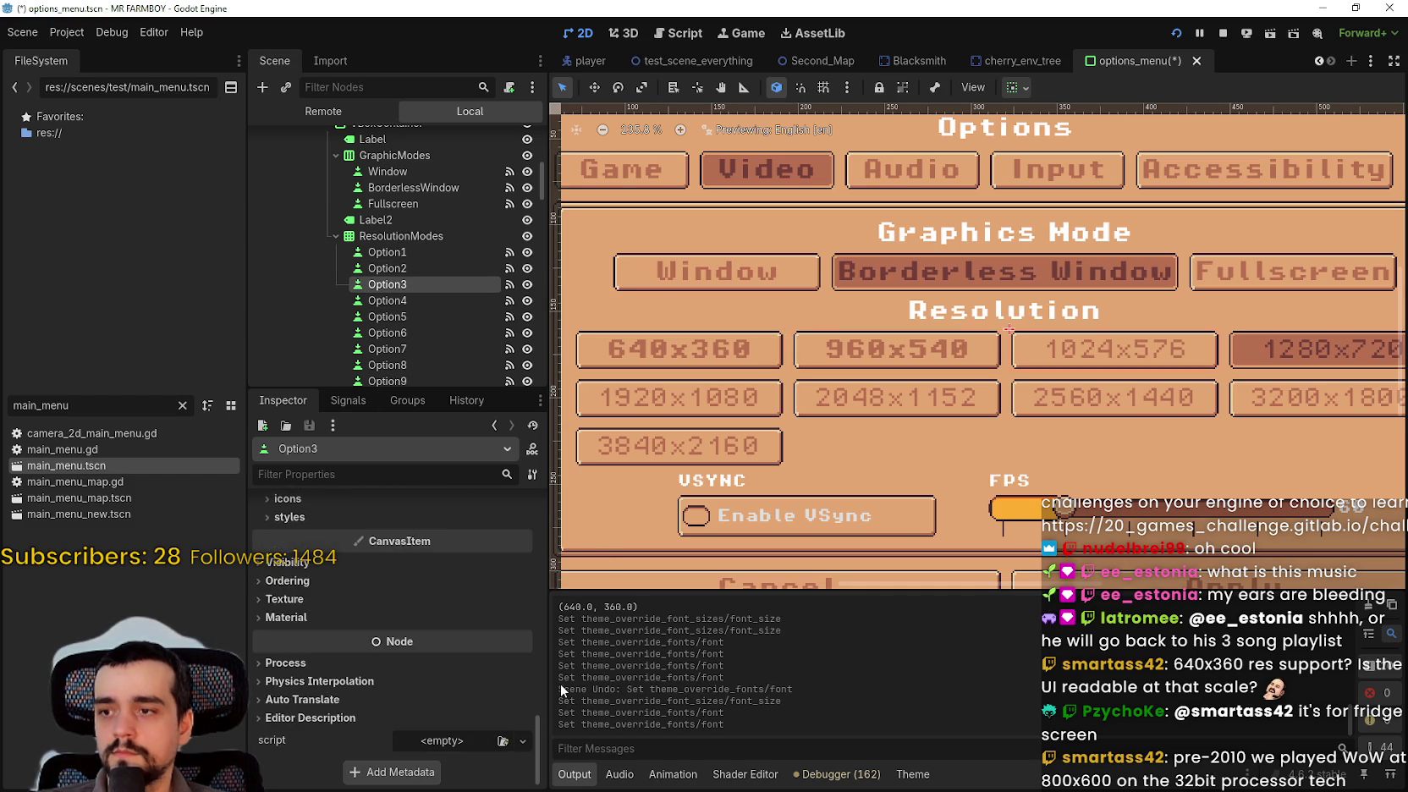
{"action": "left_click", "coordinate": [379, 536]}
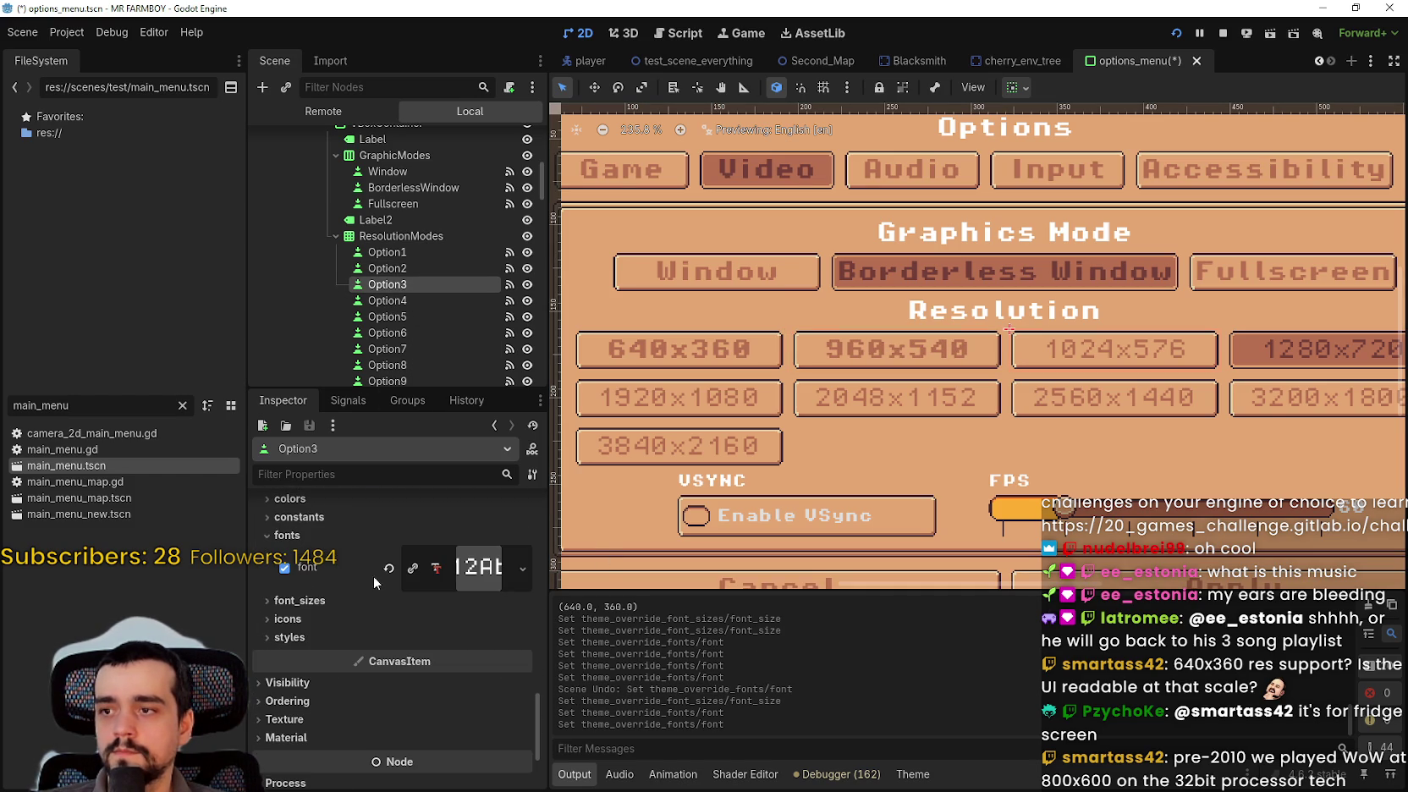
{"action": "left_click", "coordinate": [388, 569]}
- Select Option4 and expand its font overrides
{"action": "left_click", "coordinate": [406, 301]}
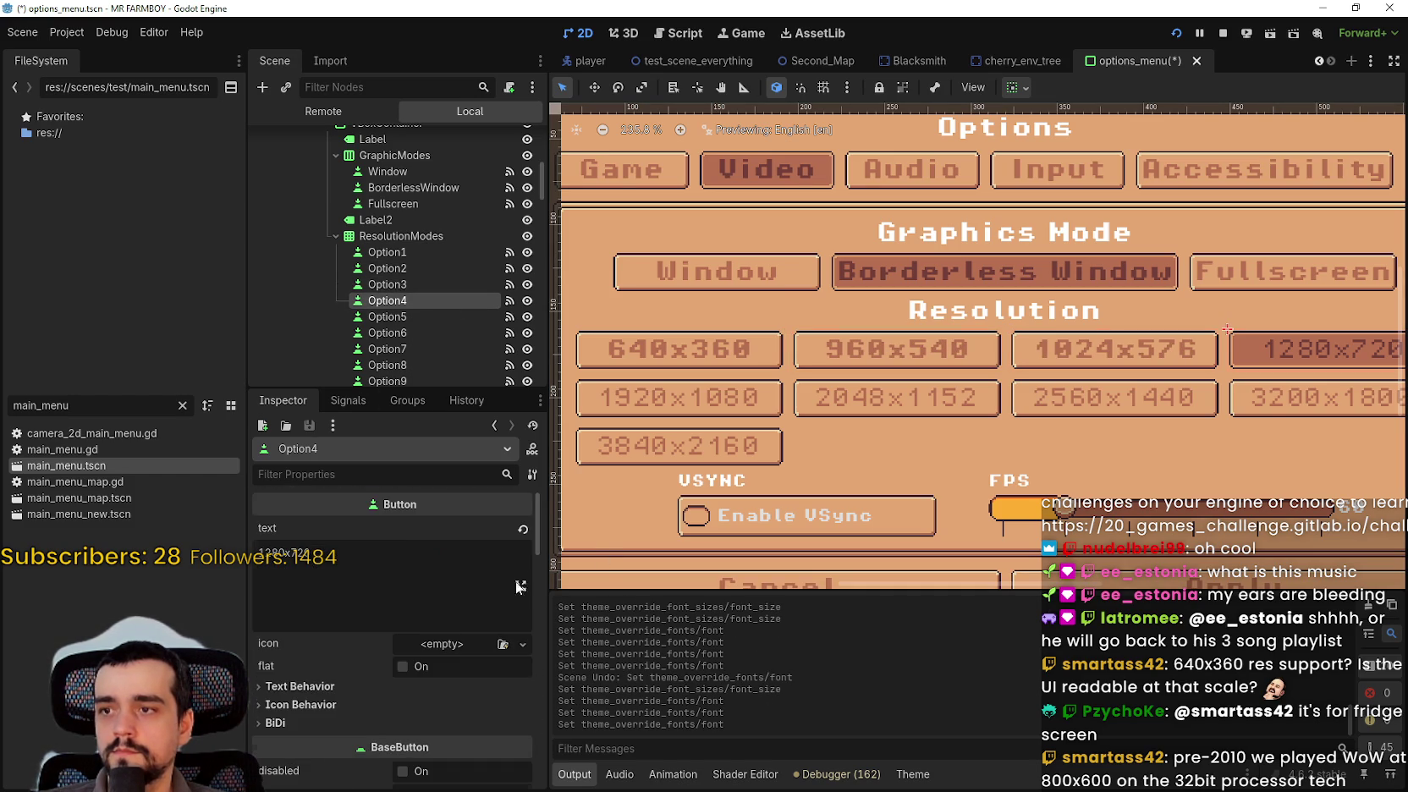
{"action": "scroll", "coordinate": [531, 682], "scroll_direction": "down", "scroll_amount": 15}
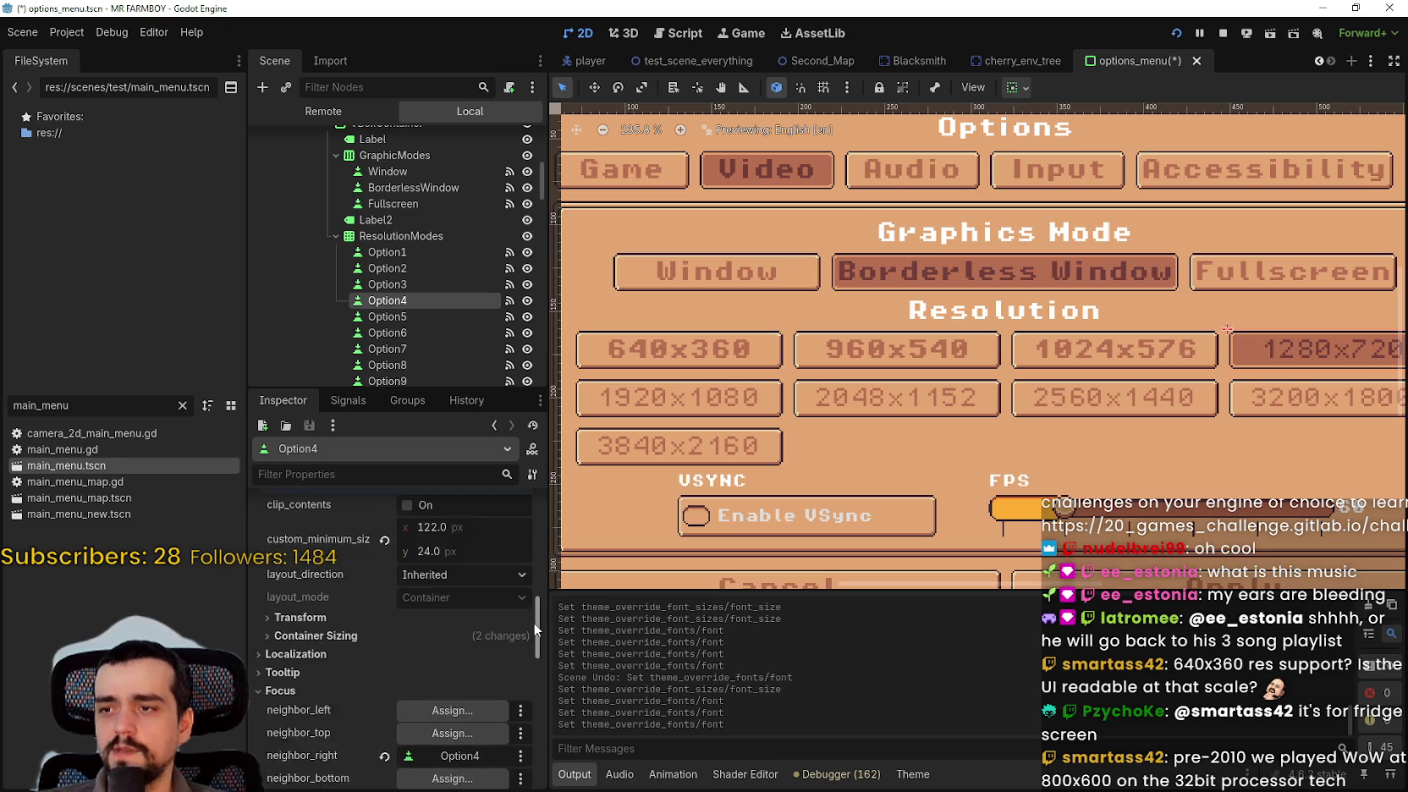
{"action": "scroll", "coordinate": [922, 429], "scroll_direction": "down", "scroll_amount": 2}
{"action": "scroll", "coordinate": [1049, 464], "scroll_direction": "up", "scroll_amount": 1}
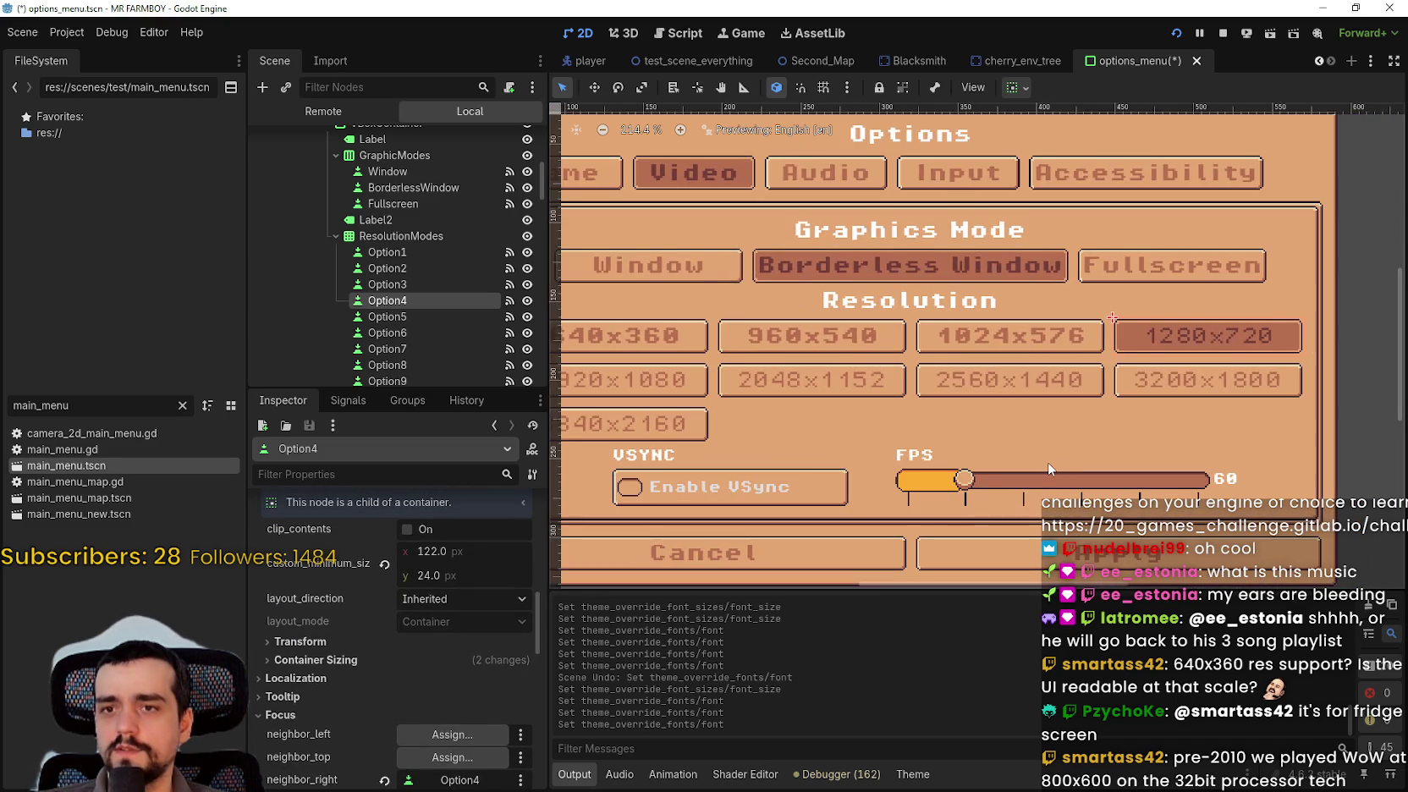
{"action": "scroll", "coordinate": [1047, 461], "scroll_direction": "down", "scroll_amount": 1}
{"action": "scroll", "coordinate": [1048, 463], "scroll_direction": "up", "scroll_amount": 1}
{"action": "scroll", "coordinate": [474, 633], "scroll_direction": "down", "scroll_amount": 4}
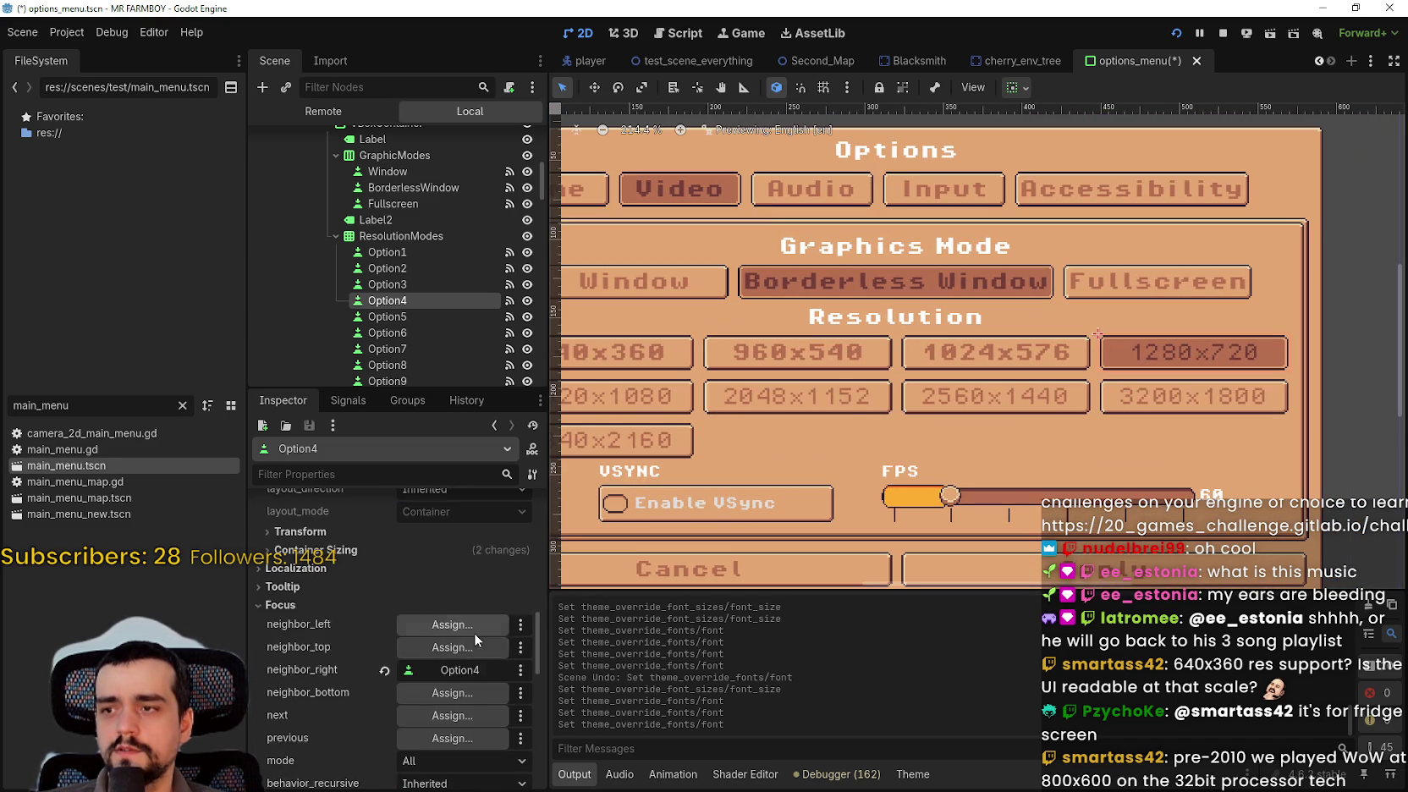
{"action": "scroll", "coordinate": [414, 687], "scroll_direction": "down", "scroll_amount": 8}
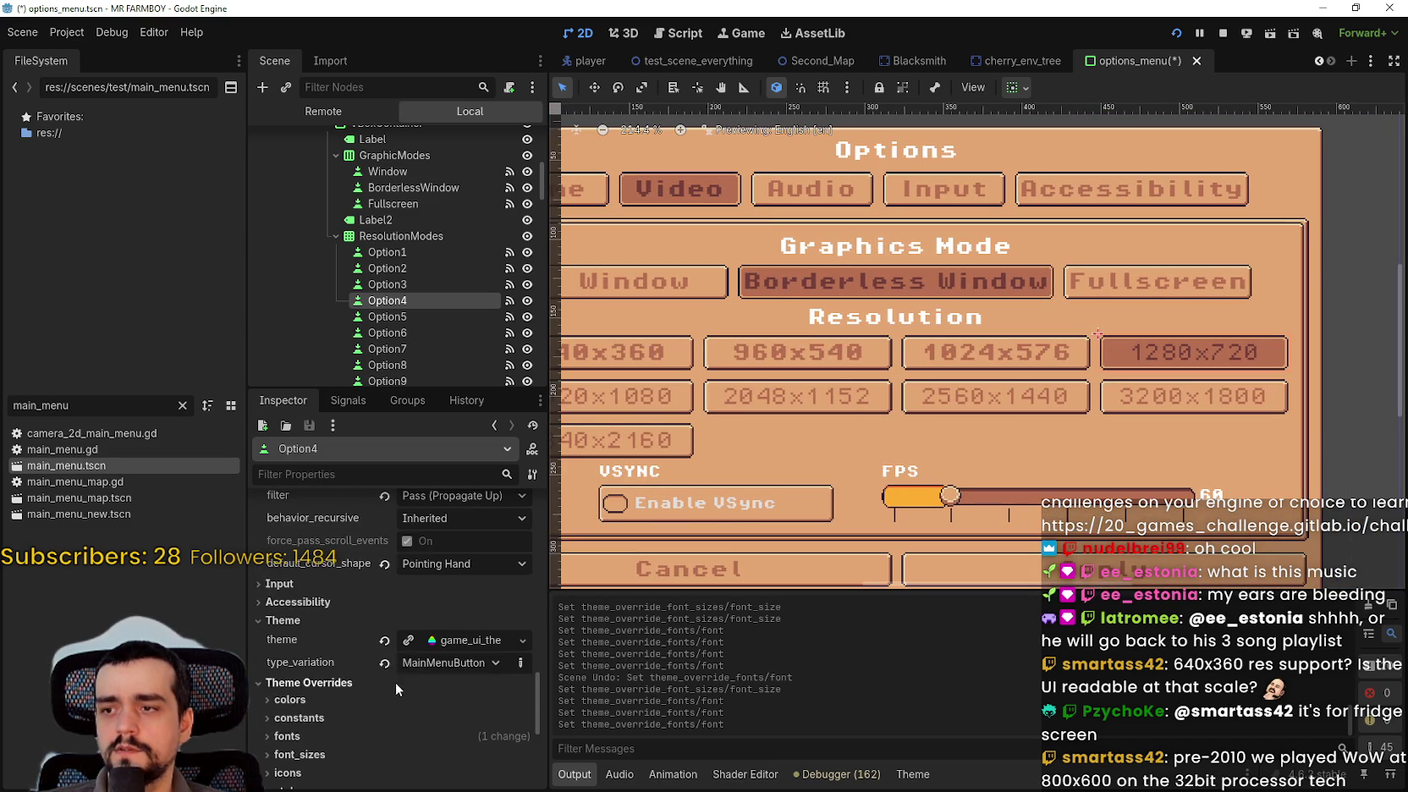
{"action": "left_click", "coordinate": [353, 628]}
{"action": "scroll", "coordinate": [364, 639], "scroll_direction": "down", "scroll_amount": 2}
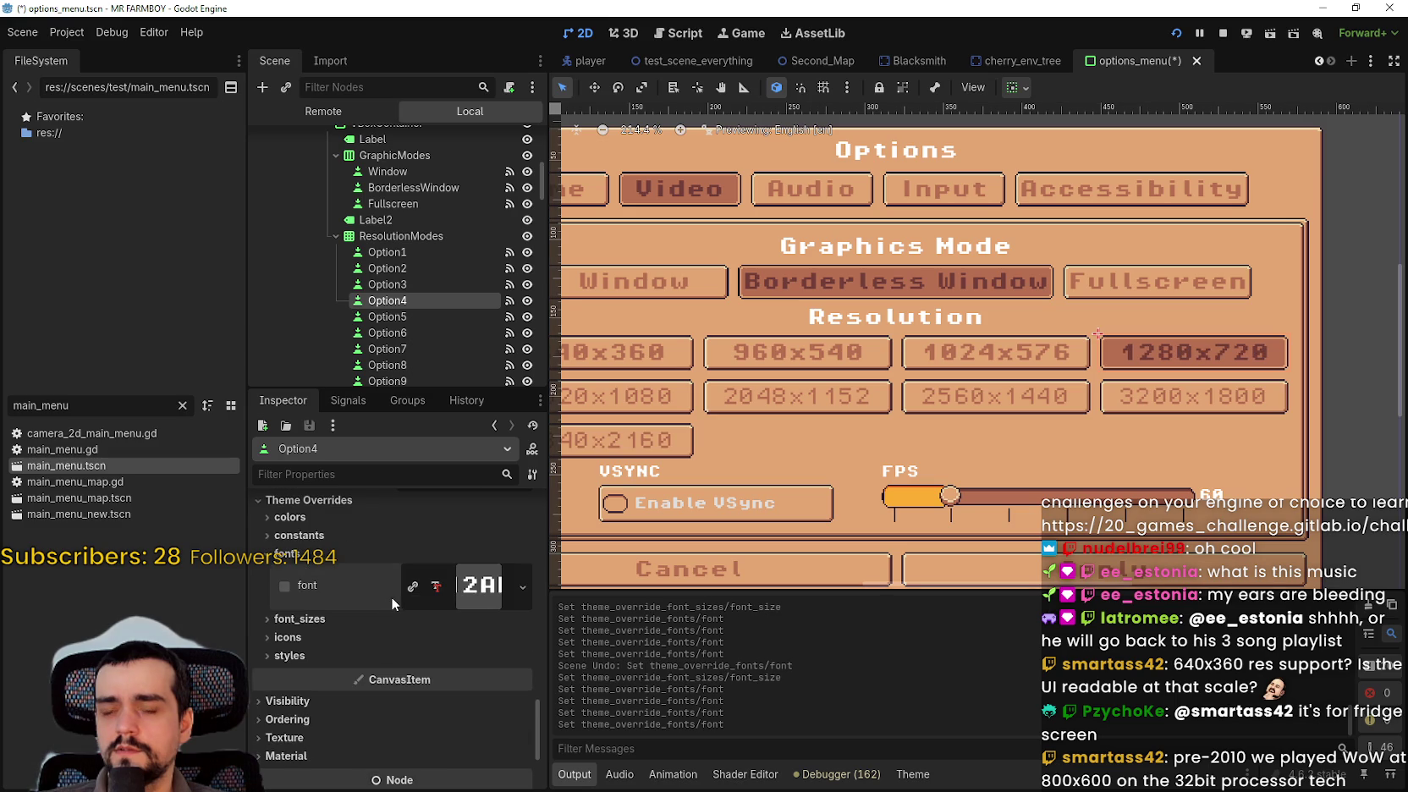
- Expand Option5's font overrides and remove Option6's custom font override
{"action": "left_click", "coordinate": [404, 317]}
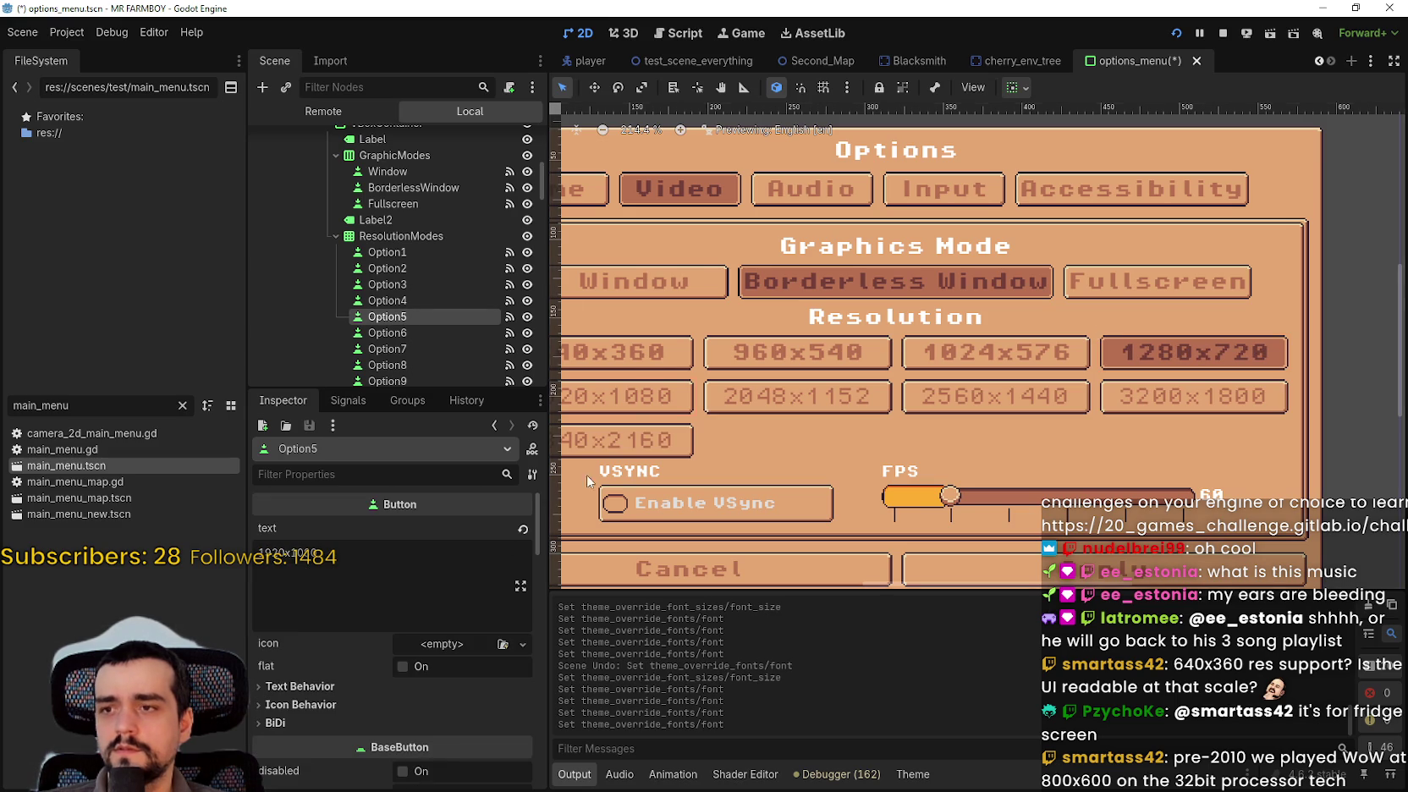
{"action": "scroll", "coordinate": [607, 465], "scroll_direction": "down", "scroll_amount": 3}
{"action": "left_click_drag", "start_coordinate": [533, 538], "coordinate": [507, 738]}
{"action": "left_click", "coordinate": [391, 584]}
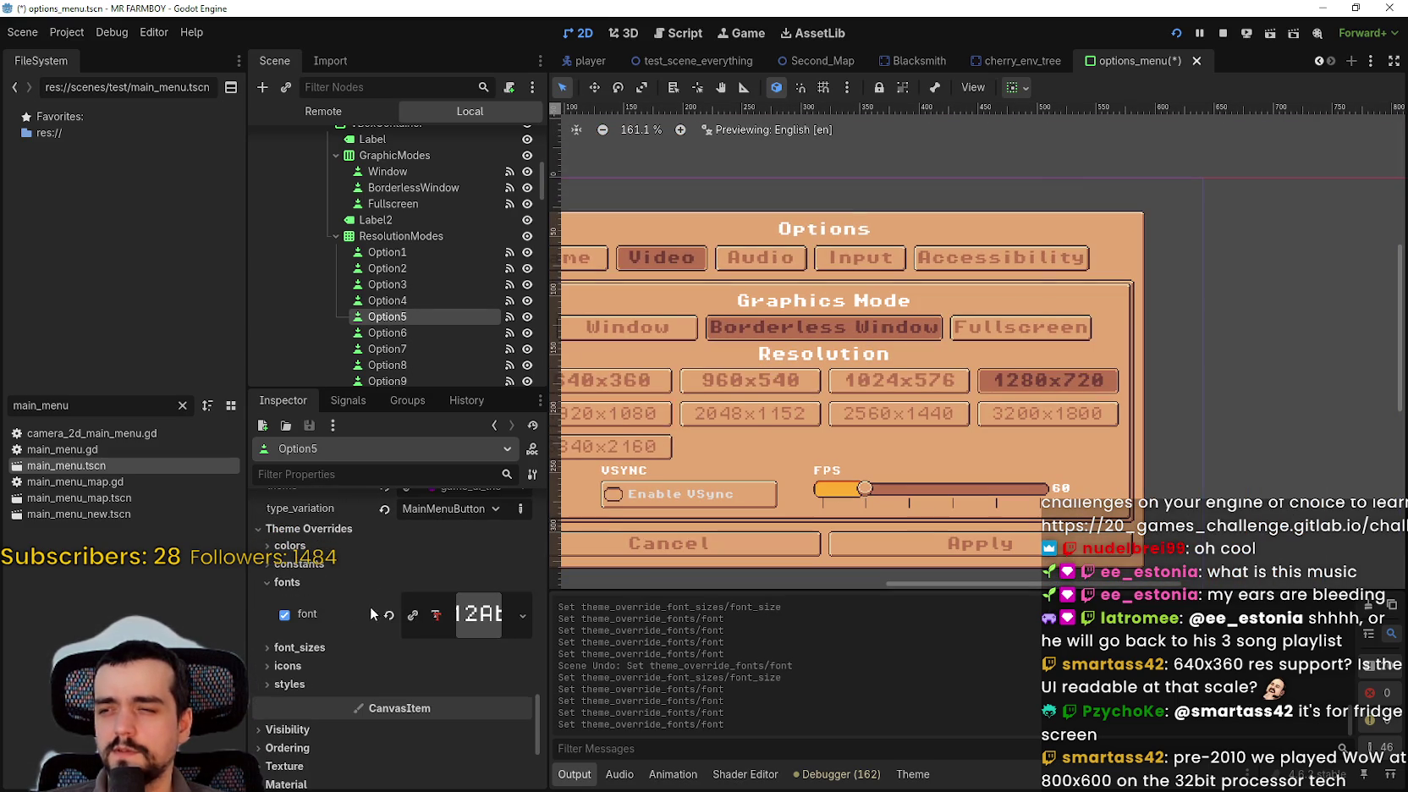
{"action": "left_click", "coordinate": [411, 331]}
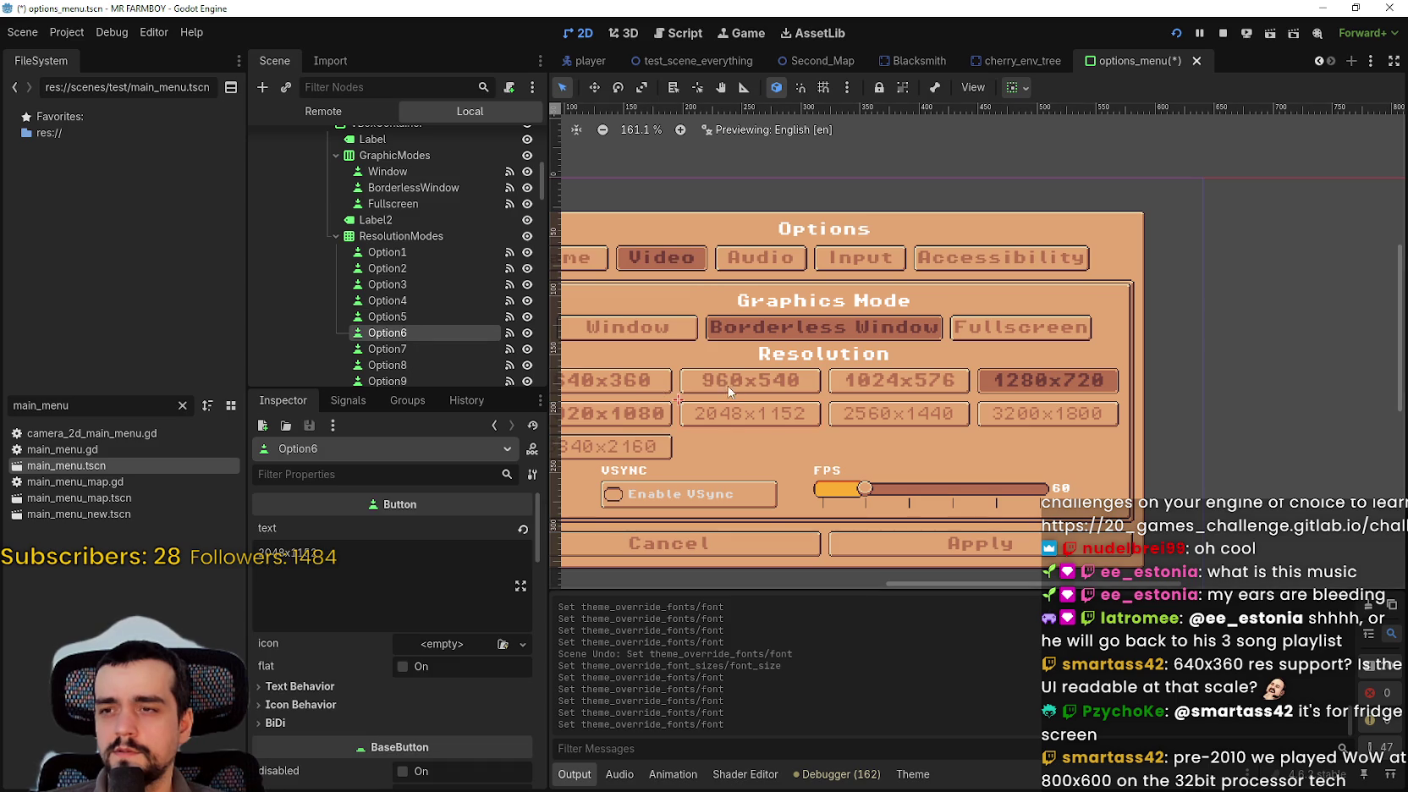
{"action": "scroll", "coordinate": [510, 571], "scroll_direction": "down", "scroll_amount": 10}
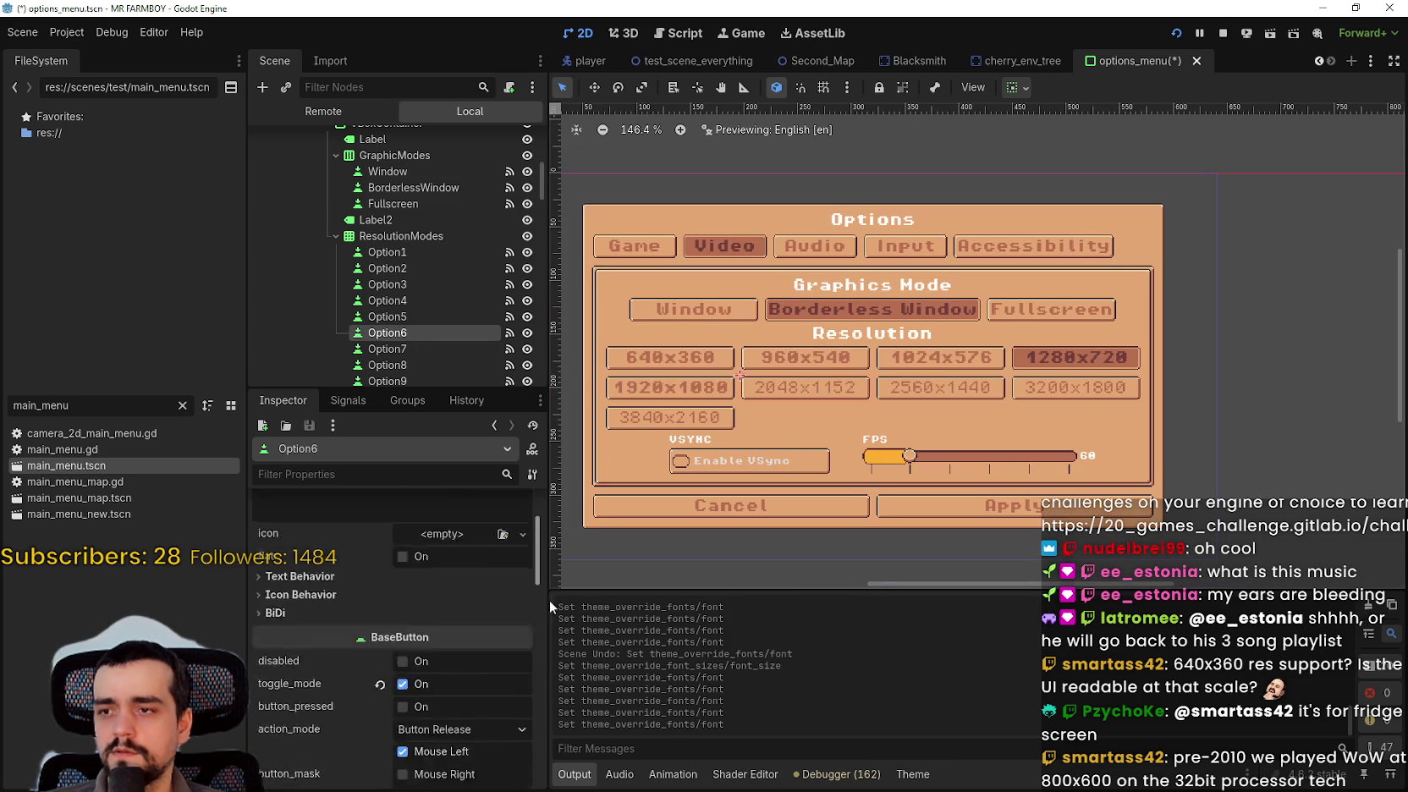
{"action": "left_click", "coordinate": [472, 637]}
{"action": "left_click", "coordinate": [390, 673]}
- Remove Option7's custom font override
{"action": "left_click", "coordinate": [414, 347]}
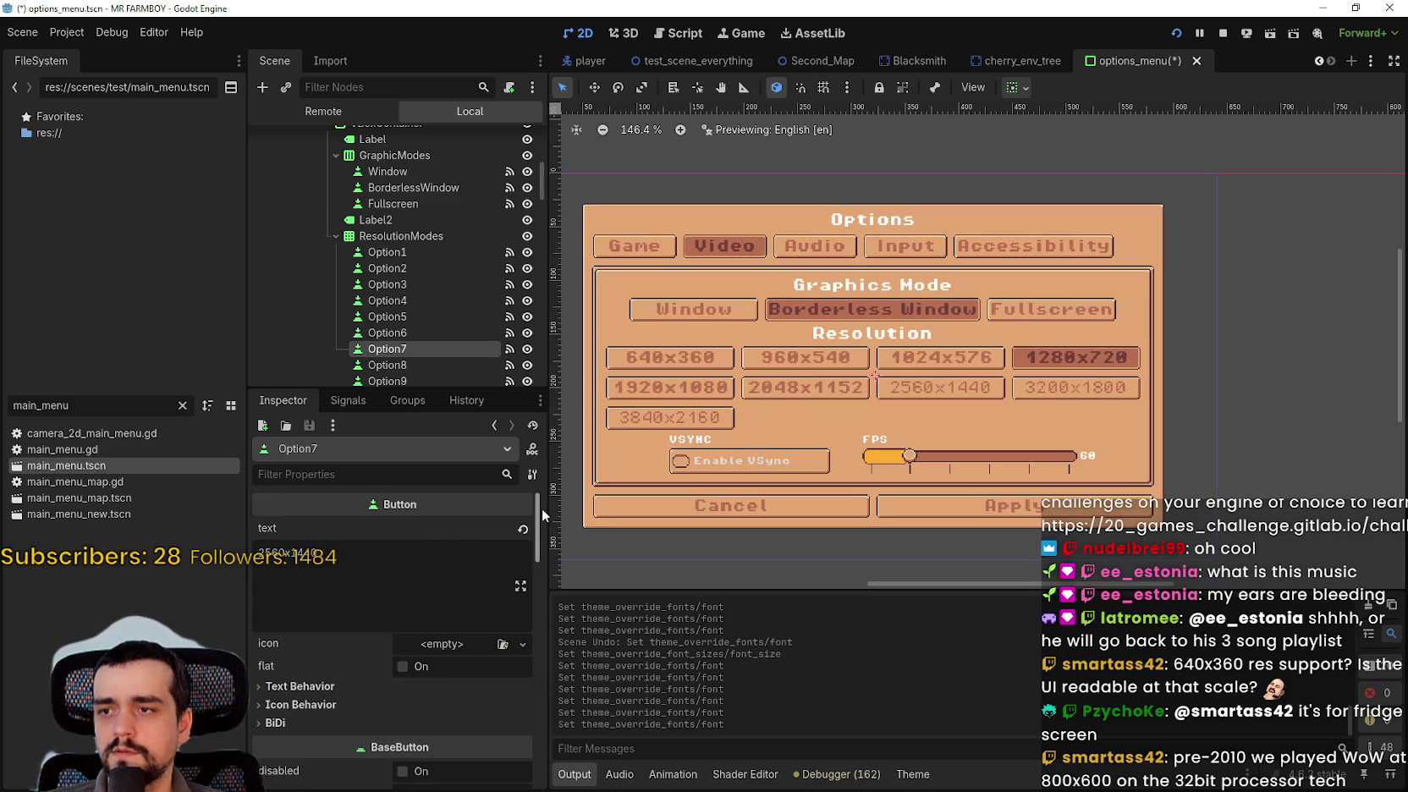
{"action": "scroll", "coordinate": [536, 614], "scroll_direction": "down", "scroll_amount": 10}
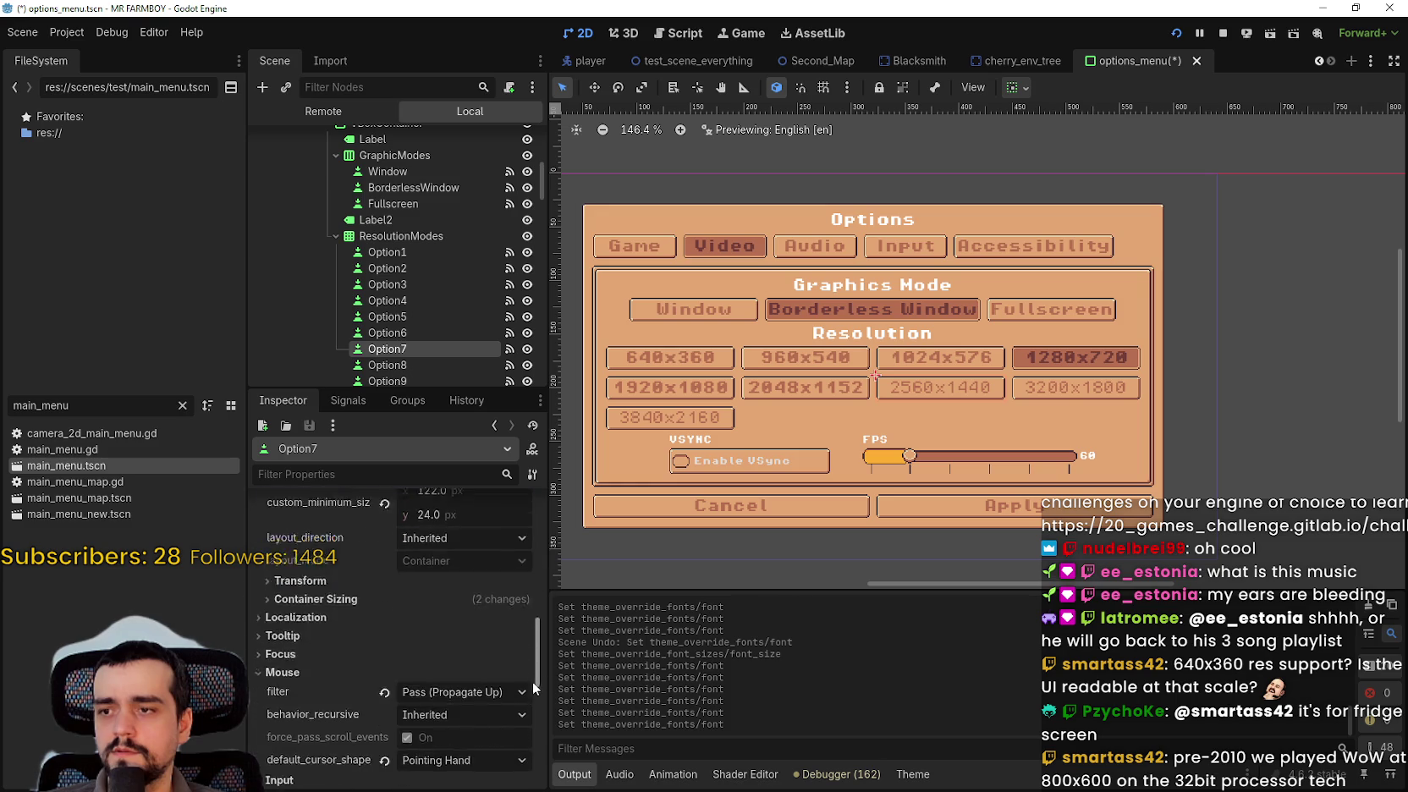
{"action": "scroll", "coordinate": [533, 678], "scroll_direction": "down", "scroll_amount": 5}
{"action": "scroll", "coordinate": [376, 545], "scroll_direction": "up", "scroll_amount": 1}
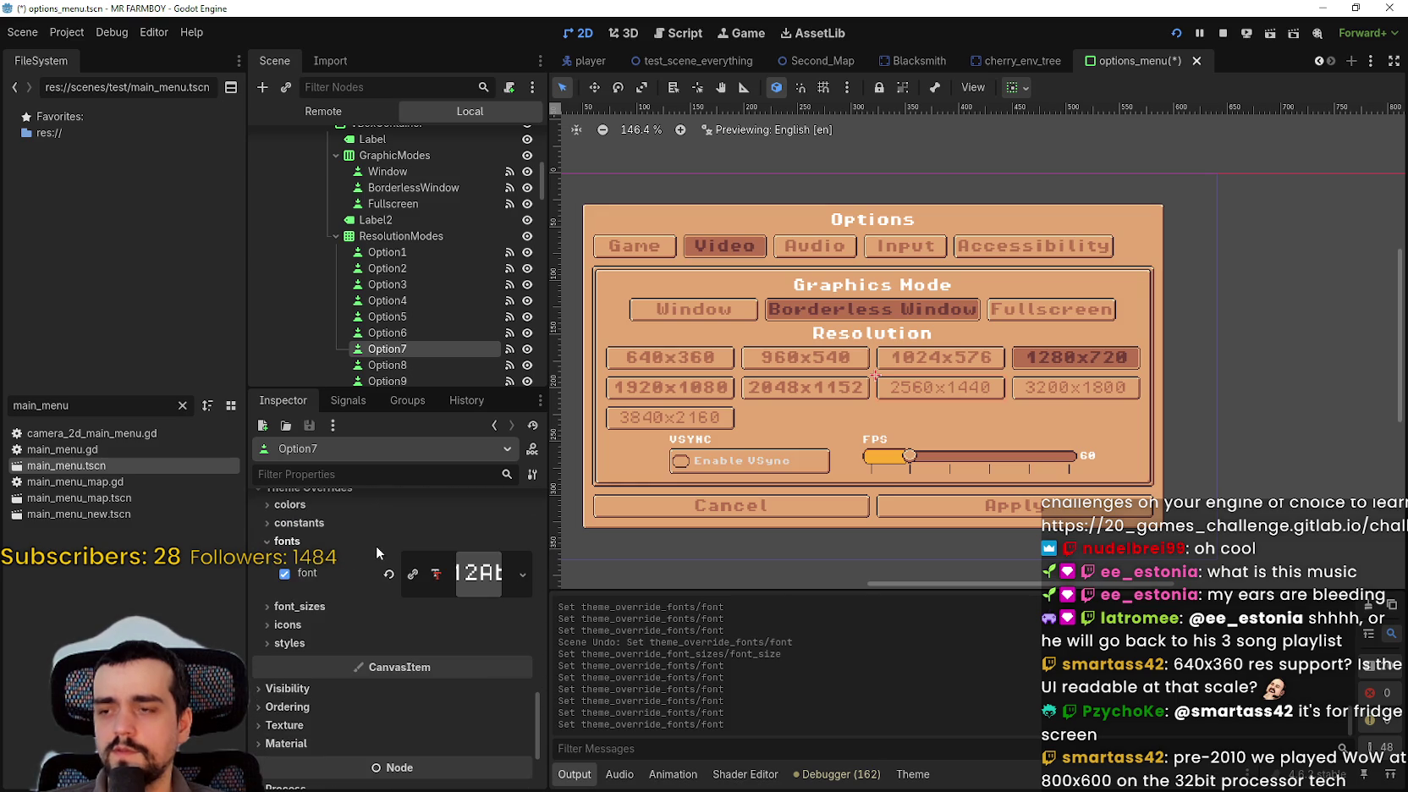
{"action": "left_click", "coordinate": [388, 574]}
{"action": "scroll", "coordinate": [1049, 364], "scroll_direction": "up", "scroll_amount": 1}
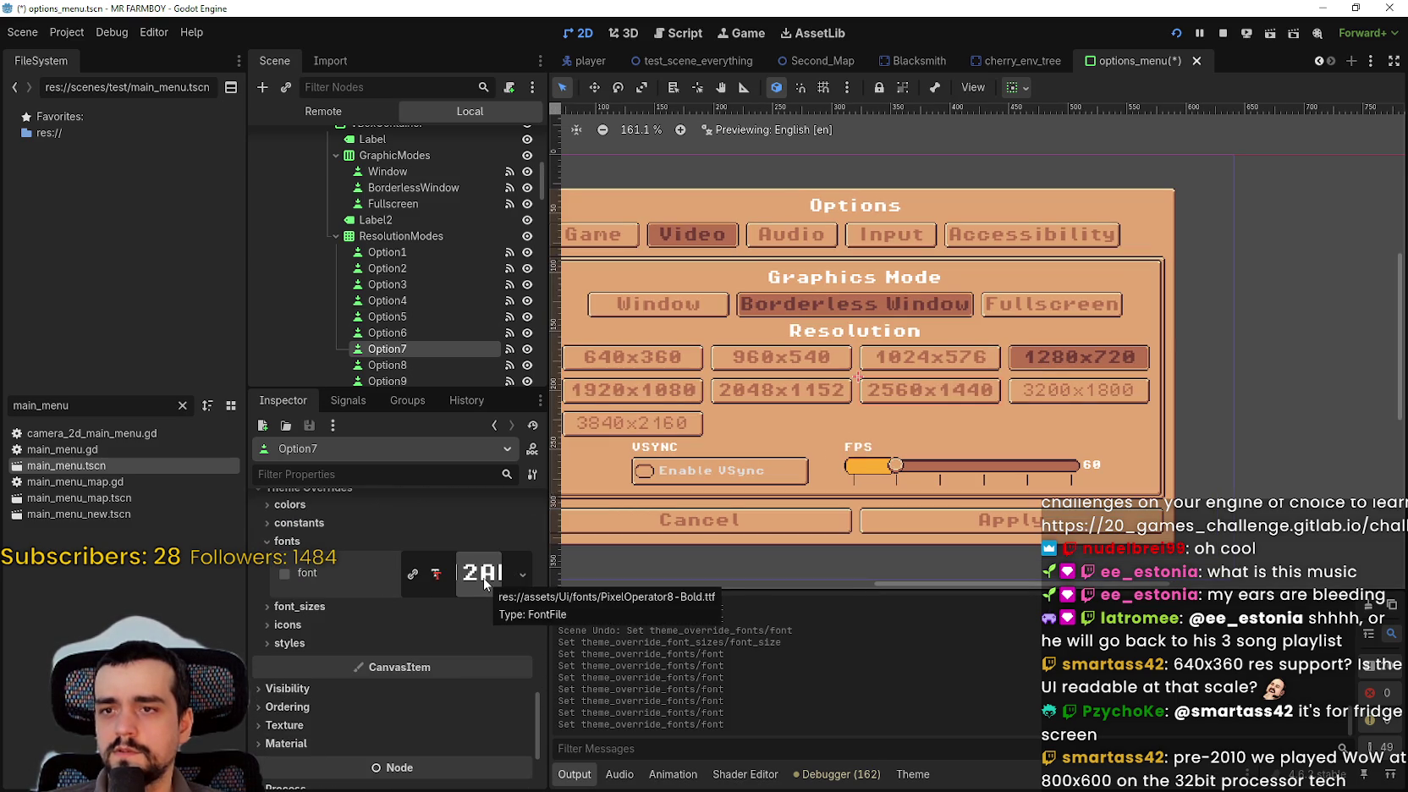
{"action": "scroll", "coordinate": [404, 323], "scroll_direction": "down", "scroll_amount": 2}
- Remove the custom font overrides from Option8 and Option9
{"action": "left_click", "coordinate": [413, 319]}
{"action": "left_click", "coordinate": [454, 305]}
{"action": "left_click_drag", "start_coordinate": [536, 526], "coordinate": [531, 730]}
{"action": "left_click", "coordinate": [384, 550]}
{"action": "left_click", "coordinate": [284, 589]}
{"action": "left_click", "coordinate": [403, 336]}
{"action": "left_click", "coordinate": [406, 317]}
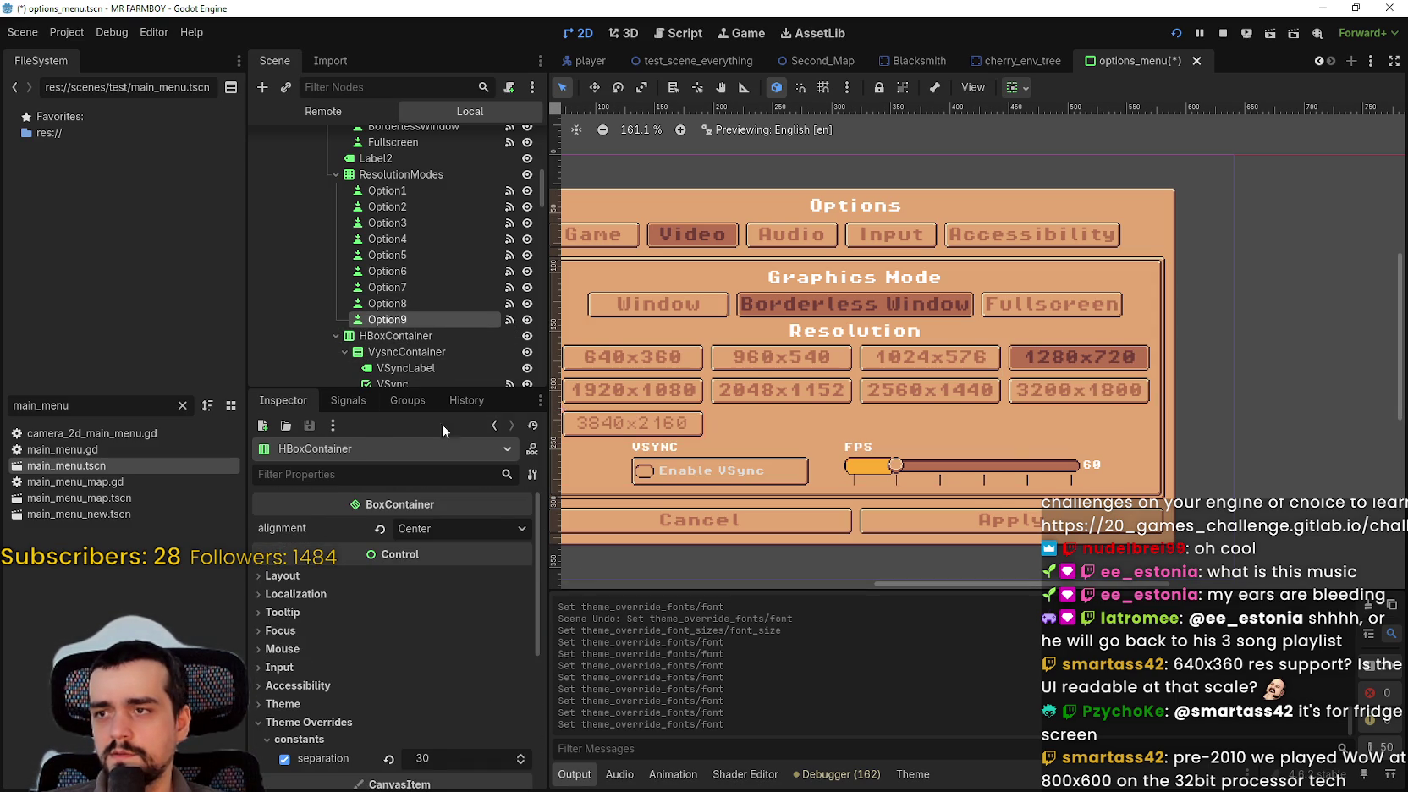
{"action": "left_click_drag", "start_coordinate": [538, 579], "coordinate": [536, 737]}
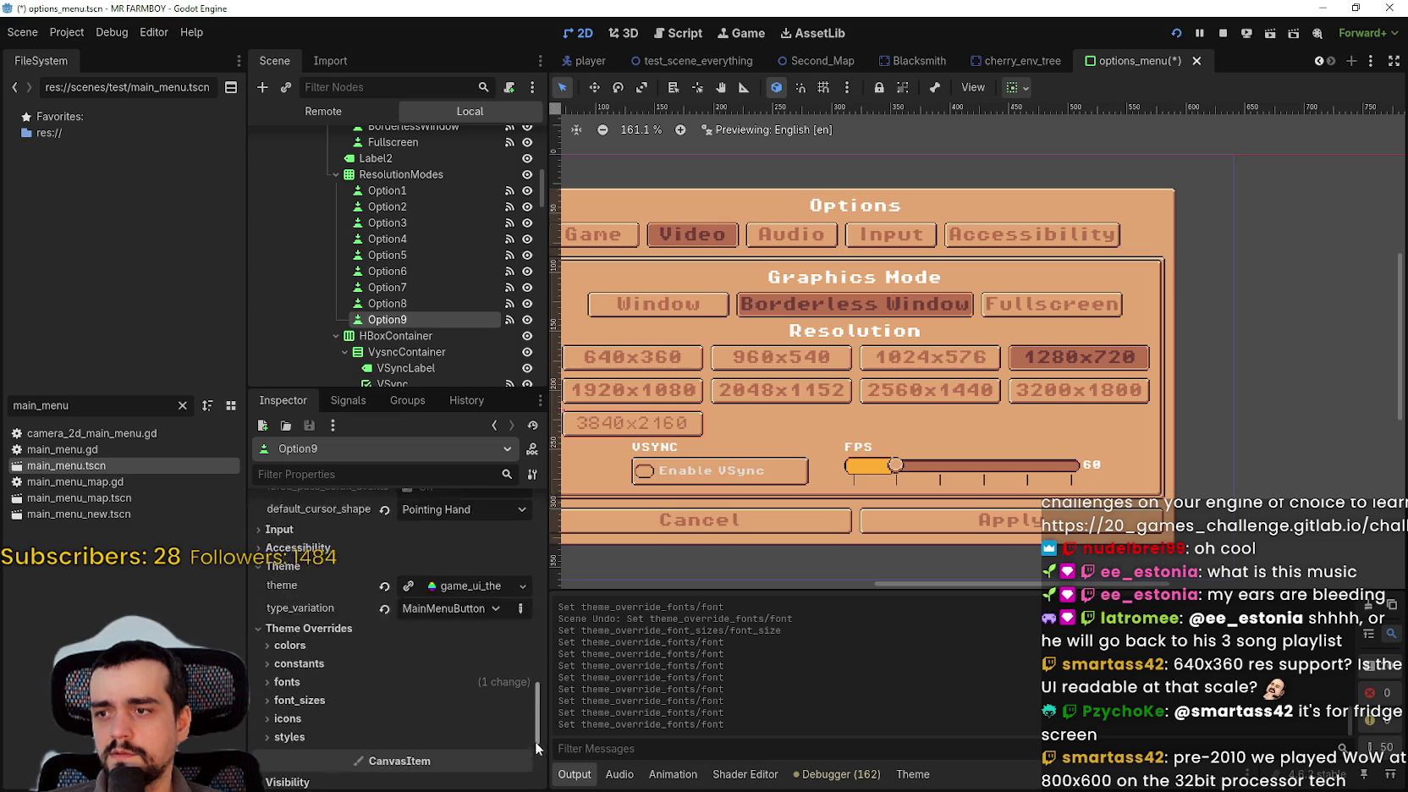
{"action": "left_click", "coordinate": [420, 602]}
{"action": "left_click", "coordinate": [388, 630]}
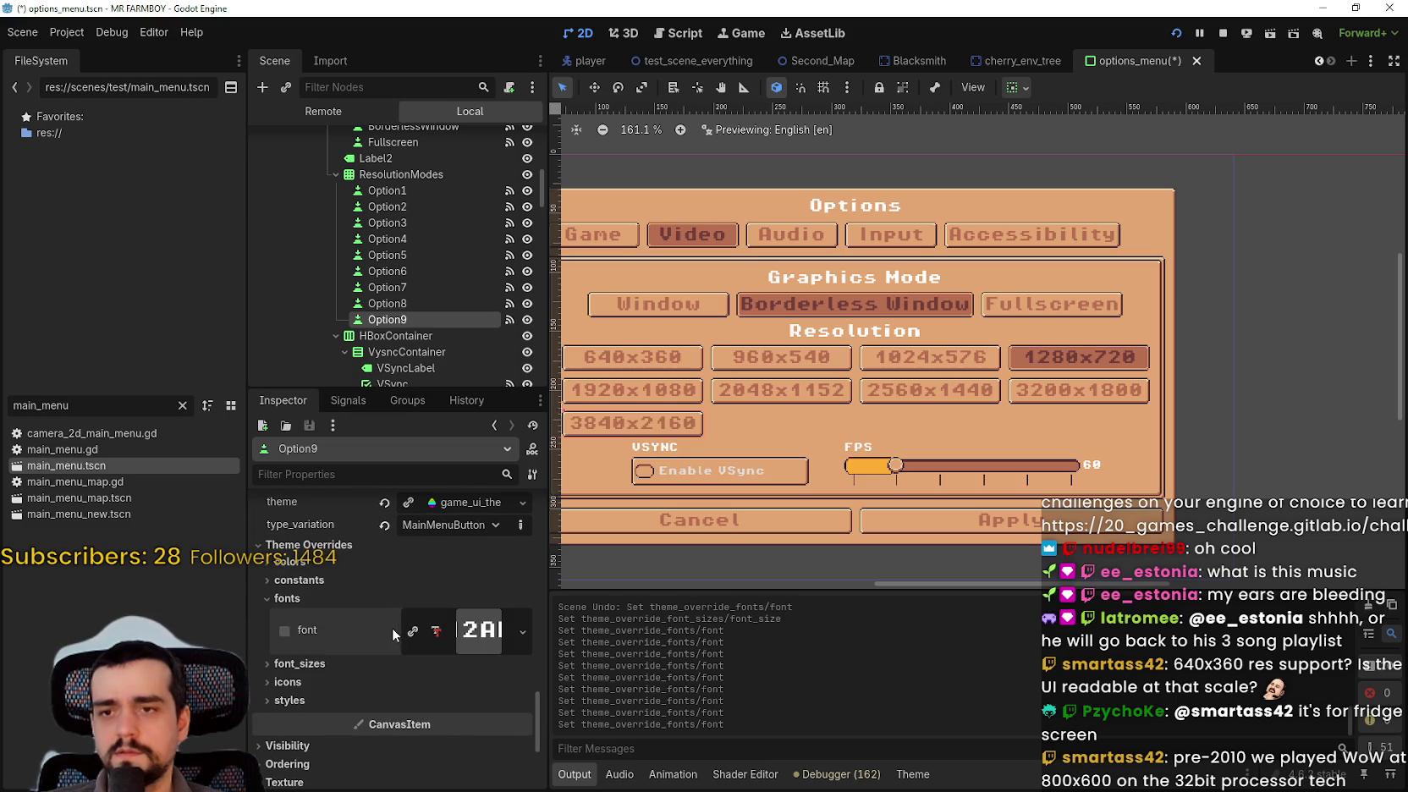
- Save options_menu.tscn
{"action": "mouse_move", "coordinate": [760, 436]}
{"action": "left_mouse_down"}
{"action": "mouse_move", "coordinate": [958, 424]}
{"action": "mouse_move", "coordinate": [879, 420]}
{"action": "left_mouse_up"}
{"action": "key", "text": "ctrl+s"}
{"action": "scroll", "coordinate": [1005, 409], "scroll_direction": "down", "scroll_amount": 2}
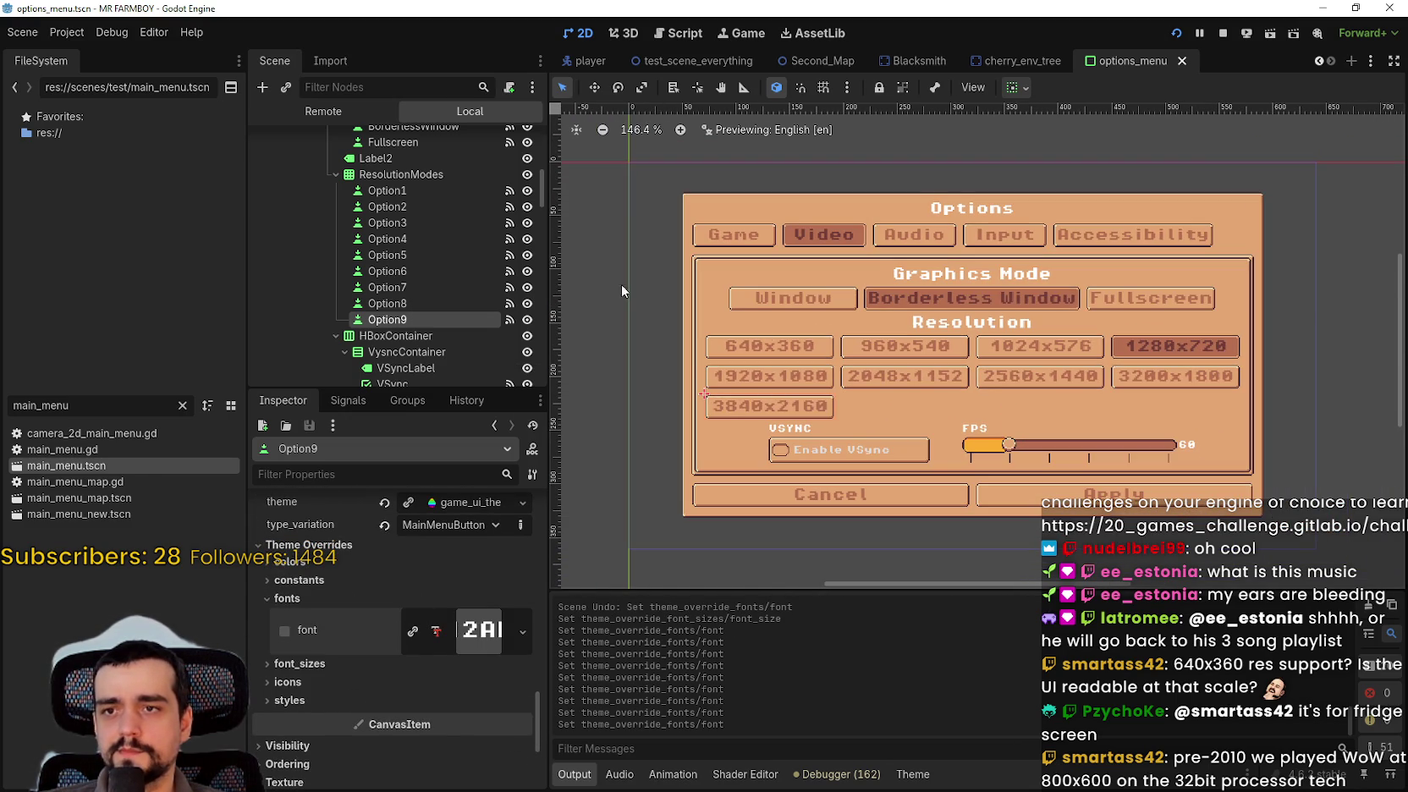
{"action": "scroll", "coordinate": [423, 270], "scroll_direction": "down", "scroll_amount": 2}
- Raise VSyncLabel's font_size override from 8 px to 12 px
{"action": "left_click", "coordinate": [433, 310]}
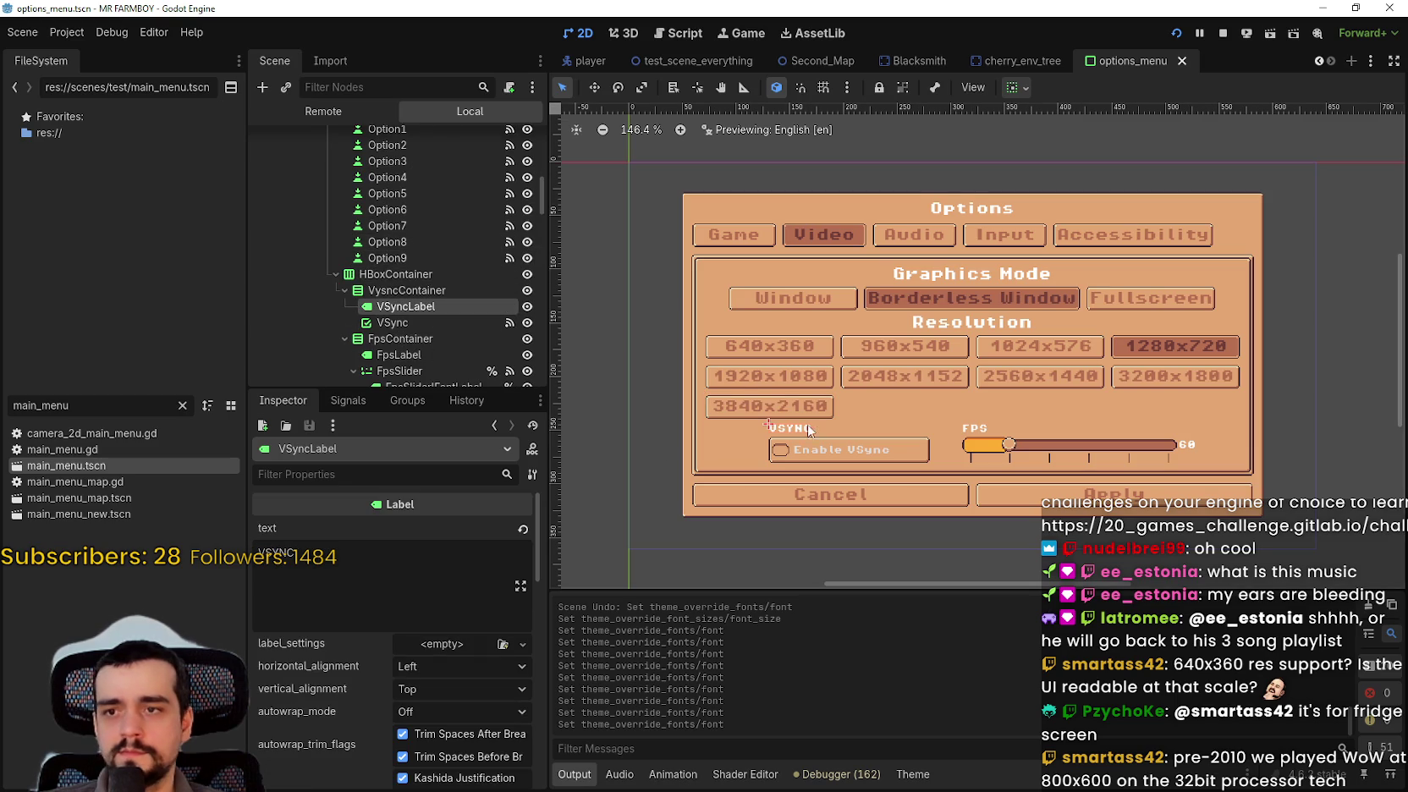
{"action": "scroll", "coordinate": [454, 667], "scroll_direction": "down", "scroll_amount": 5}
{"action": "left_click_drag", "start_coordinate": [538, 580], "coordinate": [530, 702]}
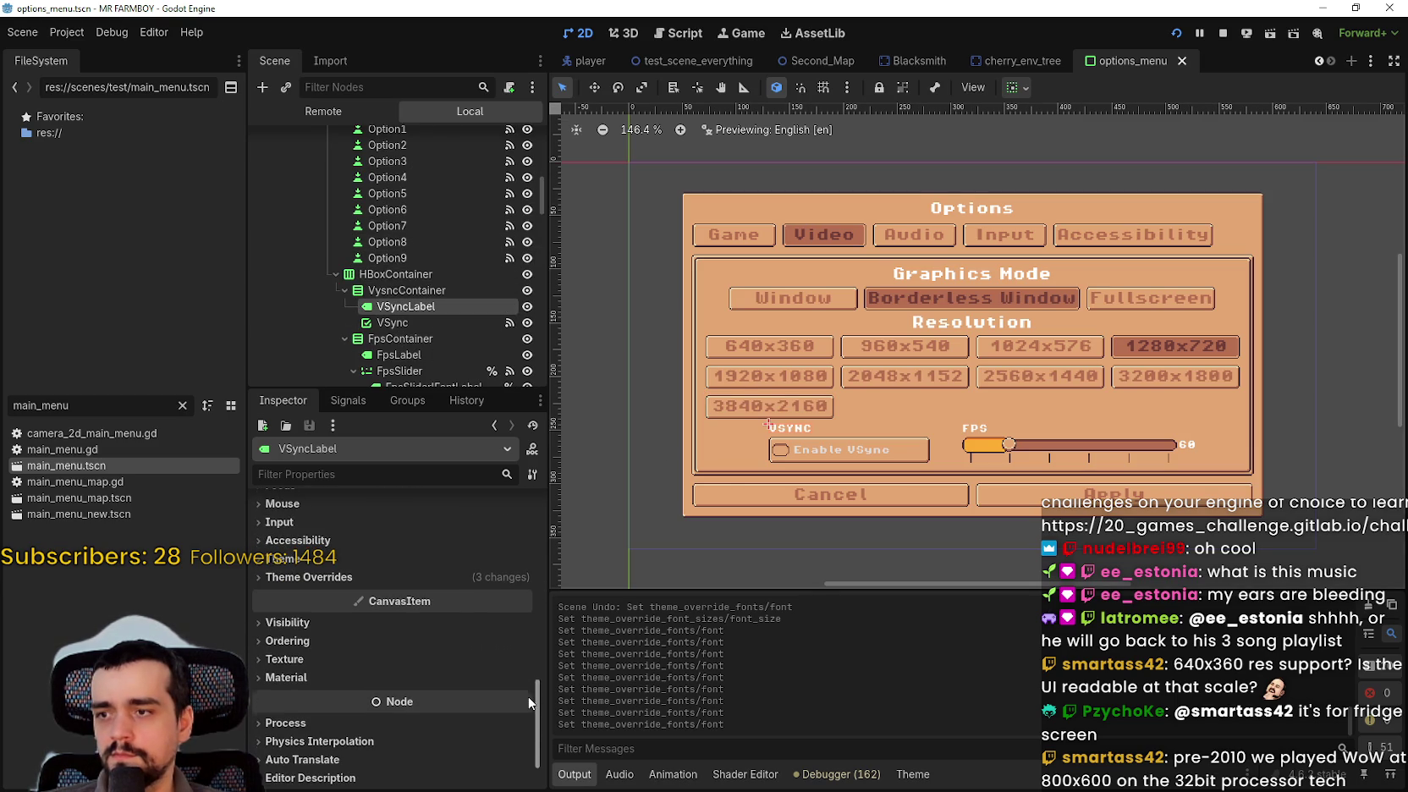
{"action": "left_click", "coordinate": [471, 580]}
{"action": "left_click", "coordinate": [488, 648]}
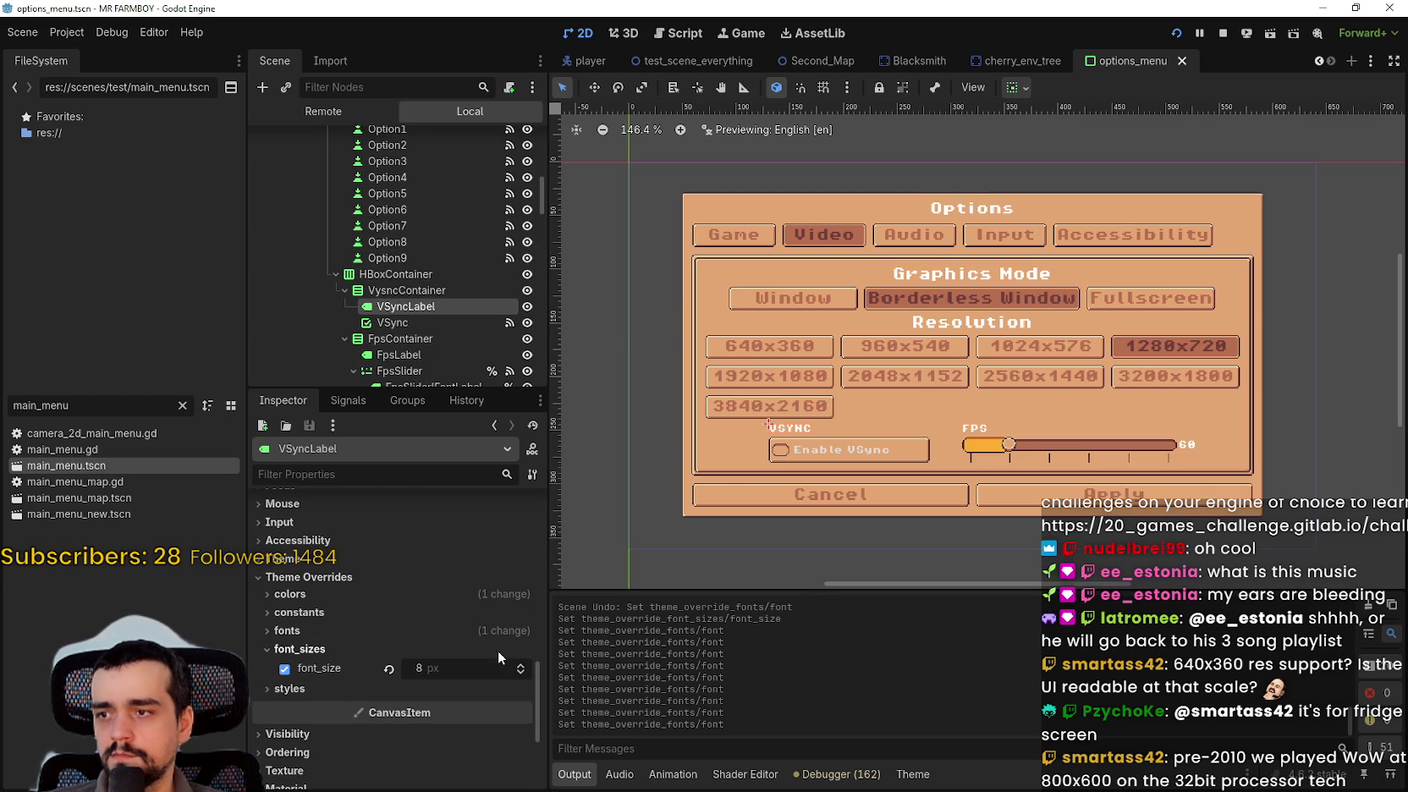
{"action": "left_click", "coordinate": [520, 665]}
{"action": "left_click", "coordinate": [520, 665]}
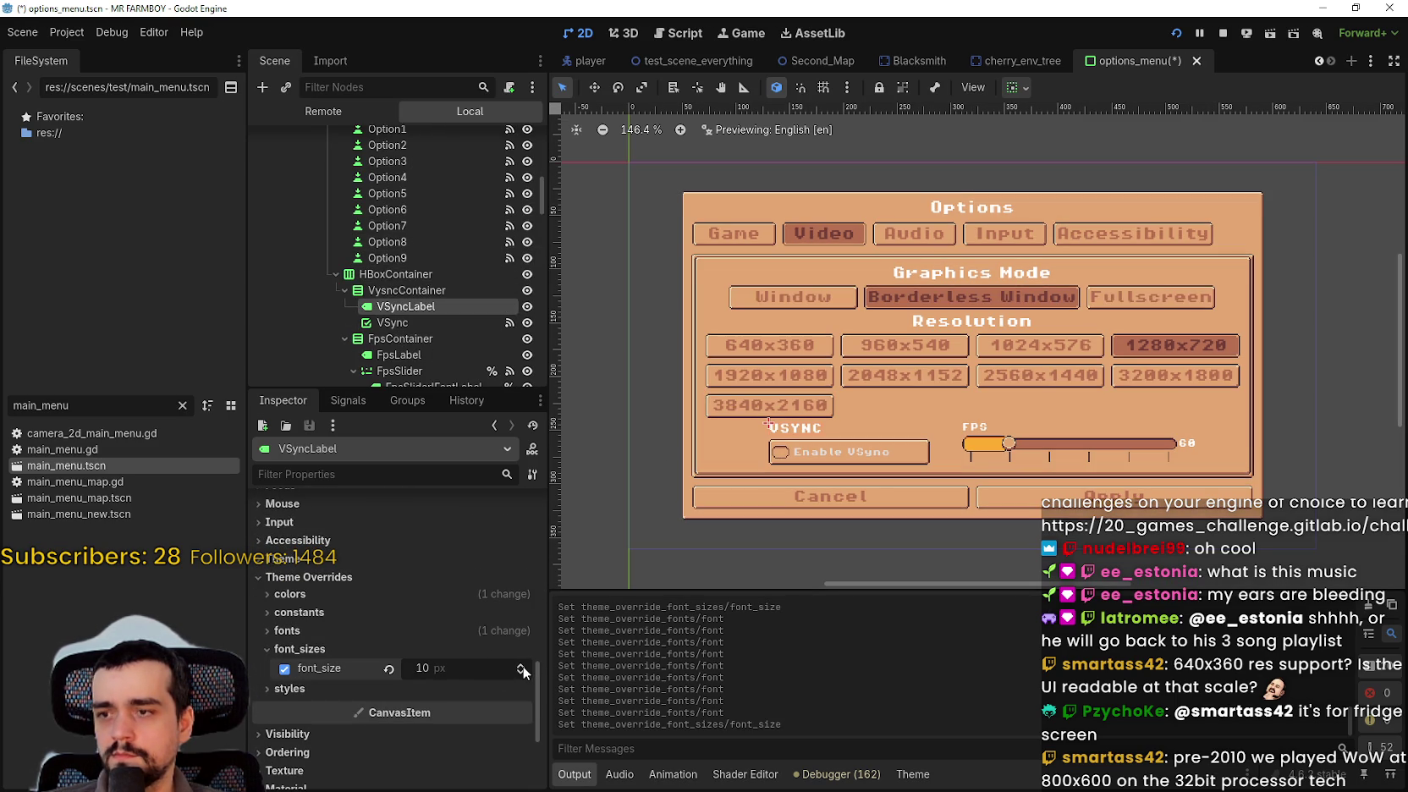
{"action": "left_click", "coordinate": [521, 666]}
{"action": "left_click", "coordinate": [521, 666]}
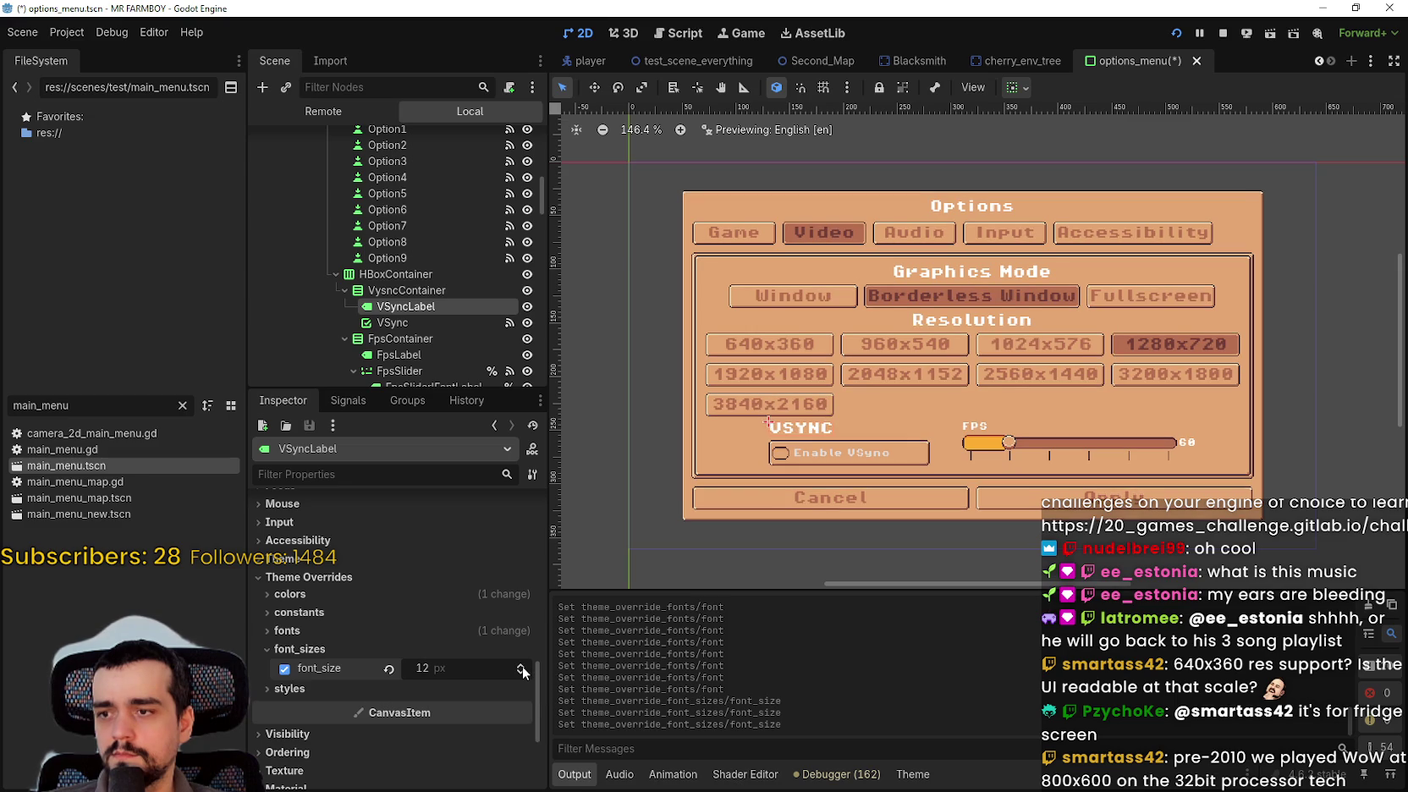
{"action": "scroll", "coordinate": [907, 455], "scroll_direction": "up", "scroll_amount": 1}
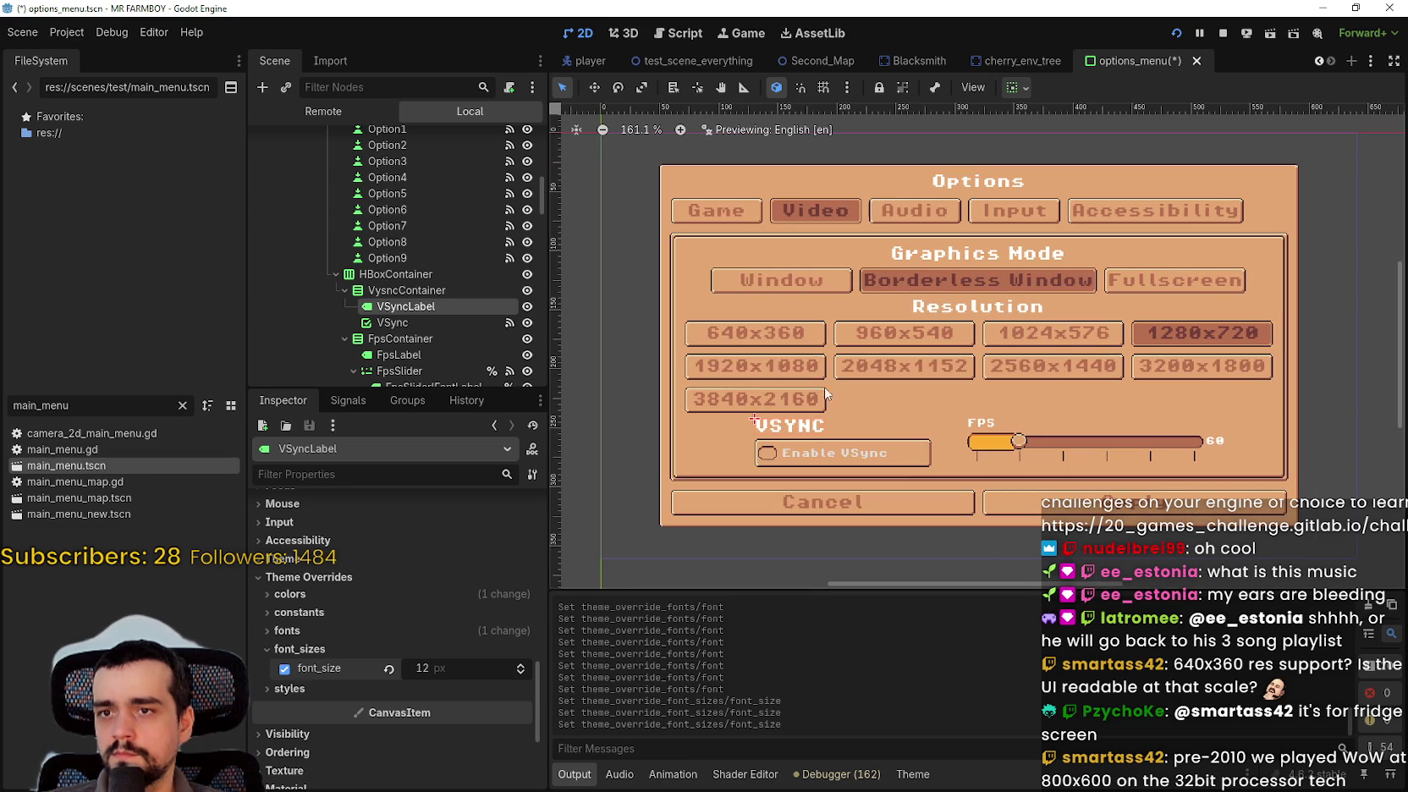
{"action": "left_click", "coordinate": [410, 325]}
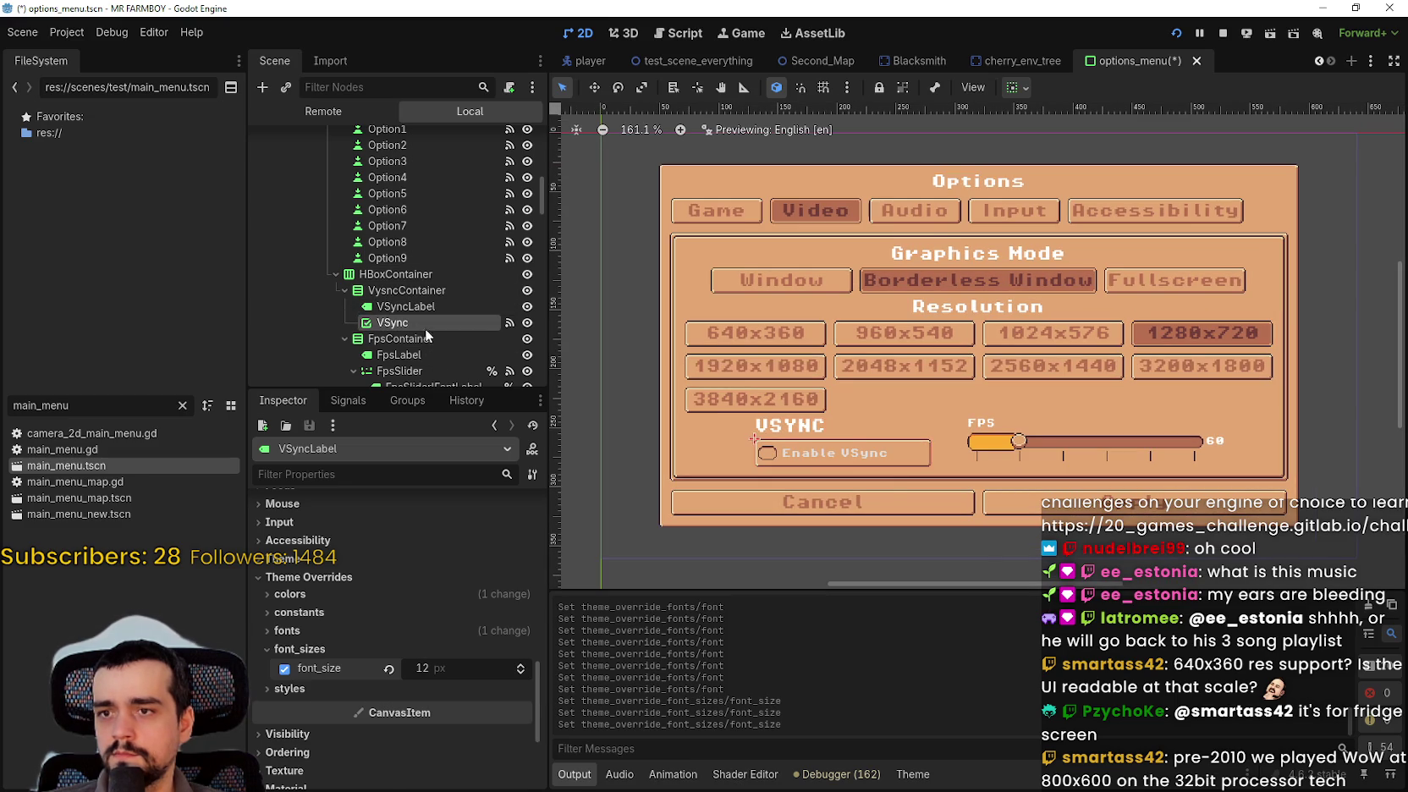
- Expand the VSync button's Theme Overrides in the Inspector
{"action": "scroll", "coordinate": [508, 663], "scroll_direction": "down", "scroll_amount": 5}
{"action": "left_click_drag", "start_coordinate": [536, 582], "coordinate": [521, 733]}
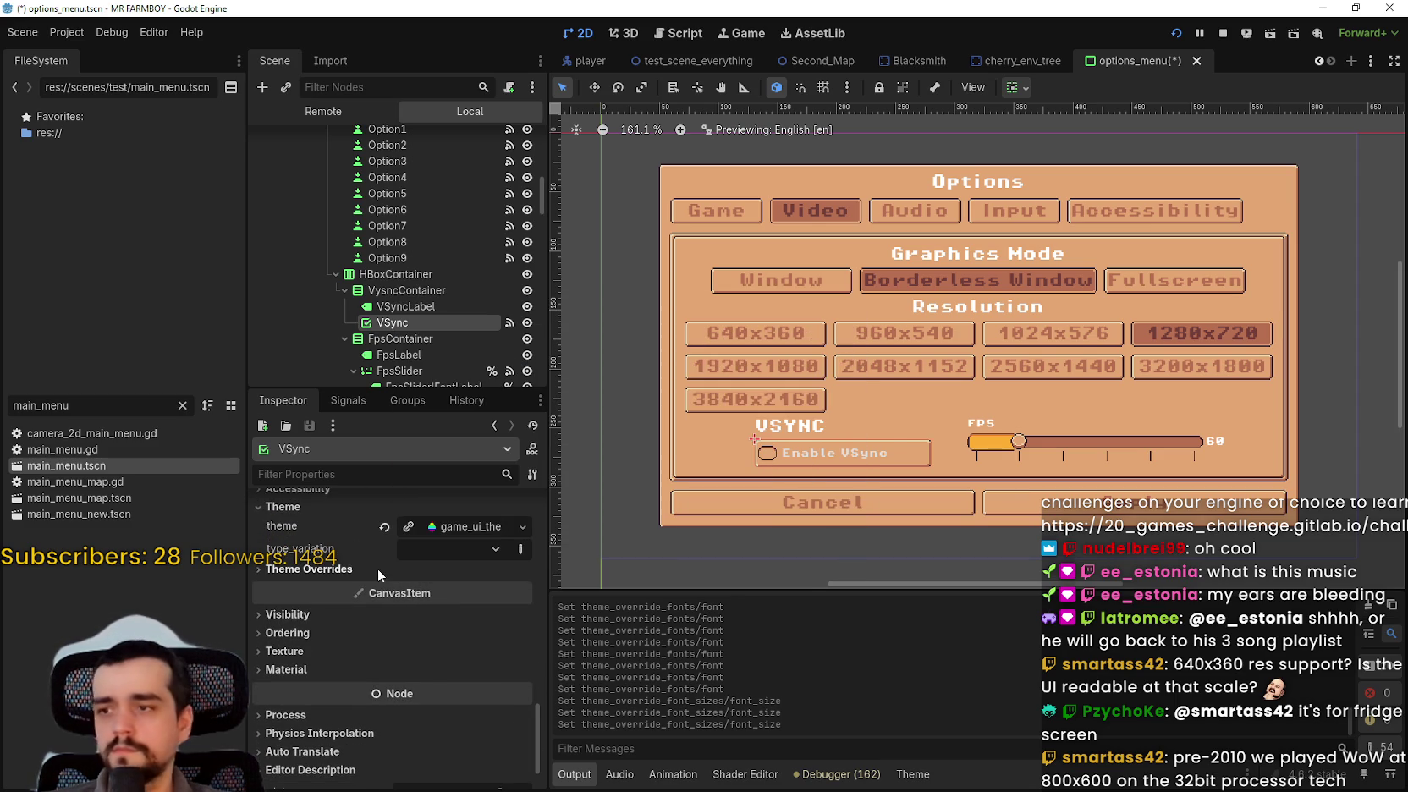
{"action": "scroll", "coordinate": [379, 564], "scroll_direction": "up", "scroll_amount": 2}
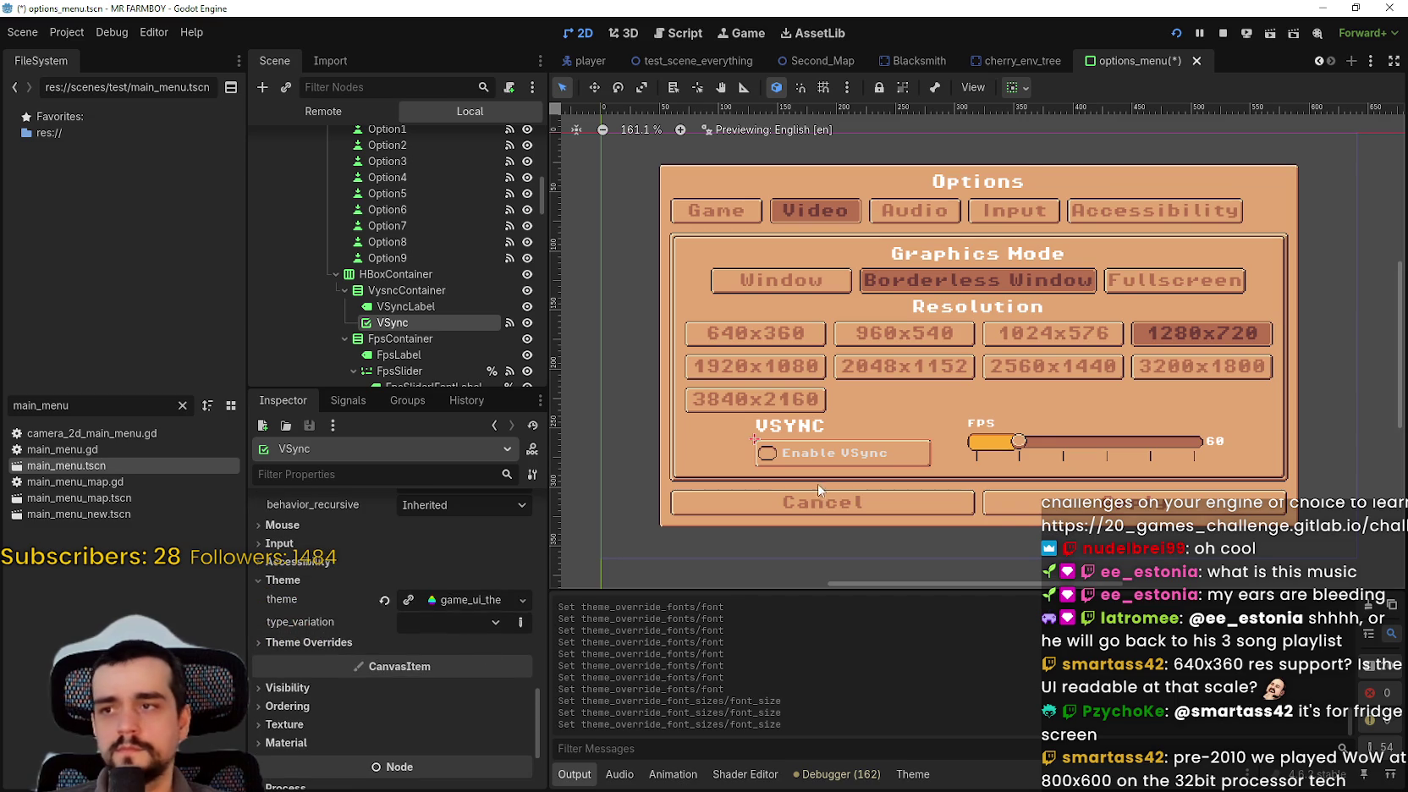
{"action": "scroll", "coordinate": [817, 492], "scroll_direction": "up", "scroll_amount": 3}
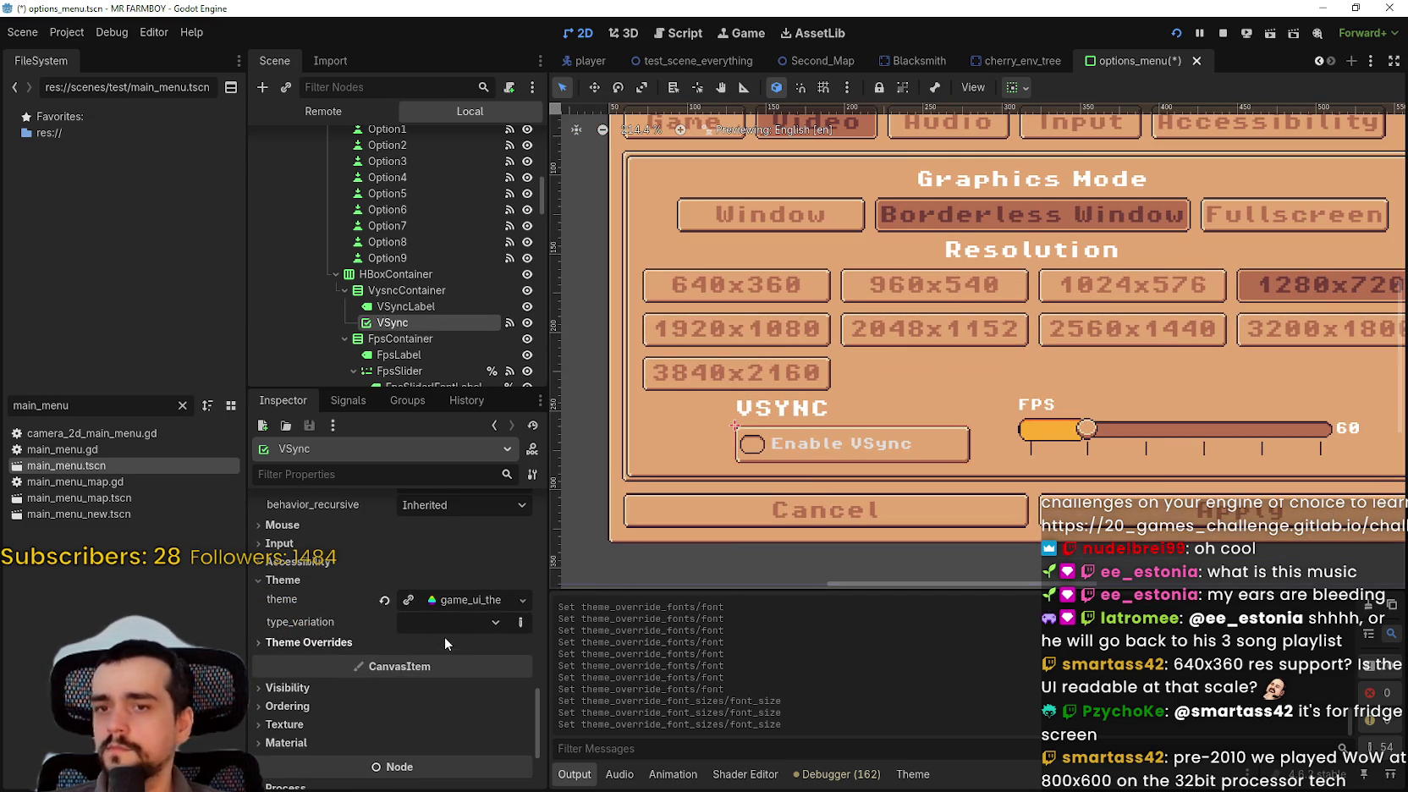
{"action": "left_click", "coordinate": [366, 641]}
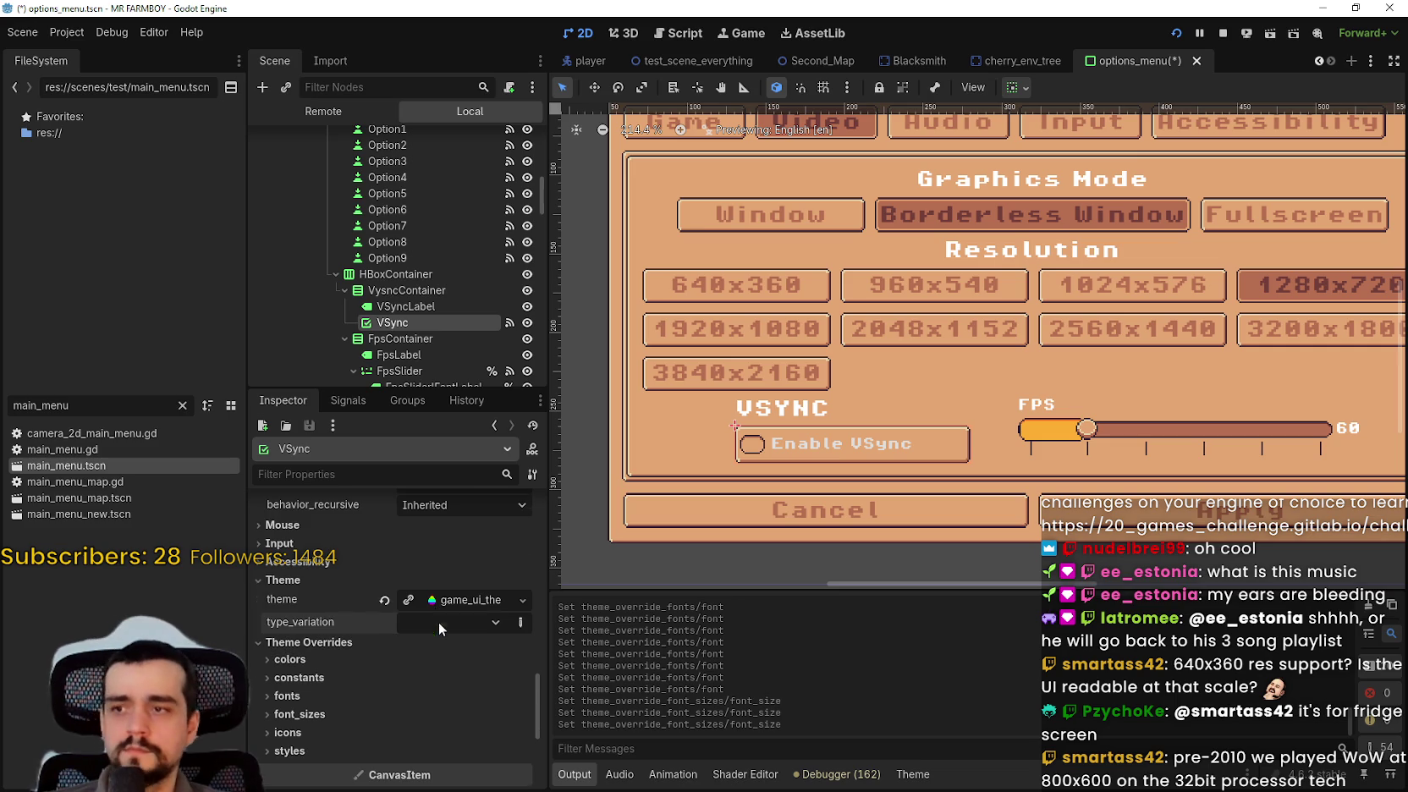
{"action": "scroll", "coordinate": [448, 643], "scroll_direction": "up", "scroll_amount": 2}
{"action": "scroll", "coordinate": [455, 675], "scroll_direction": "up", "scroll_amount": 2}
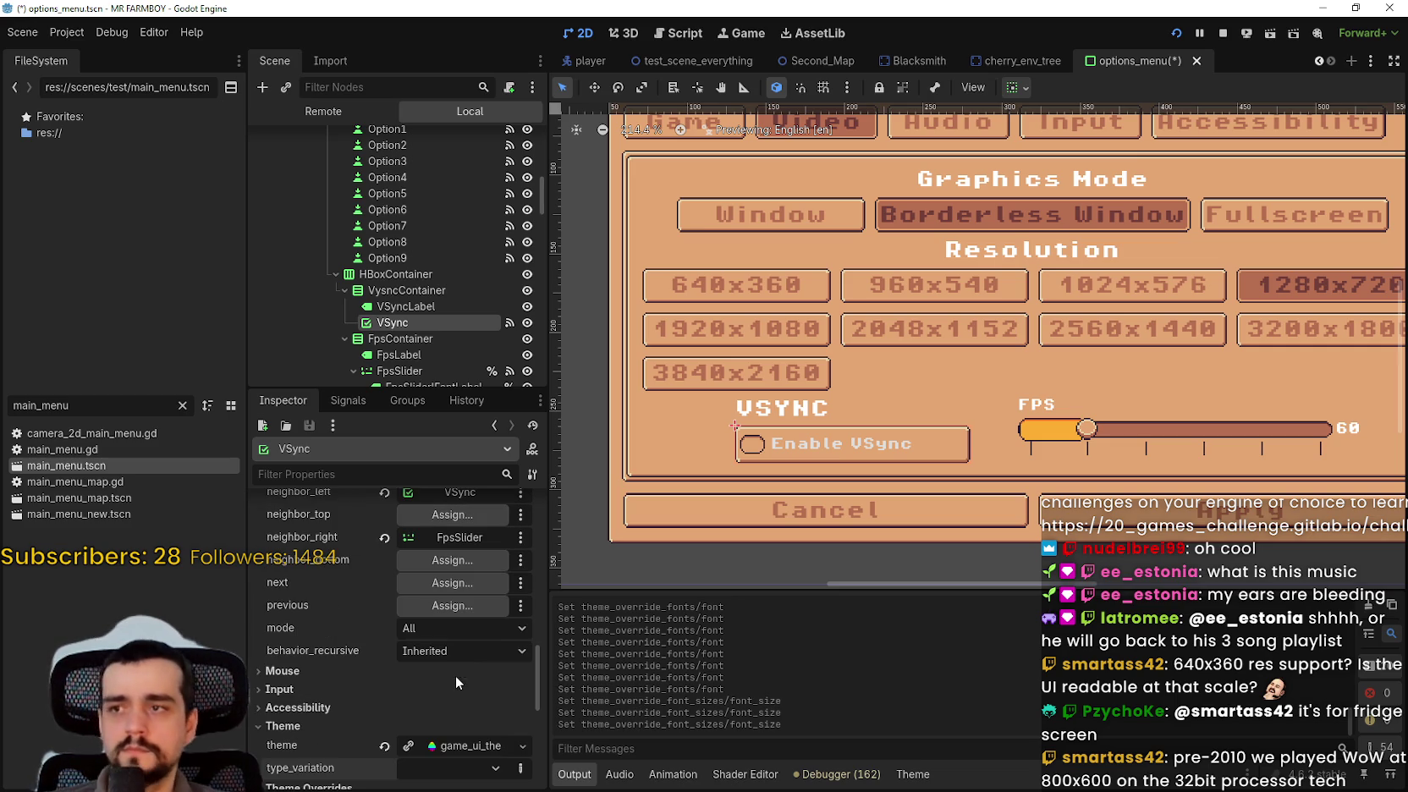
{"action": "left_click_drag", "start_coordinate": [533, 657], "coordinate": [535, 543]}
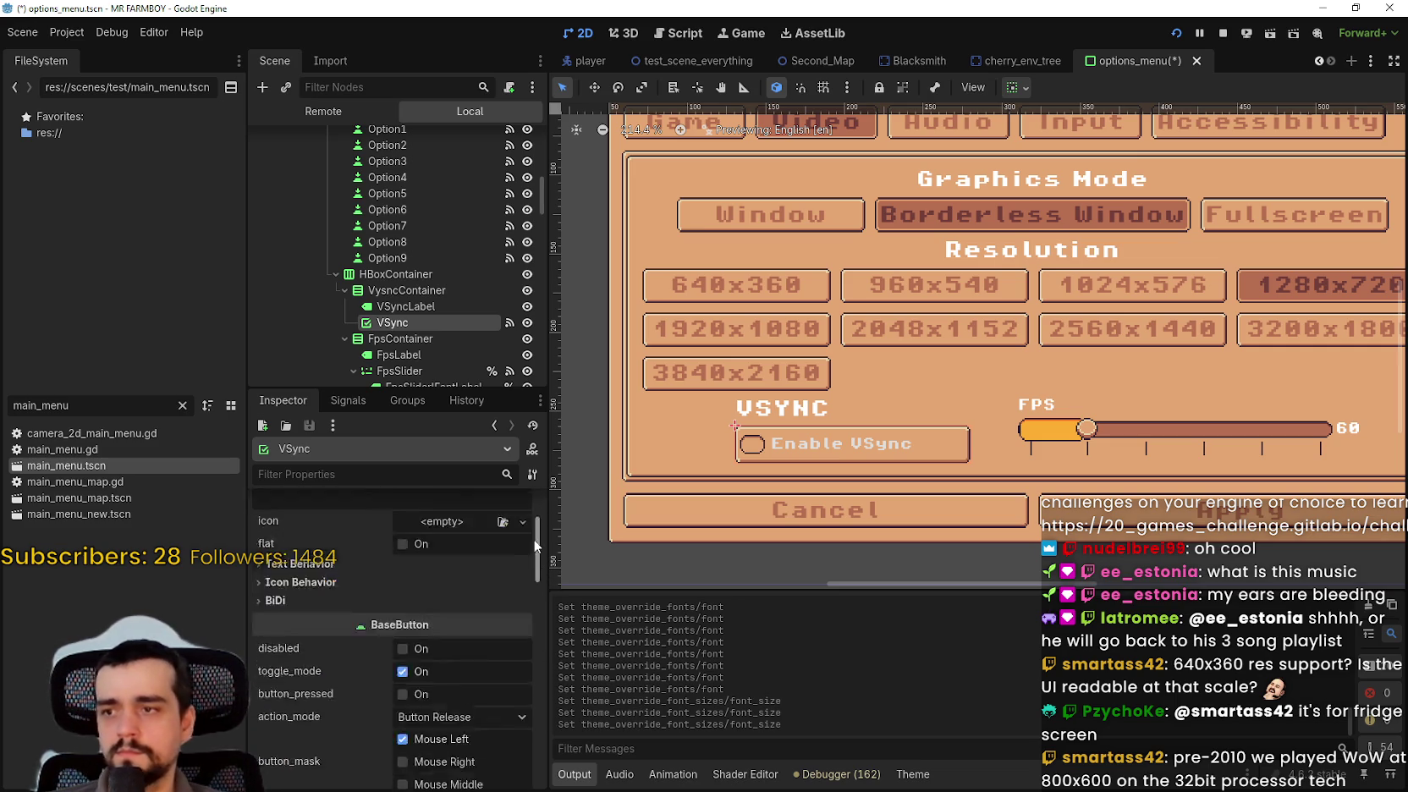
{"action": "scroll", "coordinate": [406, 635], "scroll_direction": "down", "scroll_amount": 10}
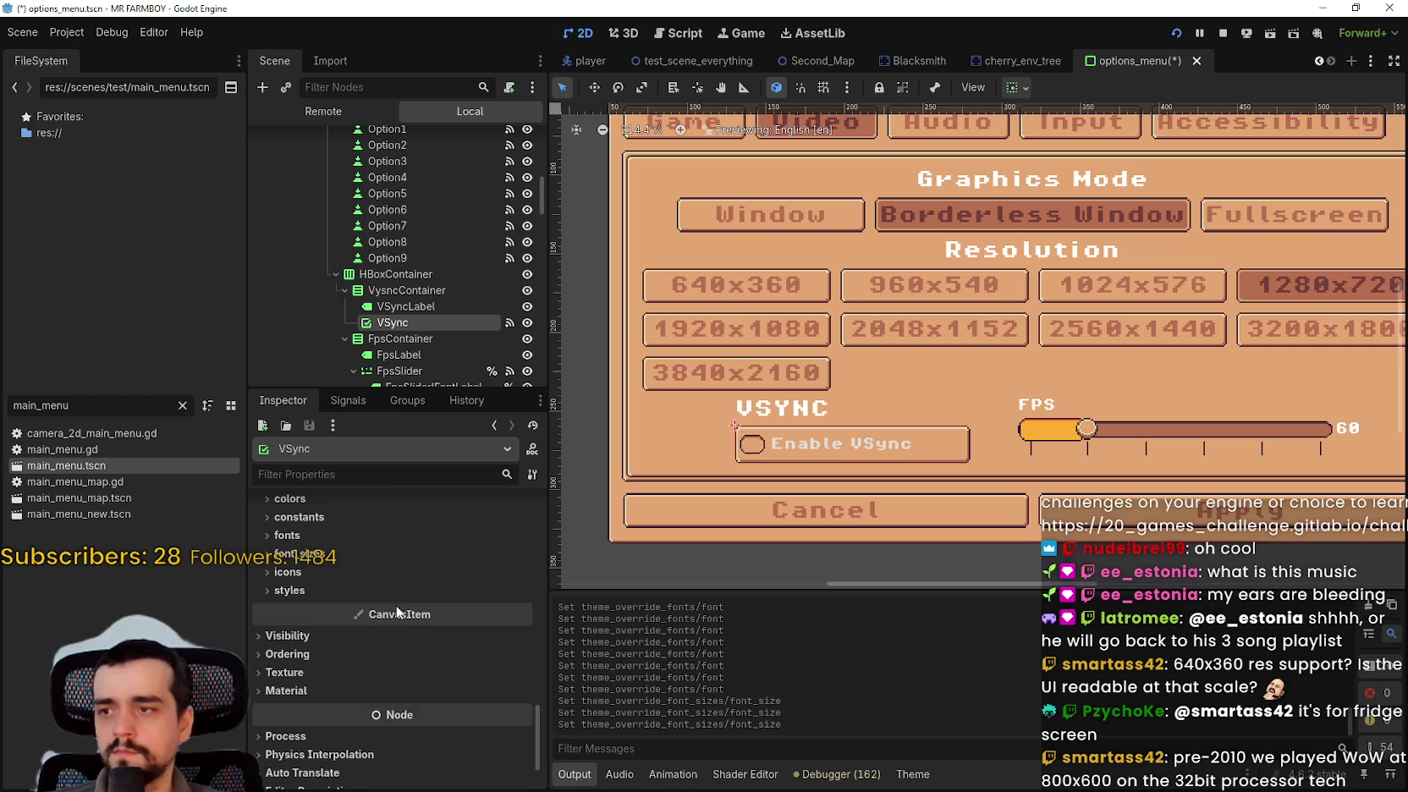
{"action": "scroll", "coordinate": [397, 610], "scroll_direction": "up", "scroll_amount": 3}
- Enable the VSync button's font_size override and raise it to 12 px
{"action": "left_click", "coordinate": [363, 662]}
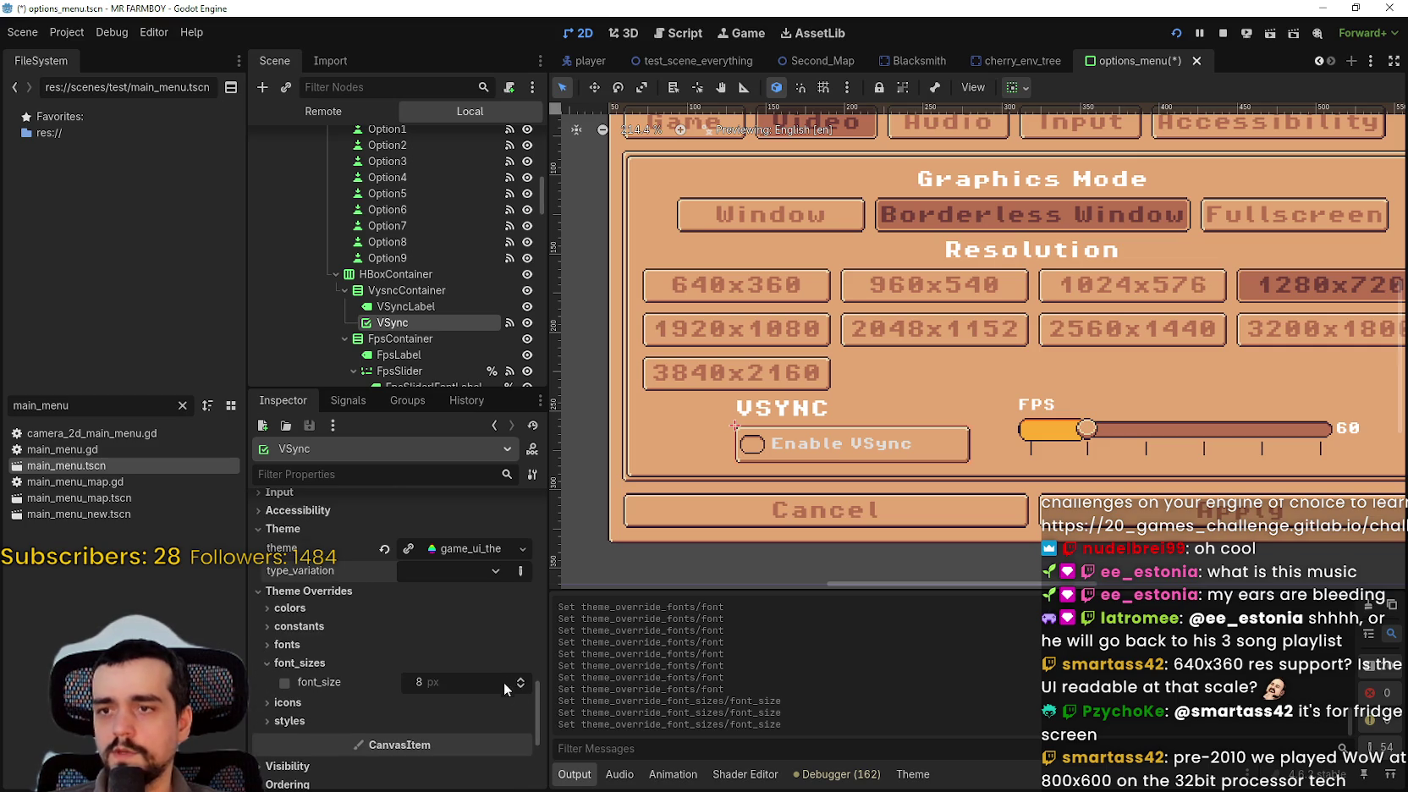
{"action": "left_click", "coordinate": [379, 647]}
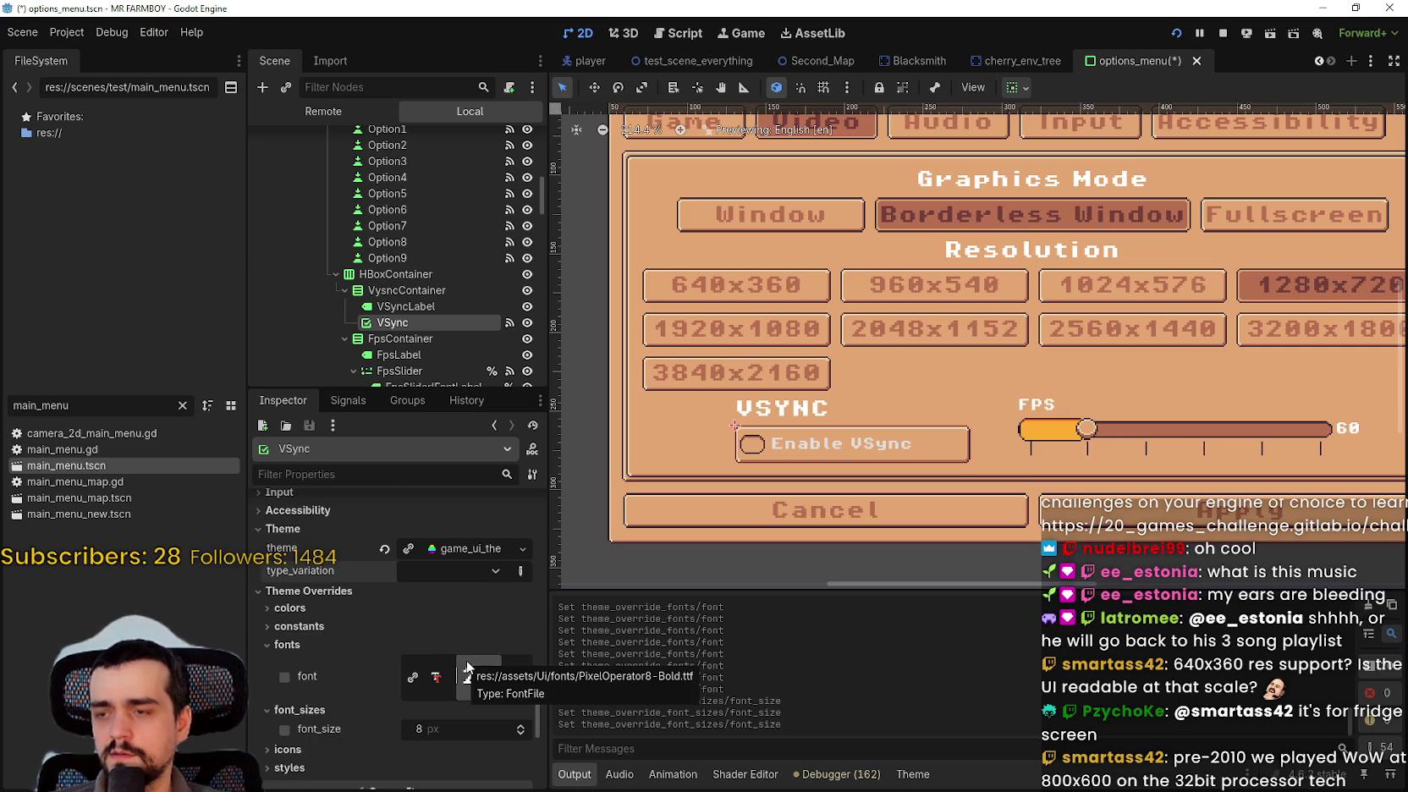
{"action": "left_click", "coordinate": [522, 725]}
{"action": "left_click", "coordinate": [522, 725]}
{"action": "left_click", "coordinate": [522, 725]}
{"action": "left_click", "coordinate": [522, 725]}
- Save the options menu scene and select FpsLabel
{"action": "scroll", "coordinate": [878, 518], "scroll_direction": "down", "scroll_amount": 2}
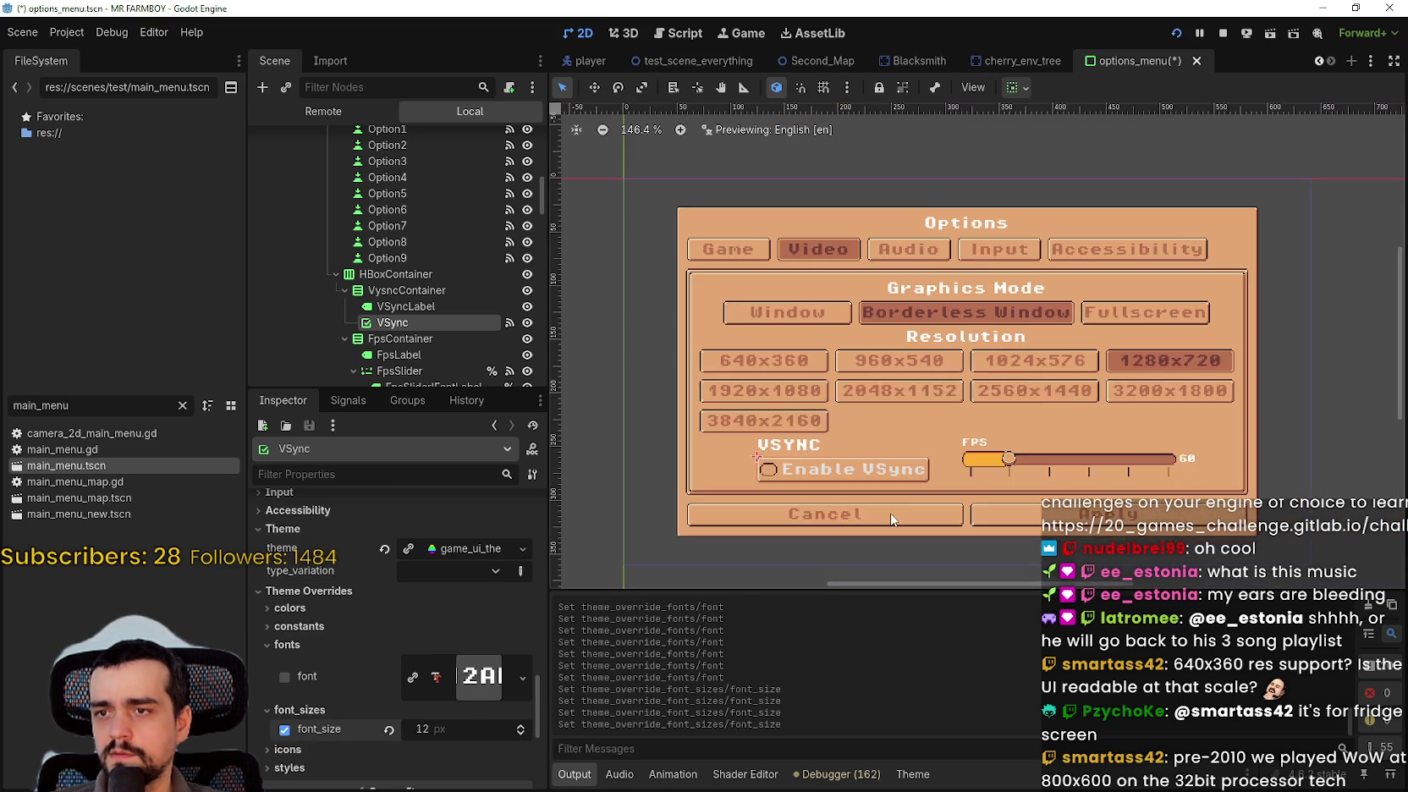
{"action": "key", "text": "ctrl+s"}
{"action": "scroll", "coordinate": [906, 491], "scroll_direction": "up", "scroll_amount": 3}
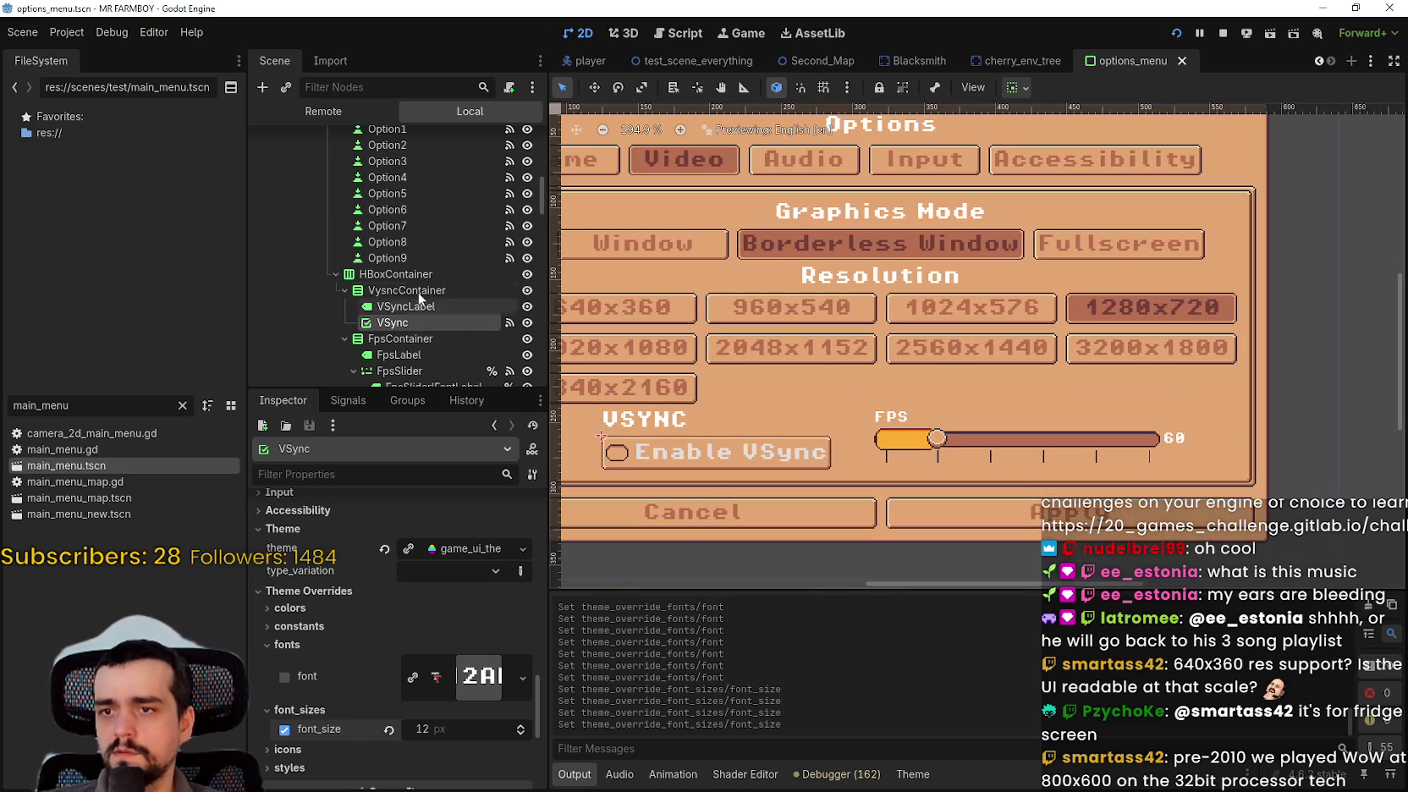
{"action": "scroll", "coordinate": [418, 310], "scroll_direction": "down", "scroll_amount": 2}
{"action": "left_click", "coordinate": [448, 296]}
{"action": "scroll", "coordinate": [538, 578], "scroll_direction": "down", "scroll_amount": 3}
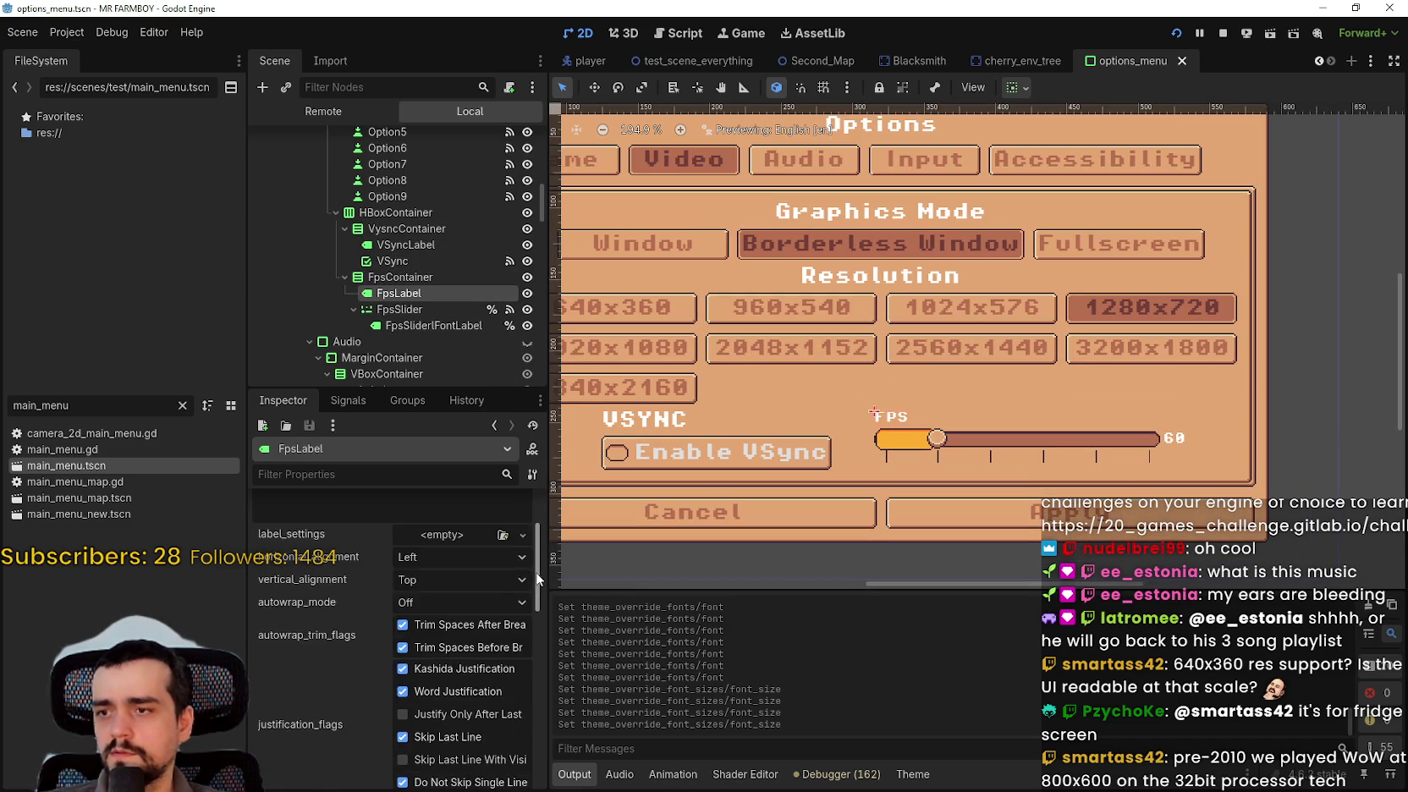
{"action": "left_click_drag", "start_coordinate": [538, 578], "coordinate": [532, 744]}
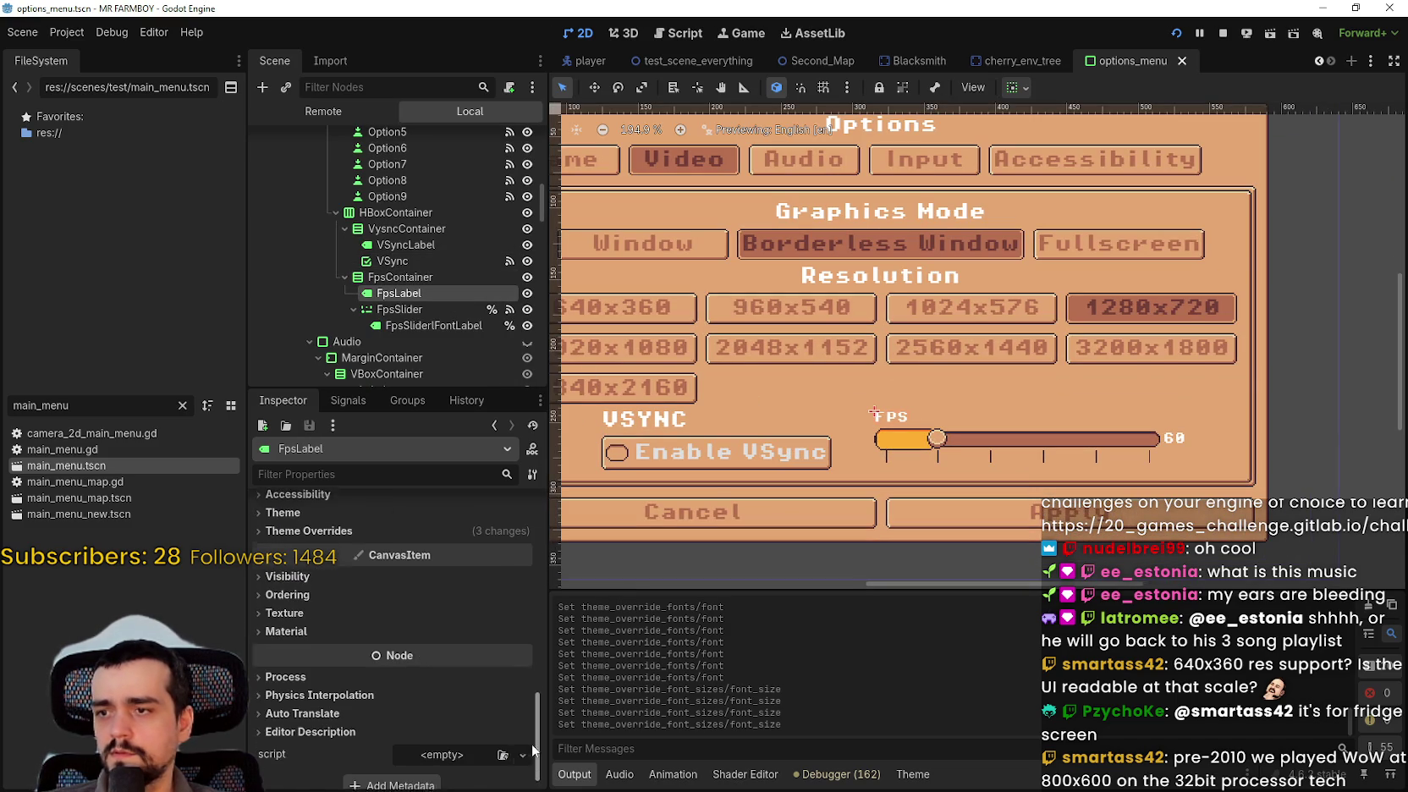
- Give the FPS value readout label FpsSliderFontLabel a 12 px font_size override
{"action": "left_click", "coordinate": [349, 519]}
{"action": "left_click", "coordinate": [491, 588]}
{"action": "scroll", "coordinate": [495, 613], "scroll_direction": "up", "scroll_amount": 4}
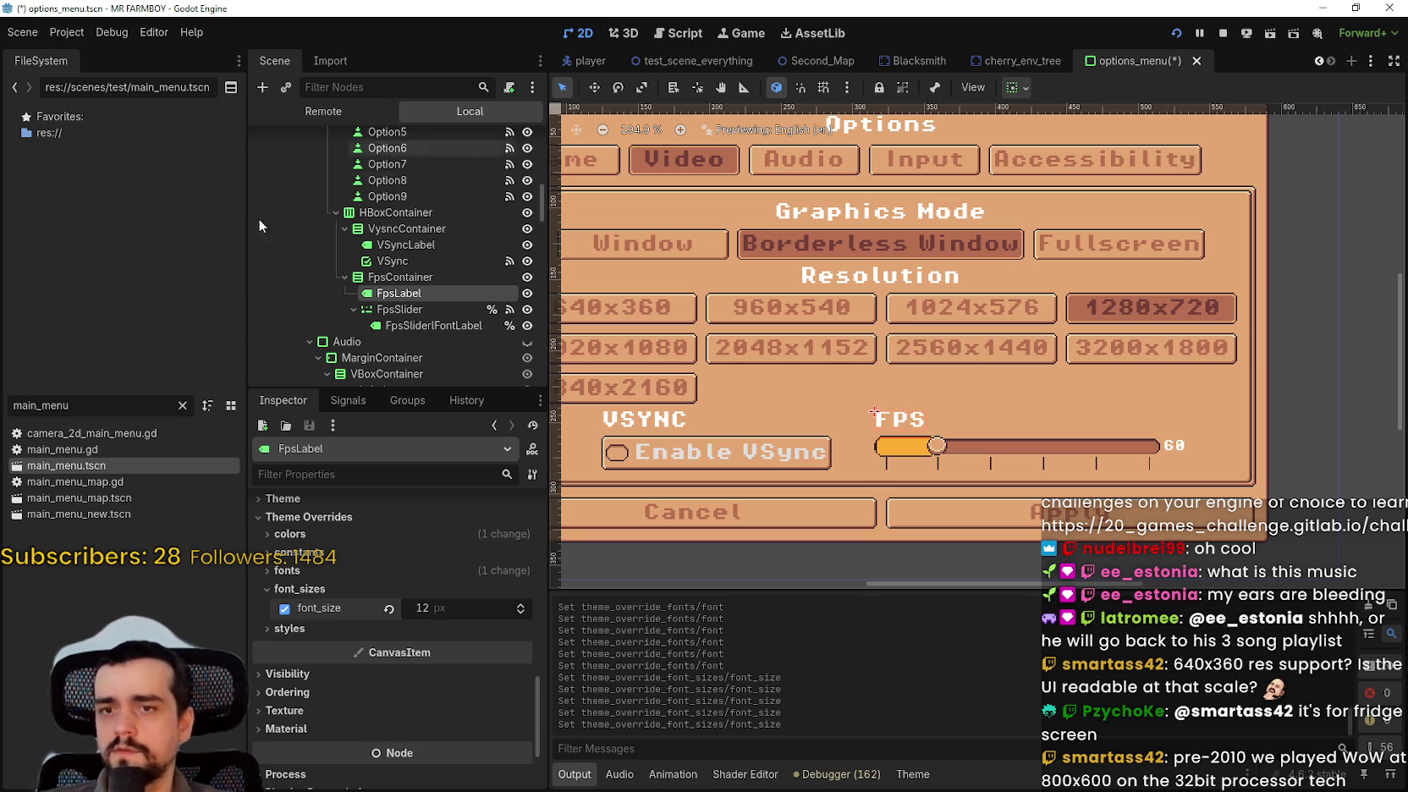
{"action": "left_click", "coordinate": [391, 325]}
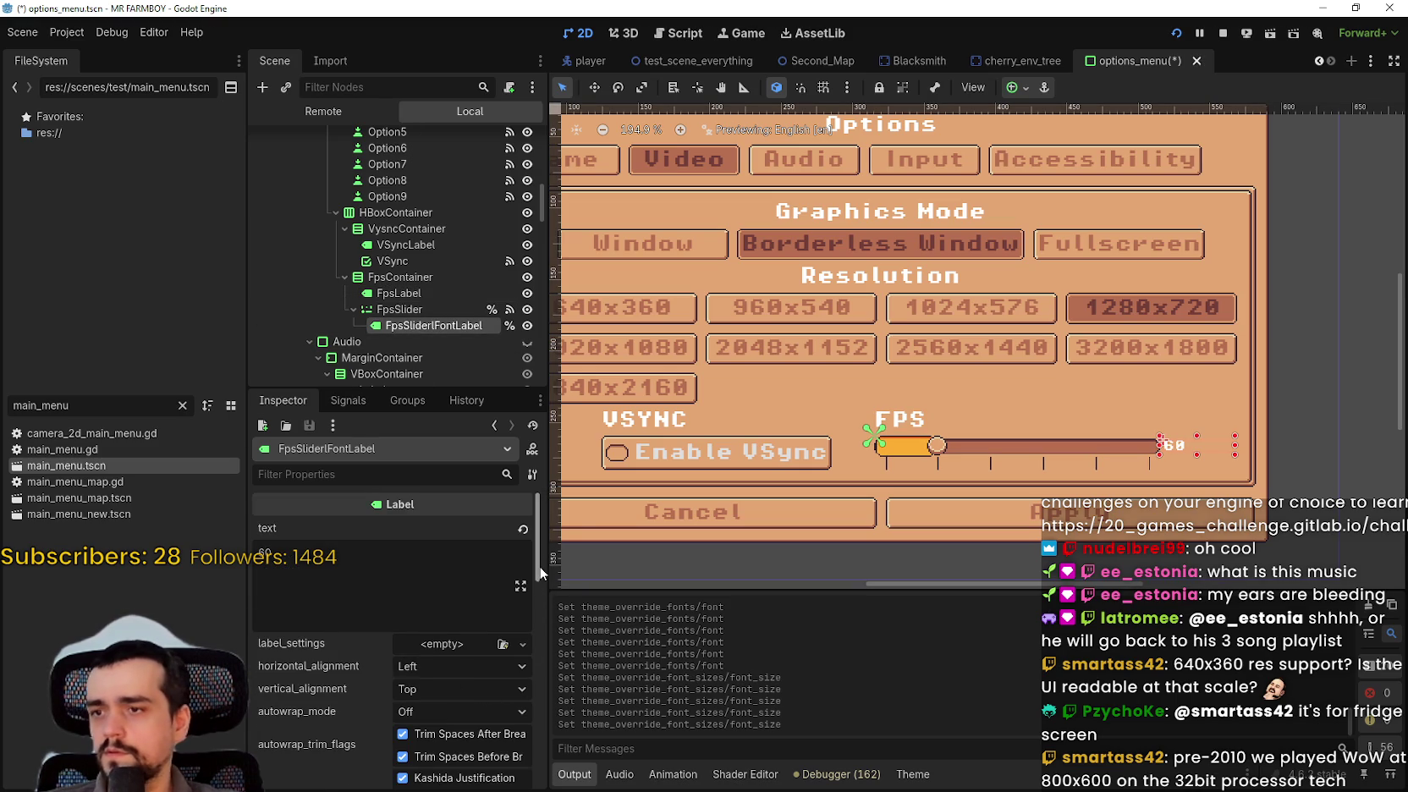
{"action": "scroll", "coordinate": [507, 567], "scroll_direction": "down", "scroll_amount": 10}
{"action": "left_click", "coordinate": [413, 518]}
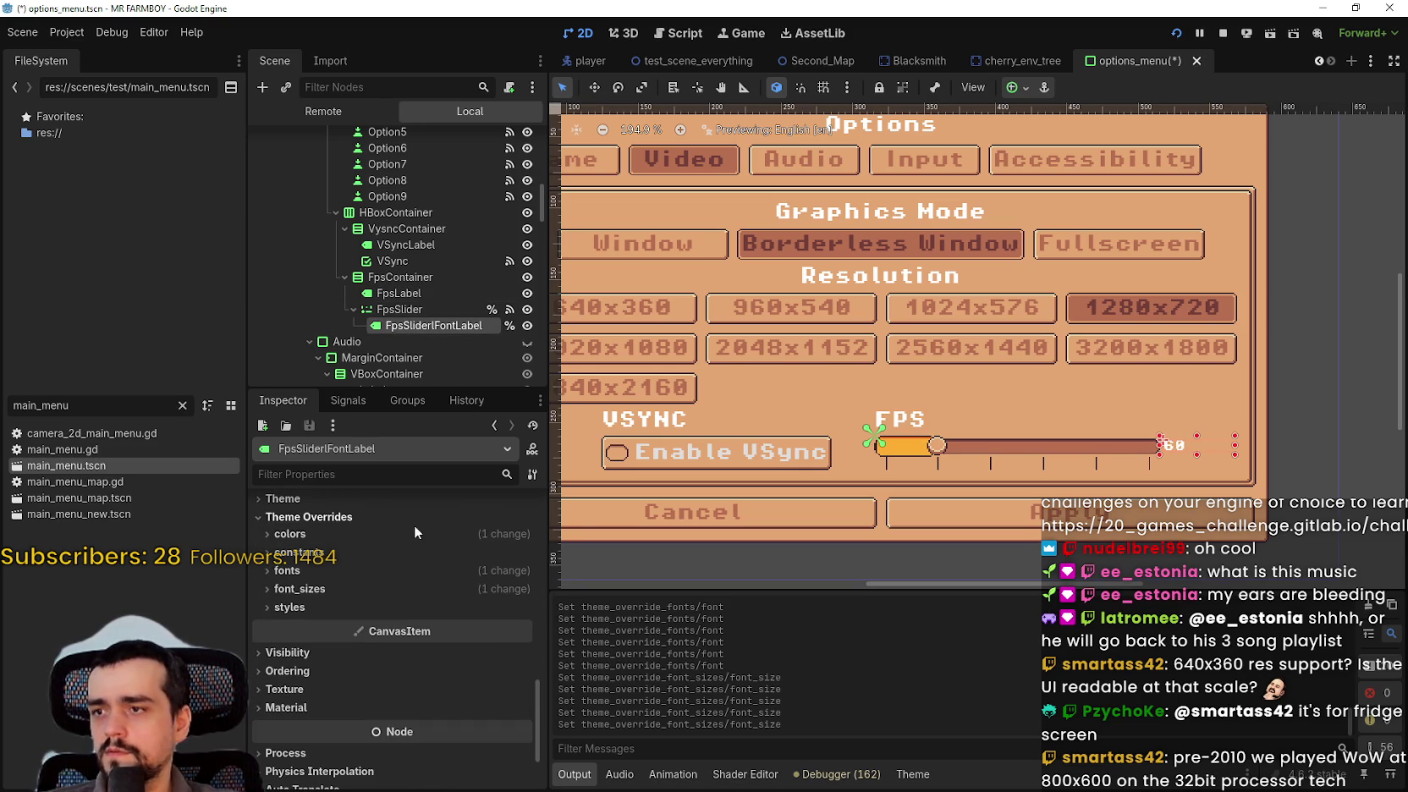
{"action": "left_click", "coordinate": [475, 588]}
- Save options_menu.tscn
{"action": "scroll", "coordinate": [520, 609], "scroll_direction": "up", "scroll_amount": 2}
{"action": "scroll", "coordinate": [521, 609], "scroll_direction": "up", "scroll_amount": 1}
{"action": "scroll", "coordinate": [520, 609], "scroll_direction": "up", "scroll_amount": 1}
{"action": "key", "text": "ctrl+s"}
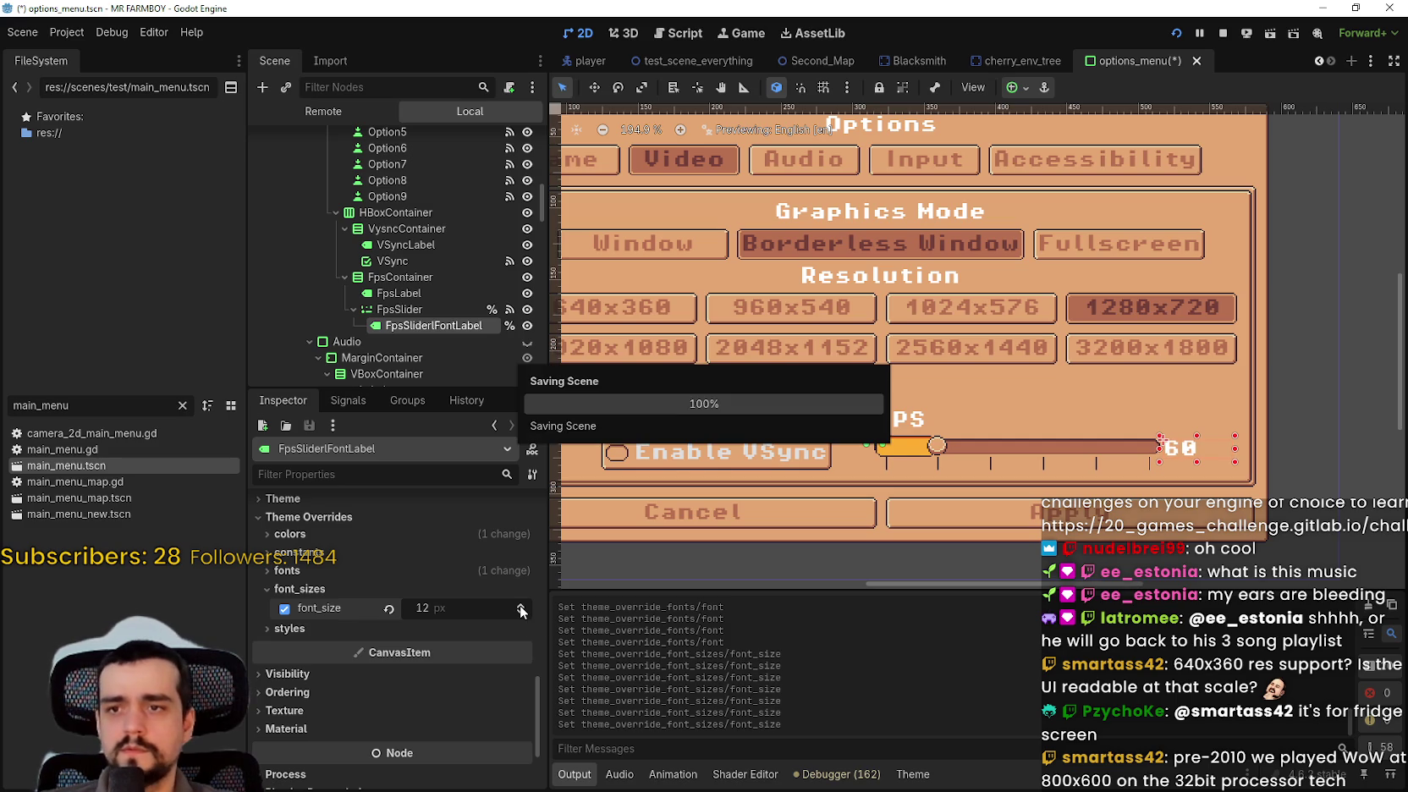
{"action": "scroll", "coordinate": [1092, 412], "scroll_direction": "down", "scroll_amount": 4}
{"action": "key", "text": "ctrl+s"}
{"action": "scroll", "coordinate": [1064, 409], "scroll_direction": "up", "scroll_amount": 3}
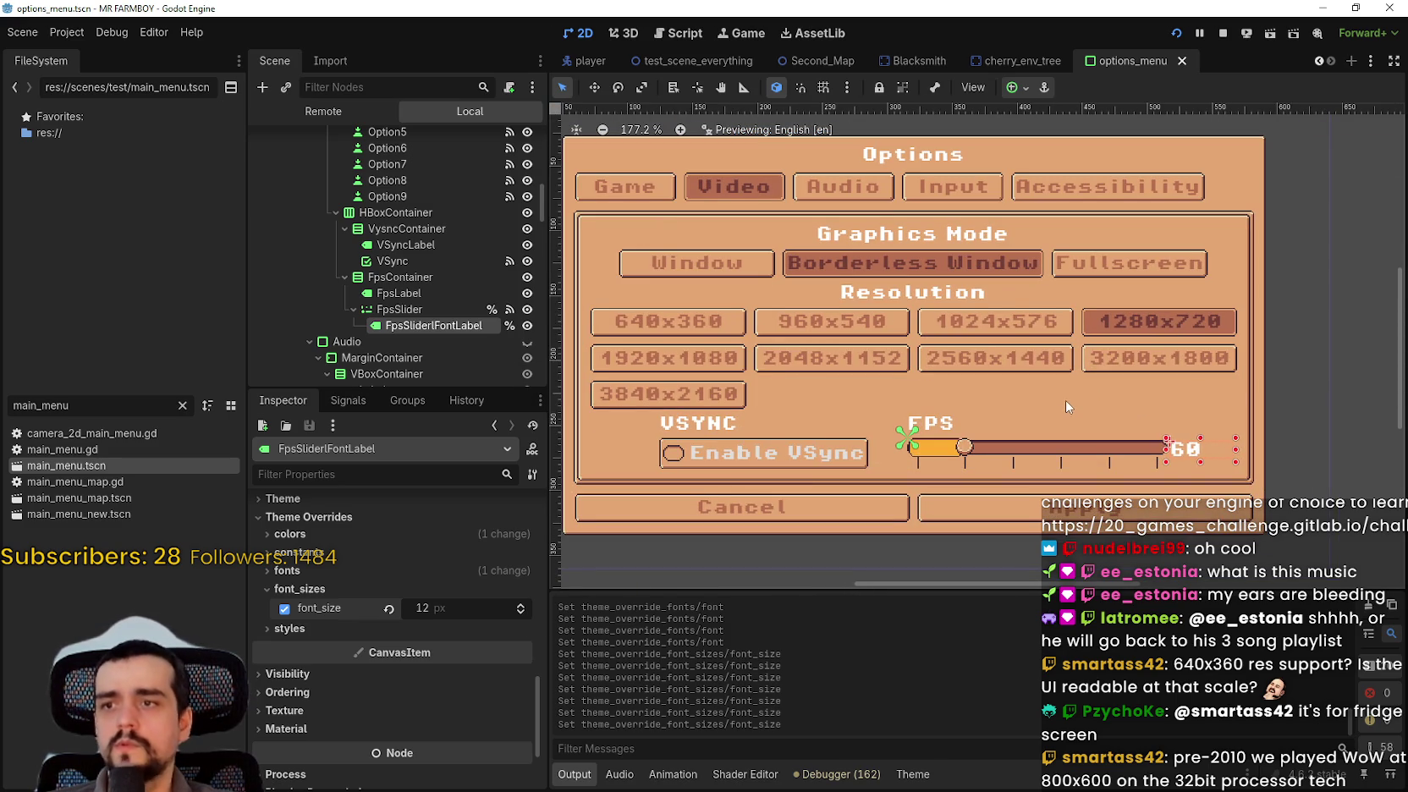
{"action": "scroll", "coordinate": [1059, 405], "scroll_direction": "down", "scroll_amount": 2}
{"action": "key", "text": "ctrl+s"}
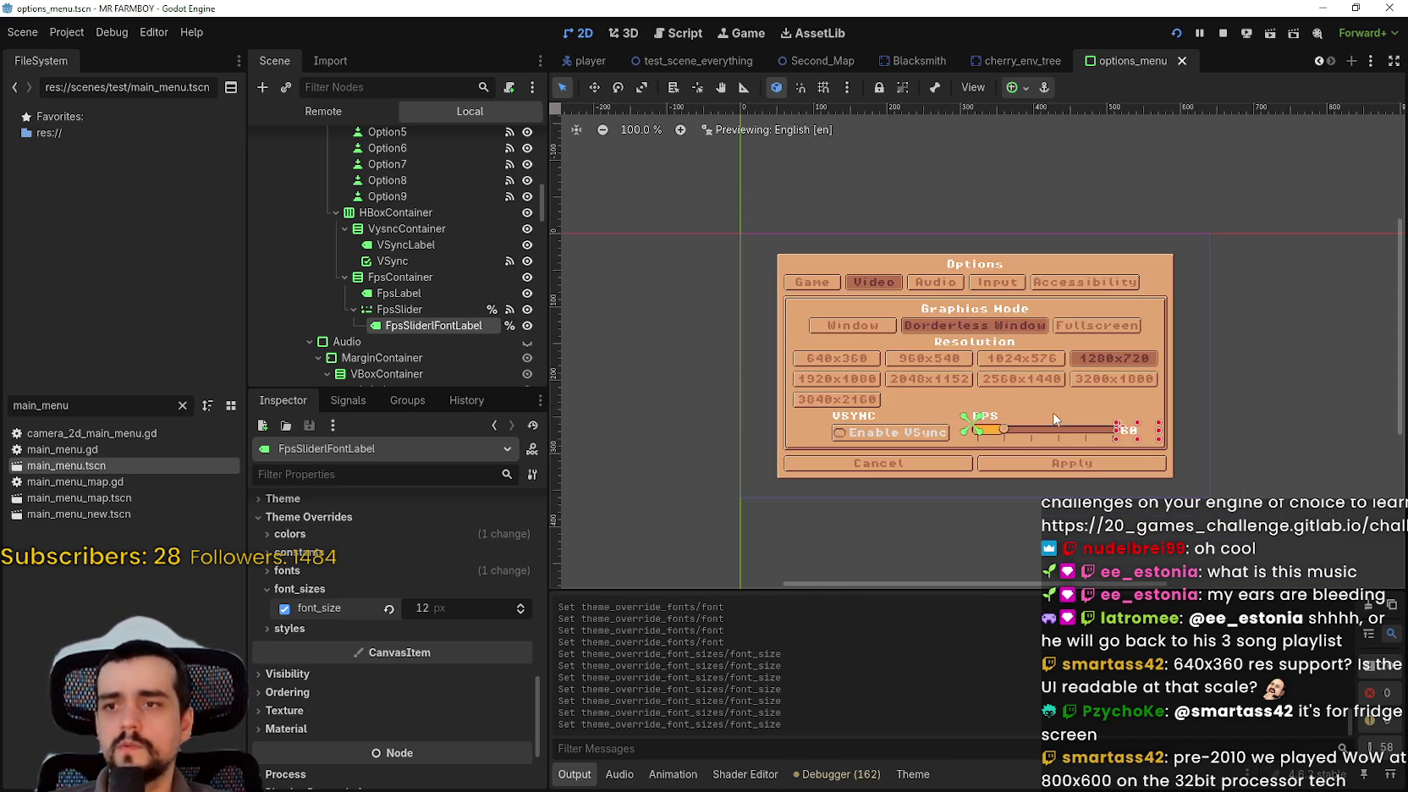
- Collapse the HBoxContainer and Video branches to reveal the Audio node tree
{"action": "scroll", "coordinate": [1049, 407], "scroll_direction": "up", "scroll_amount": 1}
{"action": "scroll", "coordinate": [1032, 398], "scroll_direction": "down", "scroll_amount": 1}
{"action": "scroll", "coordinate": [1015, 391], "scroll_direction": "up", "scroll_amount": 1}
{"action": "scroll", "coordinate": [1001, 386], "scroll_direction": "down", "scroll_amount": 1}
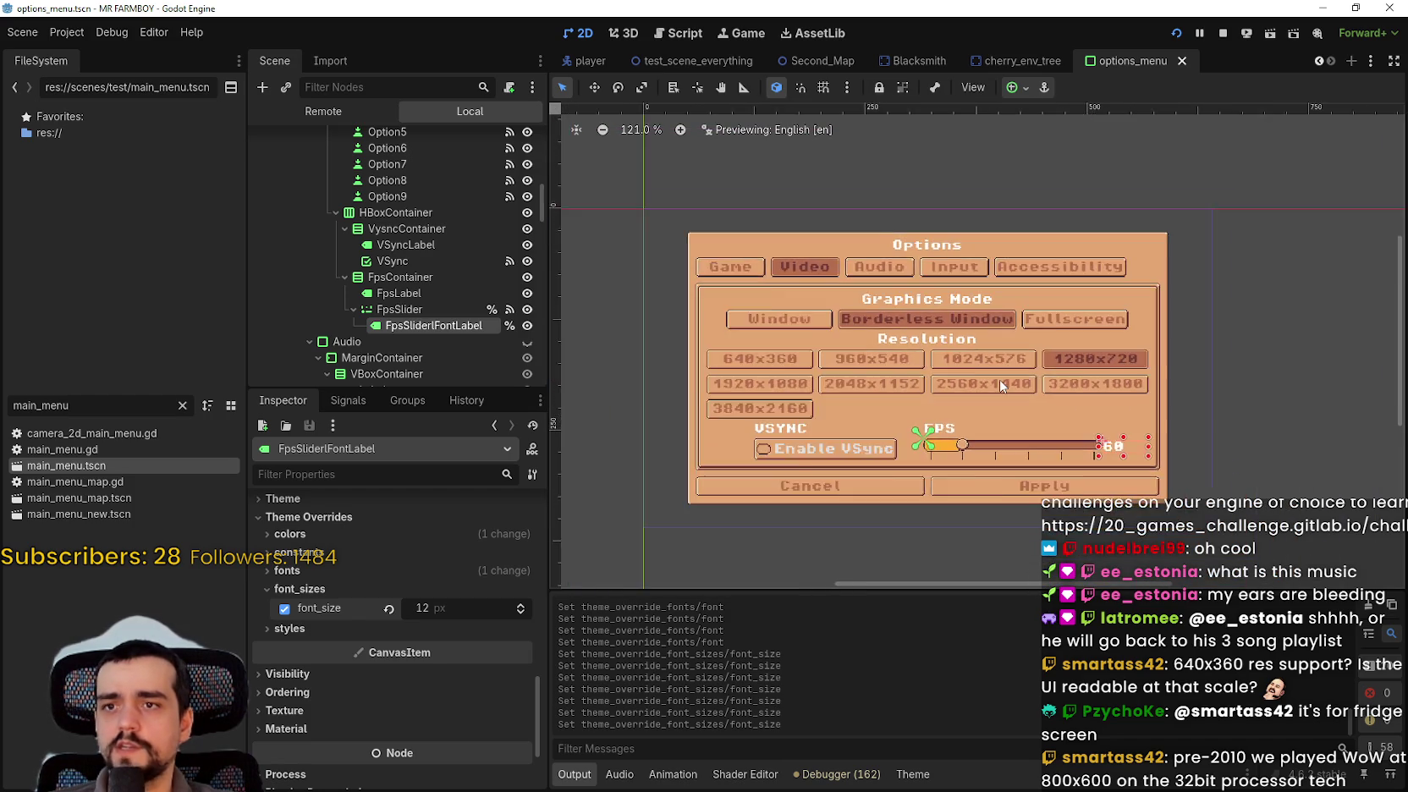
{"action": "scroll", "coordinate": [794, 434], "scroll_direction": "up", "scroll_amount": 3}
{"action": "scroll", "coordinate": [671, 459], "scroll_direction": "down", "scroll_amount": 3}
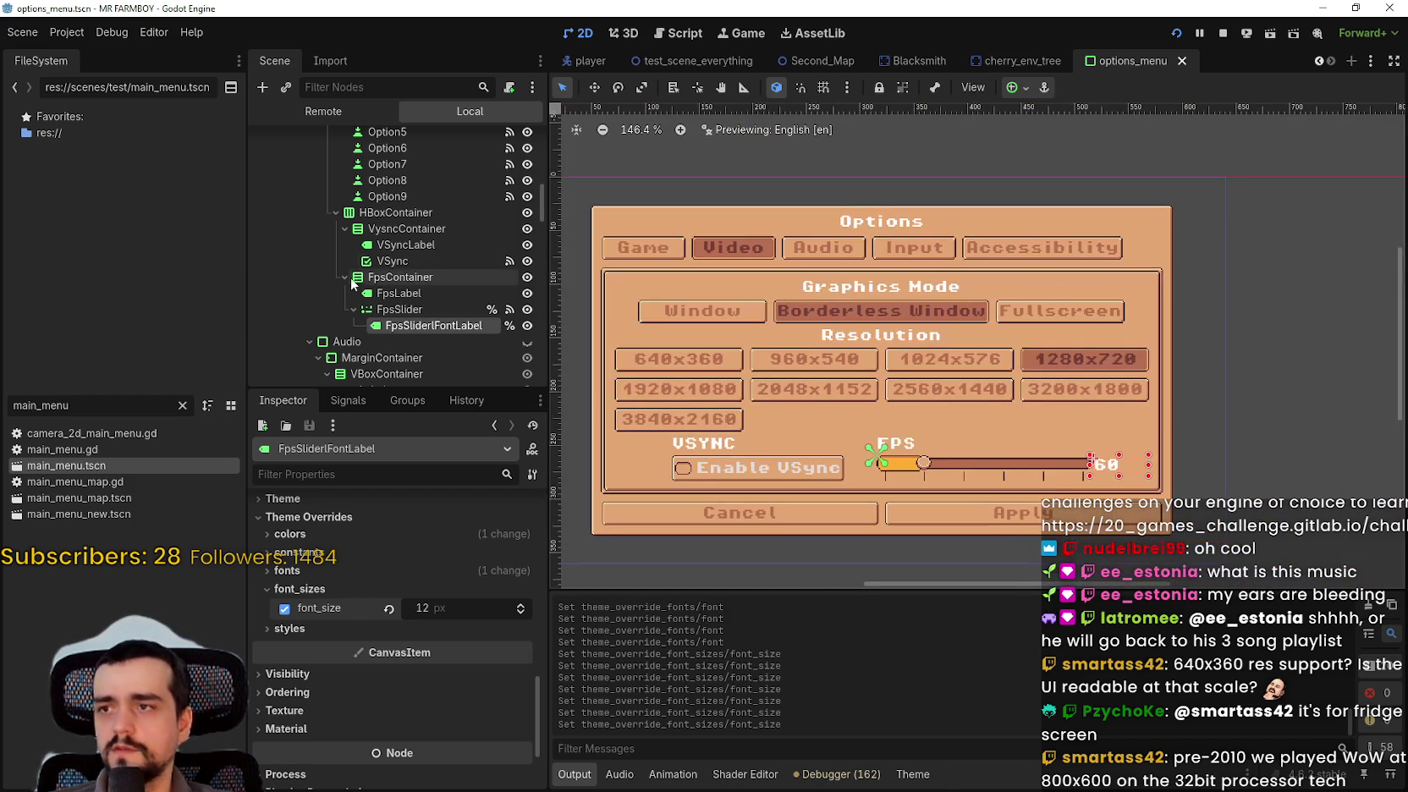
{"action": "left_click", "coordinate": [336, 213]}
{"action": "scroll", "coordinate": [335, 310], "scroll_direction": "down", "scroll_amount": 1}
{"action": "scroll", "coordinate": [335, 311], "scroll_direction": "up", "scroll_amount": 5}
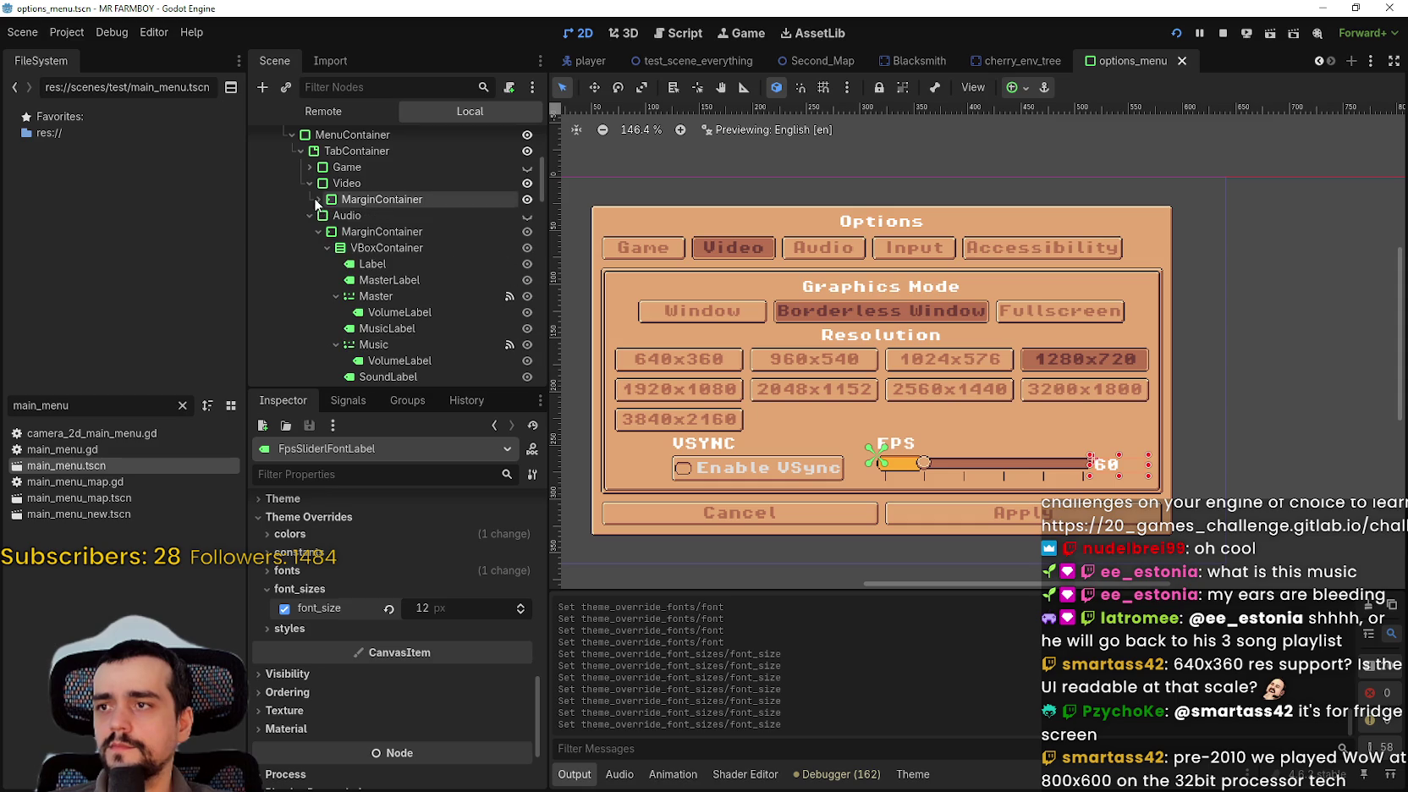
{"action": "left_click", "coordinate": [308, 184]}
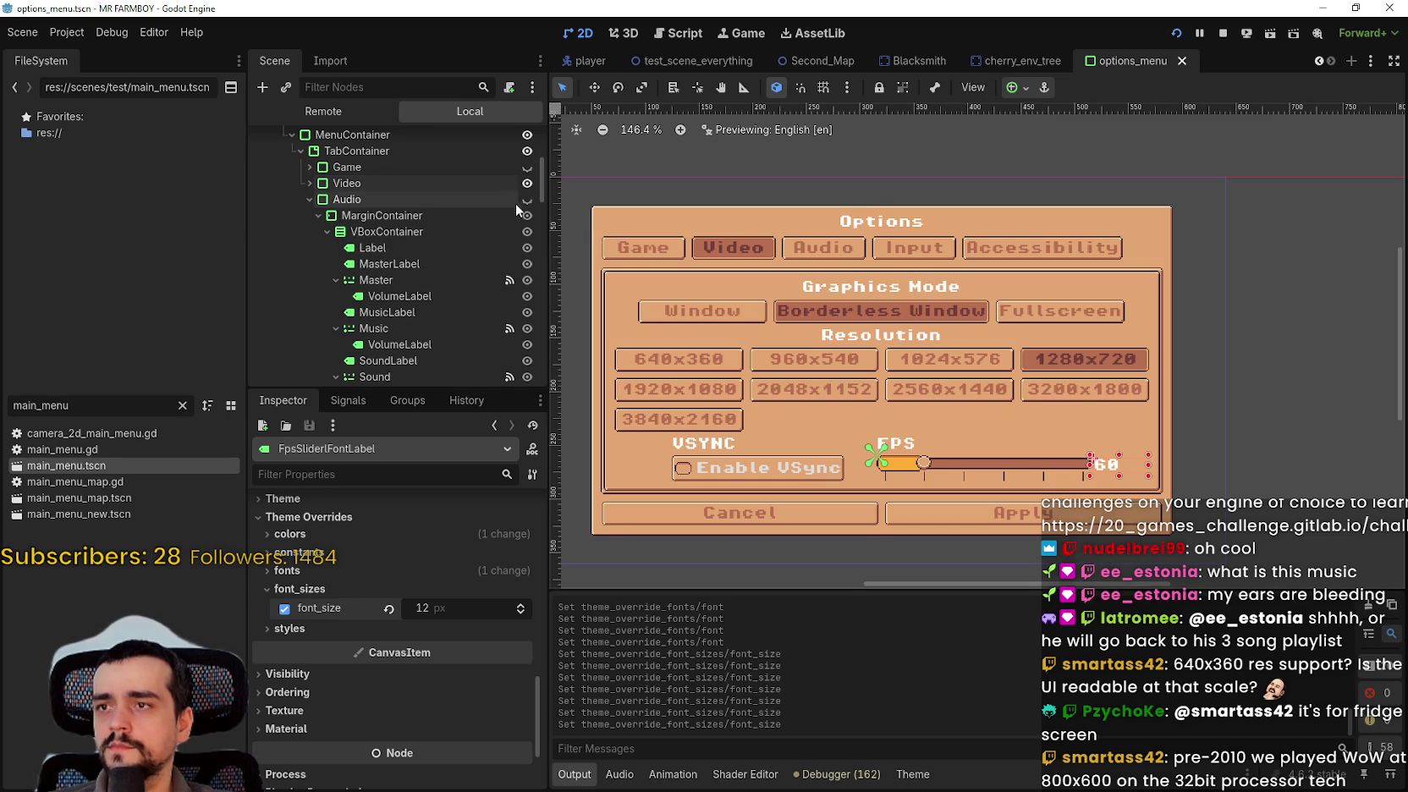
- Show the Audio tab instead of Video and give the Audio title a 12 px font size
{"action": "left_click", "coordinate": [526, 197]}
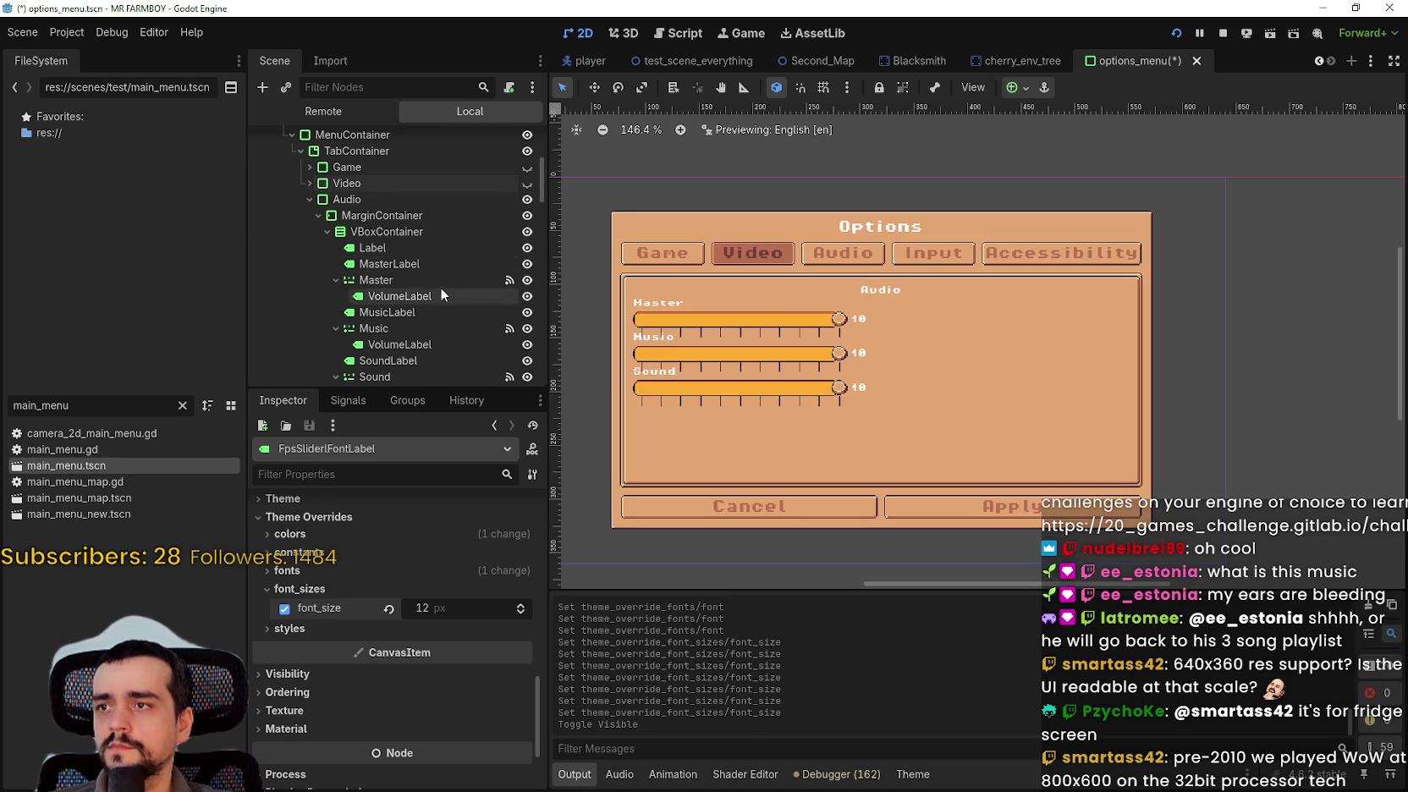
{"action": "left_click", "coordinate": [415, 247]}
{"action": "left_click_drag", "start_coordinate": [541, 528], "coordinate": [539, 681]}
{"action": "scroll", "coordinate": [372, 626], "scroll_direction": "down", "scroll_amount": 3}
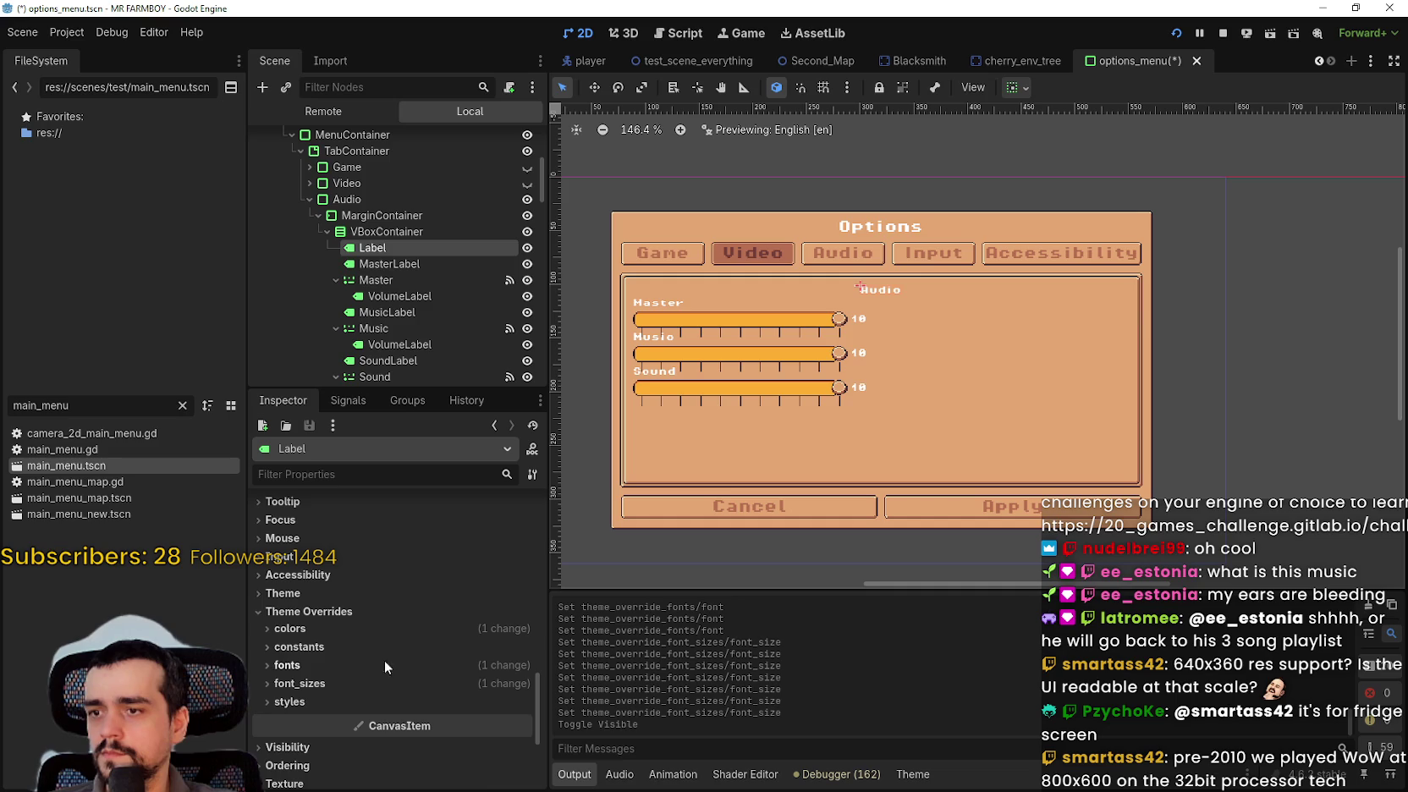
{"action": "left_click", "coordinate": [359, 681]}
{"action": "left_click", "coordinate": [457, 702]}
{"action": "type", "text": "12"}
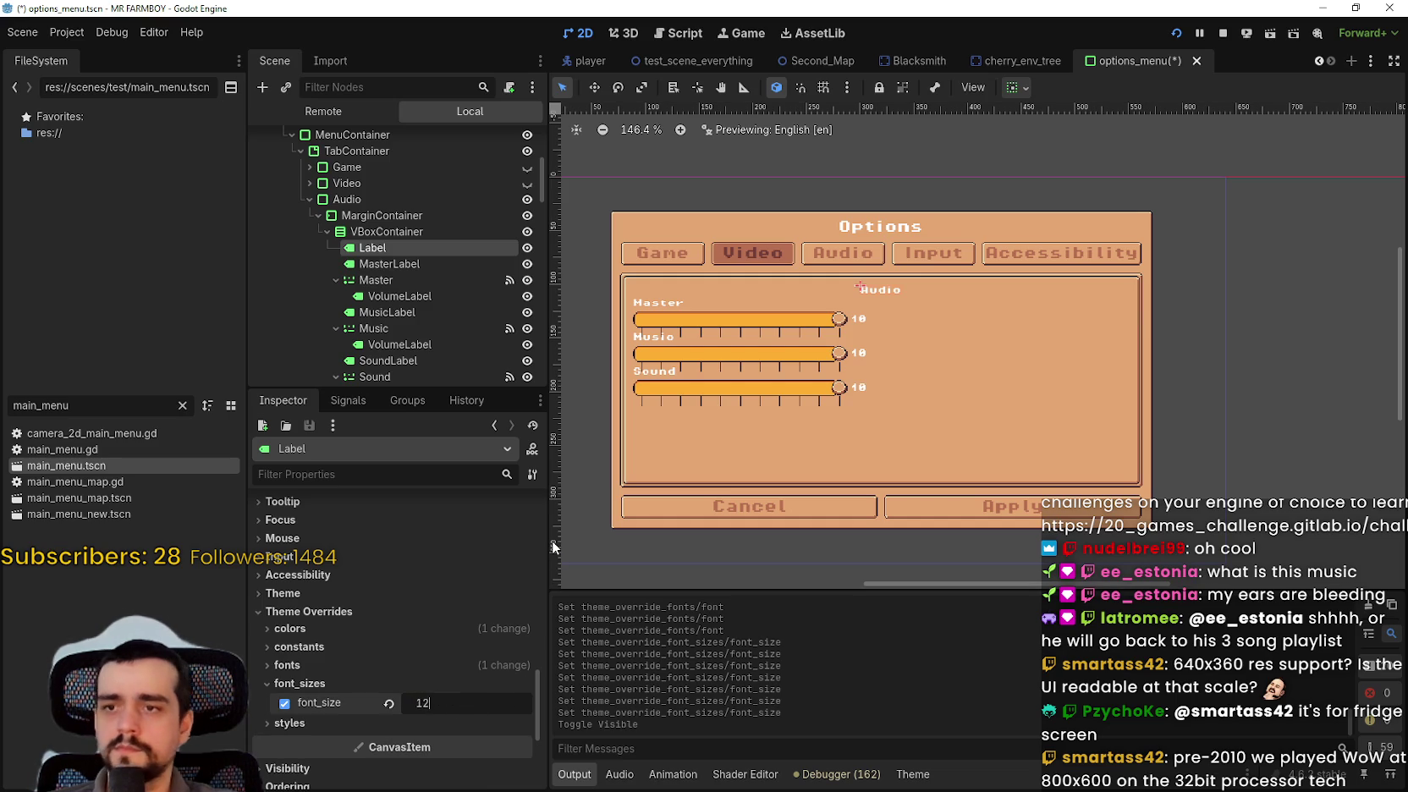
{"action": "key", "text": "Return"}
- Enable a 12 px font size override on the Master volume value label
{"action": "scroll", "coordinate": [597, 415], "scroll_direction": "up", "scroll_amount": 1}
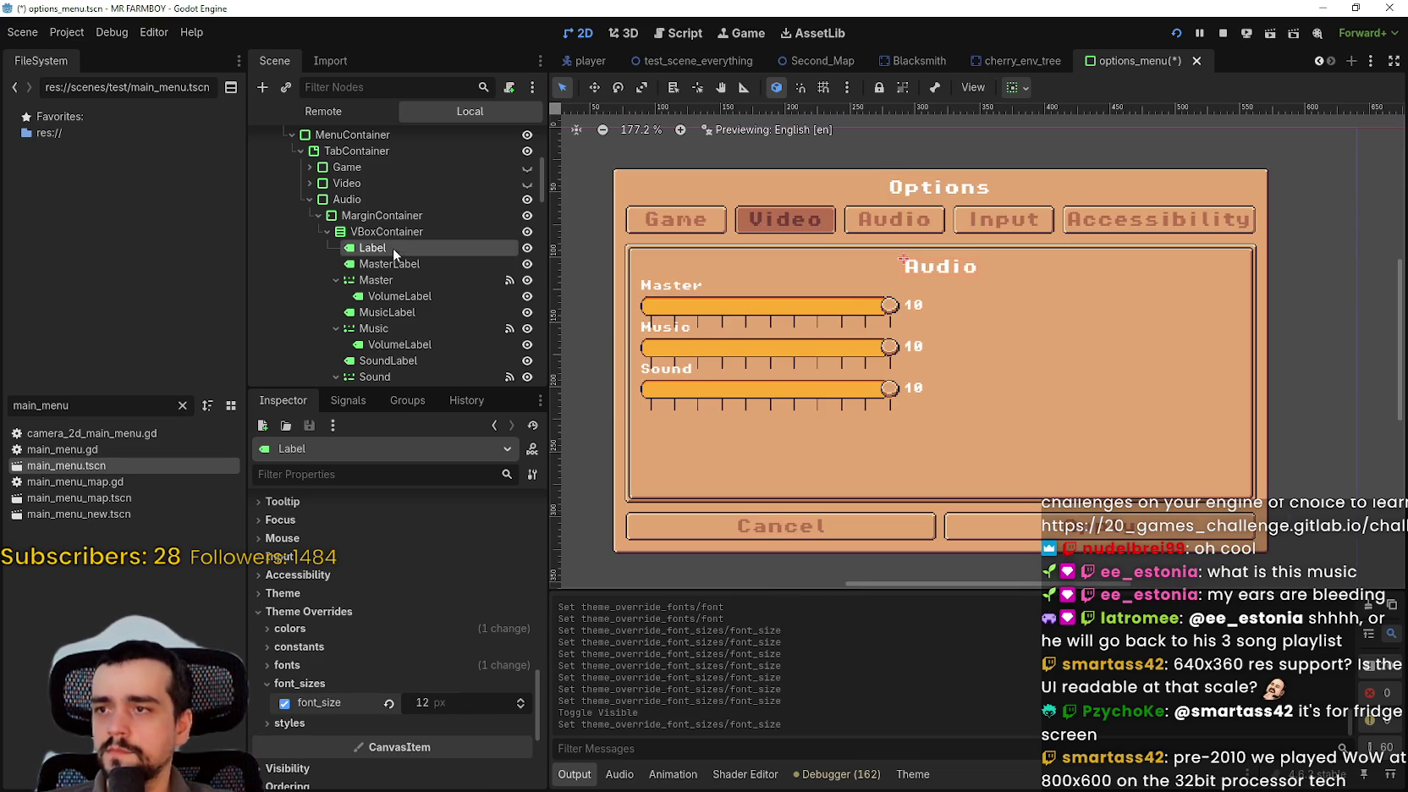
{"action": "left_click", "coordinate": [376, 280]}
{"action": "left_click", "coordinate": [405, 295]}
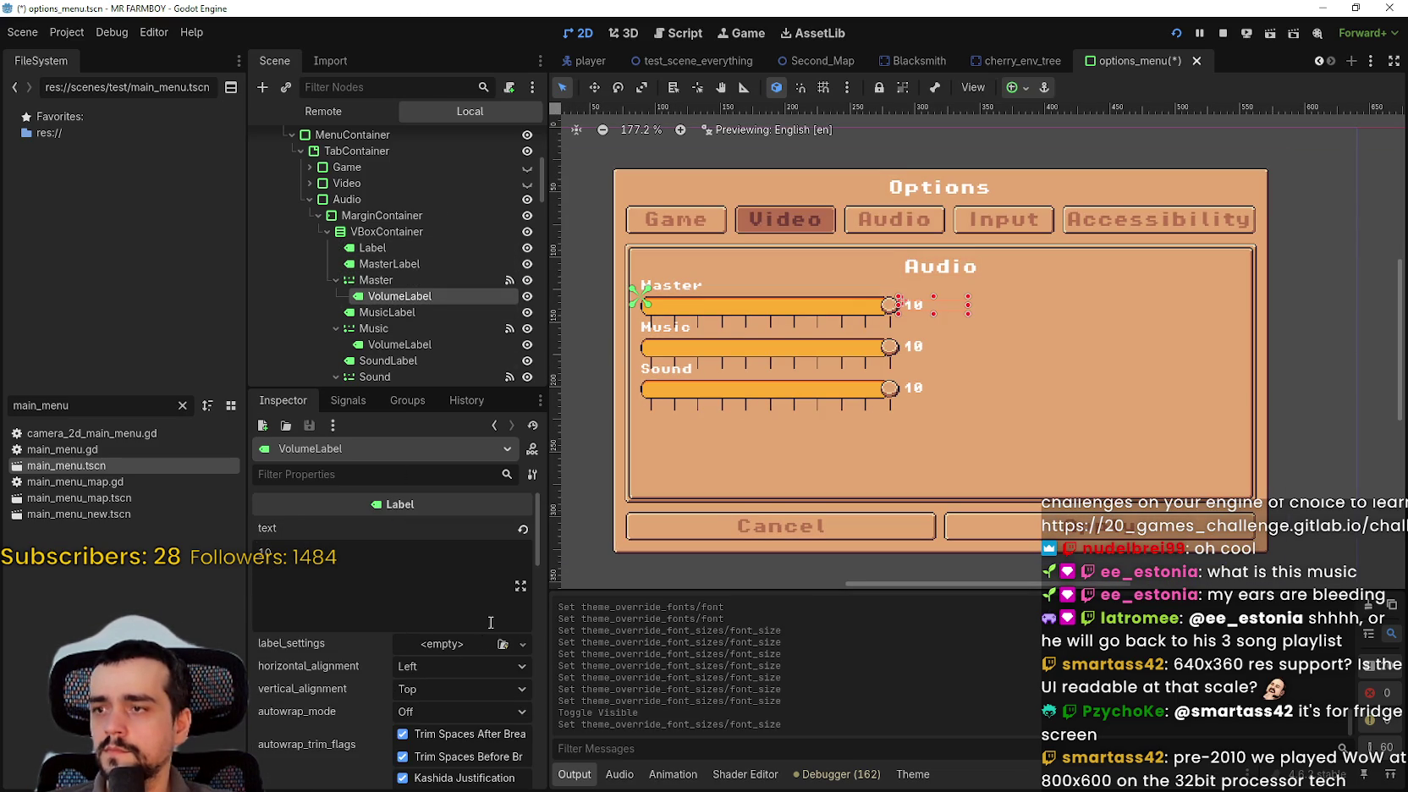
{"action": "scroll", "coordinate": [482, 643], "scroll_direction": "down", "scroll_amount": 5}
{"action": "left_click", "coordinate": [454, 643]}
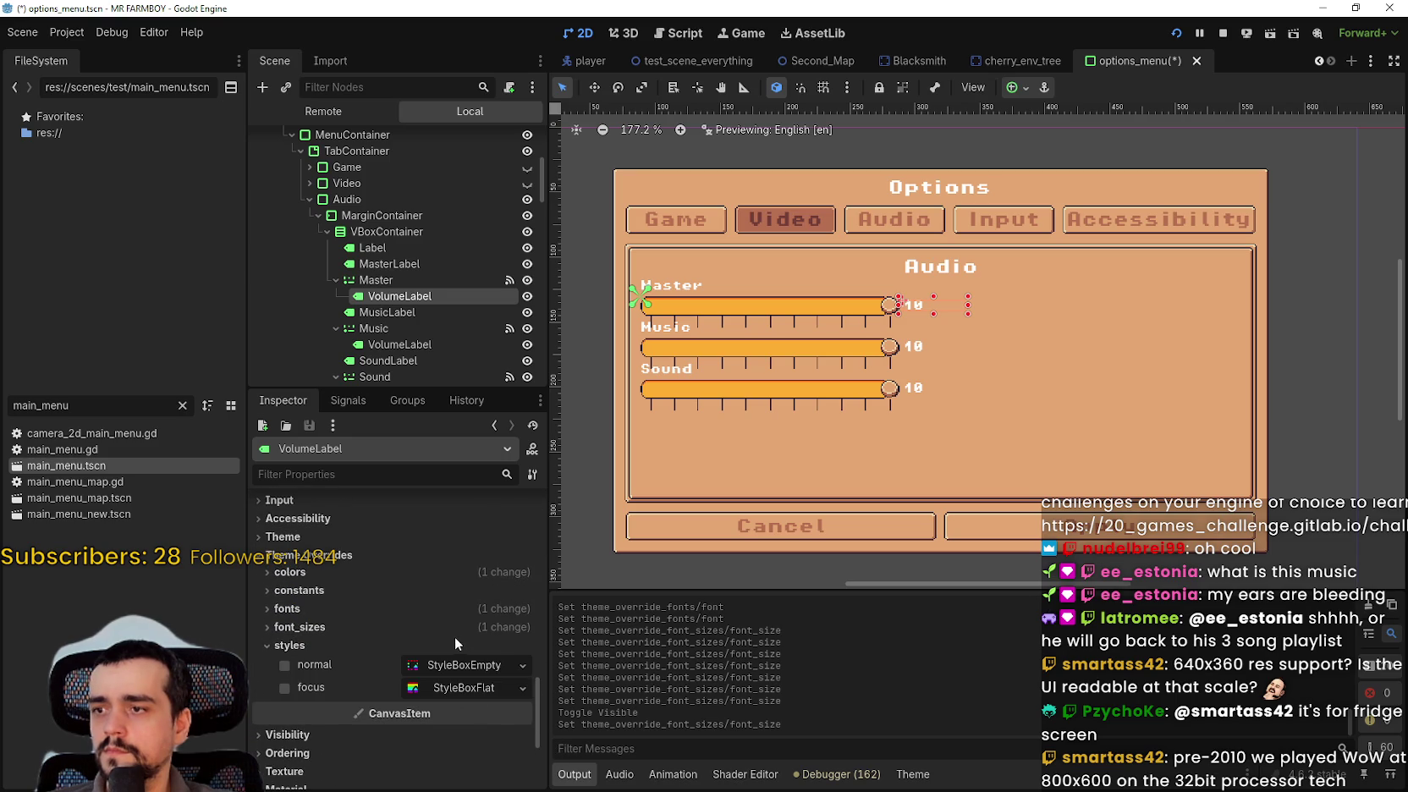
{"action": "left_click", "coordinate": [454, 636]}
{"action": "left_click", "coordinate": [520, 640]}
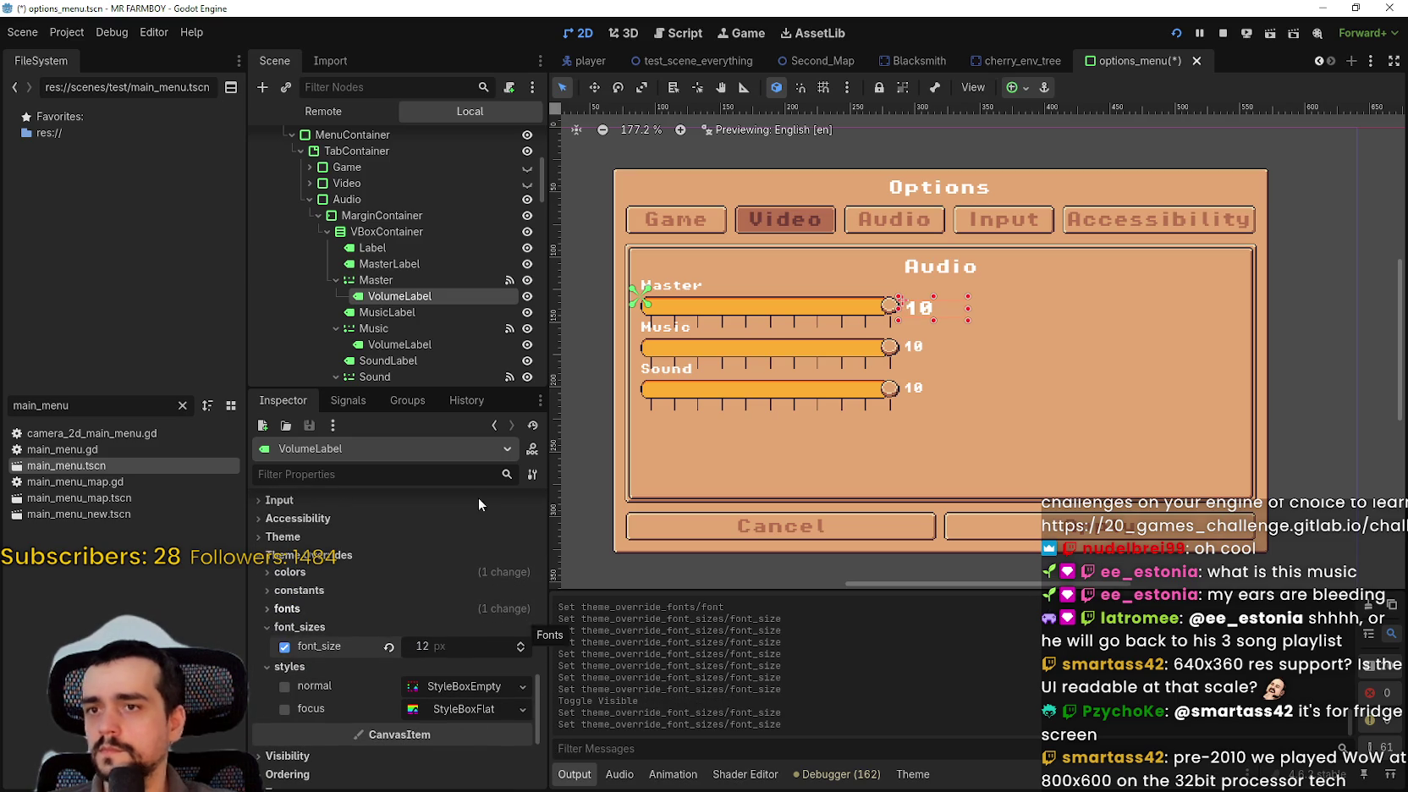
- Give the MasterLabel a 12 px font_size override
{"action": "scroll", "coordinate": [856, 239], "scroll_direction": "up", "scroll_amount": 1}
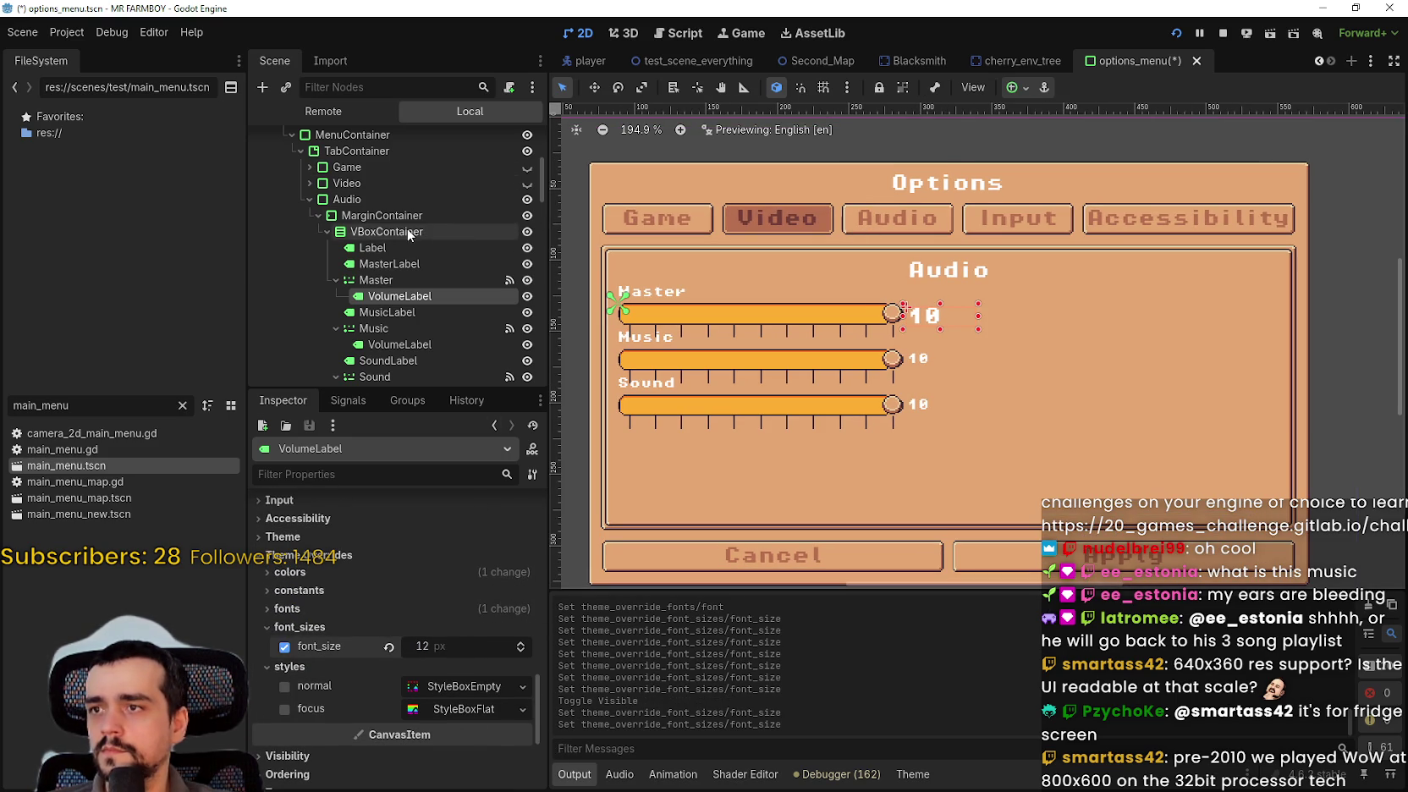
{"action": "left_click", "coordinate": [404, 265]}
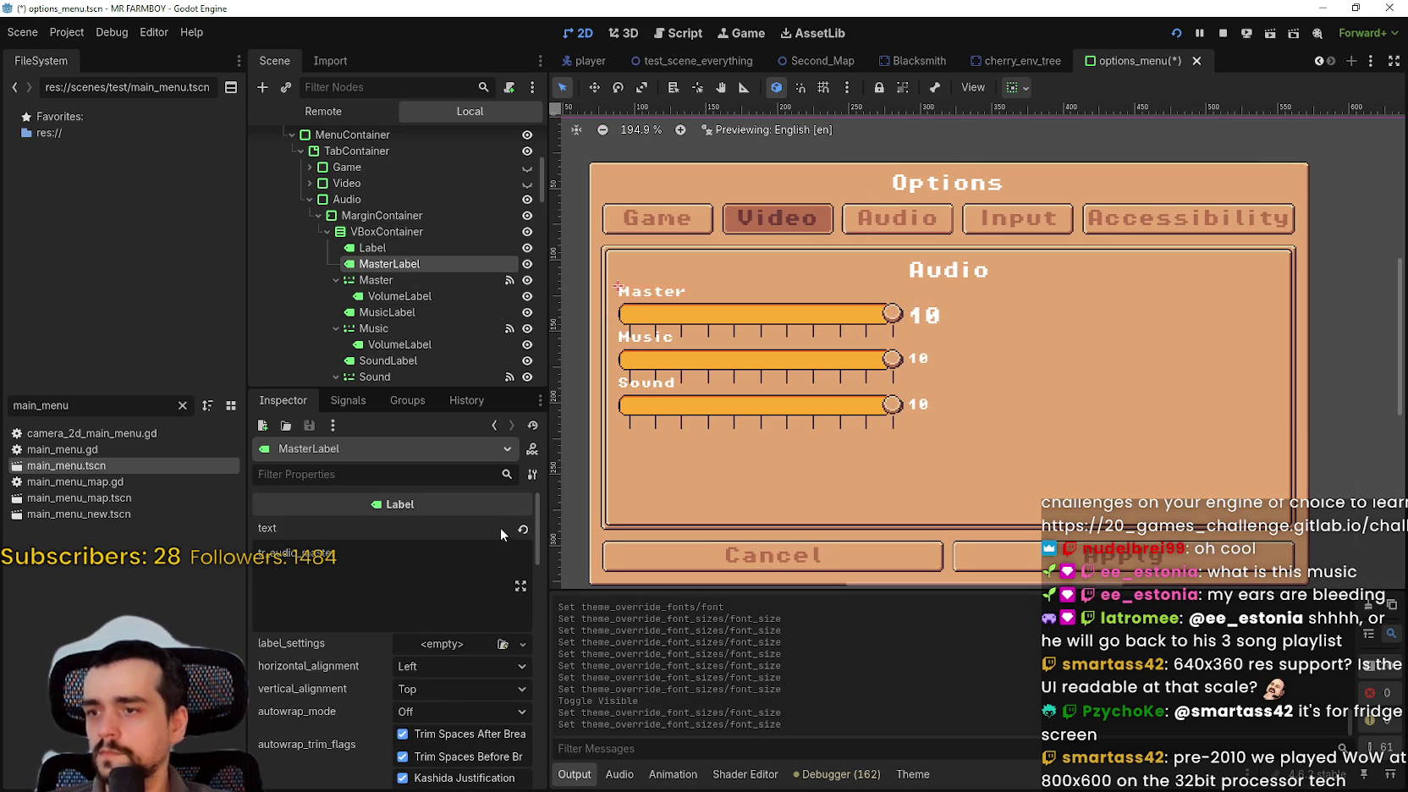
{"action": "left_click_drag", "start_coordinate": [536, 533], "coordinate": [538, 704]}
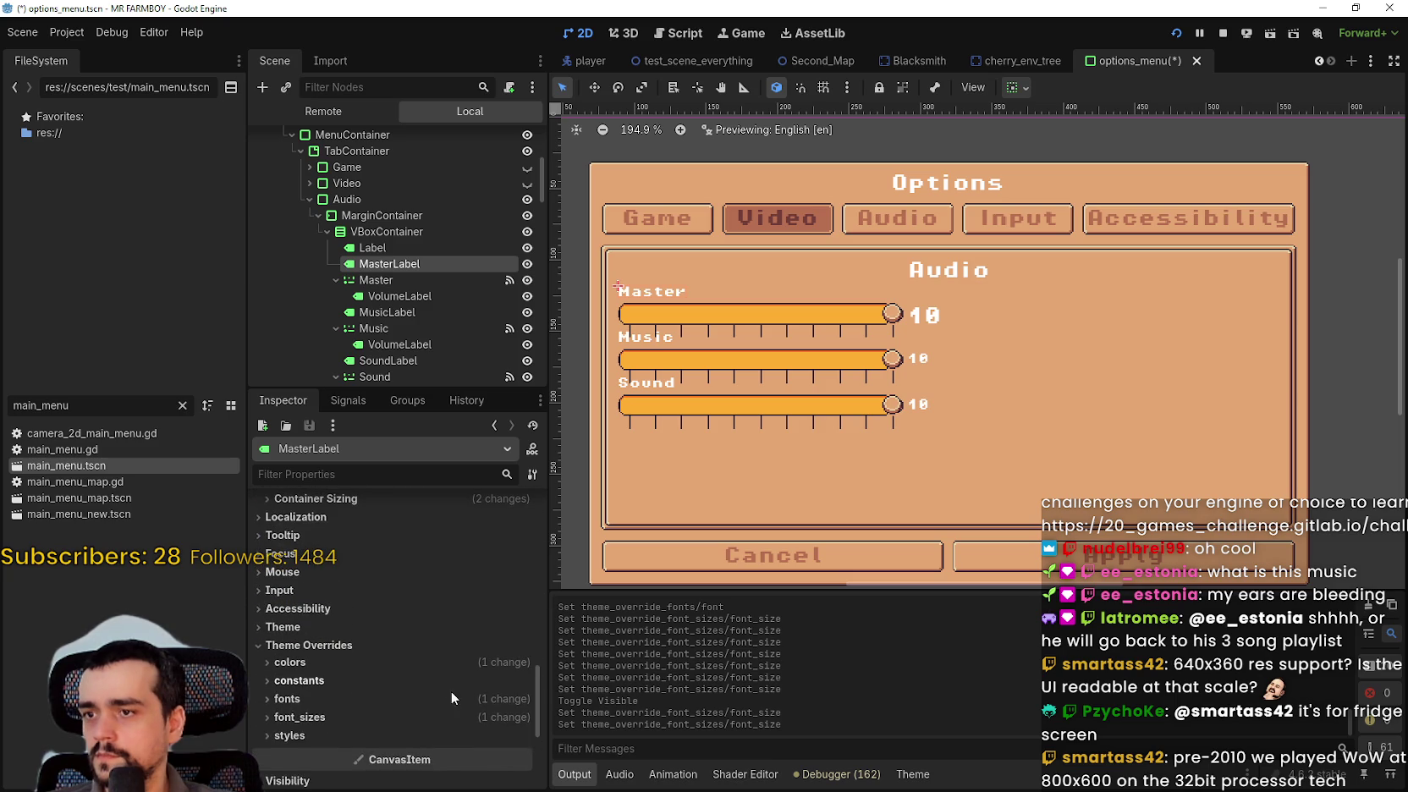
{"action": "left_click", "coordinate": [457, 717]}
{"action": "left_click", "coordinate": [502, 736]}
{"action": "type", "text": "12"}
{"action": "key", "text": "Return"}
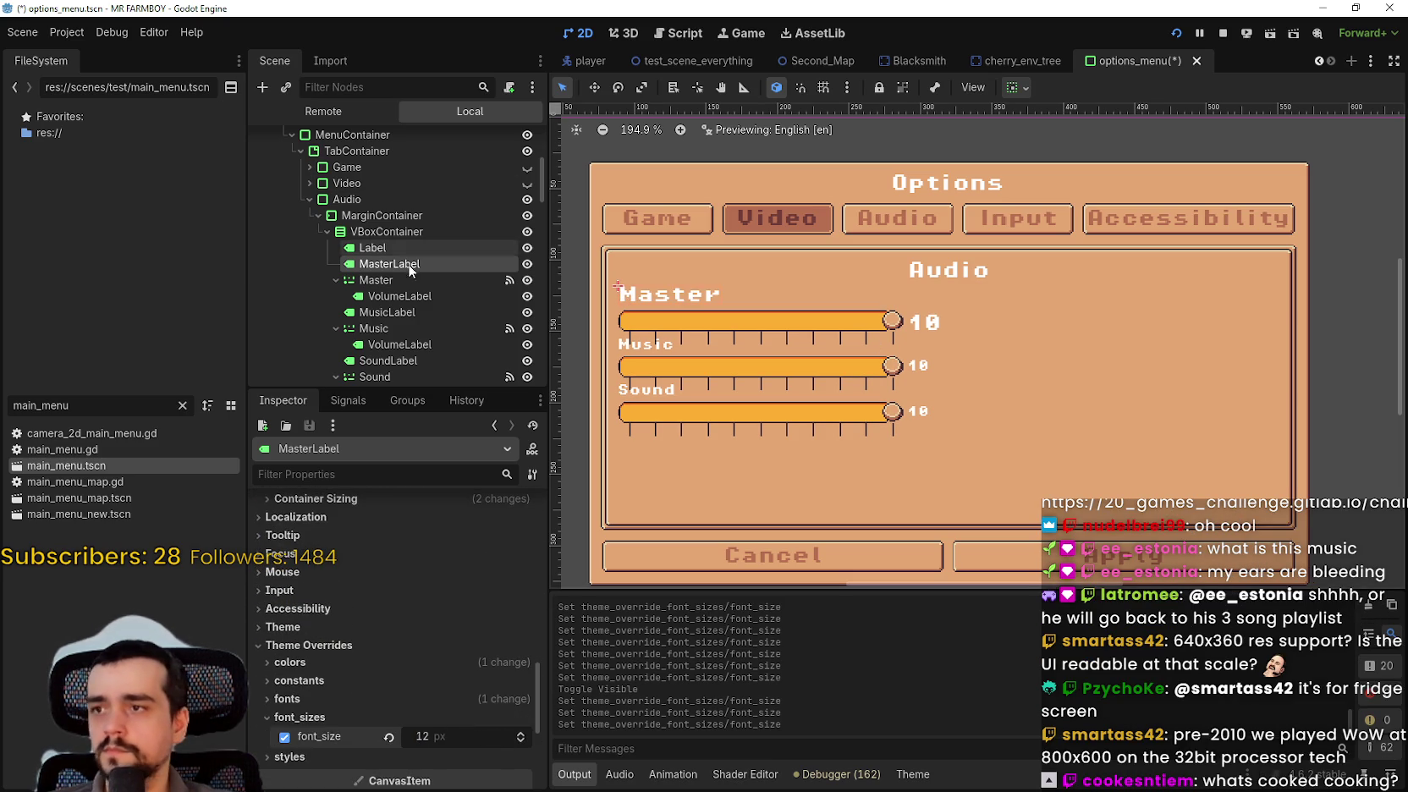
- Give the MusicLabel a 12 px font_size override, up from 8 px
{"action": "left_click", "coordinate": [399, 316]}
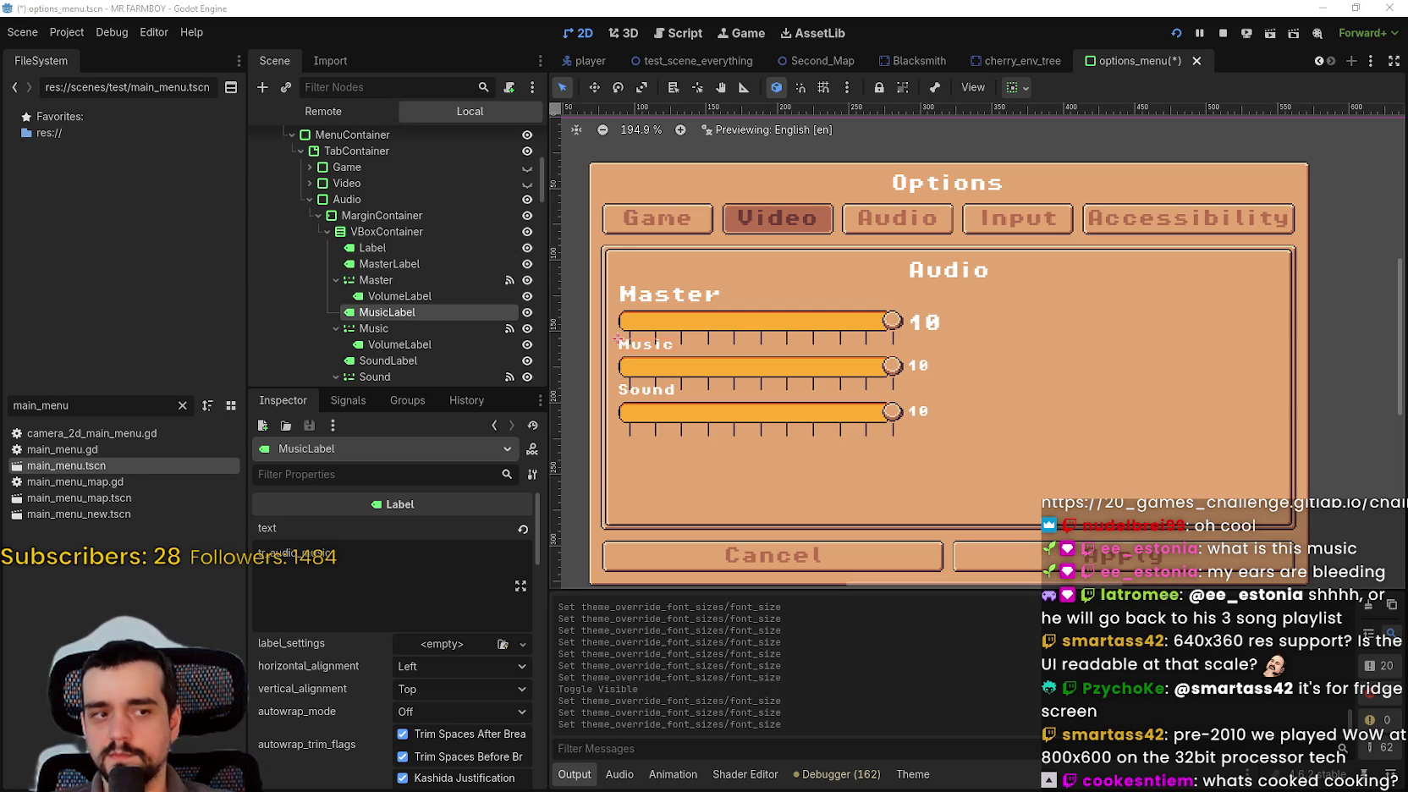
{"action": "mouse_move", "coordinate": [536, 531]}
{"action": "left_mouse_down"}
{"action": "mouse_move", "coordinate": [535, 719]}
{"action": "mouse_move", "coordinate": [519, 709]}
{"action": "left_mouse_up"}
{"action": "left_click", "coordinate": [475, 687]}
{"action": "left_click", "coordinate": [472, 700]}
{"action": "key", "text": "Return"}
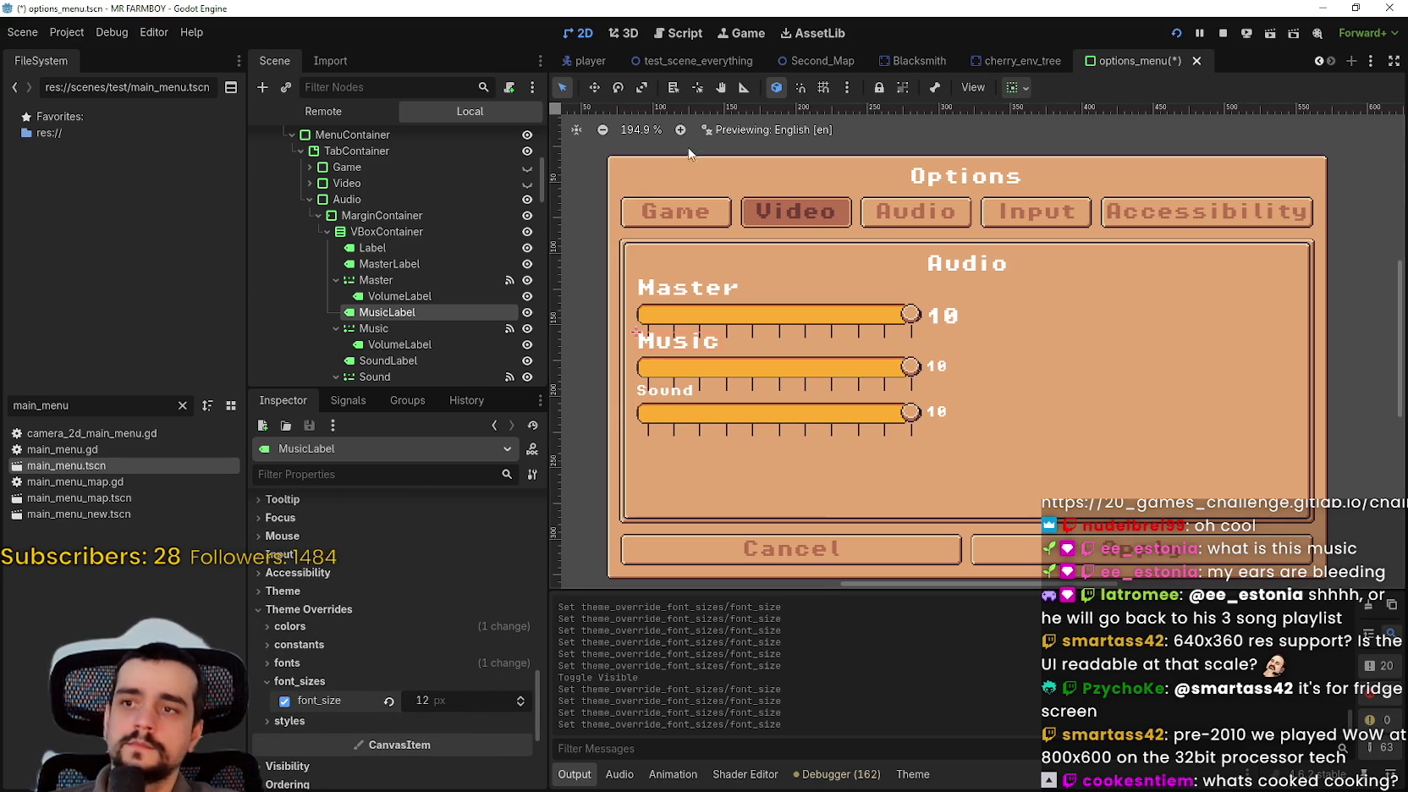
{"action": "scroll", "coordinate": [683, 367], "scroll_direction": "up", "scroll_amount": 5}
{"action": "scroll", "coordinate": [683, 367], "scroll_direction": "down", "scroll_amount": 3}
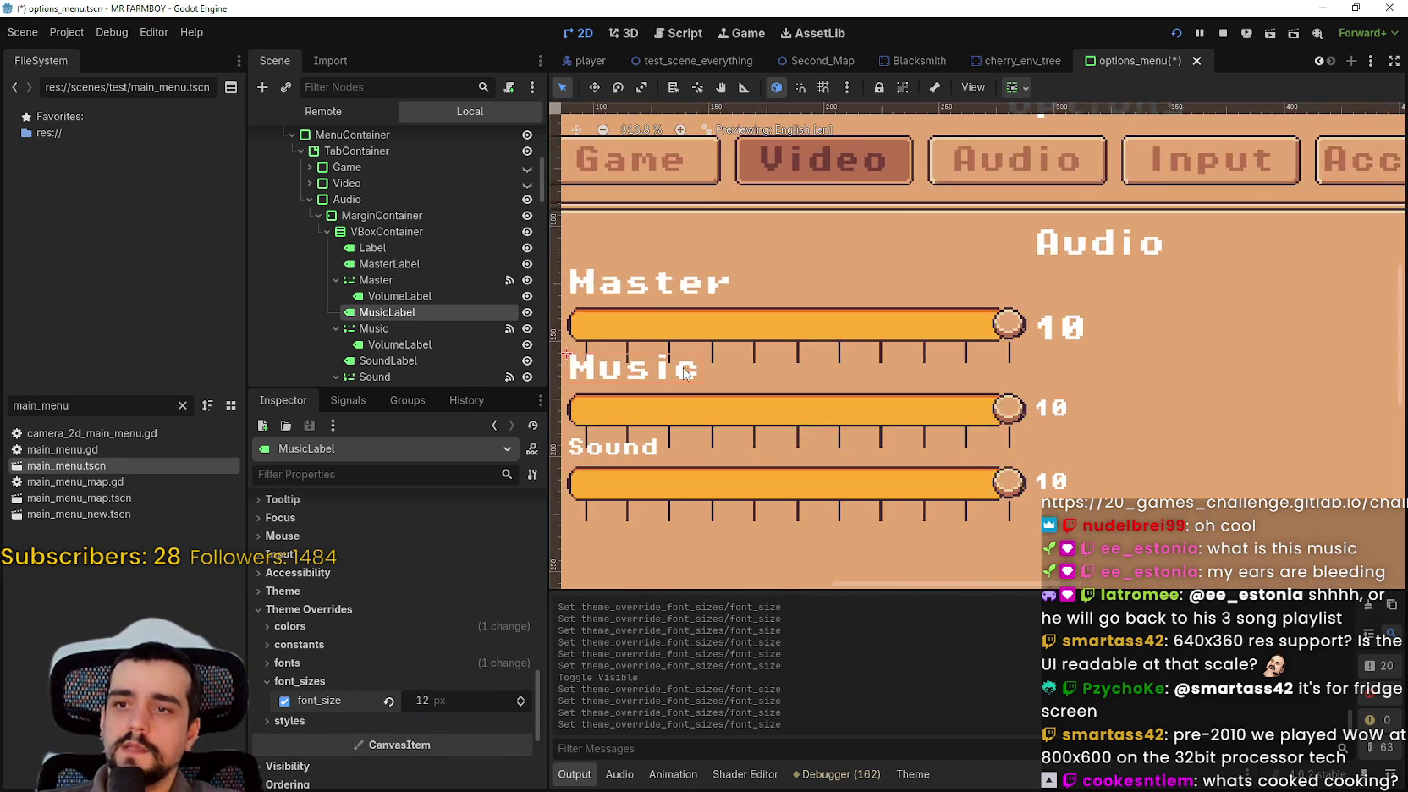
{"action": "scroll", "coordinate": [685, 373], "scroll_direction": "down", "scroll_amount": 2}
{"action": "left_click", "coordinate": [368, 234]}
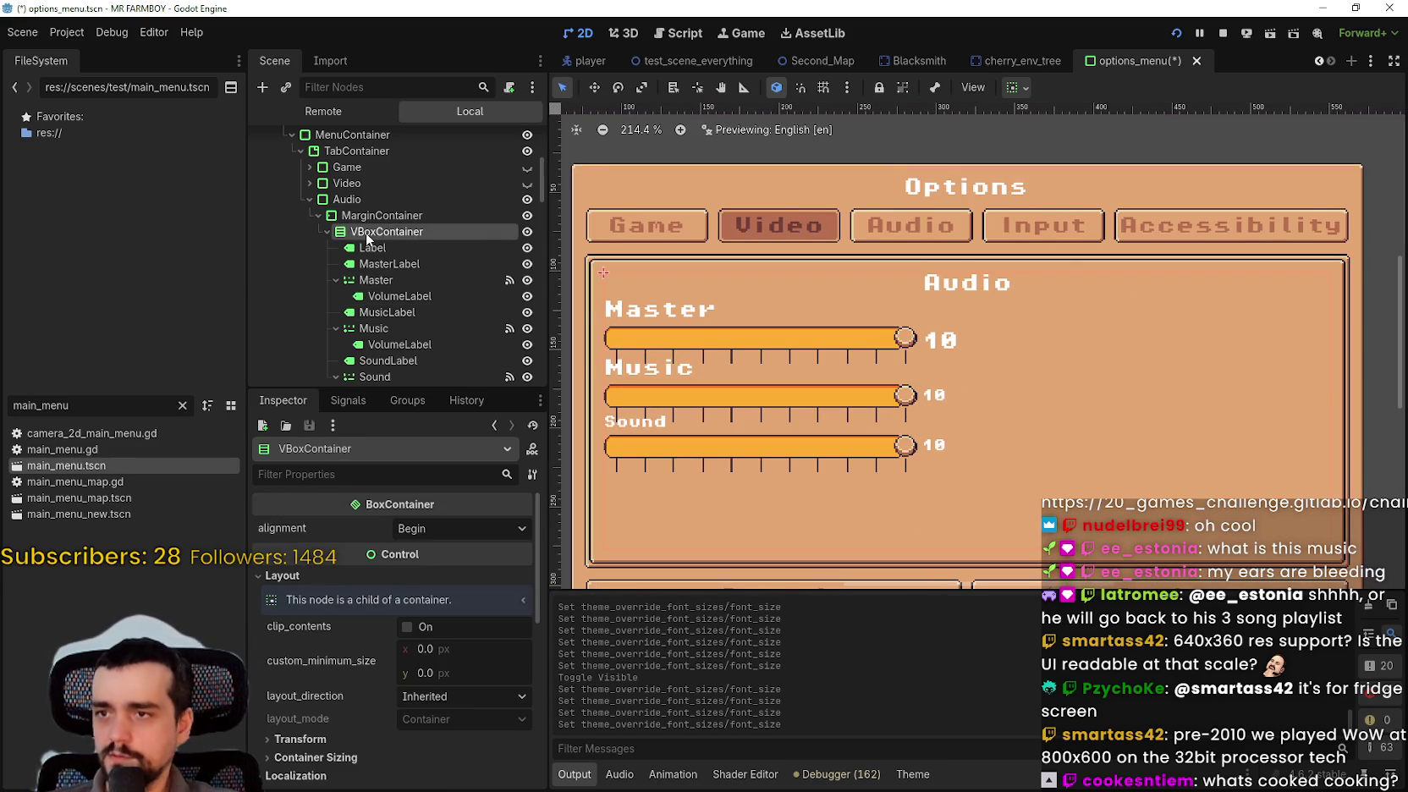
- Enable the VBoxContainer's separation override and raise it to 10
{"action": "scroll", "coordinate": [748, 356], "scroll_direction": "up", "scroll_amount": 4}
{"action": "scroll", "coordinate": [803, 327], "scroll_direction": "up", "scroll_amount": 1}
{"action": "left_click_drag", "start_coordinate": [803, 326], "coordinate": [928, 321]}
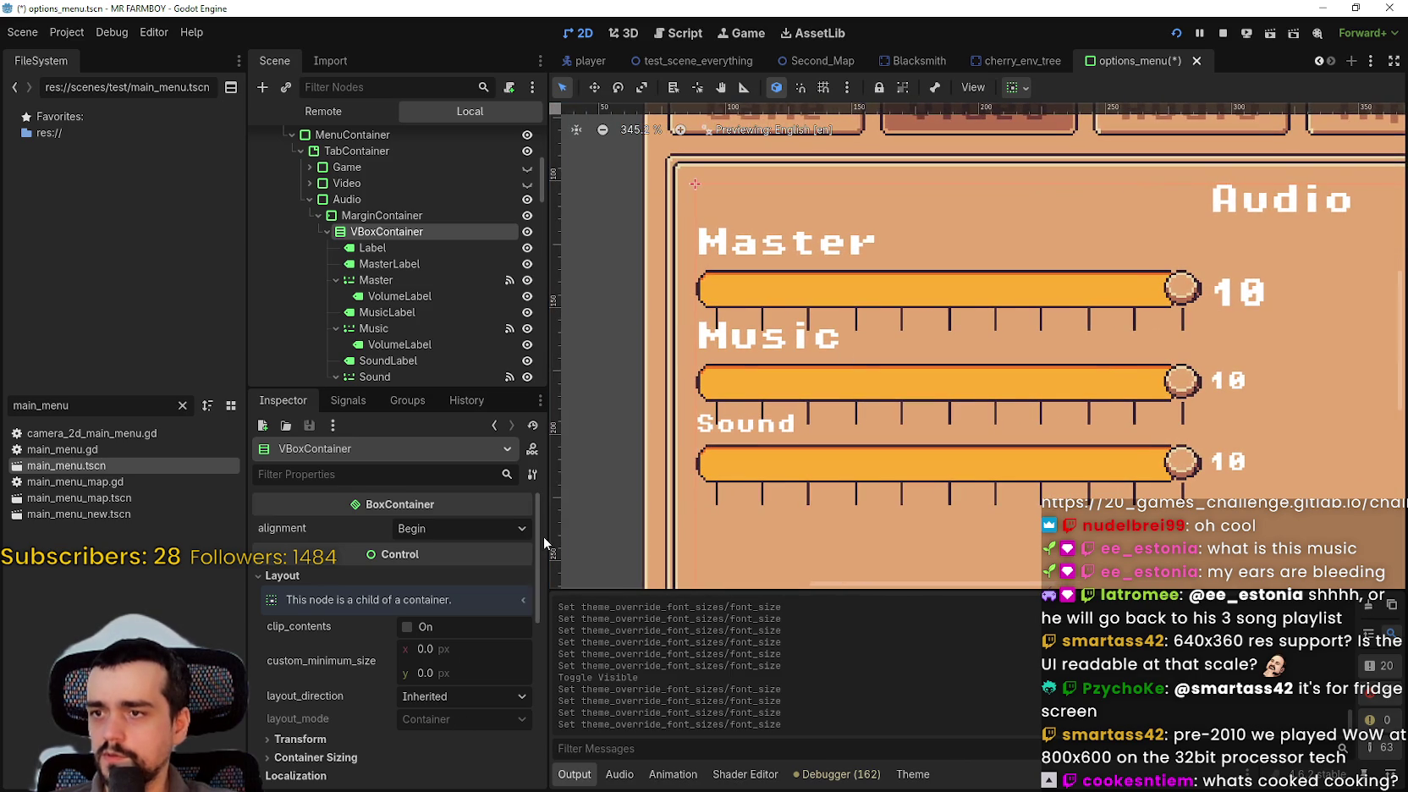
{"action": "scroll", "coordinate": [529, 592], "scroll_direction": "down", "scroll_amount": 5}
{"action": "left_click", "coordinate": [428, 636]}
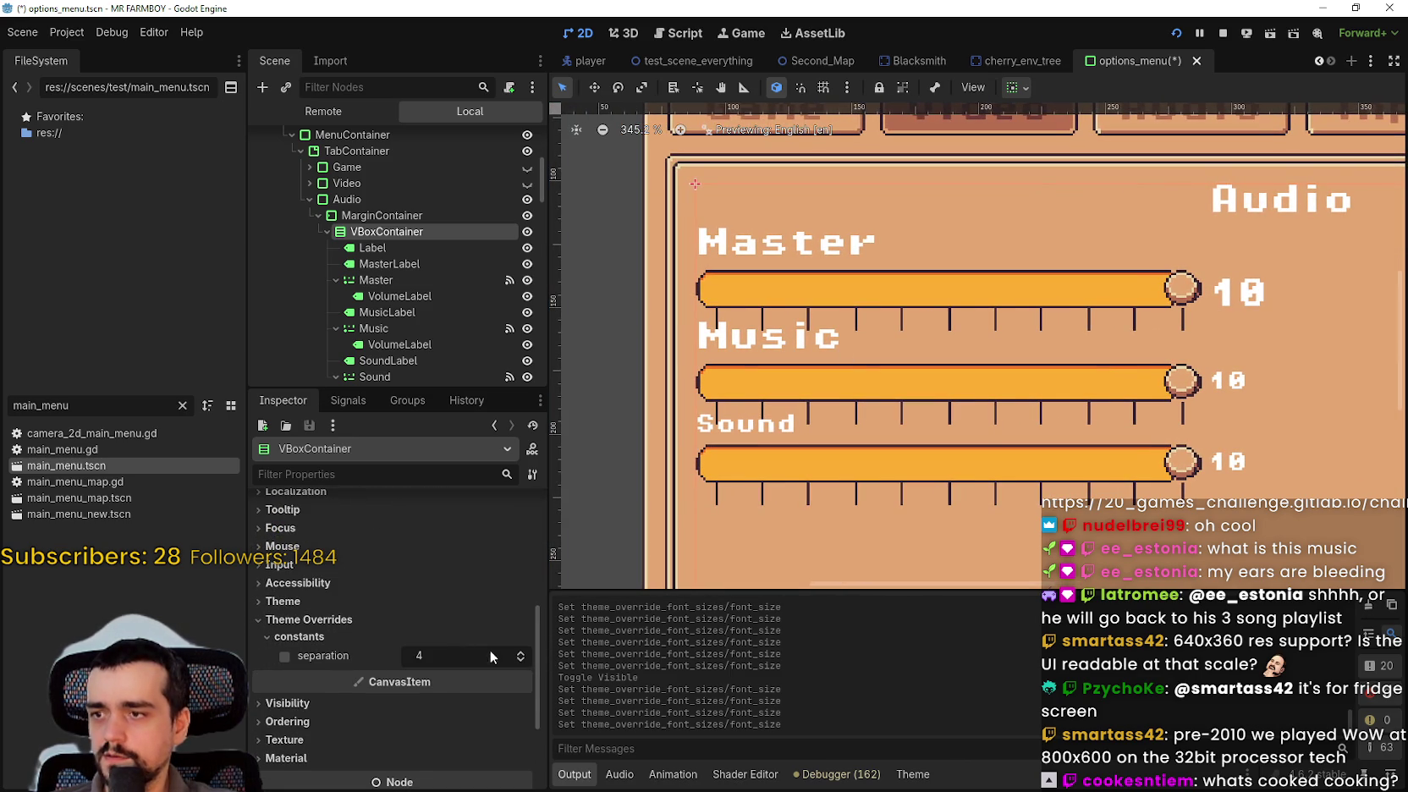
{"action": "left_click", "coordinate": [519, 651]}
{"action": "left_click", "coordinate": [519, 652]}
{"action": "left_click", "coordinate": [520, 651]}
{"action": "left_click", "coordinate": [519, 652]}
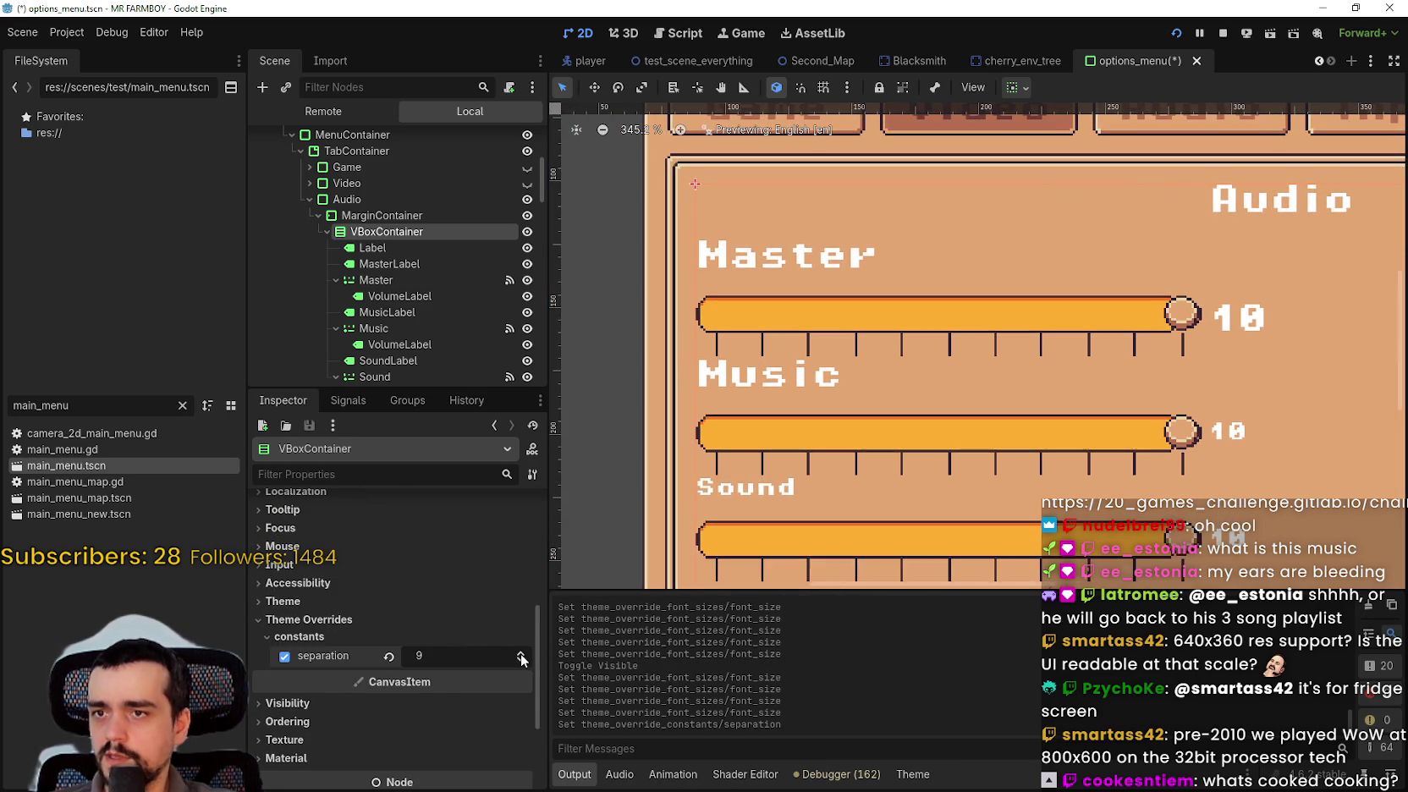
{"action": "left_click", "coordinate": [520, 651]}
{"action": "left_click", "coordinate": [520, 651]}
- Check the Master slider, Master label, Master value label and Music label settings
{"action": "scroll", "coordinate": [827, 449], "scroll_direction": "down", "scroll_amount": 2}
{"action": "scroll", "coordinate": [827, 449], "scroll_direction": "down", "scroll_amount": 2}
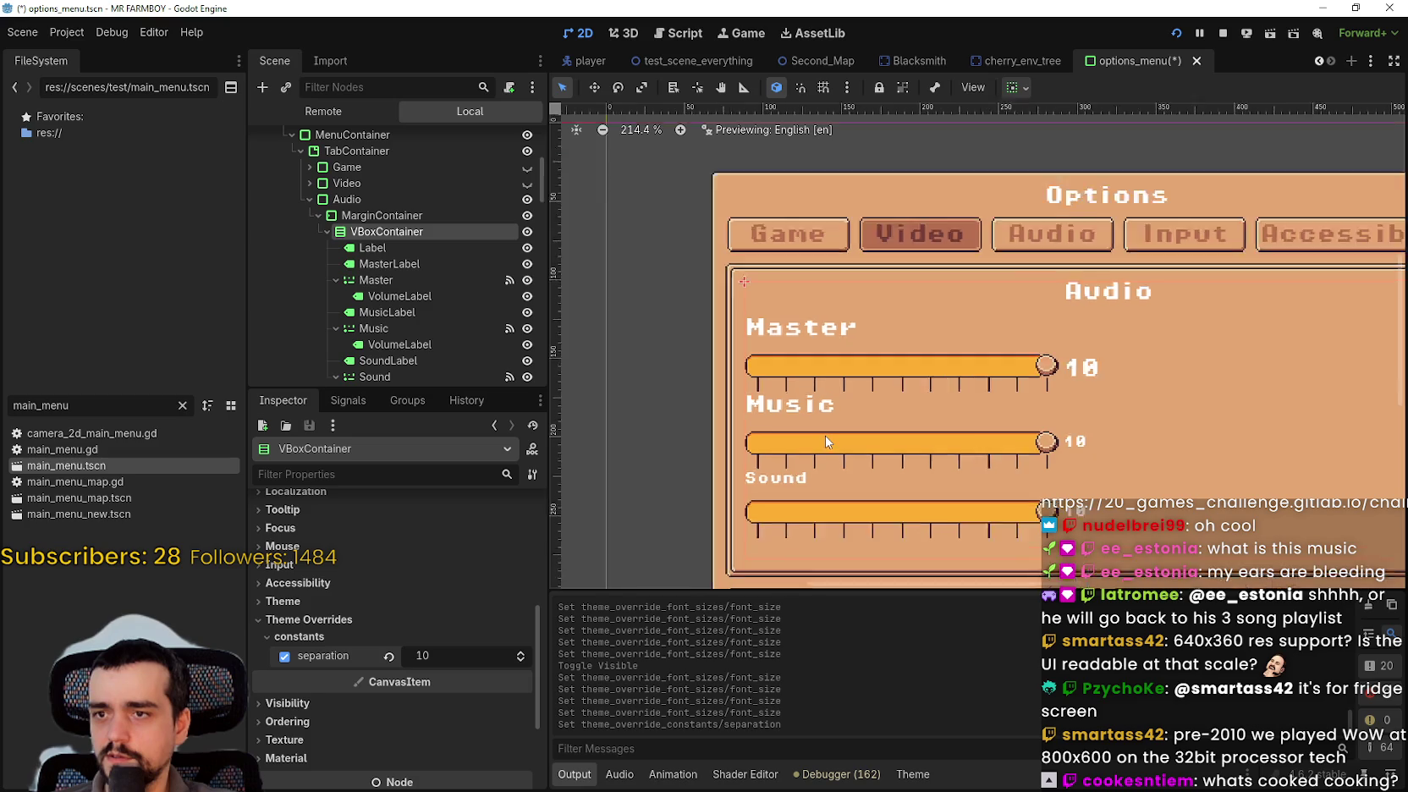
{"action": "left_click", "coordinate": [413, 279]}
{"action": "left_click", "coordinate": [413, 264]}
{"action": "scroll", "coordinate": [787, 385], "scroll_direction": "up", "scroll_amount": 2}
{"action": "scroll", "coordinate": [785, 381], "scroll_direction": "up", "scroll_amount": 1}
{"action": "scroll", "coordinate": [785, 381], "scroll_direction": "down", "scroll_amount": 2}
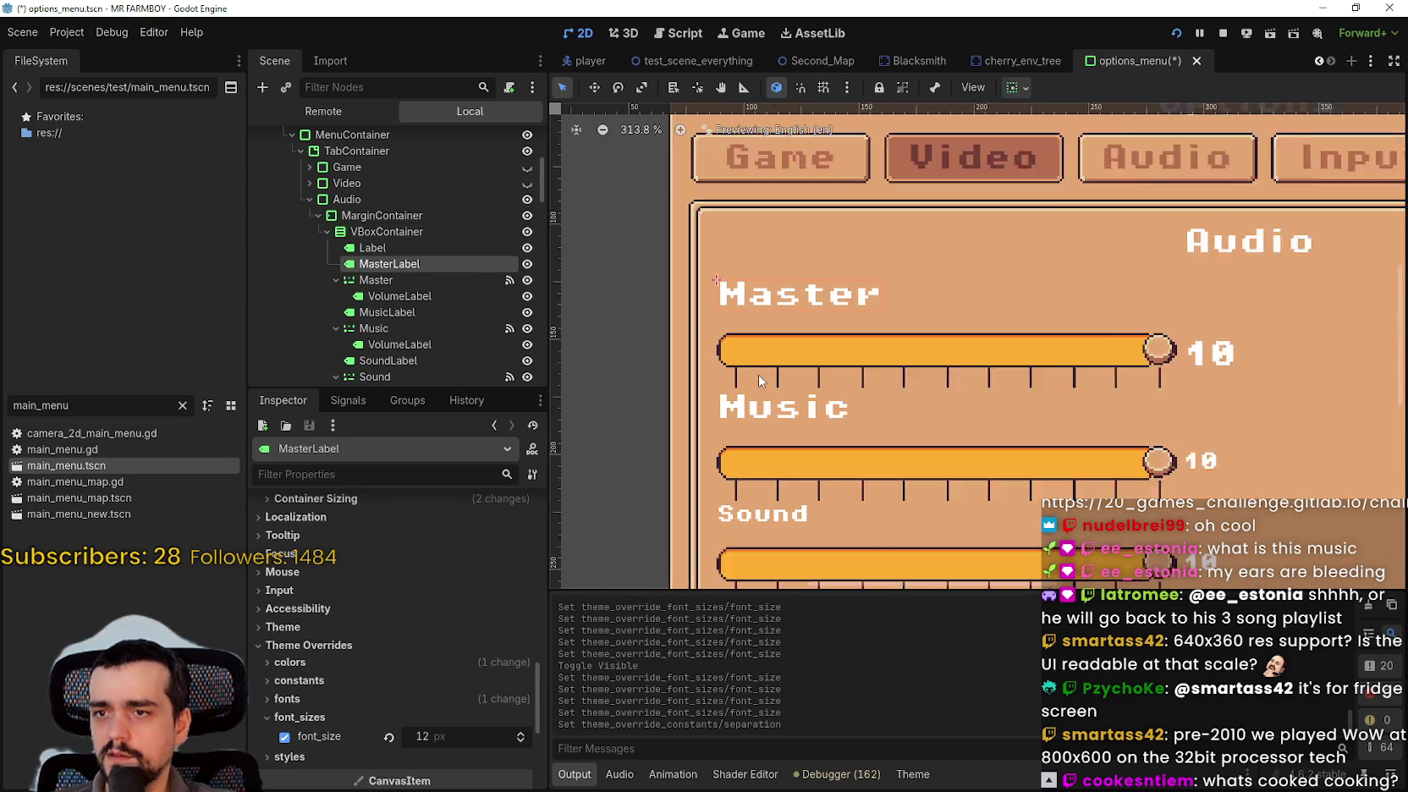
{"action": "left_click", "coordinate": [422, 296]}
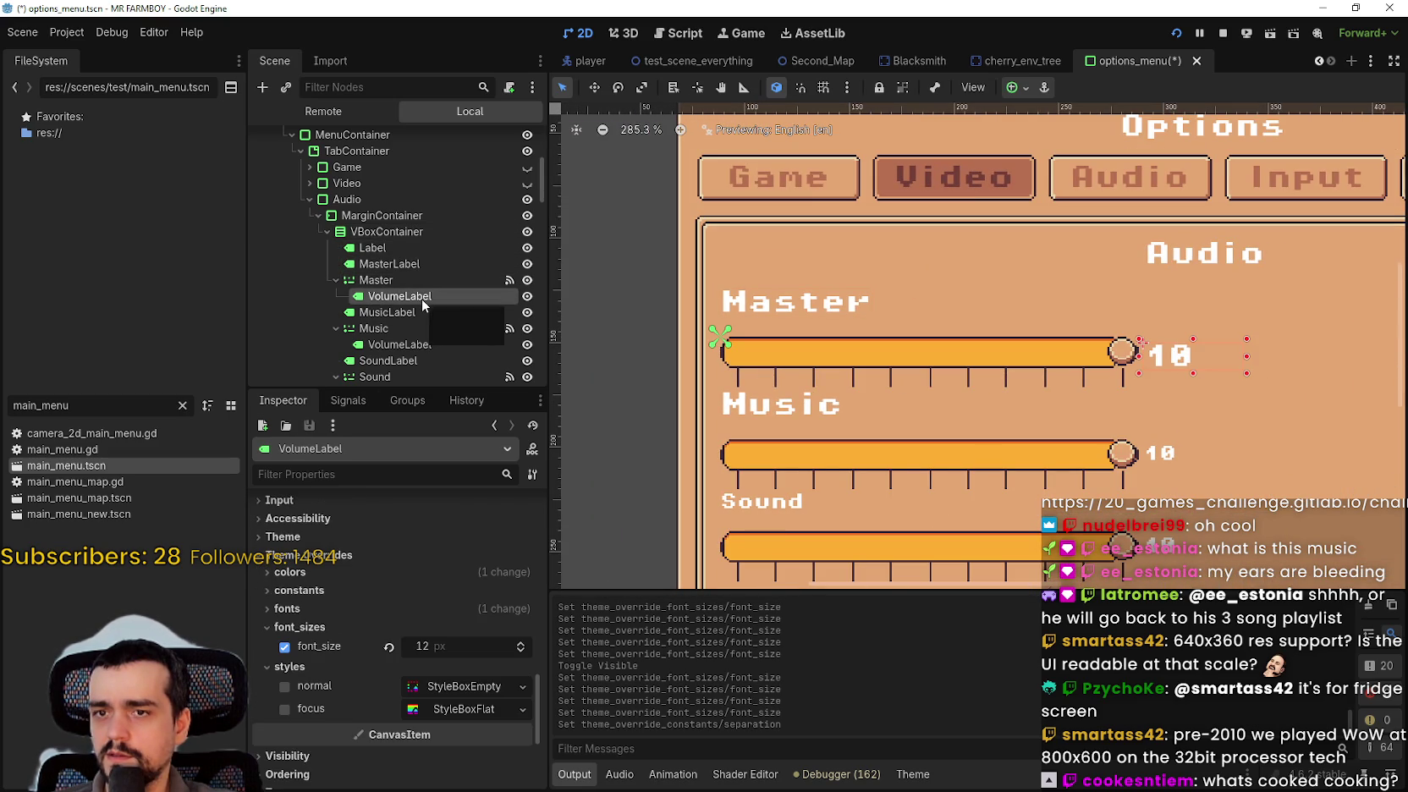
{"action": "left_click", "coordinate": [385, 313]}
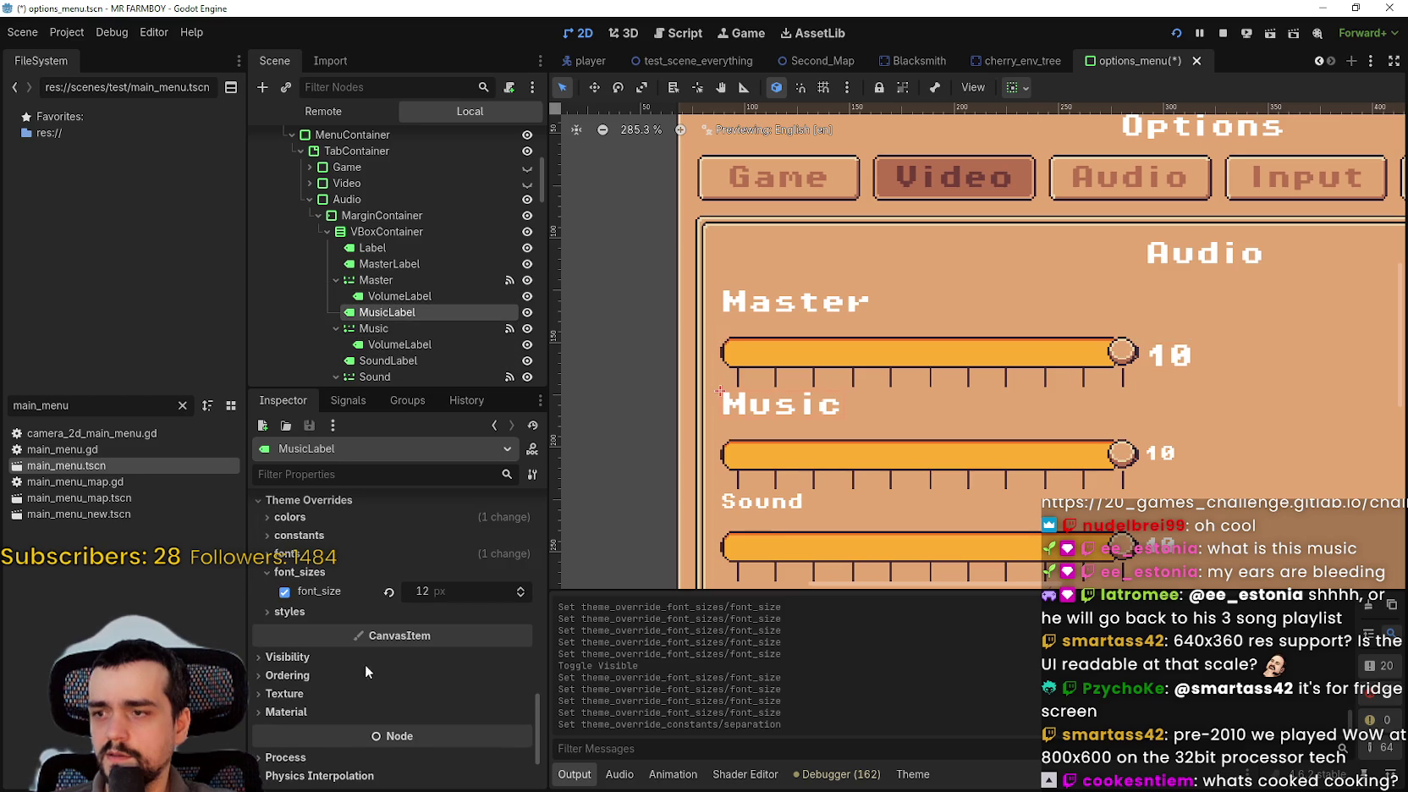
- Set the Music volume value label's font size to 12 px
{"action": "scroll", "coordinate": [765, 542], "scroll_direction": "up", "scroll_amount": 1}
{"action": "left_click", "coordinate": [380, 345]}
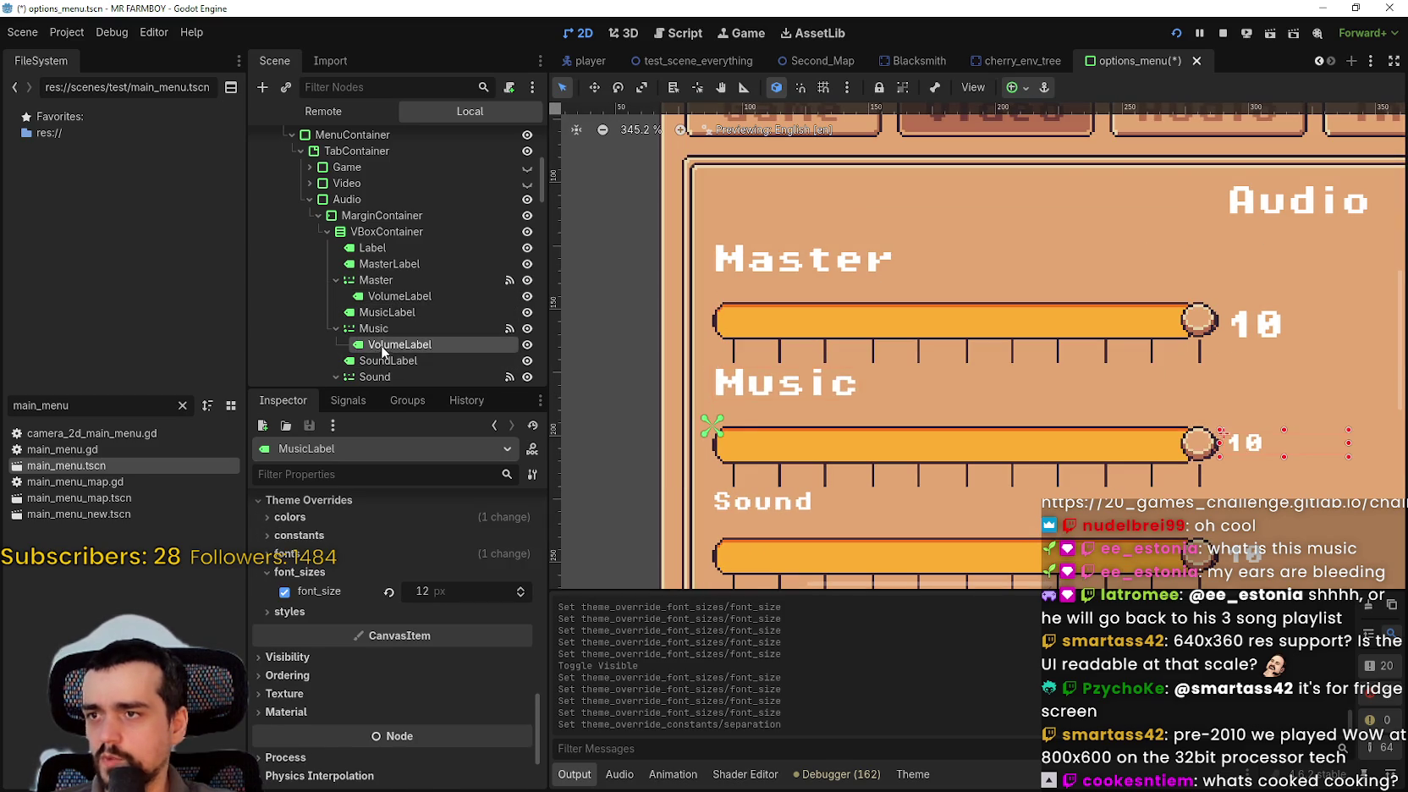
{"action": "scroll", "coordinate": [462, 616], "scroll_direction": "down", "scroll_amount": 10}
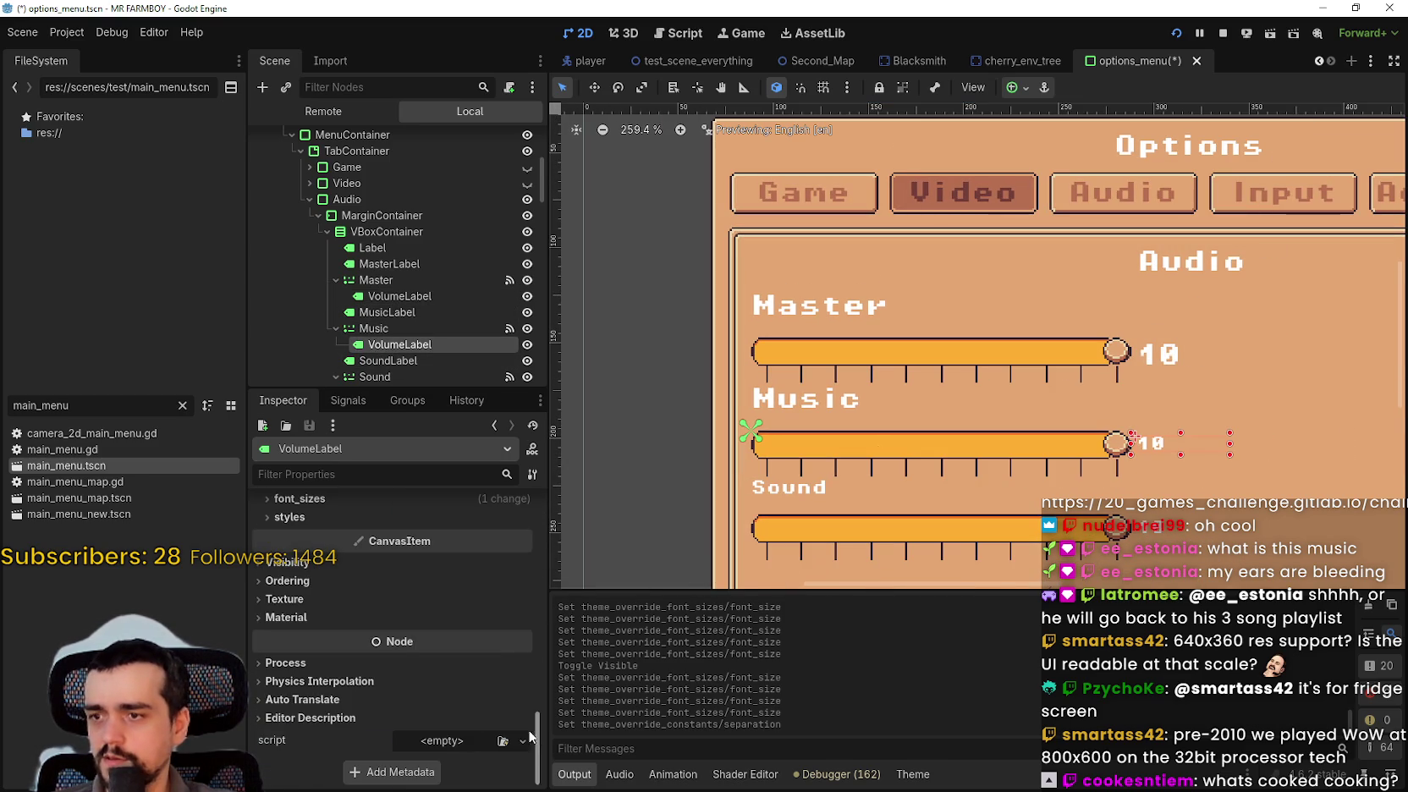
{"action": "left_click_drag", "start_coordinate": [459, 517], "coordinate": [493, 517]}
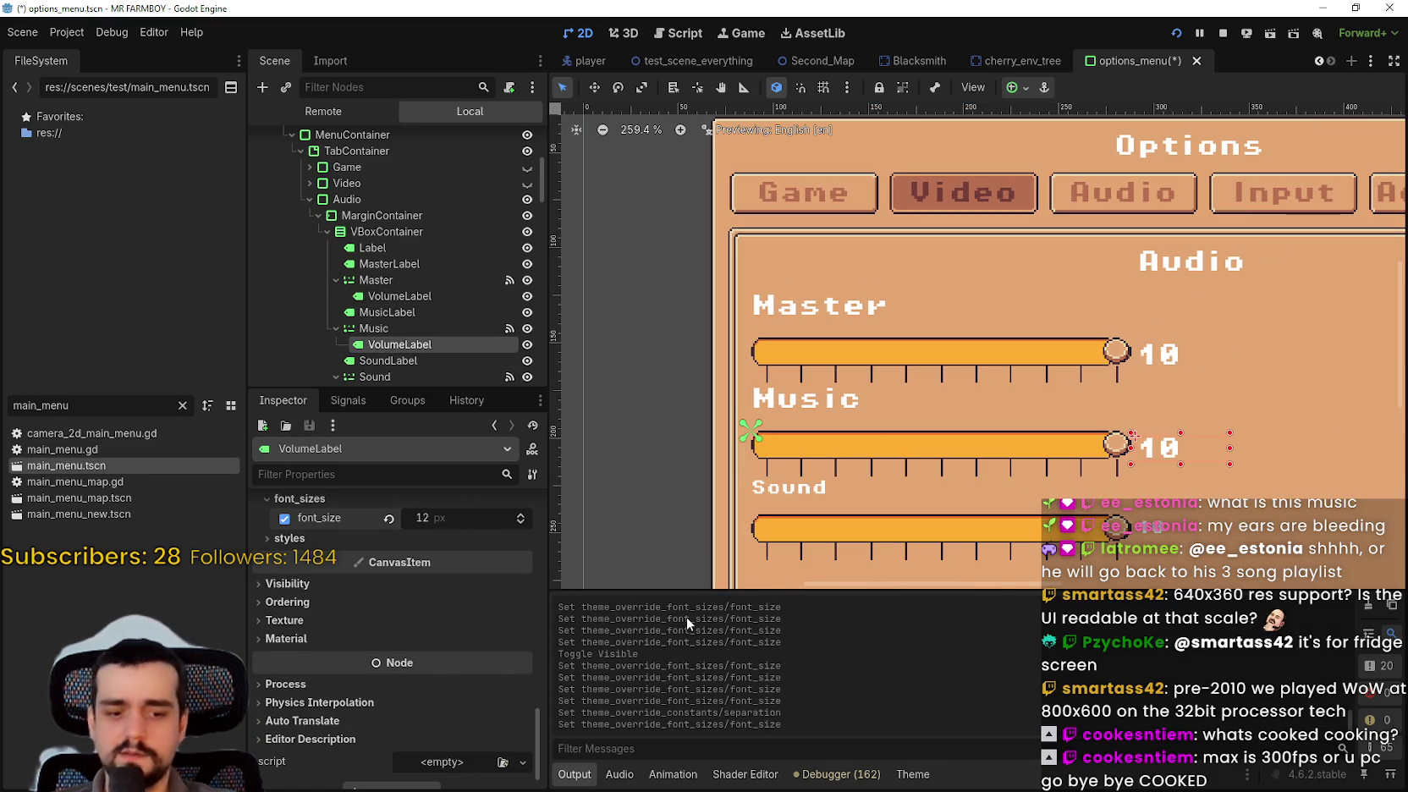
- Give the Sound slider's VolumeLabel a 12 px font_size override
{"action": "left_click", "coordinate": [447, 361]}
{"action": "scroll", "coordinate": [455, 359], "scroll_direction": "down", "scroll_amount": 3}
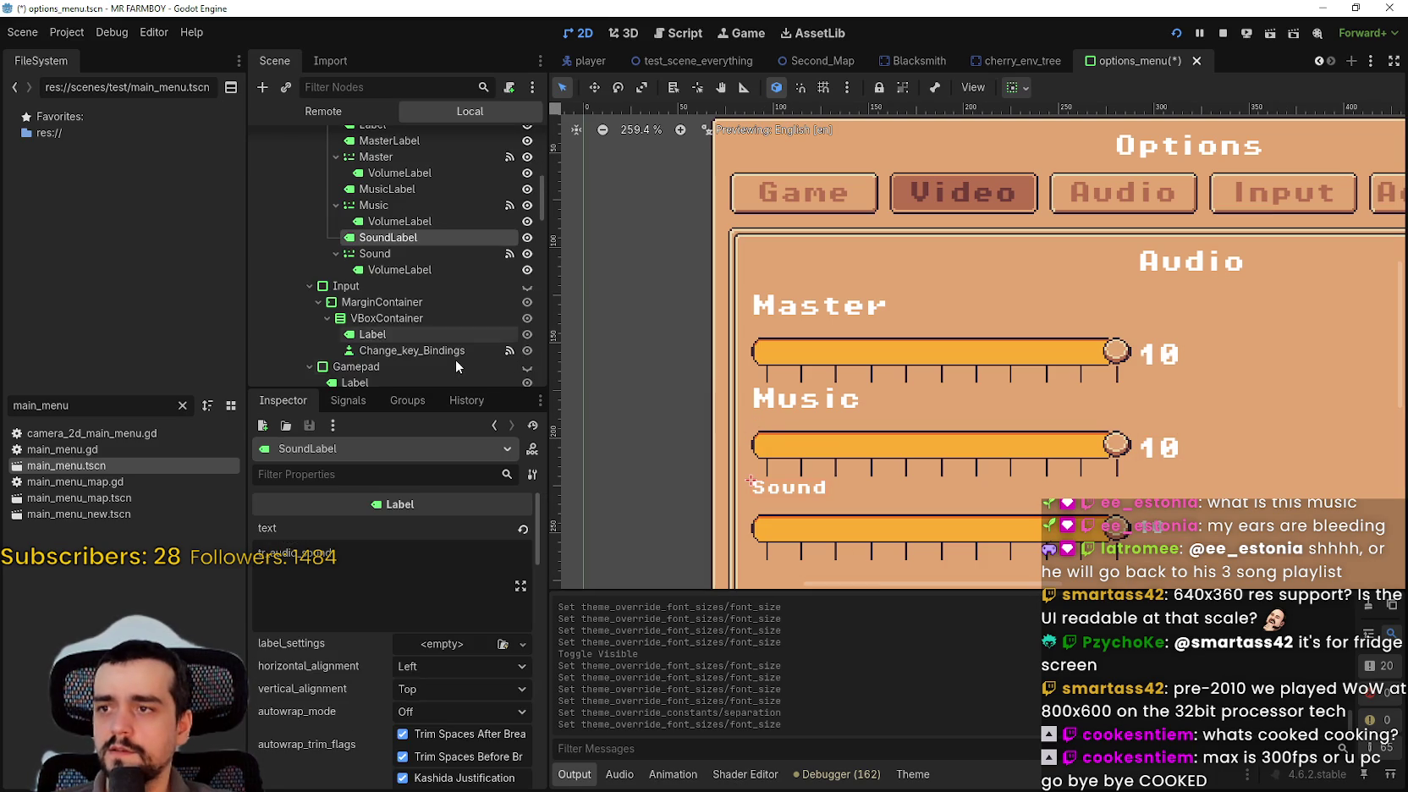
{"action": "scroll", "coordinate": [520, 567], "scroll_direction": "down", "scroll_amount": 3}
{"action": "scroll", "coordinate": [525, 550], "scroll_direction": "down", "scroll_amount": 5}
{"action": "scroll", "coordinate": [787, 425], "scroll_direction": "down", "scroll_amount": 2}
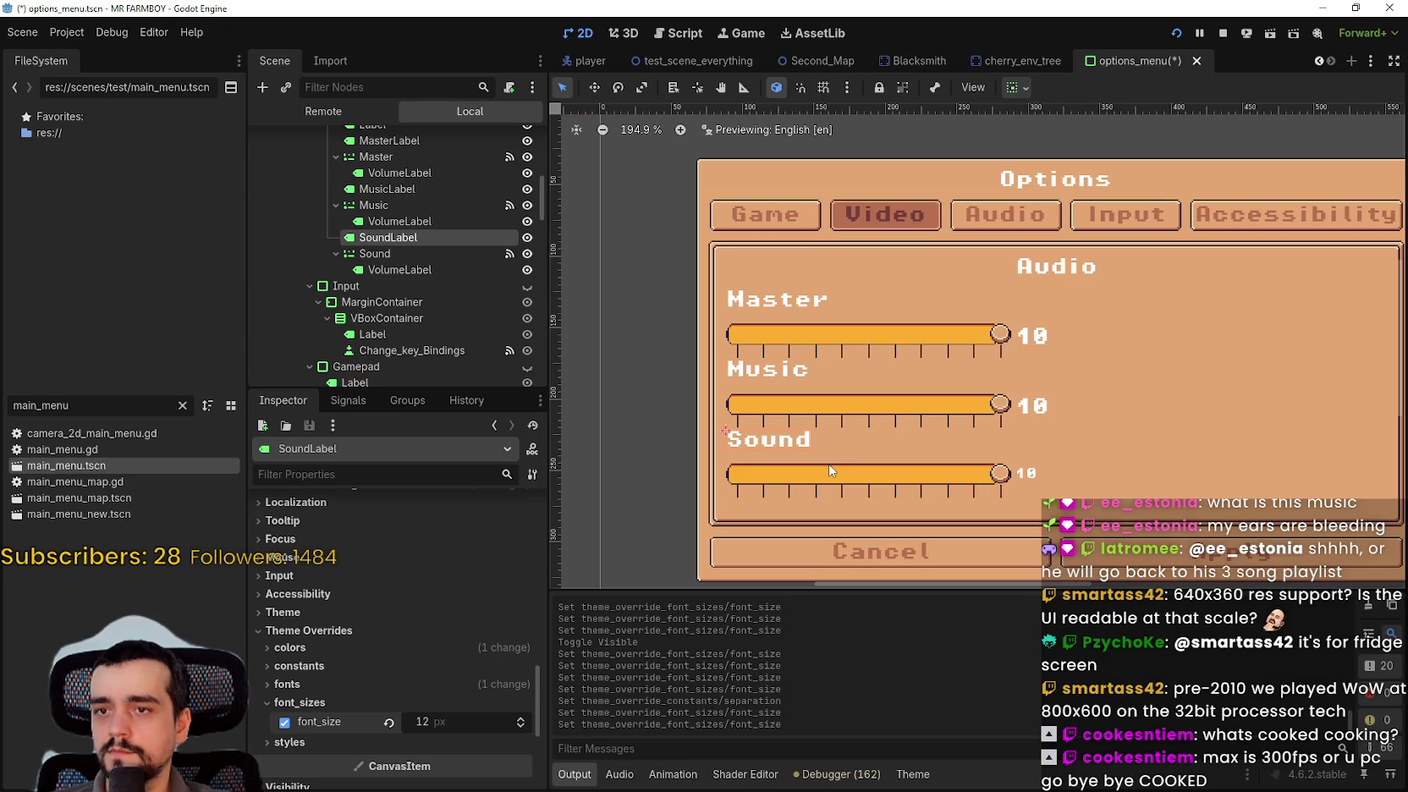
{"action": "scroll", "coordinate": [786, 424], "scroll_direction": "up", "scroll_amount": 2}
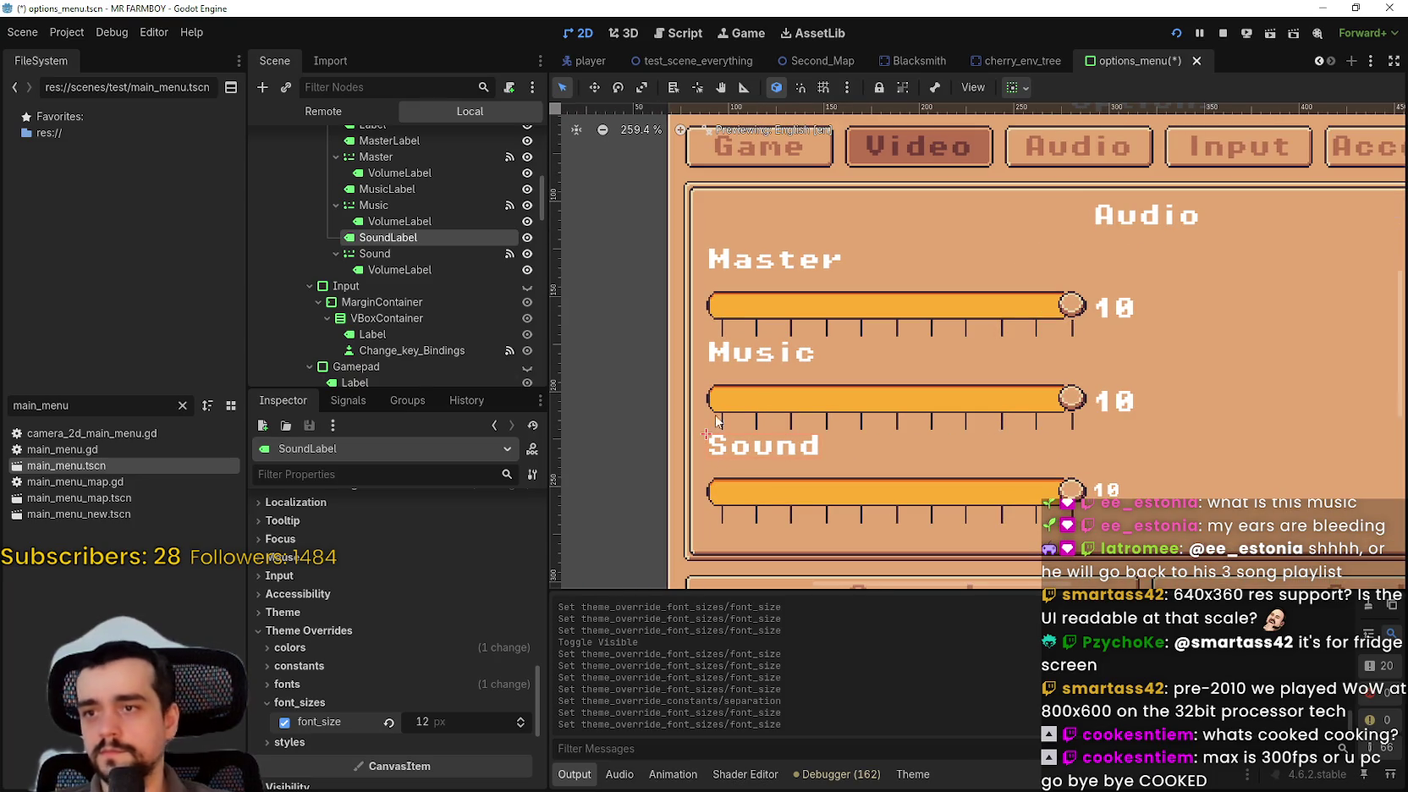
{"action": "left_click", "coordinate": [396, 271]}
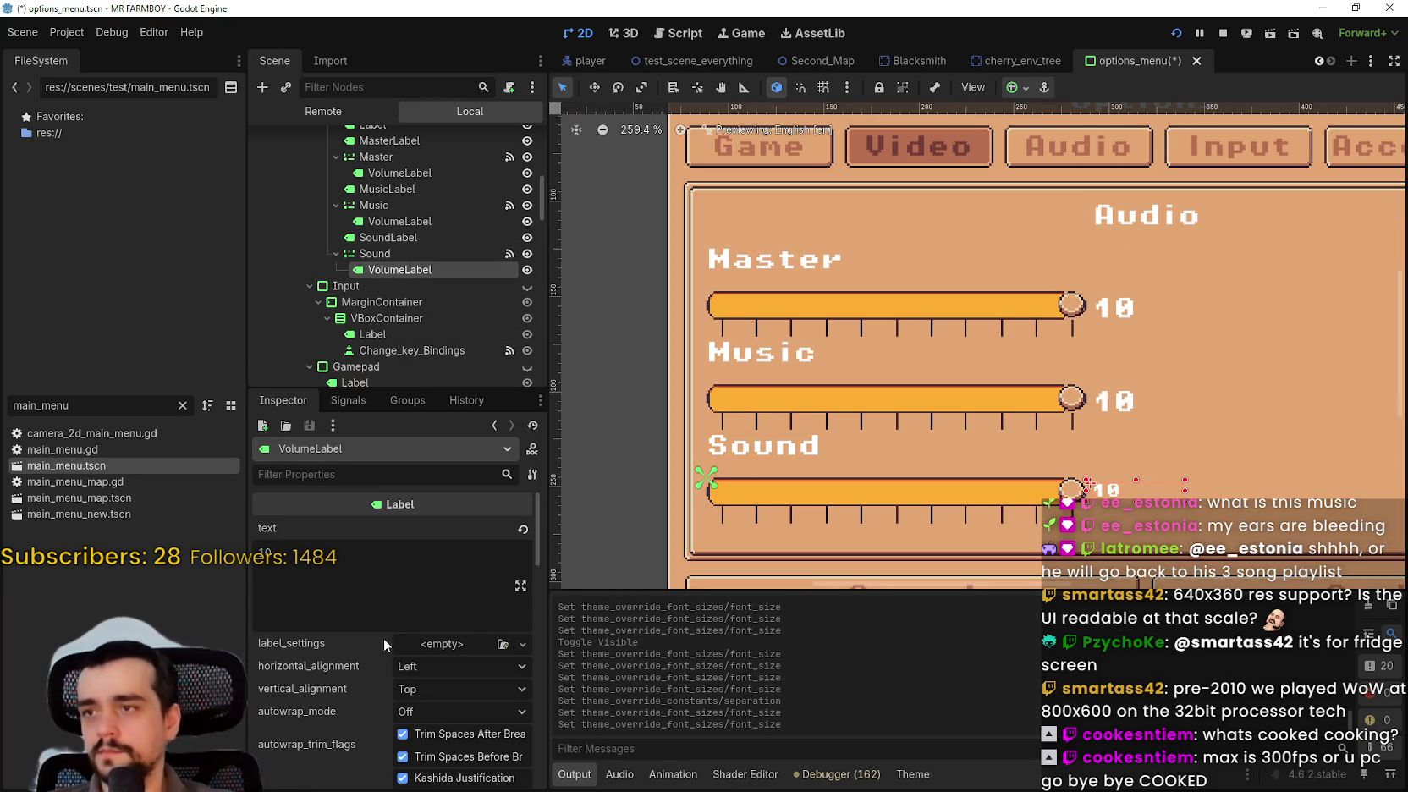
{"action": "scroll", "coordinate": [379, 626], "scroll_direction": "down", "scroll_amount": 4}
{"action": "scroll", "coordinate": [525, 592], "scroll_direction": "down", "scroll_amount": 5}
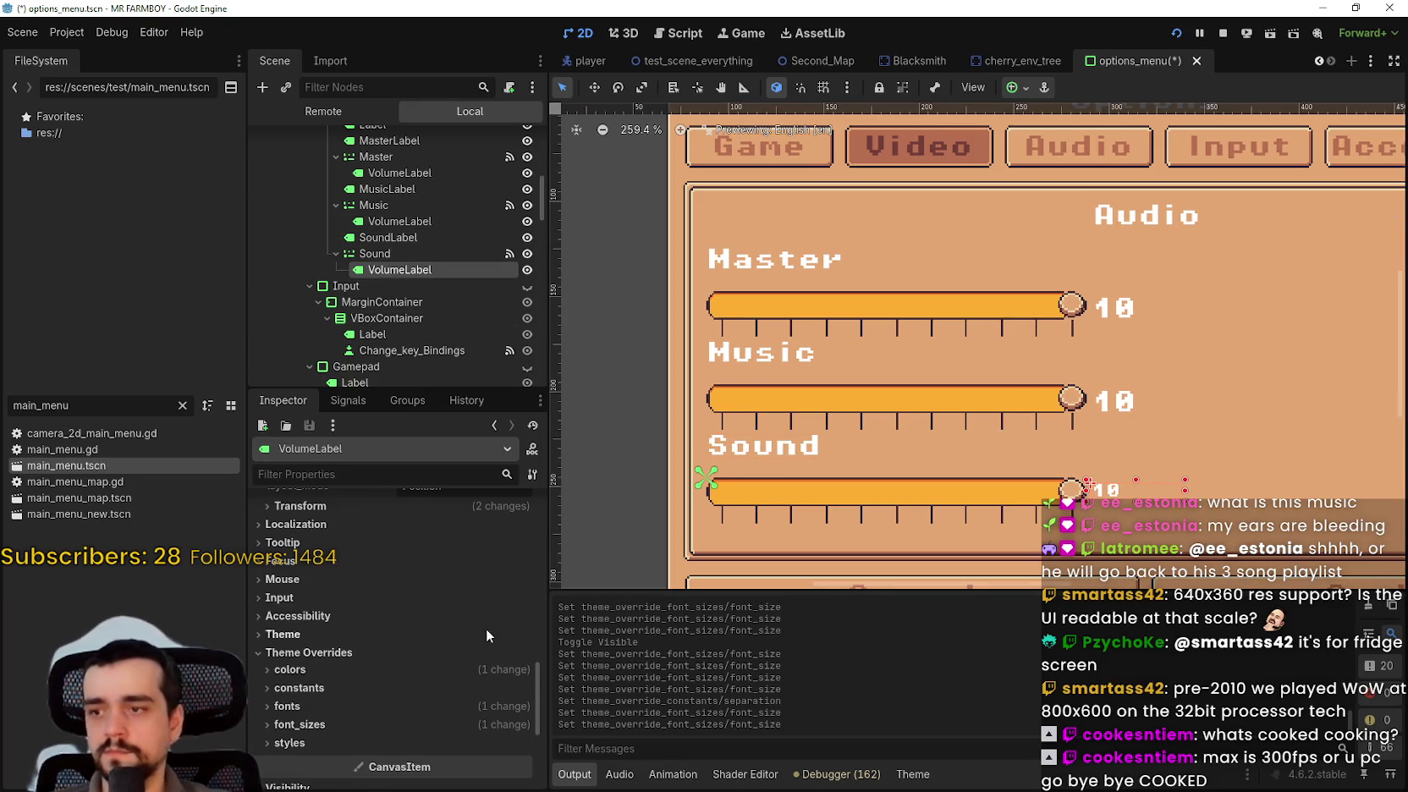
{"action": "left_click", "coordinate": [455, 725]}
{"action": "left_click", "coordinate": [475, 743]}
{"action": "type", "text": "12"}
{"action": "key", "text": "Return"}
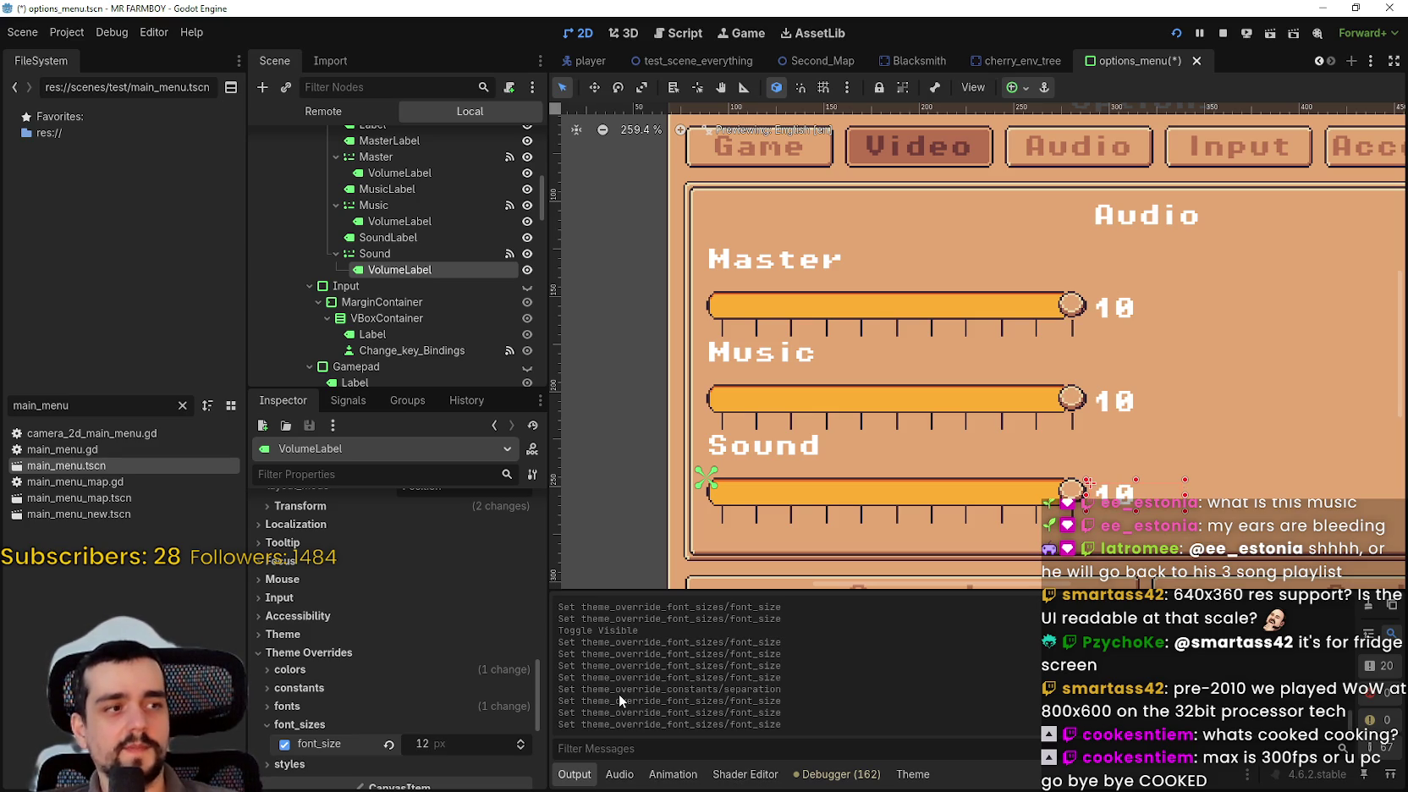
- Save options_menu.tscn with Ctrl+S
{"action": "scroll", "coordinate": [1020, 430], "scroll_direction": "down", "scroll_amount": 7}
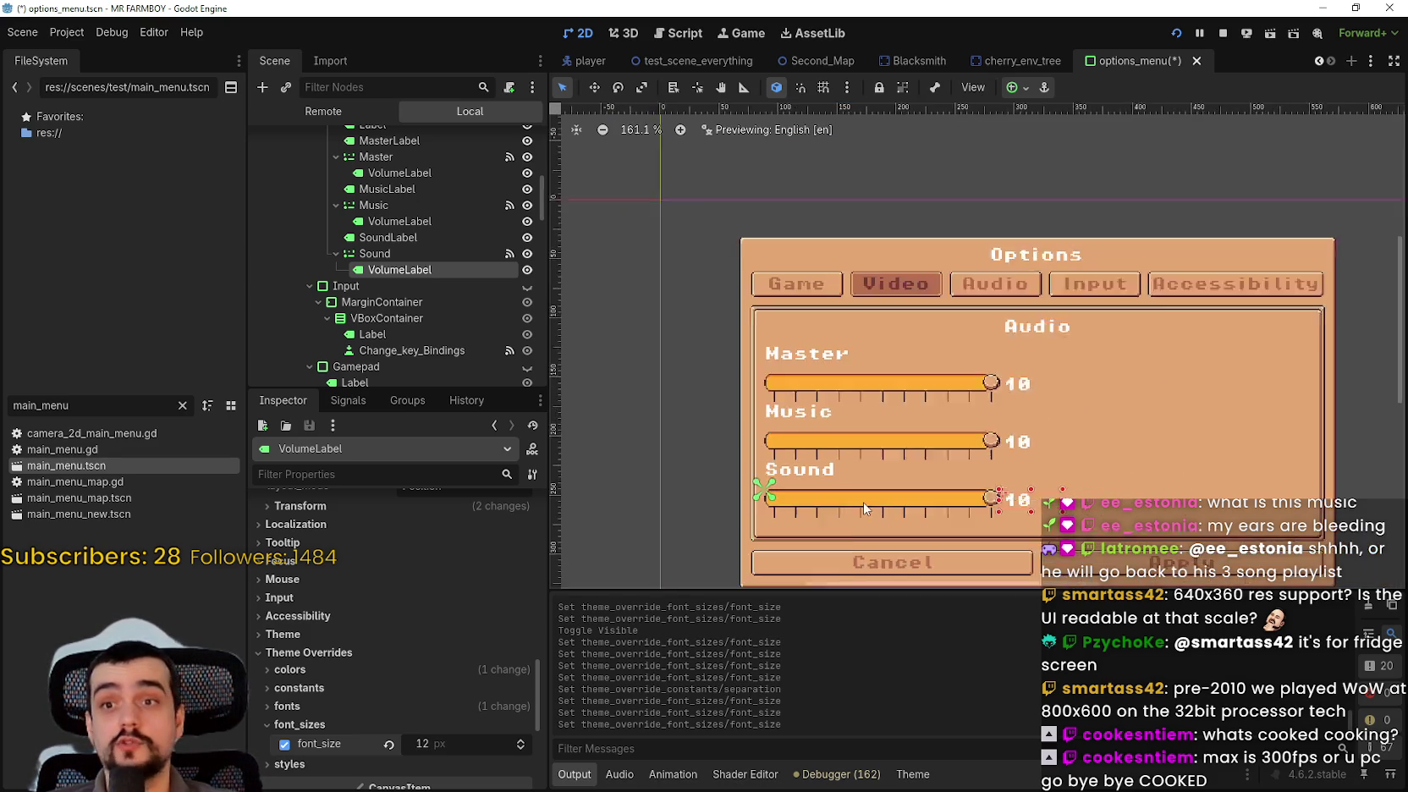
{"action": "key", "text": "ctrl+s"}
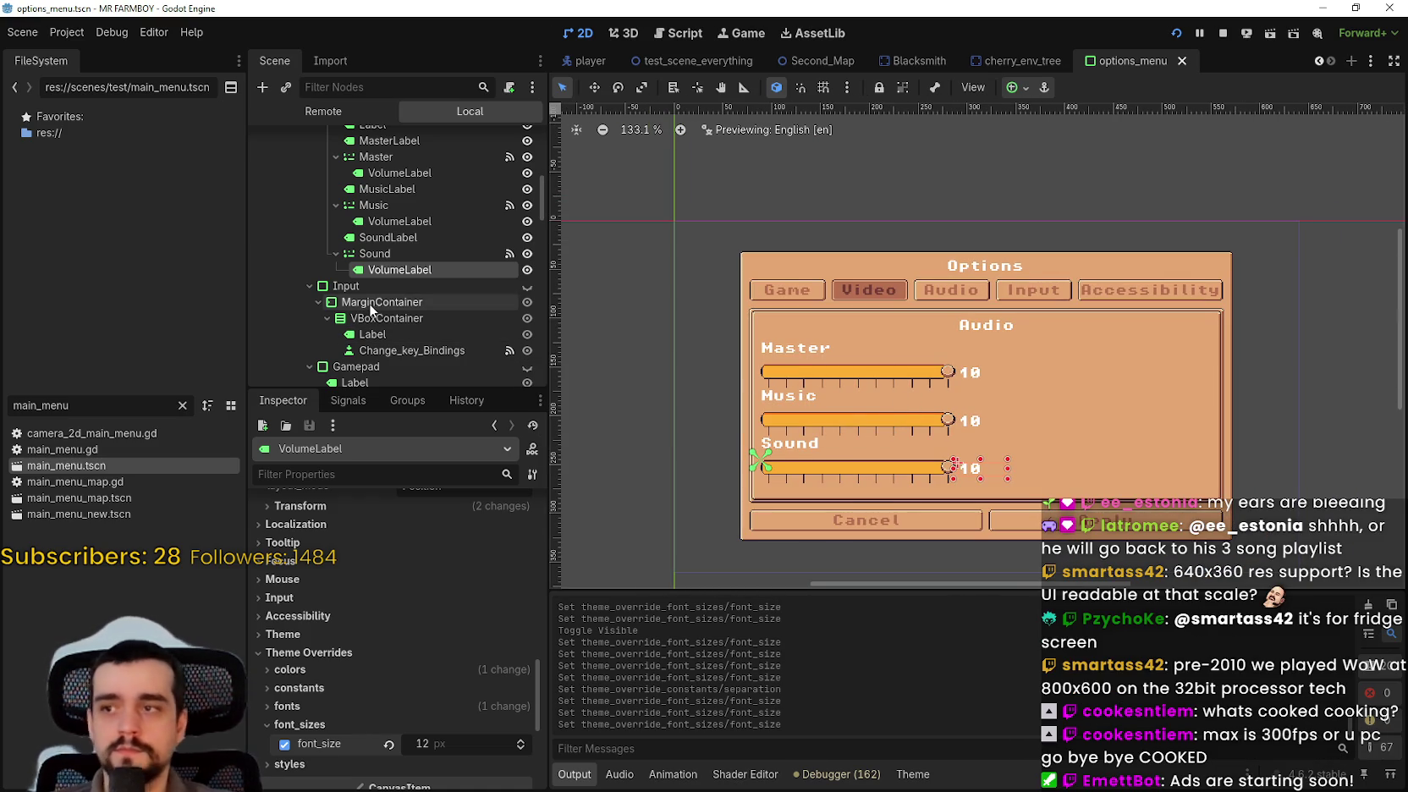
{"action": "scroll", "coordinate": [369, 303], "scroll_direction": "up", "scroll_amount": 3}
- Set MusicLabel's vertical alignment to Bottom, keeping horizontal alignment Left
{"action": "left_click", "coordinate": [391, 294]}
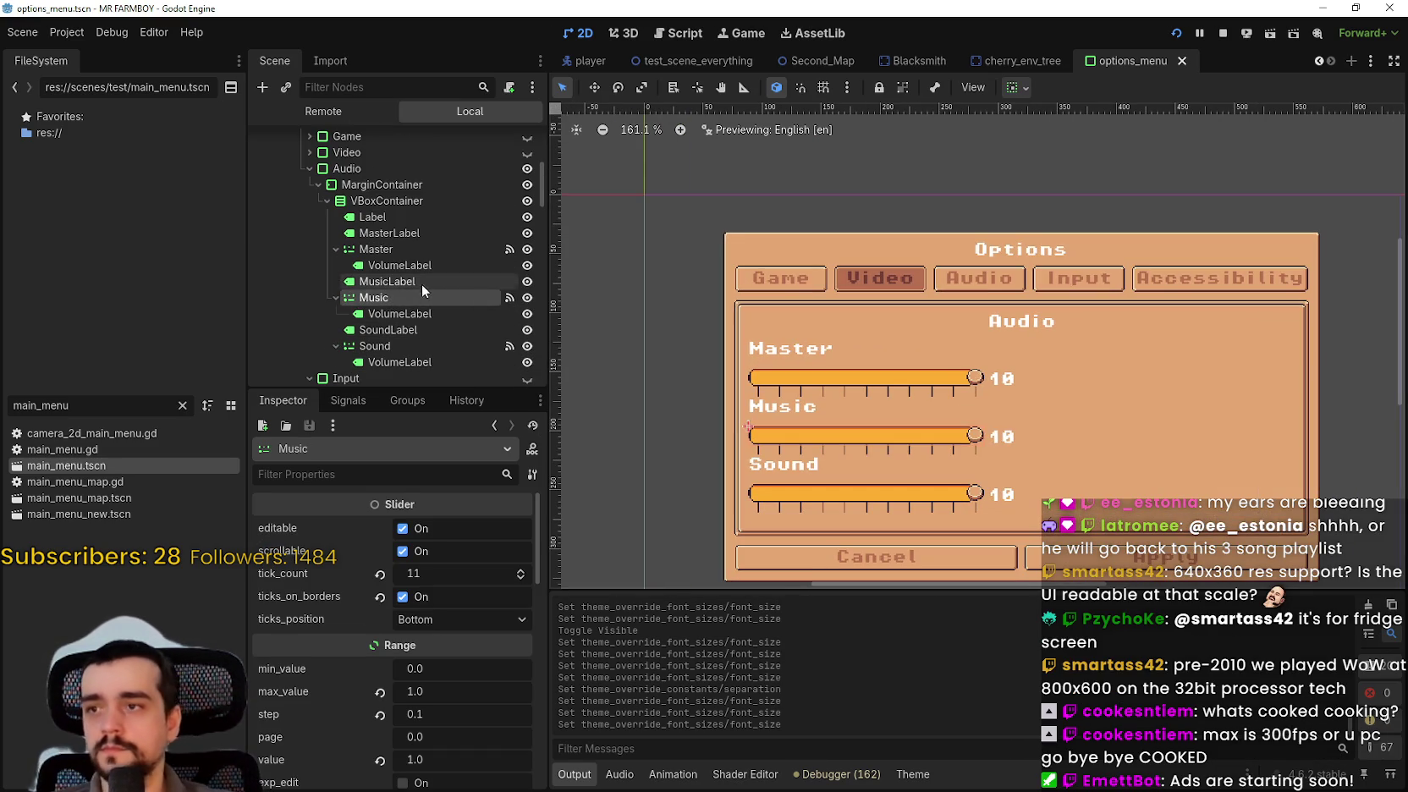
{"action": "left_click", "coordinate": [420, 282]}
{"action": "scroll", "coordinate": [766, 403], "scroll_direction": "up", "scroll_amount": 8}
{"action": "scroll", "coordinate": [778, 431], "scroll_direction": "up", "scroll_amount": 7}
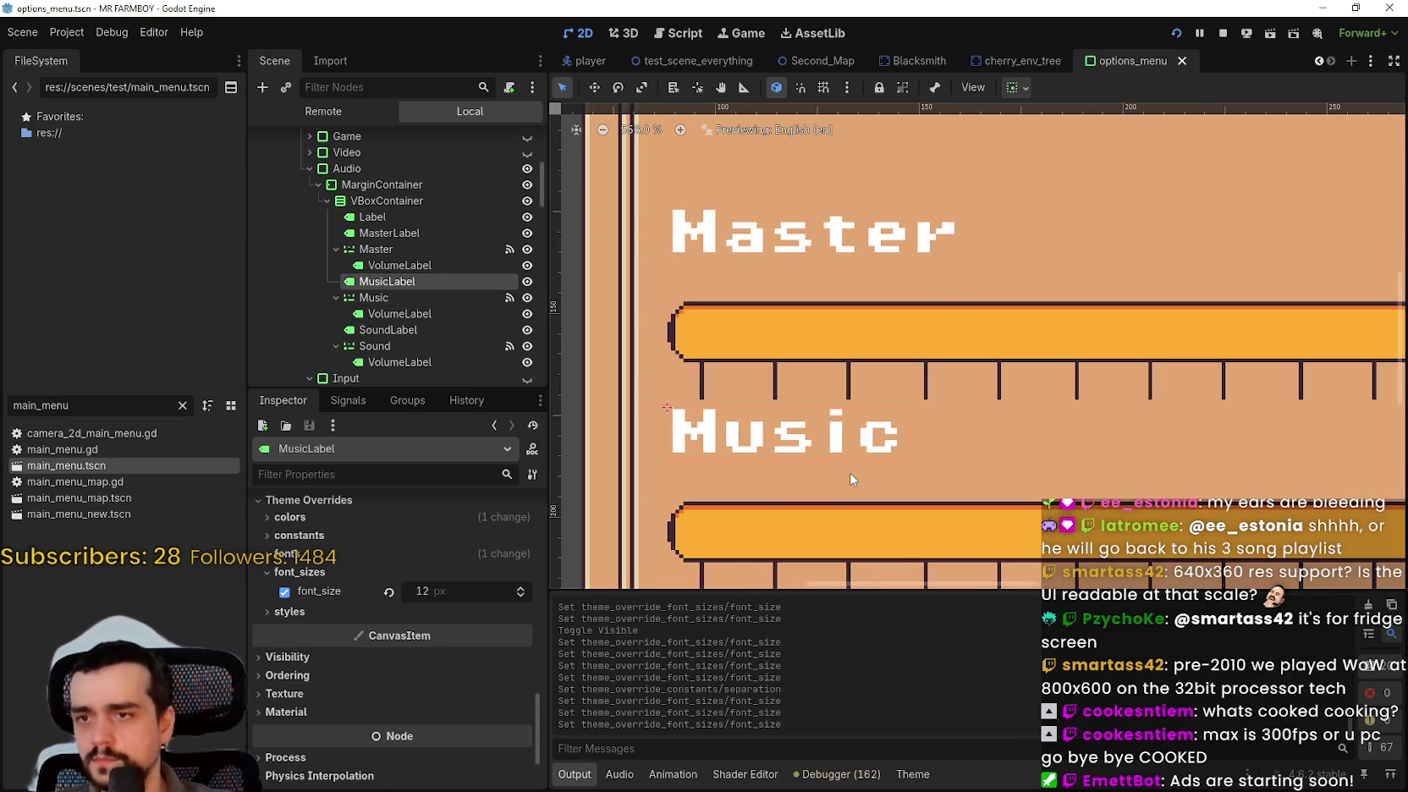
{"action": "scroll", "coordinate": [431, 643], "scroll_direction": "up", "scroll_amount": 6}
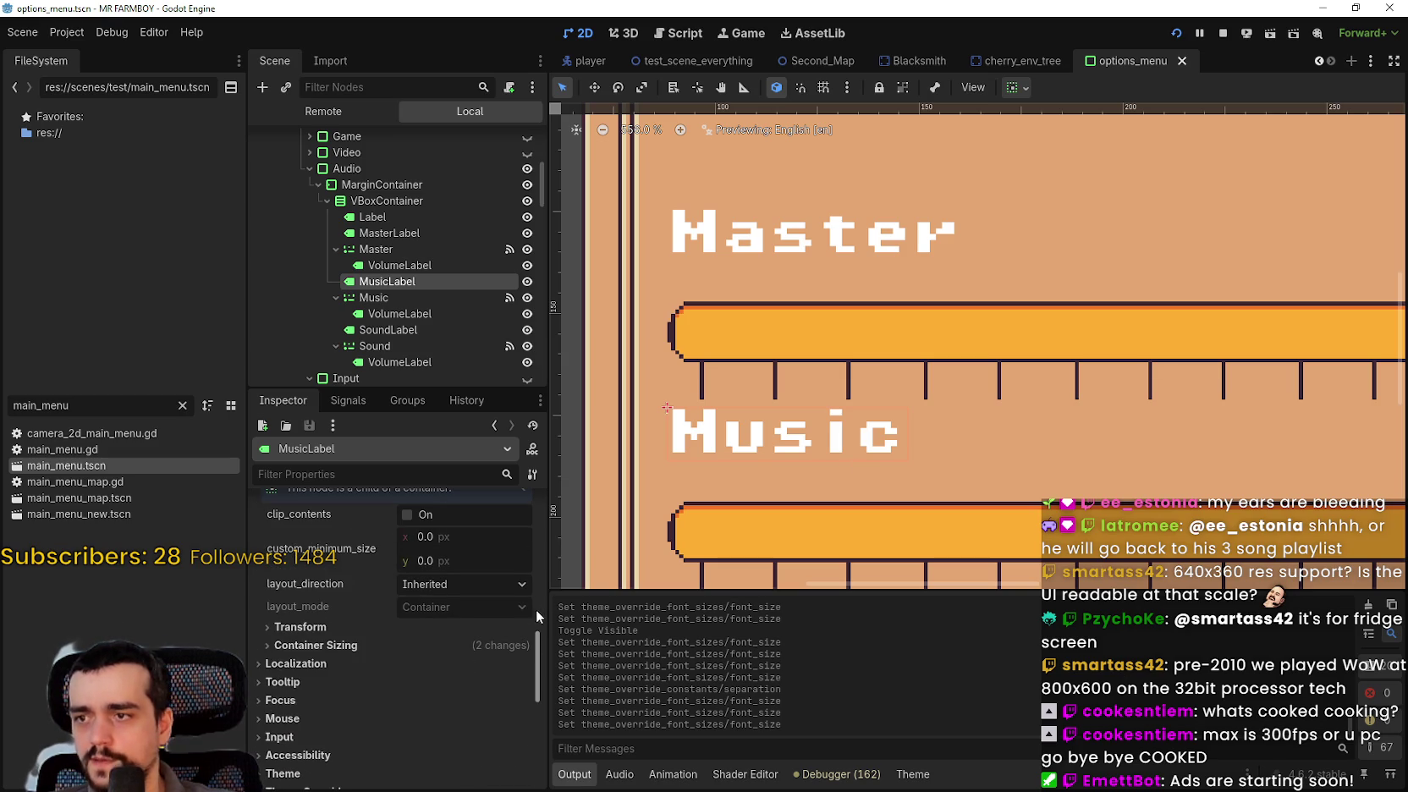
{"action": "left_click_drag", "start_coordinate": [533, 640], "coordinate": [536, 492]}
{"action": "left_click", "coordinate": [447, 666]}
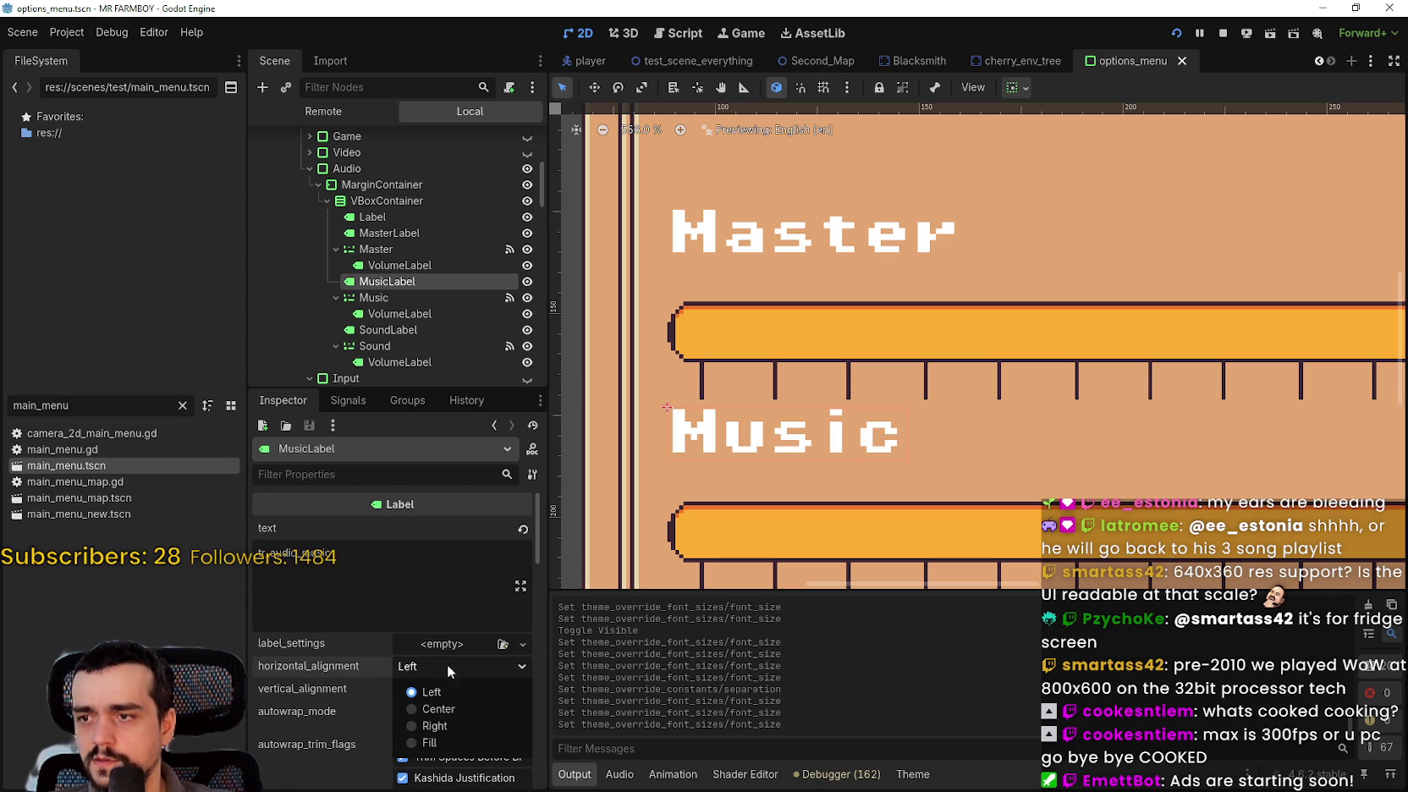
{"action": "left_click", "coordinate": [435, 681]}
{"action": "left_click", "coordinate": [435, 688]}
{"action": "left_click", "coordinate": [439, 748]}
- Set MusicLabel's vertical container sizing to Shrink End with Expand enabled
{"action": "scroll", "coordinate": [780, 466], "scroll_direction": "down", "scroll_amount": 5}
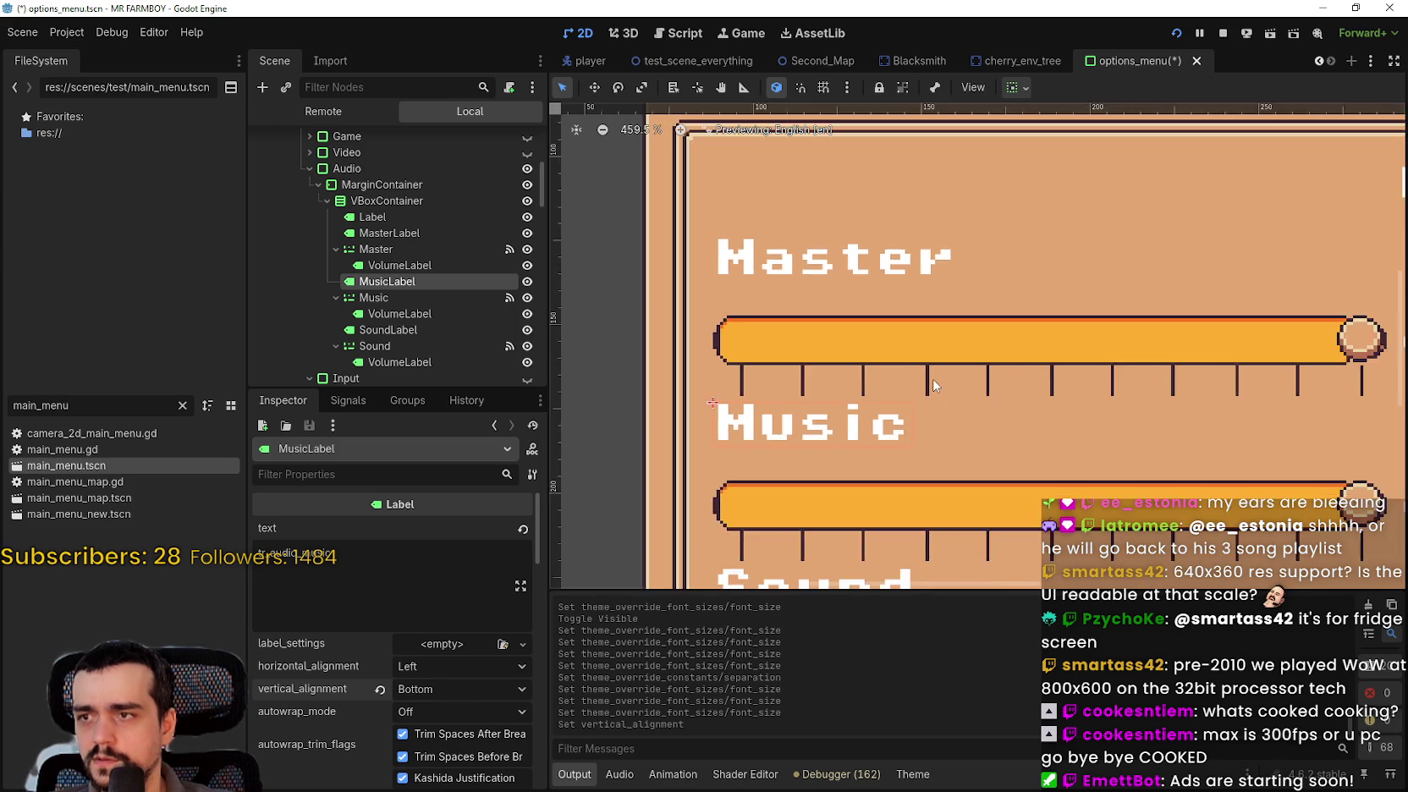
{"action": "left_click", "coordinate": [1018, 87]}
{"action": "left_click", "coordinate": [1083, 229]}
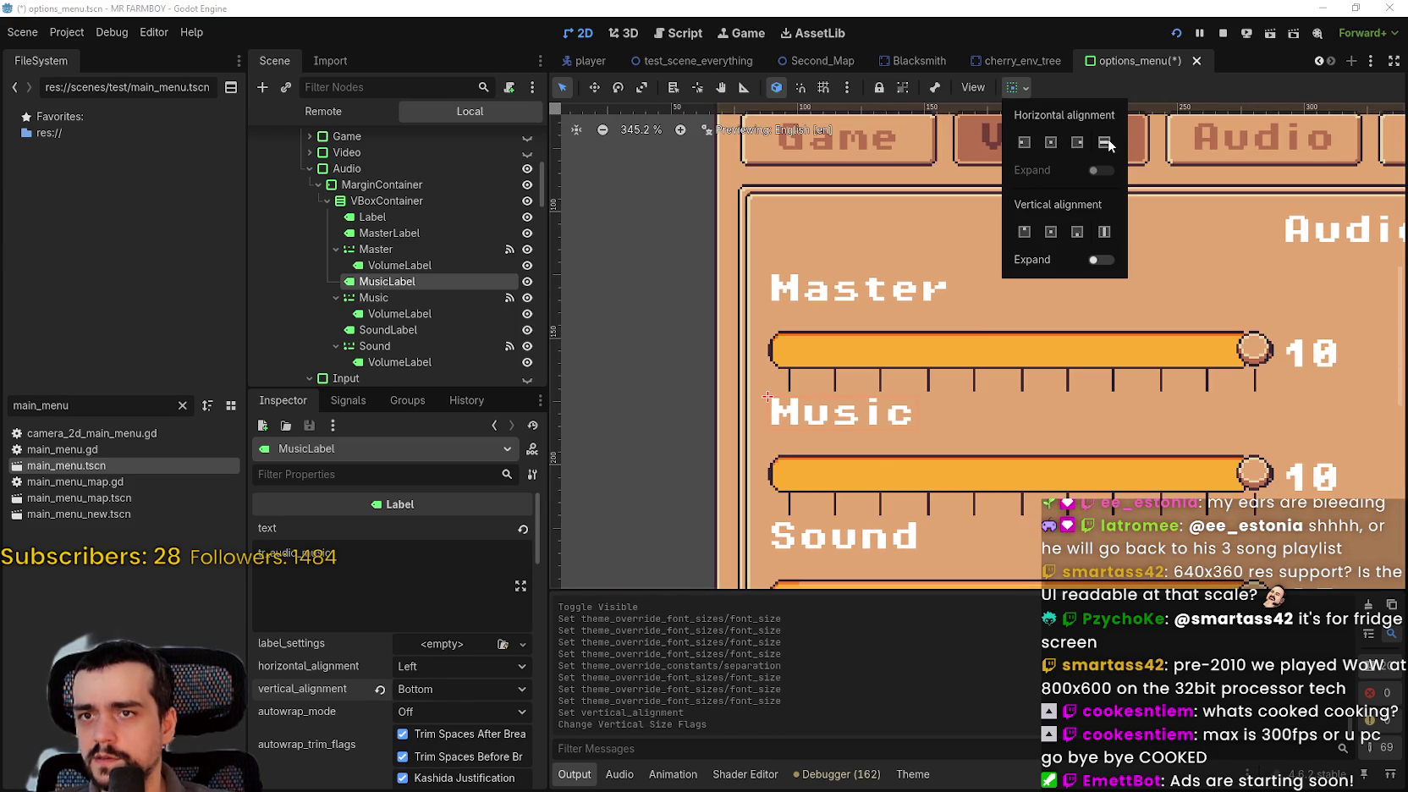
{"action": "left_click", "coordinate": [1102, 260]}
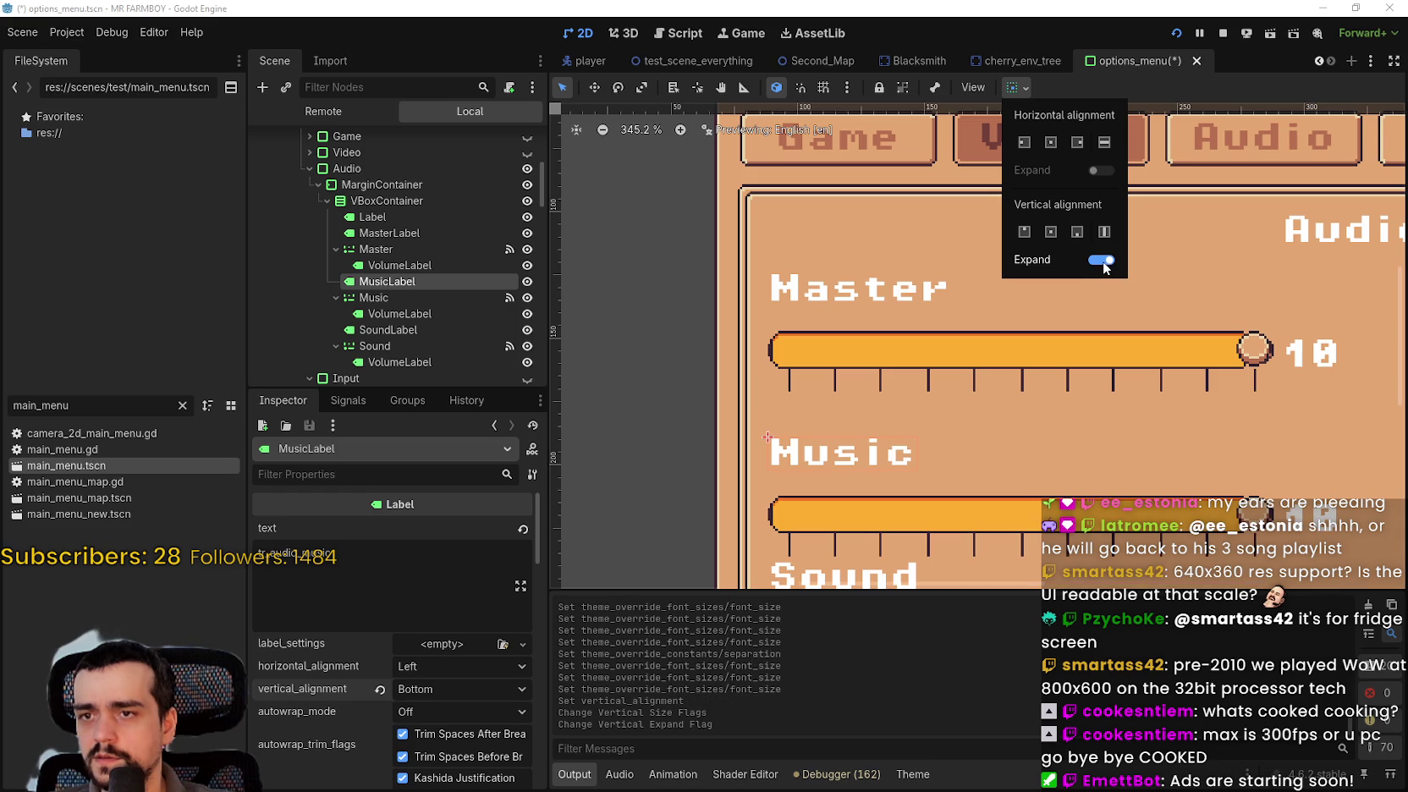
{"action": "scroll", "coordinate": [1039, 472], "scroll_direction": "down", "scroll_amount": 2}
{"action": "scroll", "coordinate": [1039, 472], "scroll_direction": "down", "scroll_amount": 2}
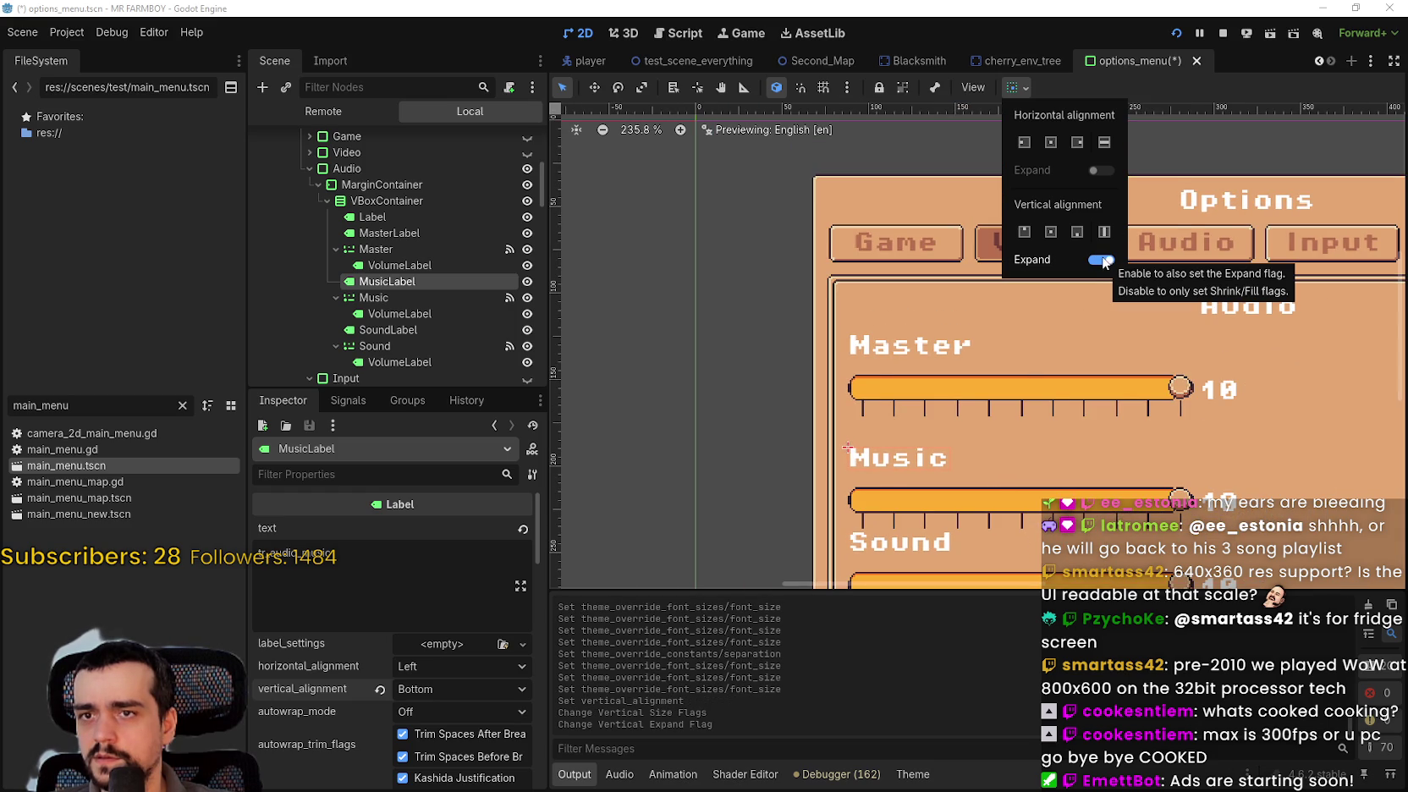
{"action": "scroll", "coordinate": [1034, 410], "scroll_direction": "down", "scroll_amount": 4}
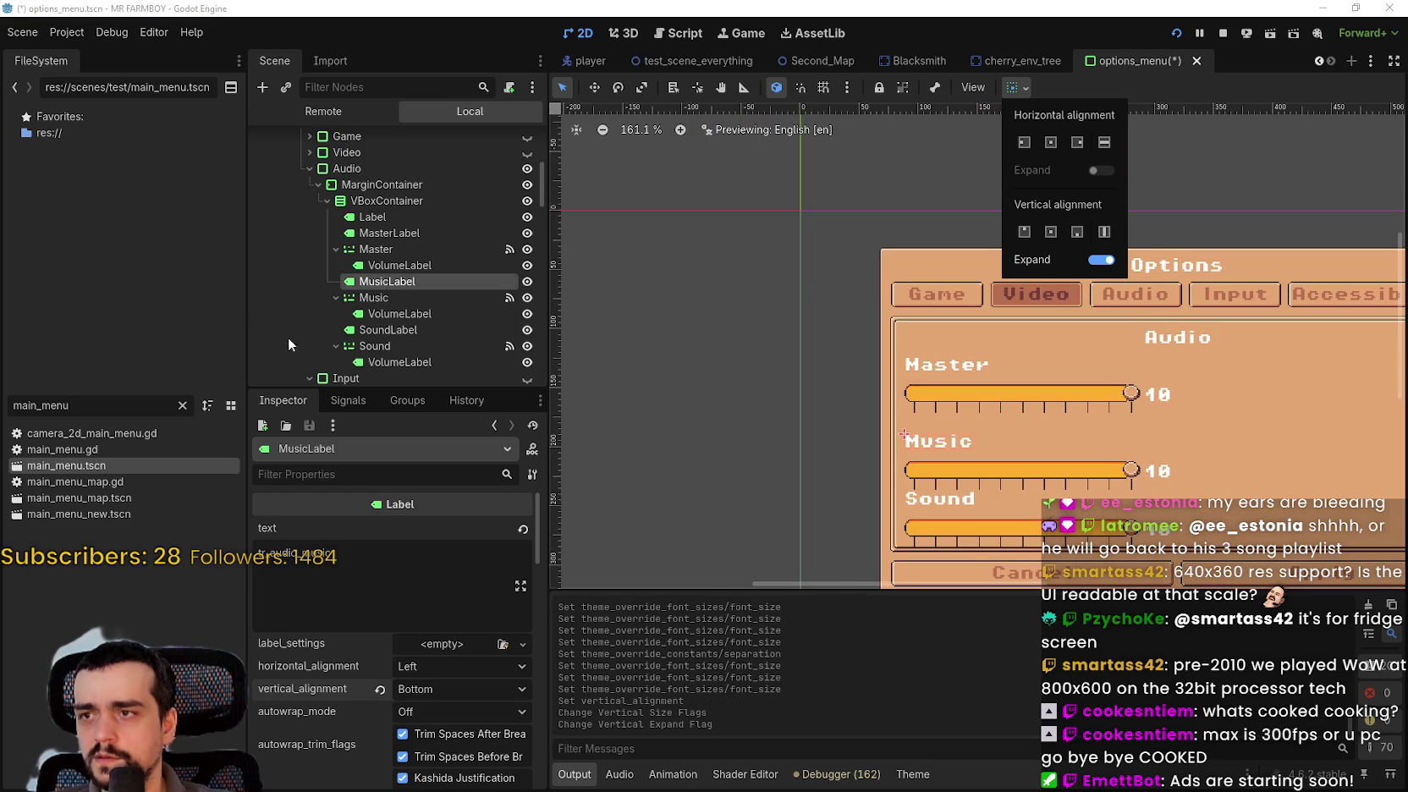
{"action": "left_click", "coordinate": [383, 188]}
- Step the VBoxContainer separation down from 10 to 1, then revert it to default 4
{"action": "left_click", "coordinate": [364, 200]}
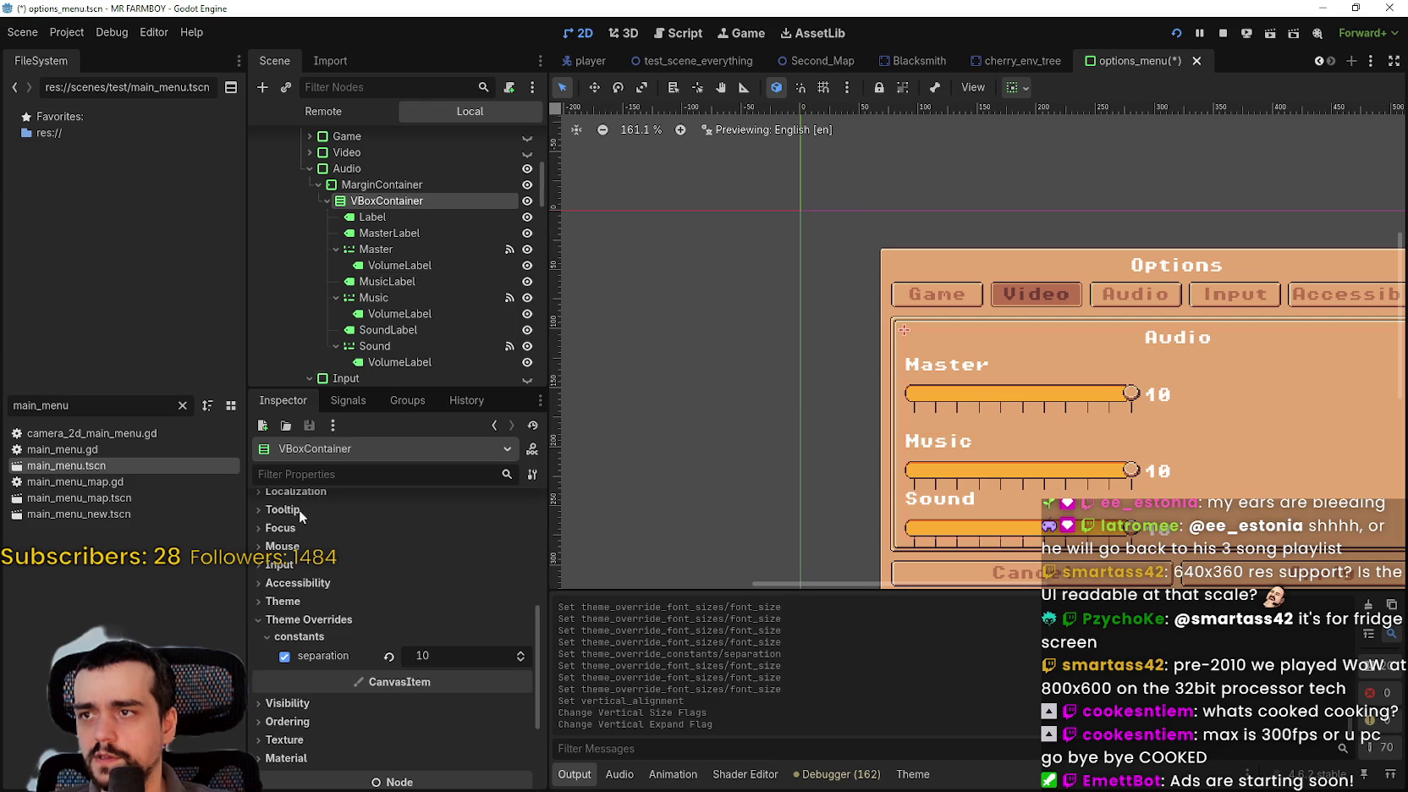
{"action": "left_click", "coordinate": [288, 566]}
{"action": "left_click", "coordinate": [520, 626]}
{"action": "left_click", "coordinate": [520, 627]}
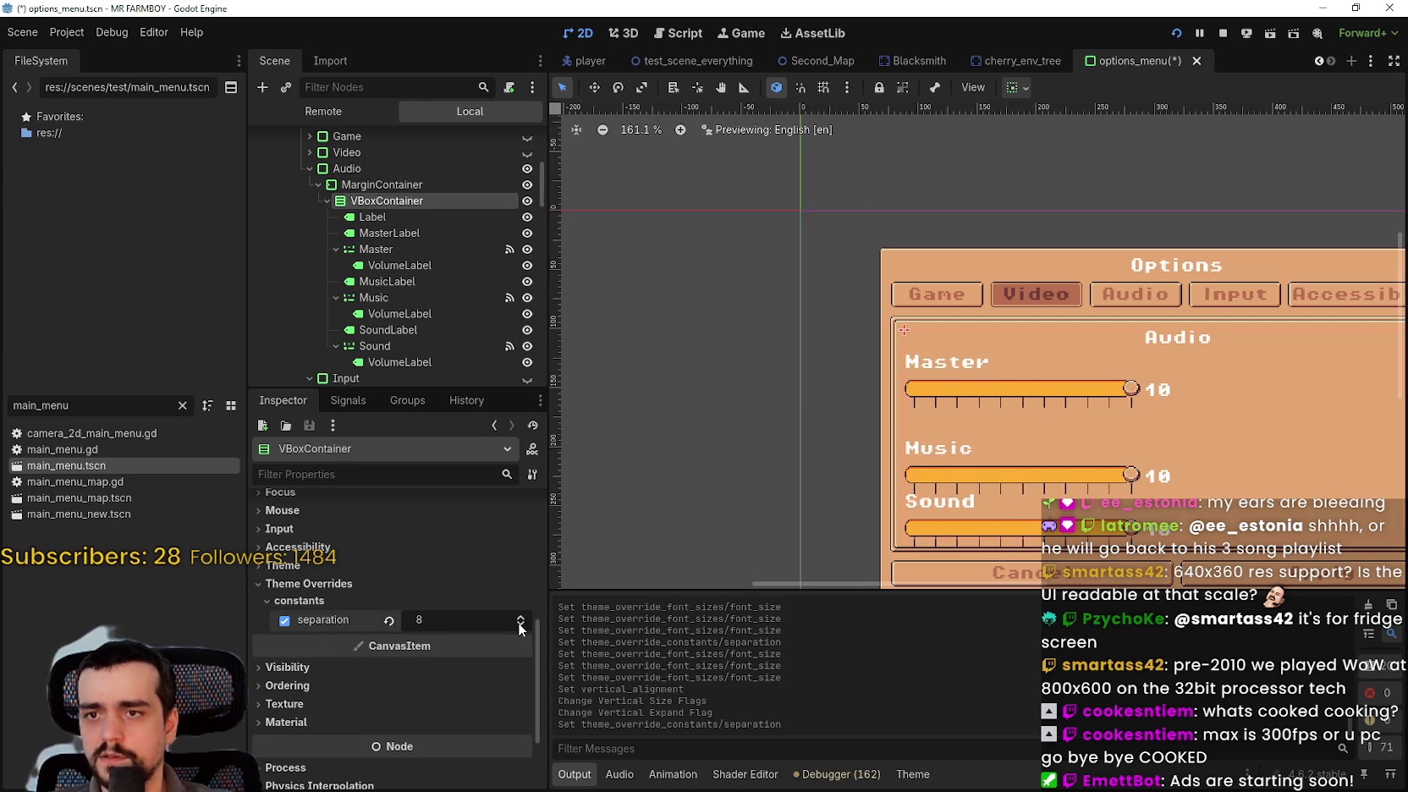
{"action": "left_click", "coordinate": [519, 627]}
{"action": "left_click", "coordinate": [519, 627]}
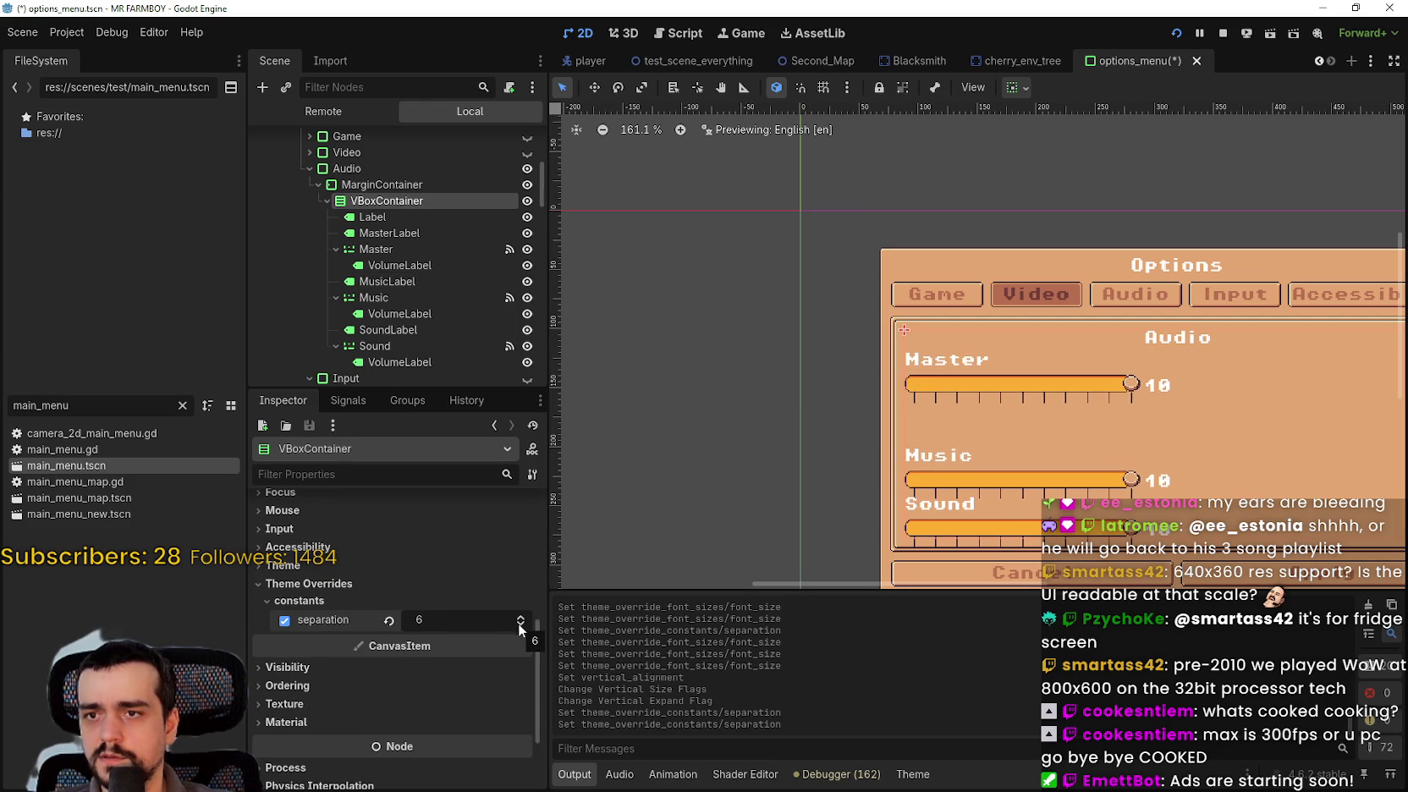
{"action": "left_click", "coordinate": [519, 626]}
{"action": "left_click", "coordinate": [519, 627]}
{"action": "left_click", "coordinate": [519, 626]}
{"action": "left_click", "coordinate": [520, 627]}
{"action": "left_click", "coordinate": [519, 627]}
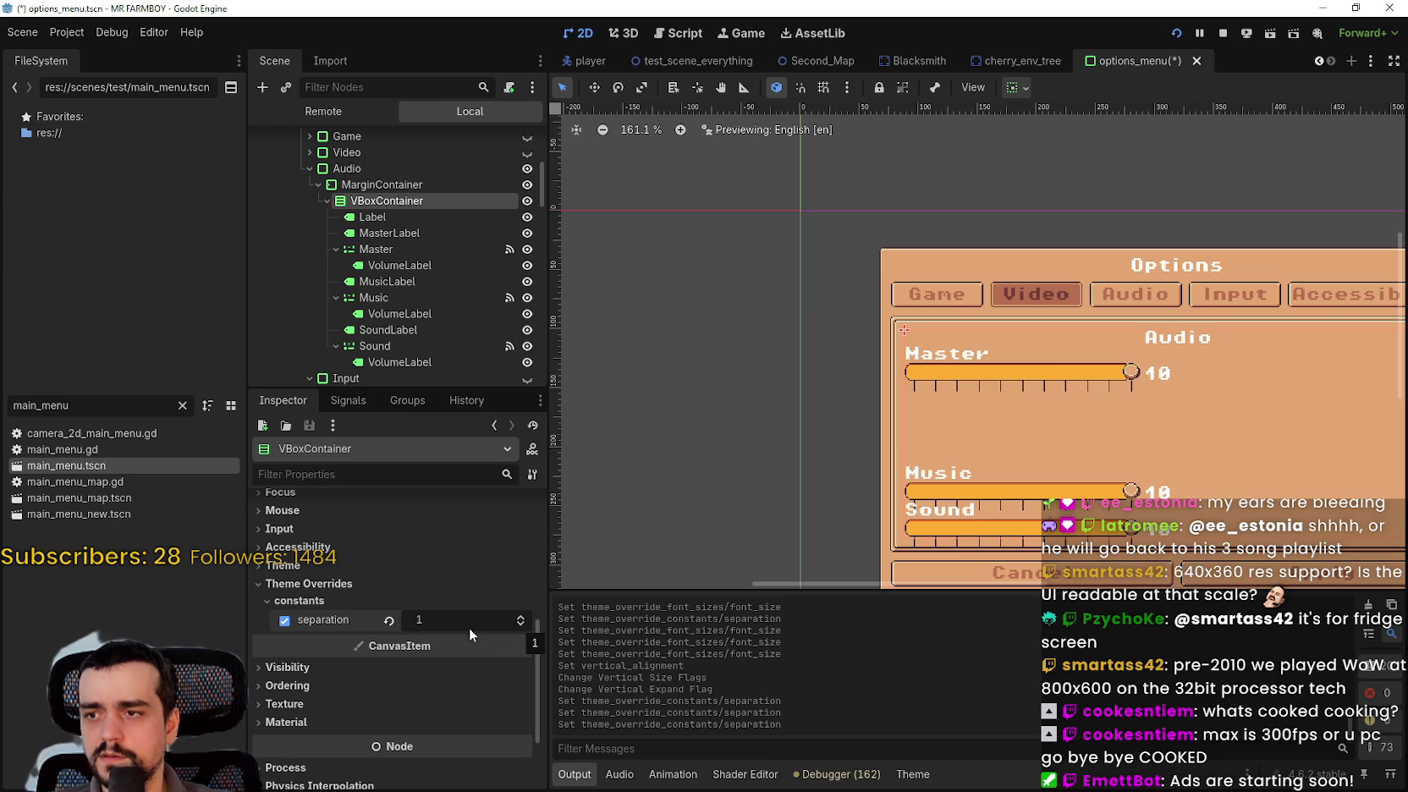
{"action": "left_click", "coordinate": [389, 620]}
{"action": "scroll", "coordinate": [841, 351], "scroll_direction": "down", "scroll_amount": 2}
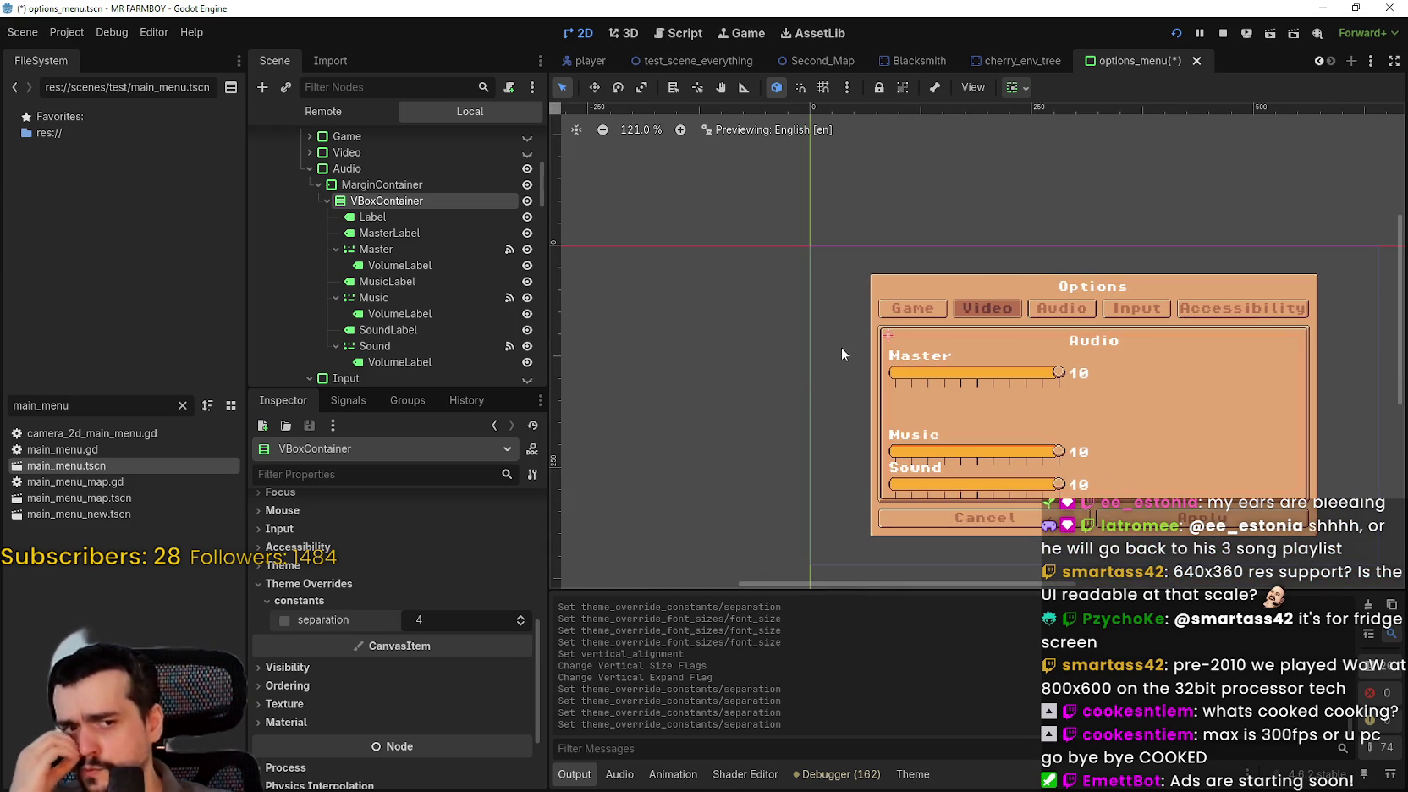
- Review the Master VolumeLabel and MasterLabel nodes, ending on SoundLabel
{"action": "left_click", "coordinate": [403, 265]}
{"action": "left_click", "coordinate": [407, 234]}
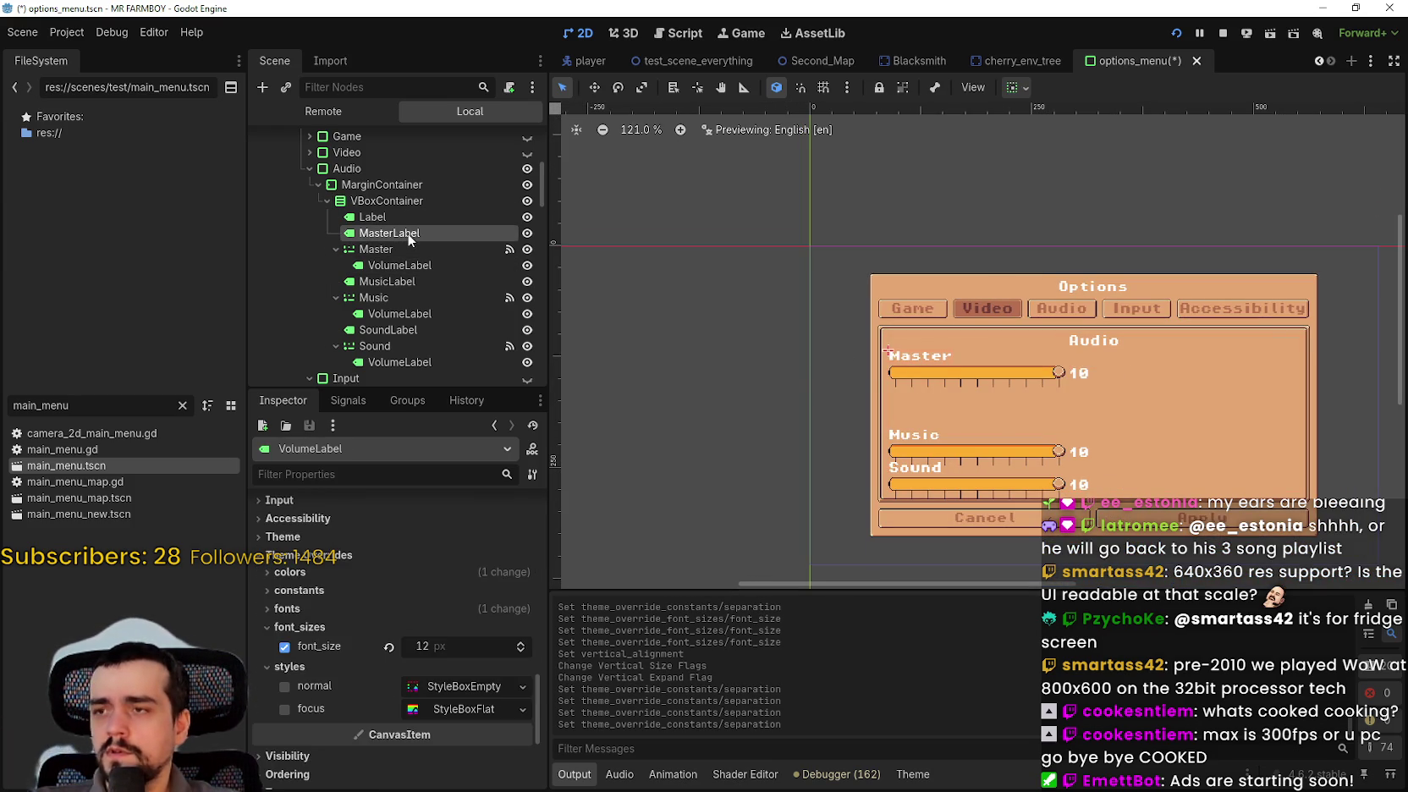
{"action": "scroll", "coordinate": [836, 377], "scroll_direction": "up", "scroll_amount": 9}
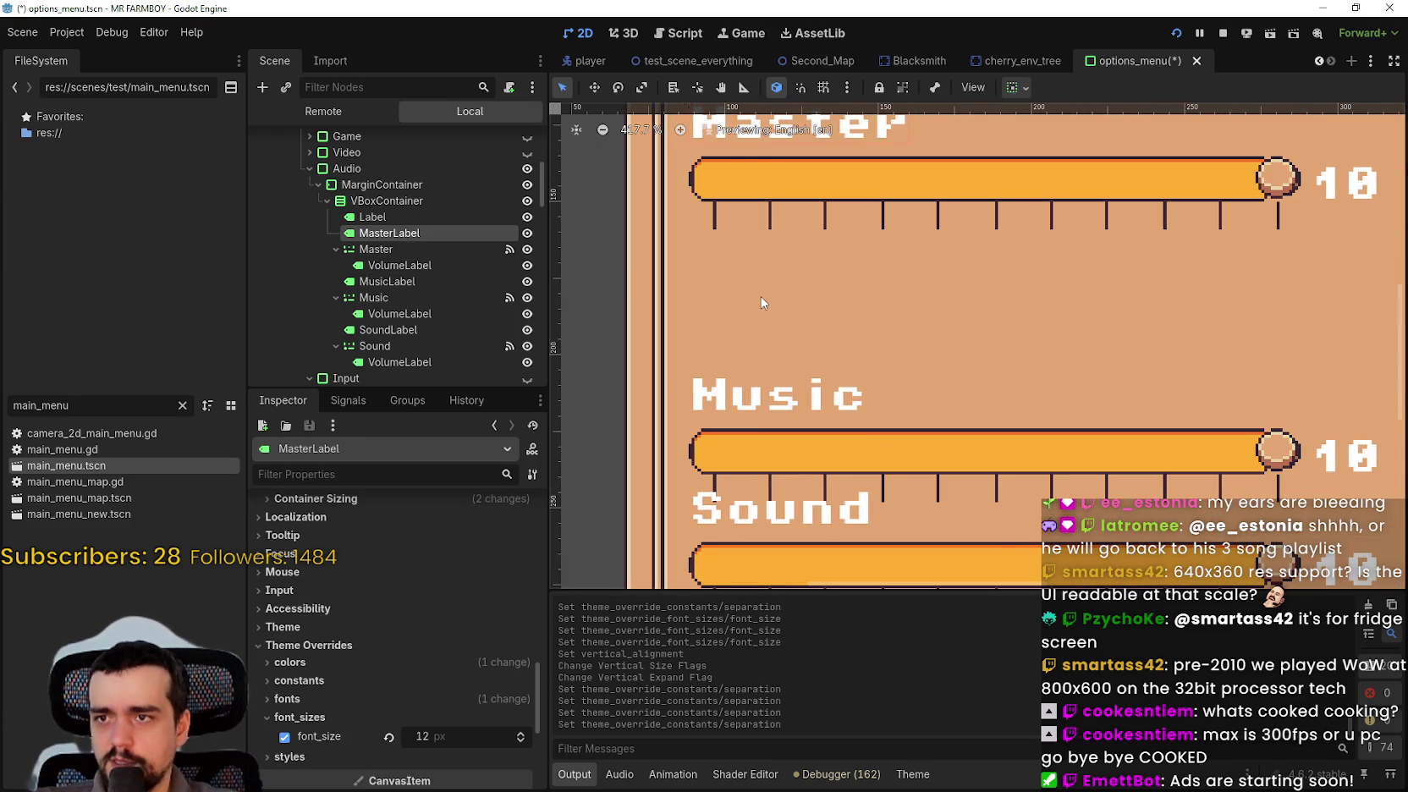
{"action": "scroll", "coordinate": [770, 303], "scroll_direction": "down", "scroll_amount": 2}
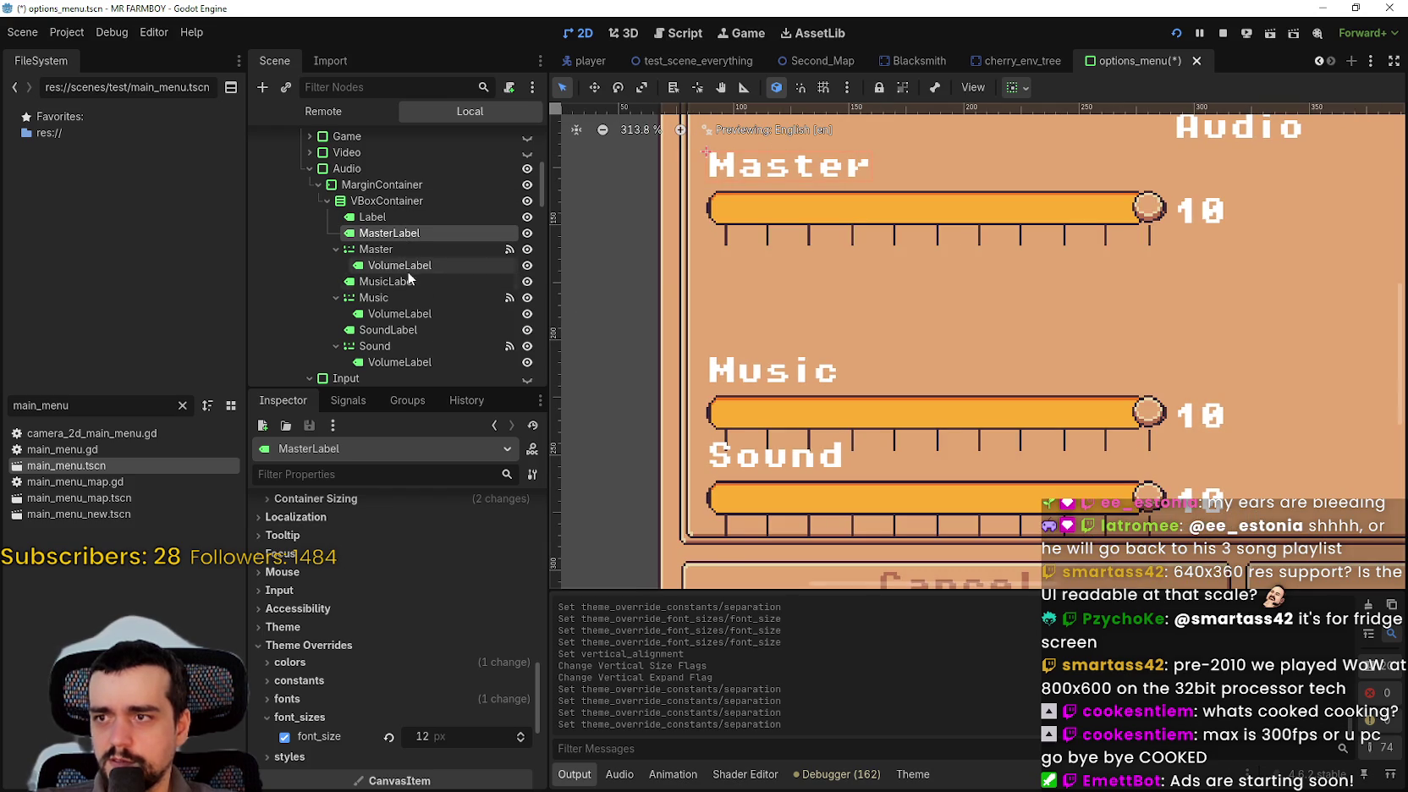
{"action": "scroll", "coordinate": [873, 310], "scroll_direction": "down", "scroll_amount": 2}
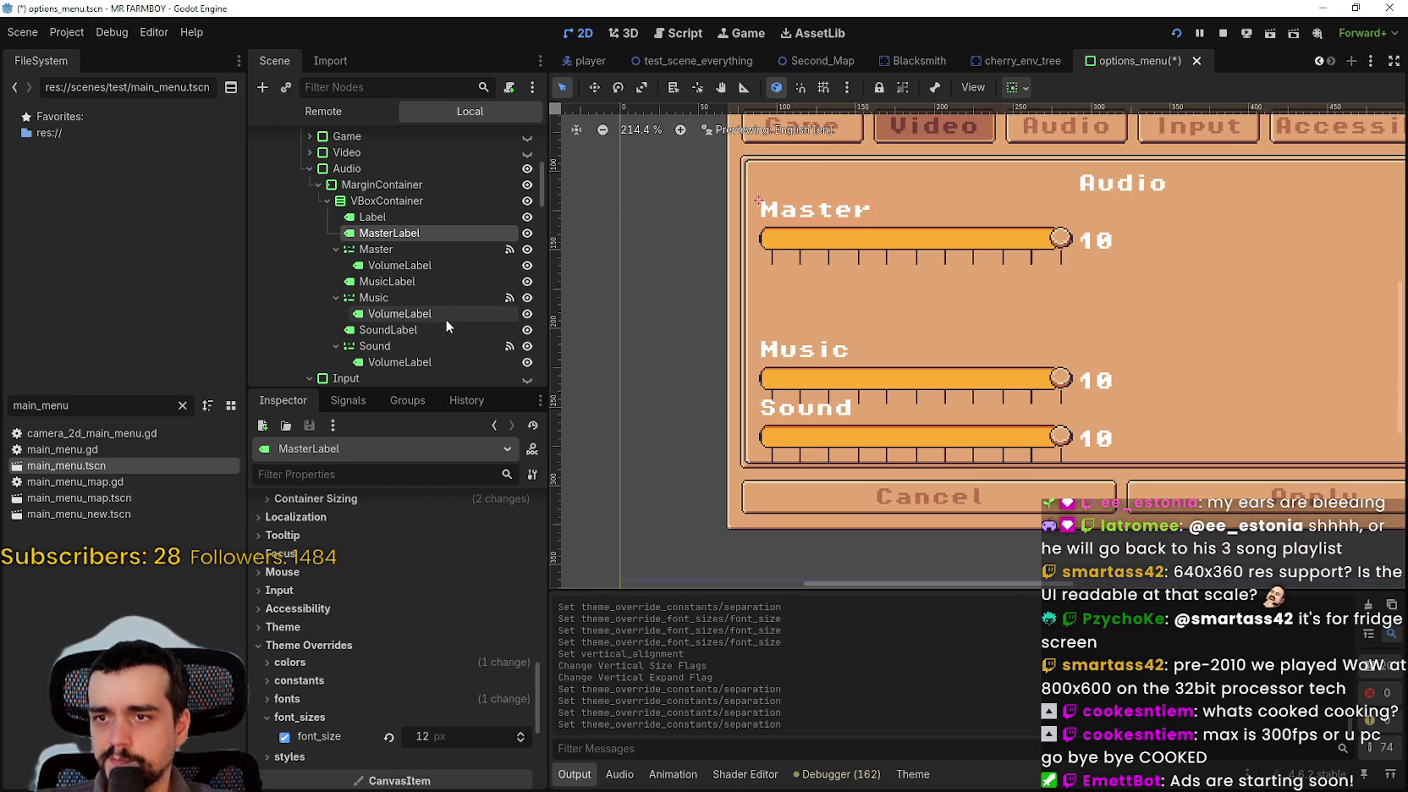
{"action": "left_click", "coordinate": [423, 329]}
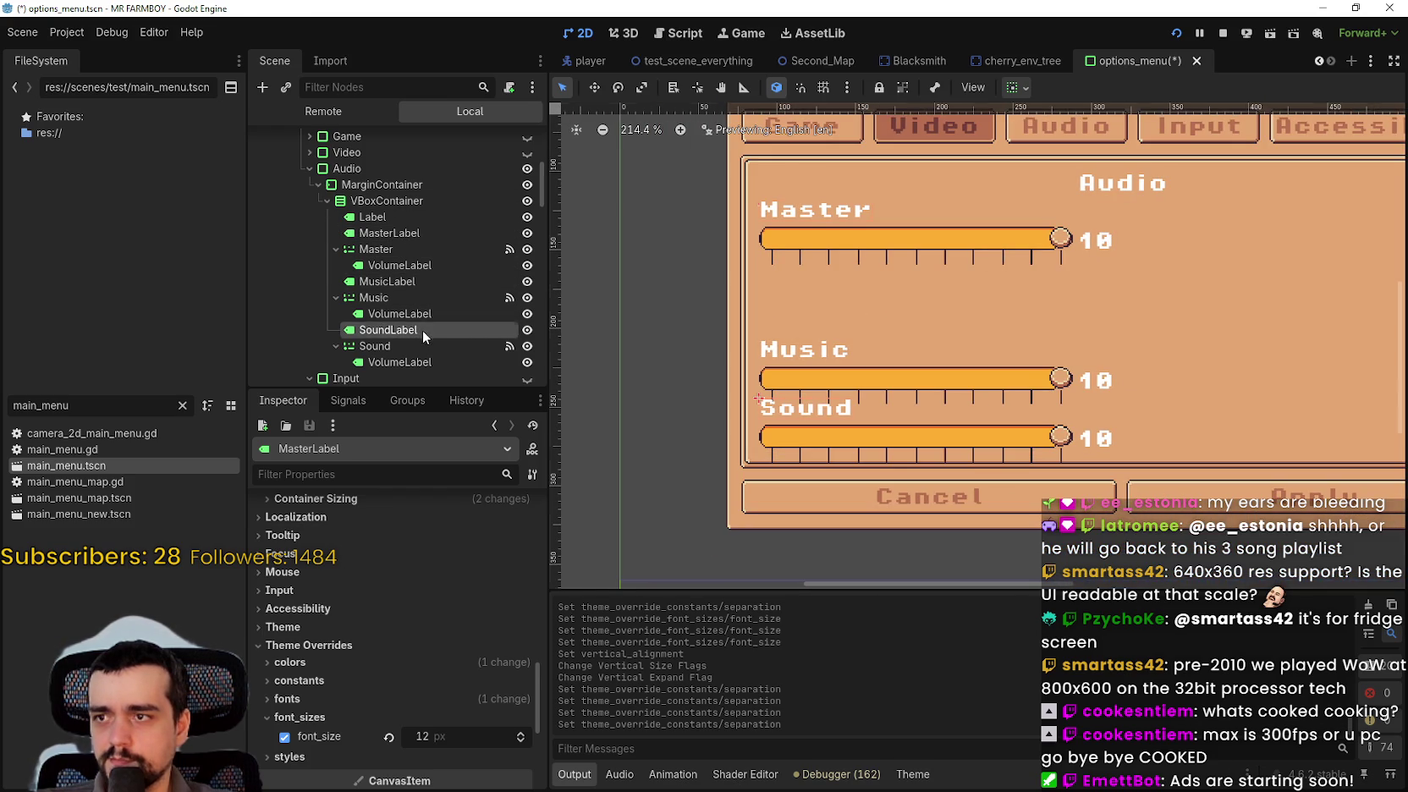
- Turn on vertical Expand in the Sound label's container sizing
{"action": "left_click", "coordinate": [1020, 87]}
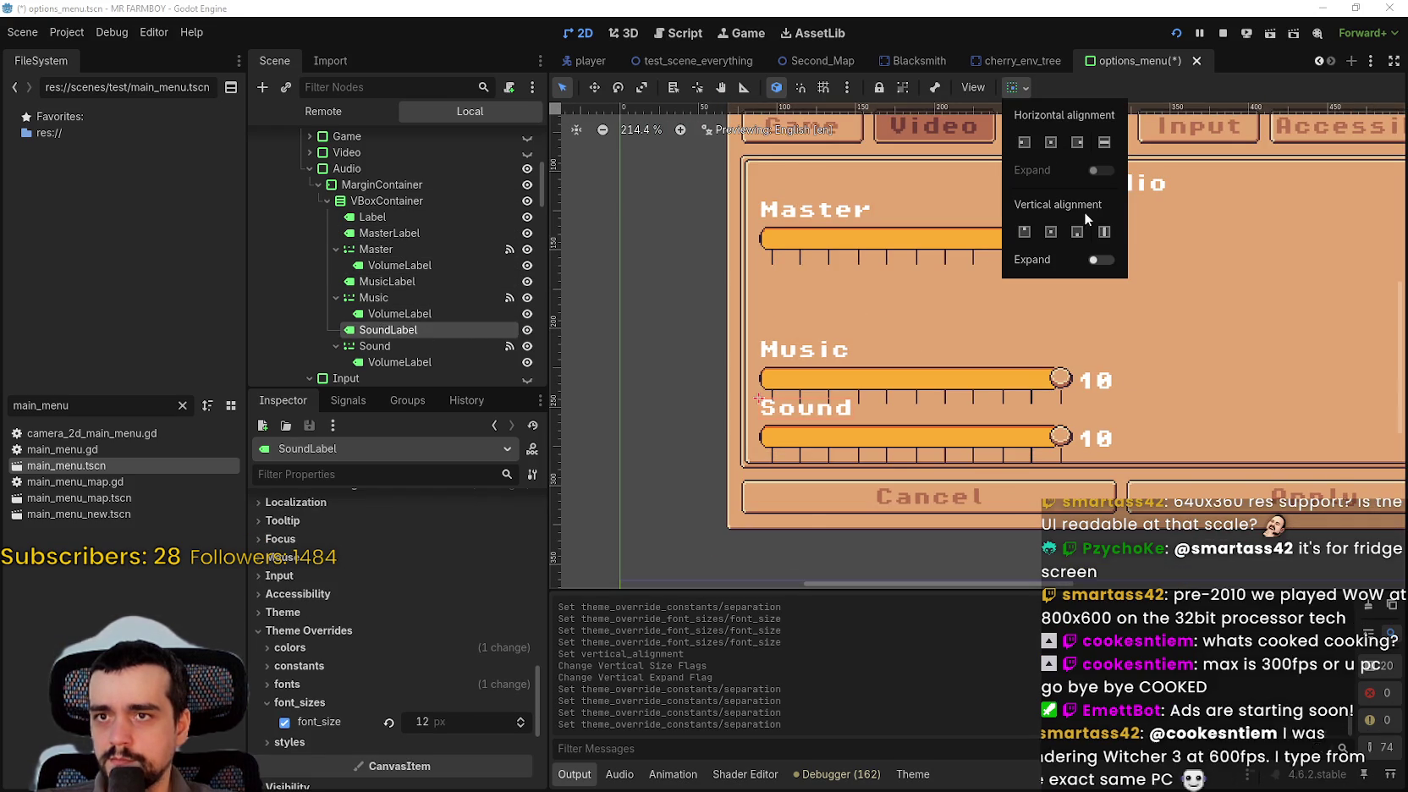
{"action": "left_click", "coordinate": [1100, 259]}
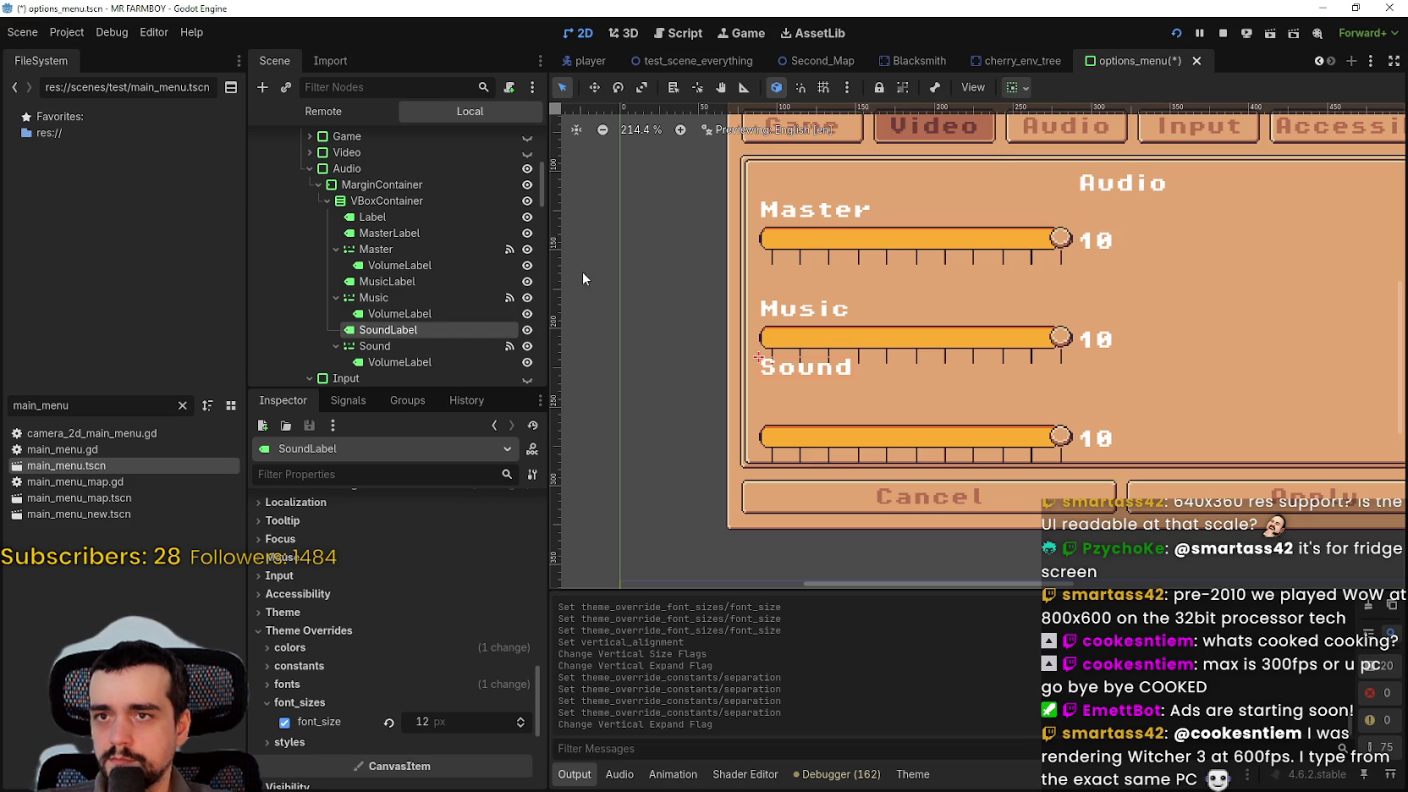
{"action": "scroll", "coordinate": [423, 366], "scroll_direction": "down", "scroll_amount": 2}
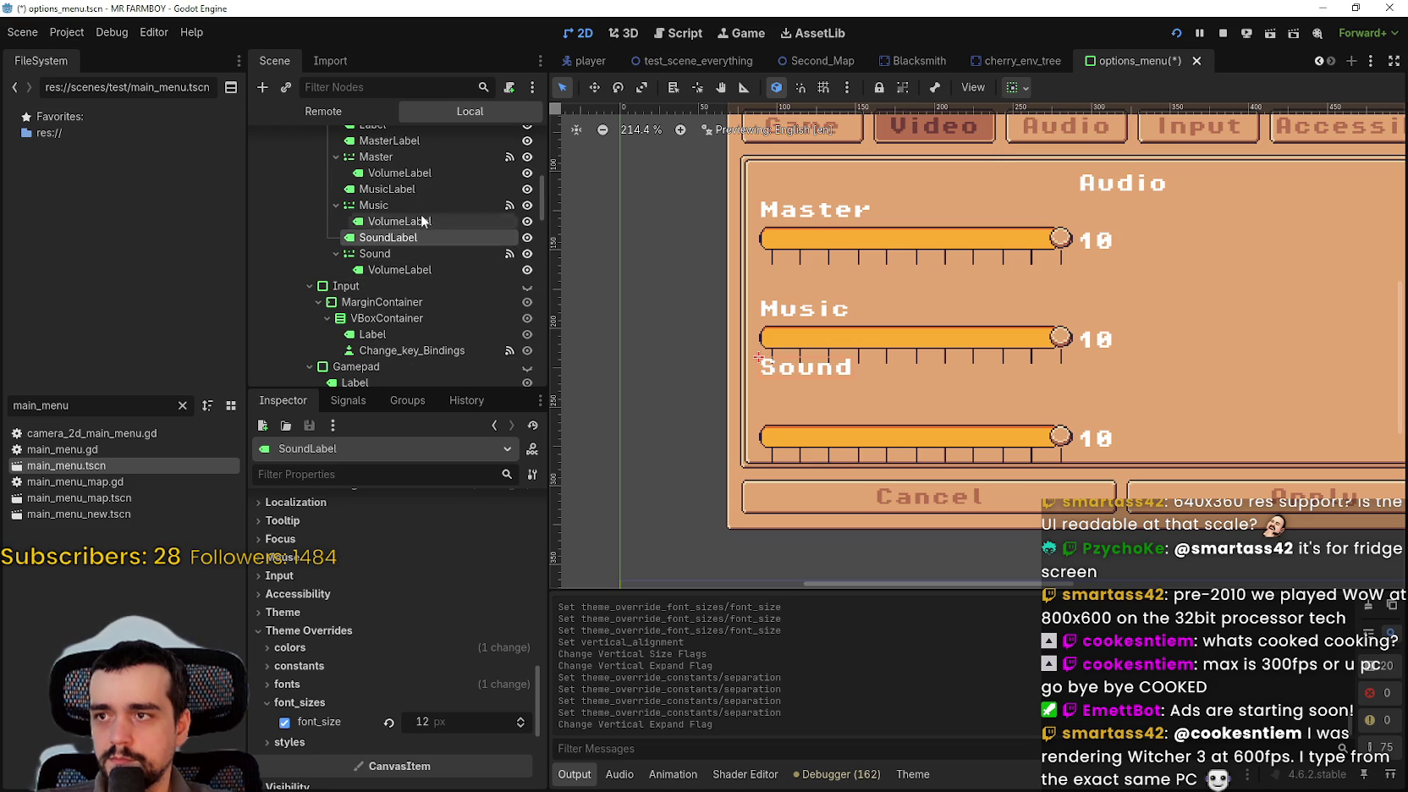
{"action": "scroll", "coordinate": [435, 191], "scroll_direction": "up", "scroll_amount": 1}
- Set MasterLabel's vertical sizing to Fill, trying Expand before leaving it off
{"action": "left_click", "coordinate": [446, 171]}
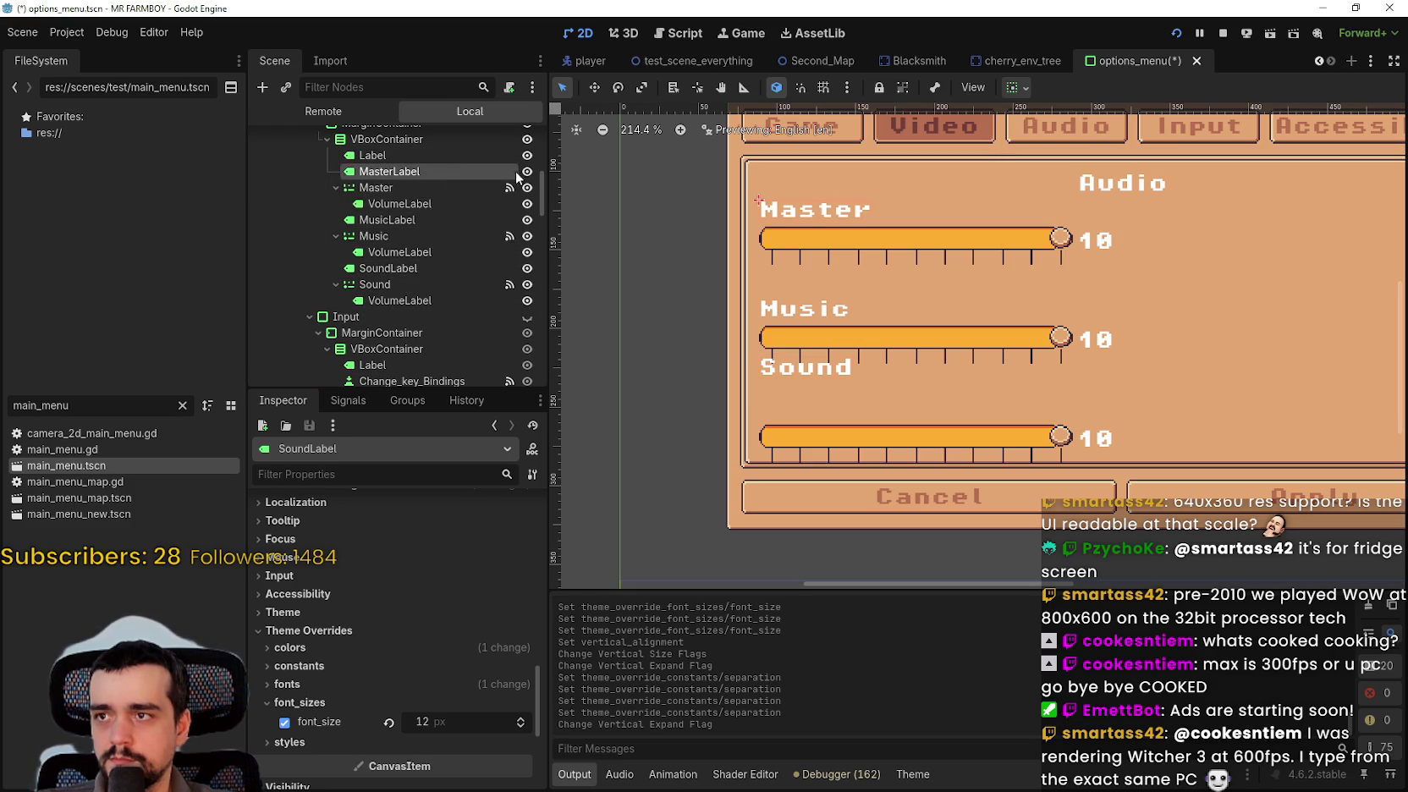
{"action": "left_click", "coordinate": [1015, 88]}
{"action": "left_click", "coordinate": [1104, 232]}
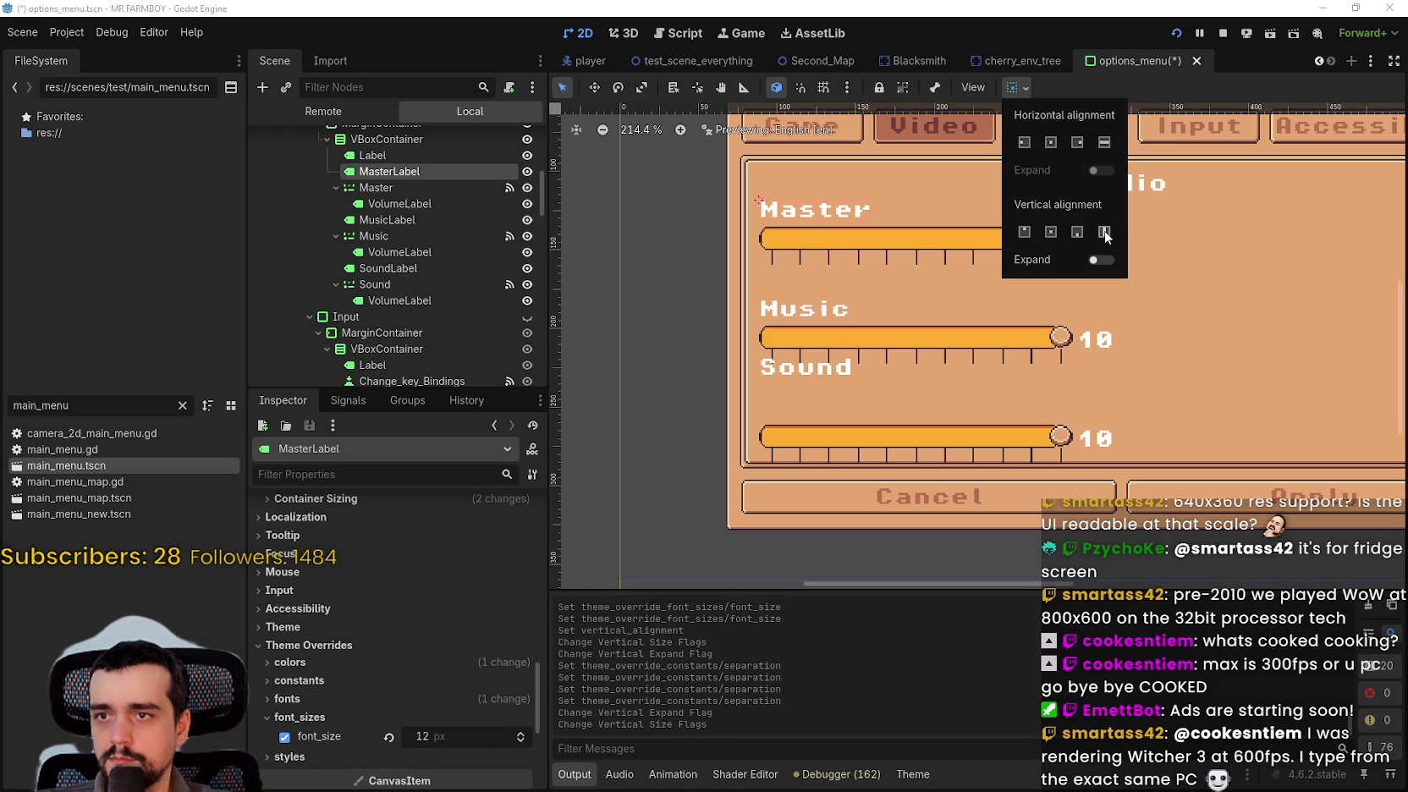
{"action": "left_click", "coordinate": [1102, 260]}
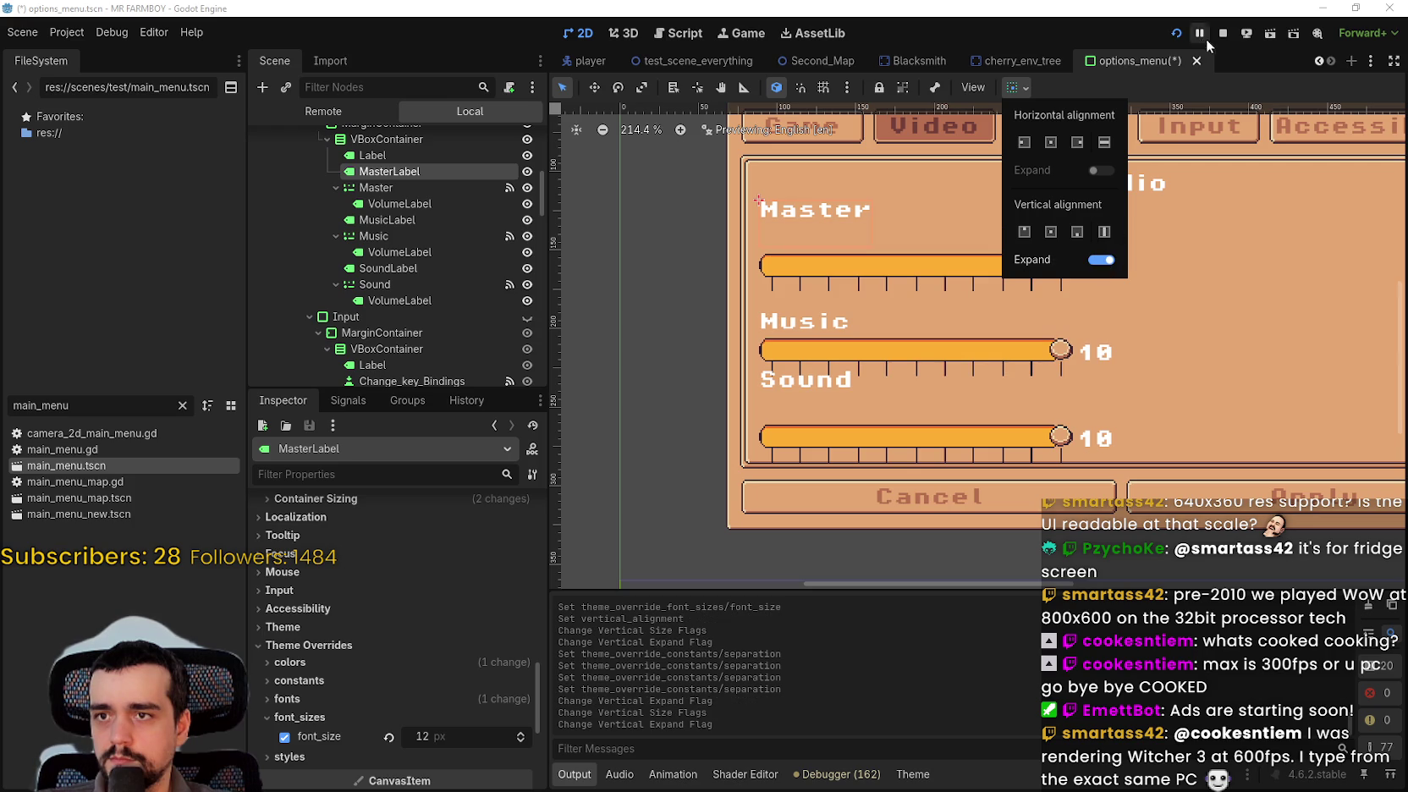
{"action": "left_click", "coordinate": [1178, 97]}
{"action": "scroll", "coordinate": [987, 410], "scroll_direction": "up", "scroll_amount": 2}
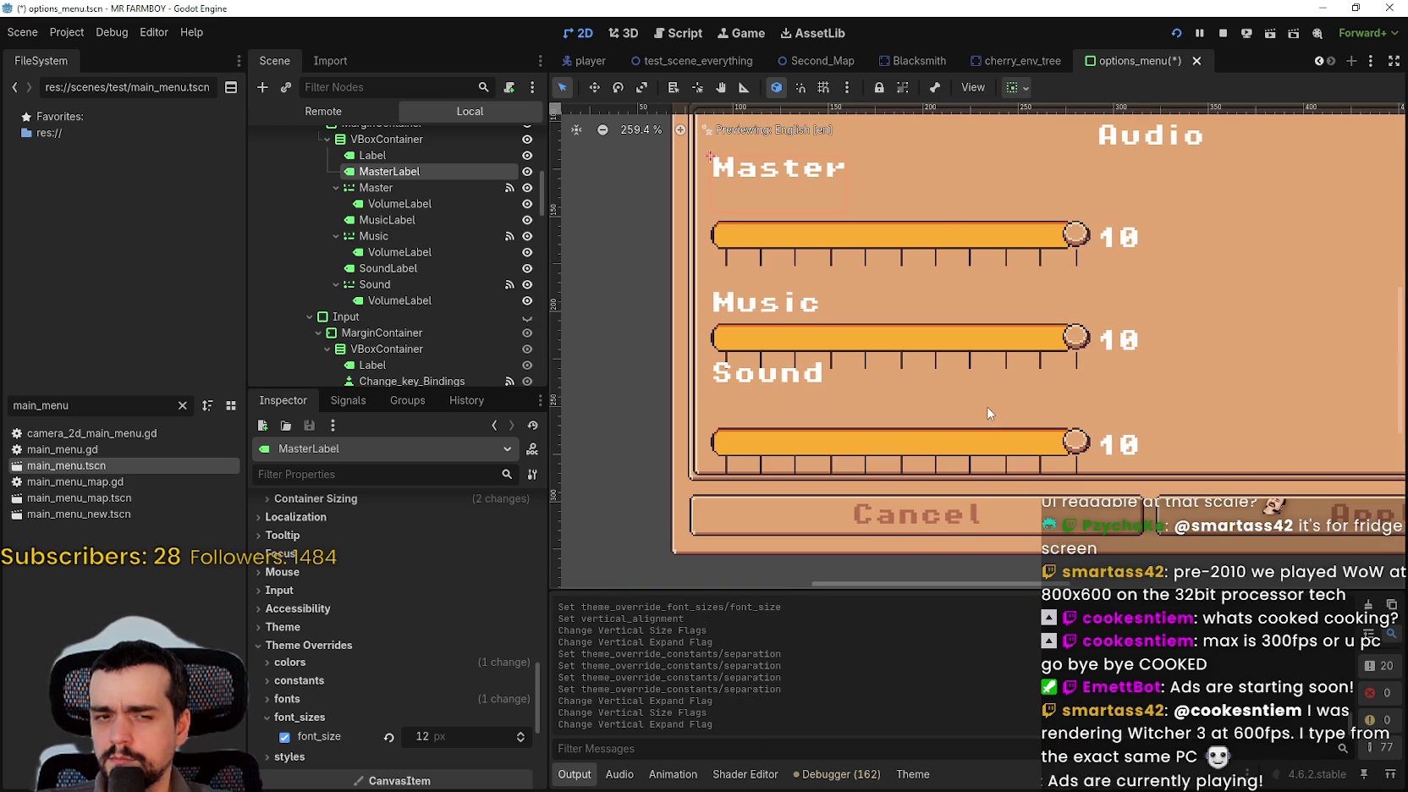
{"action": "scroll", "coordinate": [984, 396], "scroll_direction": "down", "scroll_amount": 2}
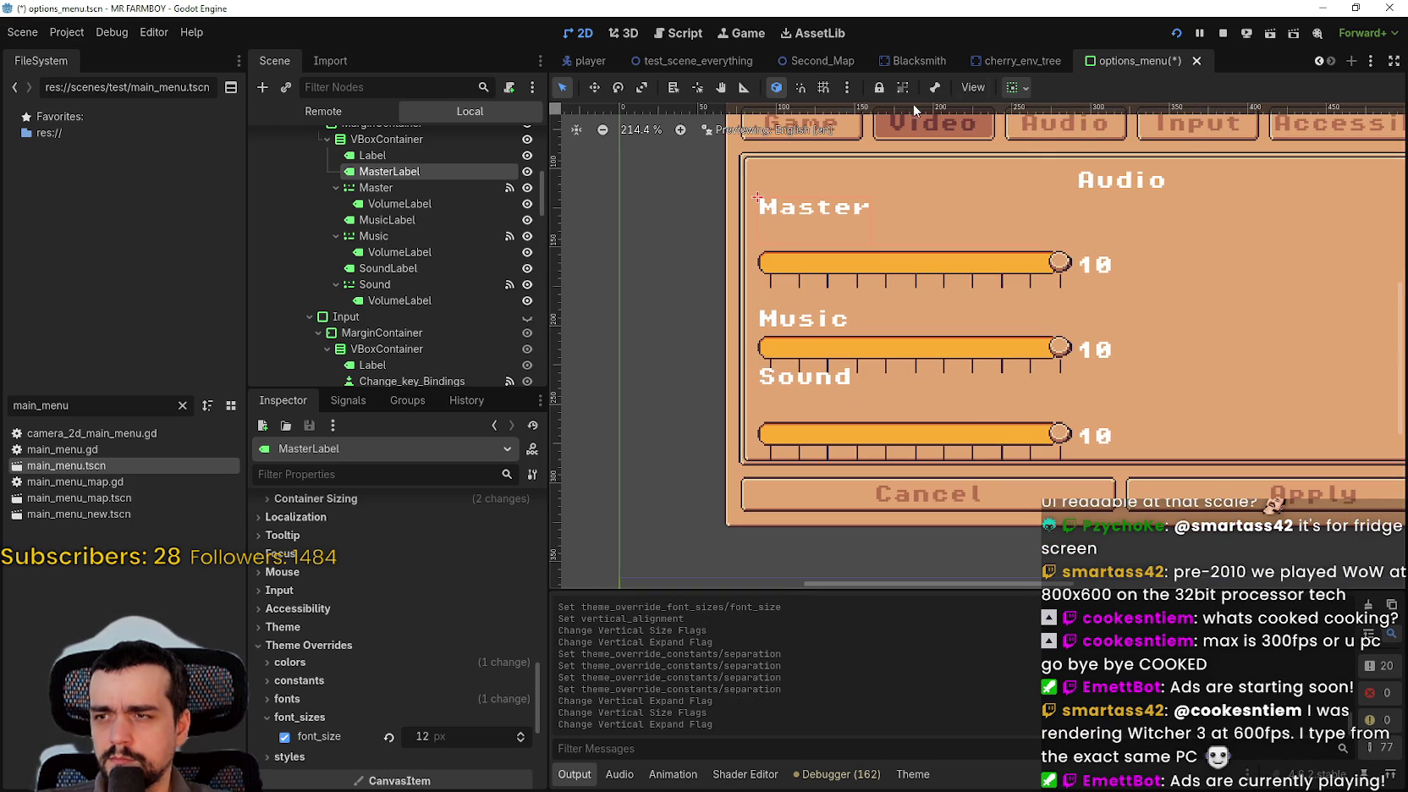
{"action": "left_click", "coordinate": [1019, 87]}
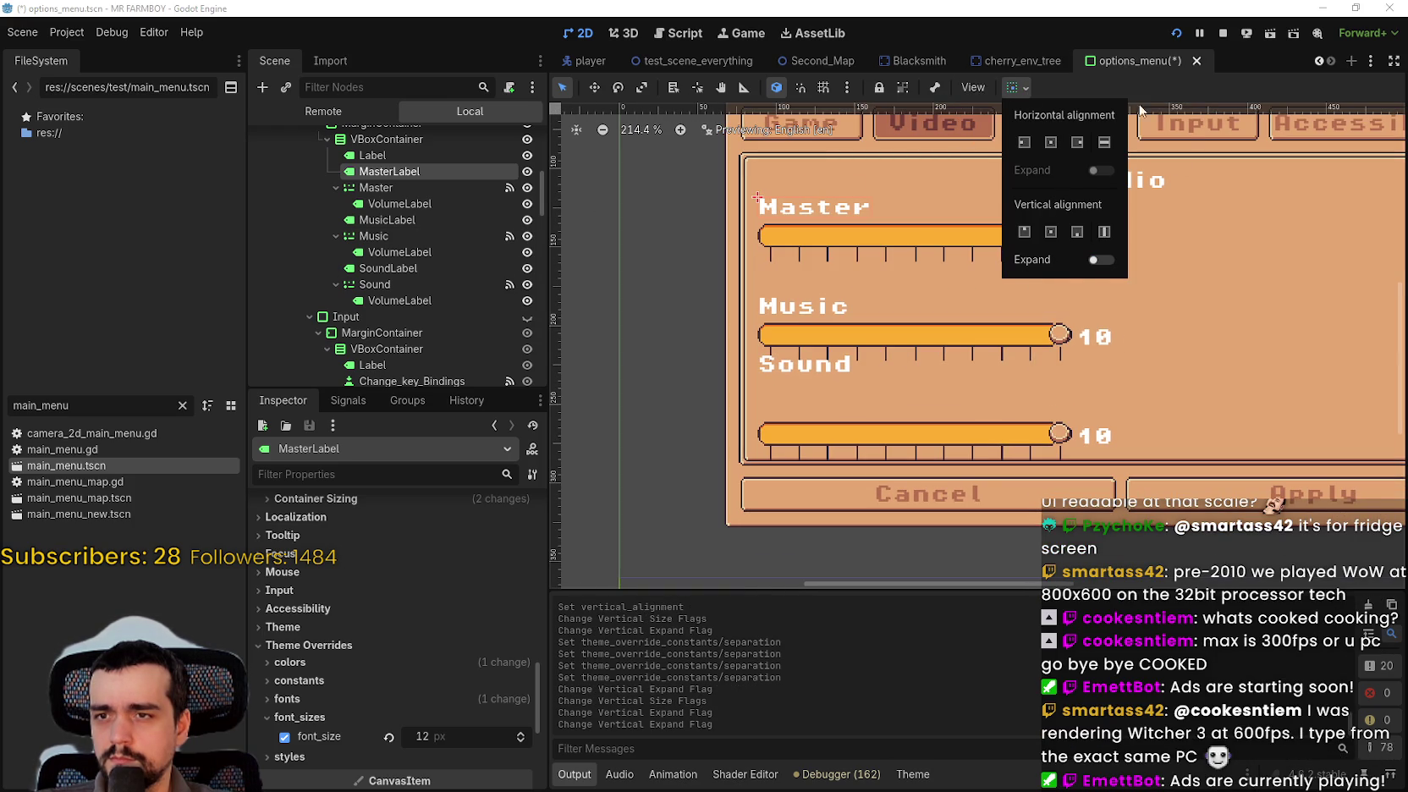
{"action": "left_click", "coordinate": [1154, 80]}
{"action": "scroll", "coordinate": [820, 291], "scroll_direction": "up", "scroll_amount": 2}
{"action": "scroll", "coordinate": [791, 335], "scroll_direction": "down", "scroll_amount": 1}
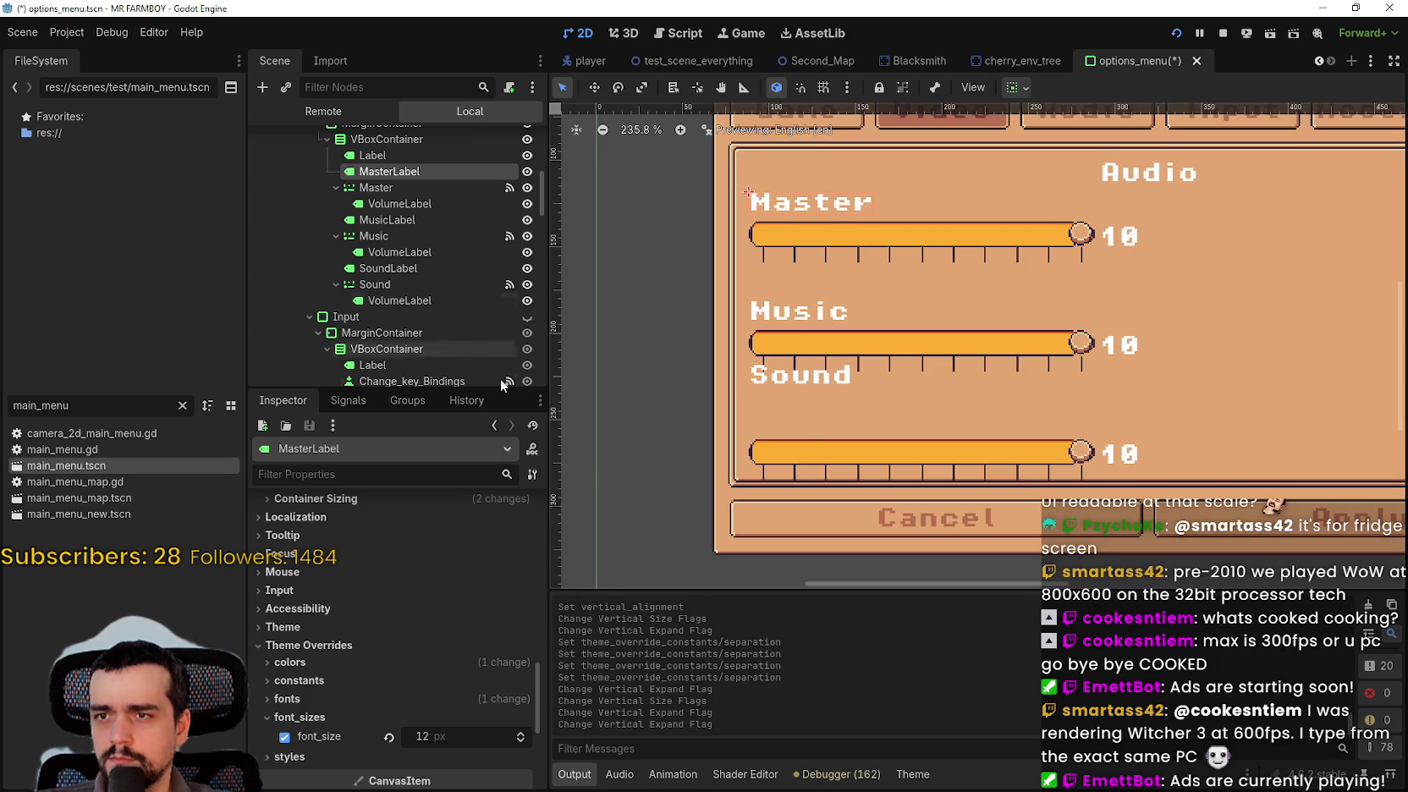
{"action": "left_click", "coordinate": [454, 267]}
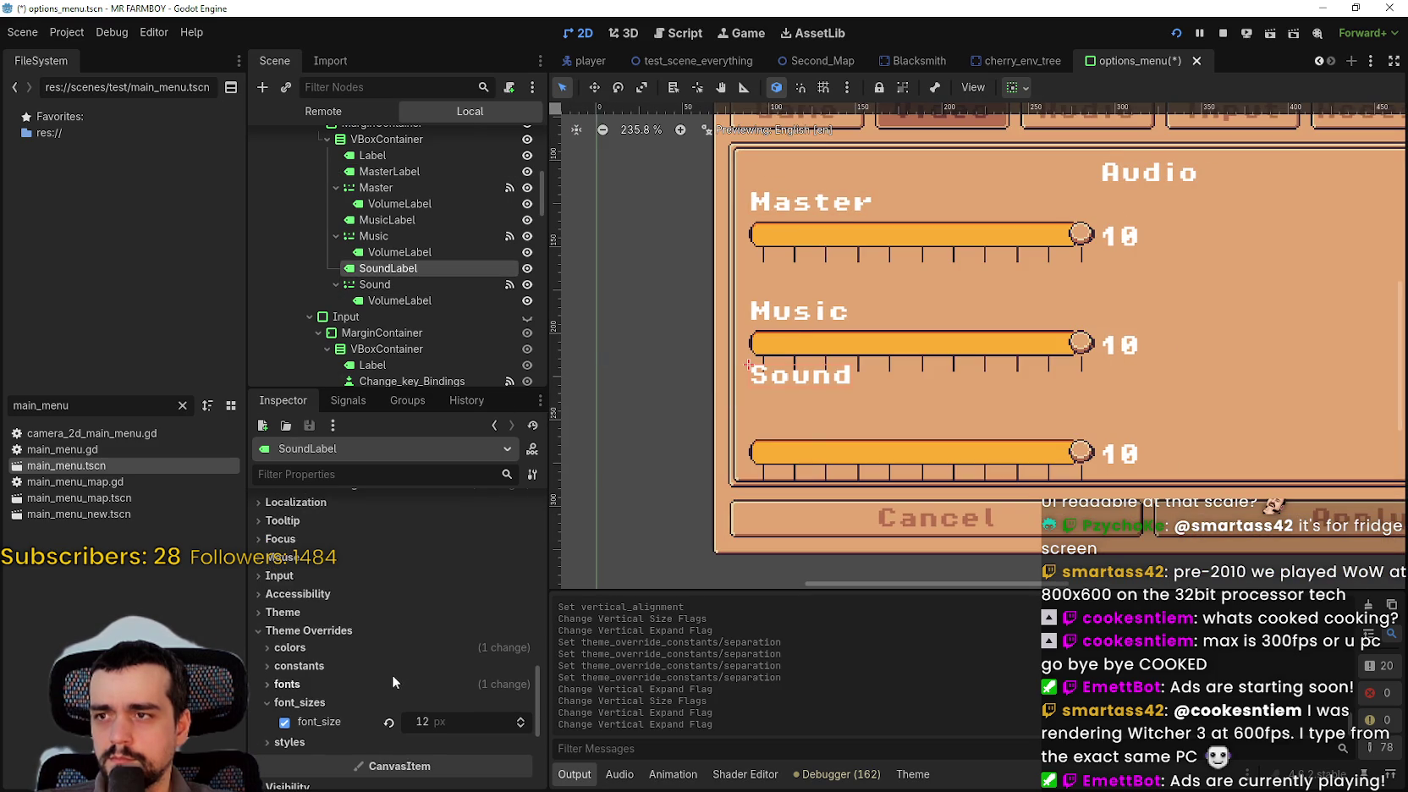
- Set SoundLabel's vertical alignment to Bottom and its vertical container sizing to Fill
{"action": "scroll", "coordinate": [478, 674], "scroll_direction": "up", "scroll_amount": 3}
{"action": "left_click_drag", "start_coordinate": [535, 682], "coordinate": [551, 518]}
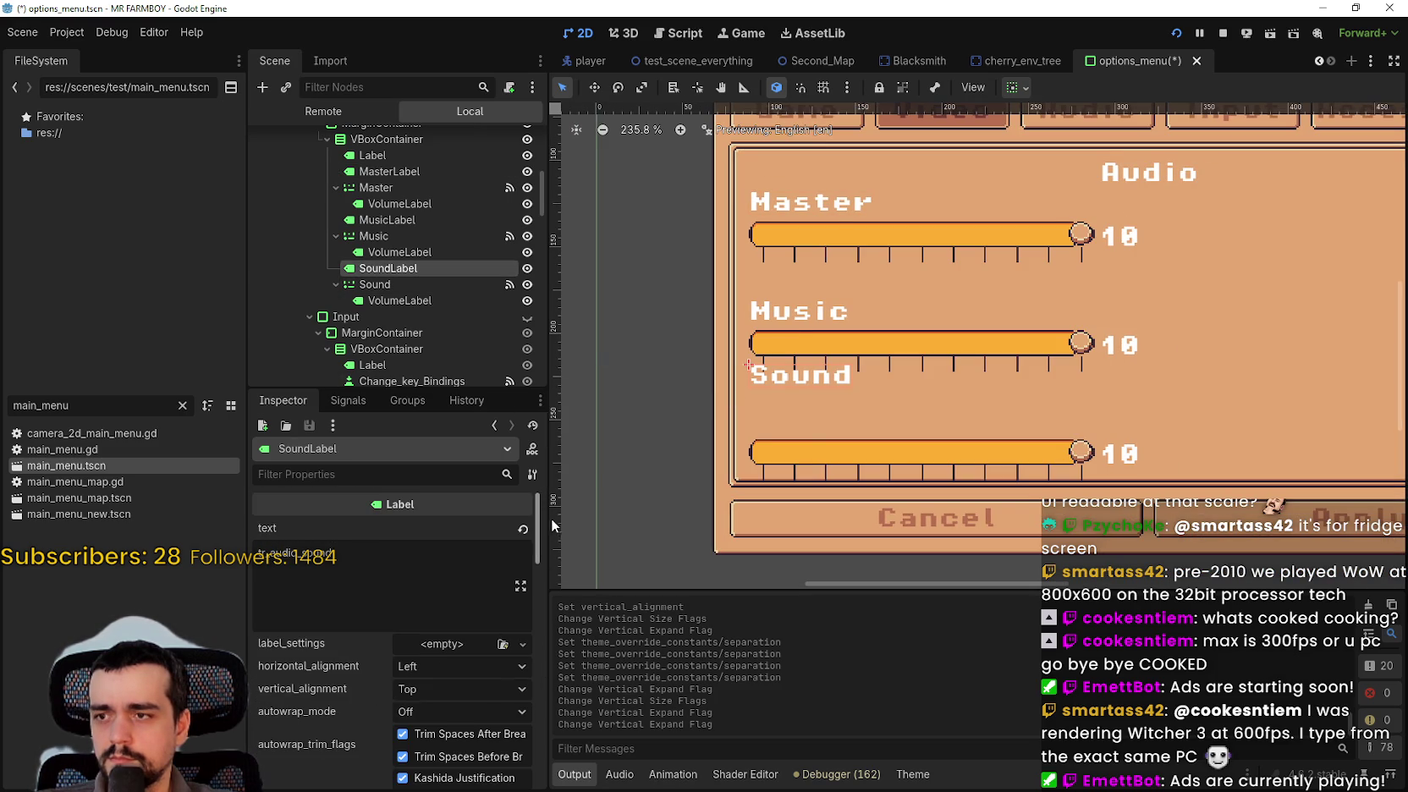
{"action": "left_click", "coordinate": [423, 684]}
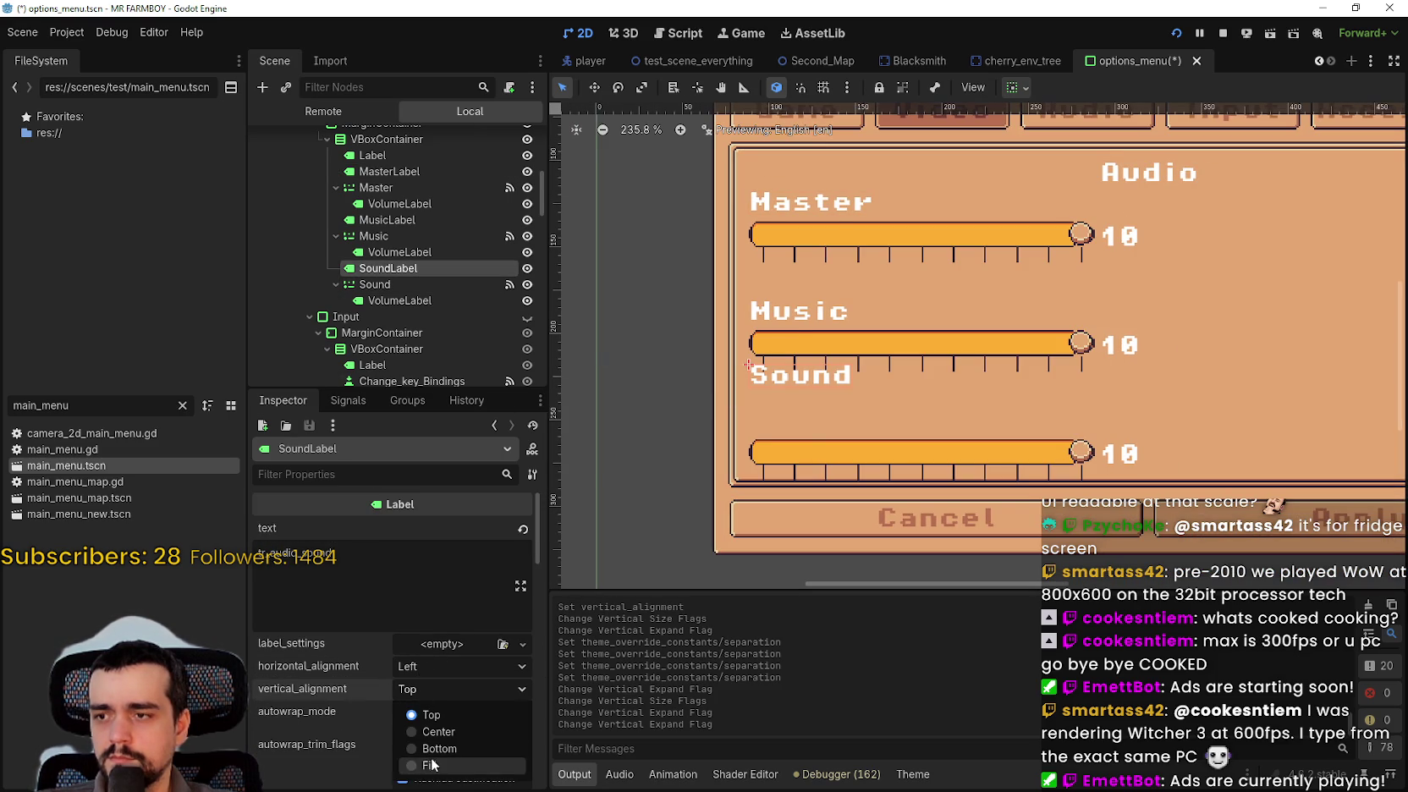
{"action": "left_click", "coordinate": [431, 747]}
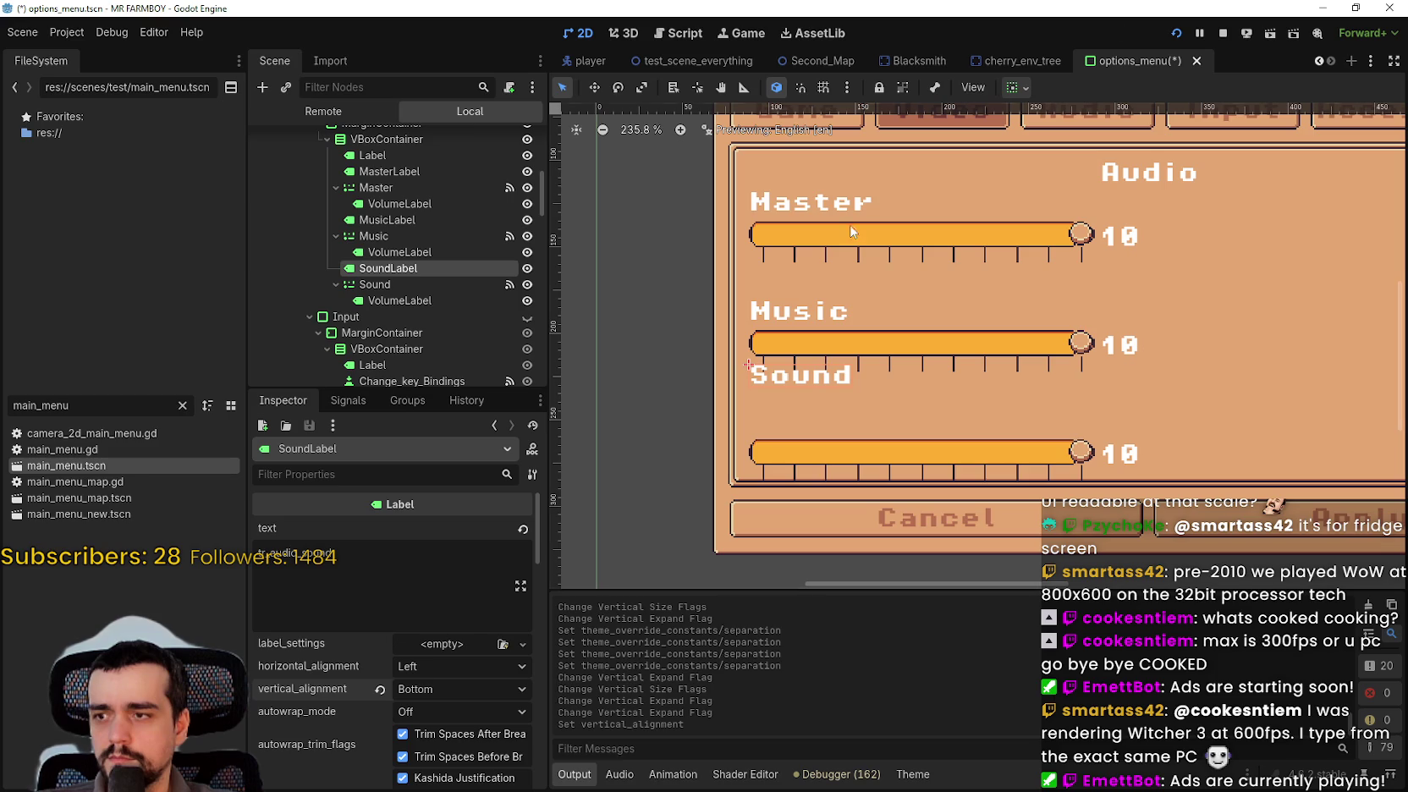
{"action": "left_click", "coordinate": [1024, 88]}
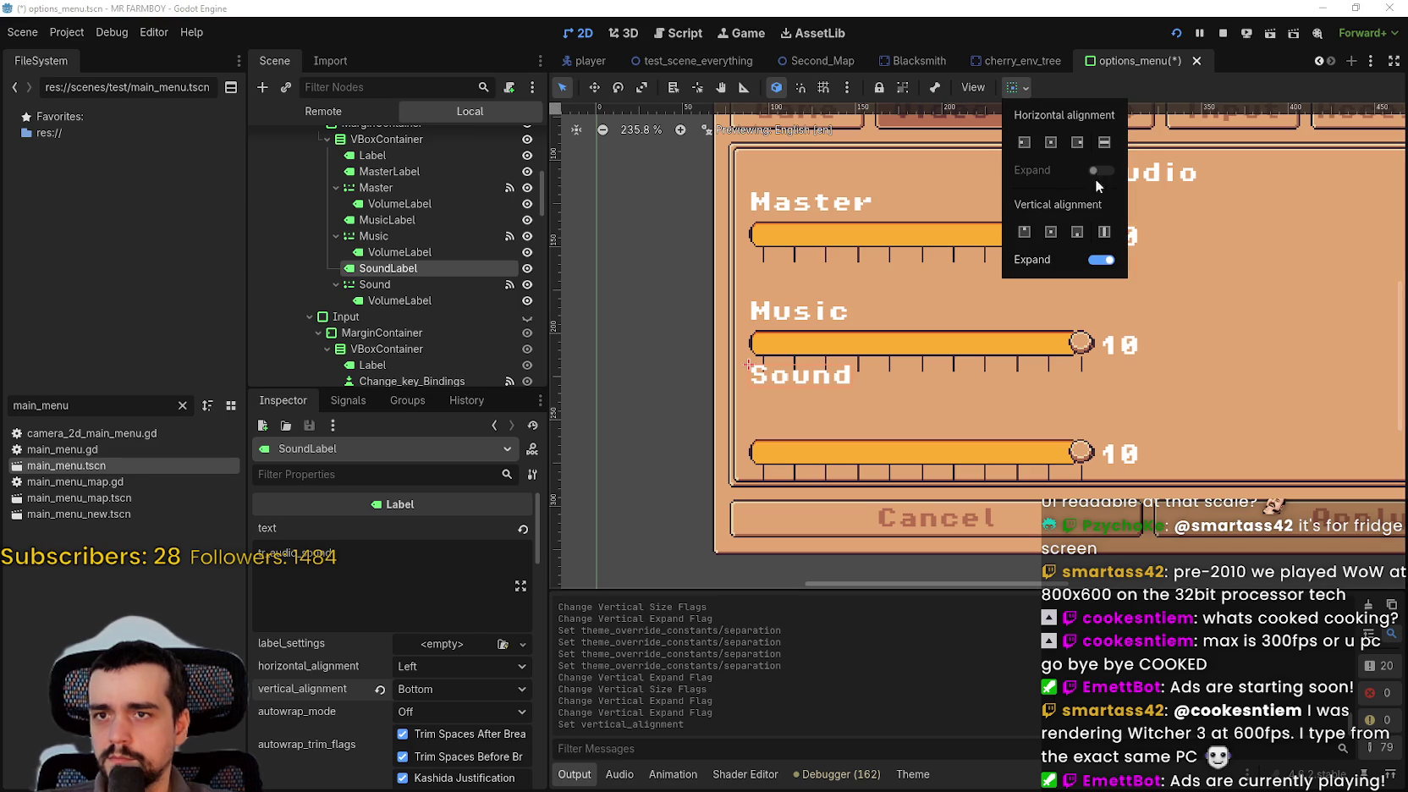
{"action": "left_click", "coordinate": [1078, 232]}
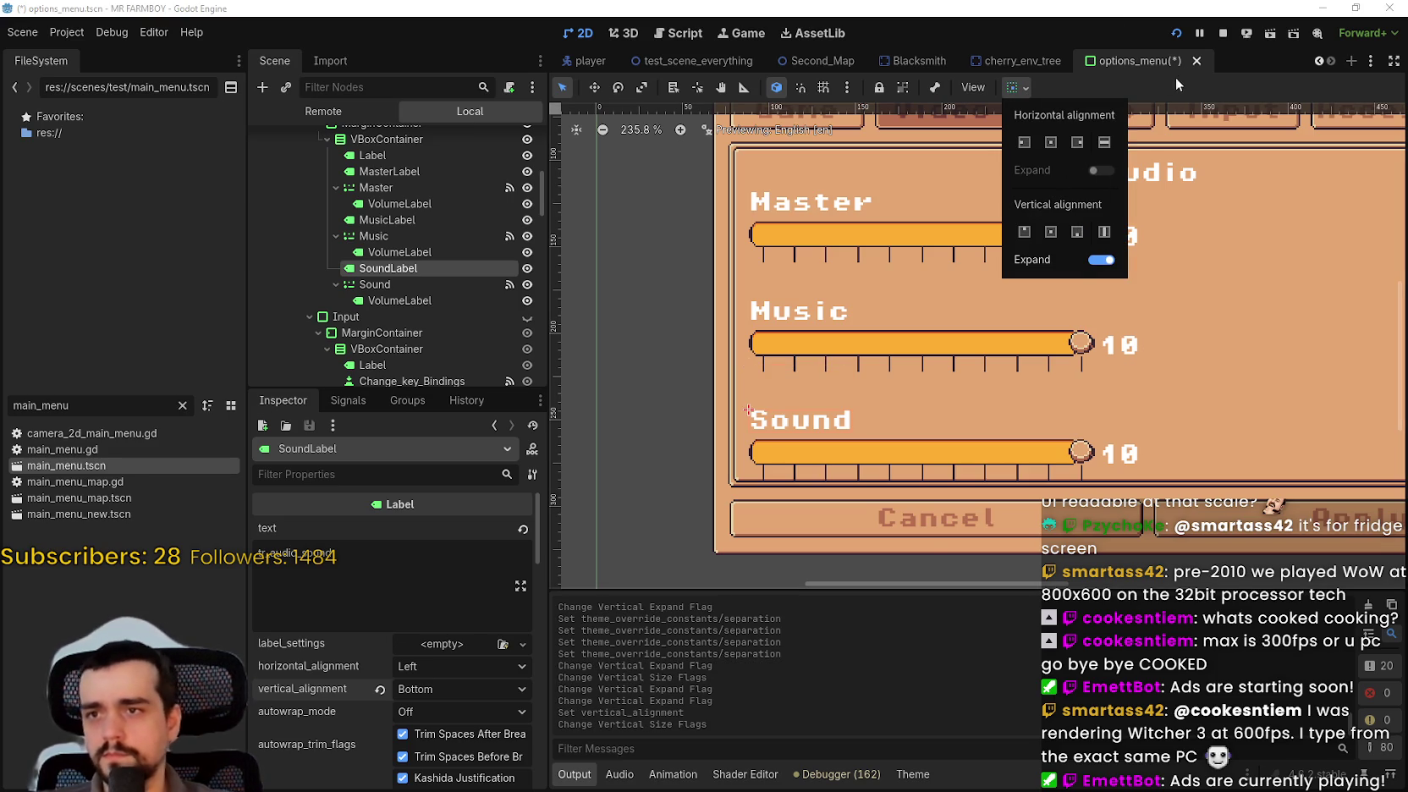
{"action": "scroll", "coordinate": [896, 419], "scroll_direction": "down", "scroll_amount": 4}
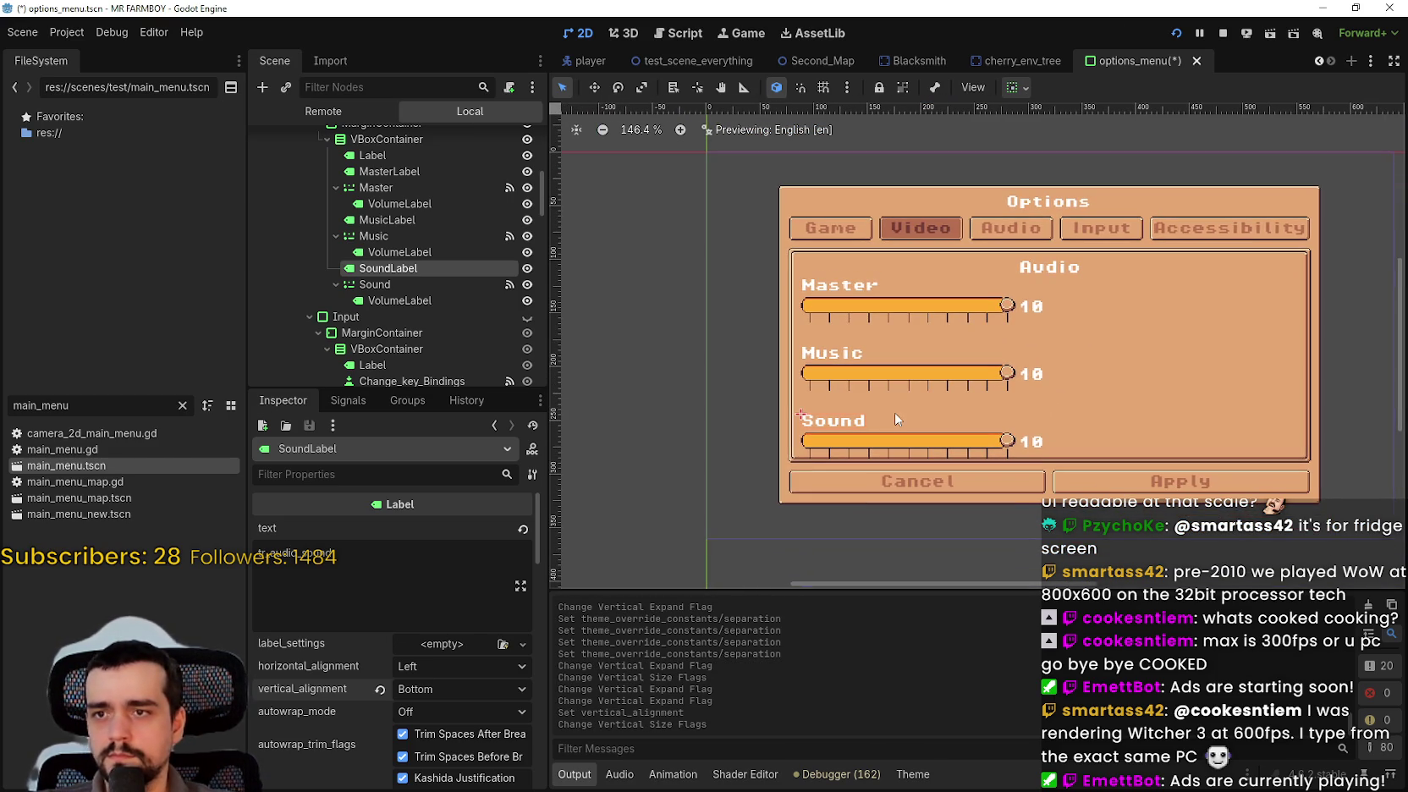
{"action": "scroll", "coordinate": [403, 270], "scroll_direction": "up", "scroll_amount": 4}
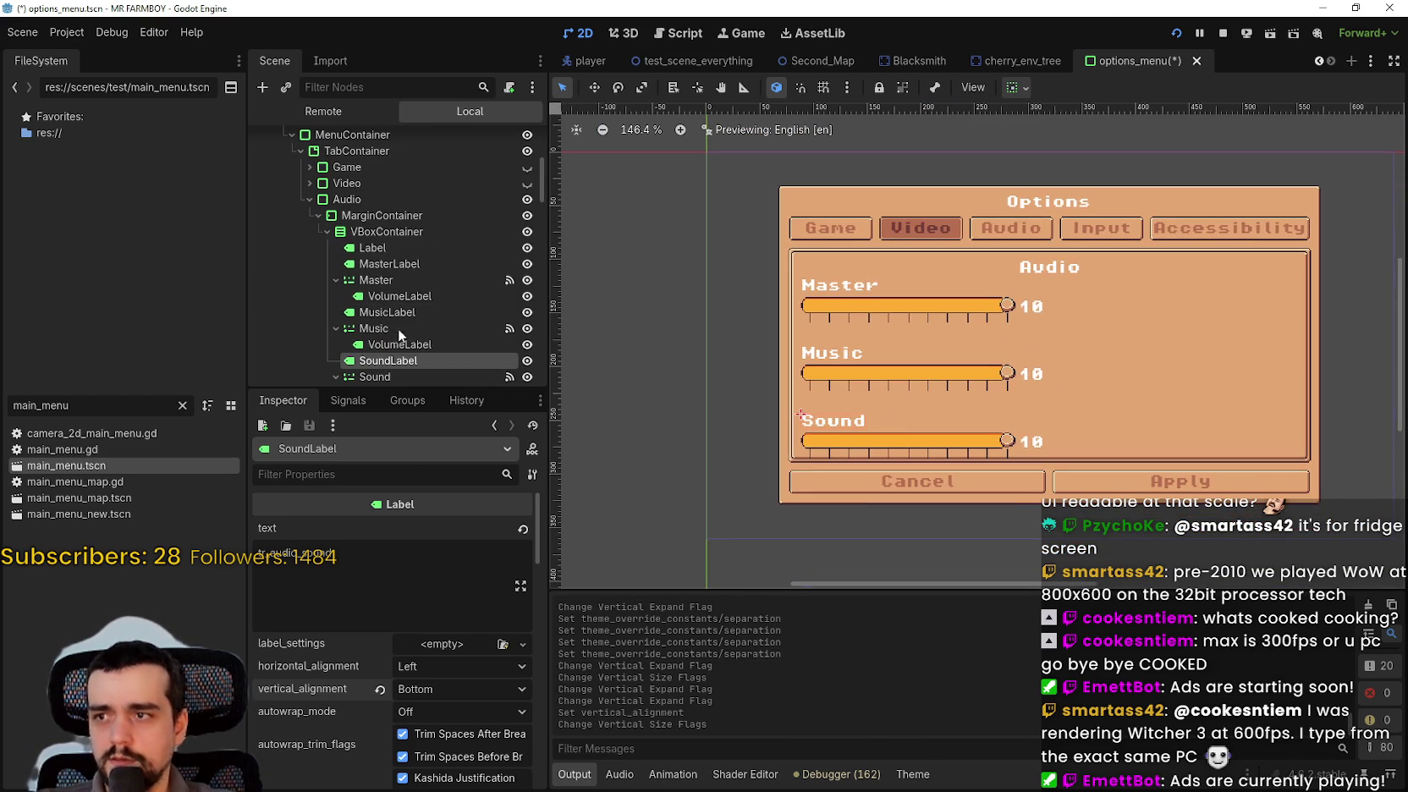
- Re-enable the audio VBoxContainer's separation override and set it to 2
{"action": "left_click", "coordinate": [373, 216]}
{"action": "left_click", "coordinate": [379, 231]}
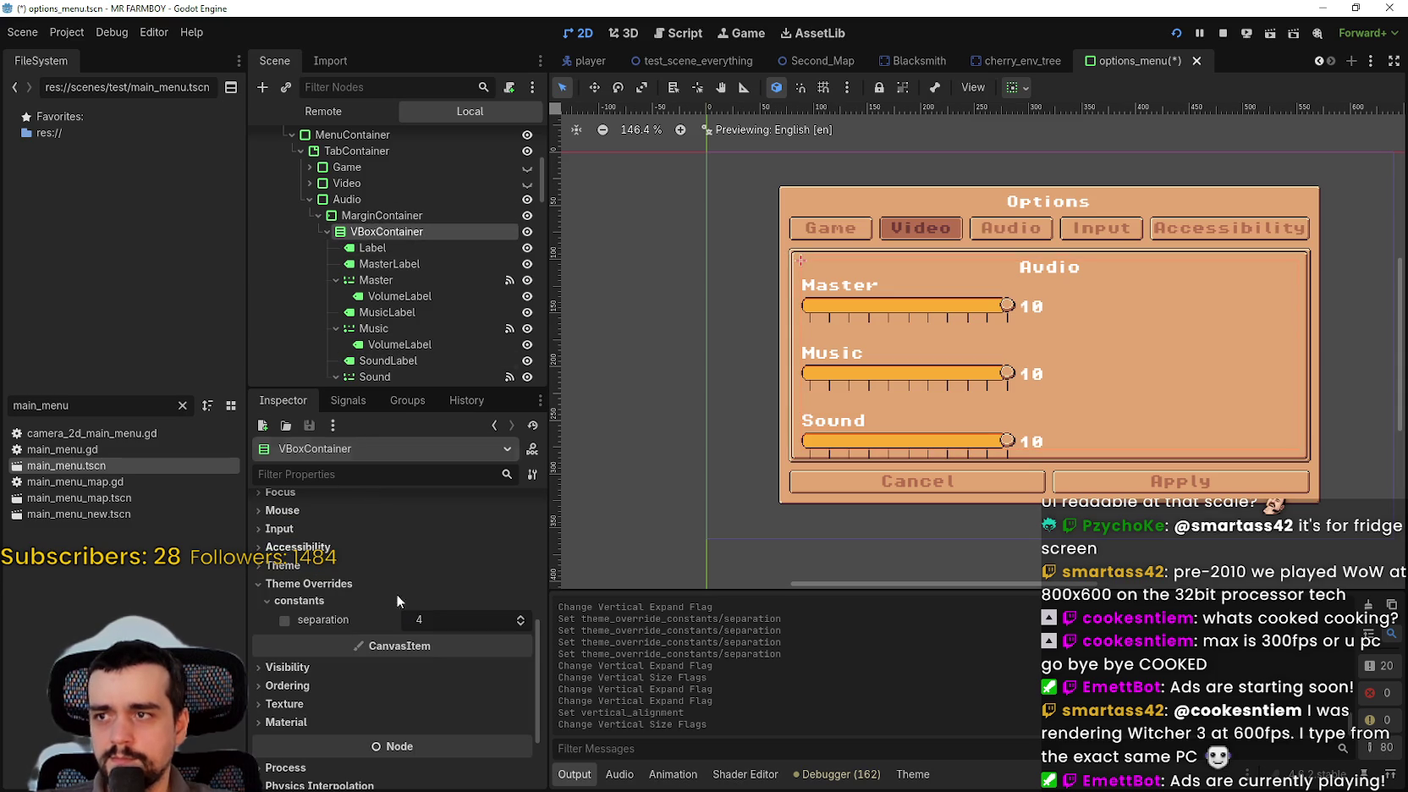
{"action": "left_click", "coordinate": [524, 625]}
{"action": "left_click", "coordinate": [524, 625]}
{"action": "left_click", "coordinate": [524, 624]}
{"action": "left_click", "coordinate": [524, 624]}
{"action": "left_click", "coordinate": [523, 624]}
{"action": "left_click", "coordinate": [520, 616]}
{"action": "left_click", "coordinate": [520, 616]}
{"action": "left_click", "coordinate": [520, 616]}
{"action": "scroll", "coordinate": [892, 372], "scroll_direction": "up", "scroll_amount": 2}
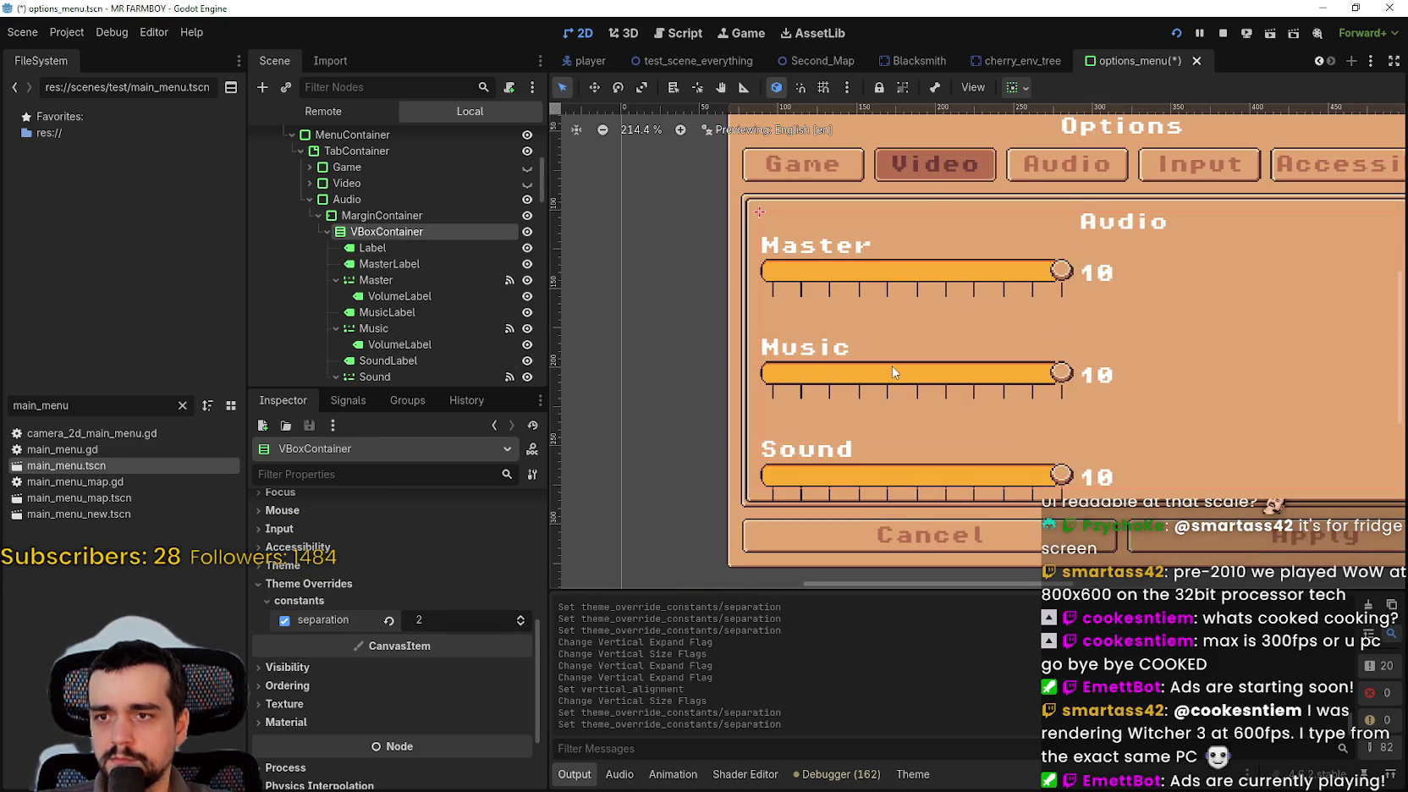
{"action": "scroll", "coordinate": [1039, 552], "scroll_direction": "up", "scroll_amount": 1}
{"action": "scroll", "coordinate": [1039, 552], "scroll_direction": "down", "scroll_amount": 1}
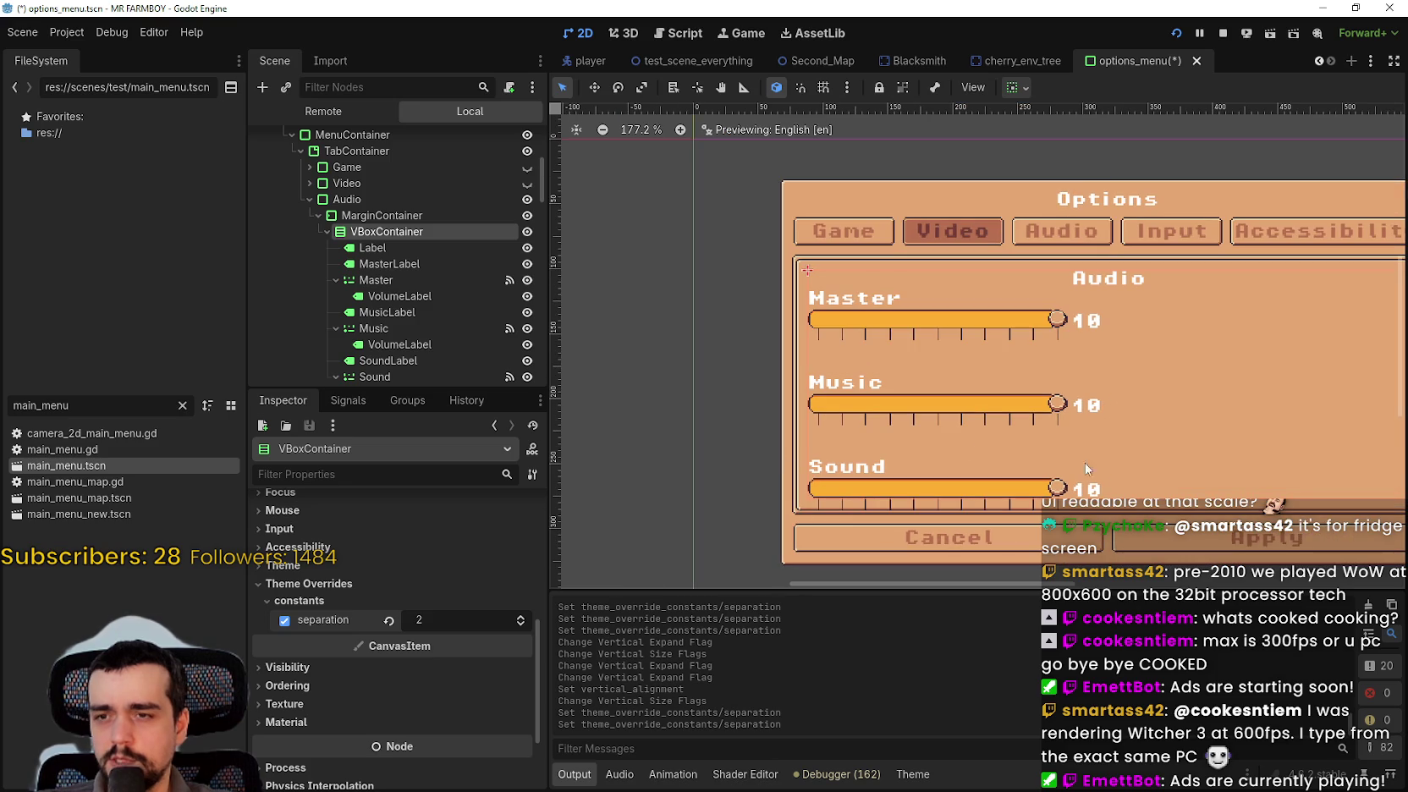
{"action": "left_click", "coordinate": [425, 247]}
{"action": "scroll", "coordinate": [874, 309], "scroll_direction": "up", "scroll_amount": 6}
{"action": "scroll", "coordinate": [874, 309], "scroll_direction": "up", "scroll_amount": 4}
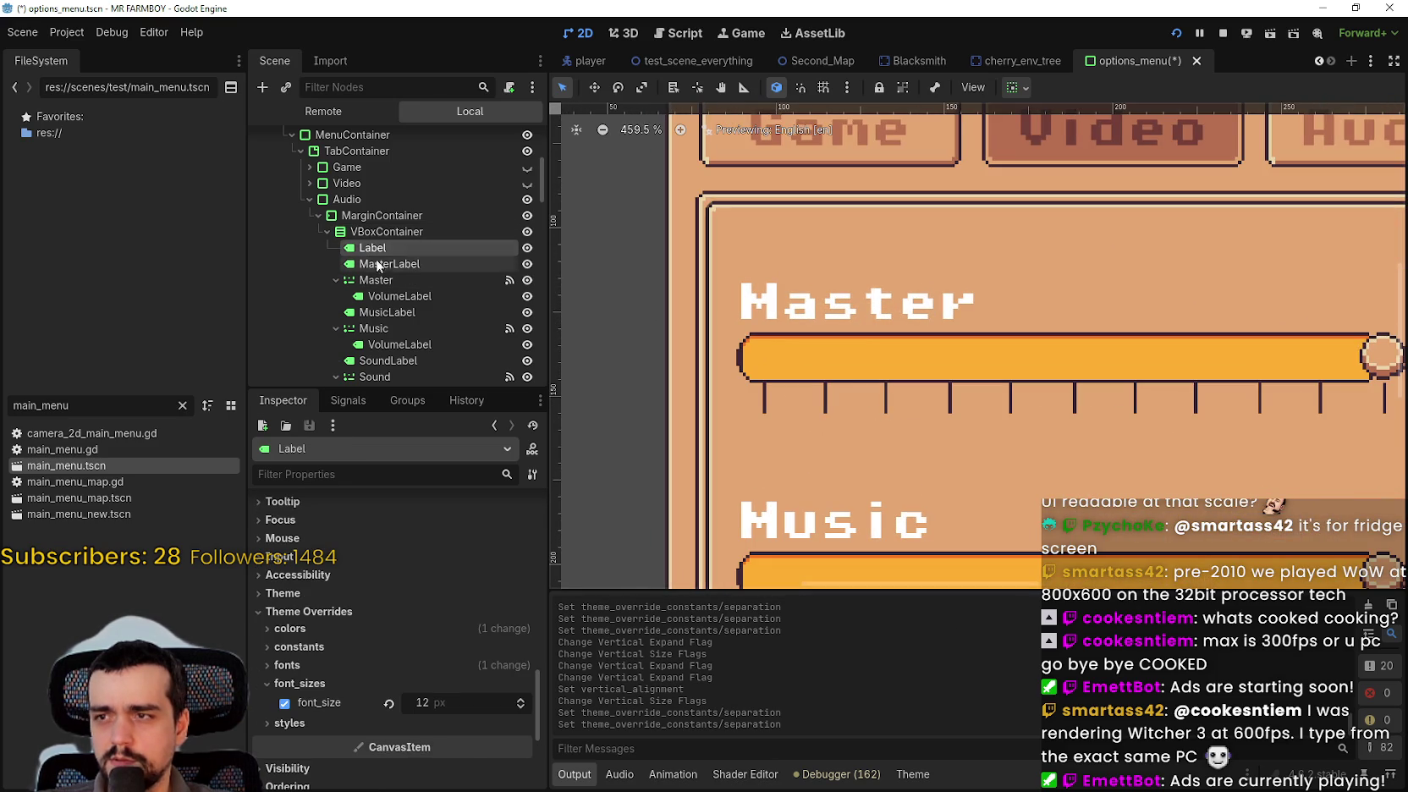
{"action": "left_click", "coordinate": [386, 295]}
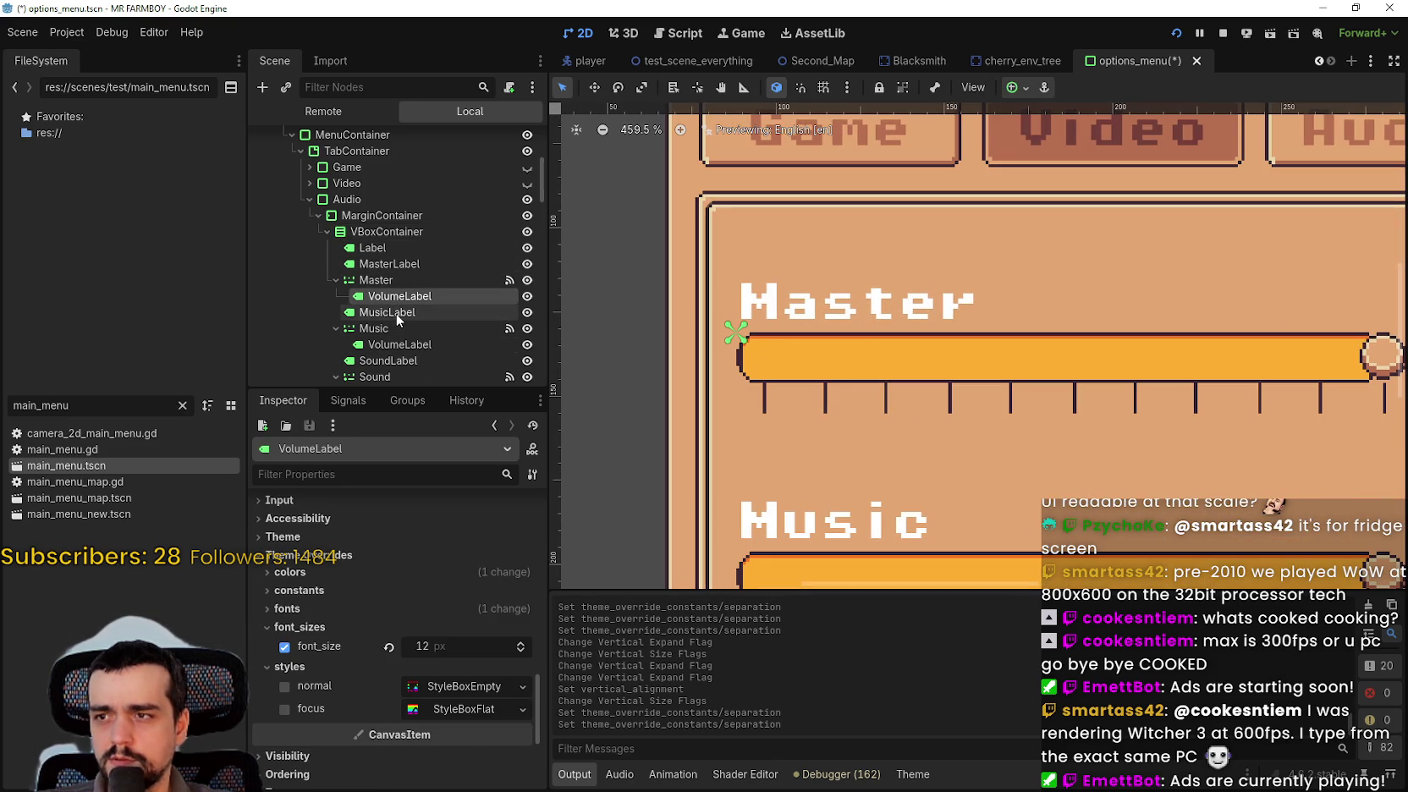
{"action": "left_click", "coordinate": [396, 313]}
{"action": "scroll", "coordinate": [836, 322], "scroll_direction": "down", "scroll_amount": 4}
{"action": "scroll", "coordinate": [836, 322], "scroll_direction": "down", "scroll_amount": 2}
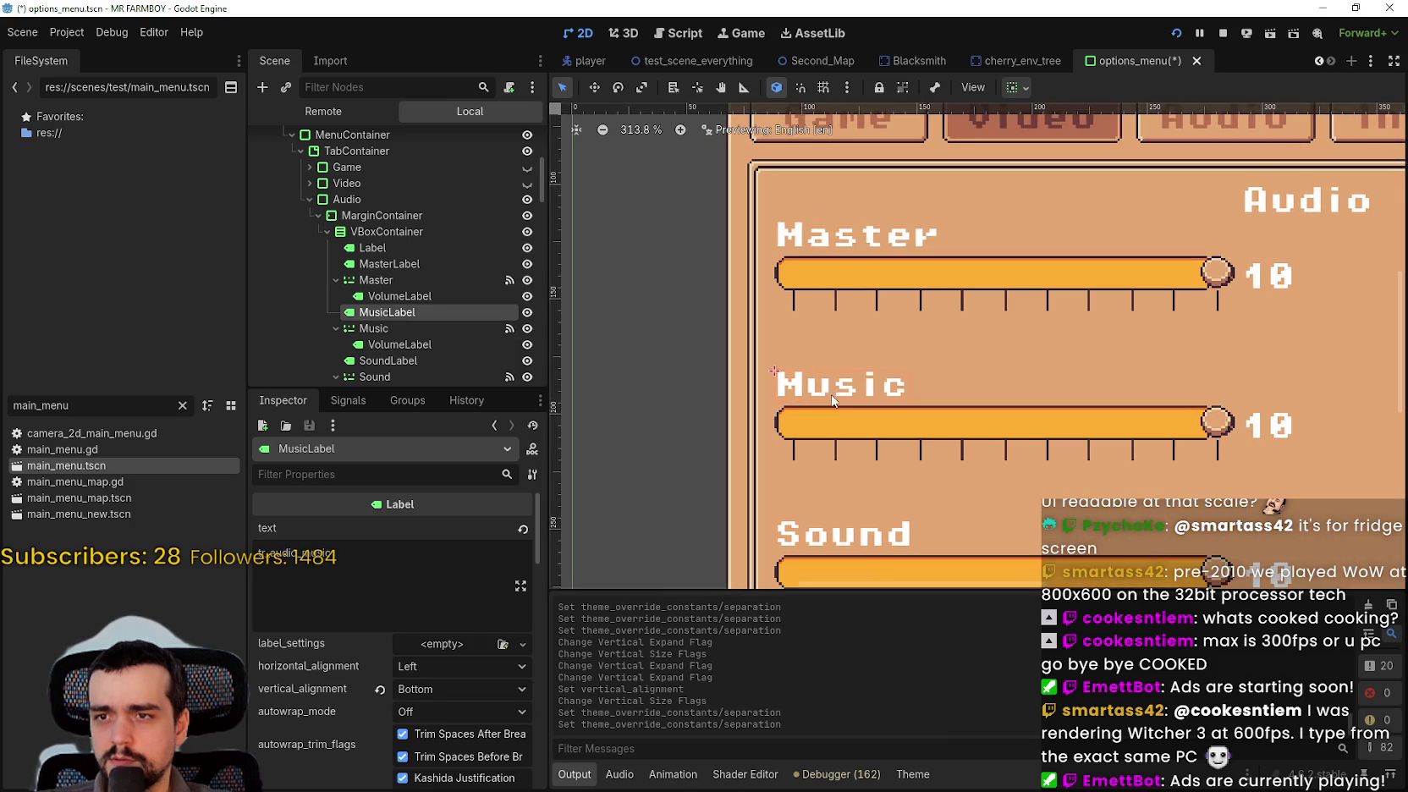
{"action": "scroll", "coordinate": [812, 318], "scroll_direction": "up", "scroll_amount": 5}
{"action": "scroll", "coordinate": [797, 315], "scroll_direction": "up", "scroll_amount": 1}
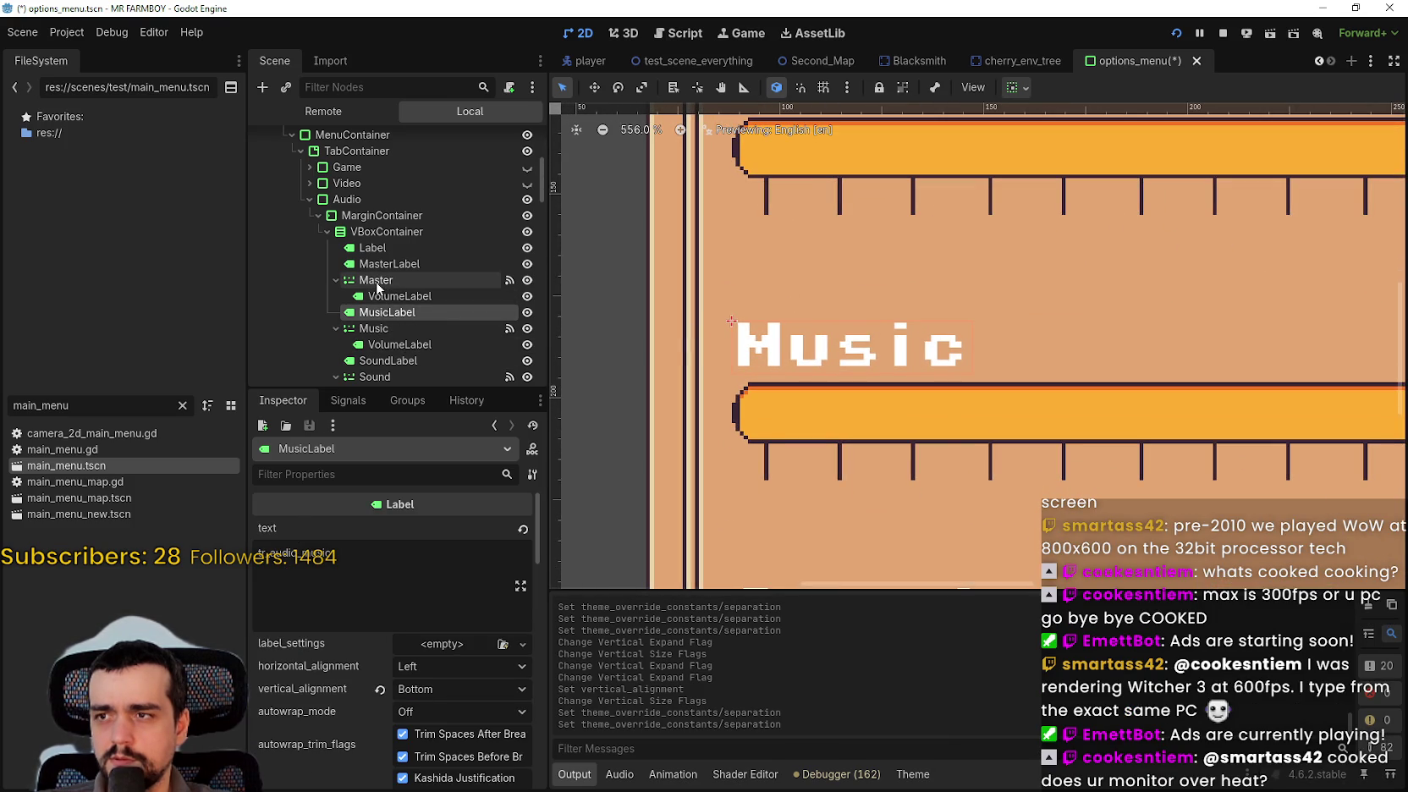
{"action": "left_click", "coordinate": [372, 280]}
{"action": "left_click", "coordinate": [375, 315]}
{"action": "left_click", "coordinate": [373, 280]}
{"action": "left_click", "coordinate": [360, 205]}
{"action": "scroll", "coordinate": [874, 290], "scroll_direction": "down", "scroll_amount": 10}
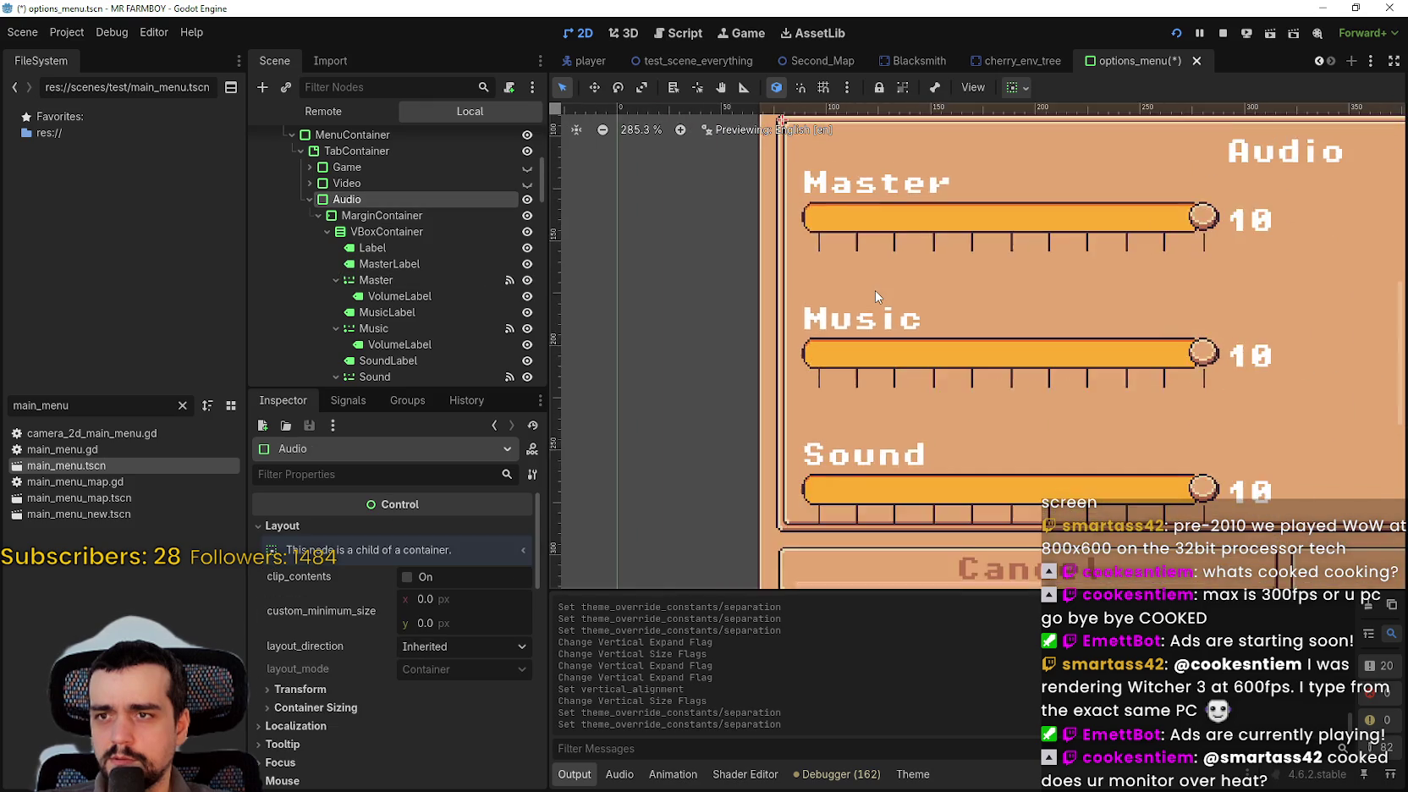
{"action": "scroll", "coordinate": [1156, 308], "scroll_direction": "up", "scroll_amount": 1}
{"action": "mouse_move", "coordinate": [1157, 308]}
{"action": "left_mouse_down"}
{"action": "mouse_move", "coordinate": [844, 378]}
{"action": "mouse_move", "coordinate": [863, 367]}
{"action": "left_mouse_up"}
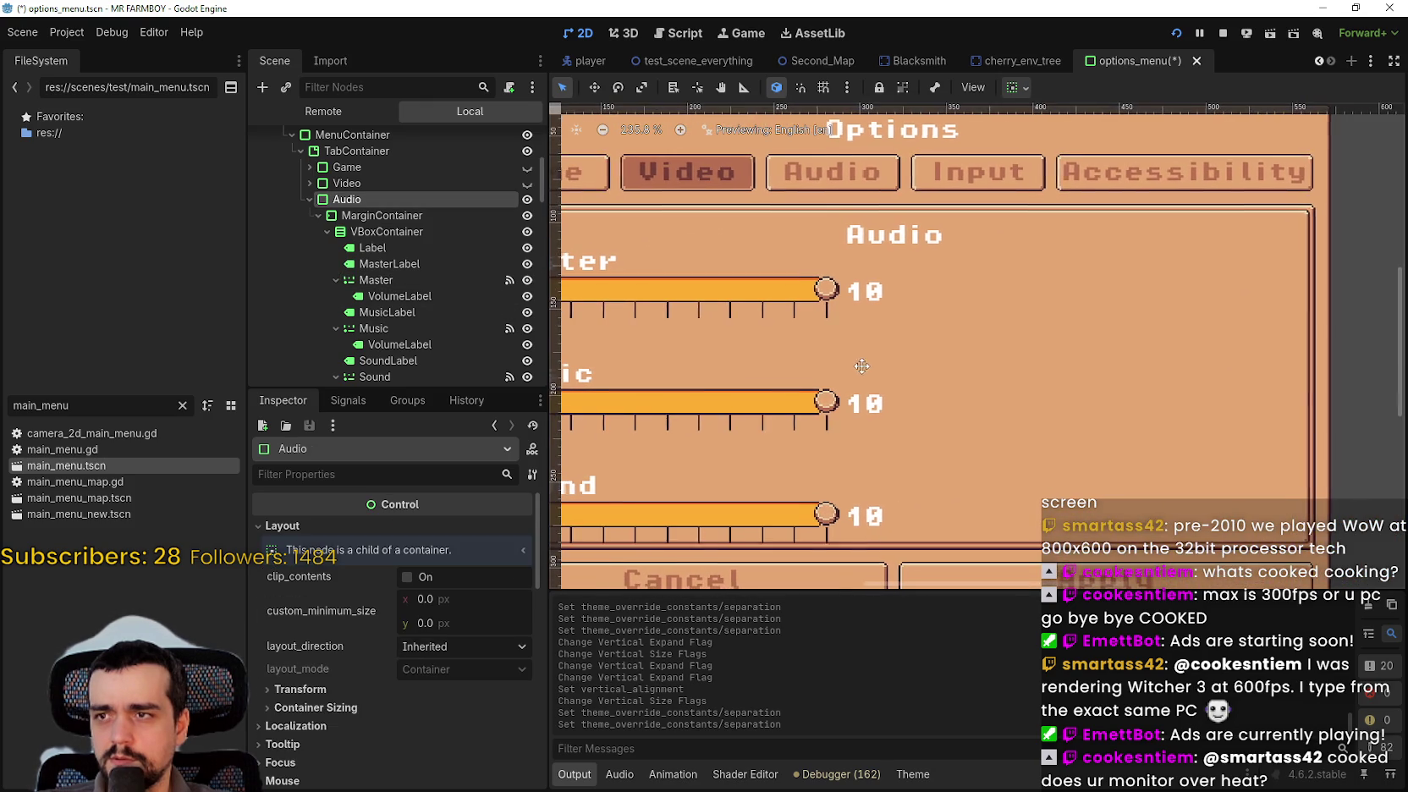
{"action": "scroll", "coordinate": [542, 565], "scroll_direction": "down", "scroll_amount": 1}
{"action": "mouse_move", "coordinate": [538, 563]}
{"action": "left_mouse_down"}
{"action": "mouse_move", "coordinate": [536, 674]}
{"action": "mouse_move", "coordinate": [549, 615]}
{"action": "mouse_move", "coordinate": [552, 678]}
{"action": "mouse_move", "coordinate": [554, 474]}
{"action": "left_mouse_up"}
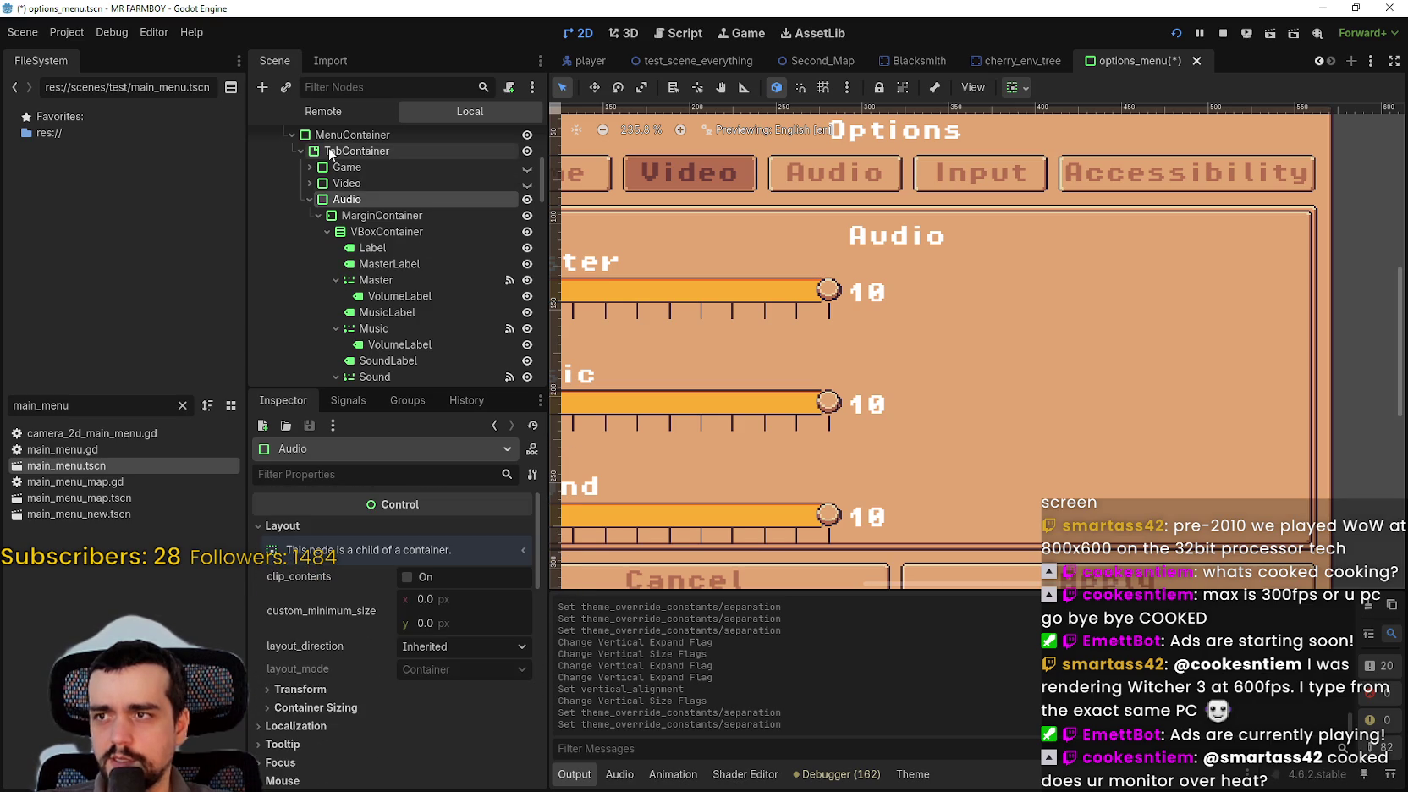
{"action": "scroll", "coordinate": [1038, 286], "scroll_direction": "down", "scroll_amount": 2}
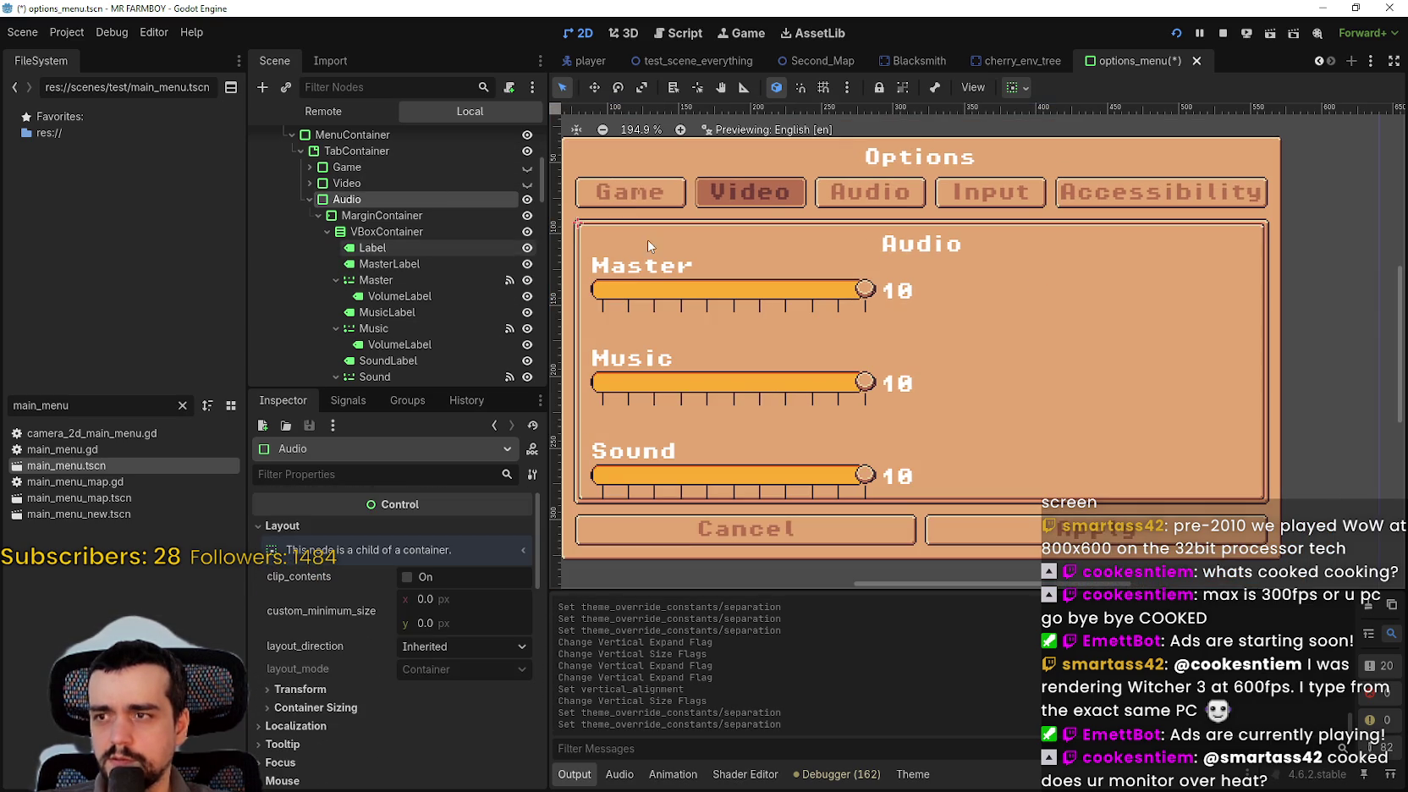
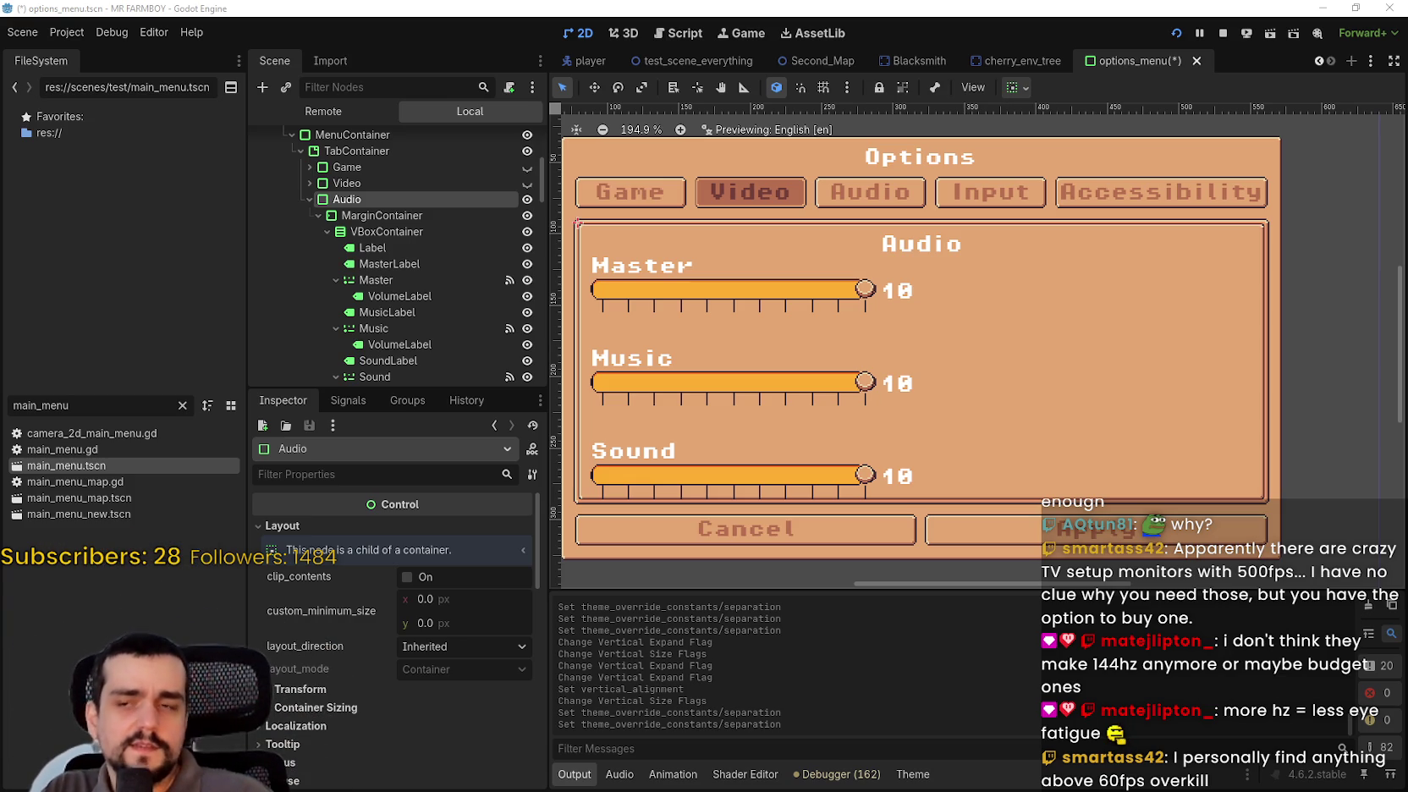
- Center the Options panel, then select MasterLabel under VBoxContainer to view its 12 px font override
{"action": "scroll", "coordinate": [833, 382], "scroll_direction": "down", "scroll_amount": 2}
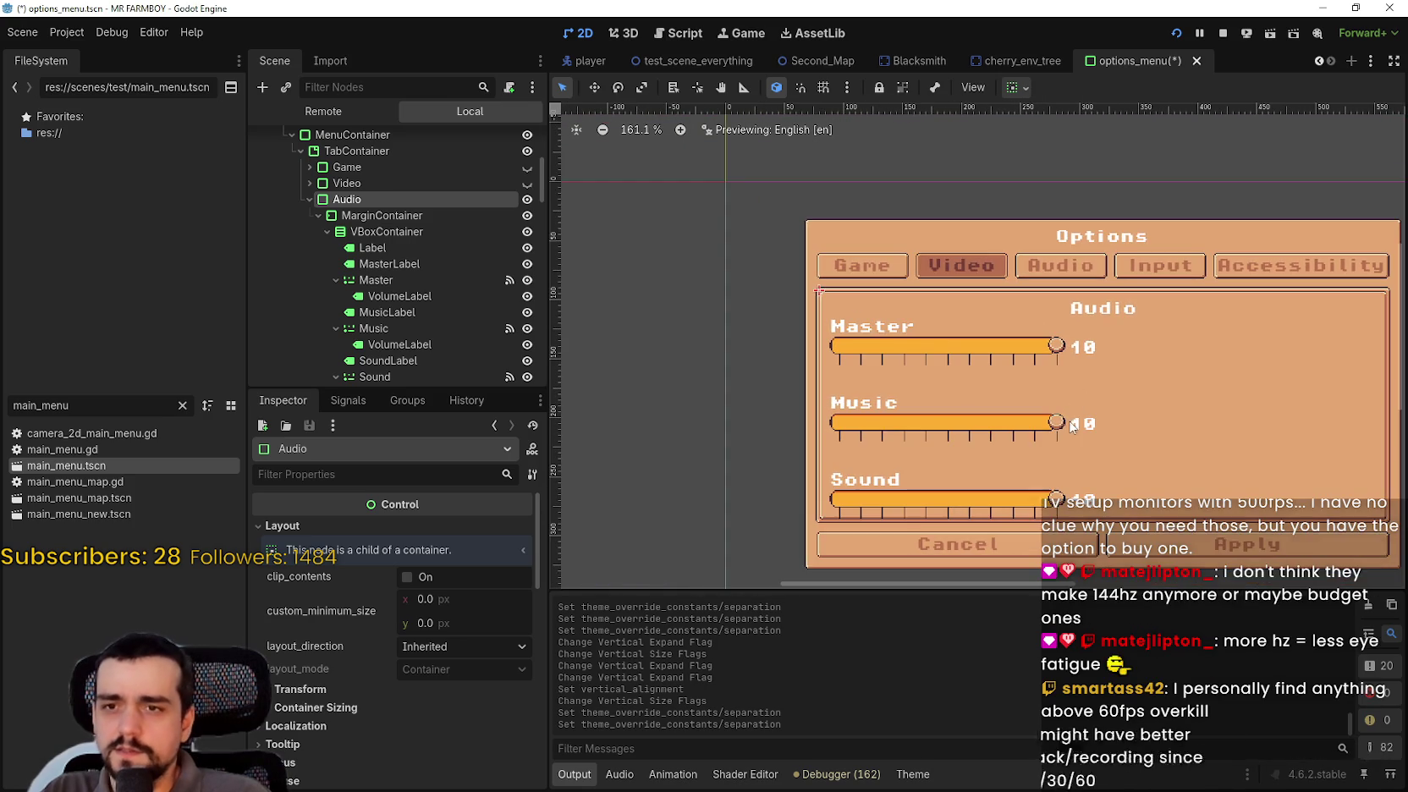
{"action": "left_click_drag", "start_coordinate": [1114, 440], "coordinate": [978, 408]}
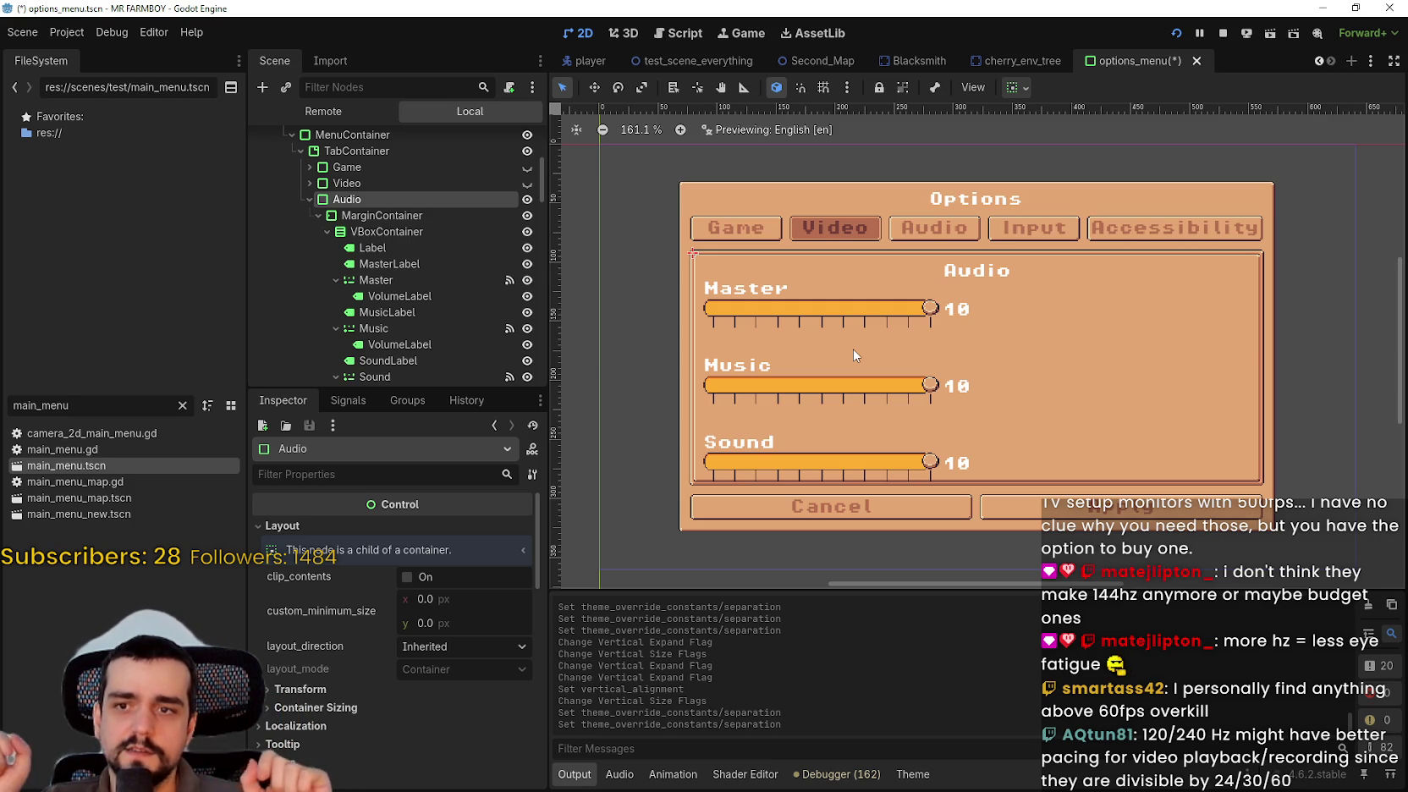
{"action": "scroll", "coordinate": [907, 424], "scroll_direction": "up", "scroll_amount": 1}
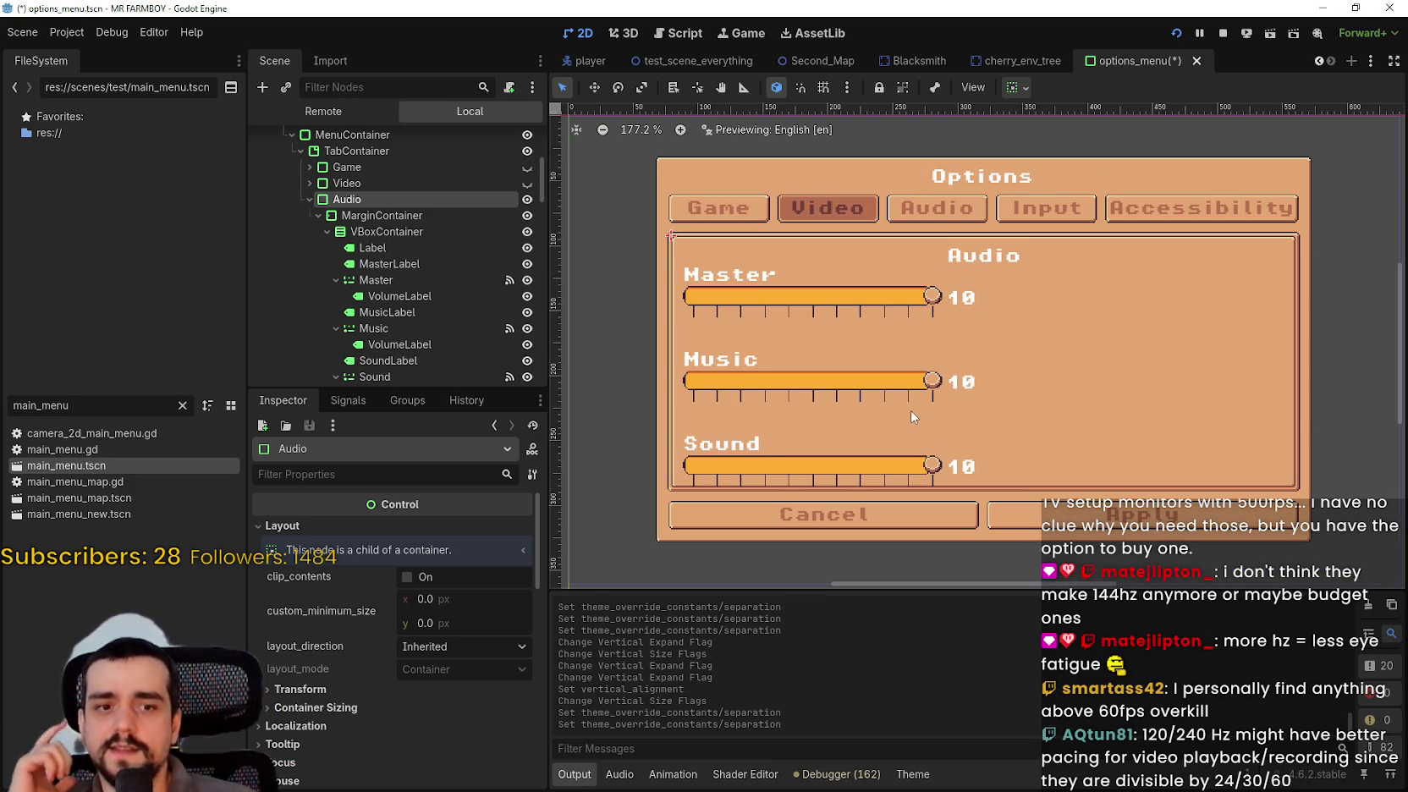
{"action": "scroll", "coordinate": [1027, 447], "scroll_direction": "up", "scroll_amount": 1}
{"action": "scroll", "coordinate": [1023, 427], "scroll_direction": "down", "scroll_amount": 3}
{"action": "scroll", "coordinate": [1022, 415], "scroll_direction": "up", "scroll_amount": 3}
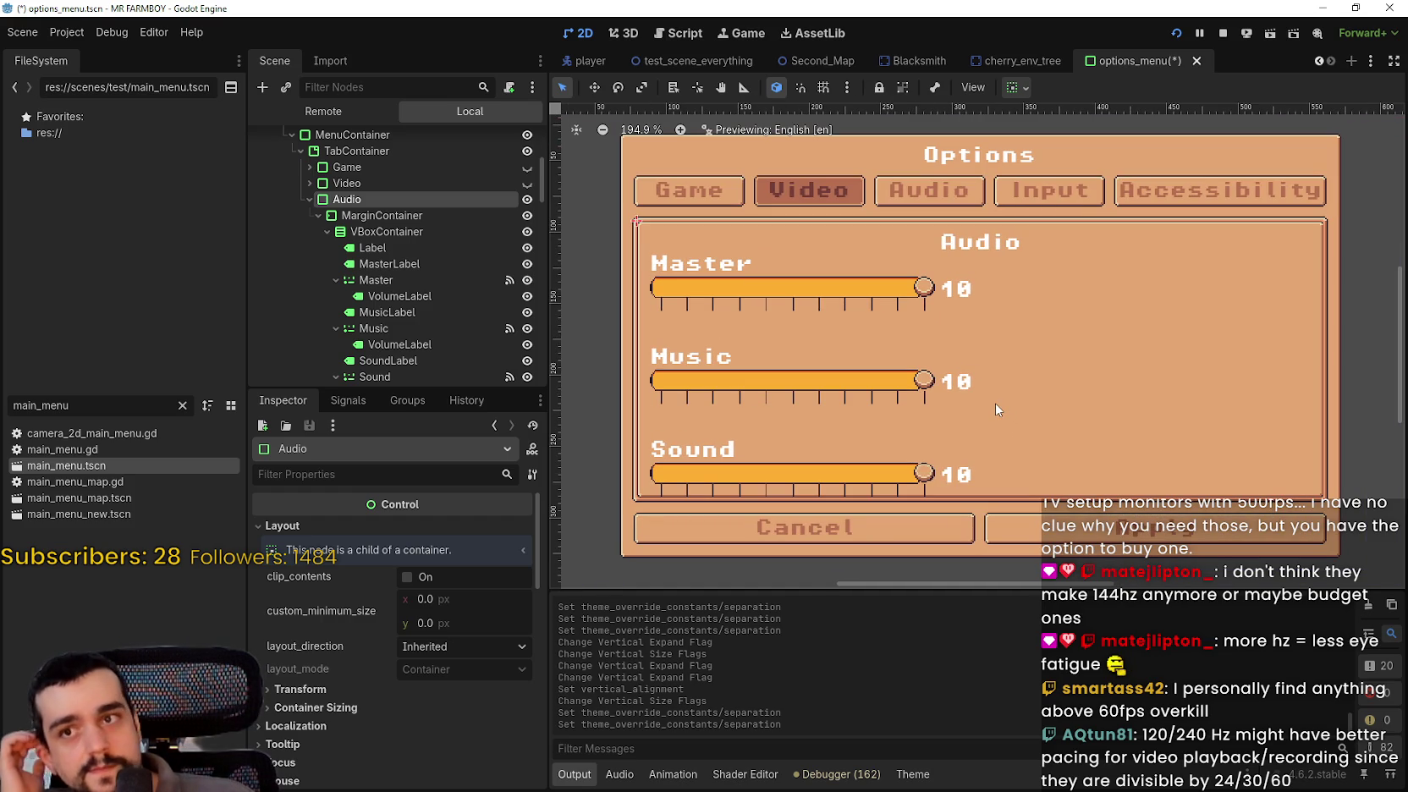
{"action": "scroll", "coordinate": [994, 402], "scroll_direction": "down", "scroll_amount": 1}
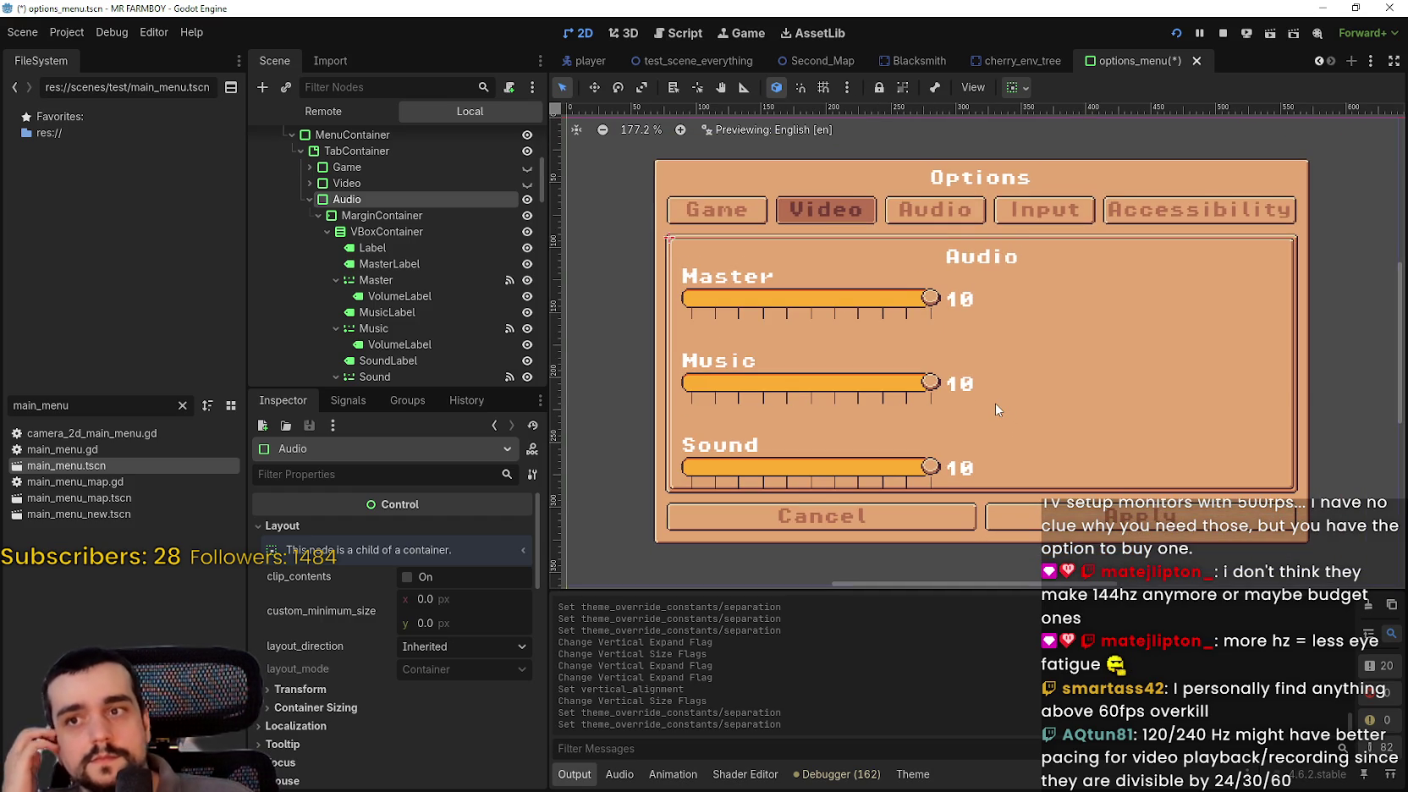
{"action": "left_click", "coordinate": [422, 235]}
{"action": "left_click", "coordinate": [422, 247]}
{"action": "left_click", "coordinate": [422, 265]}
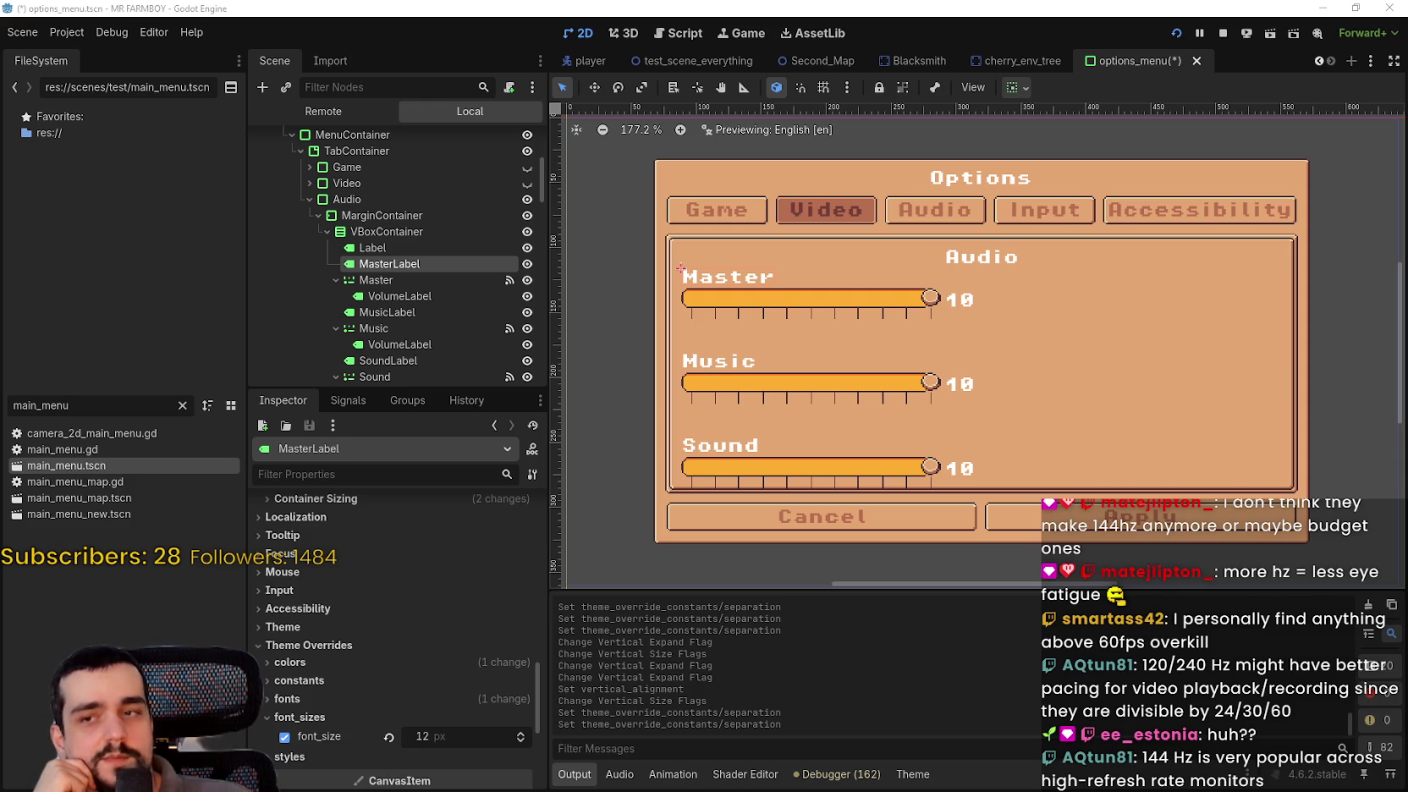
- Zoom in on the audio rows and select the Master slider's VolumeLabel
{"action": "scroll", "coordinate": [934, 373], "scroll_direction": "down", "scroll_amount": 2}
{"action": "scroll", "coordinate": [934, 373], "scroll_direction": "up", "scroll_amount": 1}
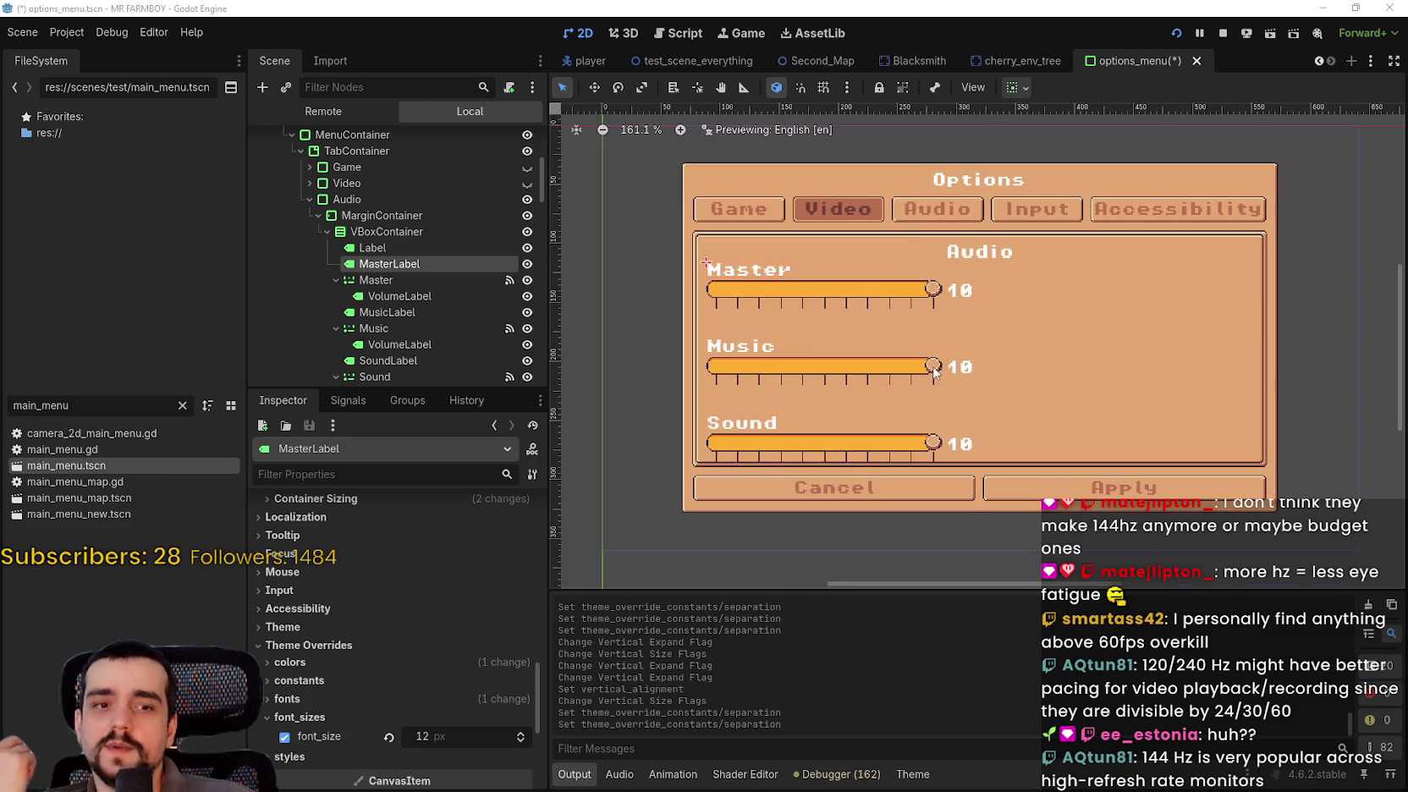
{"action": "scroll", "coordinate": [935, 372], "scroll_direction": "up", "scroll_amount": 1}
{"action": "scroll", "coordinate": [939, 363], "scroll_direction": "down", "scroll_amount": 3}
{"action": "scroll", "coordinate": [941, 360], "scroll_direction": "up", "scroll_amount": 3}
{"action": "scroll", "coordinate": [964, 372], "scroll_direction": "down", "scroll_amount": 2}
{"action": "scroll", "coordinate": [967, 374], "scroll_direction": "up", "scroll_amount": 3}
{"action": "scroll", "coordinate": [994, 411], "scroll_direction": "down", "scroll_amount": 2}
{"action": "scroll", "coordinate": [991, 402], "scroll_direction": "up", "scroll_amount": 1}
{"action": "scroll", "coordinate": [989, 396], "scroll_direction": "up", "scroll_amount": 1}
{"action": "scroll", "coordinate": [993, 382], "scroll_direction": "down", "scroll_amount": 5}
{"action": "scroll", "coordinate": [994, 374], "scroll_direction": "up", "scroll_amount": 3}
{"action": "scroll", "coordinate": [988, 379], "scroll_direction": "down", "scroll_amount": 4}
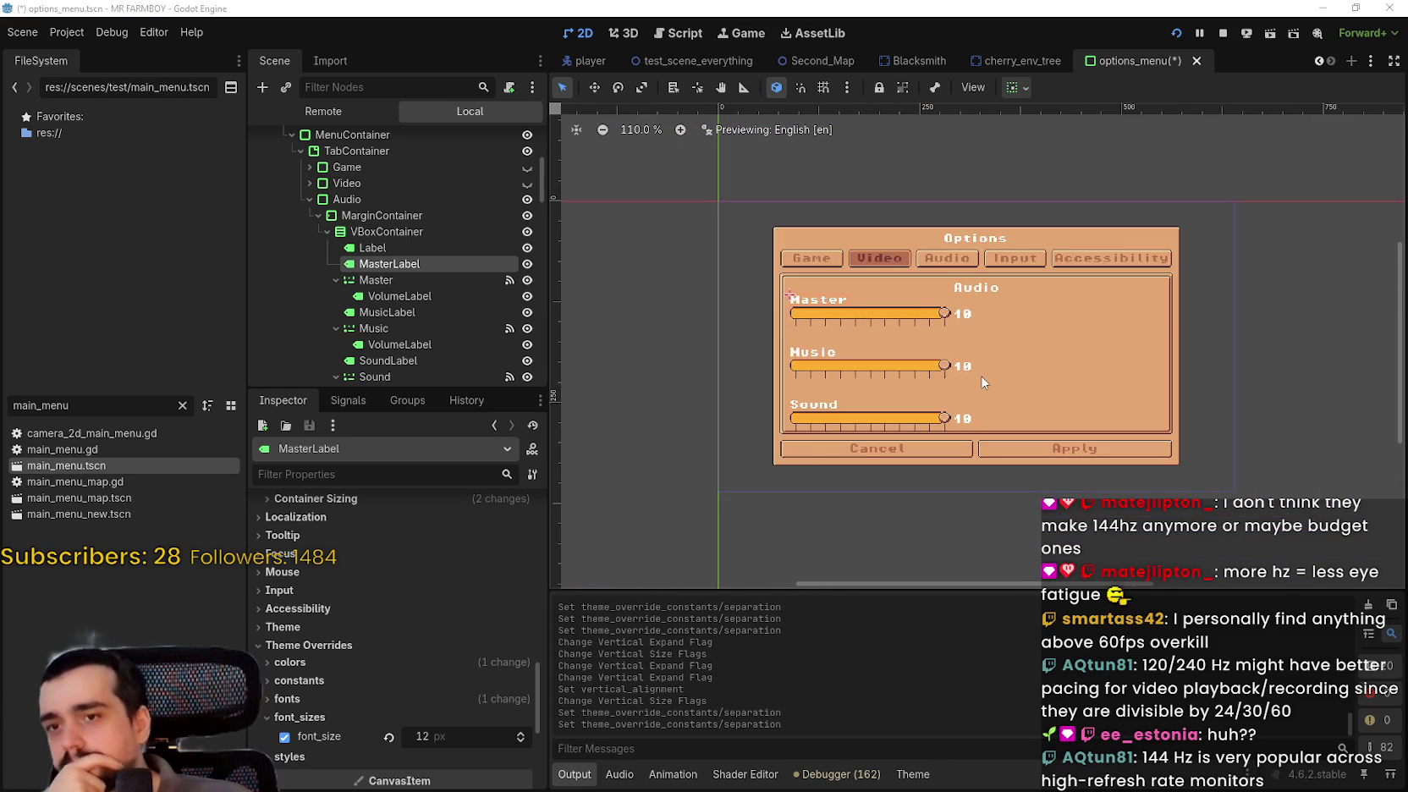
{"action": "scroll", "coordinate": [981, 380], "scroll_direction": "up", "scroll_amount": 3}
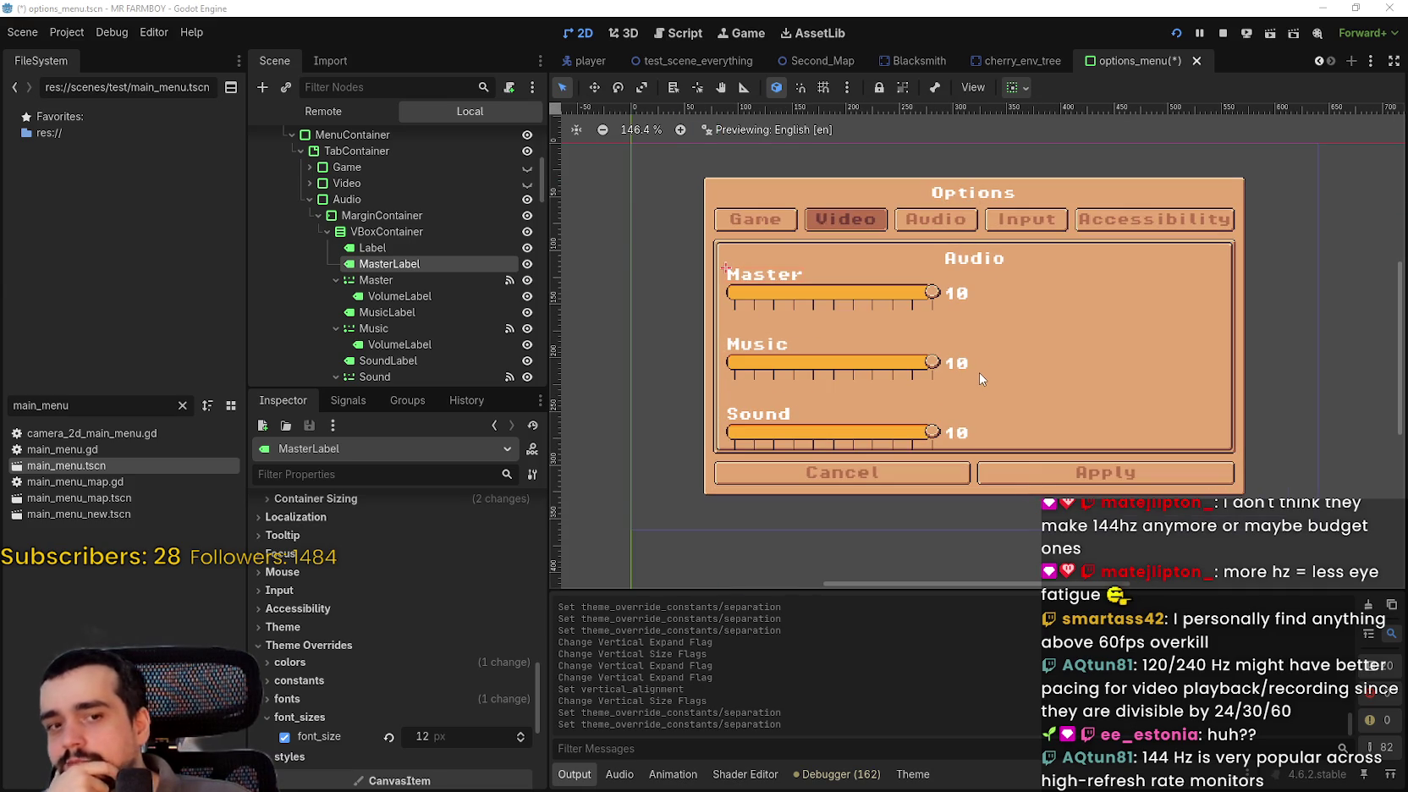
{"action": "scroll", "coordinate": [978, 371], "scroll_direction": "up", "scroll_amount": 1}
{"action": "scroll", "coordinate": [980, 369], "scroll_direction": "down", "scroll_amount": 1}
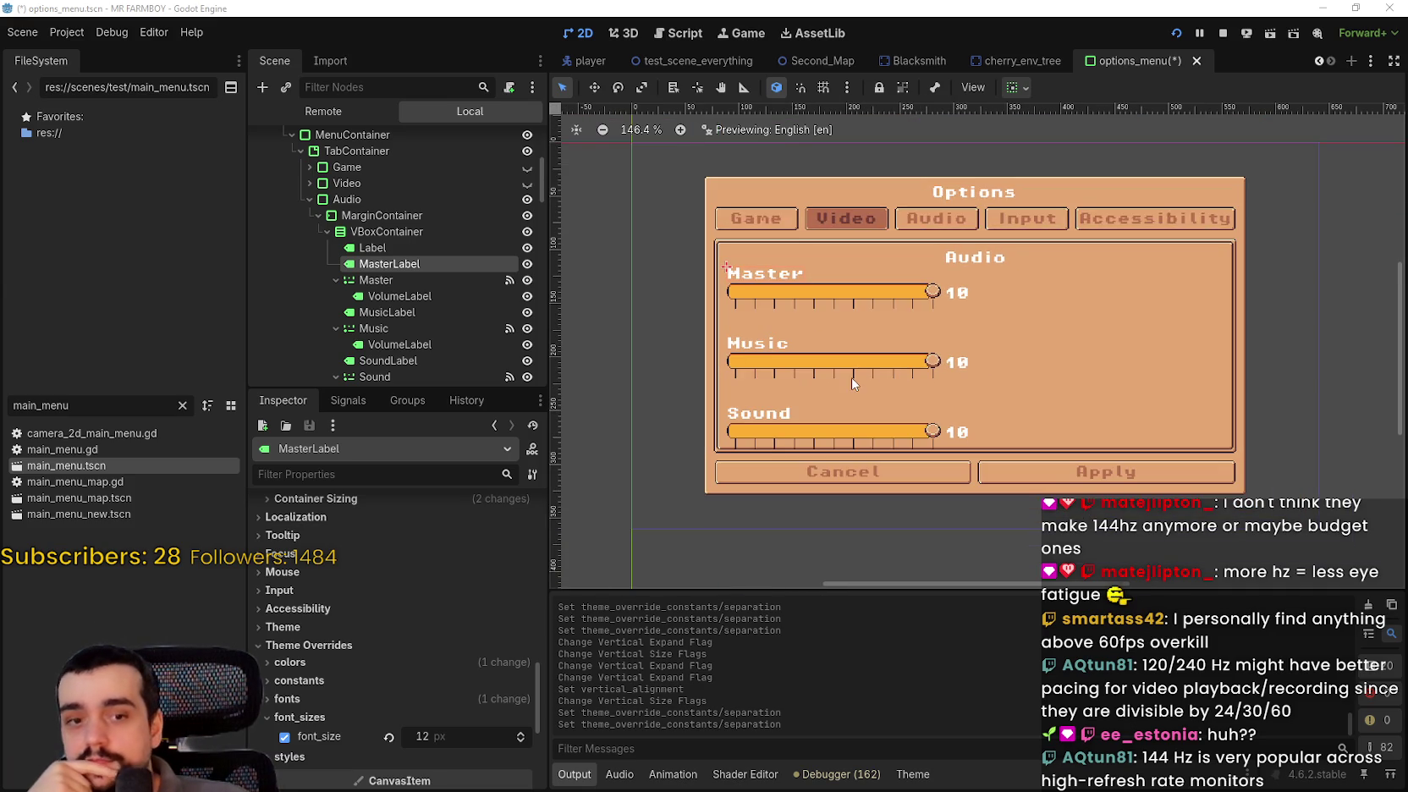
{"action": "scroll", "coordinate": [423, 254], "scroll_direction": "down", "scroll_amount": 3}
{"action": "left_click", "coordinate": [420, 208]}
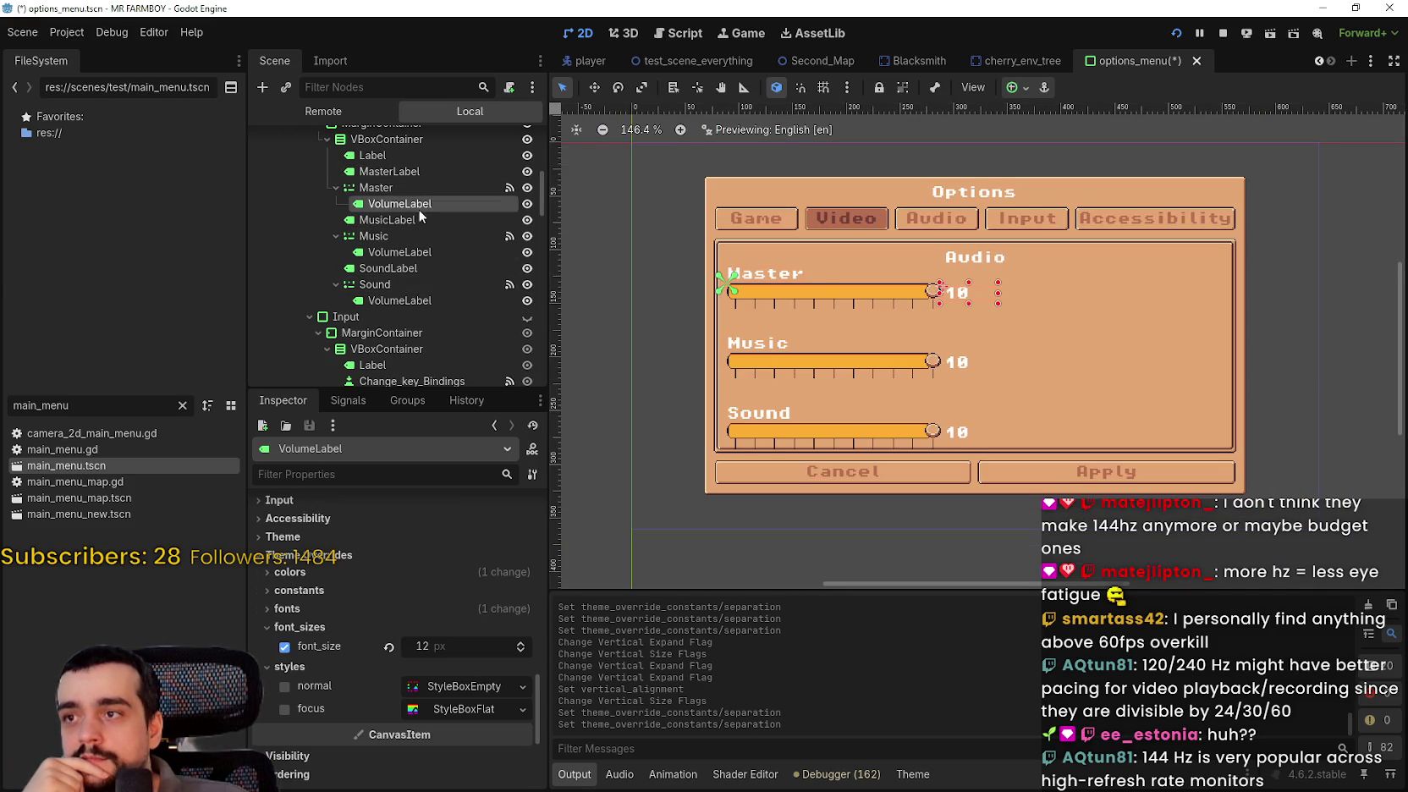
- Inspect the Music VolumeLabel and Music slider, ending on the Sound slider's VolumeLabel
{"action": "left_click", "coordinate": [399, 251]}
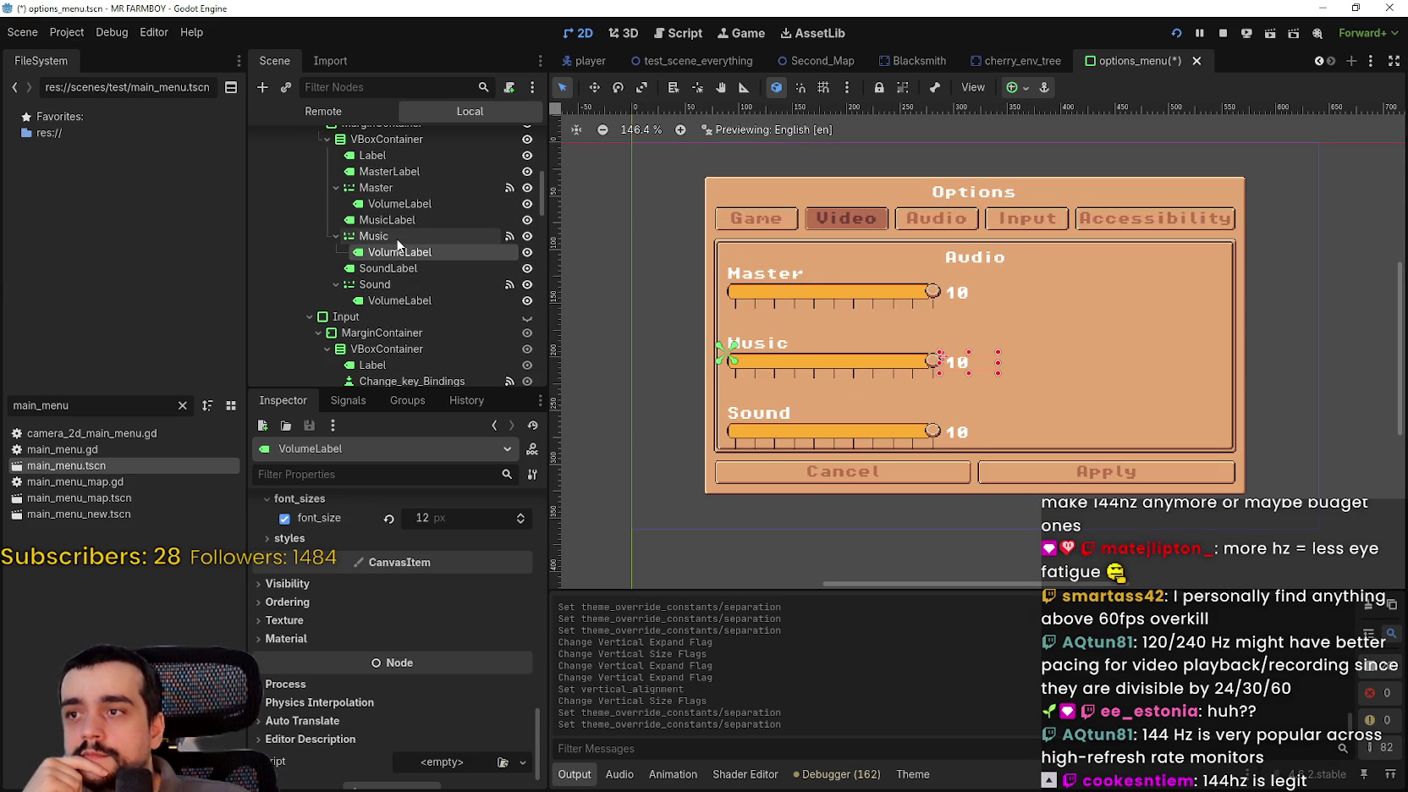
{"action": "left_click", "coordinate": [398, 240]}
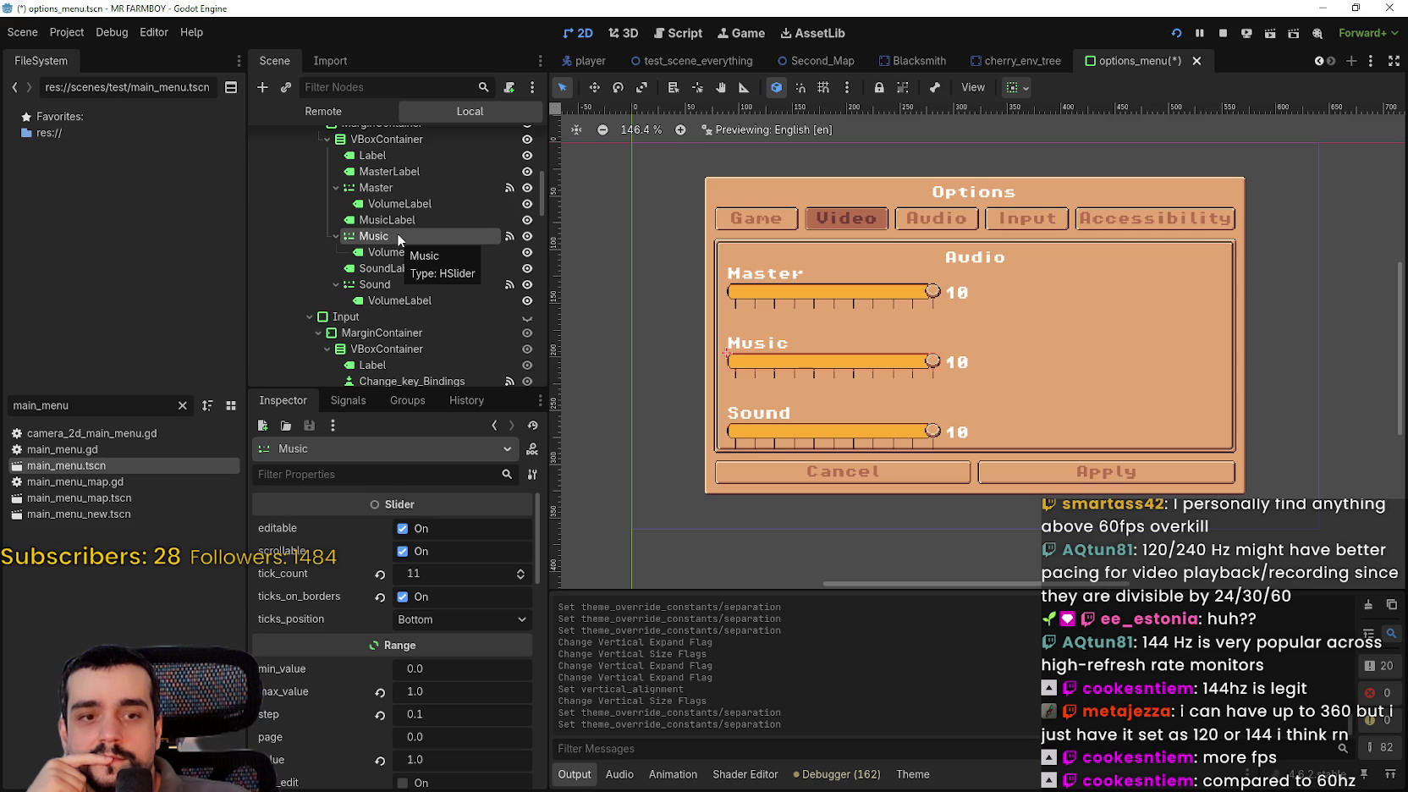
{"action": "left_click", "coordinate": [401, 298]}
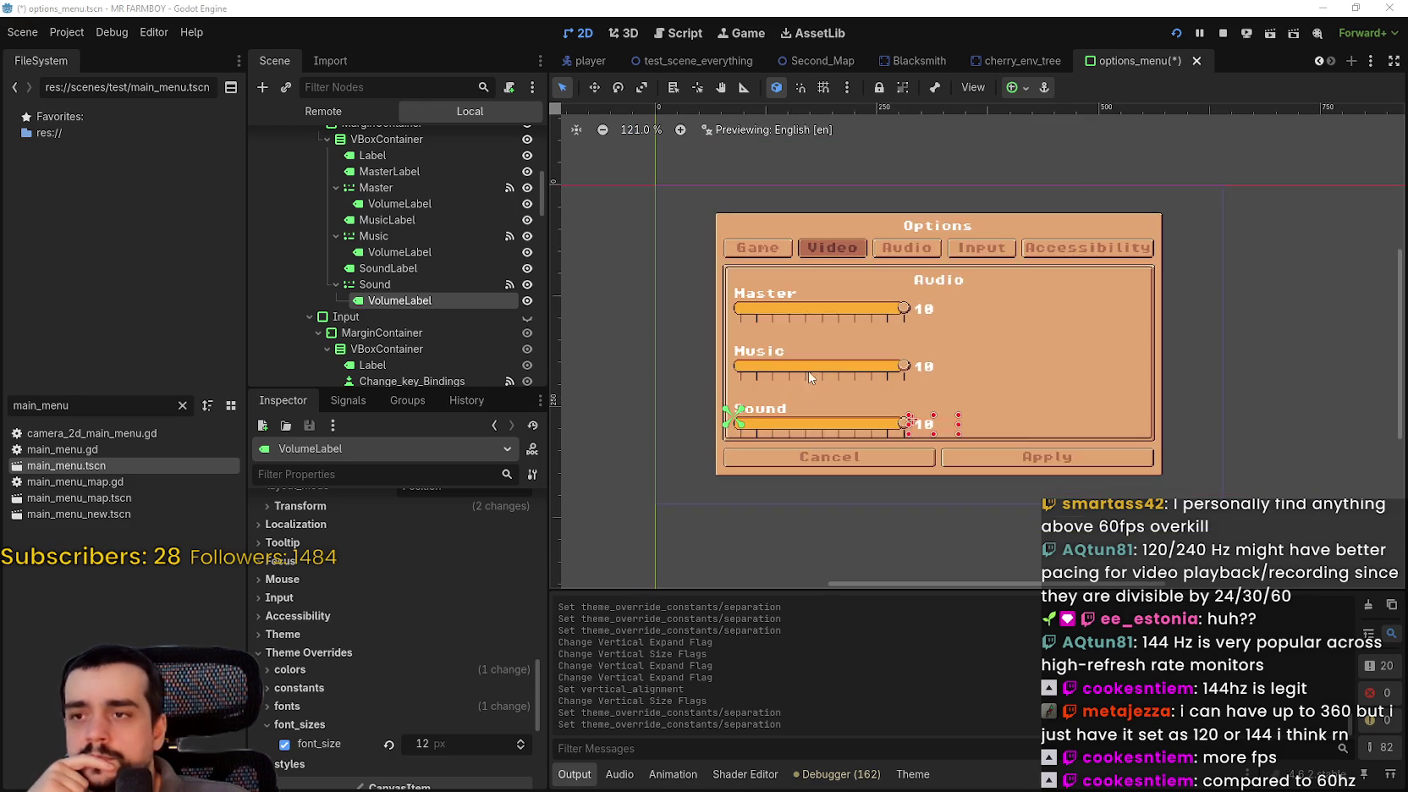
- Check the SoundLabel, Music slider, MusicLabel and MasterLabel nodes in turn
{"action": "scroll", "coordinate": [752, 415], "scroll_direction": "up", "scroll_amount": 2}
{"action": "scroll", "coordinate": [751, 413], "scroll_direction": "up", "scroll_amount": 2}
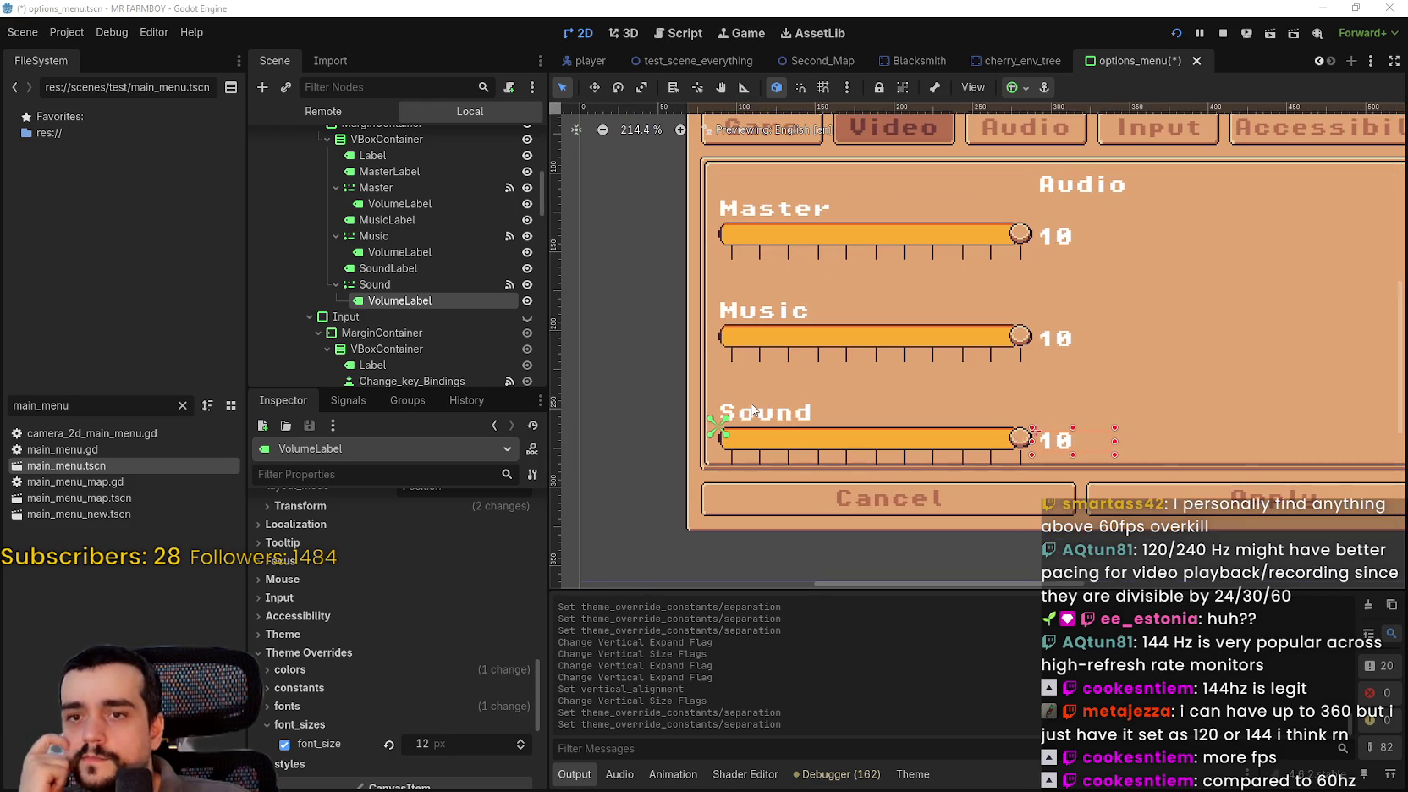
{"action": "scroll", "coordinate": [755, 391], "scroll_direction": "down", "scroll_amount": 2}
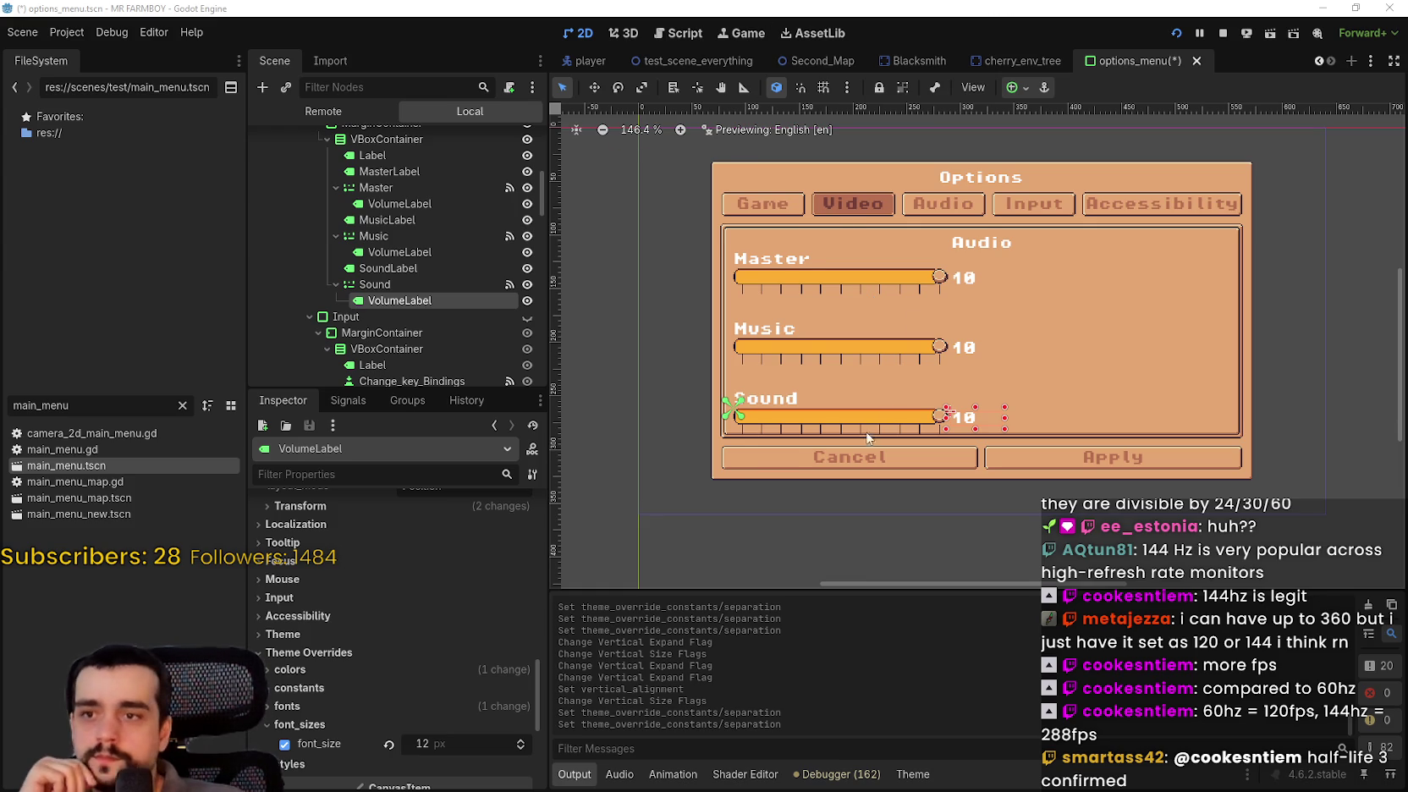
{"action": "scroll", "coordinate": [894, 427], "scroll_direction": "up", "scroll_amount": 2}
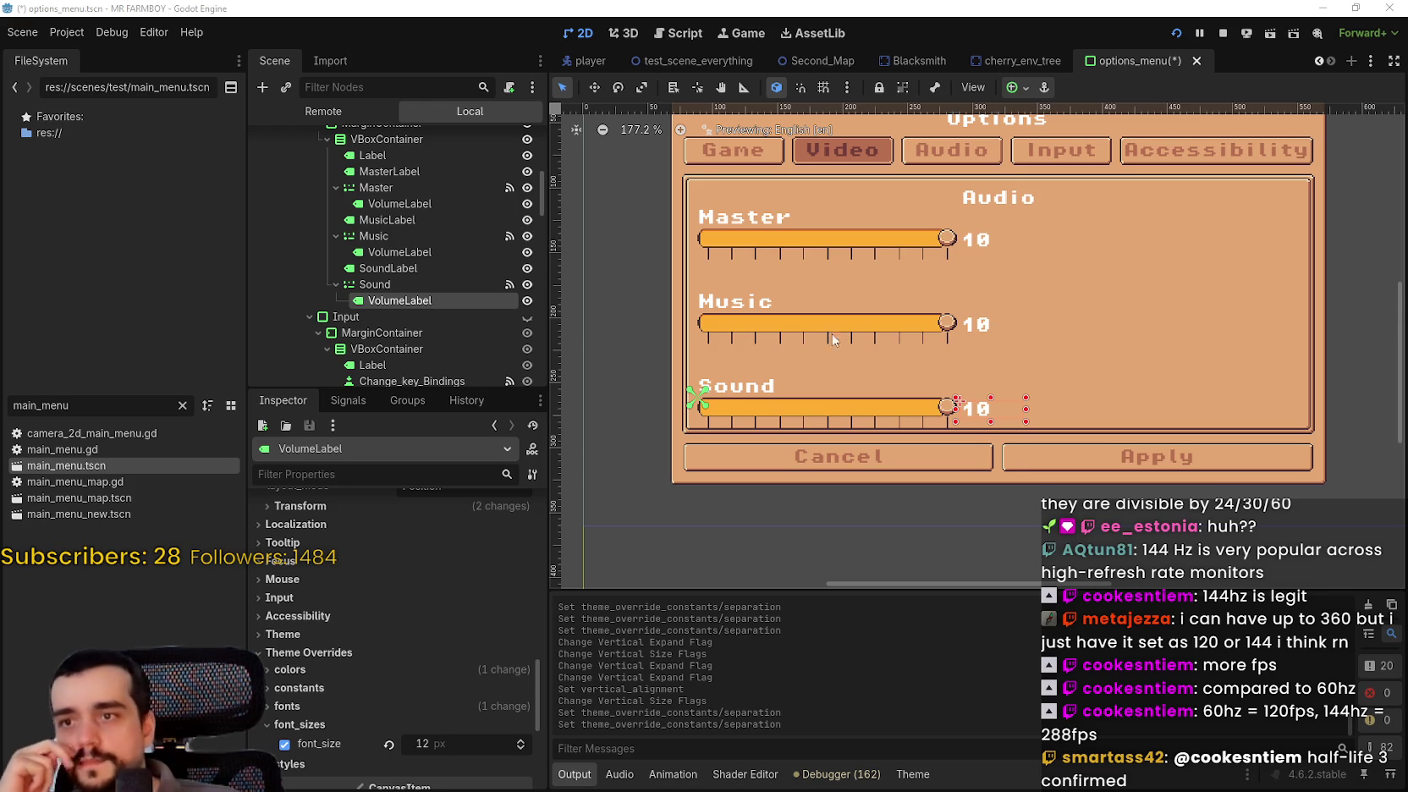
{"action": "scroll", "coordinate": [834, 327], "scroll_direction": "up", "scroll_amount": 1}
{"action": "scroll", "coordinate": [819, 380], "scroll_direction": "up", "scroll_amount": 1}
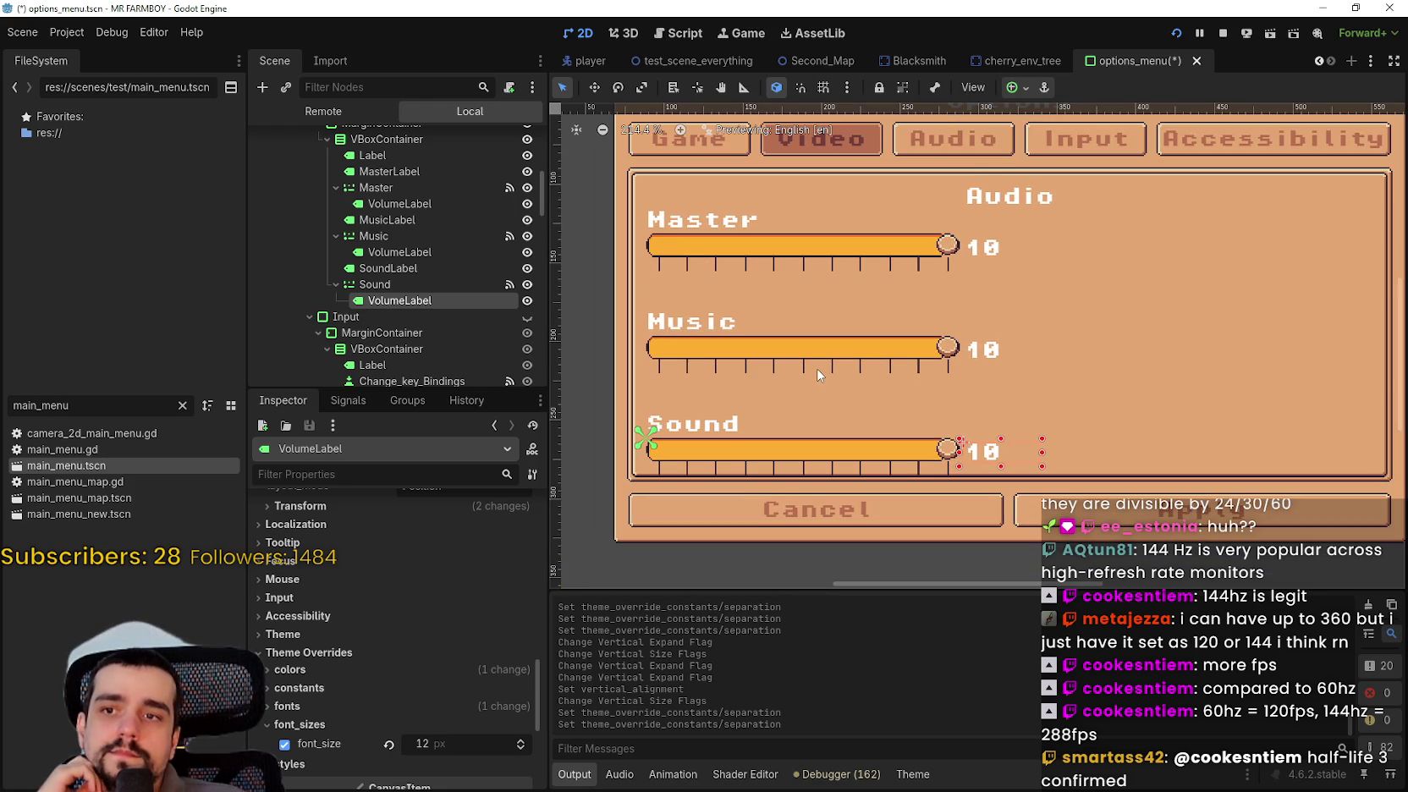
{"action": "left_click", "coordinate": [386, 269]}
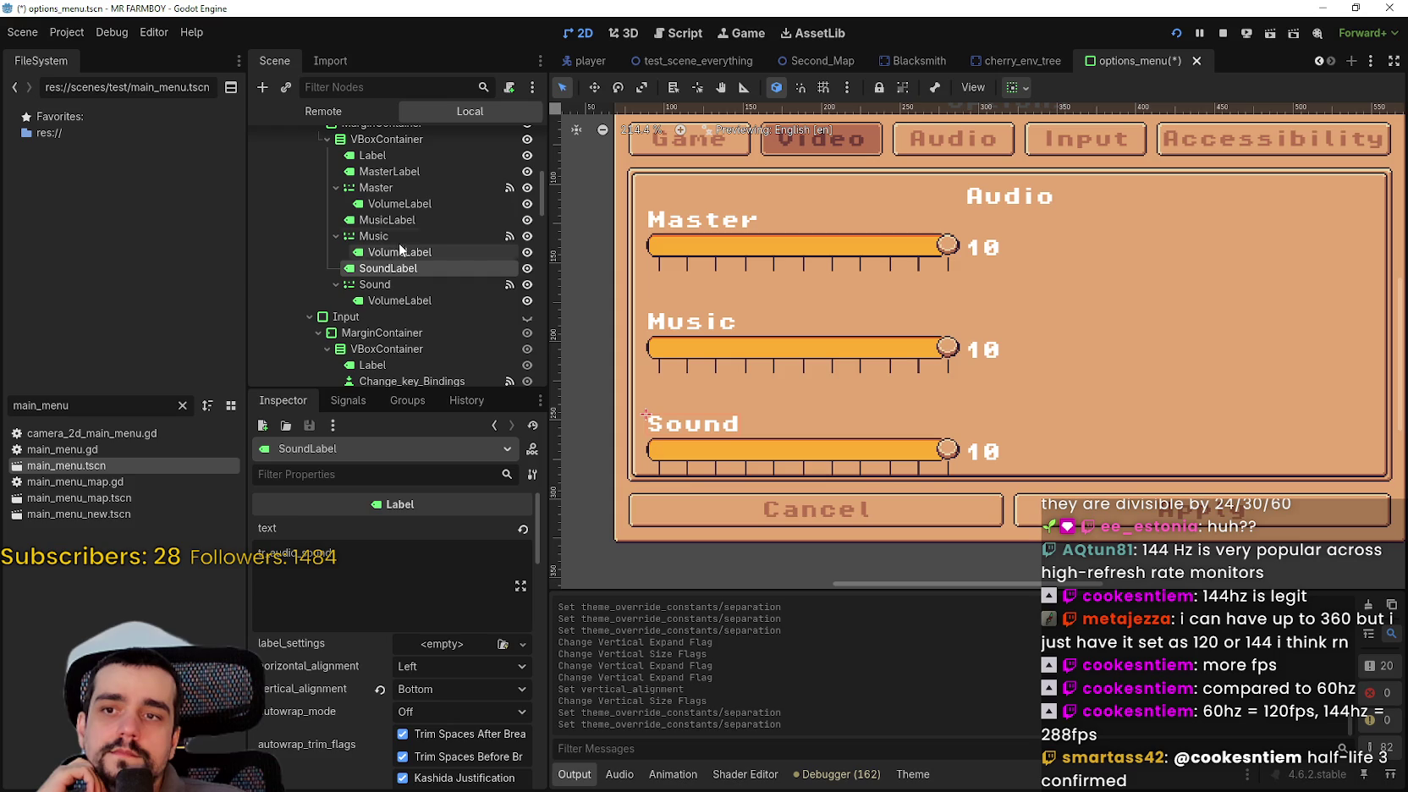
{"action": "left_click", "coordinate": [398, 236]}
{"action": "left_click", "coordinate": [402, 221]}
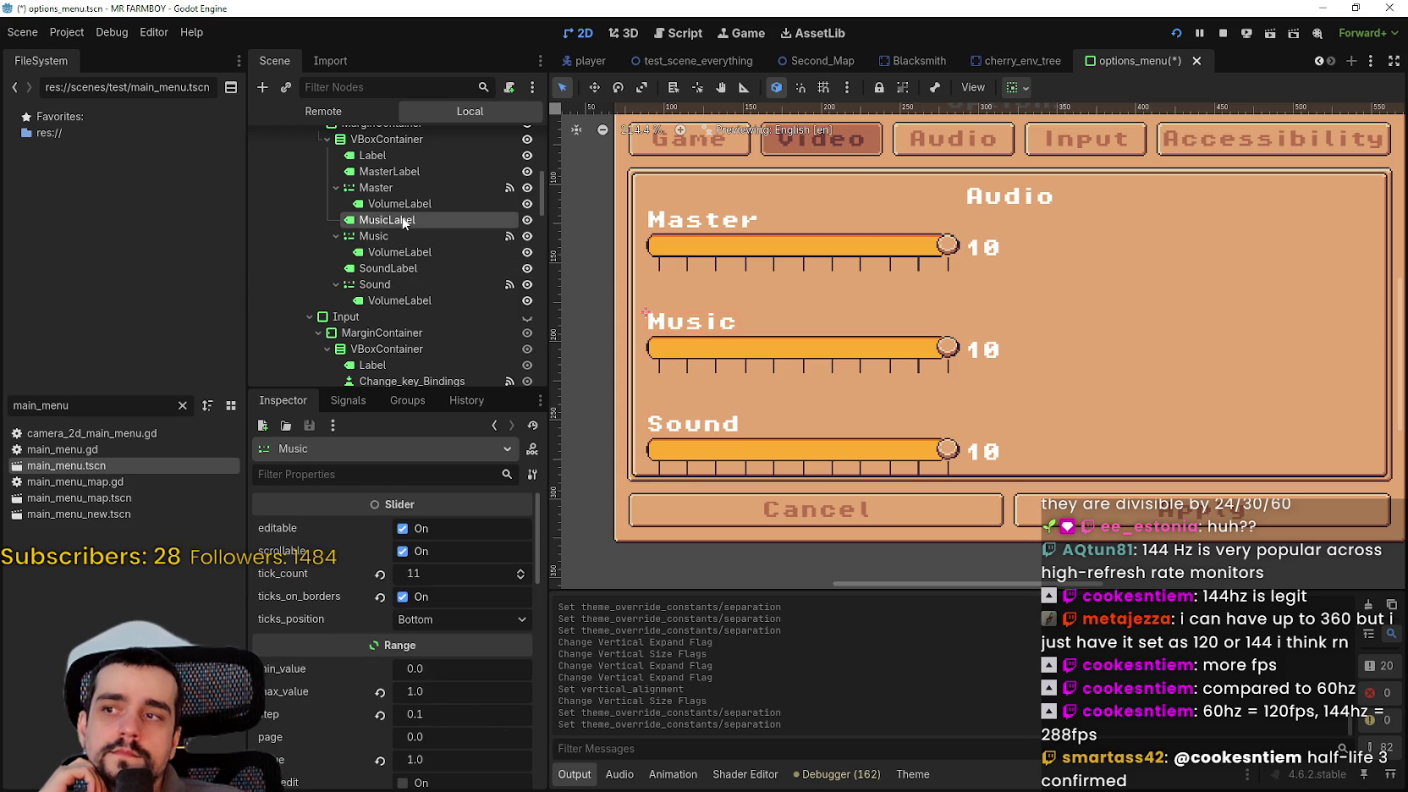
{"action": "left_click", "coordinate": [419, 167]}
- Review the VolumeLabels again, then select the Sound slider and show its alignment and expand options
{"action": "scroll", "coordinate": [452, 274], "scroll_direction": "up", "scroll_amount": 2}
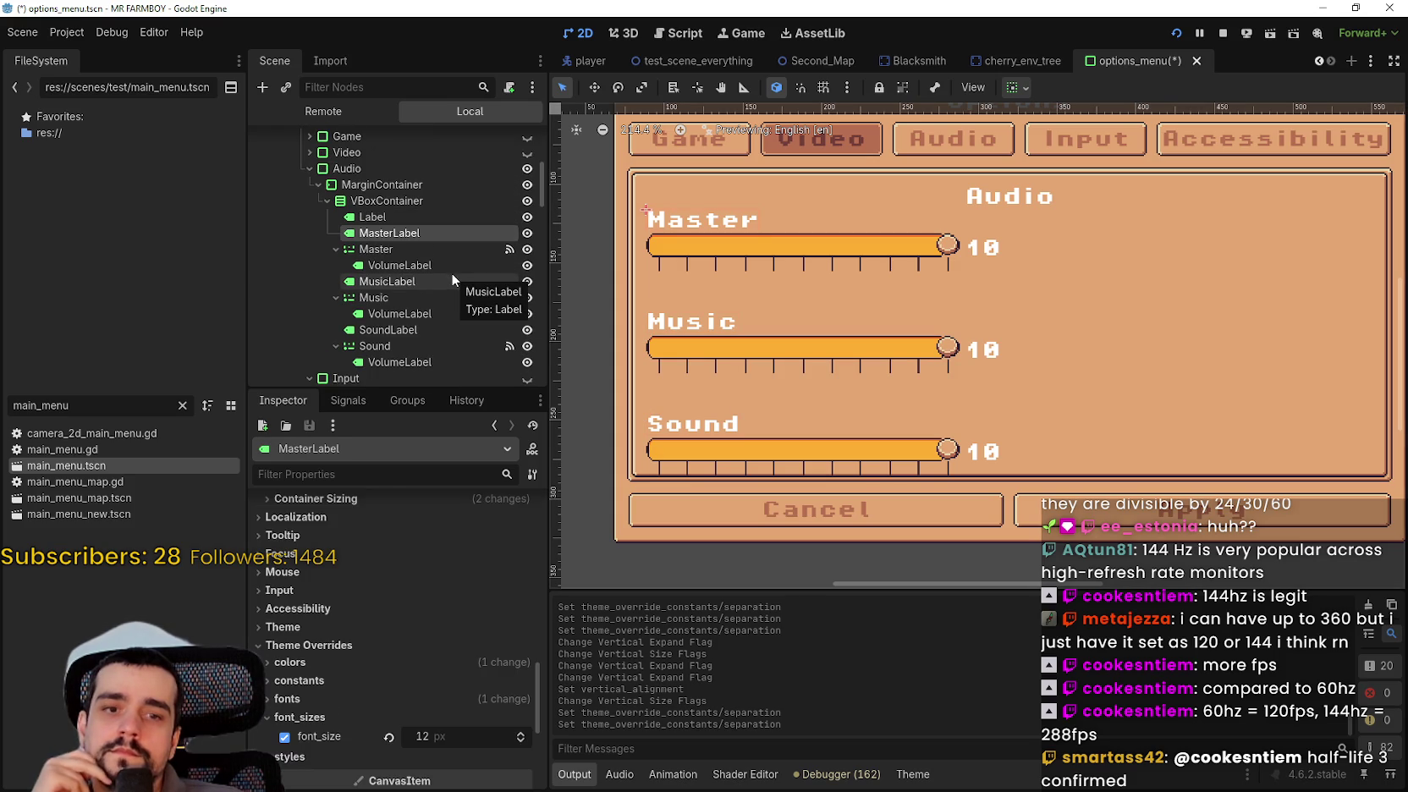
{"action": "left_click", "coordinate": [432, 361]}
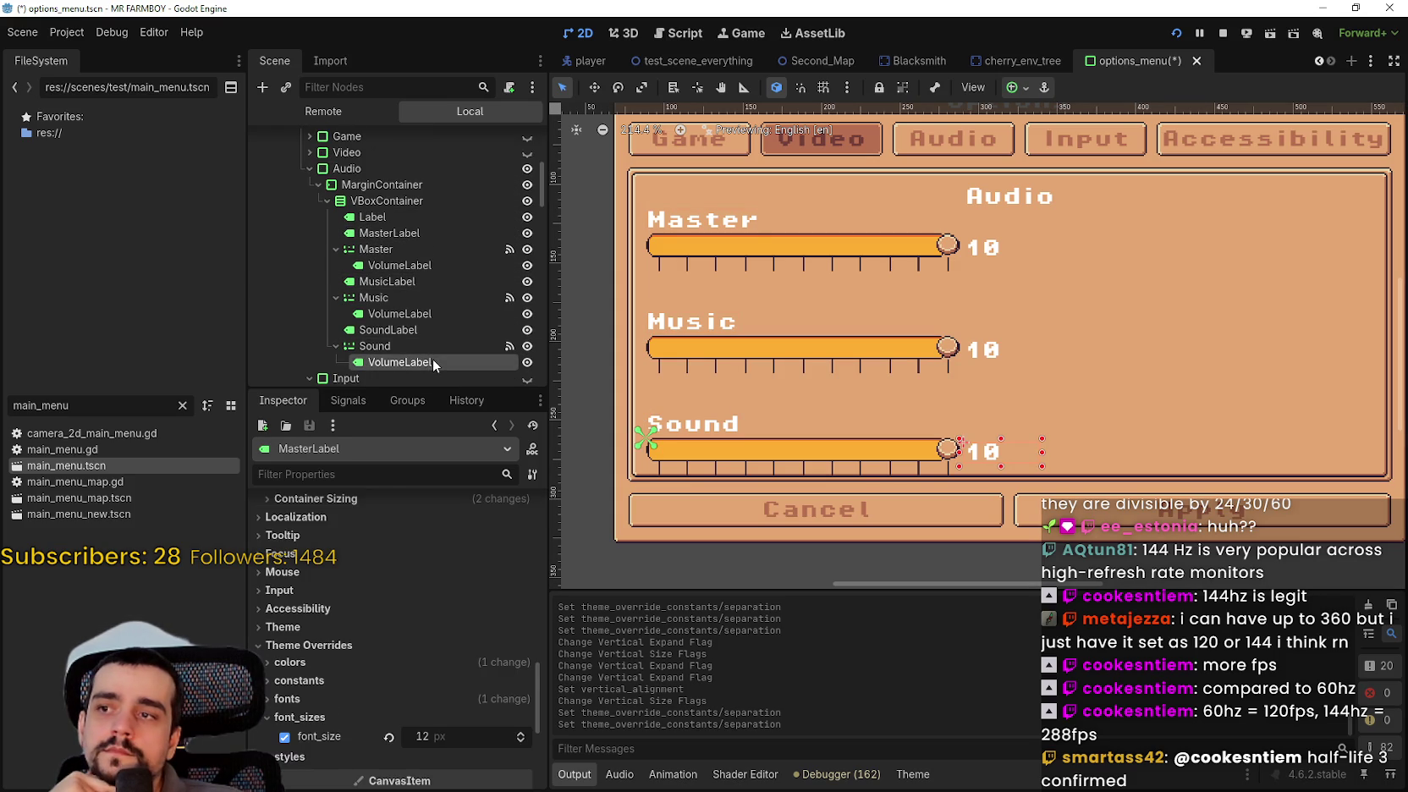
{"action": "left_click", "coordinate": [414, 265]}
{"action": "left_click", "coordinate": [414, 279]}
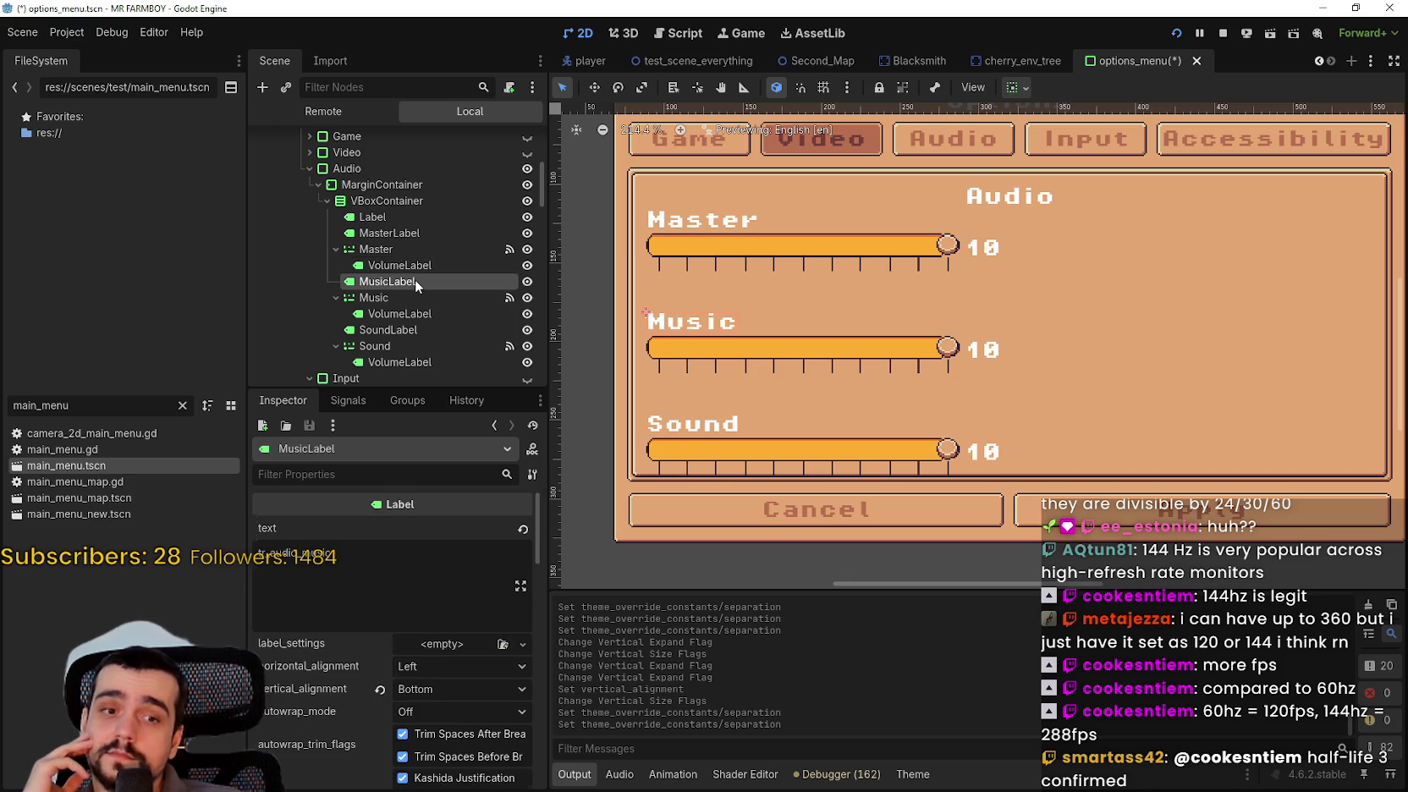
{"action": "left_click", "coordinate": [409, 234]}
{"action": "scroll", "coordinate": [817, 261], "scroll_direction": "down", "scroll_amount": 2}
{"action": "scroll", "coordinate": [393, 300], "scroll_direction": "down", "scroll_amount": 2}
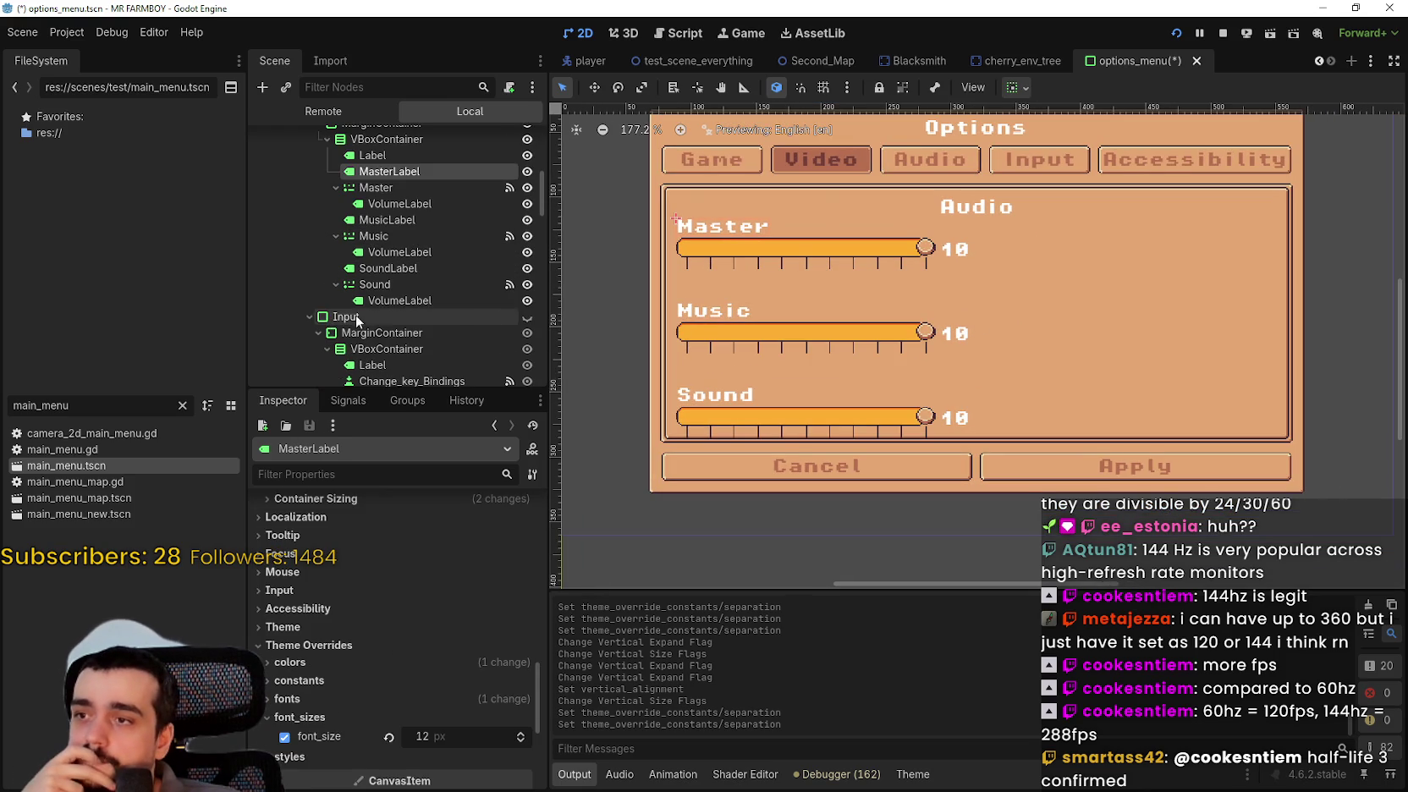
{"action": "left_click", "coordinate": [393, 300]}
{"action": "left_click", "coordinate": [397, 285]}
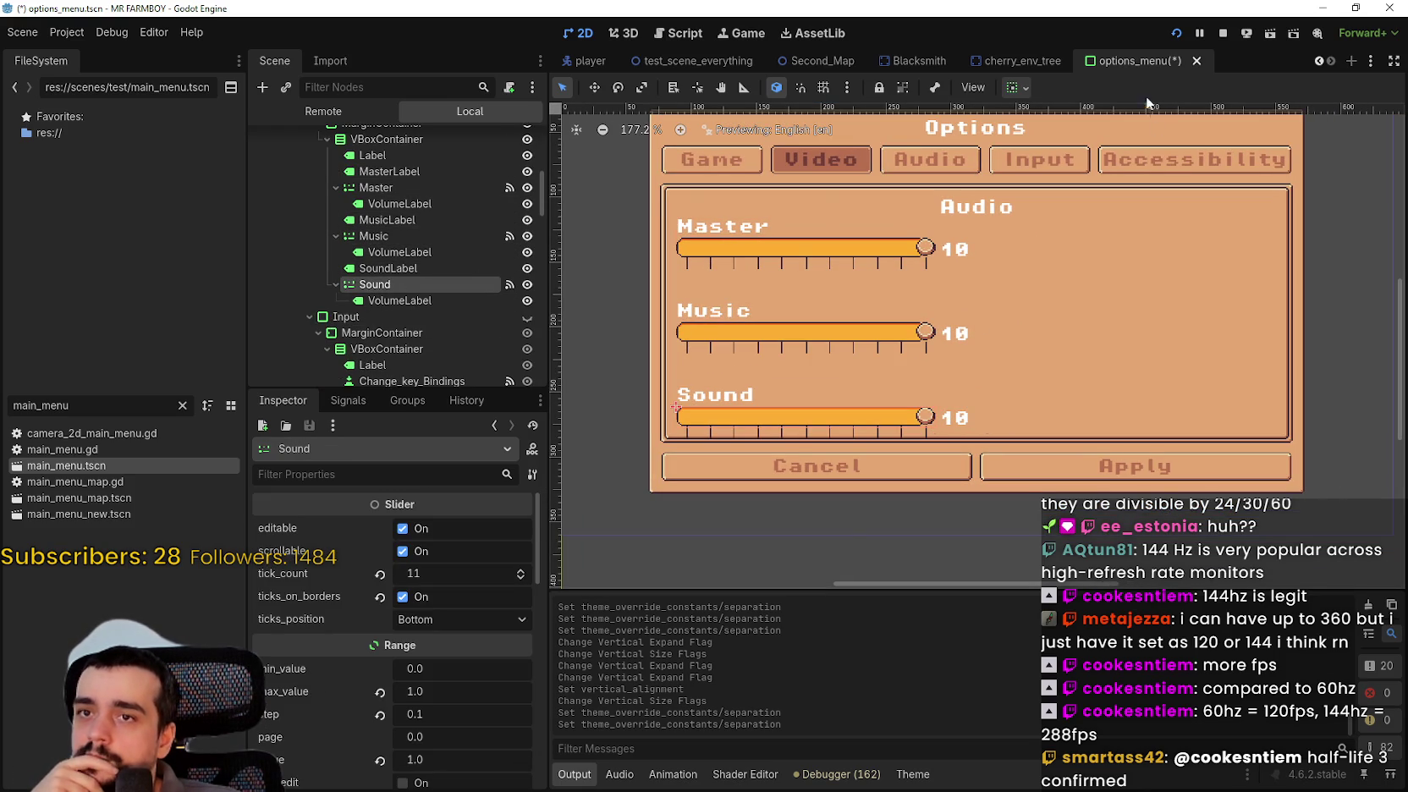
{"action": "left_click", "coordinate": [1015, 87]}
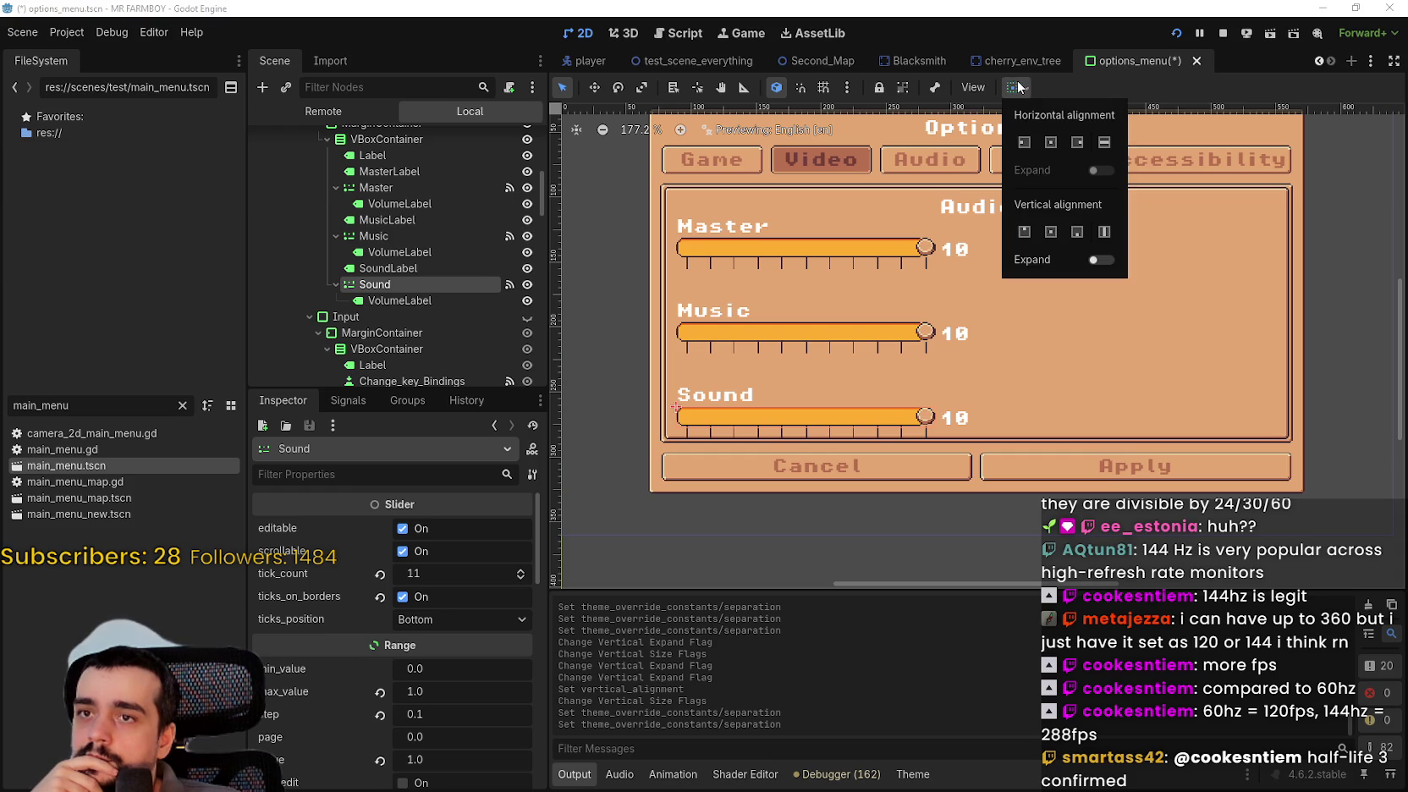
- Compare layouts with Vertical Expand on SoundLabel, leaving it turned off
{"action": "left_click", "coordinate": [1020, 93]}
{"action": "scroll", "coordinate": [630, 428], "scroll_direction": "up", "scroll_amount": 2}
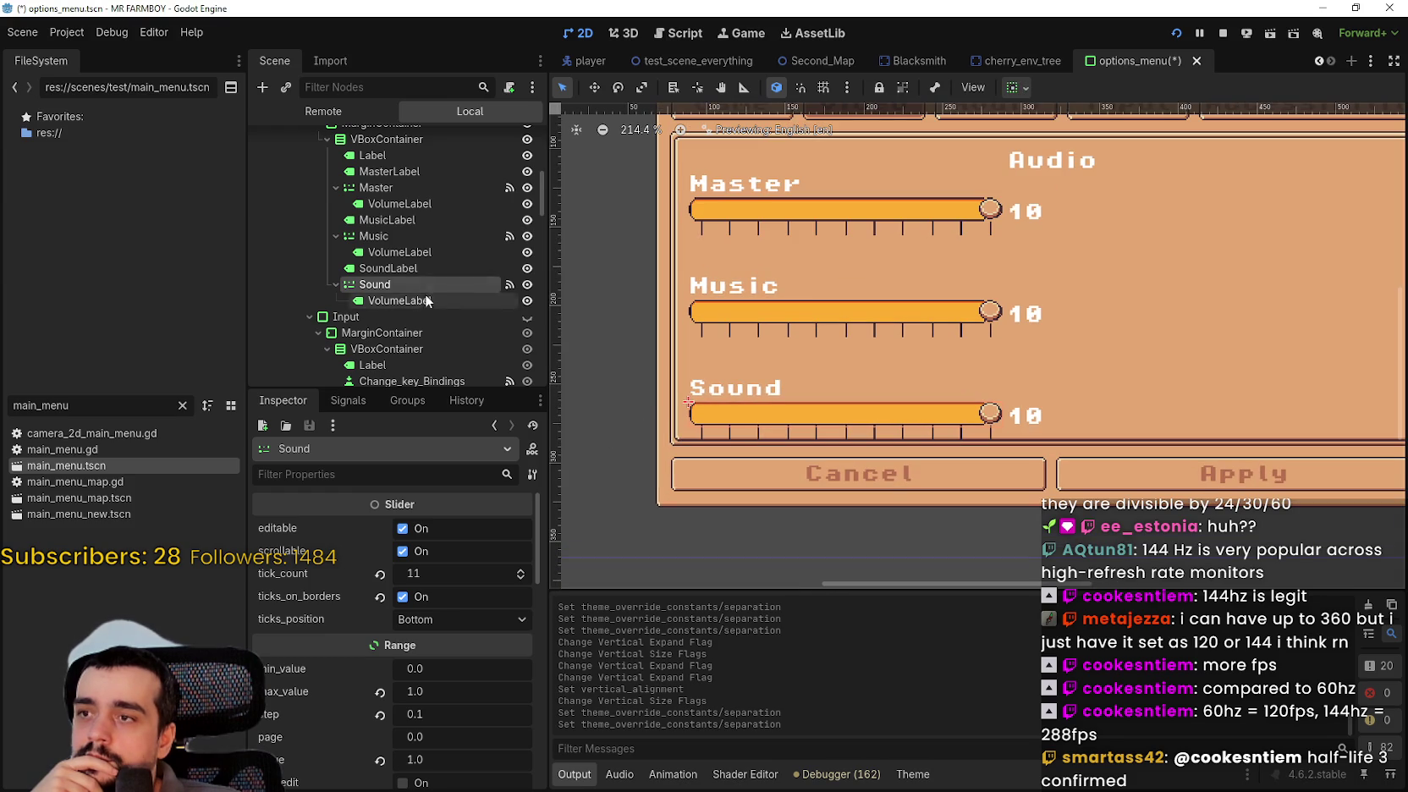
{"action": "left_click", "coordinate": [403, 269]}
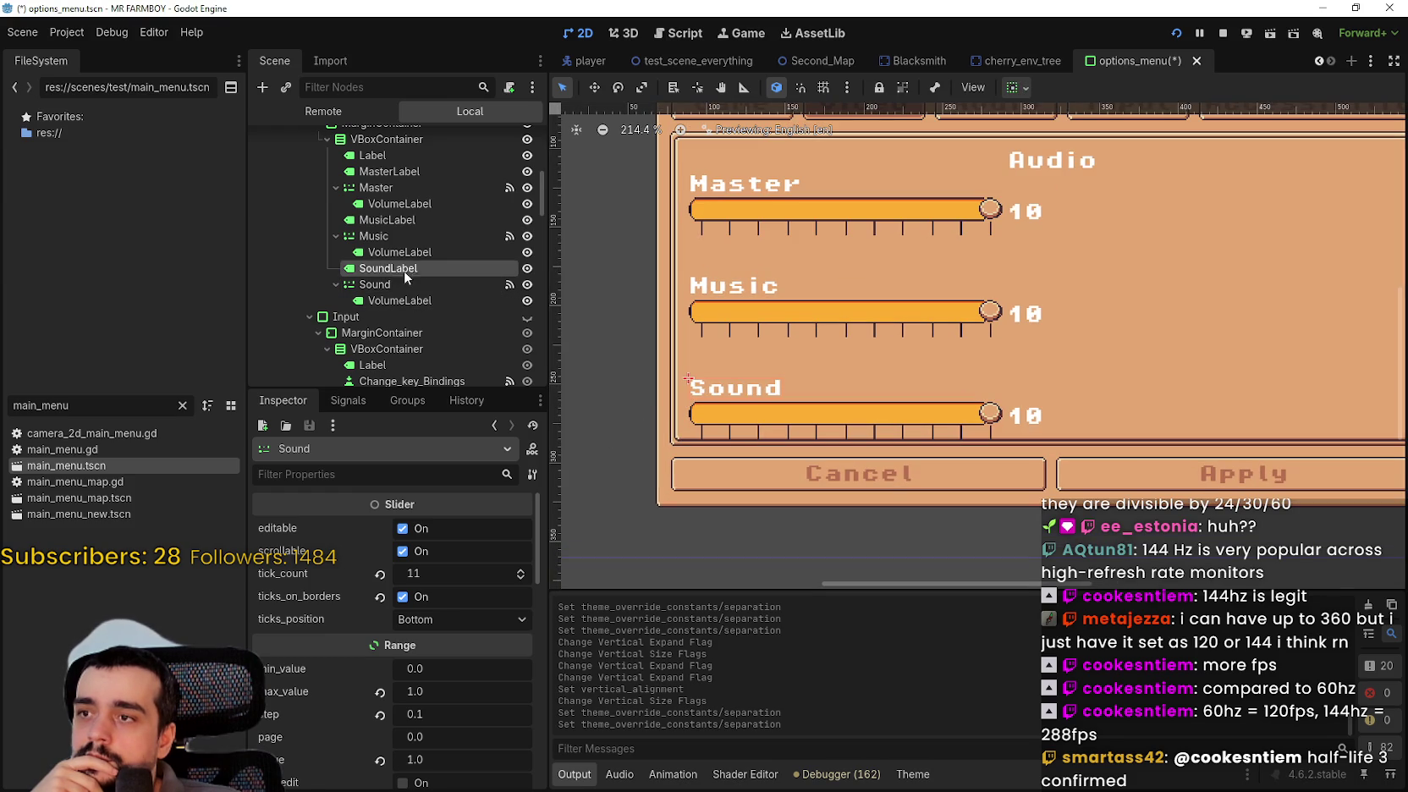
{"action": "left_click", "coordinate": [1017, 87]}
{"action": "left_click", "coordinate": [1099, 260]}
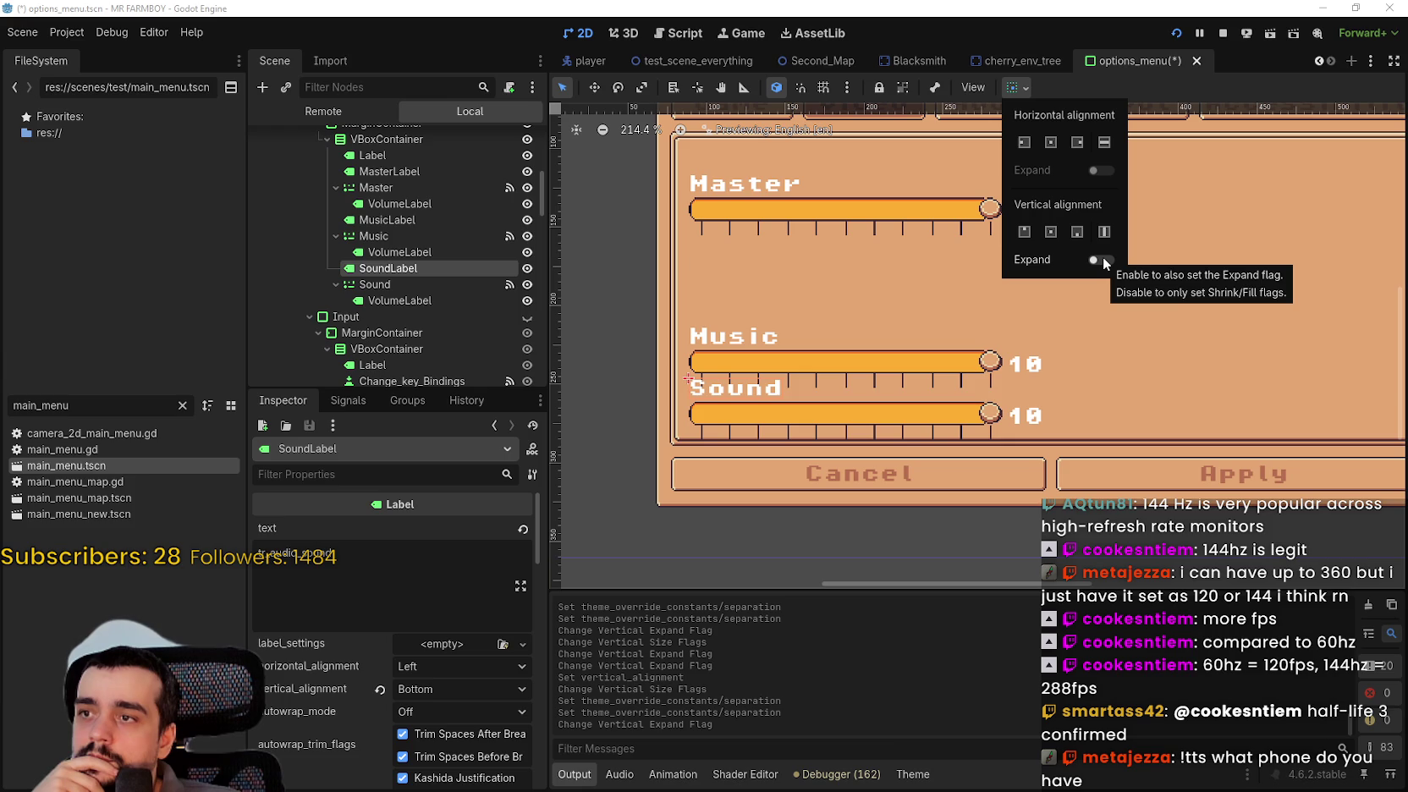
{"action": "left_click", "coordinate": [1101, 259]}
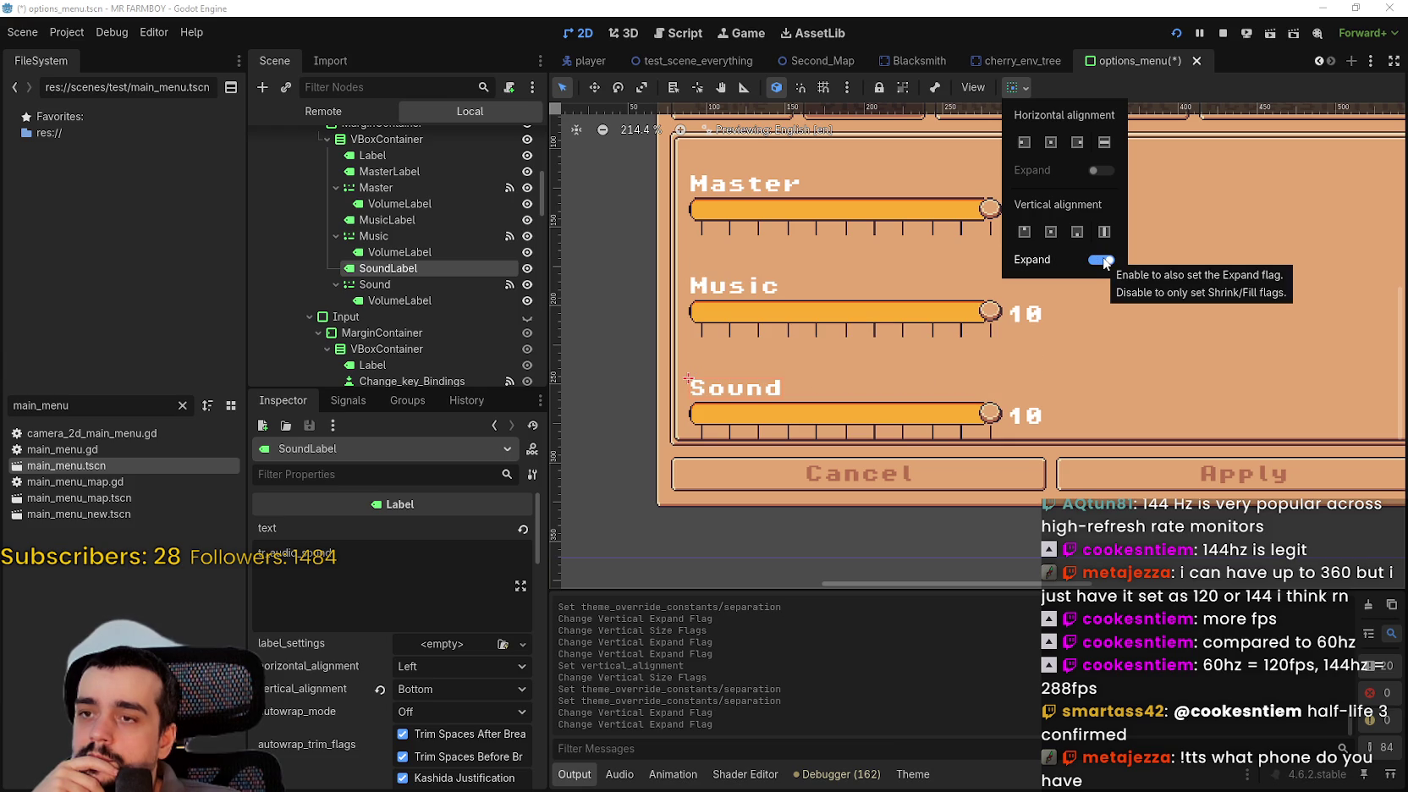
{"action": "left_click", "coordinate": [1102, 259]}
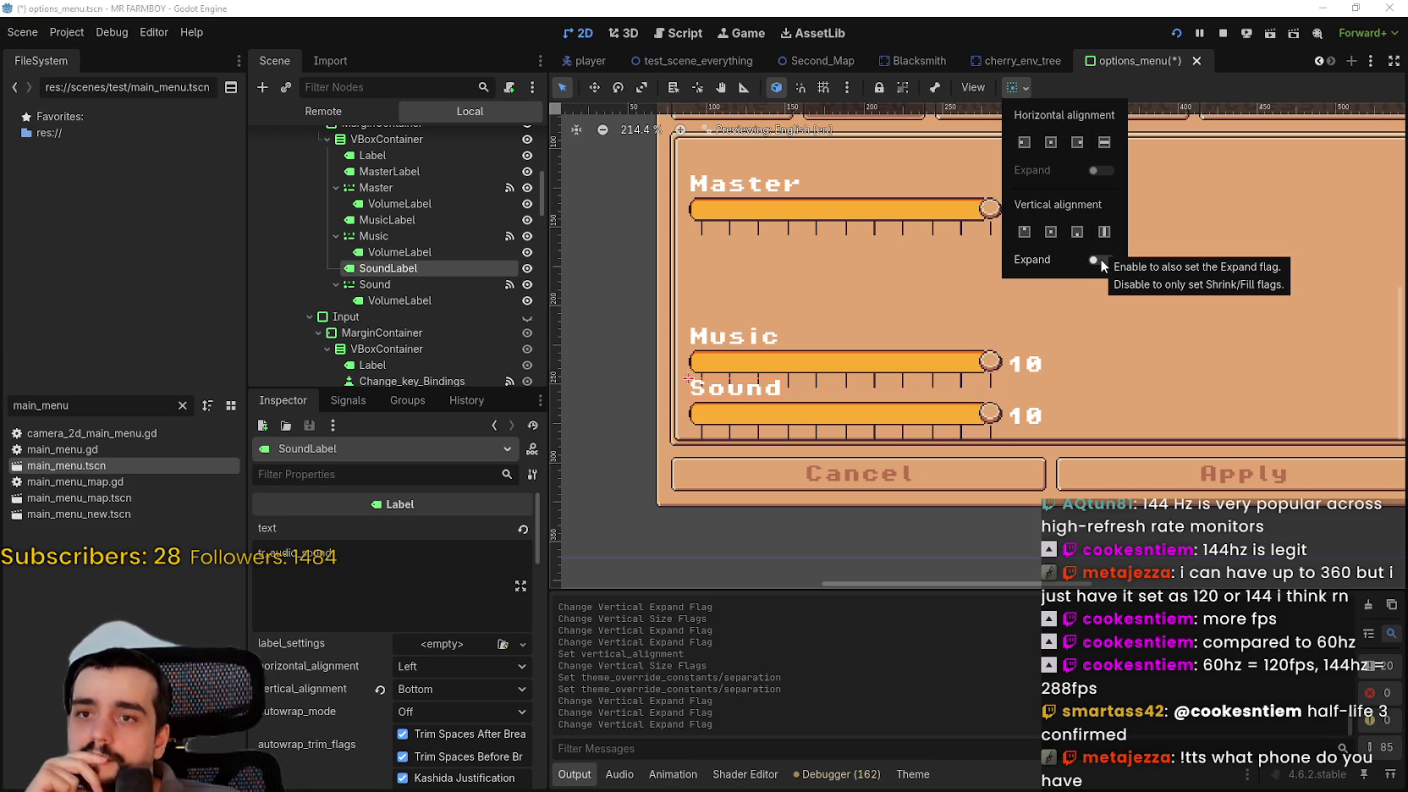
{"action": "left_click", "coordinate": [1100, 260]}
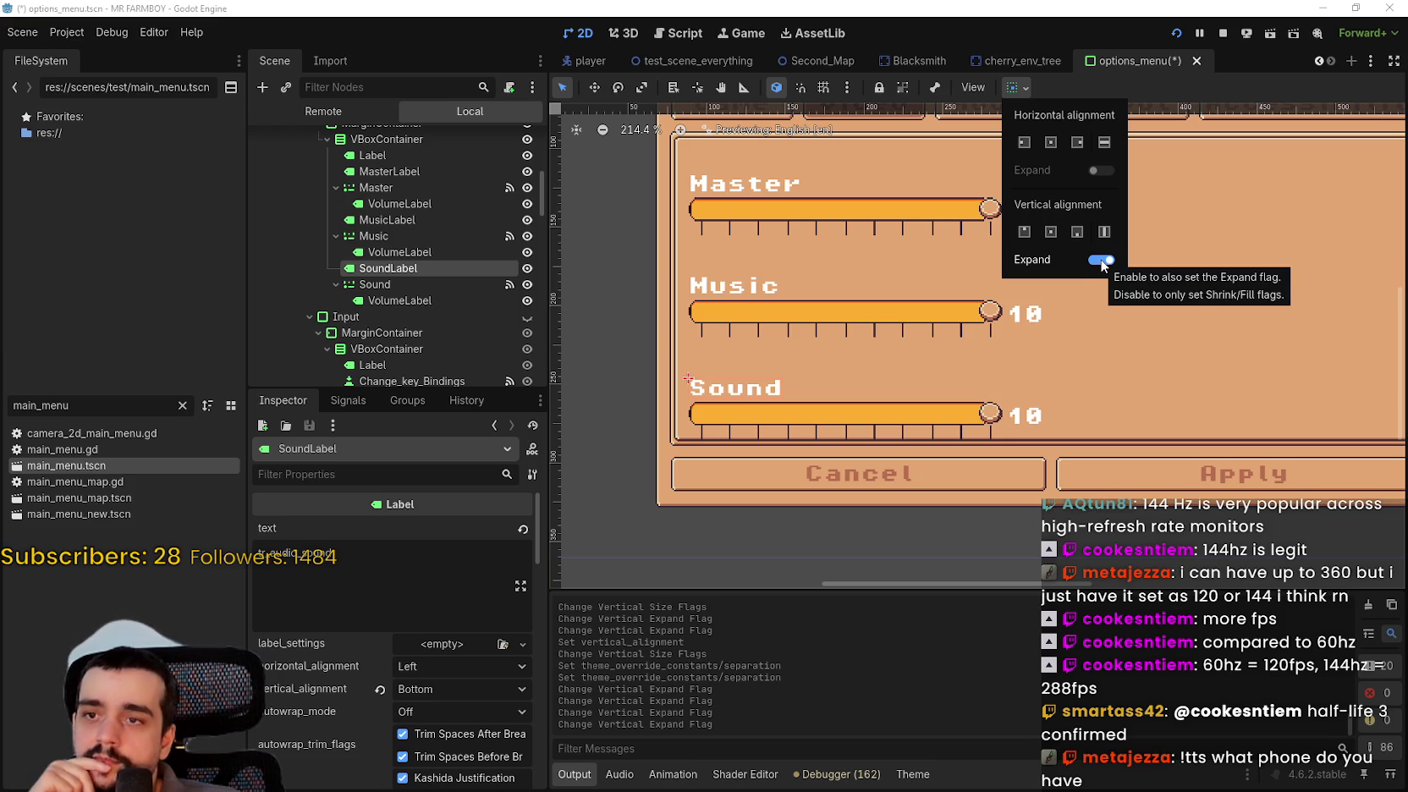
{"action": "left_click", "coordinate": [1100, 259]}
{"action": "left_click", "coordinate": [1100, 260]}
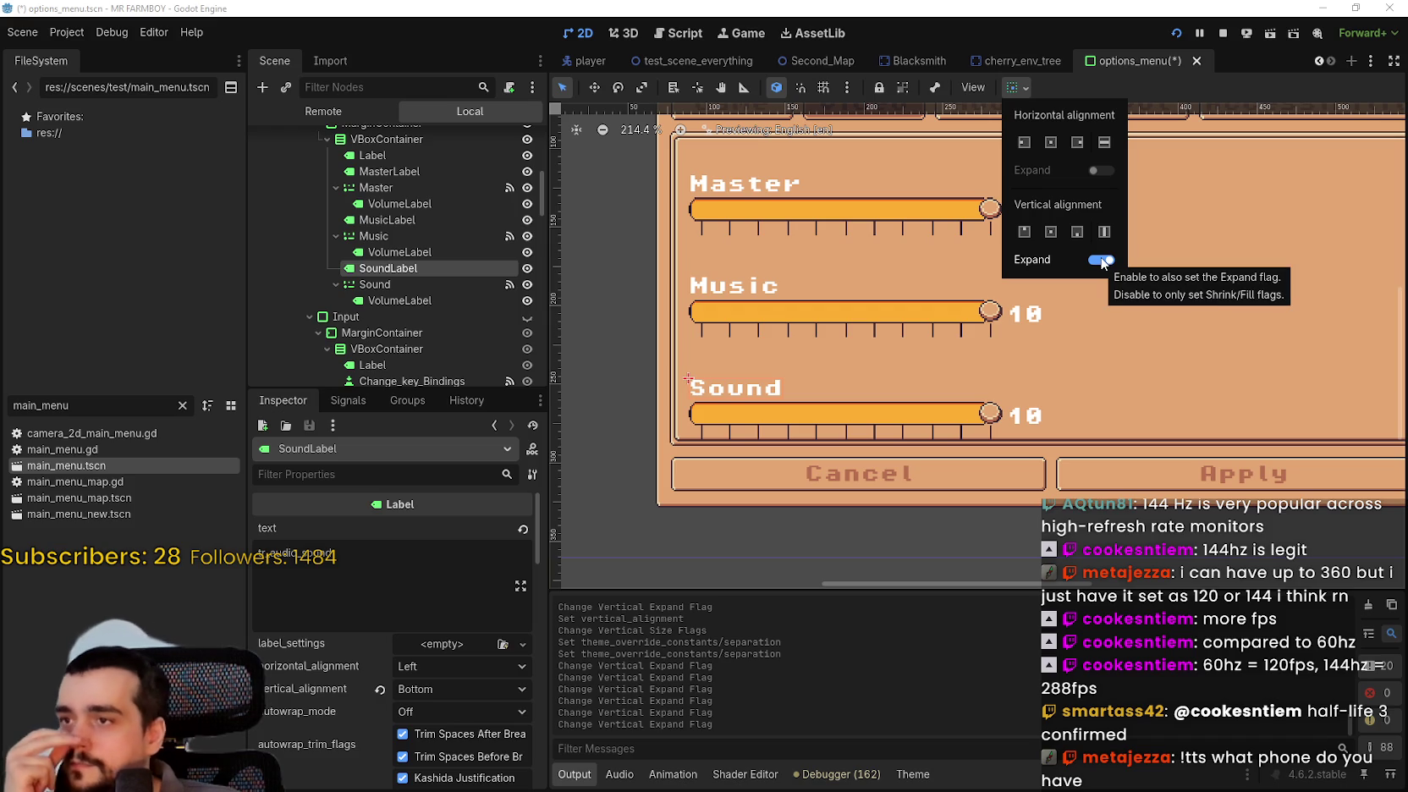
{"action": "left_click", "coordinate": [1099, 260]}
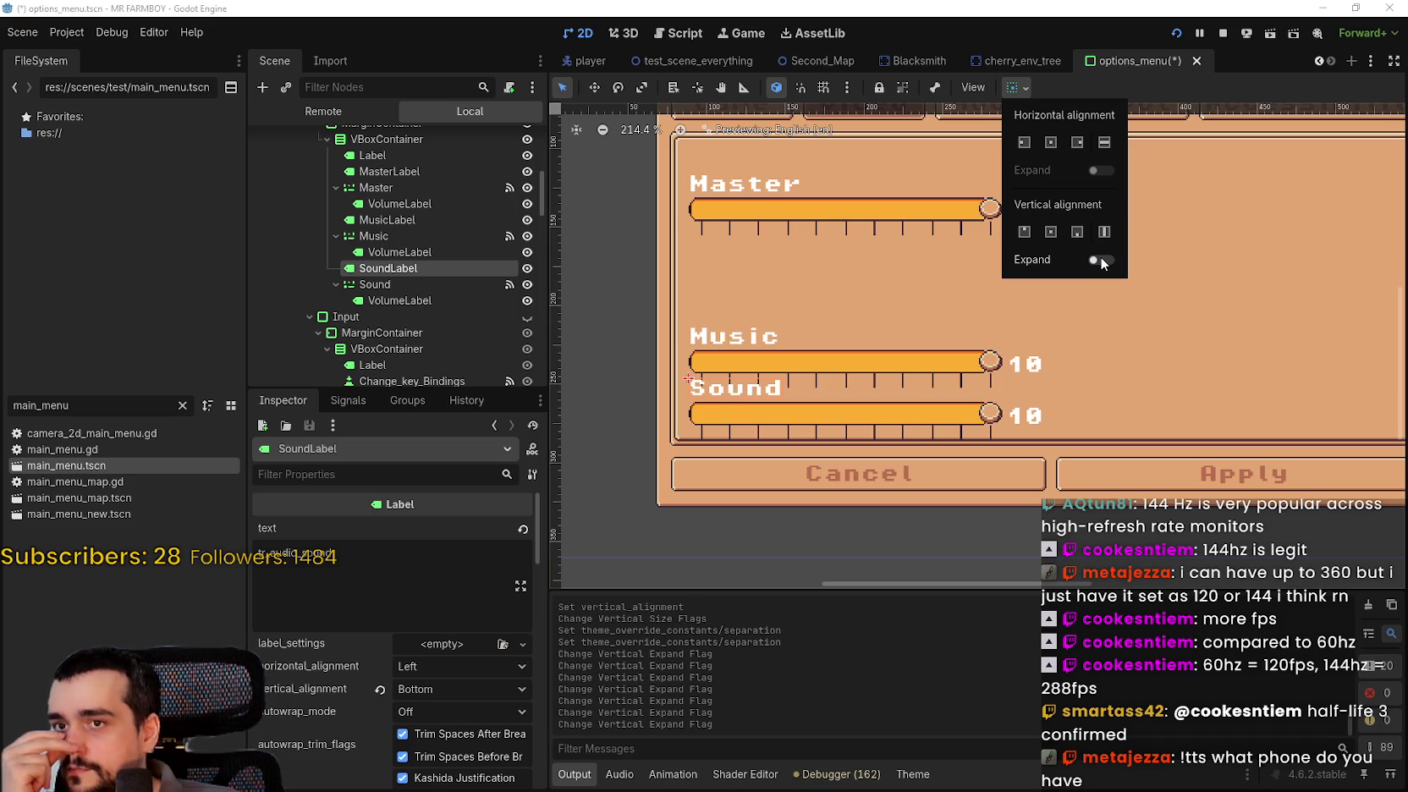
- Try Vertical Expand on the Music slider and MusicLabel, leaving both off
{"action": "left_click", "coordinate": [392, 236]}
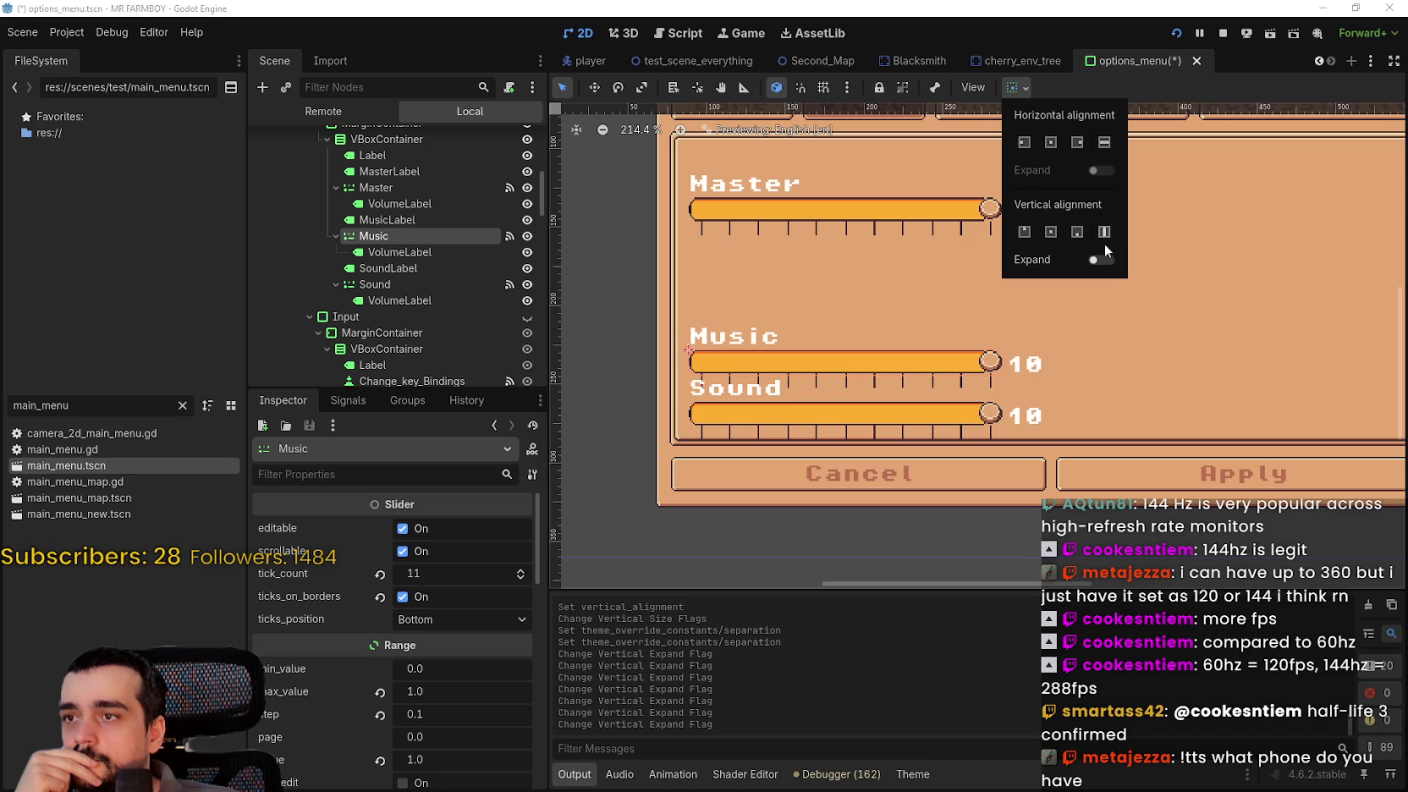
{"action": "left_click", "coordinate": [1101, 259]}
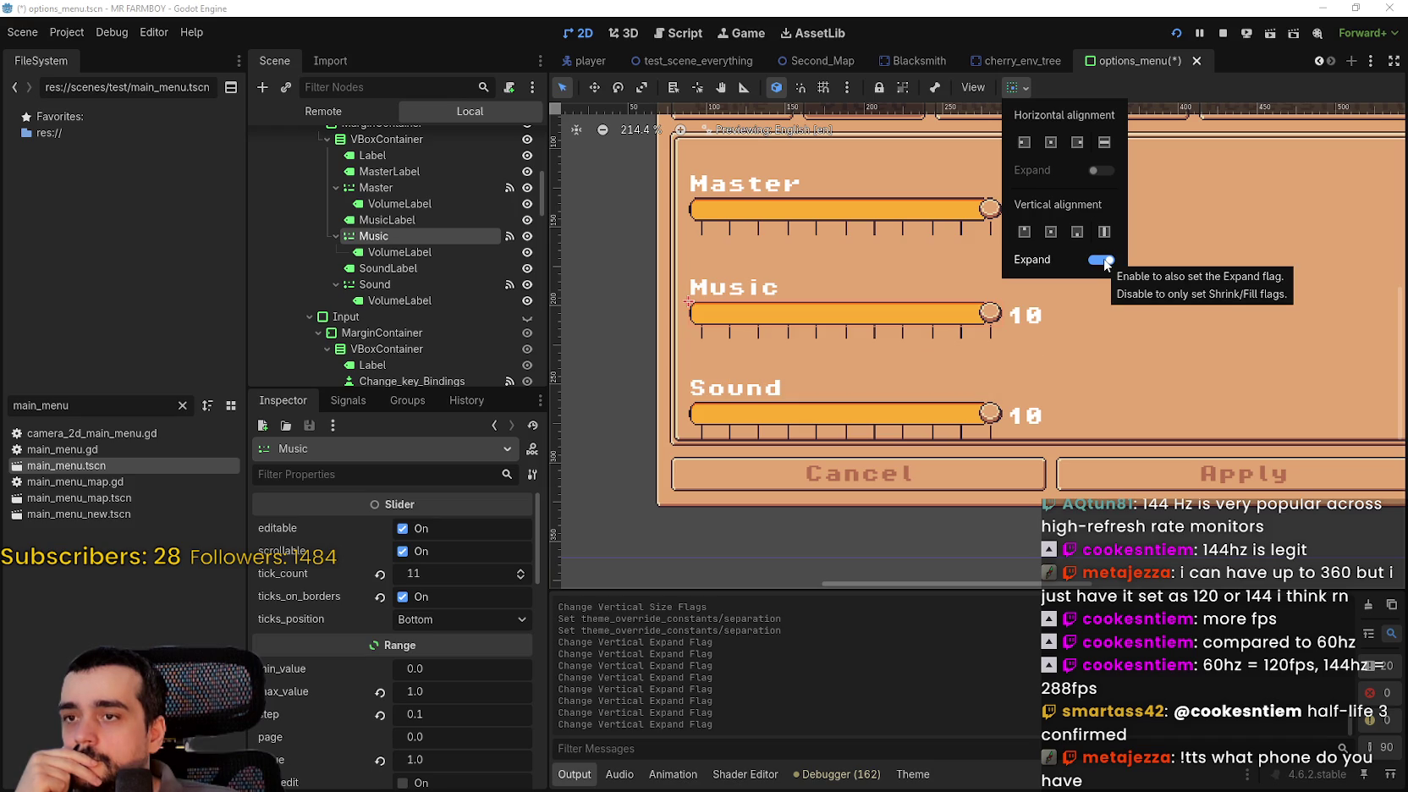
{"action": "left_click", "coordinate": [1102, 260]}
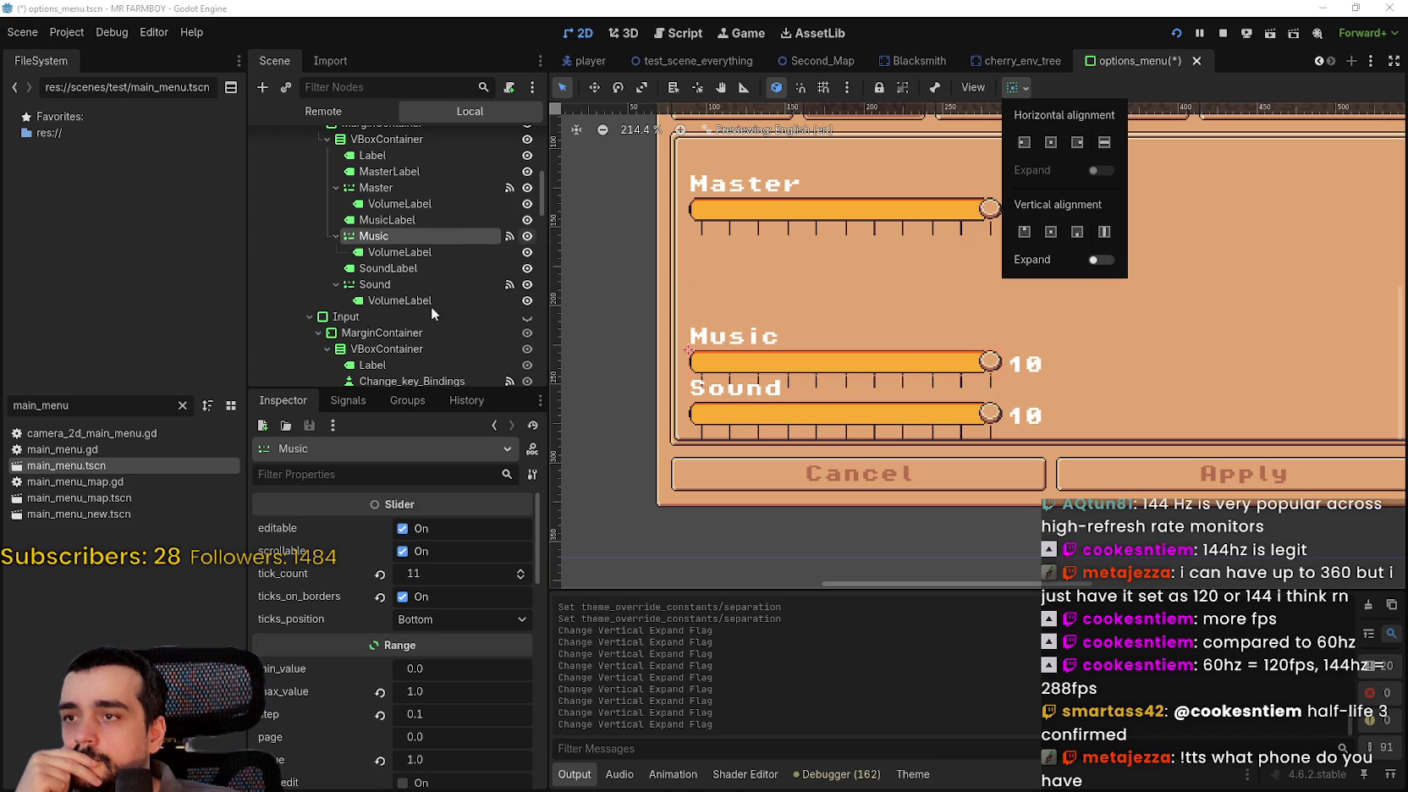
{"action": "left_click", "coordinate": [427, 219]}
{"action": "left_click", "coordinate": [1015, 87]}
{"action": "left_click", "coordinate": [1101, 260]}
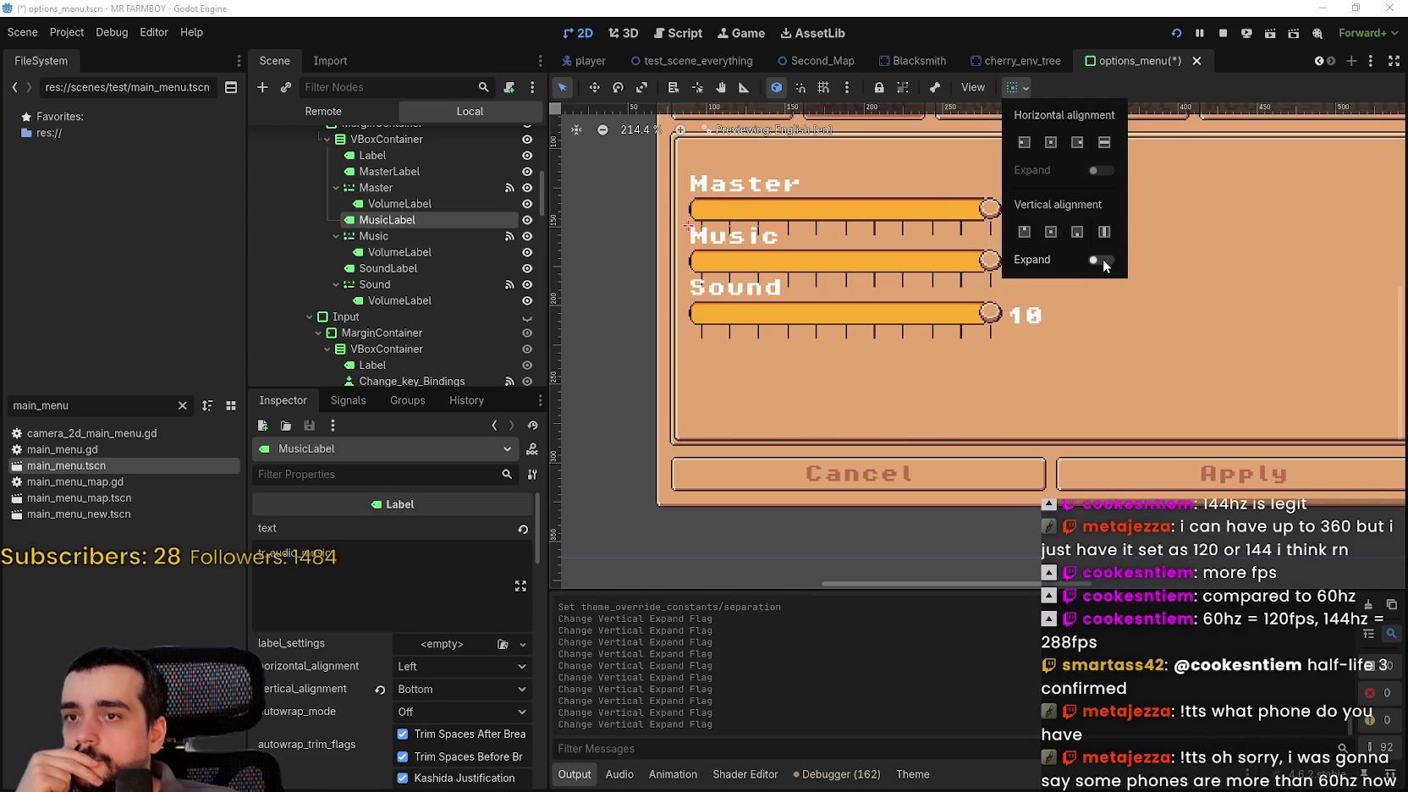
{"action": "scroll", "coordinate": [753, 247], "scroll_direction": "up", "scroll_amount": 2}
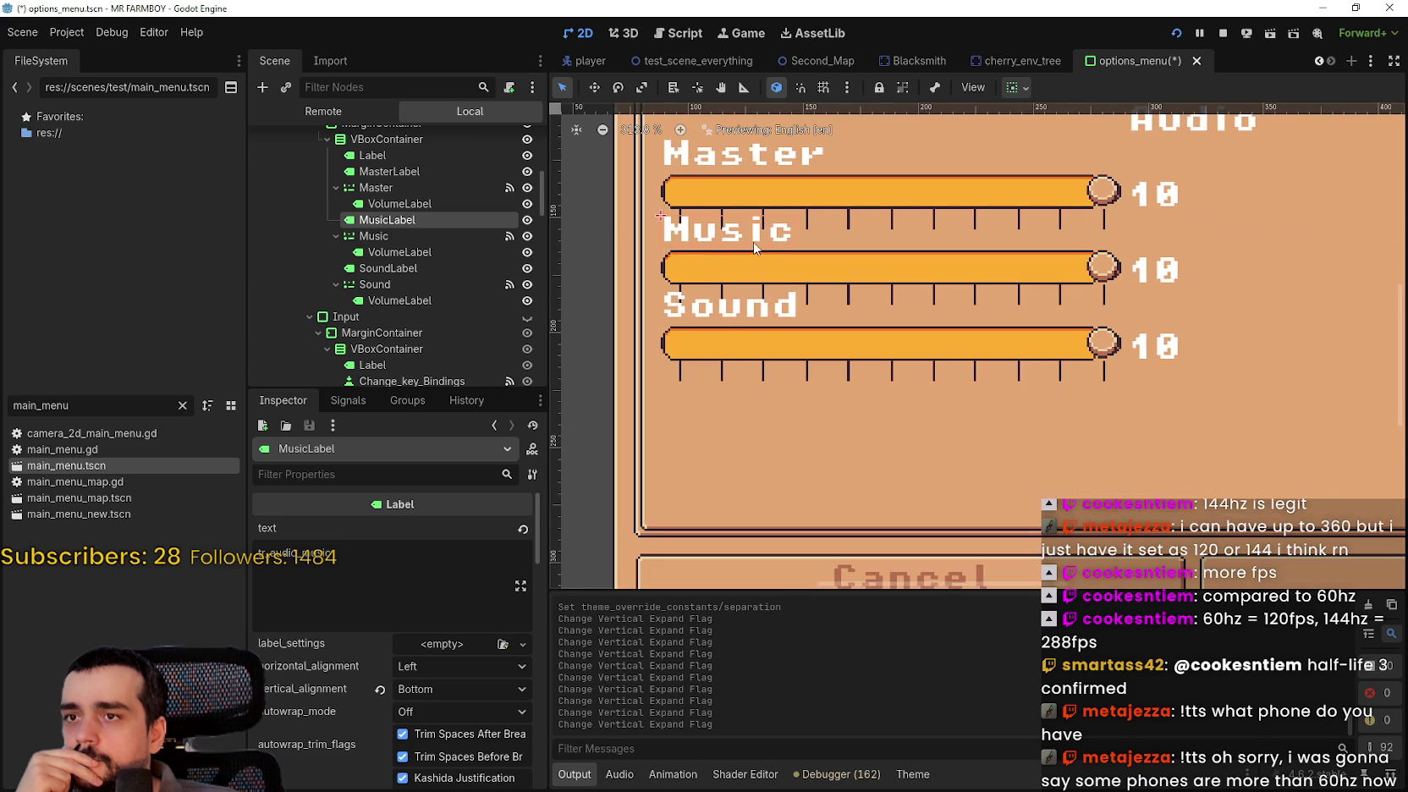
{"action": "scroll", "coordinate": [753, 246], "scroll_direction": "down", "scroll_amount": 1}
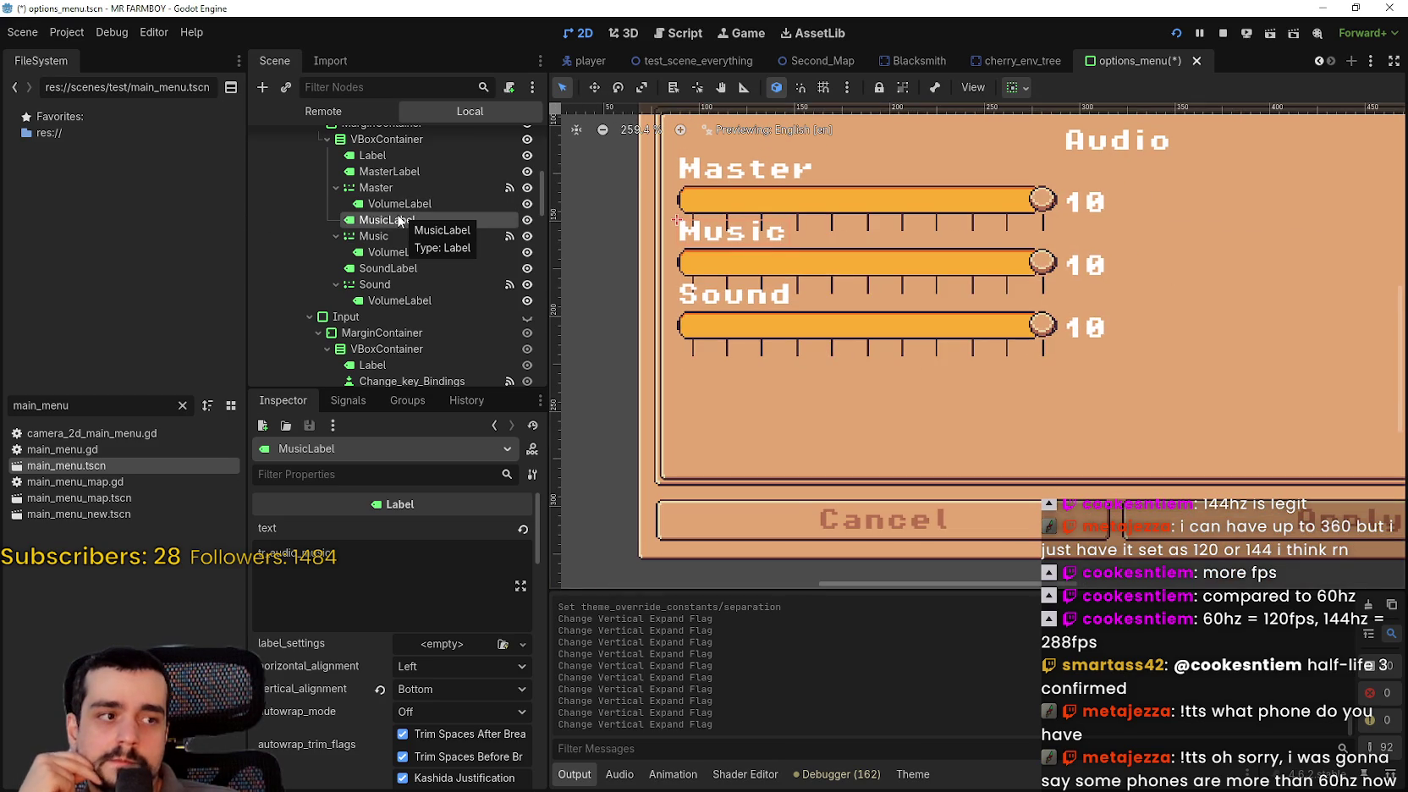
{"action": "left_click", "coordinate": [1016, 88]}
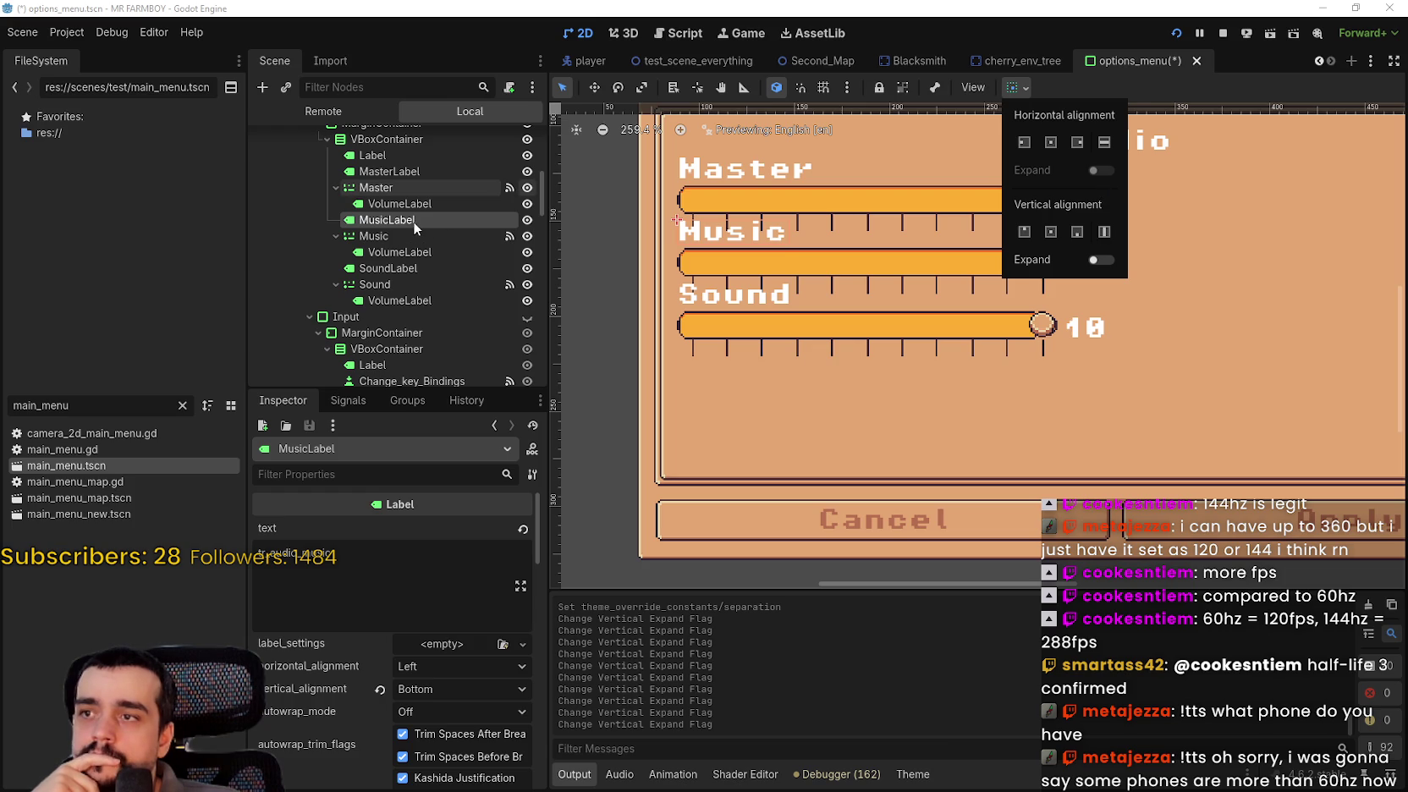
{"action": "left_click", "coordinate": [474, 203]}
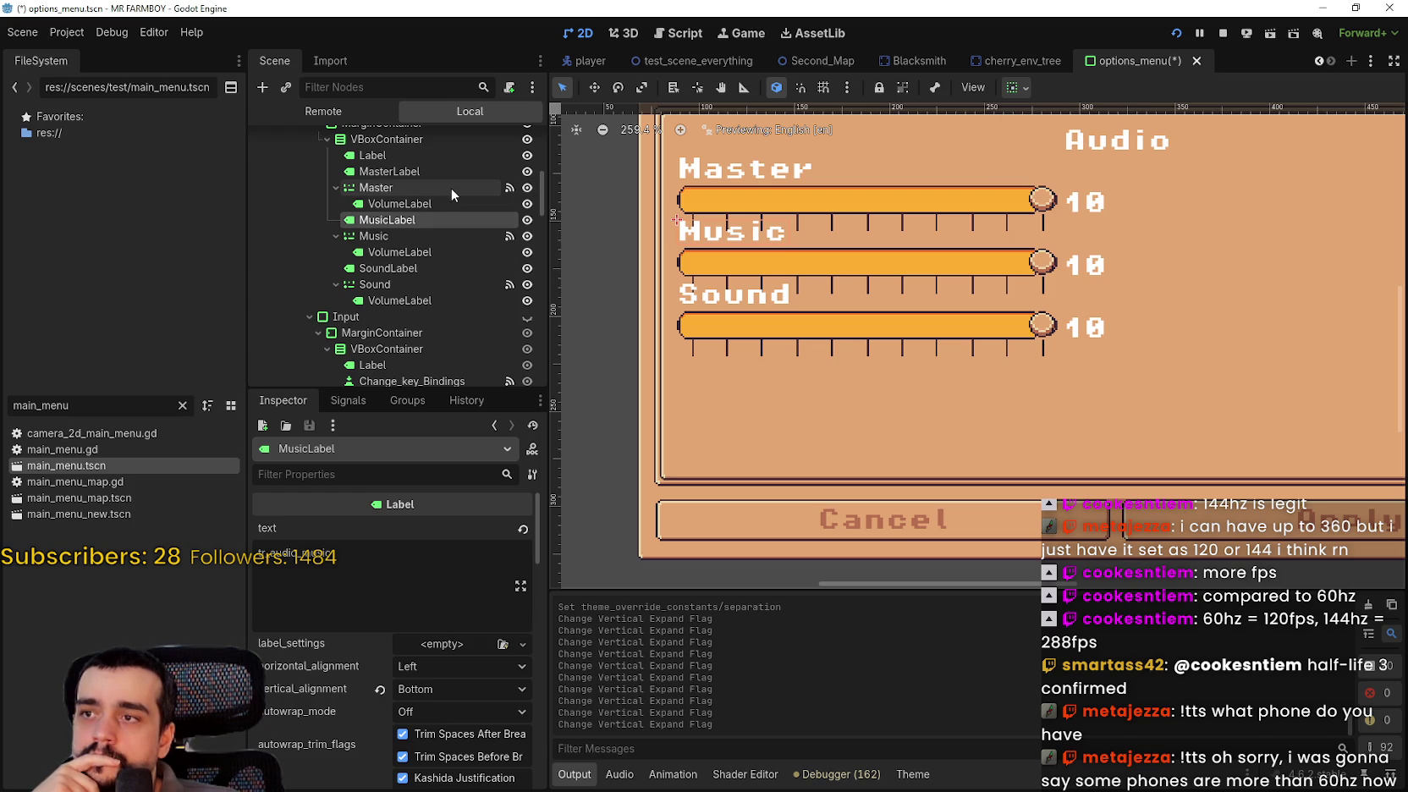
- Enable Vertical Expand on the Master, Music and Sound sliders
{"action": "left_click", "coordinate": [450, 186]}
{"action": "left_click", "coordinate": [1017, 88]}
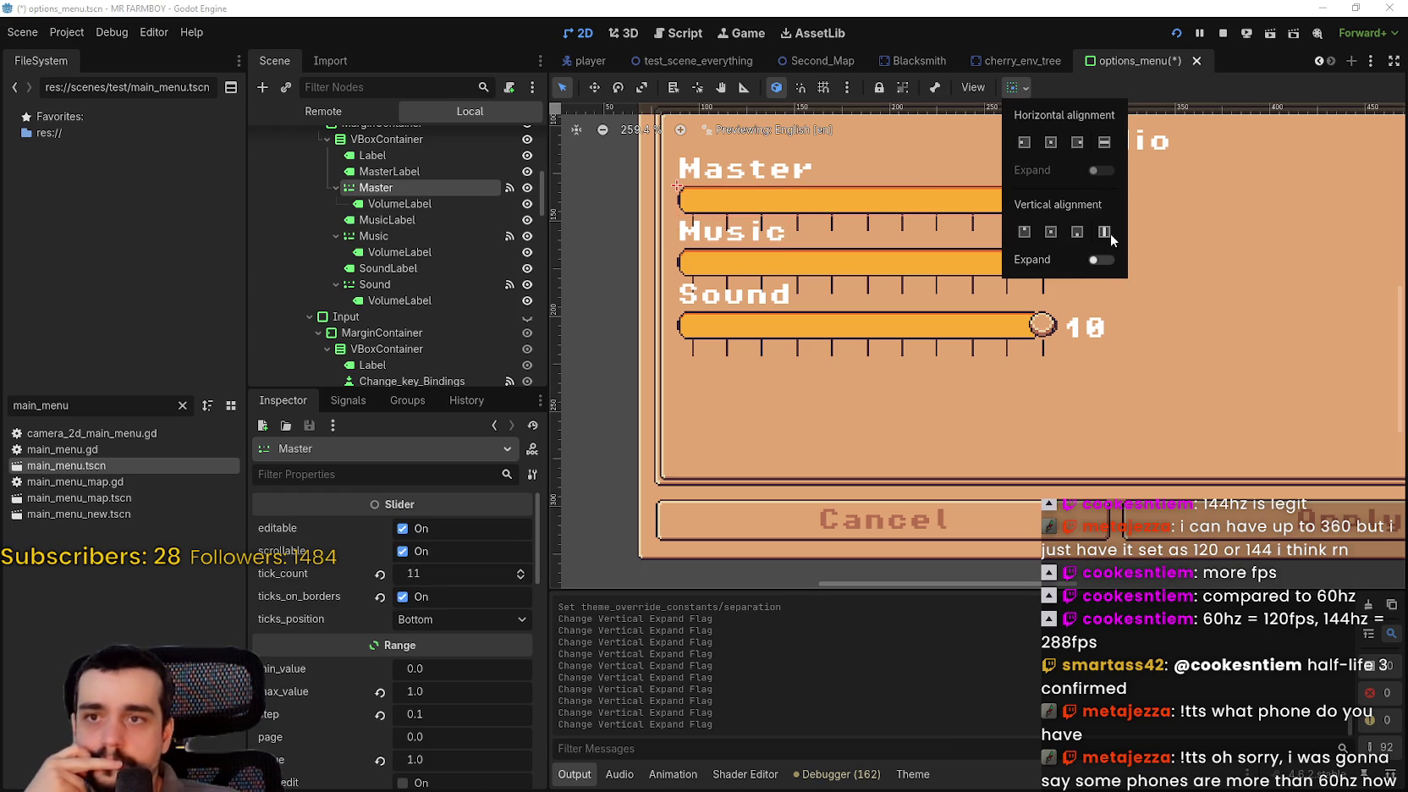
{"action": "left_click", "coordinate": [1101, 260]}
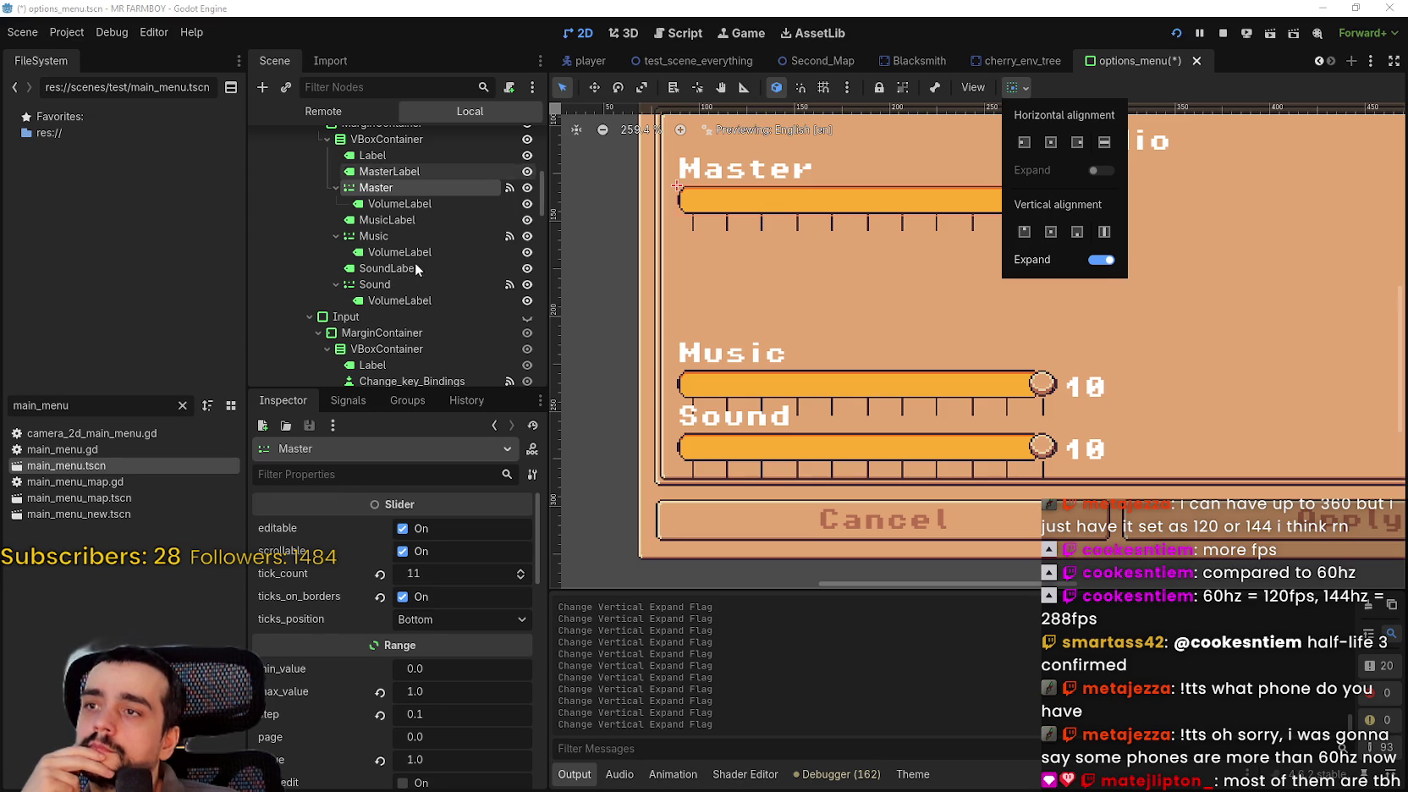
{"action": "left_click", "coordinate": [415, 234]}
{"action": "left_click", "coordinate": [415, 236]}
{"action": "left_click", "coordinate": [1017, 87]}
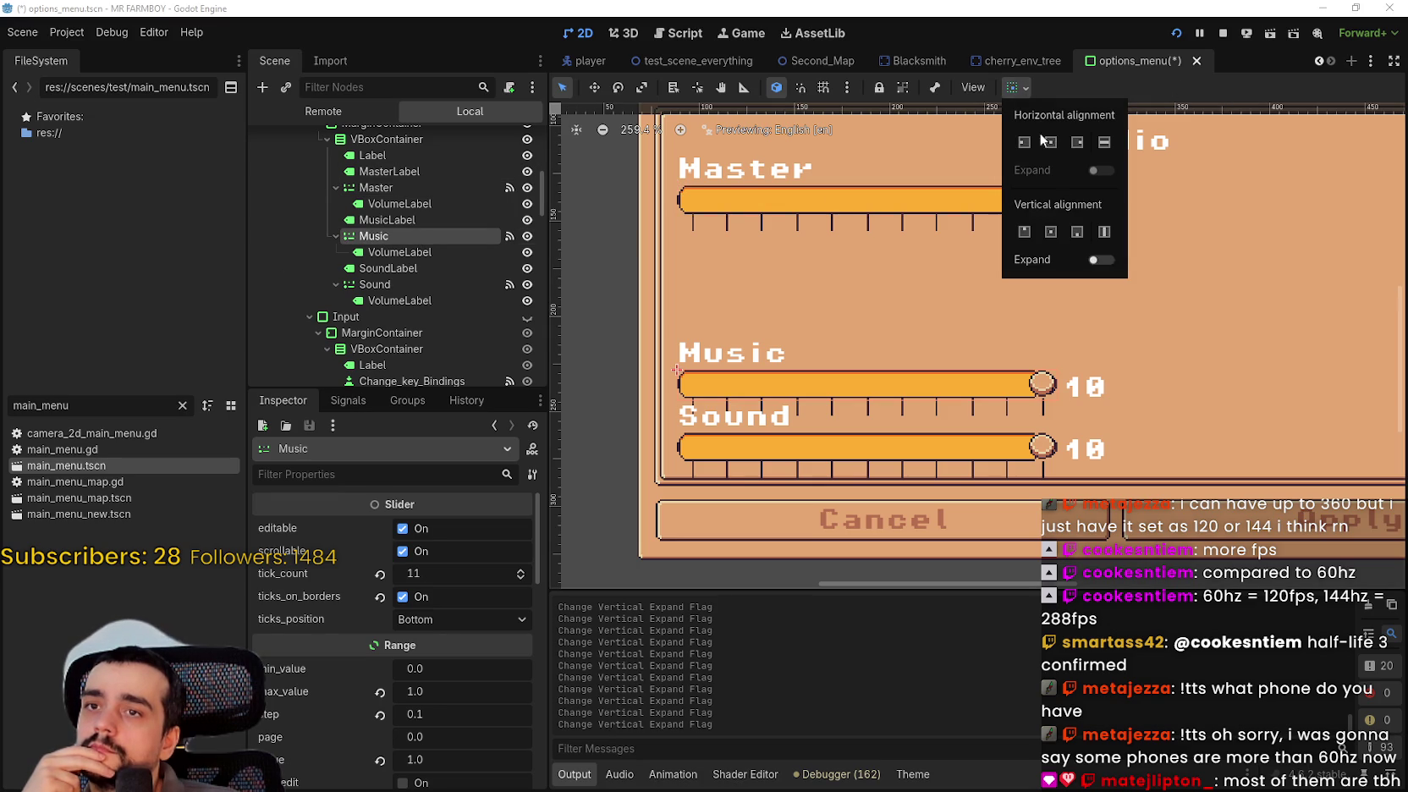
{"action": "left_click", "coordinate": [1105, 259]}
{"action": "left_click", "coordinate": [394, 280]}
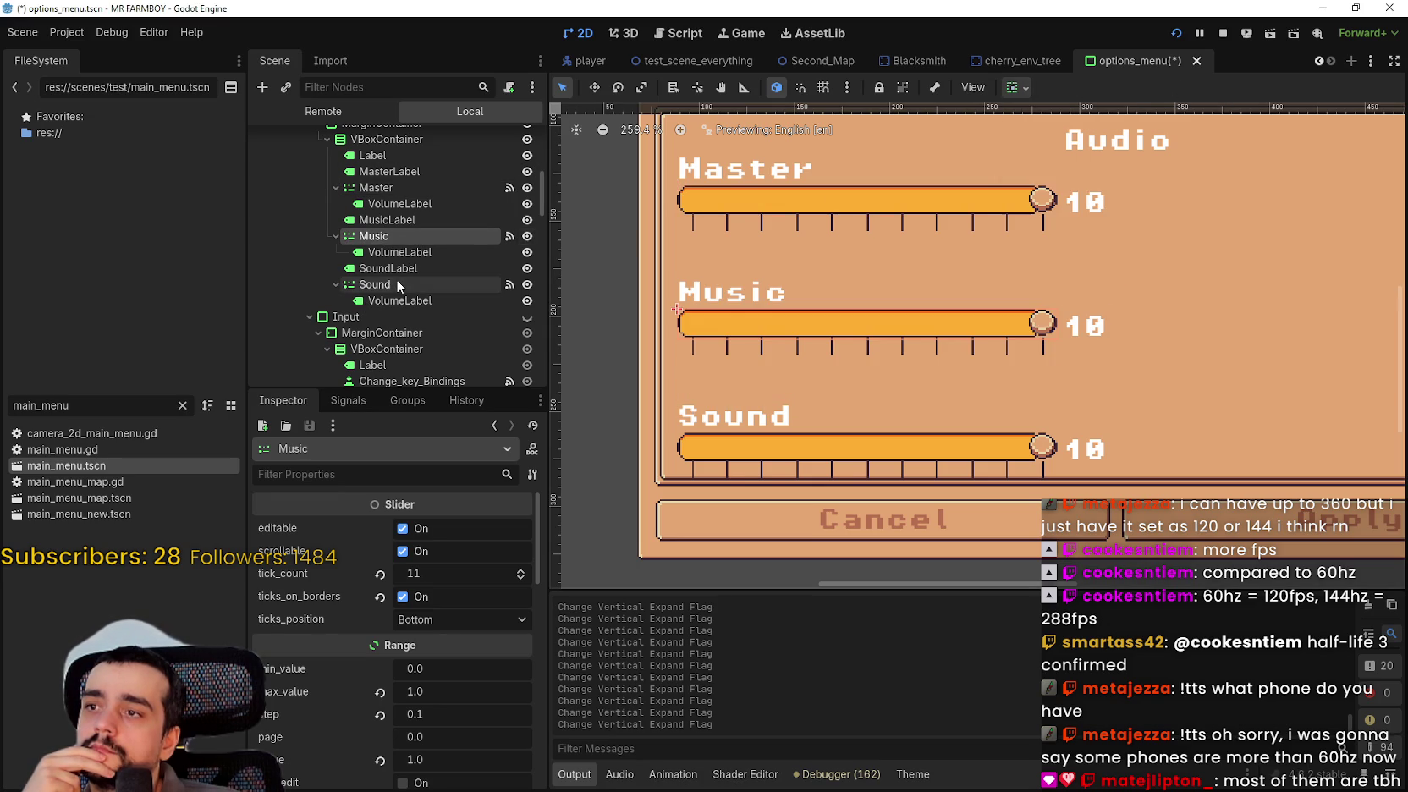
{"action": "left_click", "coordinate": [396, 280]}
{"action": "left_click", "coordinate": [1015, 88]}
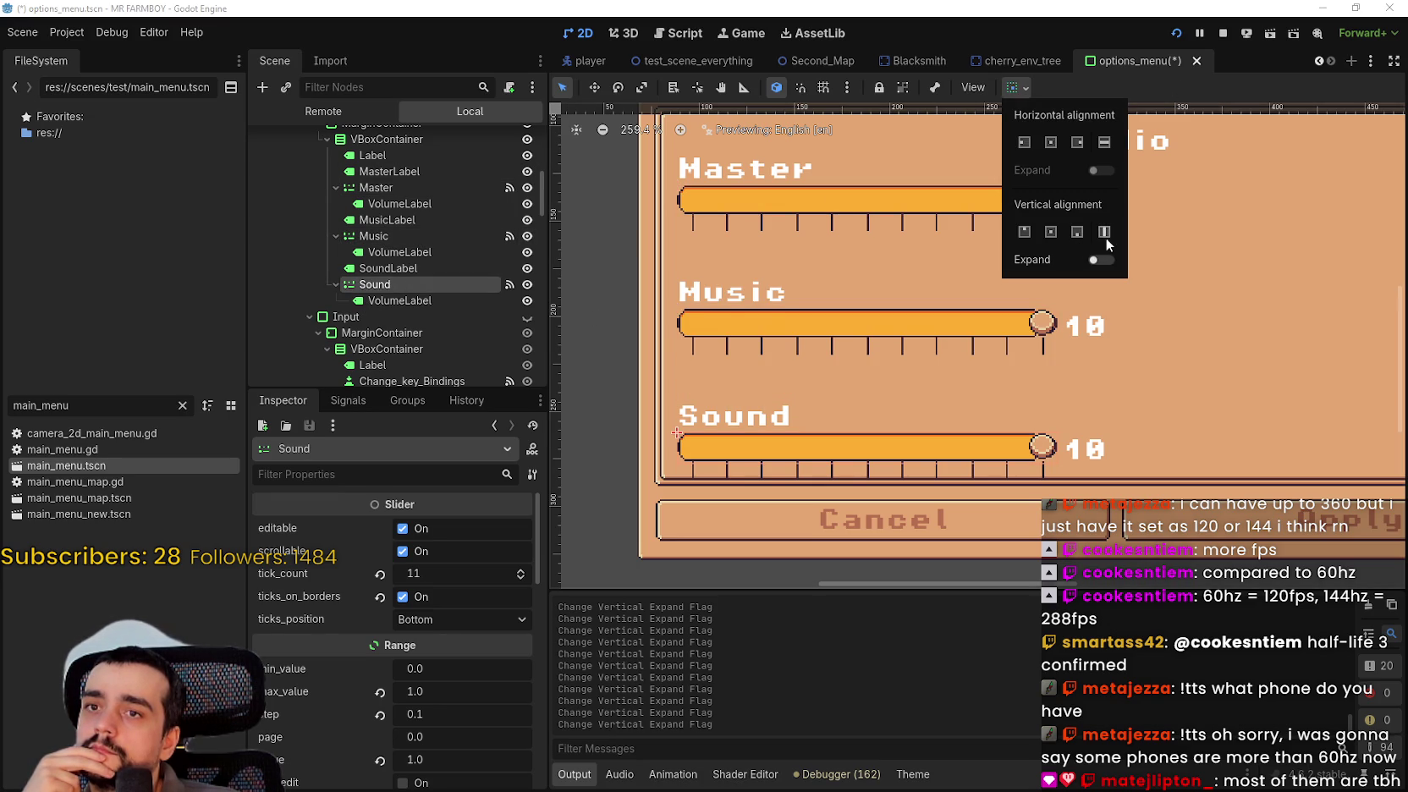
{"action": "left_click", "coordinate": [1097, 259]}
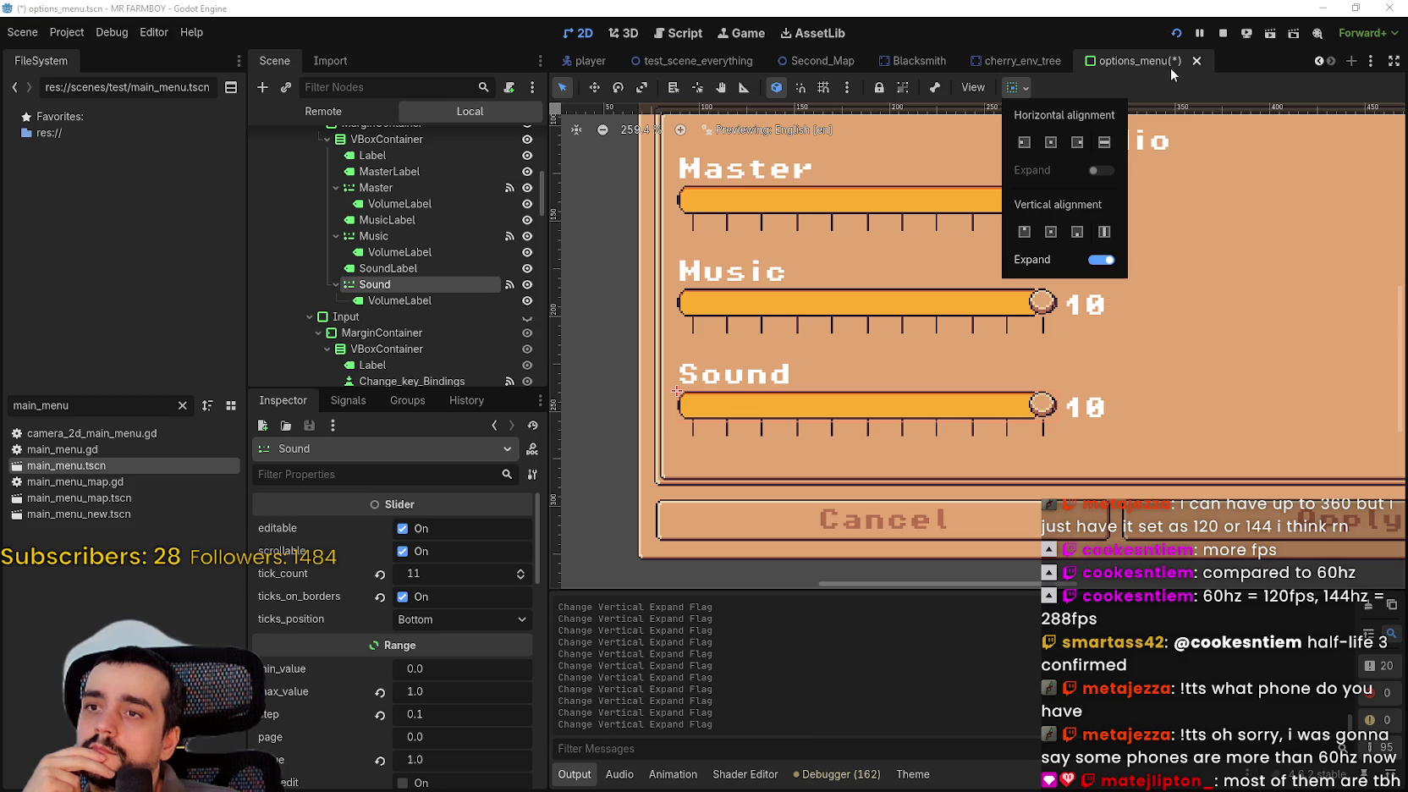
{"action": "left_click", "coordinate": [1167, 93]}
- Save the options menu scene
{"action": "scroll", "coordinate": [1007, 363], "scroll_direction": "down", "scroll_amount": 3}
{"action": "scroll", "coordinate": [1007, 363], "scroll_direction": "up", "scroll_amount": 1}
{"action": "scroll", "coordinate": [1007, 355], "scroll_direction": "down", "scroll_amount": 1}
{"action": "key", "text": "ctrl+s"}
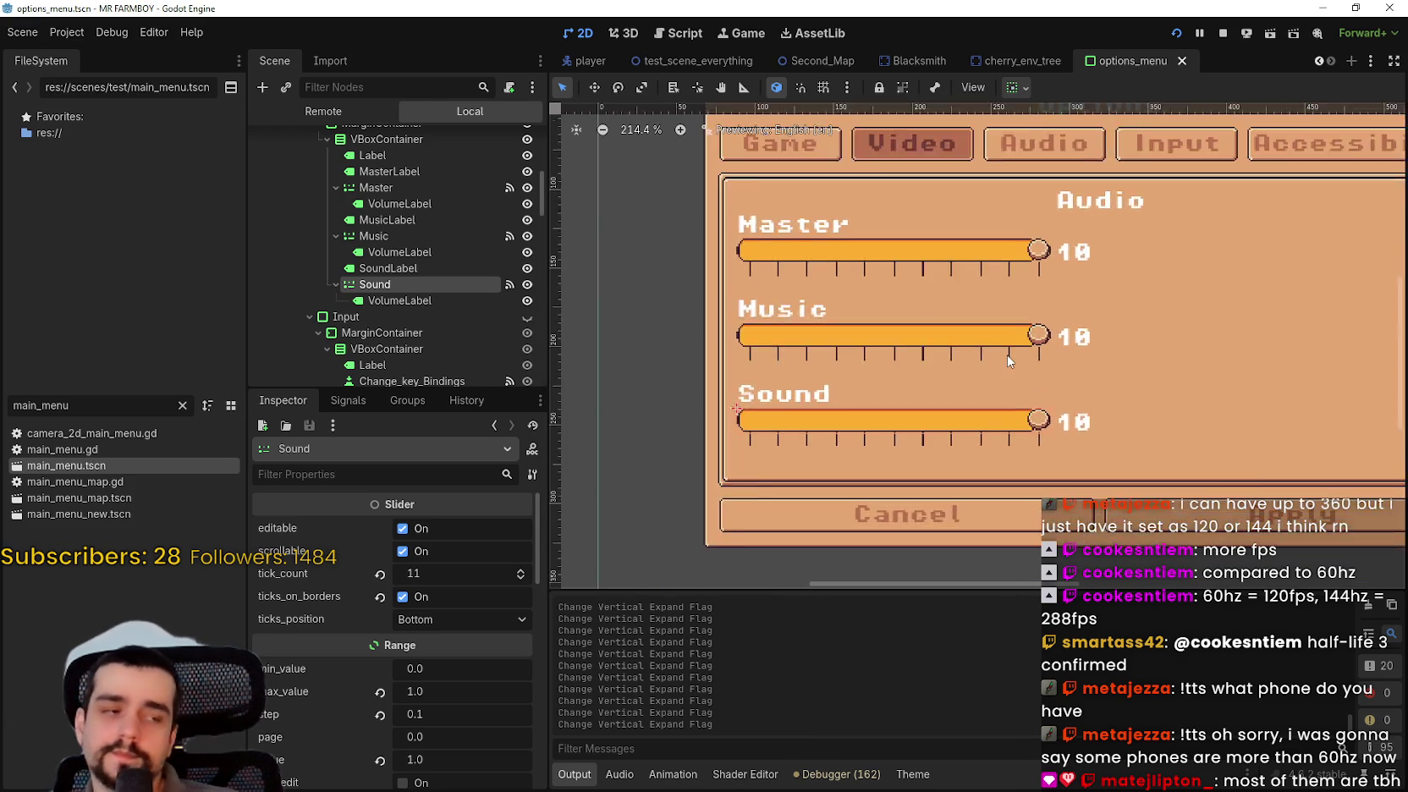
{"action": "scroll", "coordinate": [1005, 352], "scroll_direction": "up", "scroll_amount": 1}
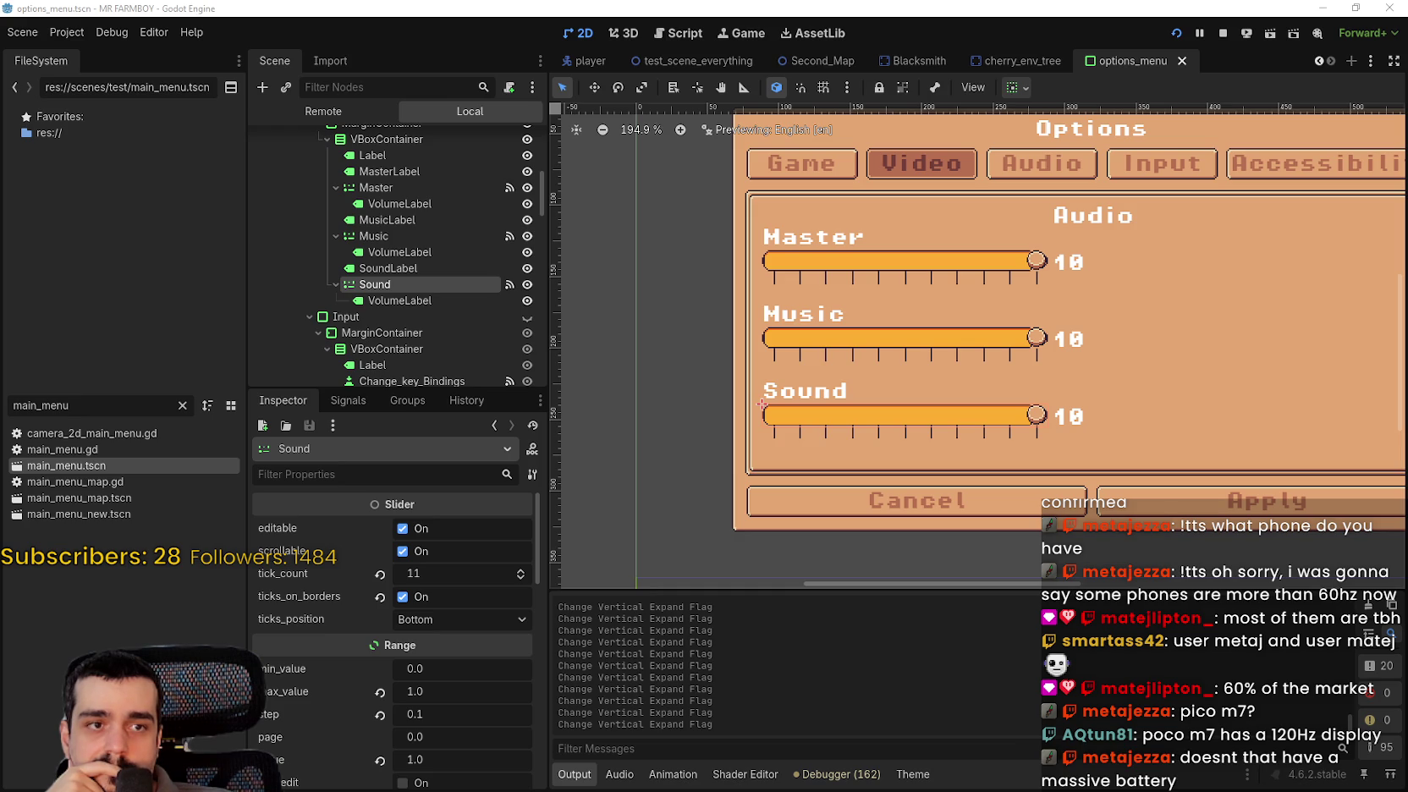
- Switch to the Brave window showing the mi.com POCO M7 page
{"action": "key", "text": "alt+Tab"}
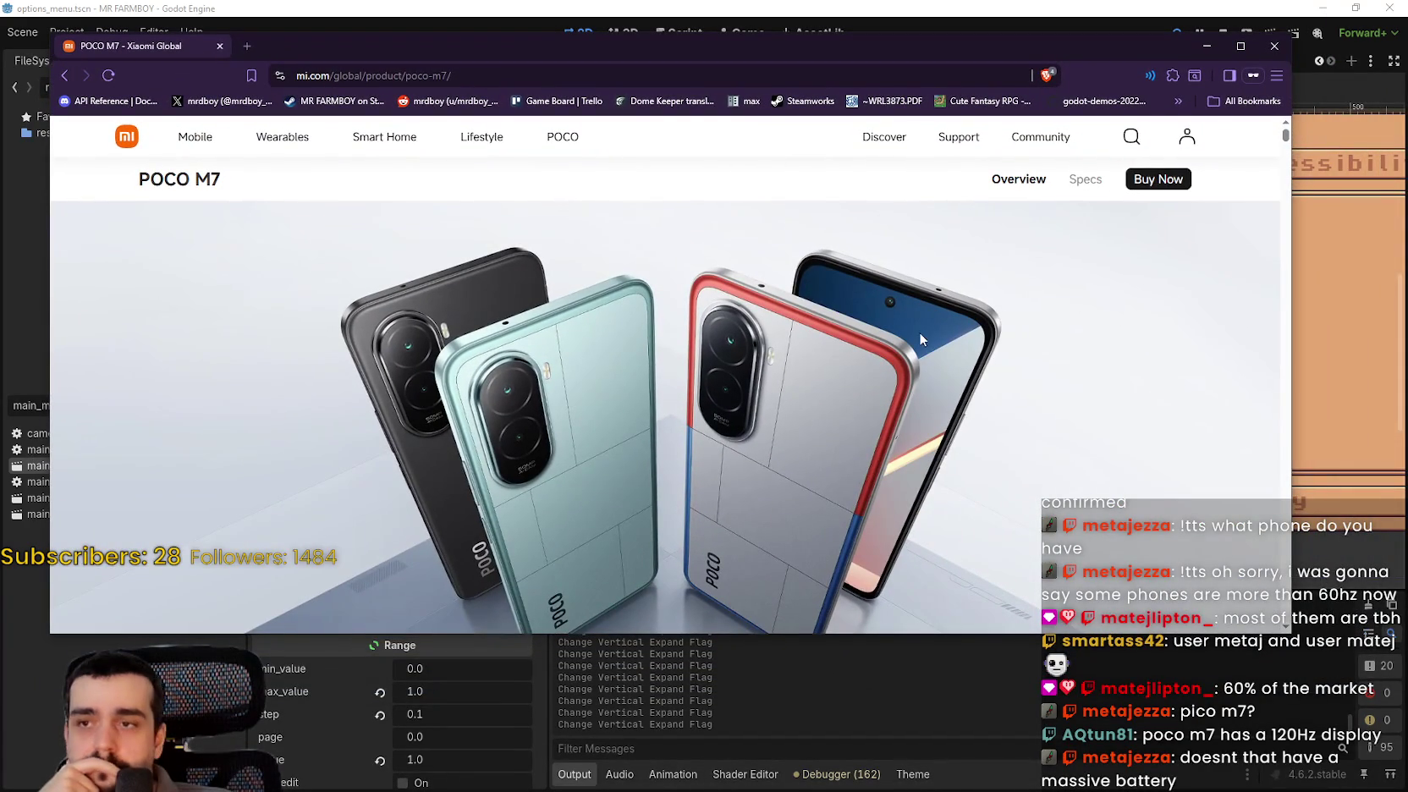
- Maximize the browser and read from the 7000mAh battery section down to the 144Hz refresh rate section
{"action": "left_click", "coordinate": [1232, 49]}
{"action": "scroll", "coordinate": [1166, 540], "scroll_direction": "down", "scroll_amount": 5}
{"action": "scroll", "coordinate": [1167, 540], "scroll_direction": "down", "scroll_amount": 5}
{"action": "scroll", "coordinate": [1155, 546], "scroll_direction": "up", "scroll_amount": 15}
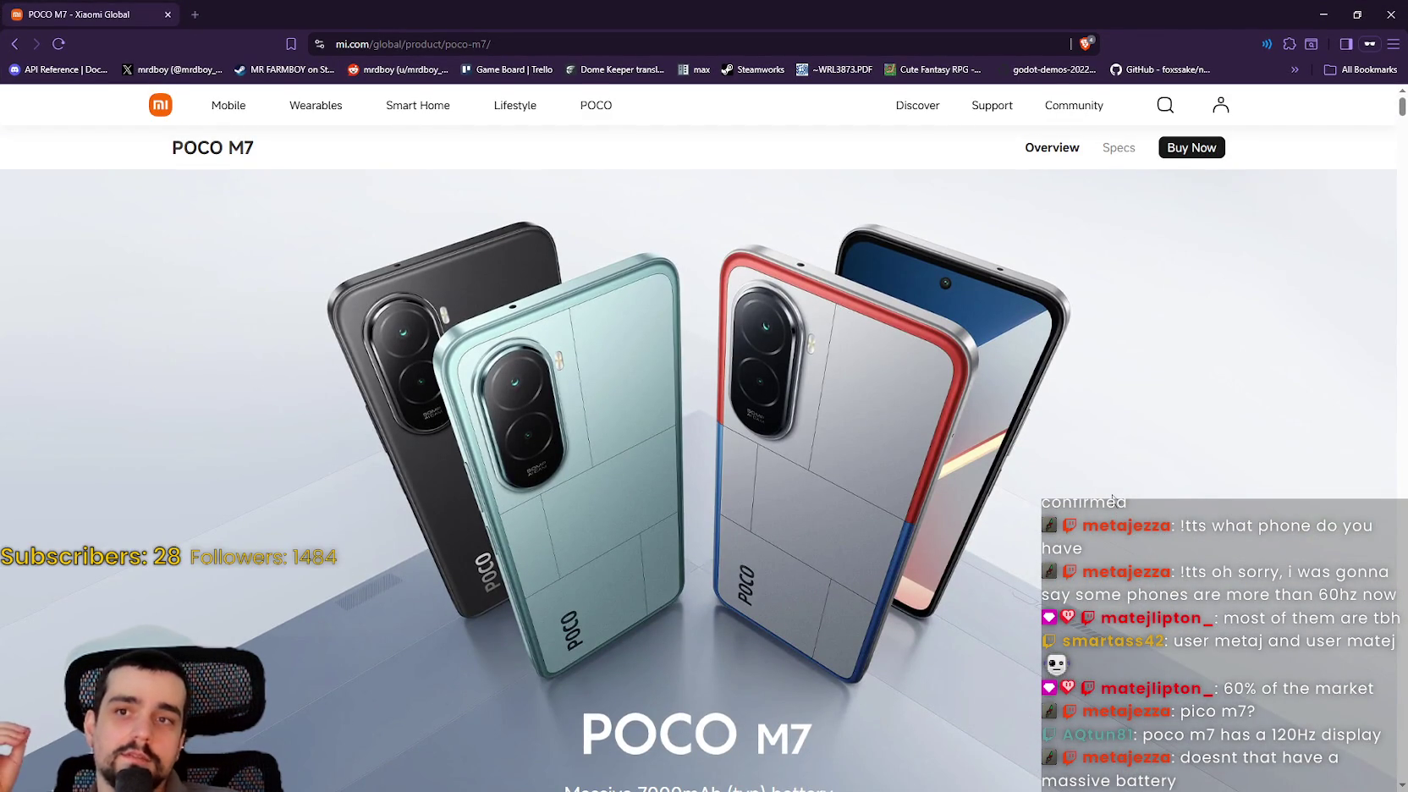
{"action": "scroll", "coordinate": [1095, 466], "scroll_direction": "down", "scroll_amount": 5}
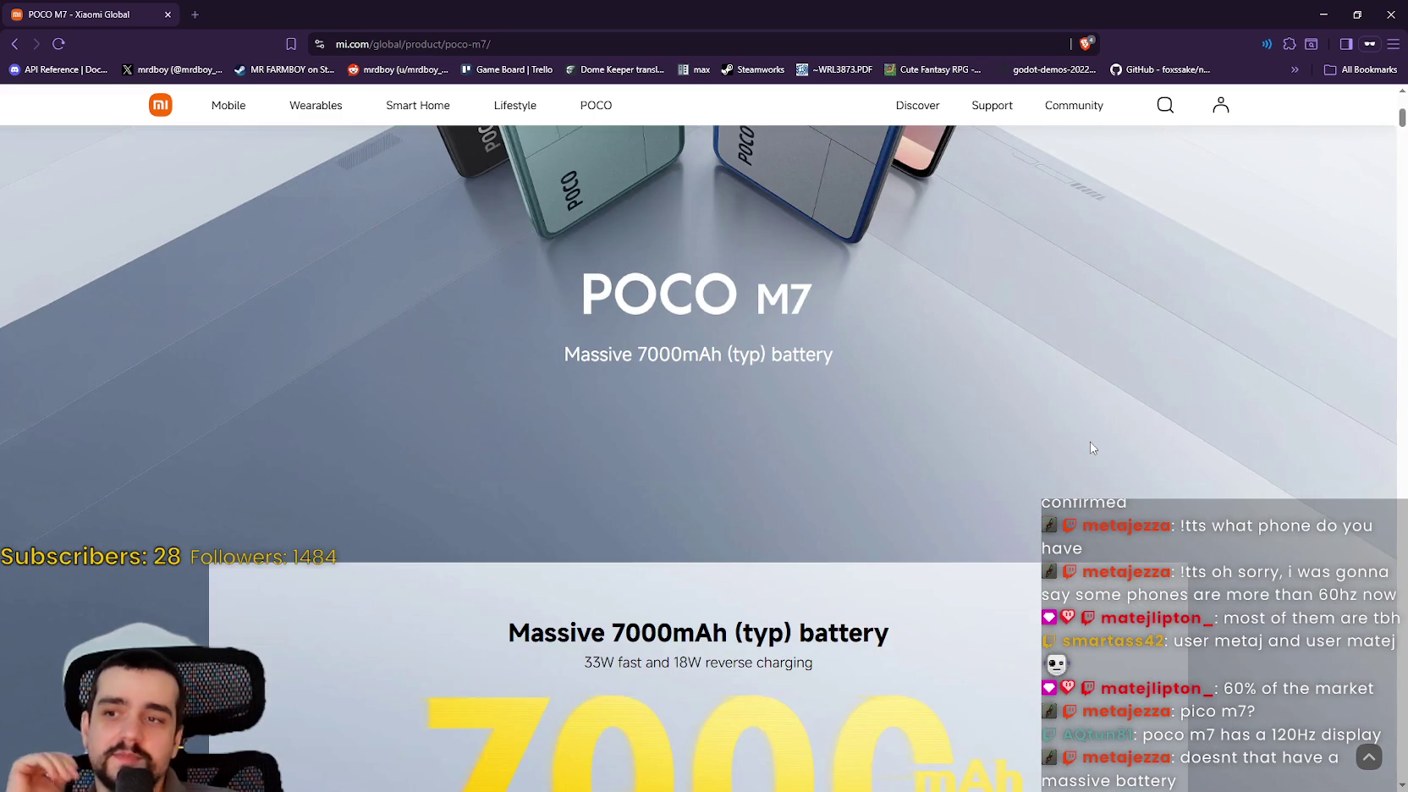
{"action": "scroll", "coordinate": [1045, 416], "scroll_direction": "up", "scroll_amount": 3}
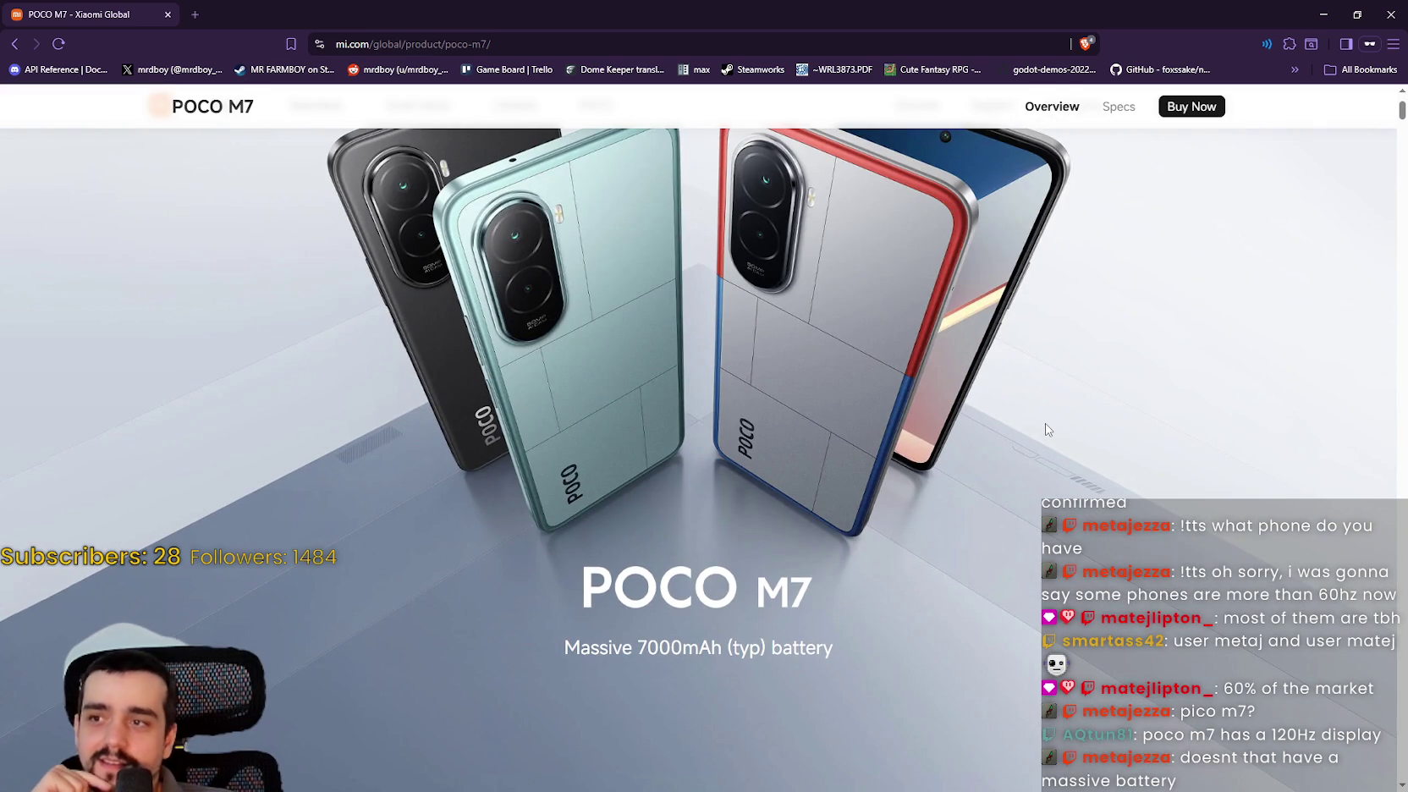
{"action": "scroll", "coordinate": [1042, 429], "scroll_direction": "down", "scroll_amount": 5}
{"action": "scroll", "coordinate": [1039, 431], "scroll_direction": "down", "scroll_amount": 3}
{"action": "scroll", "coordinate": [1034, 422], "scroll_direction": "down", "scroll_amount": 2}
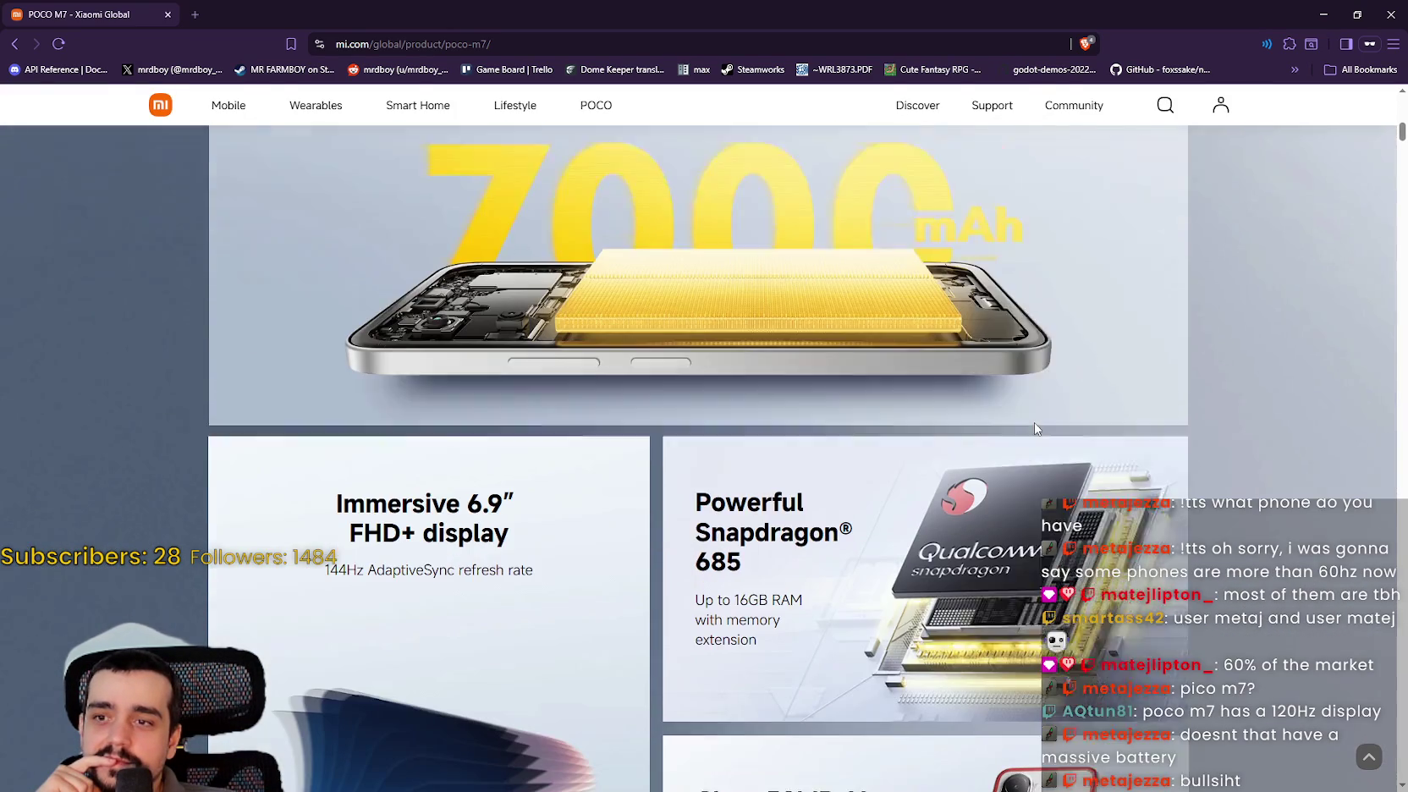
{"action": "scroll", "coordinate": [1033, 427], "scroll_direction": "down", "scroll_amount": 4}
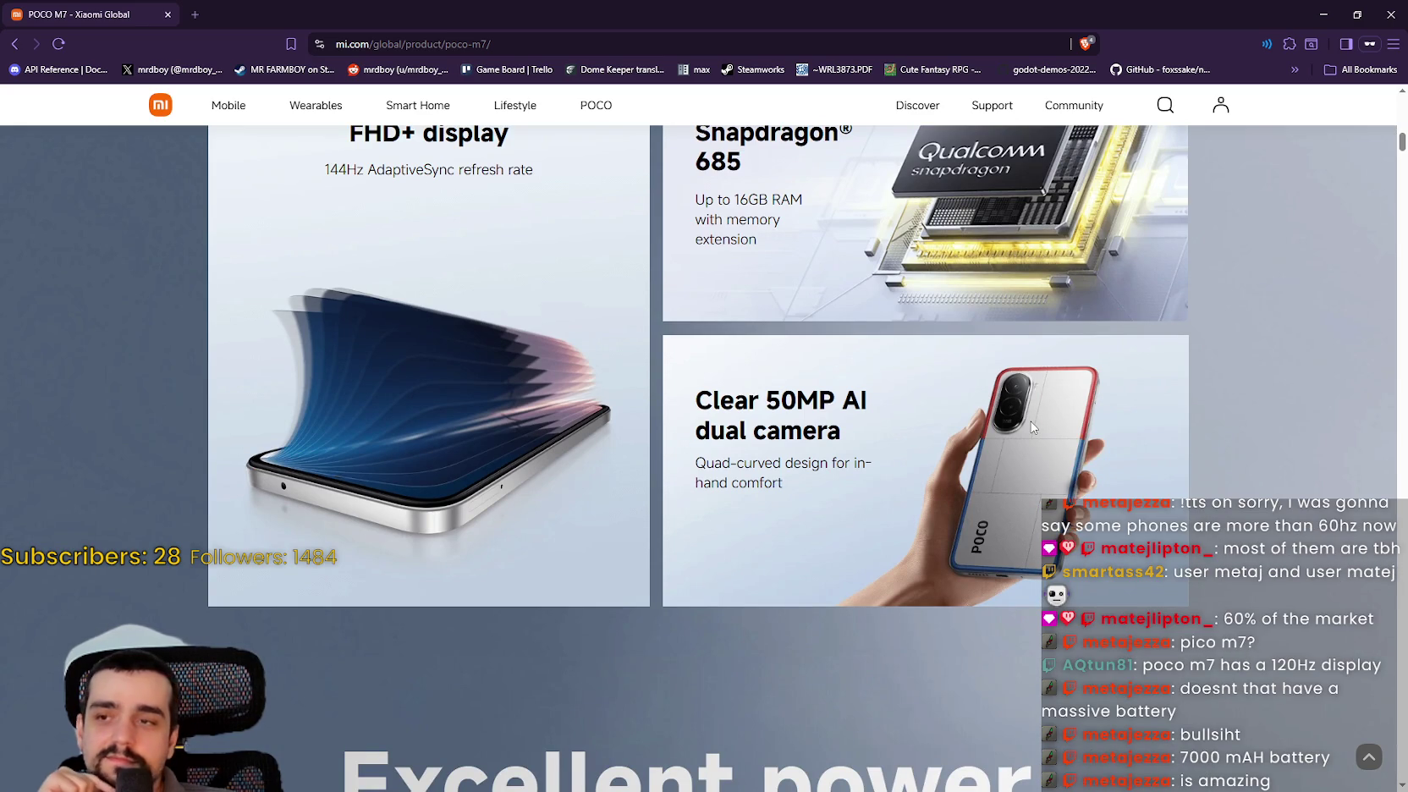
{"action": "scroll", "coordinate": [1031, 427], "scroll_direction": "up", "scroll_amount": 2}
{"action": "scroll", "coordinate": [1031, 425], "scroll_direction": "down", "scroll_amount": 4}
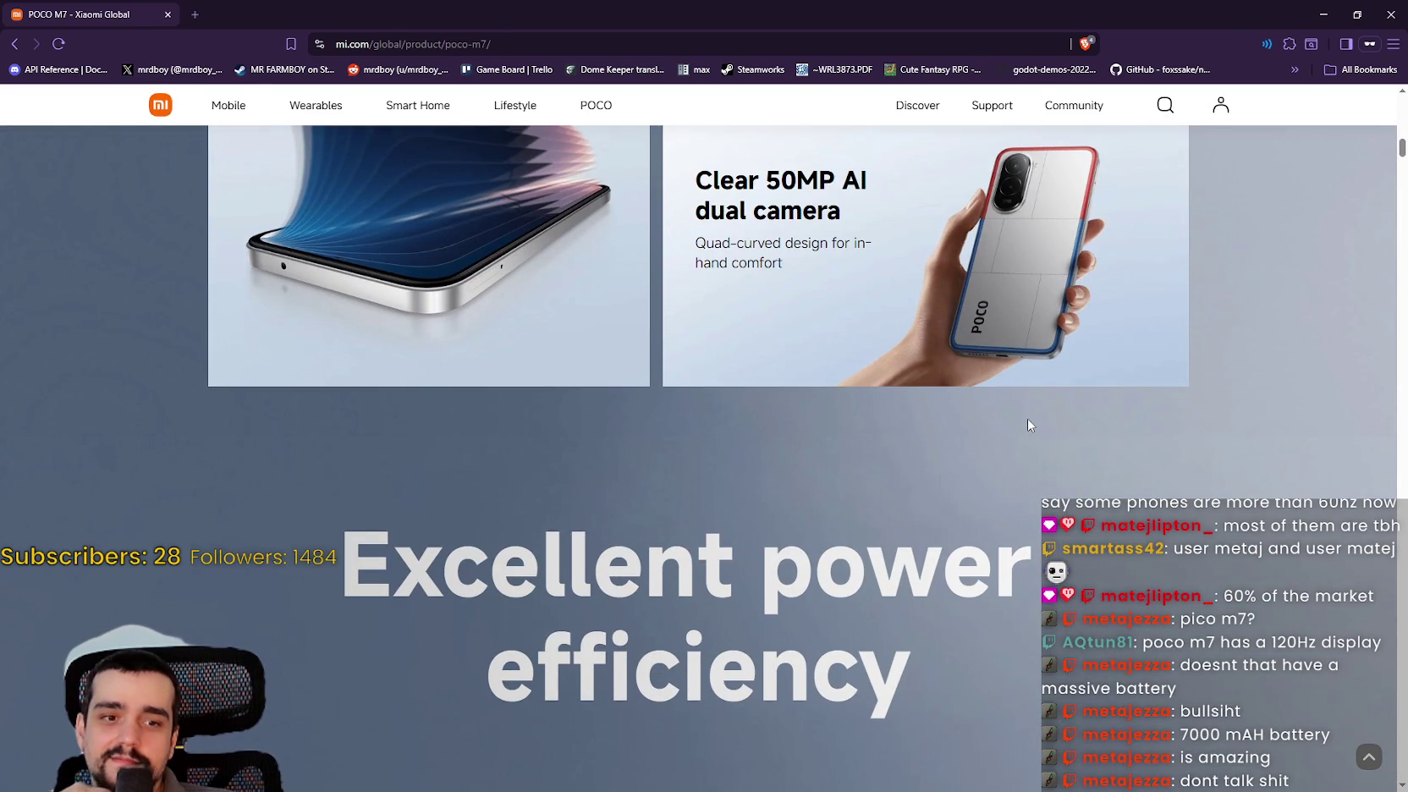
{"action": "scroll", "coordinate": [1029, 423], "scroll_direction": "down", "scroll_amount": 2}
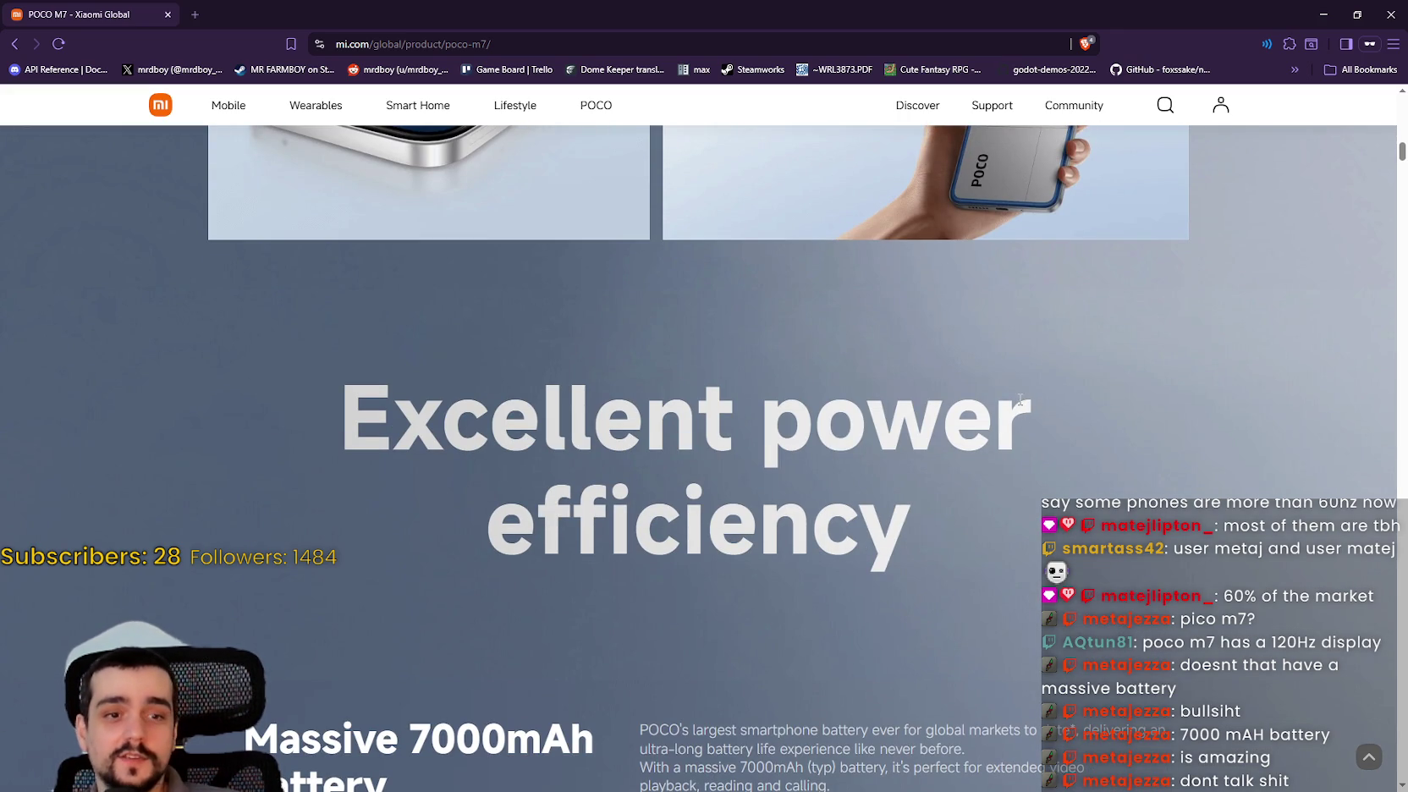
{"action": "scroll", "coordinate": [1004, 413], "scroll_direction": "down", "scroll_amount": 4}
{"action": "scroll", "coordinate": [988, 413], "scroll_direction": "down", "scroll_amount": 3}
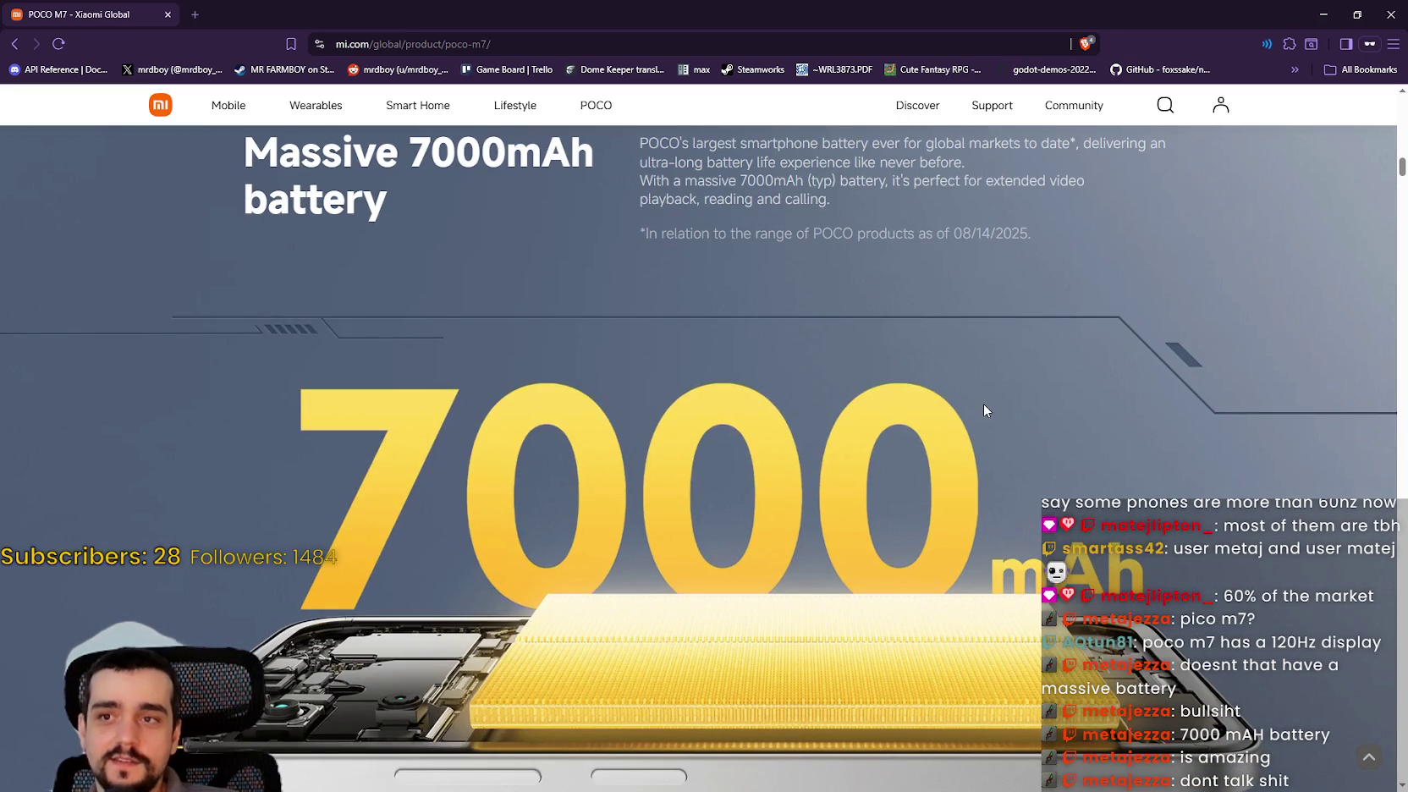
{"action": "scroll", "coordinate": [981, 409], "scroll_direction": "down", "scroll_amount": 2}
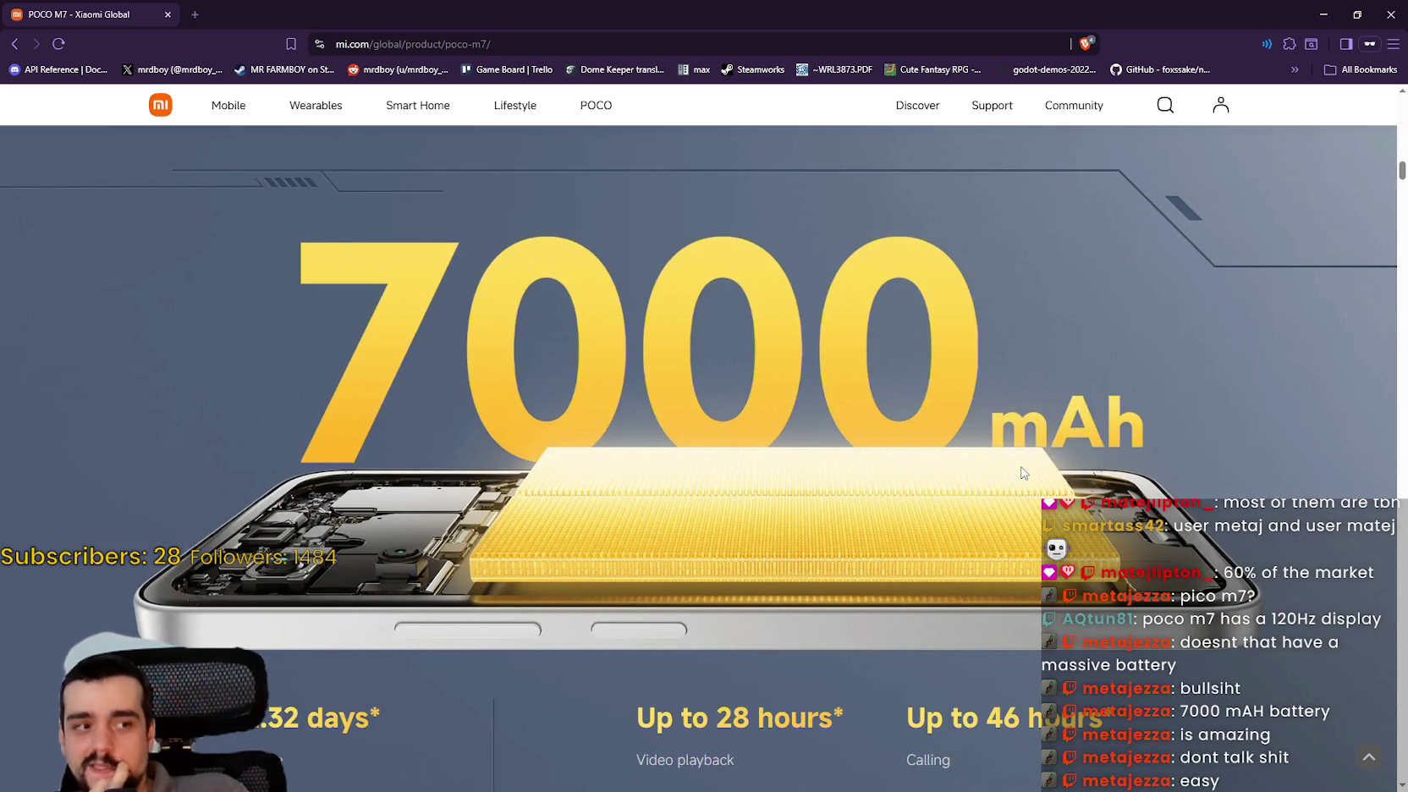
{"action": "scroll", "coordinate": [932, 382], "scroll_direction": "down", "scroll_amount": 2}
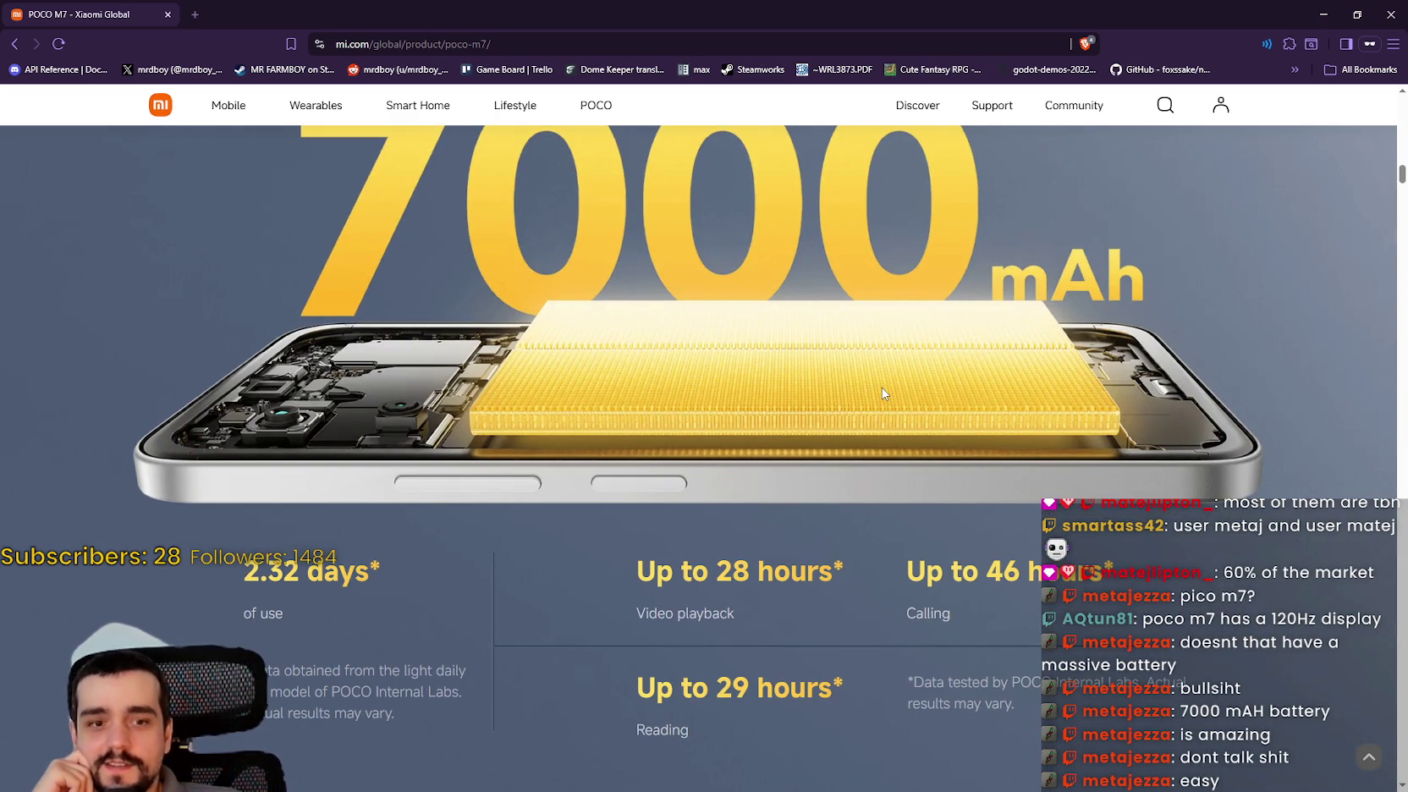
{"action": "scroll", "coordinate": [882, 391], "scroll_direction": "down", "scroll_amount": 5}
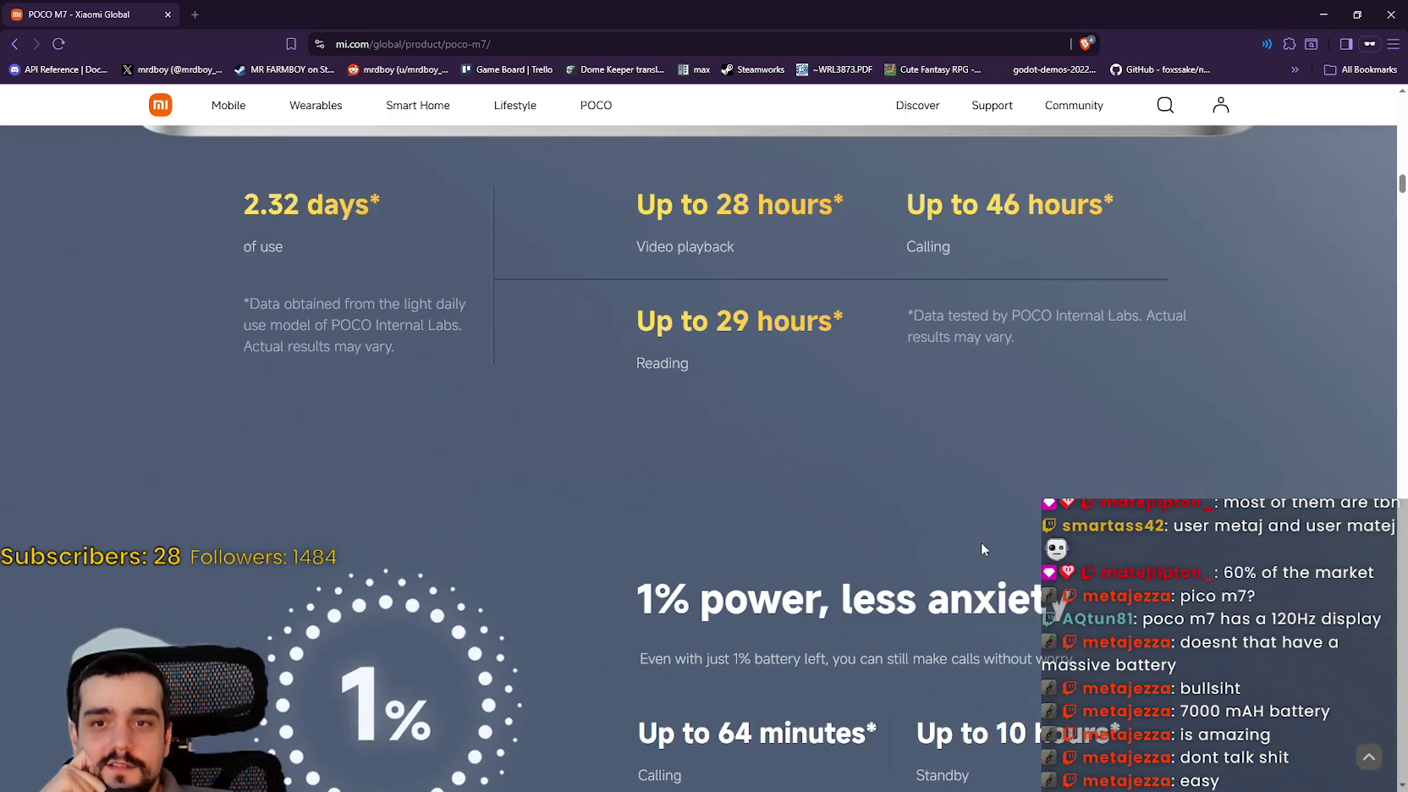
{"action": "scroll", "coordinate": [941, 512], "scroll_direction": "down", "scroll_amount": 8}
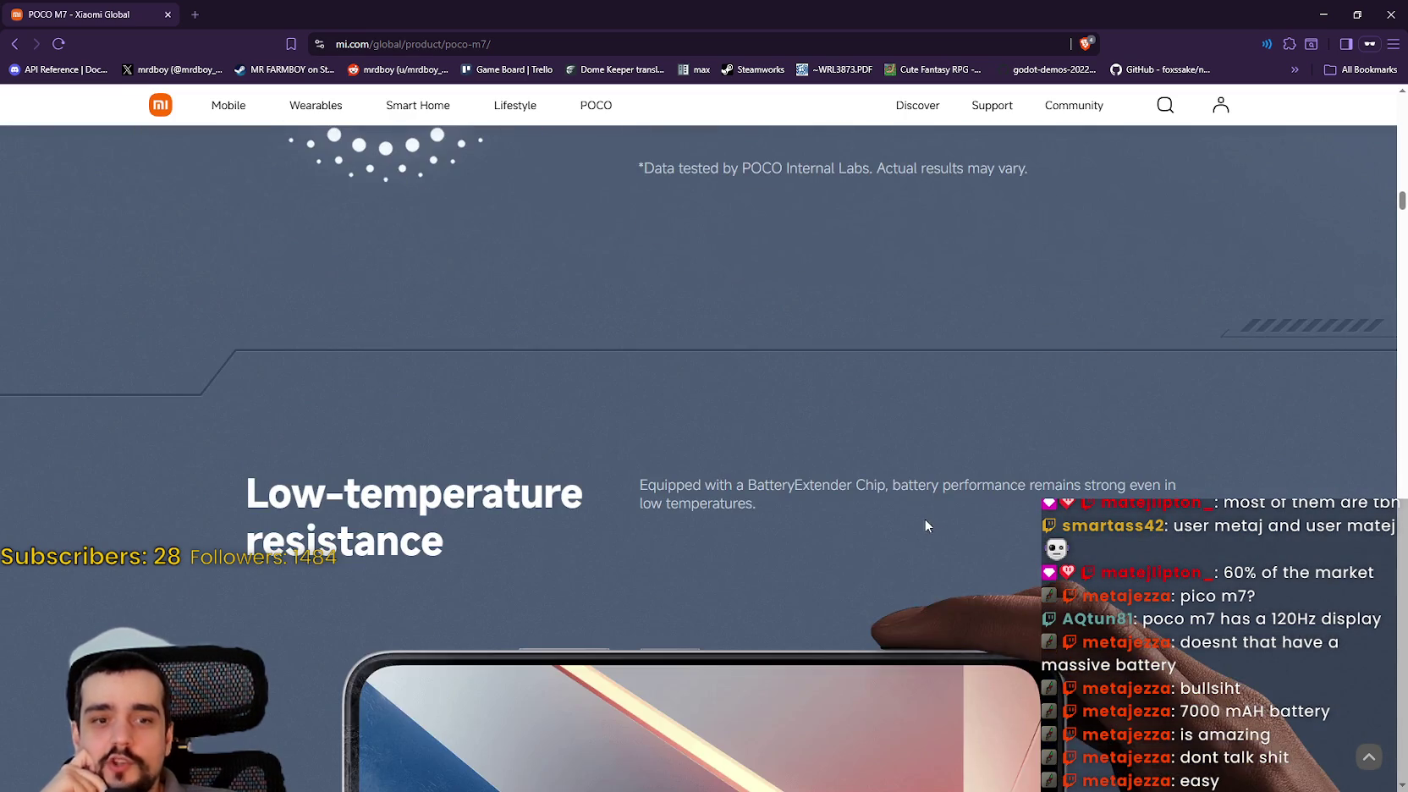
{"action": "scroll", "coordinate": [728, 497], "scroll_direction": "down", "scroll_amount": 3}
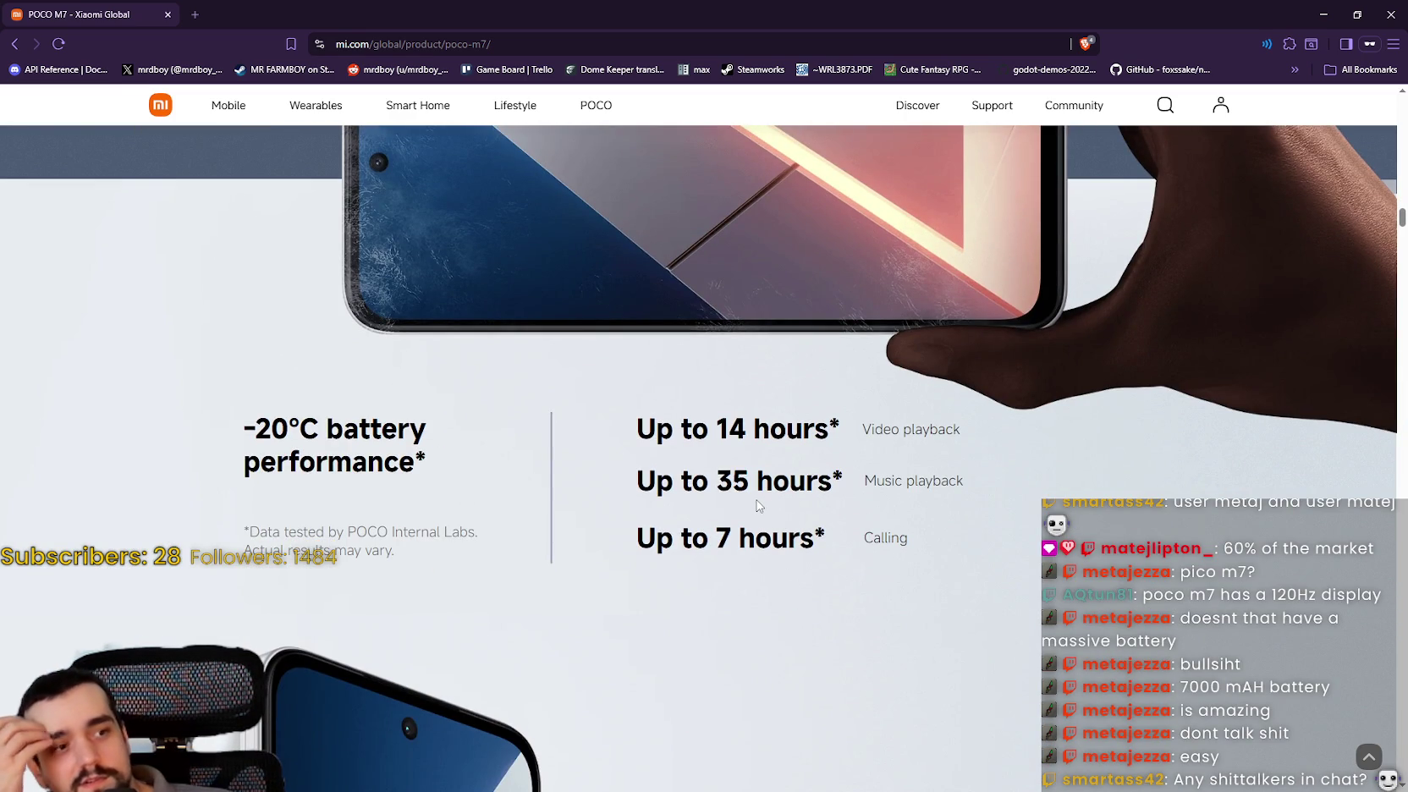
{"action": "scroll", "coordinate": [762, 521], "scroll_direction": "down", "scroll_amount": 3}
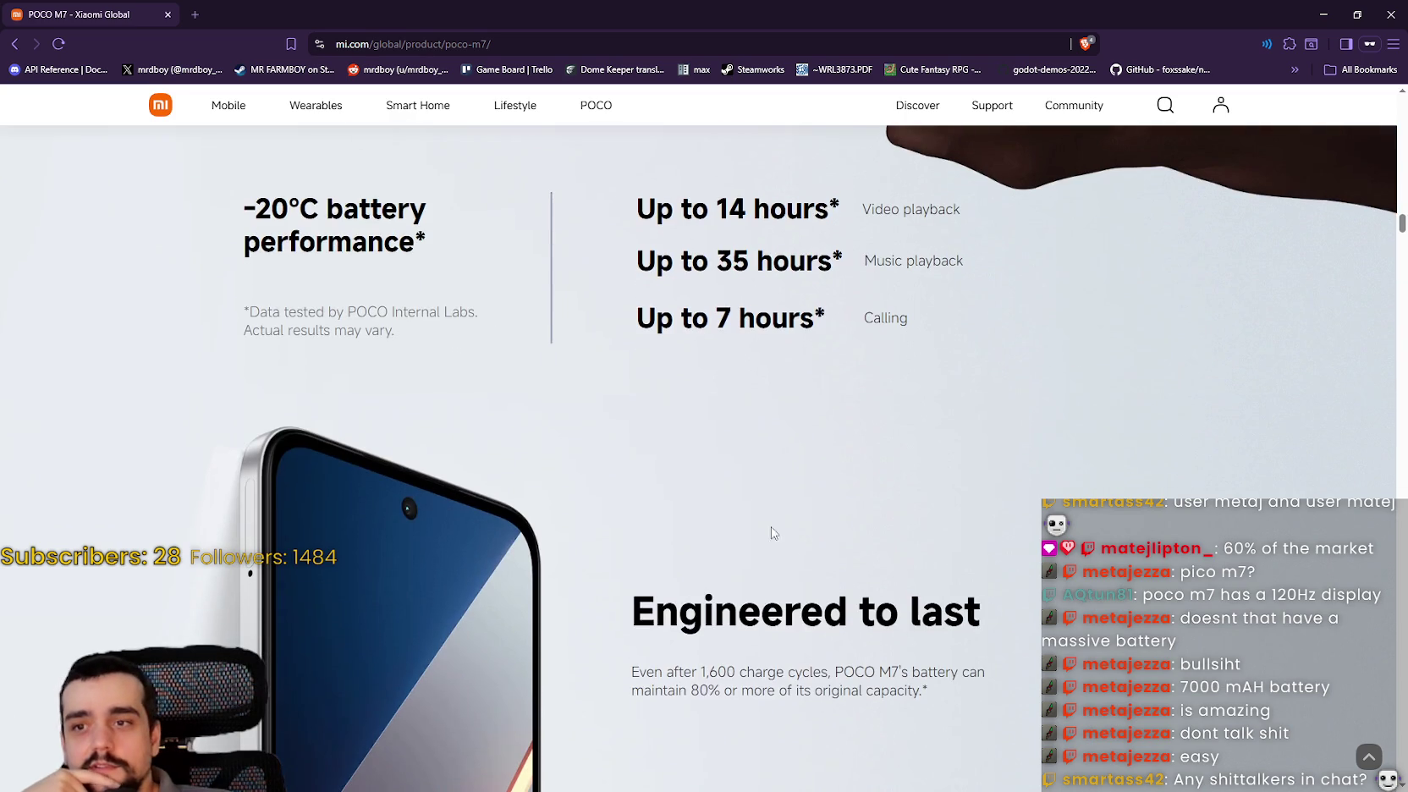
{"action": "scroll", "coordinate": [770, 529], "scroll_direction": "down", "scroll_amount": 3}
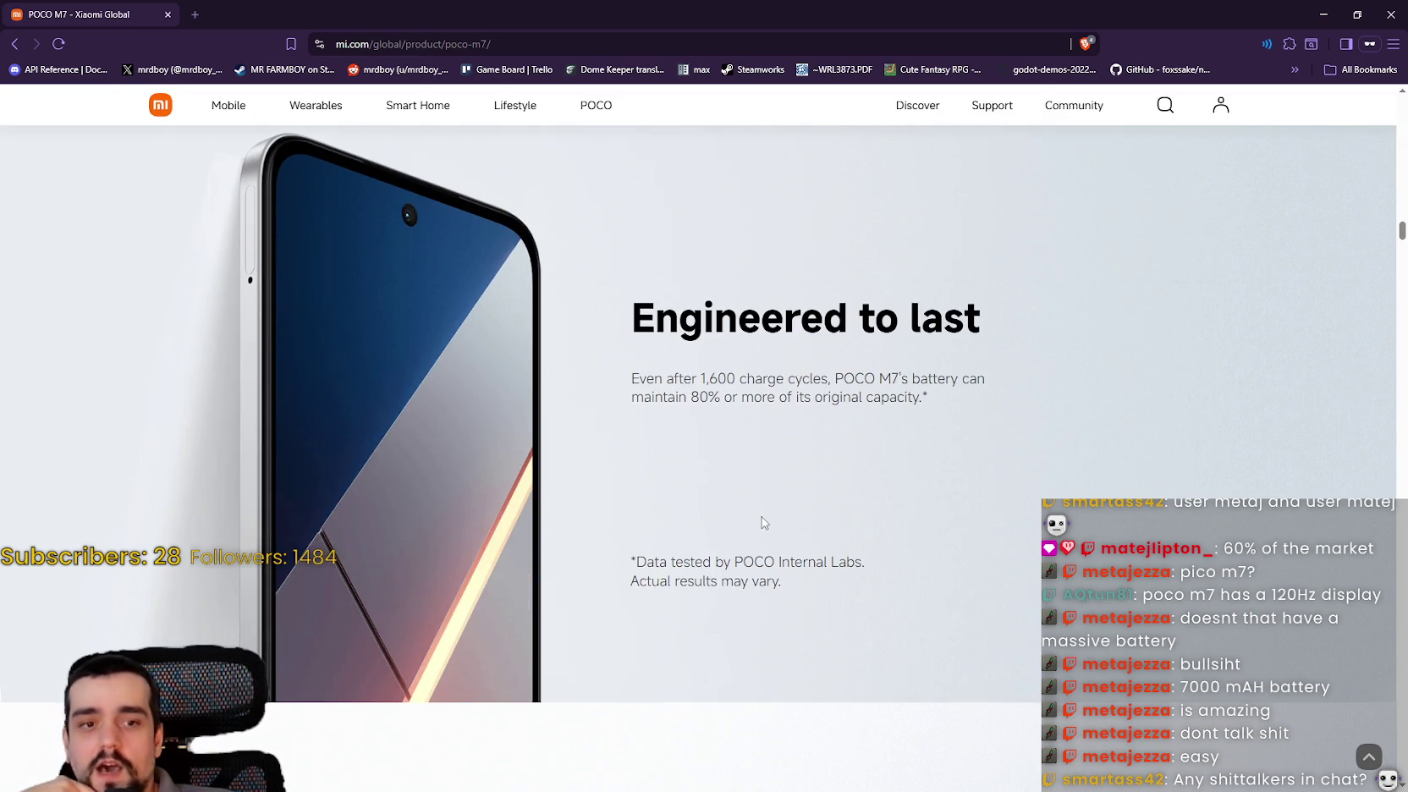
{"action": "scroll", "coordinate": [765, 520], "scroll_direction": "down", "scroll_amount": 2}
{"action": "scroll", "coordinate": [759, 511], "scroll_direction": "down", "scroll_amount": 4}
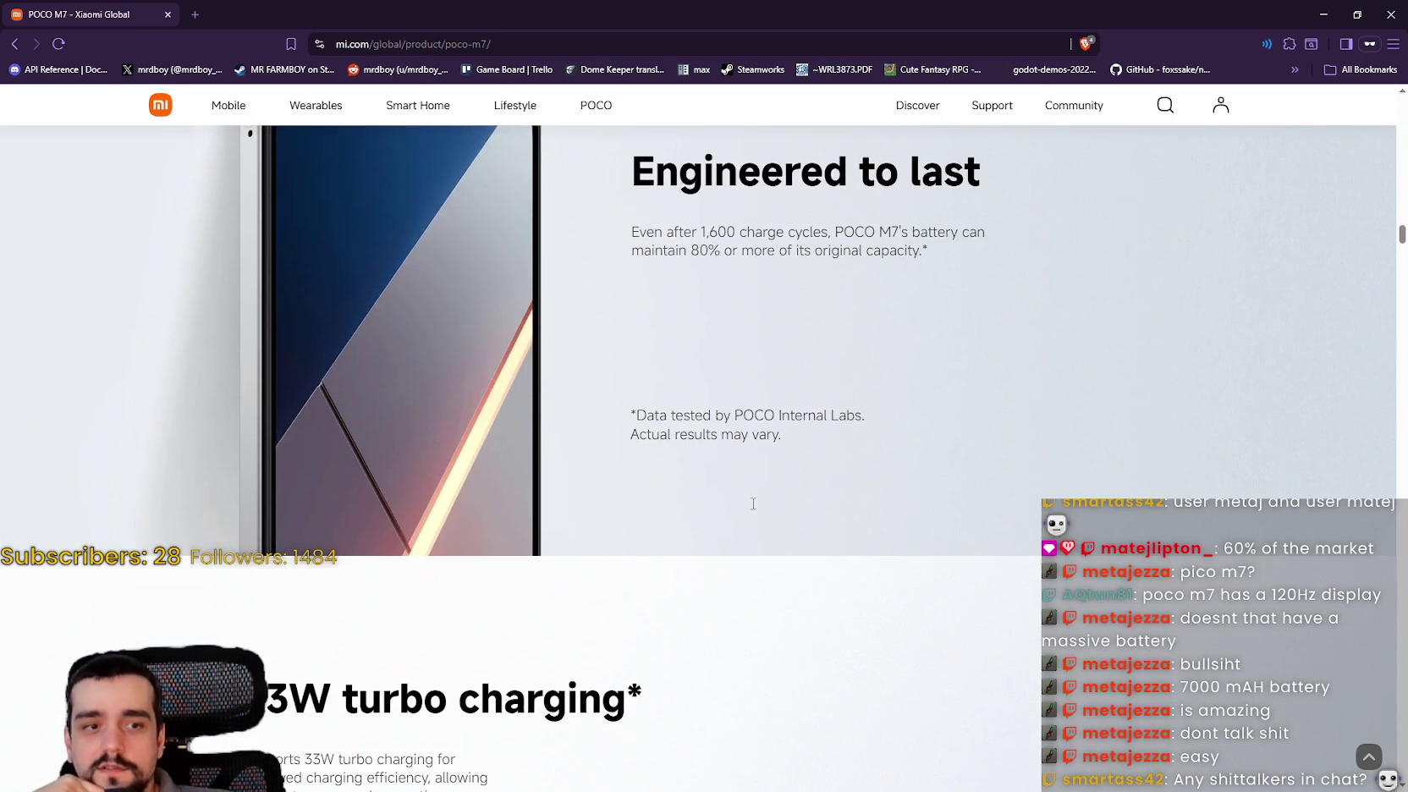
{"action": "scroll", "coordinate": [752, 507], "scroll_direction": "down", "scroll_amount": 3}
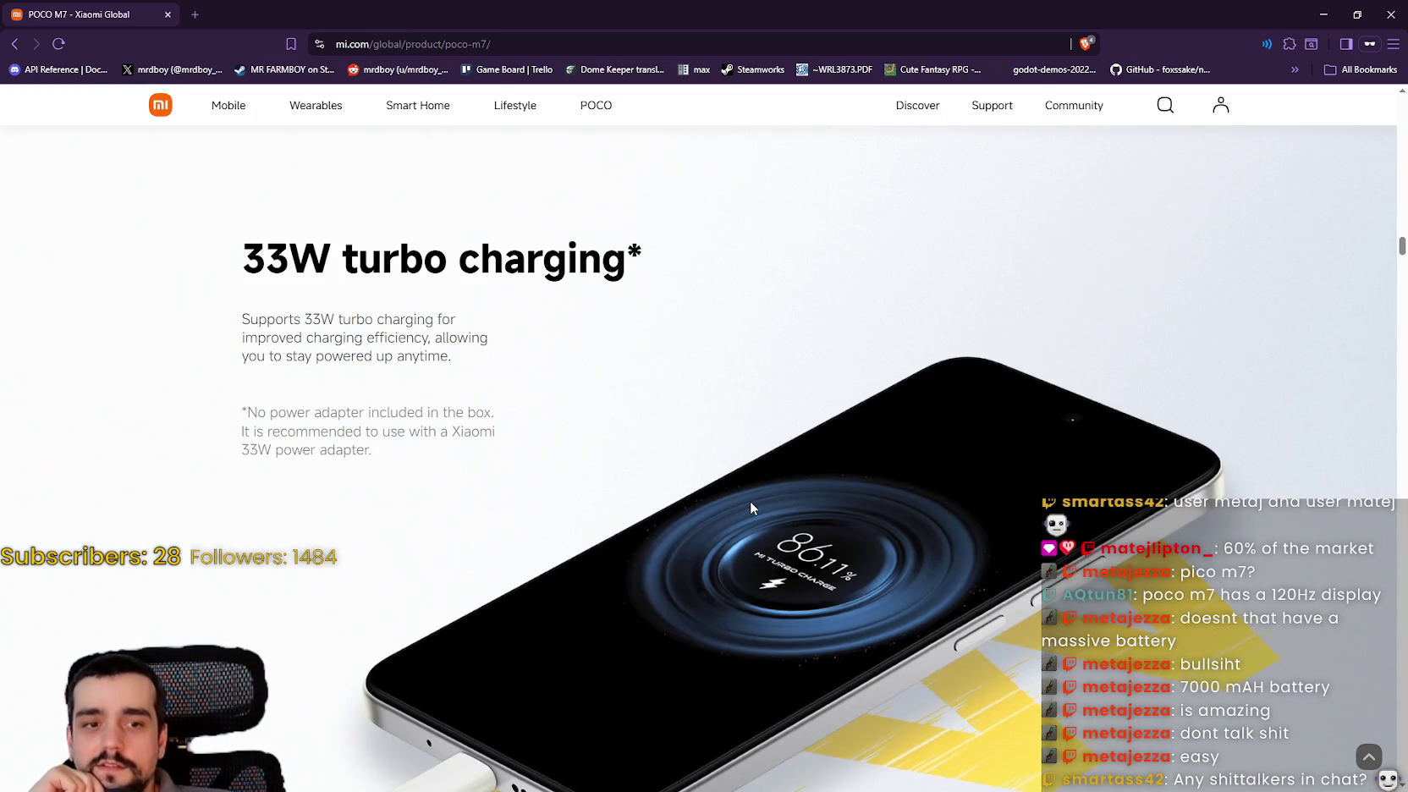
{"action": "scroll", "coordinate": [752, 508], "scroll_direction": "down", "scroll_amount": 4}
{"action": "scroll", "coordinate": [750, 508], "scroll_direction": "down", "scroll_amount": 1}
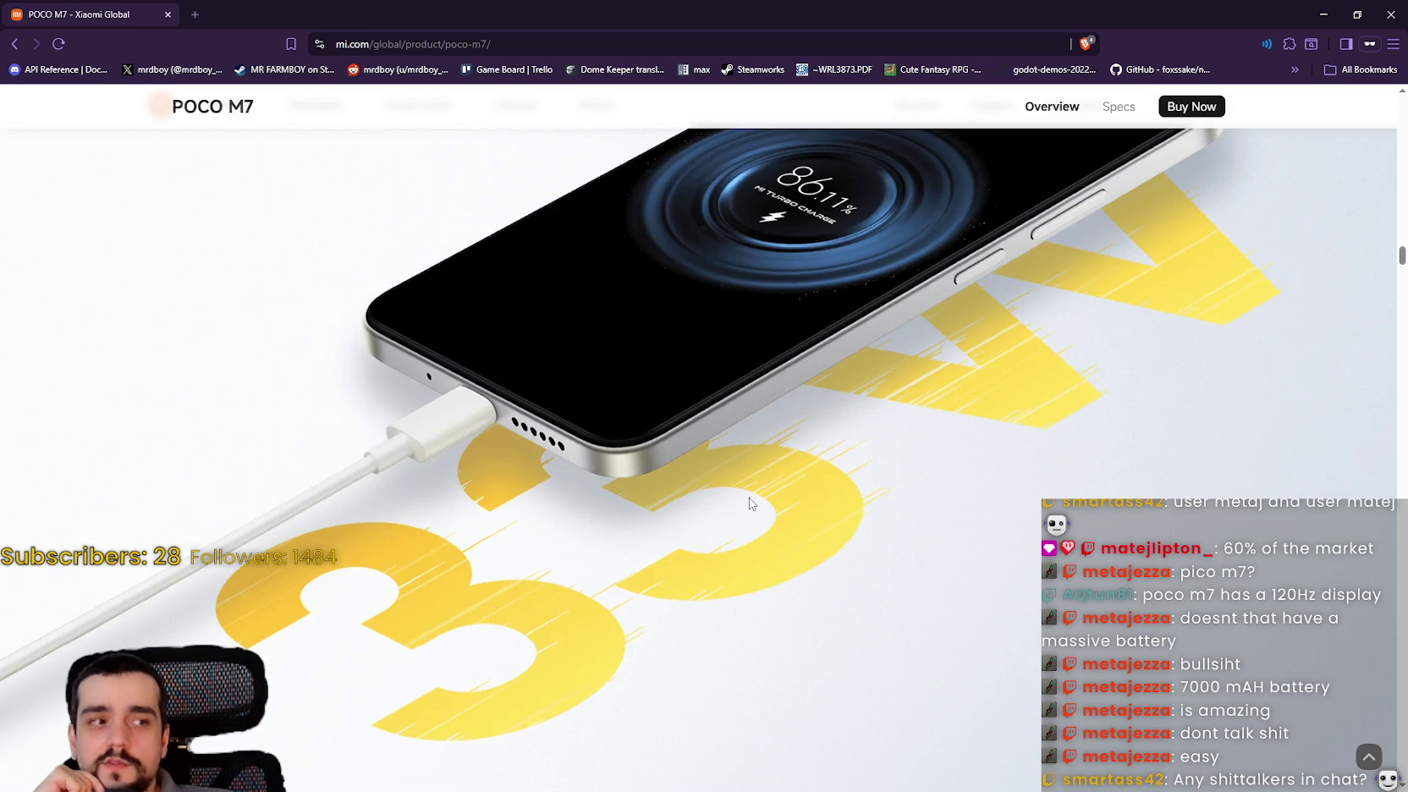
{"action": "scroll", "coordinate": [749, 504], "scroll_direction": "down", "scroll_amount": 3}
{"action": "scroll", "coordinate": [744, 491], "scroll_direction": "down", "scroll_amount": 8}
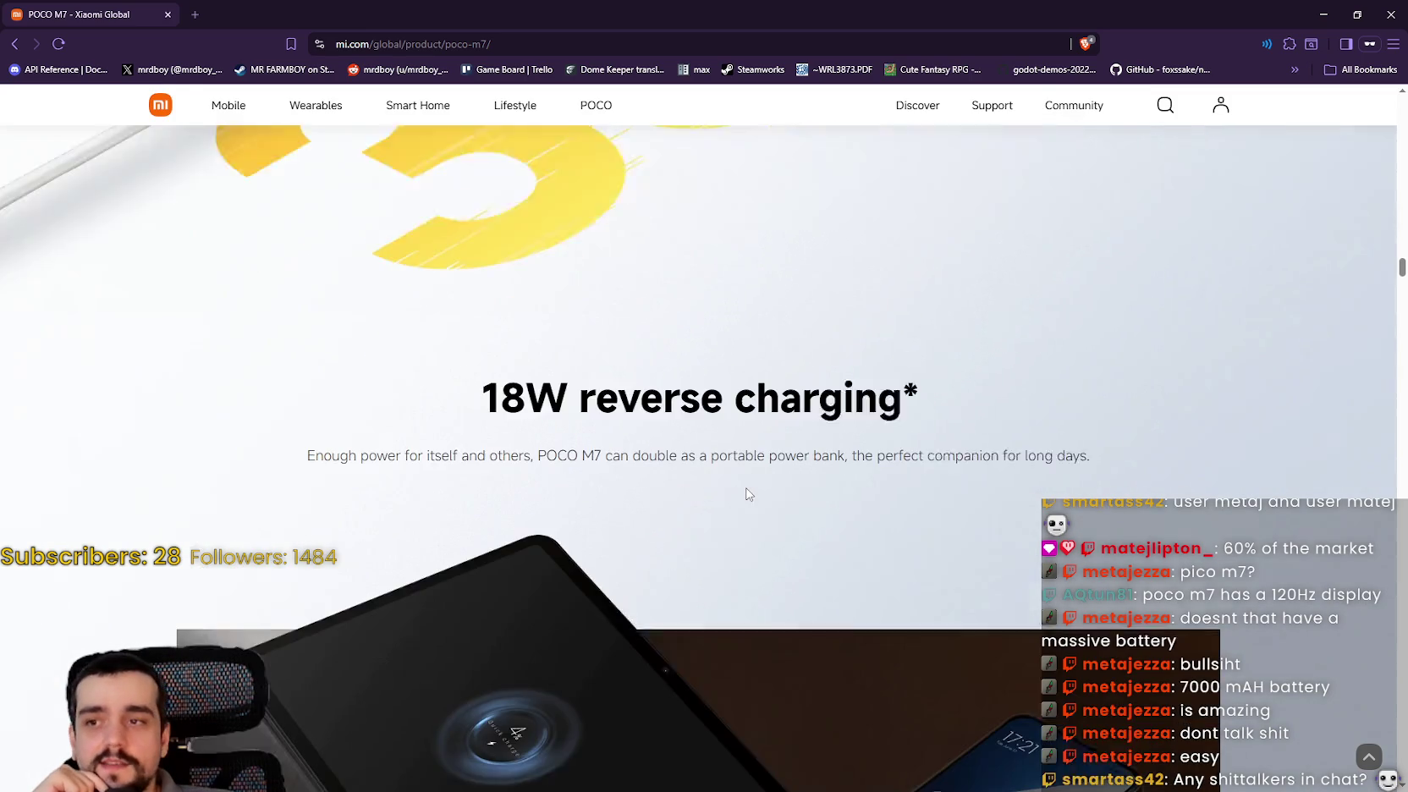
{"action": "scroll", "coordinate": [736, 477], "scroll_direction": "down", "scroll_amount": 6}
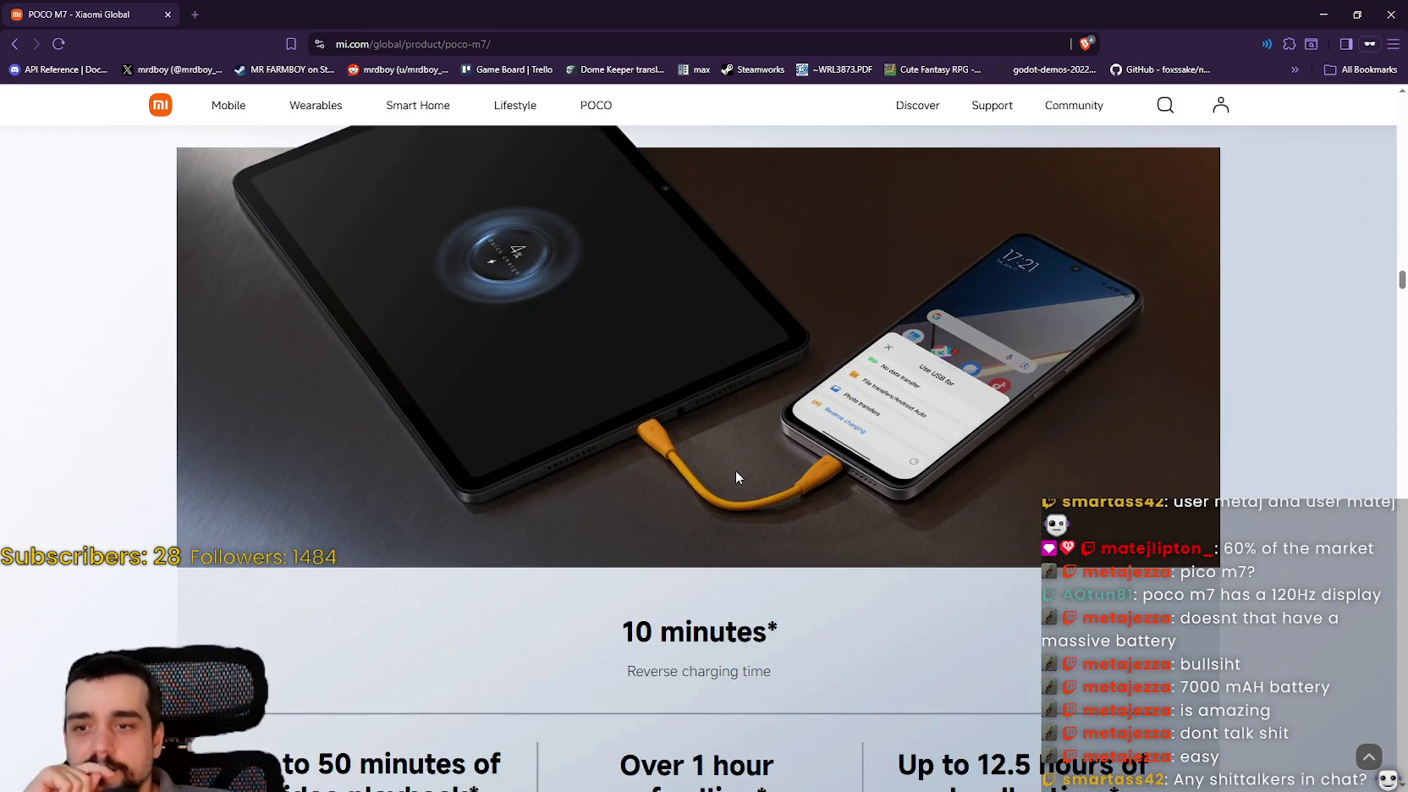
{"action": "scroll", "coordinate": [738, 472], "scroll_direction": "down", "scroll_amount": 2}
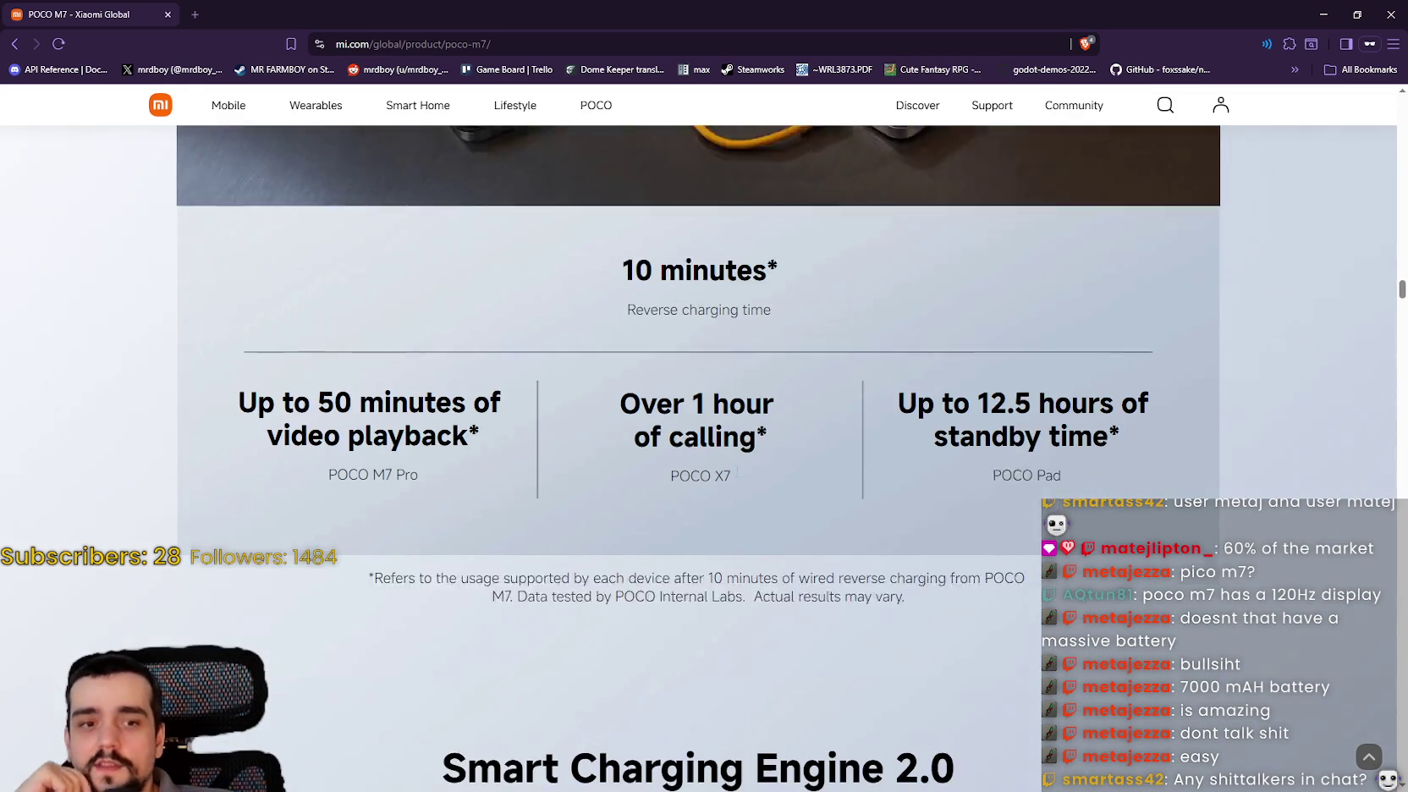
{"action": "scroll", "coordinate": [736, 477], "scroll_direction": "down", "scroll_amount": 2}
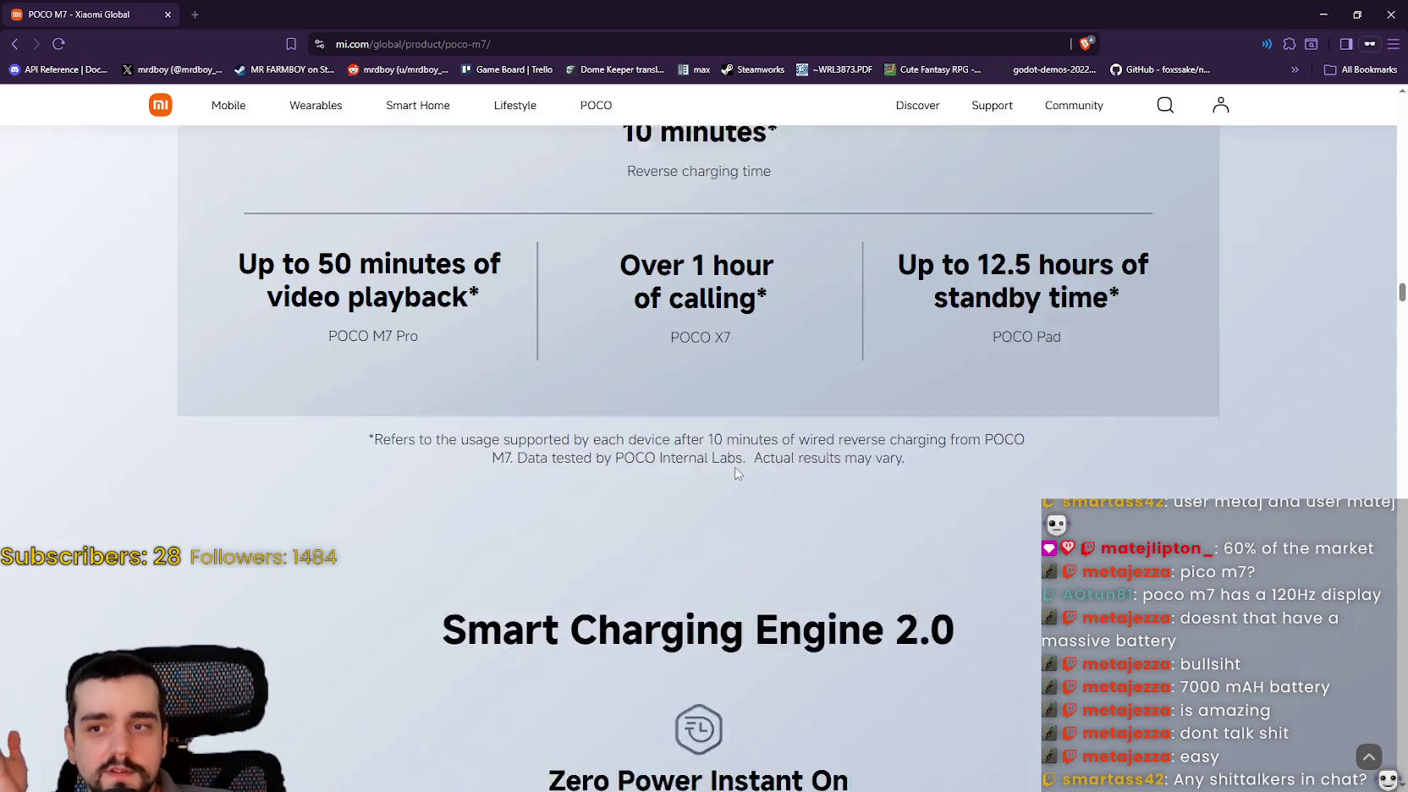
{"action": "scroll", "coordinate": [735, 472], "scroll_direction": "down", "scroll_amount": 1}
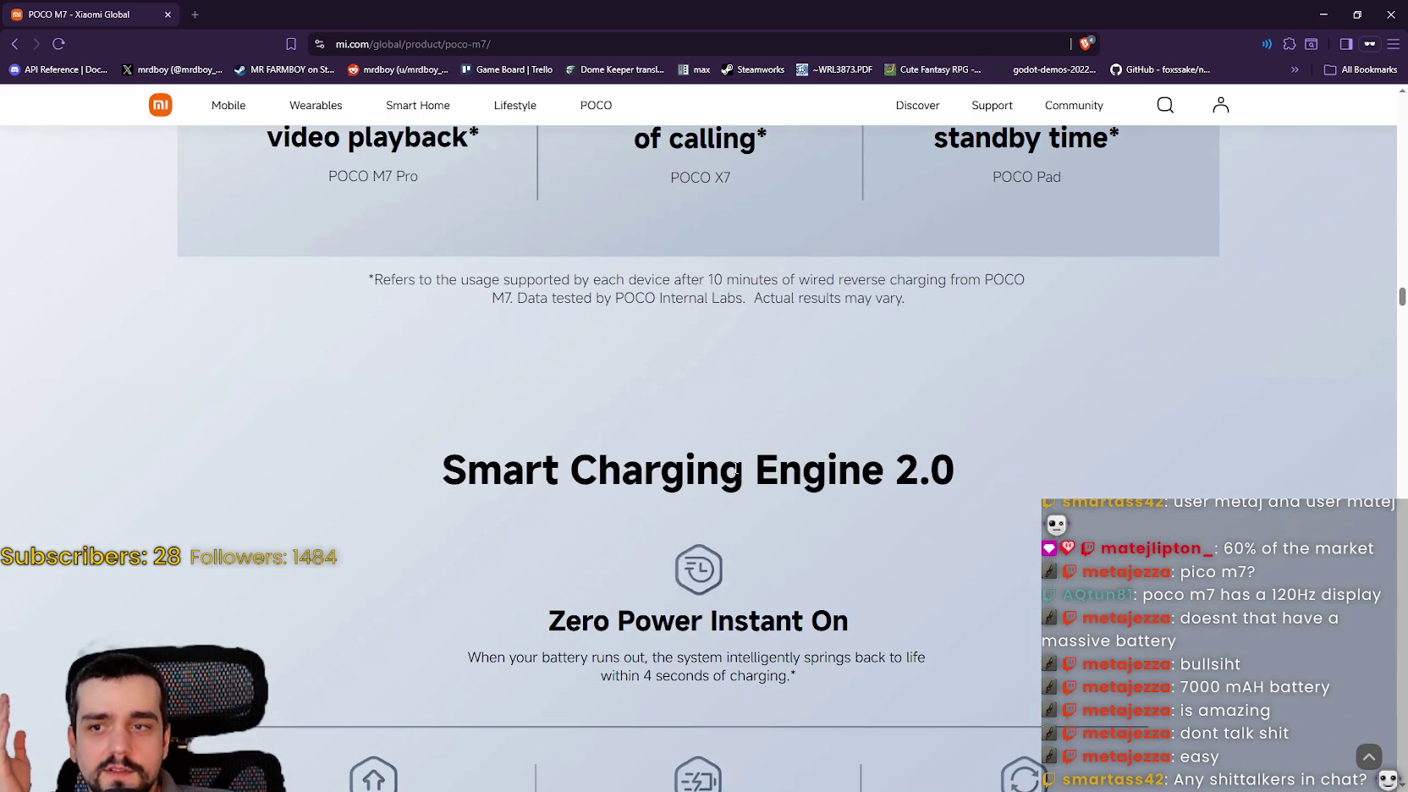
{"action": "scroll", "coordinate": [715, 476], "scroll_direction": "down", "scroll_amount": 1}
{"action": "scroll", "coordinate": [713, 475], "scroll_direction": "down", "scroll_amount": 6}
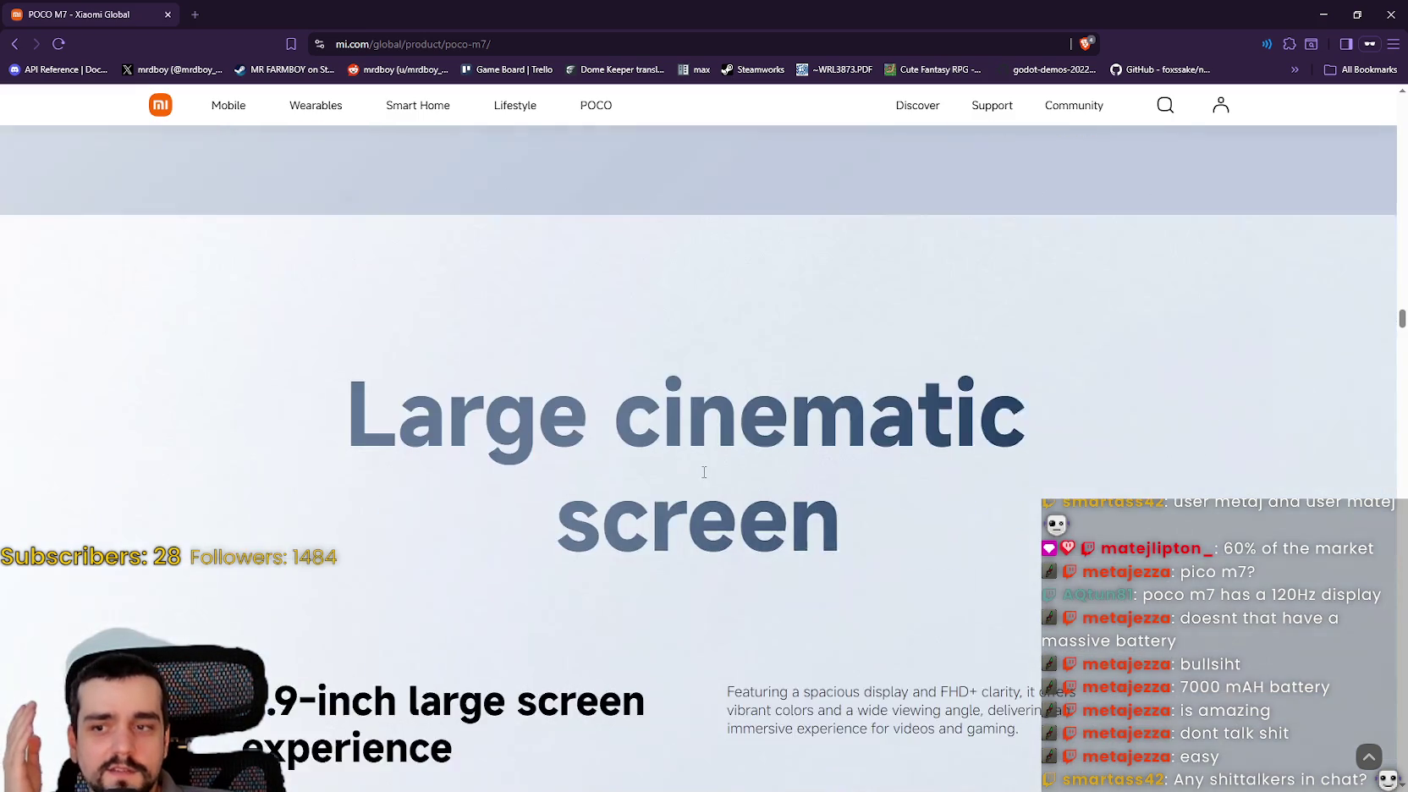
{"action": "scroll", "coordinate": [823, 534], "scroll_direction": "down", "scroll_amount": 4}
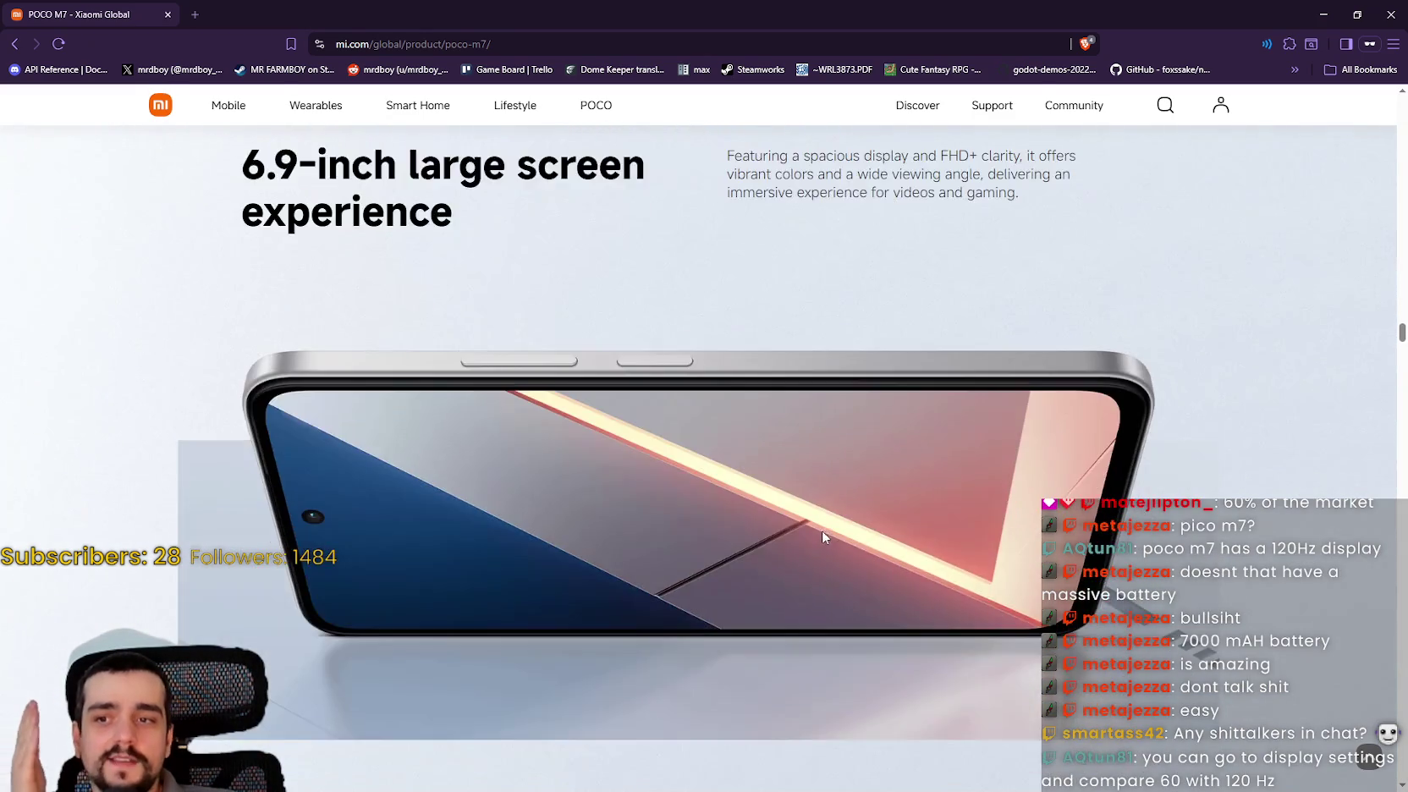
{"action": "scroll", "coordinate": [780, 500], "scroll_direction": "down", "scroll_amount": 2}
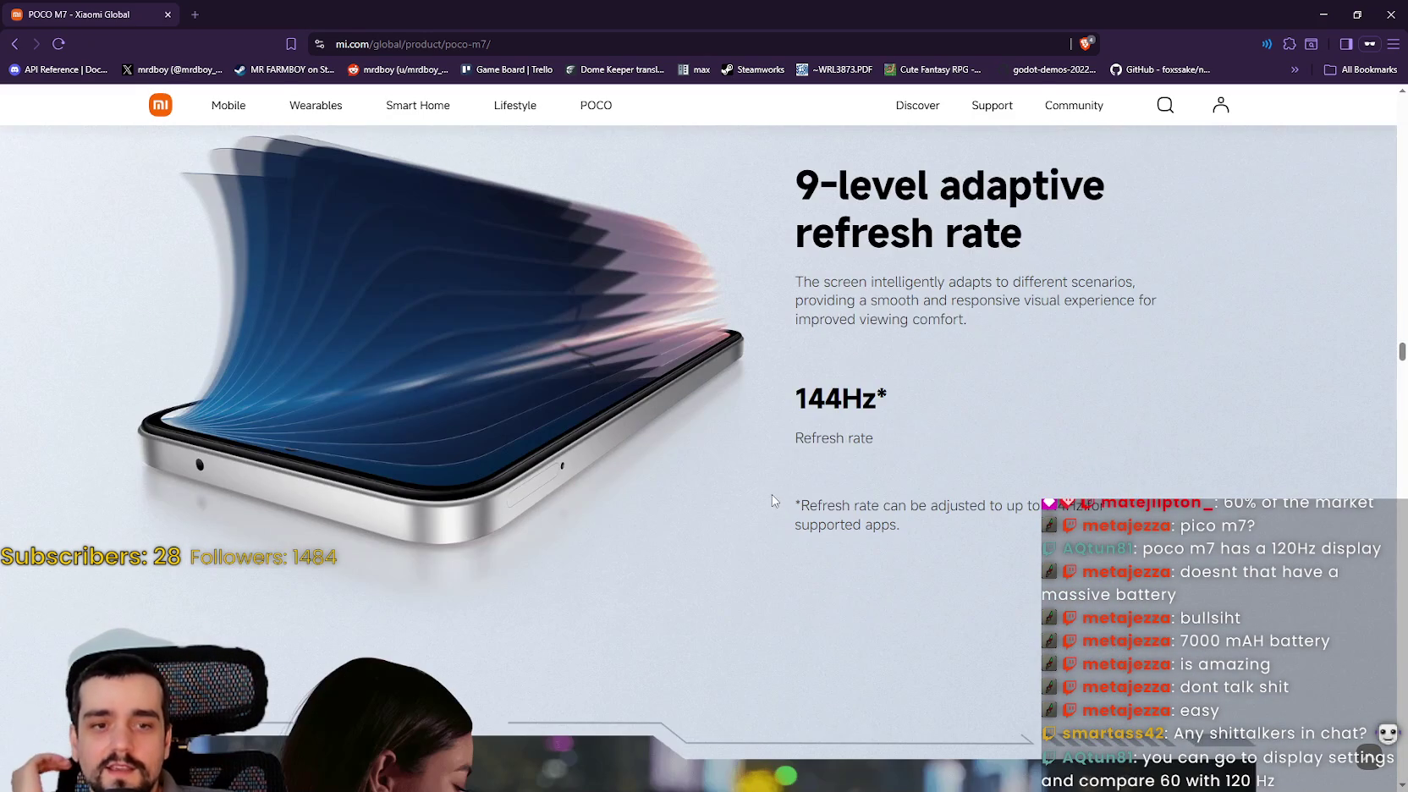
{"action": "scroll", "coordinate": [766, 493], "scroll_direction": "down", "scroll_amount": 3}
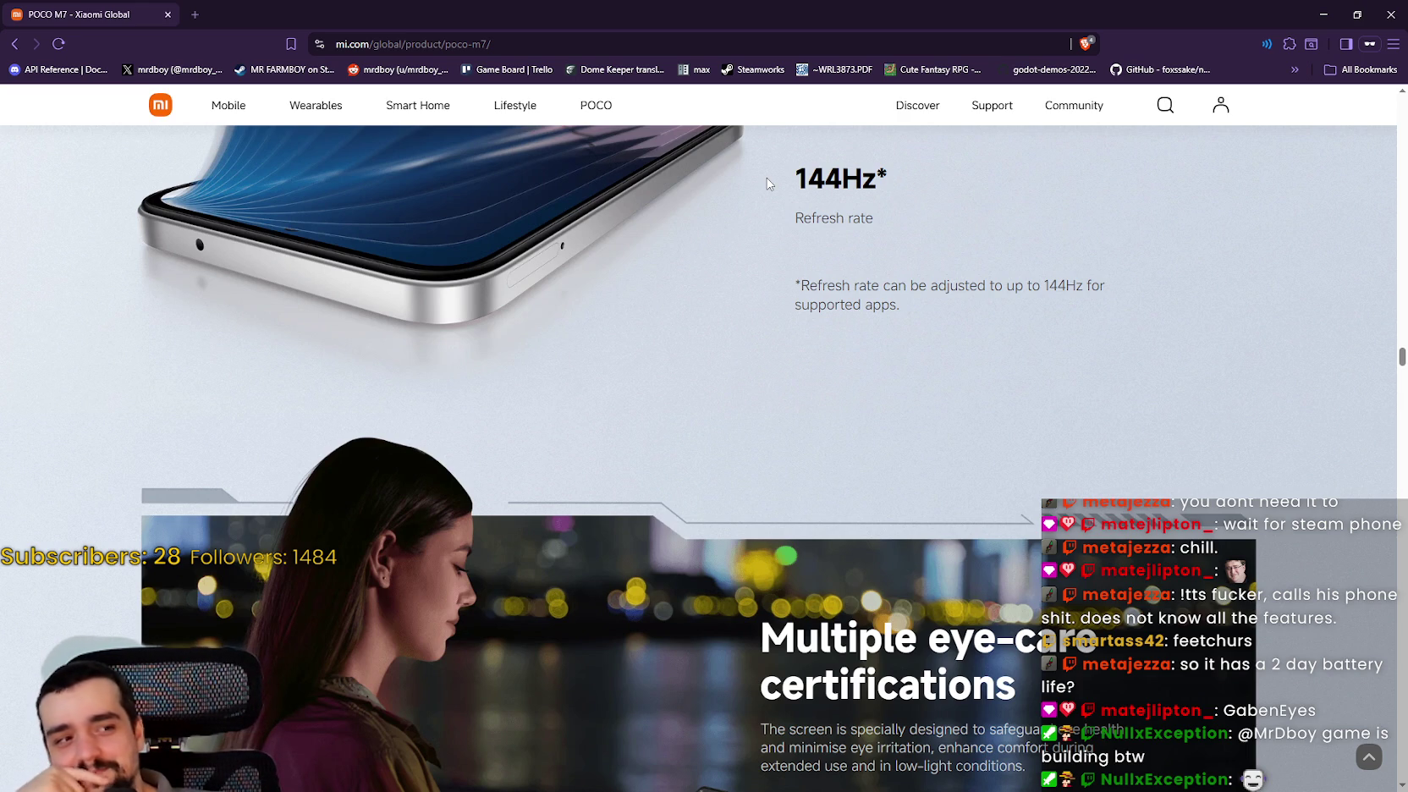
- Scroll down the POCO M7 page past the eye-care and Snapdragon sections
{"action": "scroll", "coordinate": [1092, 417], "scroll_direction": "up", "scroll_amount": 5}
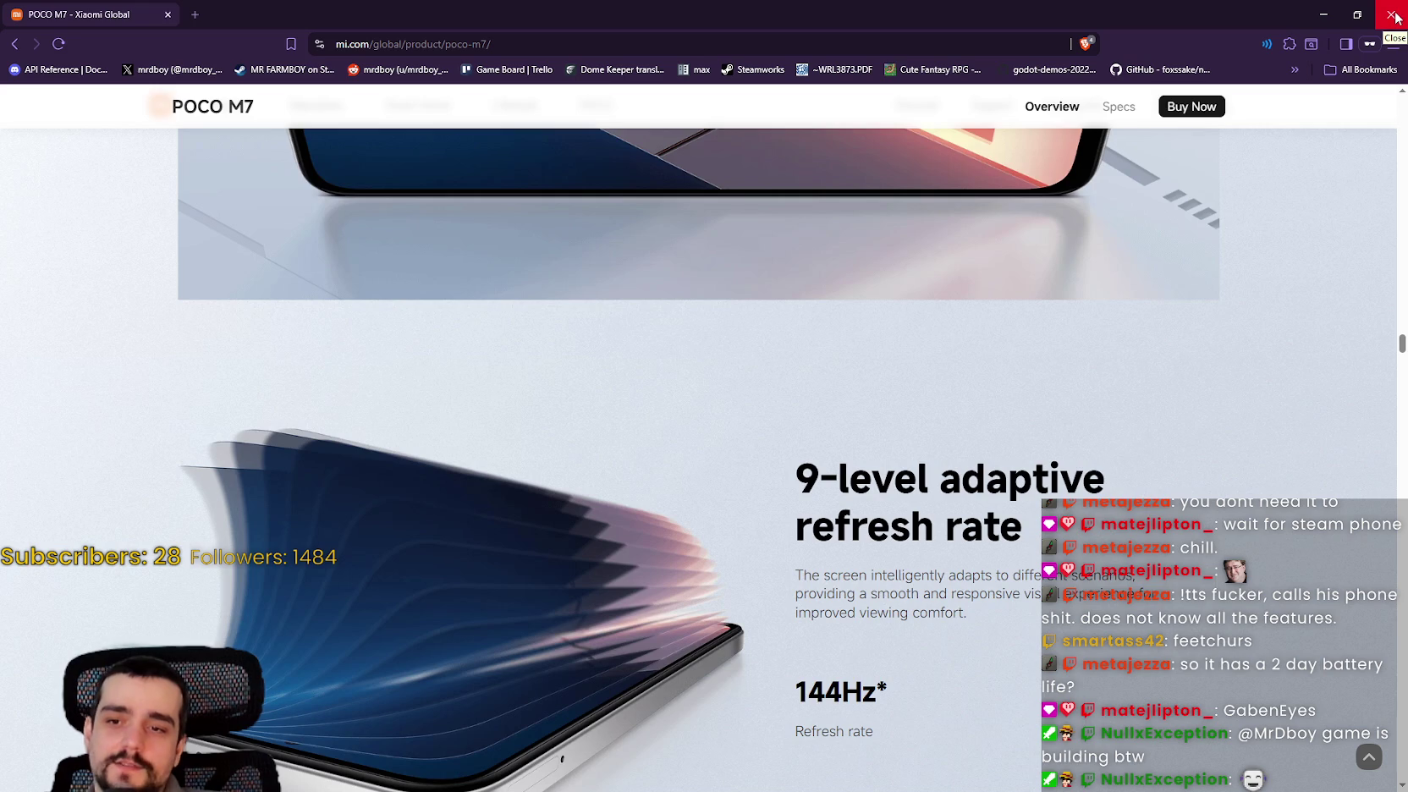
{"action": "scroll", "coordinate": [869, 567], "scroll_direction": "down", "scroll_amount": 10}
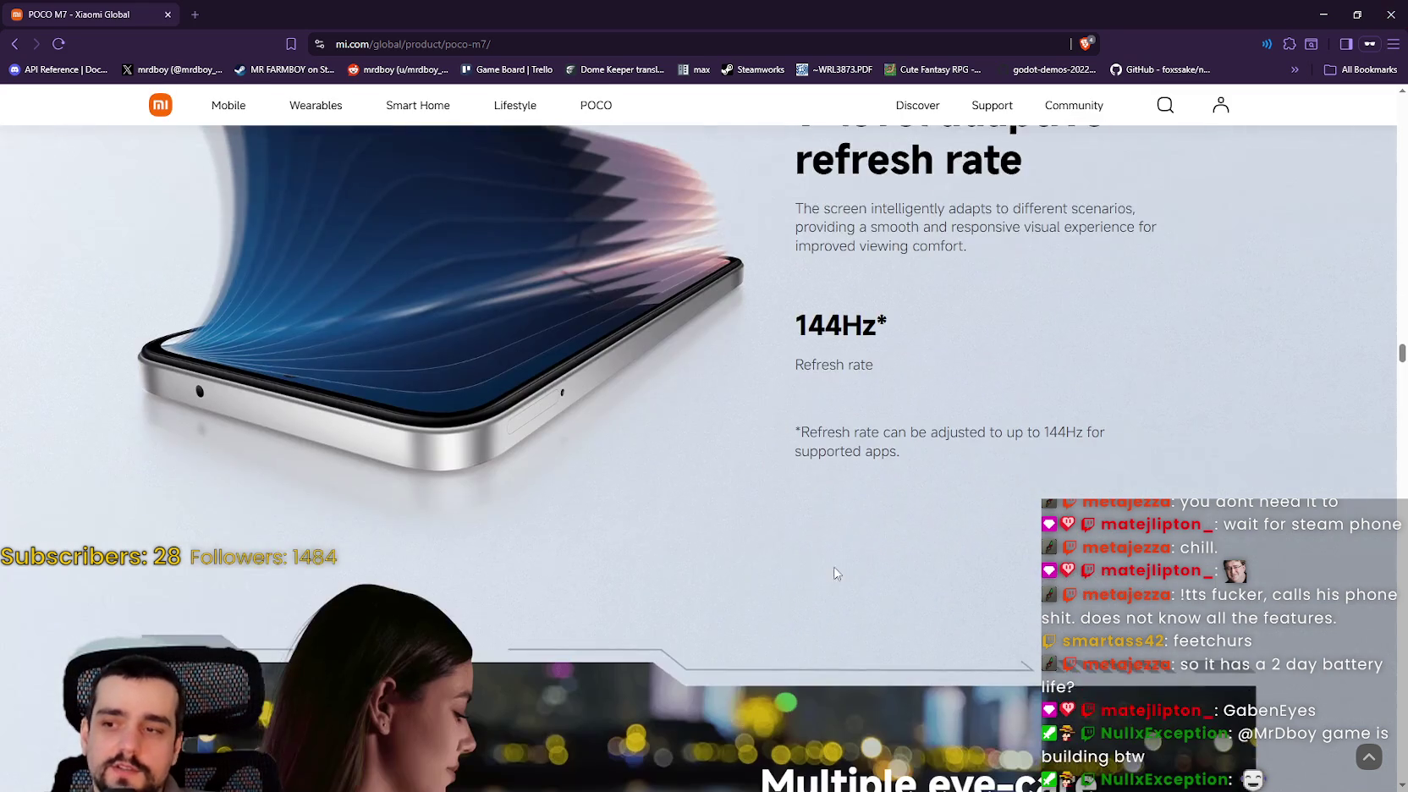
{"action": "scroll", "coordinate": [652, 492], "scroll_direction": "down", "scroll_amount": 2}
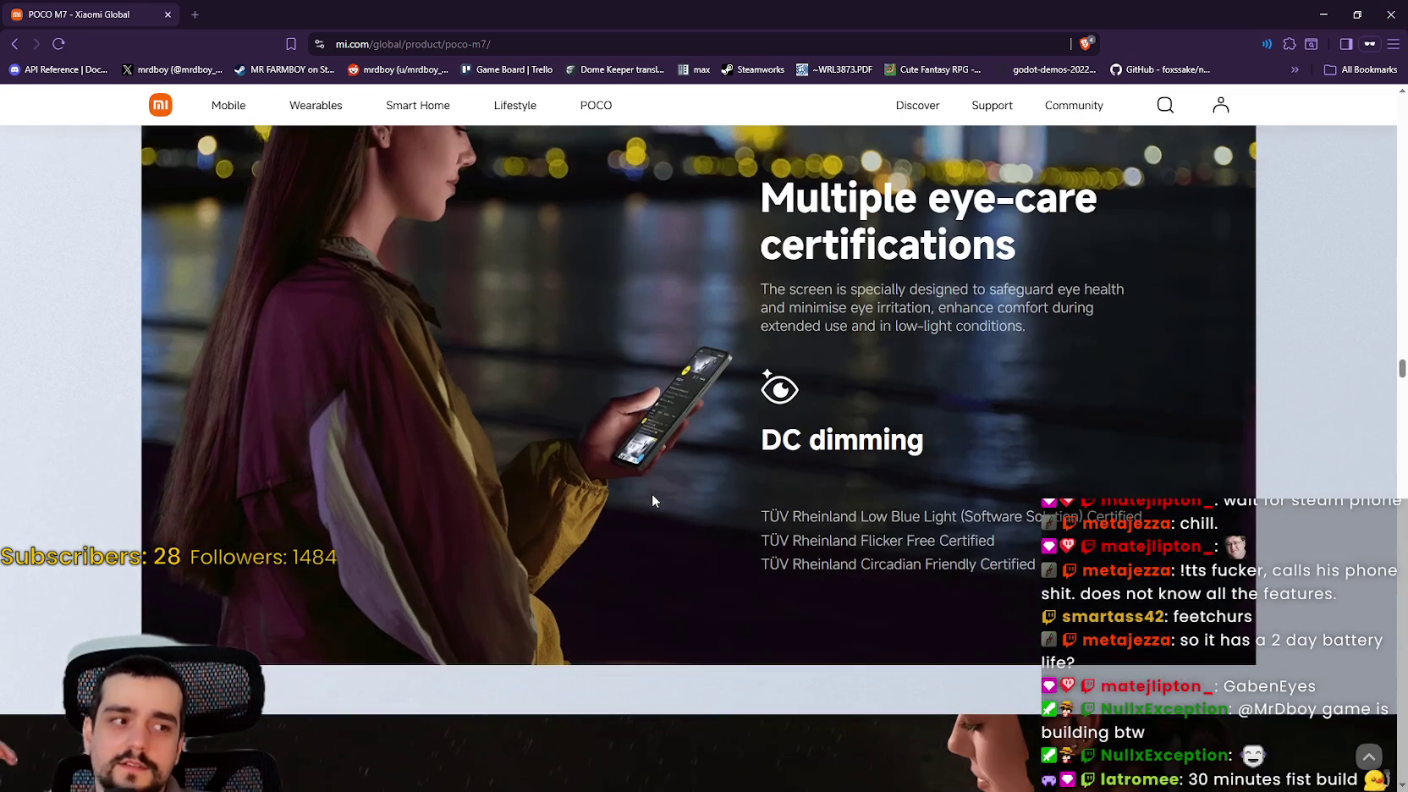
{"action": "scroll", "coordinate": [652, 493], "scroll_direction": "up", "scroll_amount": 2}
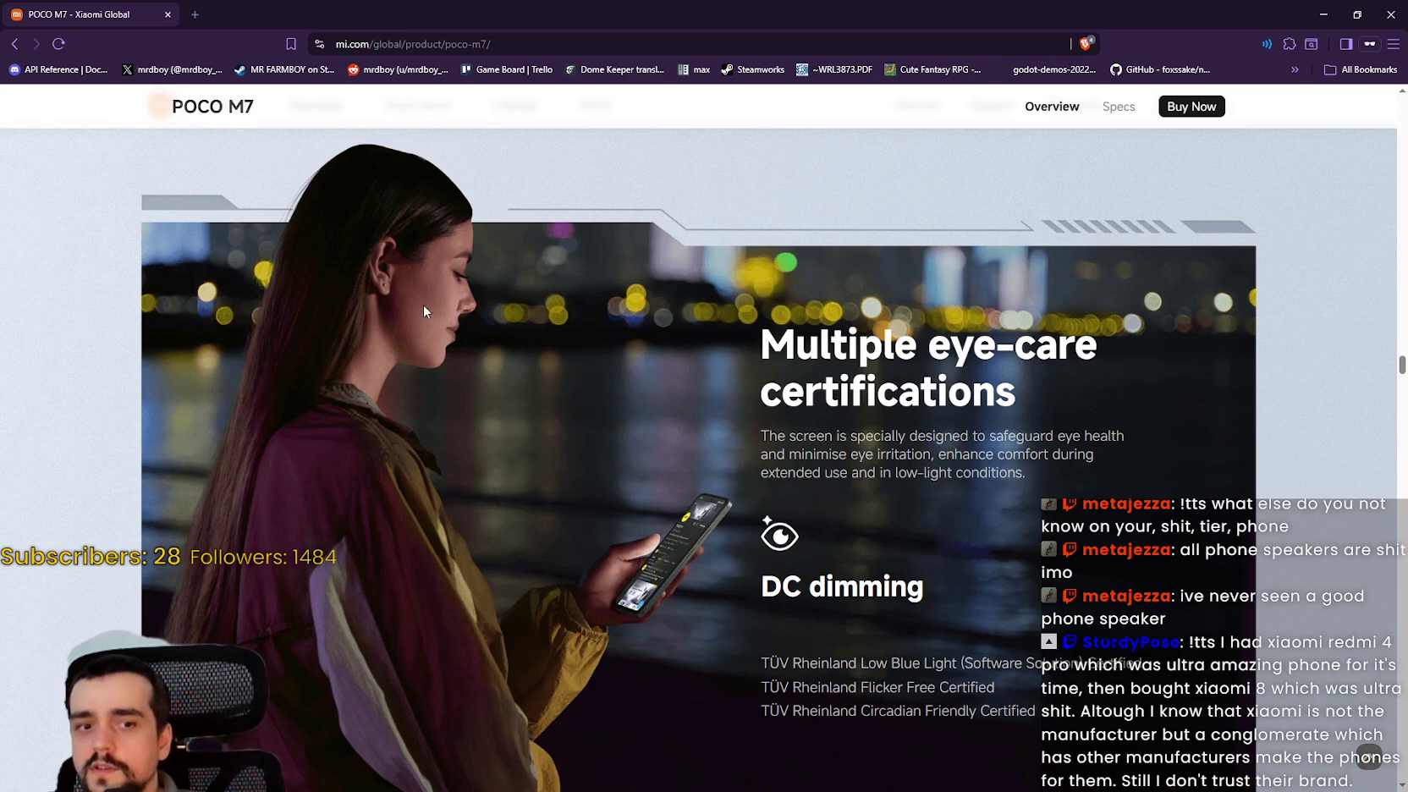
{"action": "scroll", "coordinate": [602, 435], "scroll_direction": "down", "scroll_amount": 6}
{"action": "scroll", "coordinate": [601, 435], "scroll_direction": "down", "scroll_amount": 10}
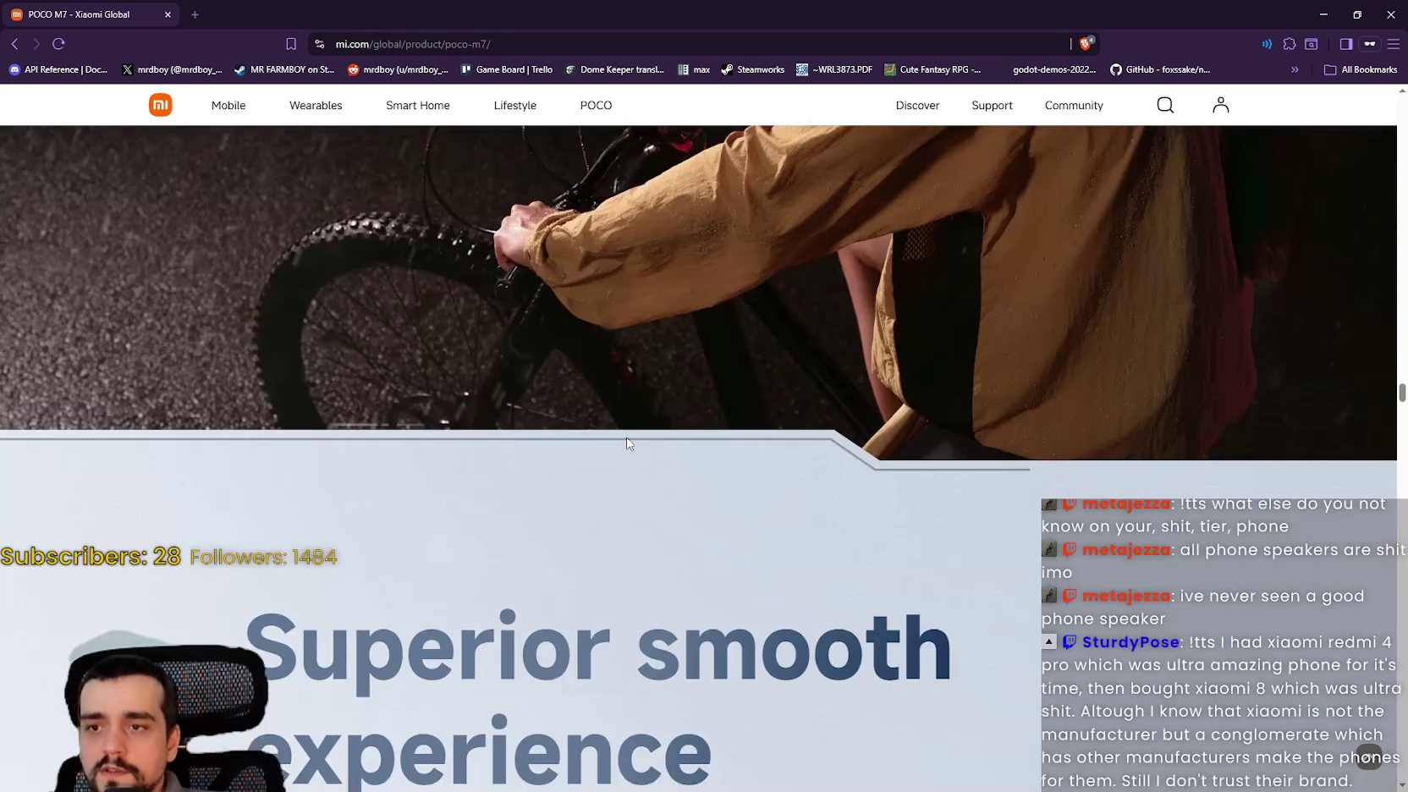
{"action": "scroll", "coordinate": [676, 452], "scroll_direction": "down", "scroll_amount": 7}
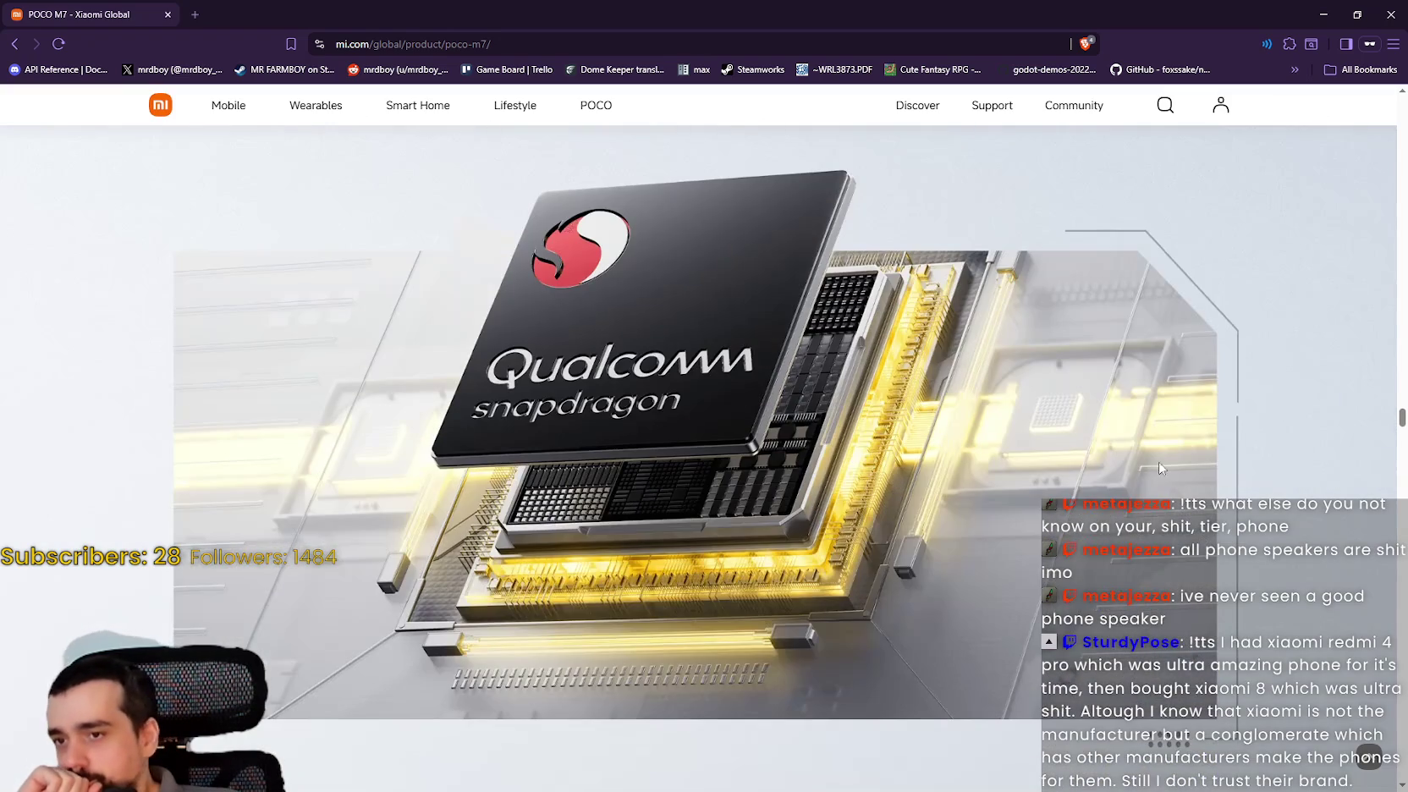
- Return to the top of the page and open the POCO M7 specifications page
{"action": "left_click_drag", "start_coordinate": [1401, 417], "coordinate": [1401, 100]}
{"action": "scroll", "coordinate": [1027, 474], "scroll_direction": "up", "scroll_amount": 1}
{"action": "scroll", "coordinate": [1027, 484], "scroll_direction": "up", "scroll_amount": 1}
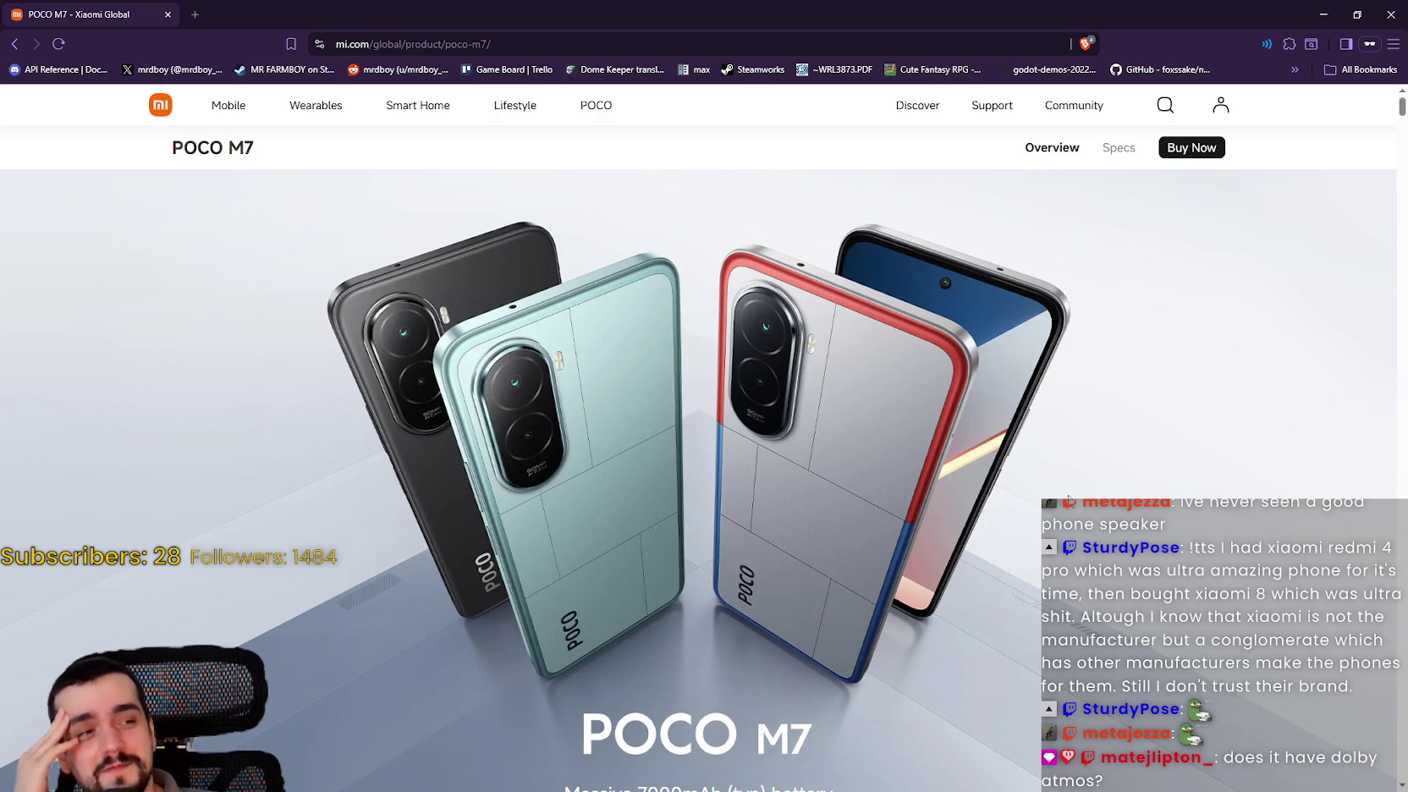
{"action": "scroll", "coordinate": [975, 477], "scroll_direction": "down", "scroll_amount": 3}
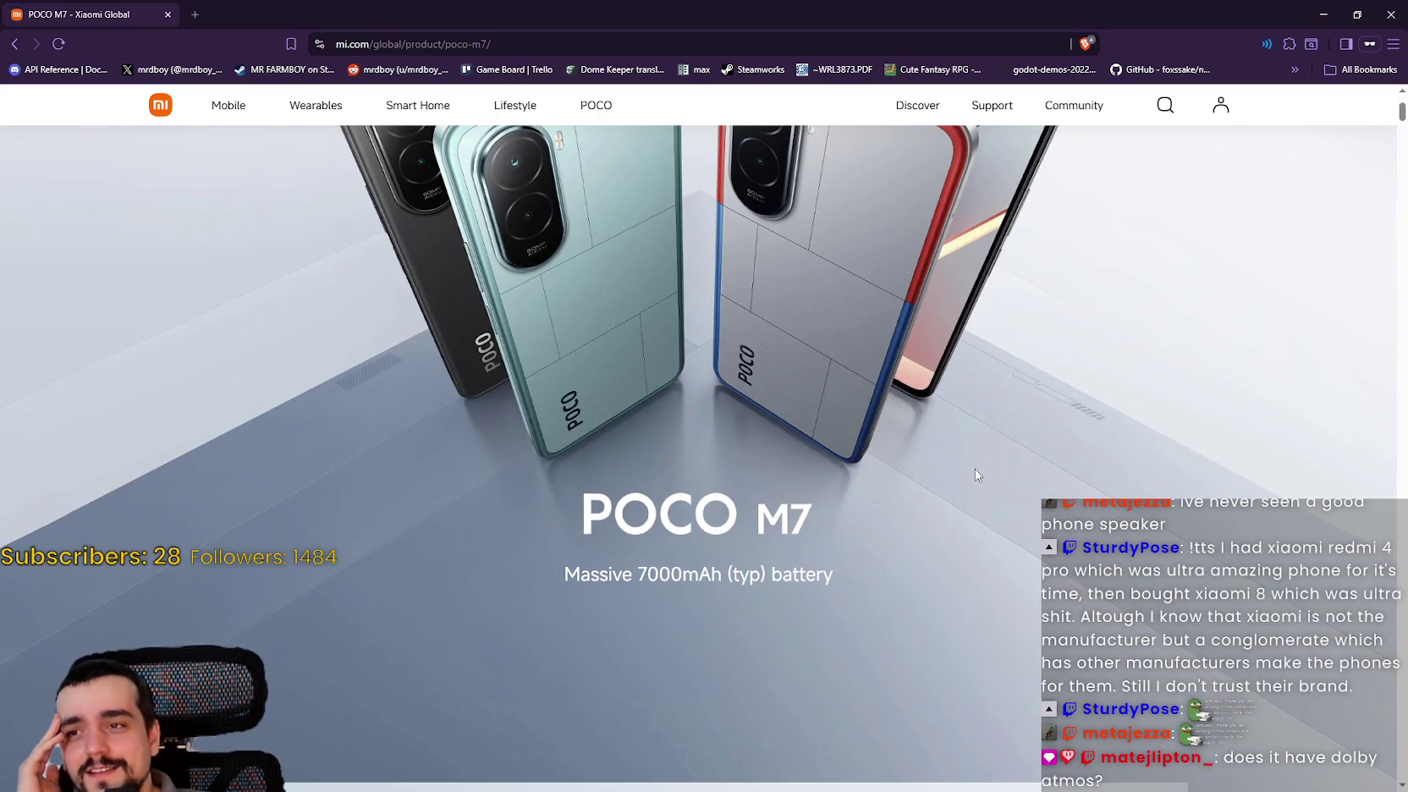
{"action": "scroll", "coordinate": [962, 412], "scroll_direction": "up", "scroll_amount": 3}
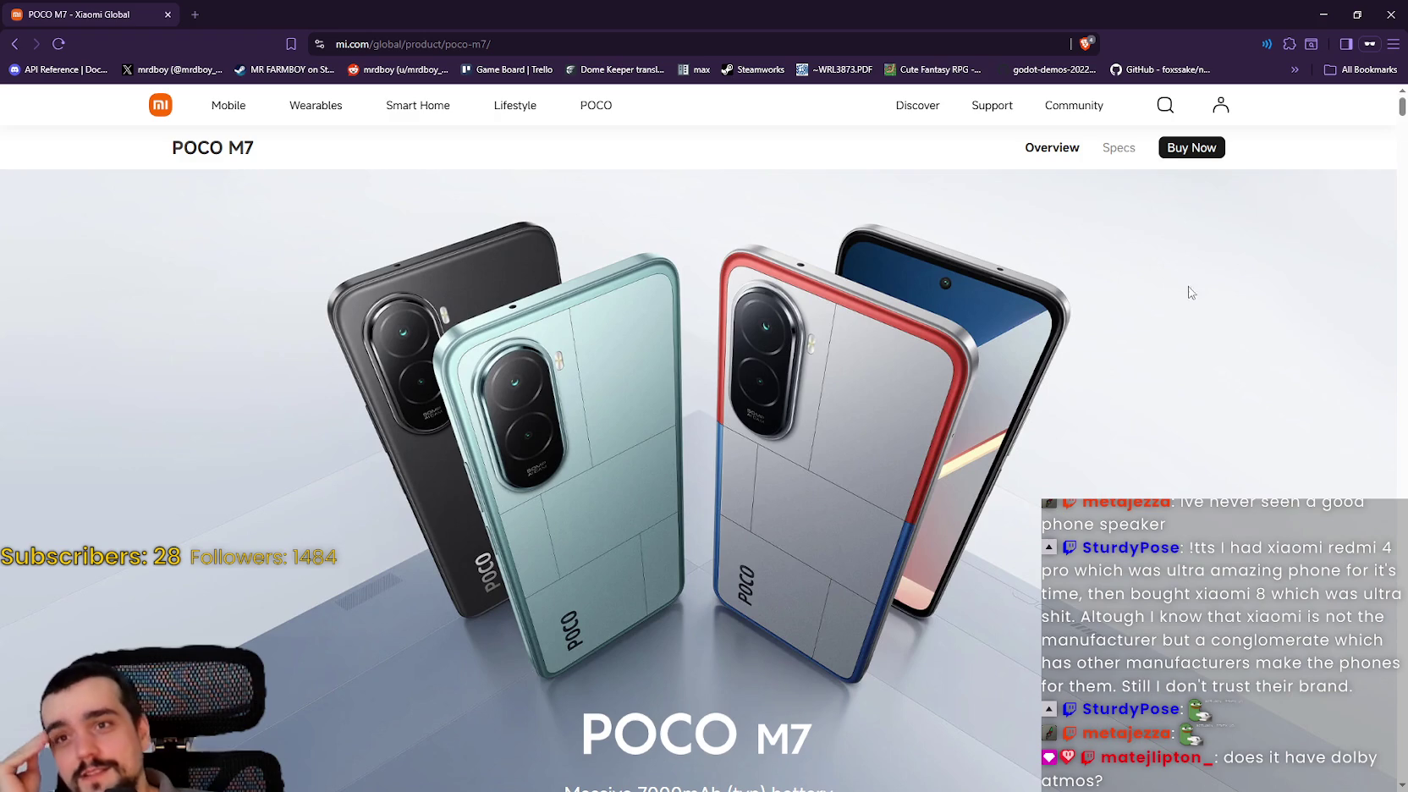
{"action": "scroll", "coordinate": [1100, 169], "scroll_direction": "up", "scroll_amount": 5}
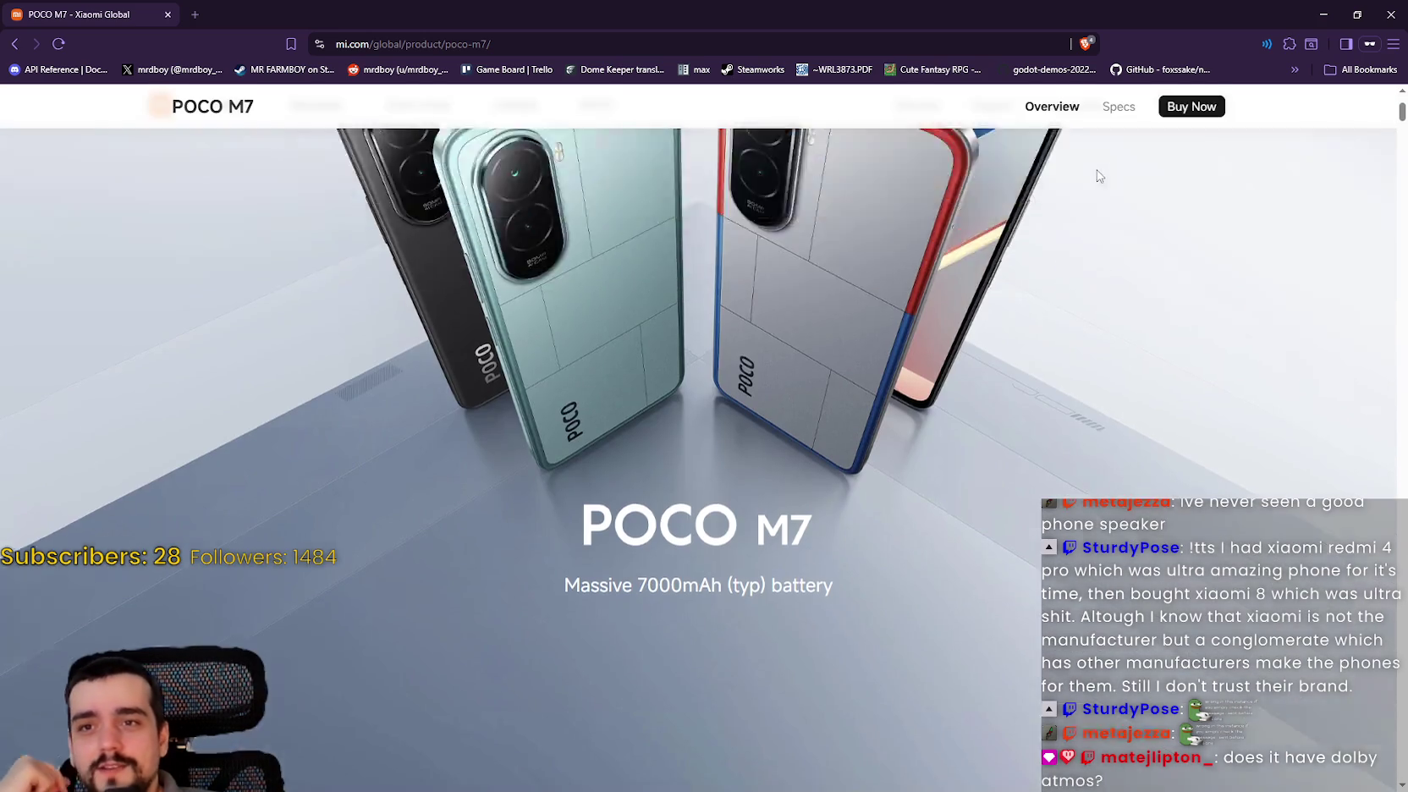
{"action": "left_click", "coordinate": [1116, 147]}
- Skim down the POCO M7 specs, then go back to the overview page
{"action": "scroll", "coordinate": [1103, 375], "scroll_direction": "down", "scroll_amount": 10}
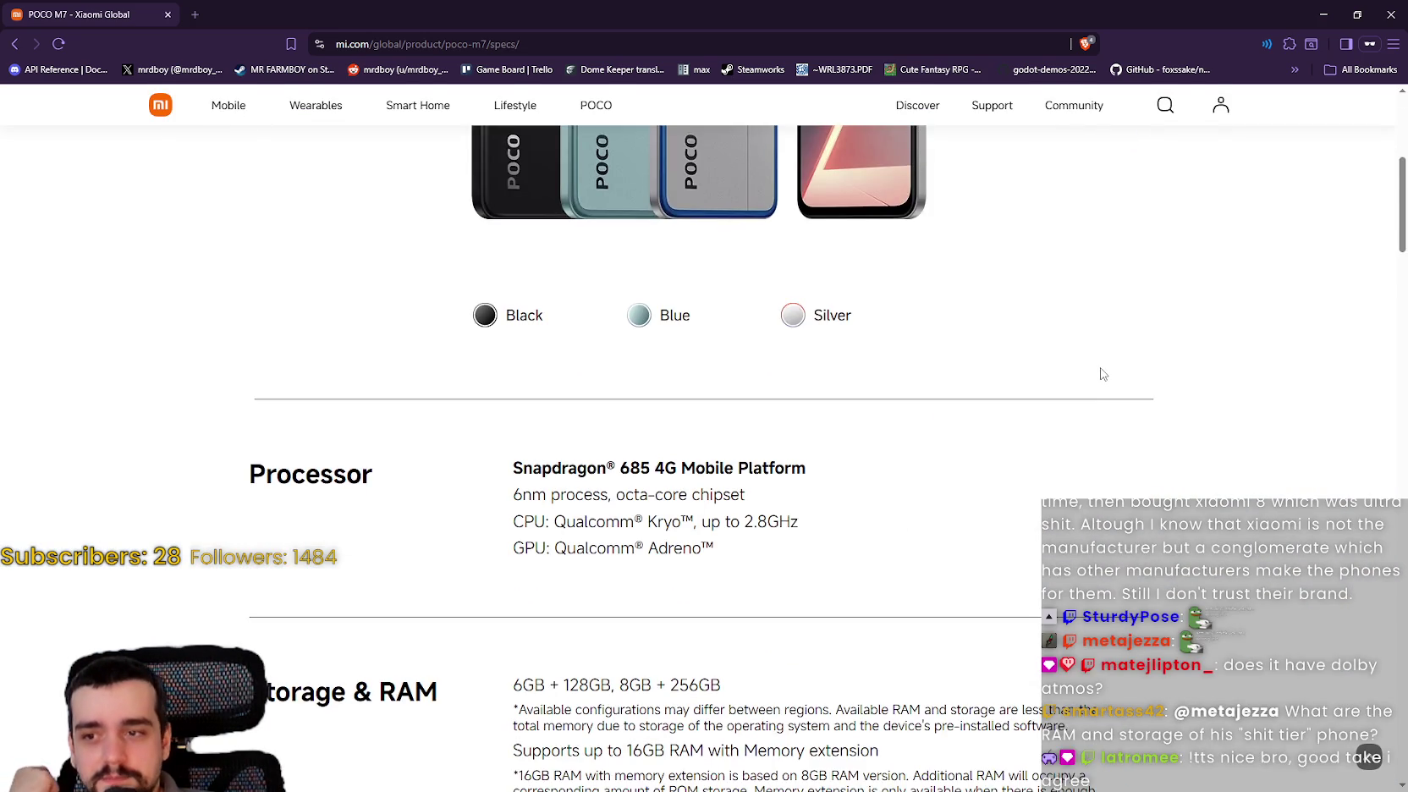
{"action": "scroll", "coordinate": [1101, 373], "scroll_direction": "down", "scroll_amount": 12}
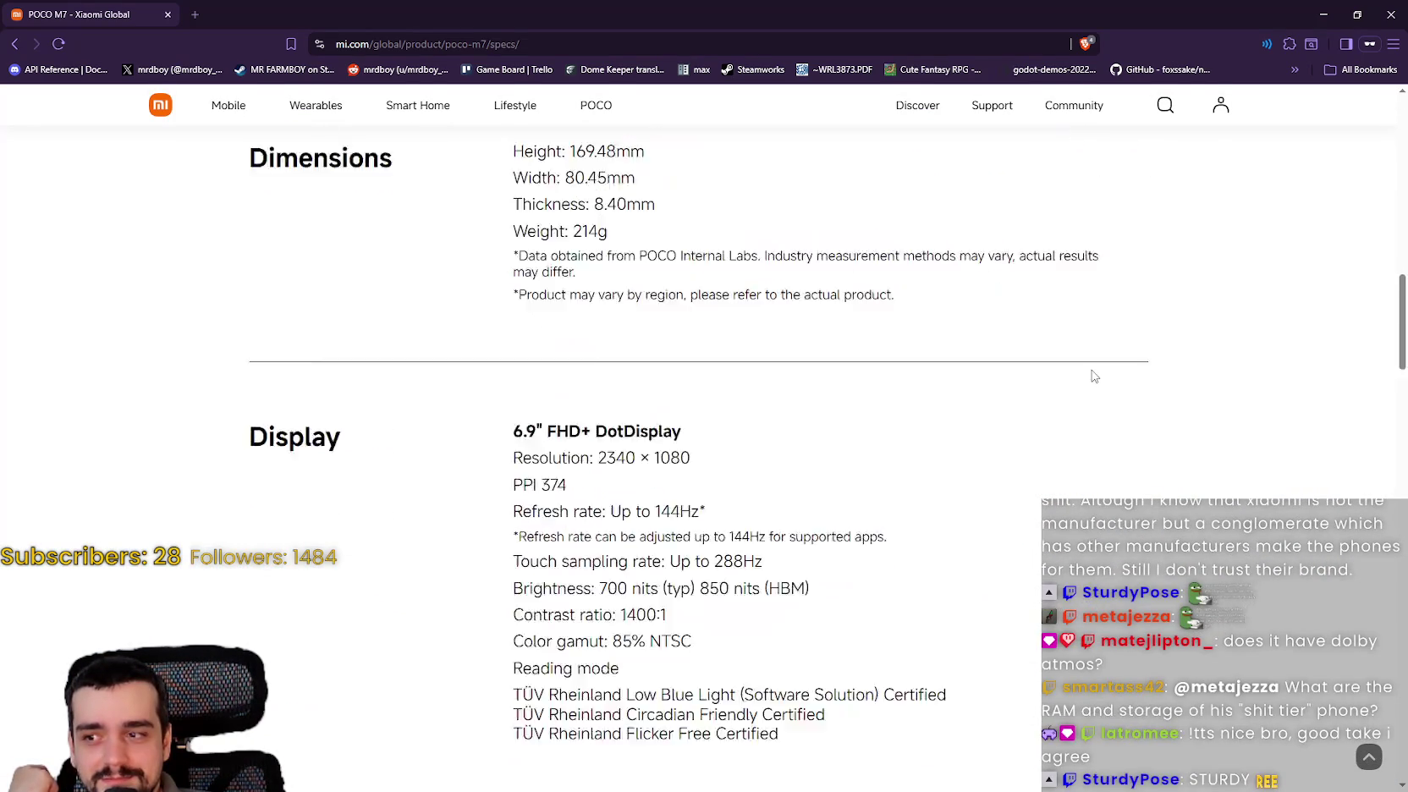
{"action": "scroll", "coordinate": [1045, 431], "scroll_direction": "down", "scroll_amount": 9}
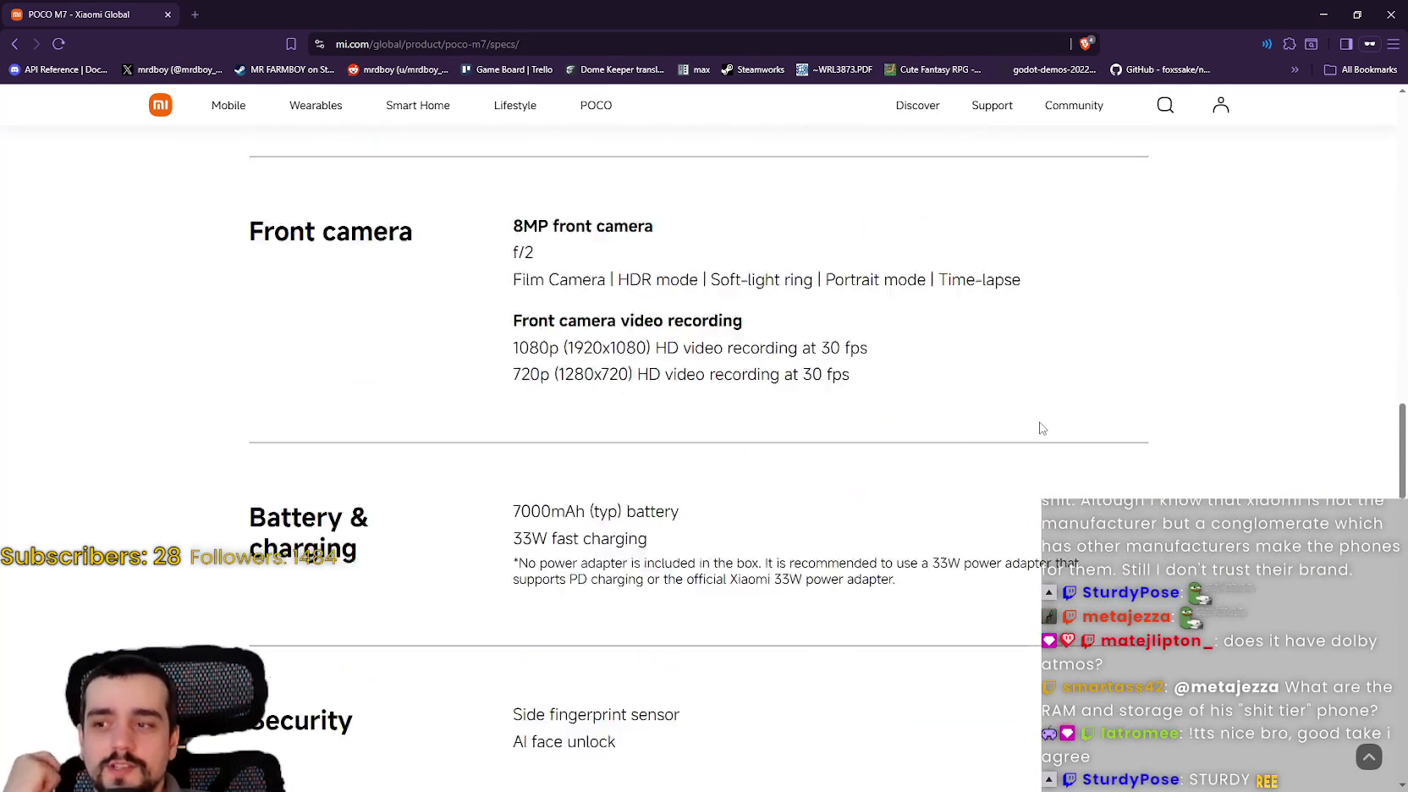
{"action": "scroll", "coordinate": [1042, 428], "scroll_direction": "down", "scroll_amount": 9}
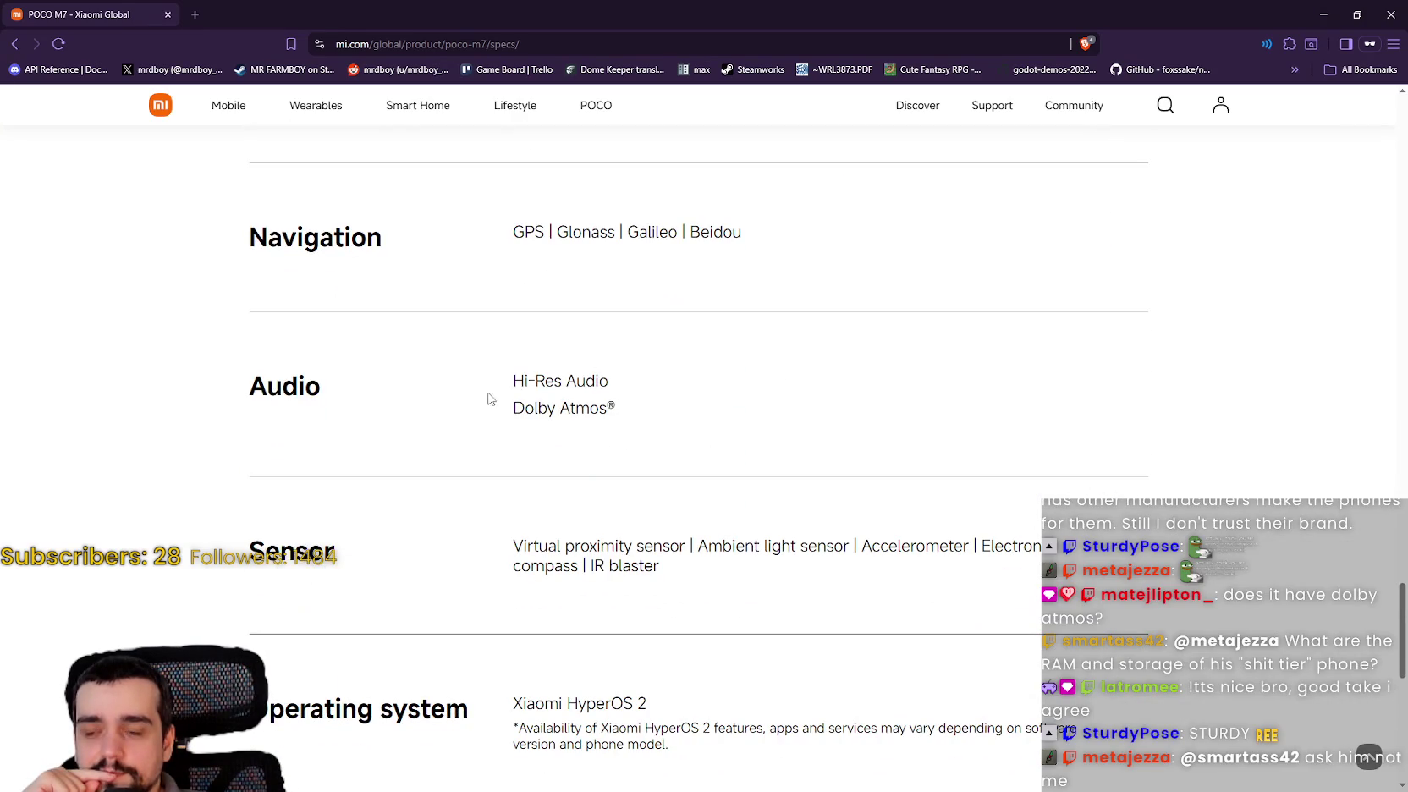
{"action": "scroll", "coordinate": [578, 528], "scroll_direction": "down", "scroll_amount": 2}
{"action": "left_click", "coordinate": [14, 44]}
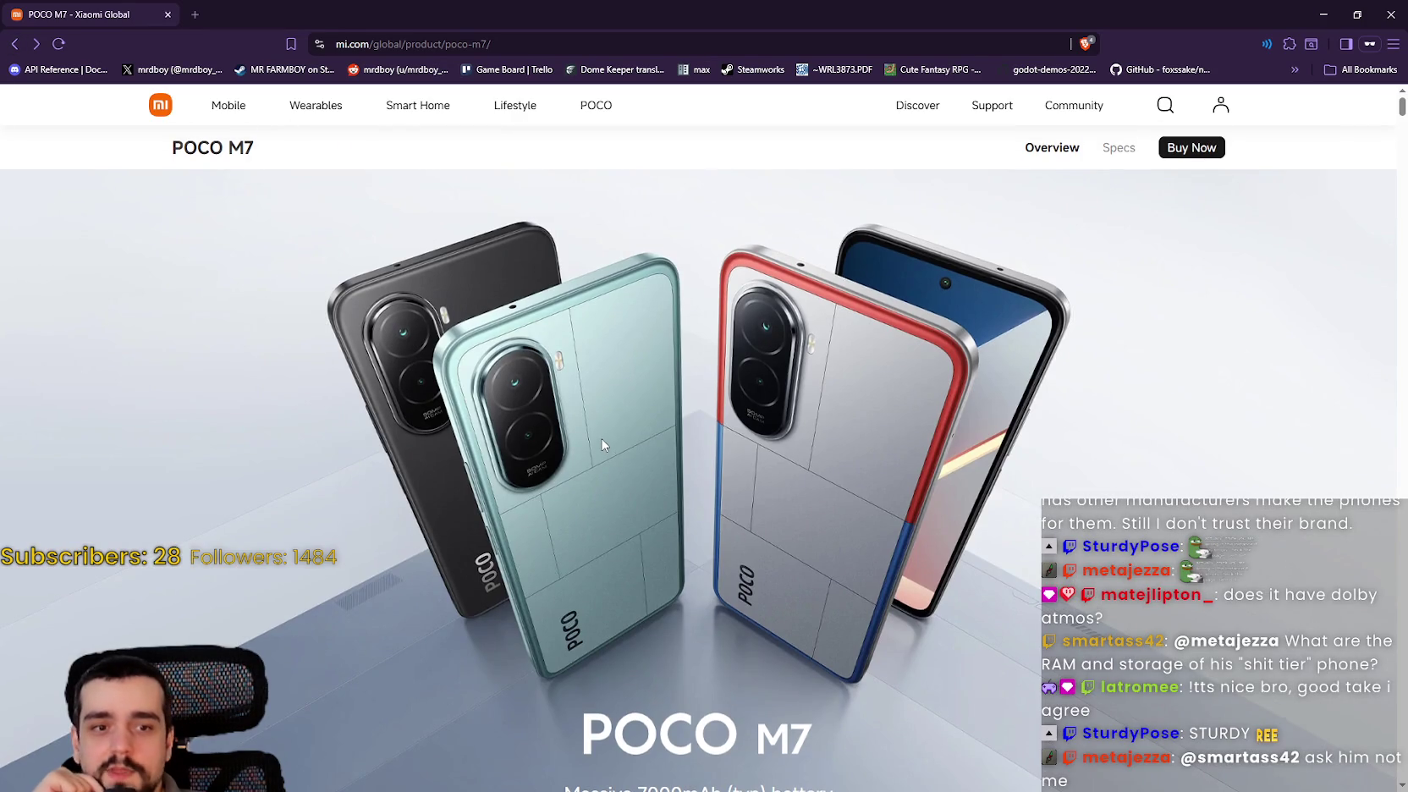
- Skim the POCO M7 overview page and close the Brave window
{"action": "scroll", "coordinate": [603, 445], "scroll_direction": "down", "scroll_amount": 3}
{"action": "scroll", "coordinate": [885, 431], "scroll_direction": "up", "scroll_amount": 3}
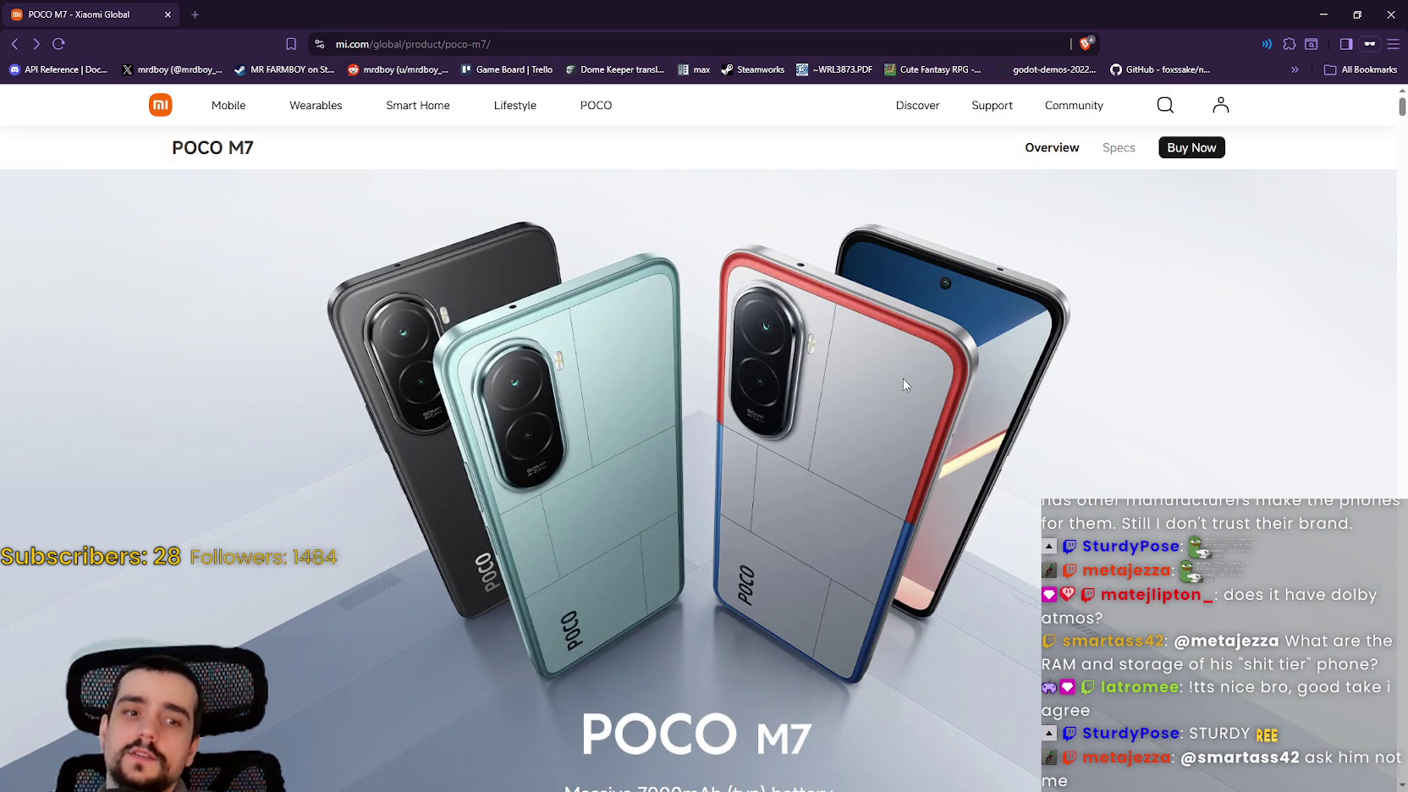
{"action": "scroll", "coordinate": [907, 364], "scroll_direction": "down", "scroll_amount": 1}
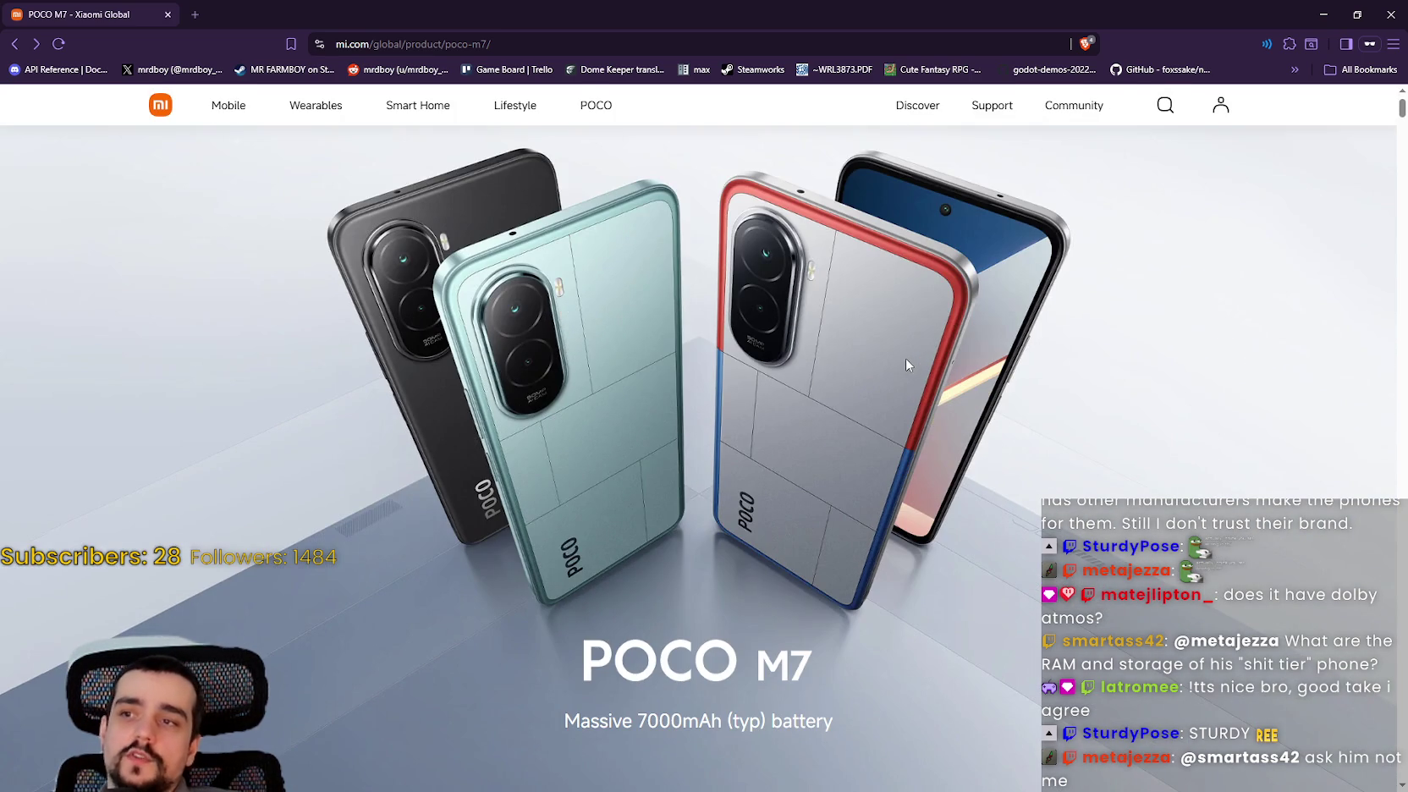
{"action": "scroll", "coordinate": [906, 493], "scroll_direction": "down", "scroll_amount": 1}
{"action": "scroll", "coordinate": [912, 498], "scroll_direction": "up", "scroll_amount": 1}
{"action": "scroll", "coordinate": [912, 498], "scroll_direction": "down", "scroll_amount": 2}
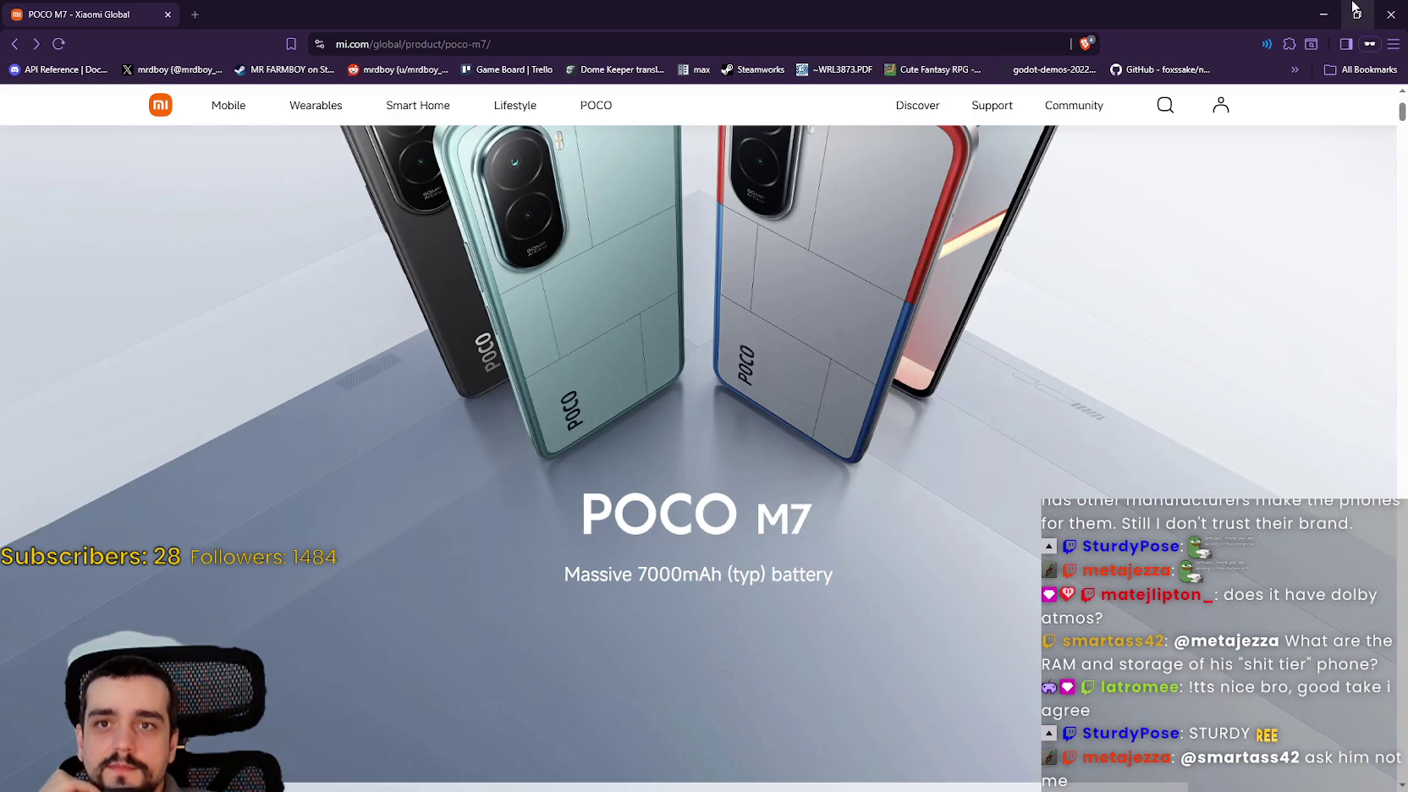
{"action": "left_click", "coordinate": [1387, 14]}
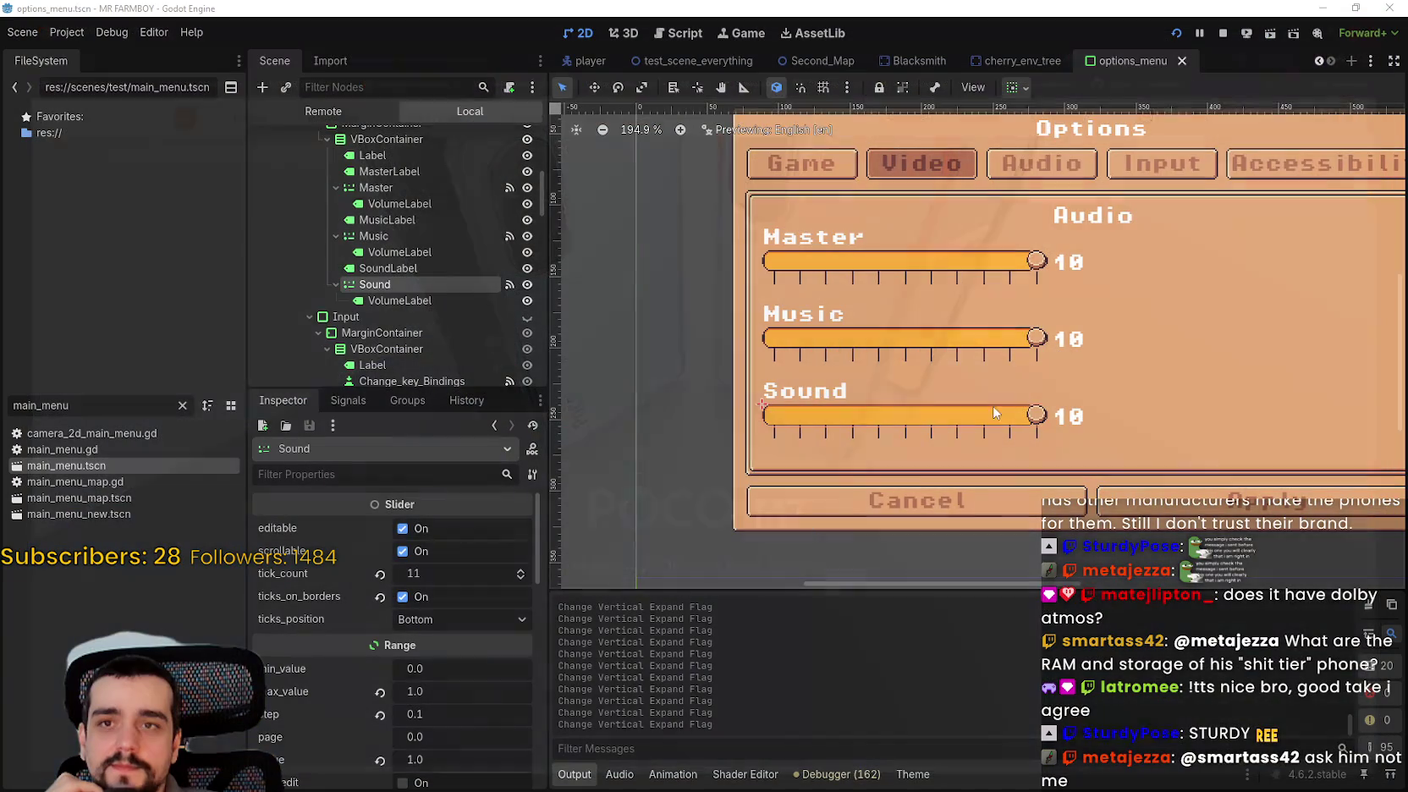
{"action": "scroll", "coordinate": [877, 437], "scroll_direction": "up", "scroll_amount": 2}
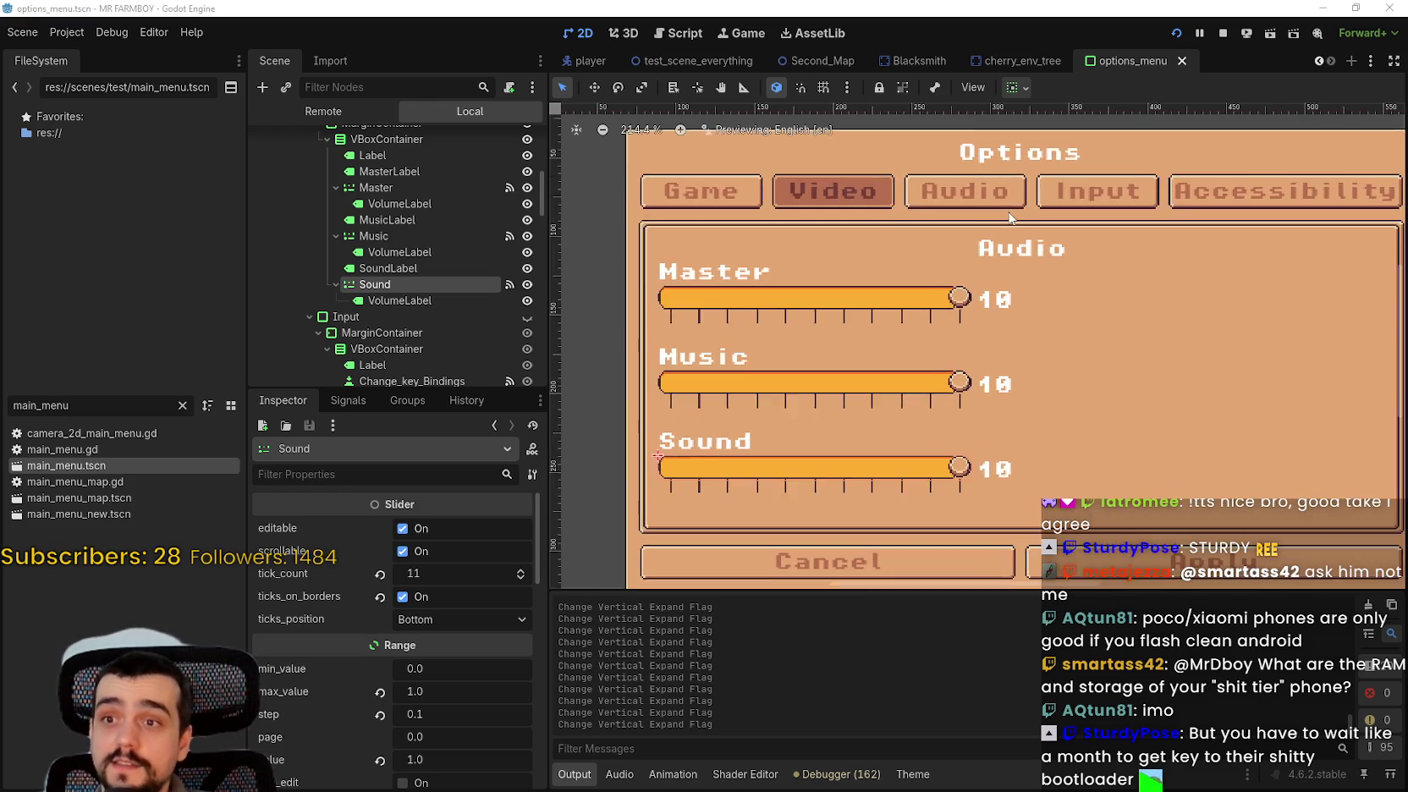
{"action": "scroll", "coordinate": [994, 246], "scroll_direction": "up", "scroll_amount": 5}
{"action": "scroll", "coordinate": [982, 254], "scroll_direction": "up", "scroll_amount": 1}
{"action": "scroll", "coordinate": [977, 284], "scroll_direction": "down", "scroll_amount": 1}
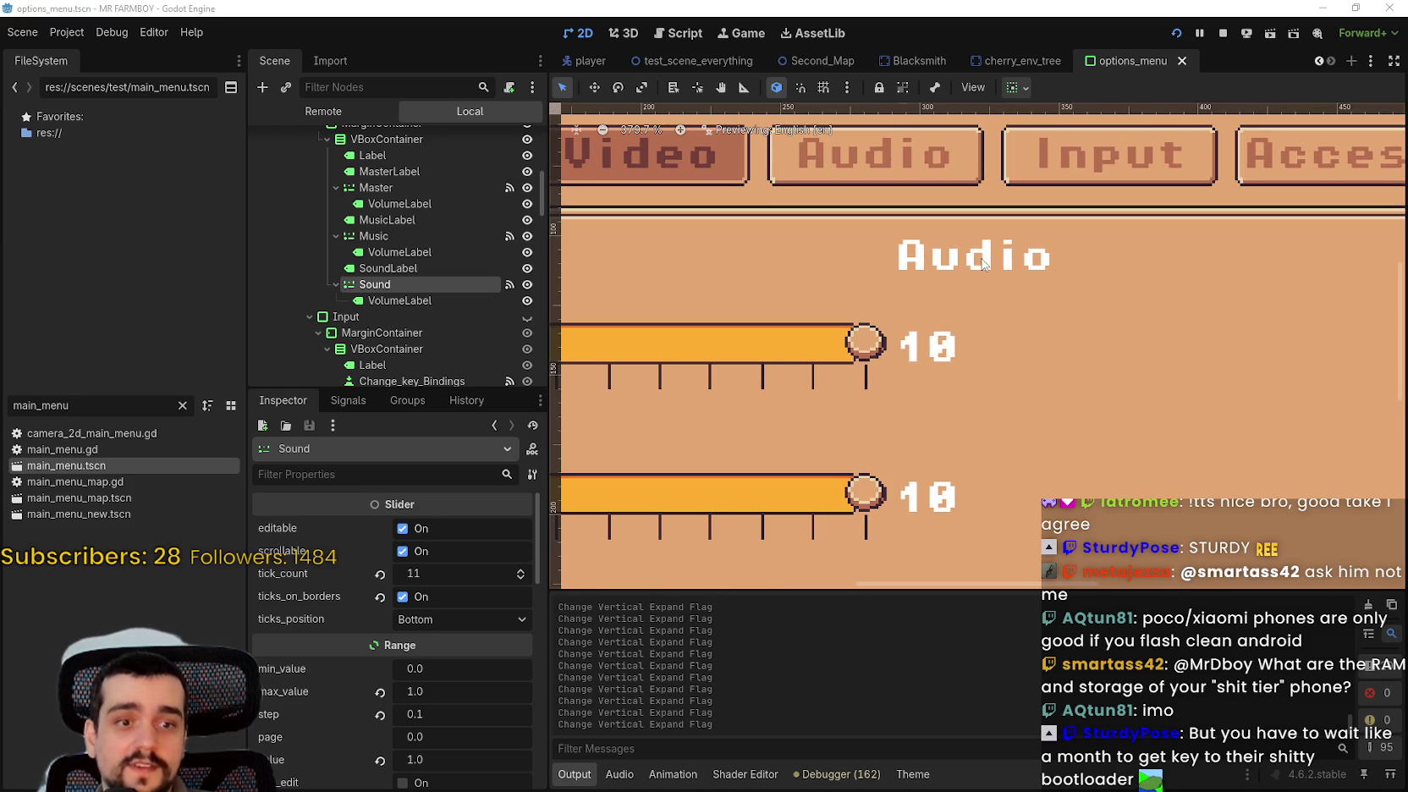
{"action": "scroll", "coordinate": [969, 263], "scroll_direction": "up", "scroll_amount": 3}
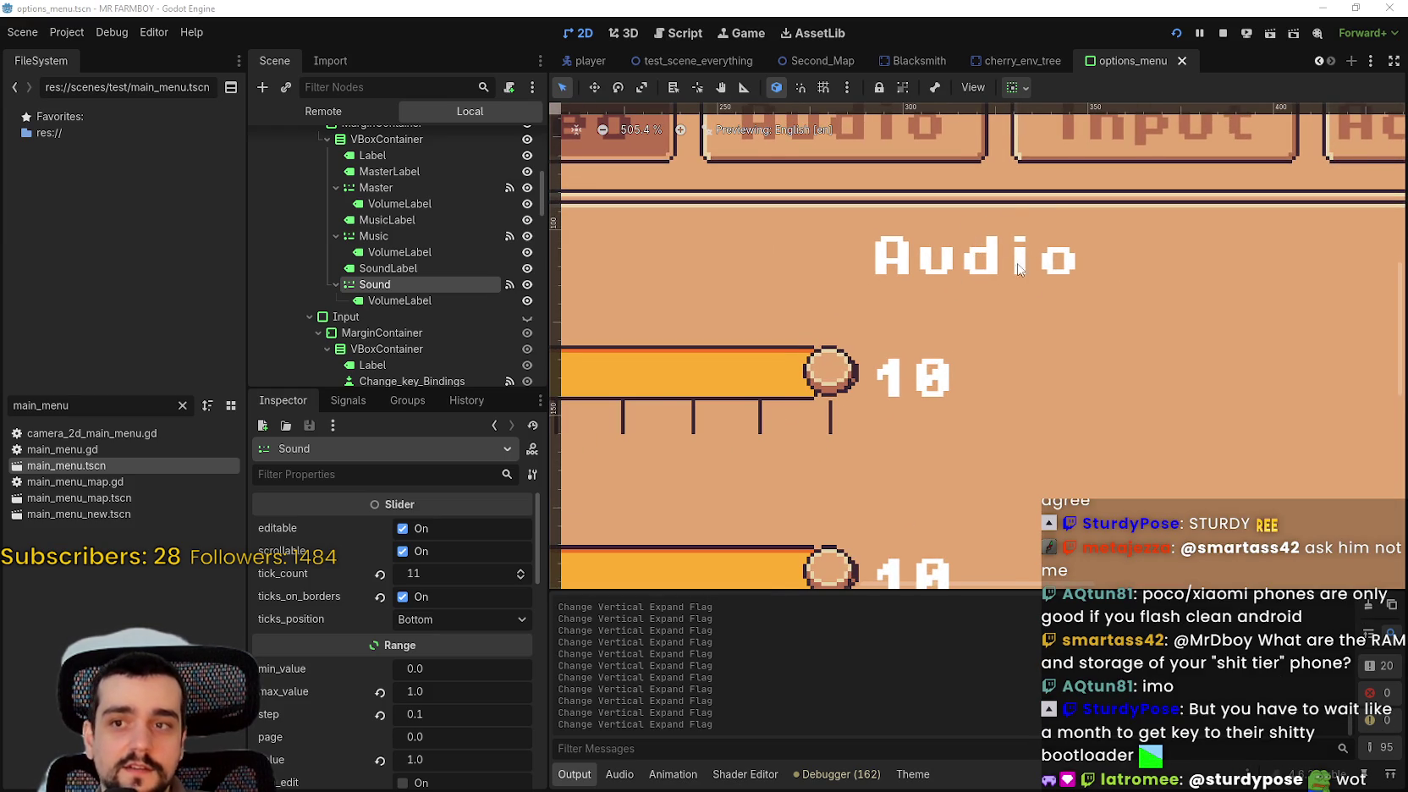
{"action": "scroll", "coordinate": [1003, 246], "scroll_direction": "down", "scroll_amount": 2}
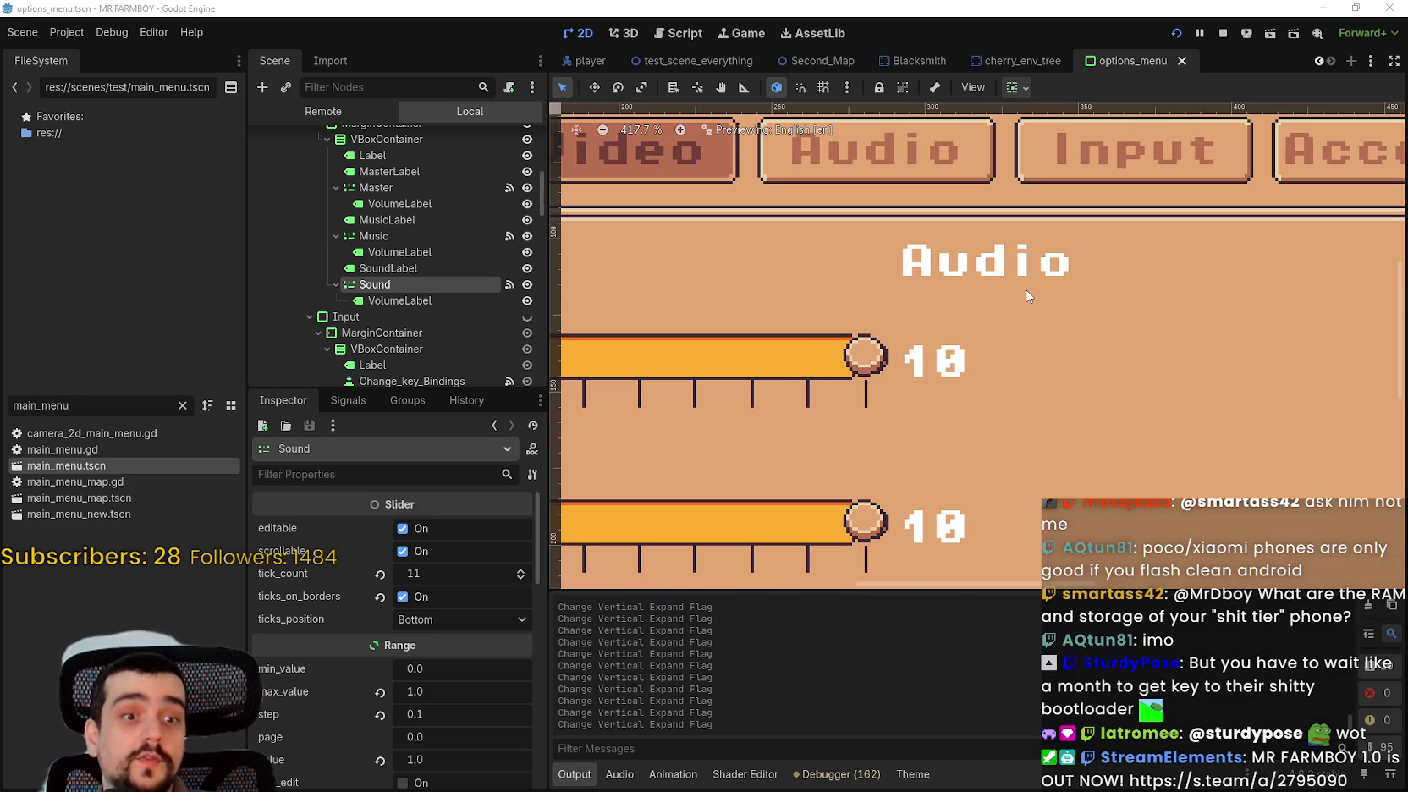
{"action": "scroll", "coordinate": [1032, 339], "scroll_direction": "down", "scroll_amount": 2}
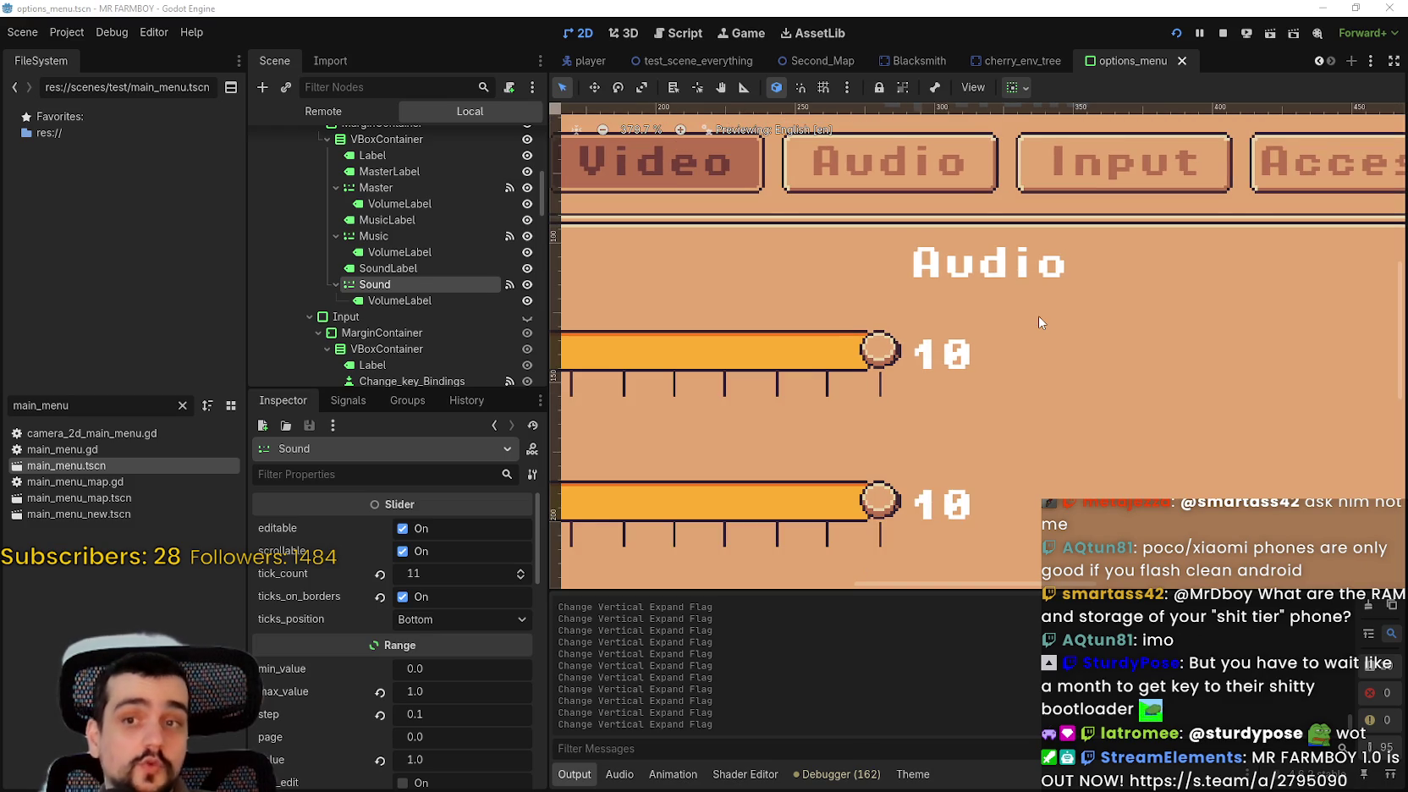
{"action": "scroll", "coordinate": [1038, 316], "scroll_direction": "down", "scroll_amount": 1}
{"action": "scroll", "coordinate": [1042, 297], "scroll_direction": "down", "scroll_amount": 1}
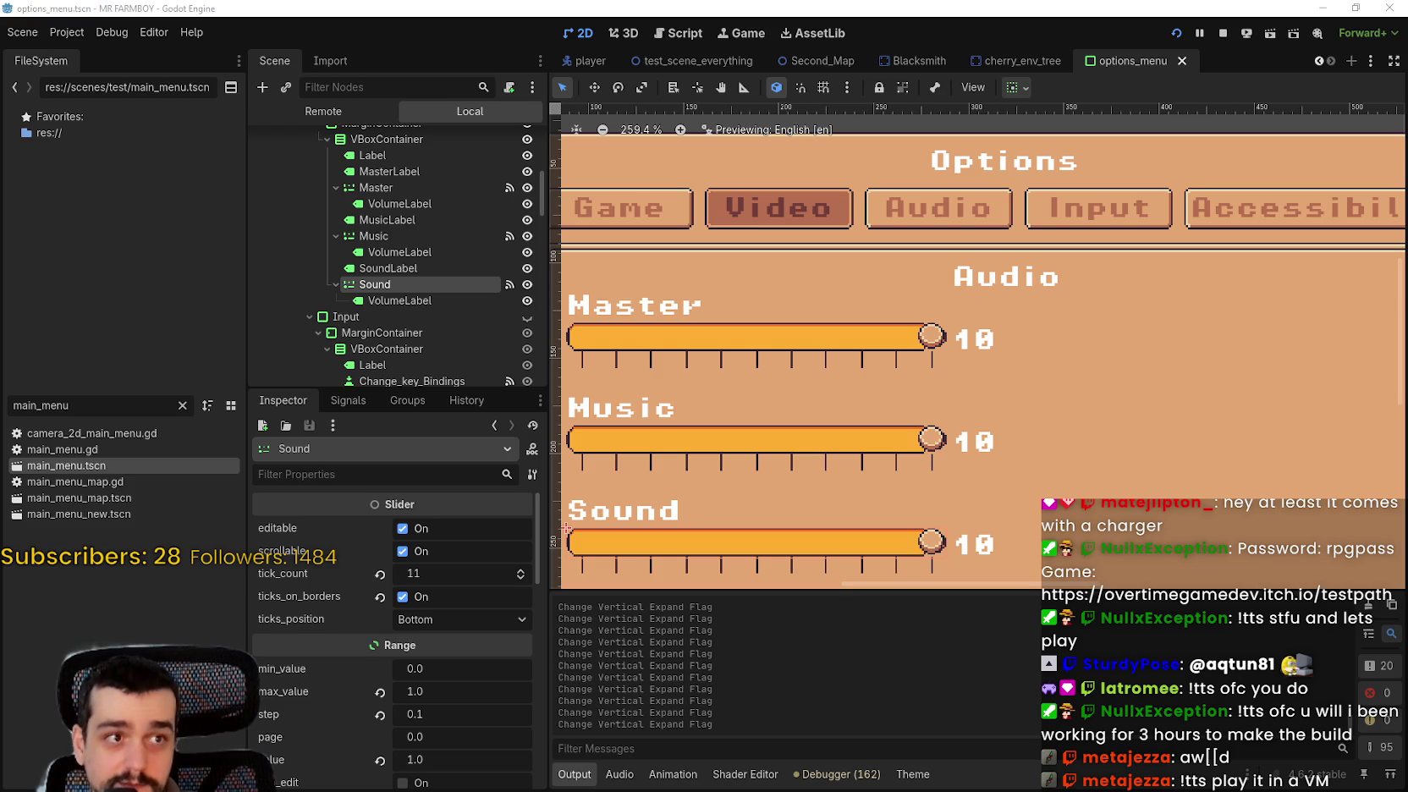
- Alt+Tab to the browser window showing the itch.io testpath game page
{"action": "key", "text": "alt+Tab"}
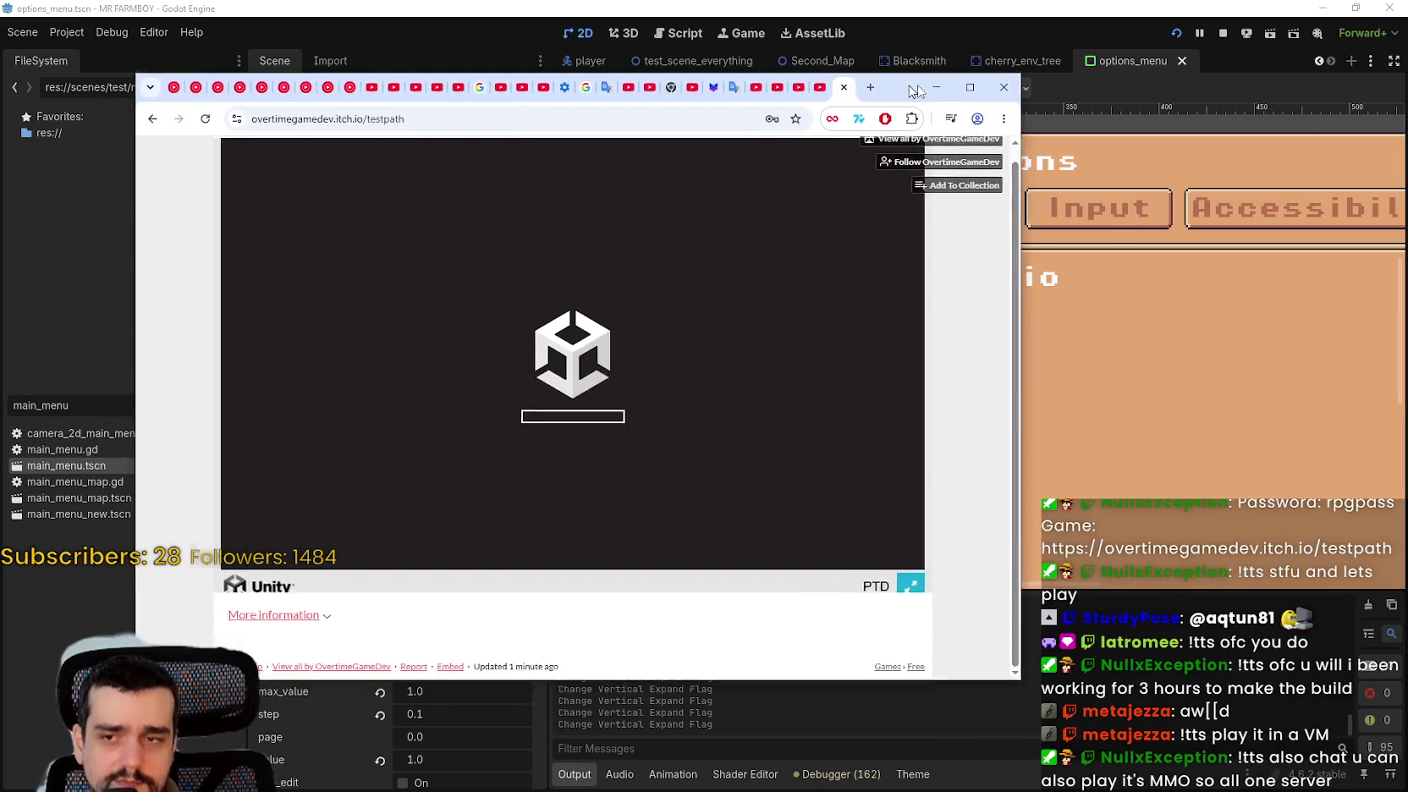
- Maximize the browser and toggle the game's More information section open and closed
{"action": "left_click", "coordinate": [1082, 81]}
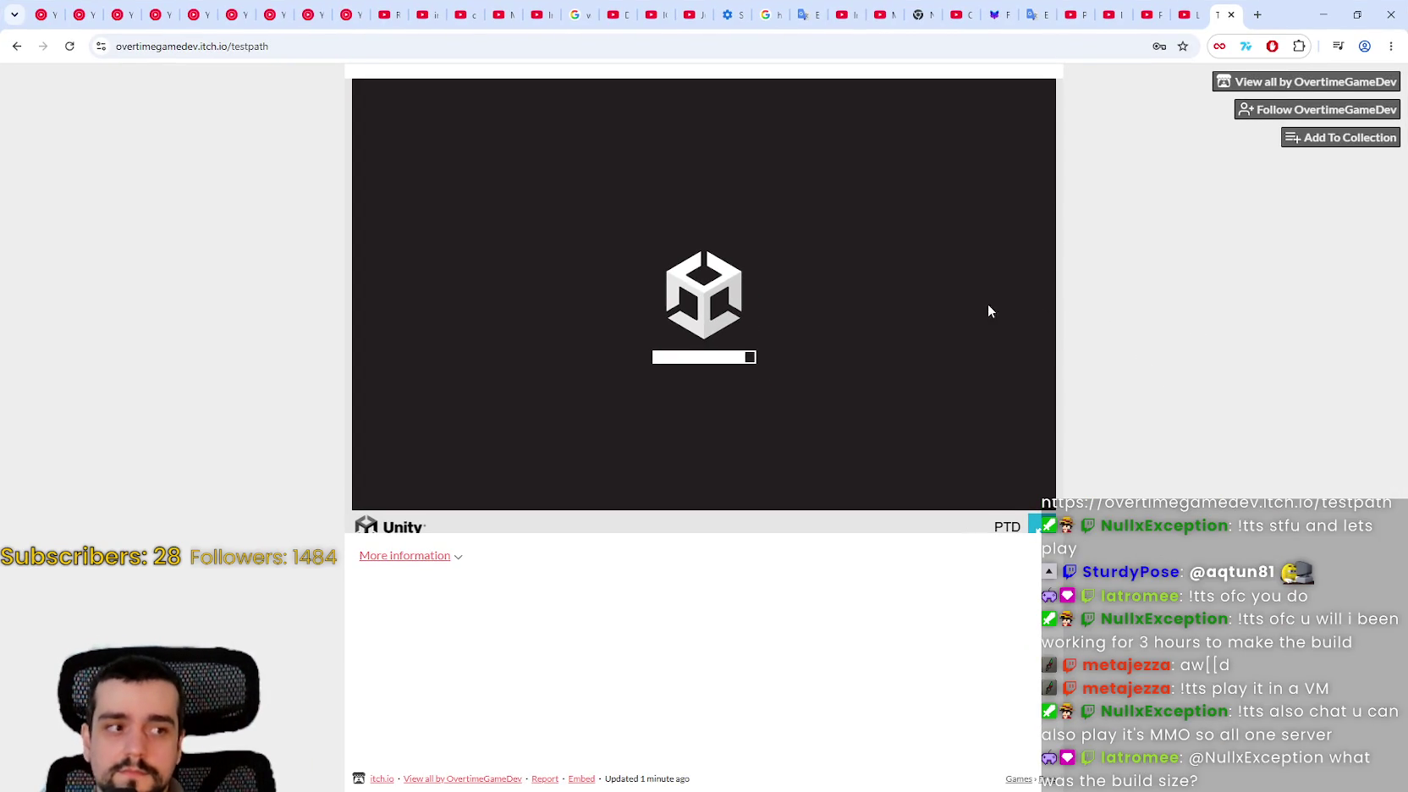
{"action": "left_click", "coordinate": [456, 560]}
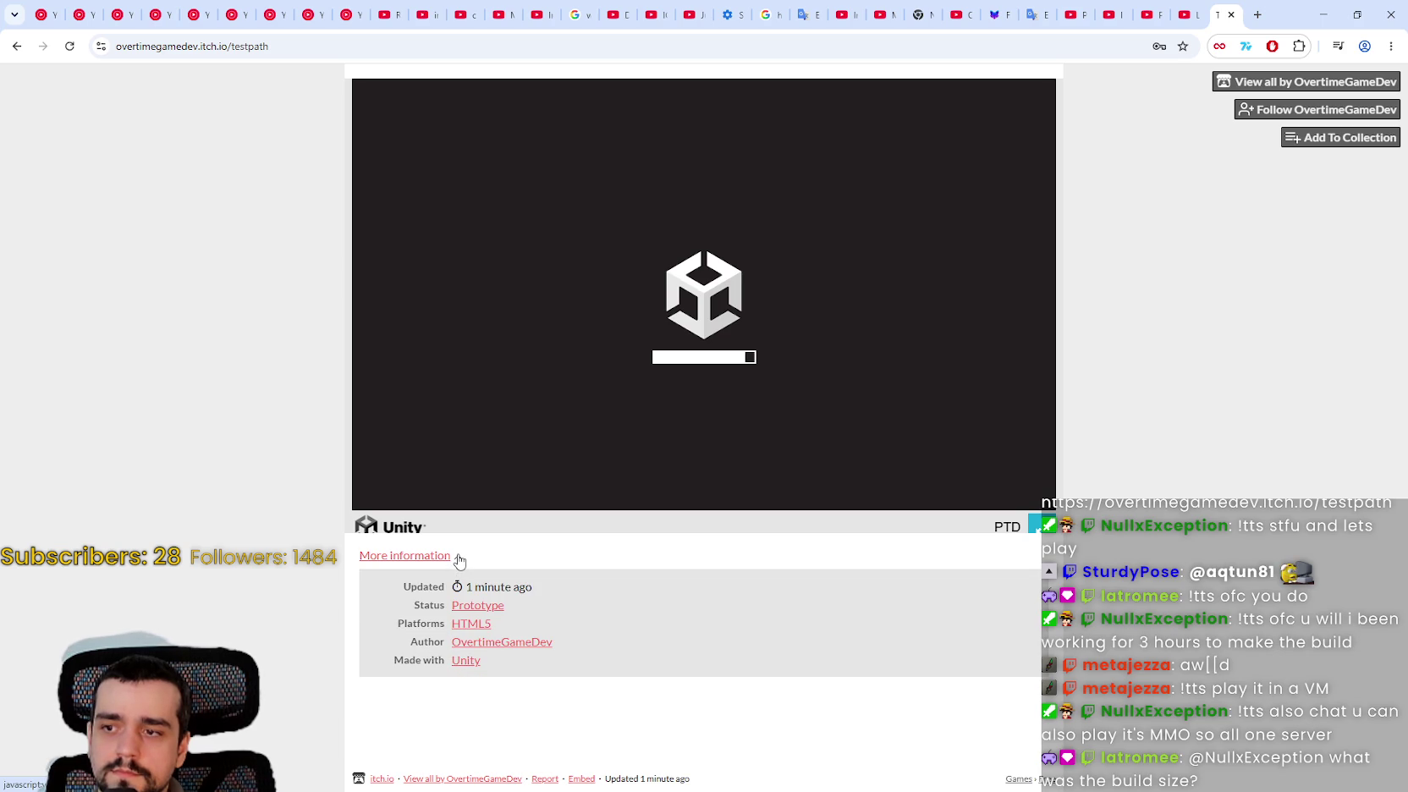
{"action": "left_click", "coordinate": [457, 558]}
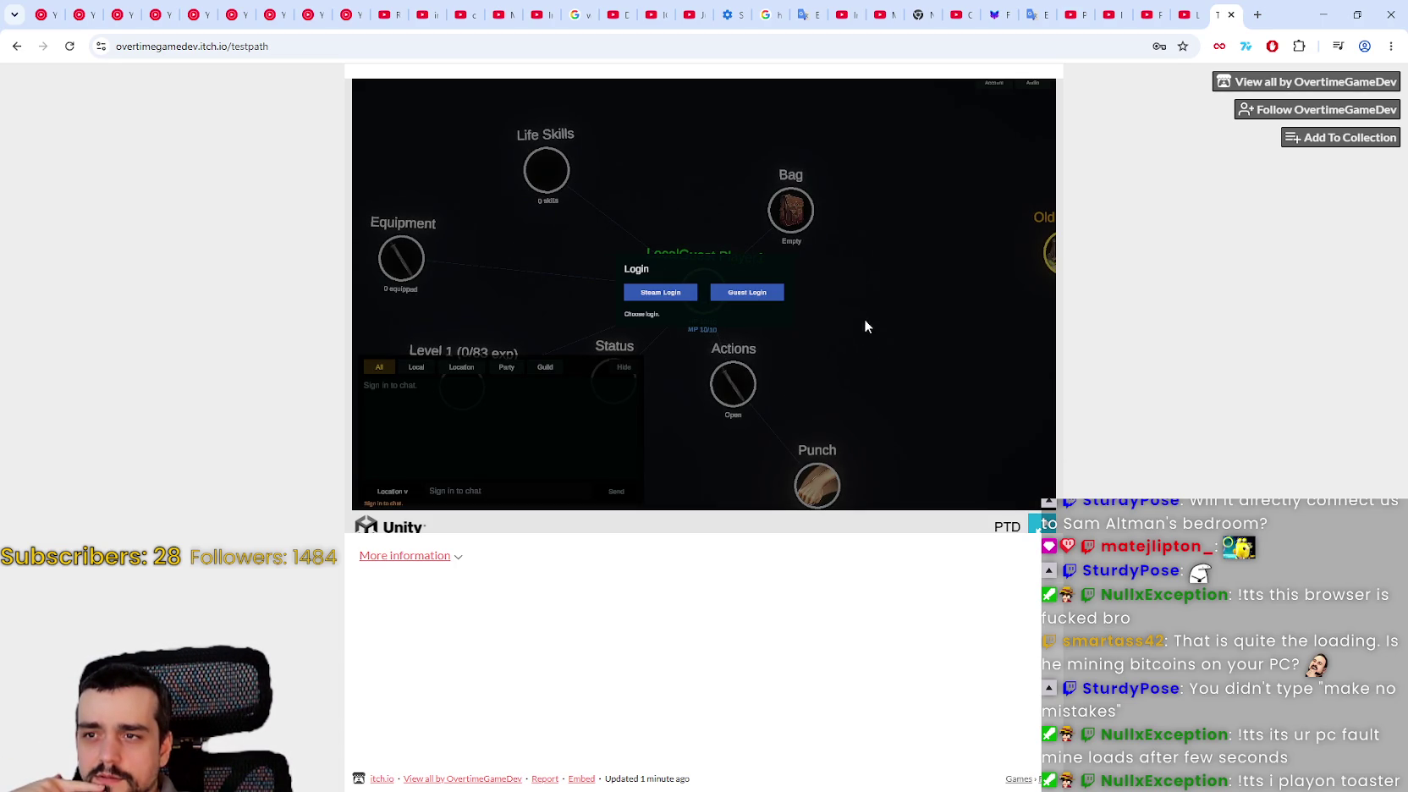
- Log in as a guest, go fullscreen, and confirm a typed character name
{"action": "left_click", "coordinate": [660, 293]}
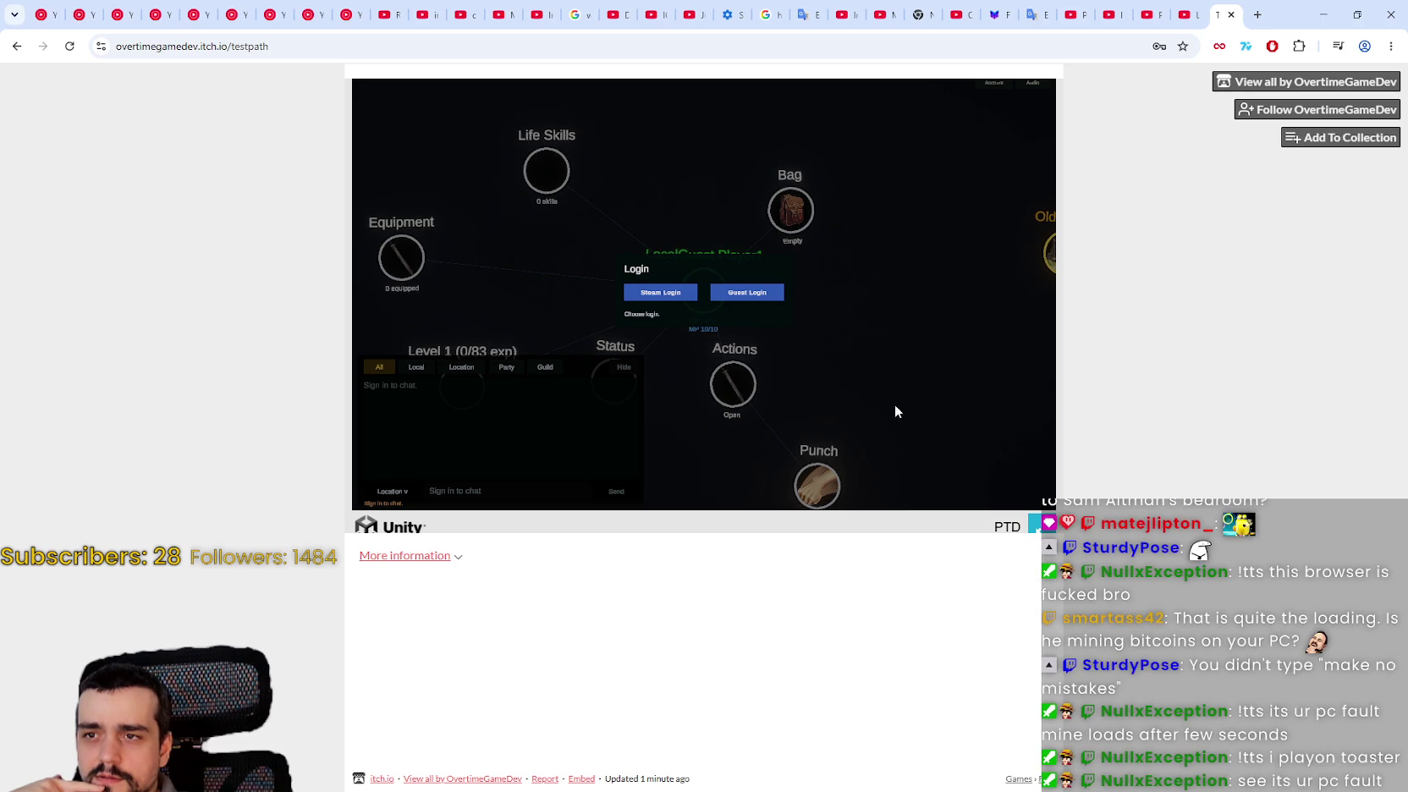
{"action": "left_click", "coordinate": [752, 294]}
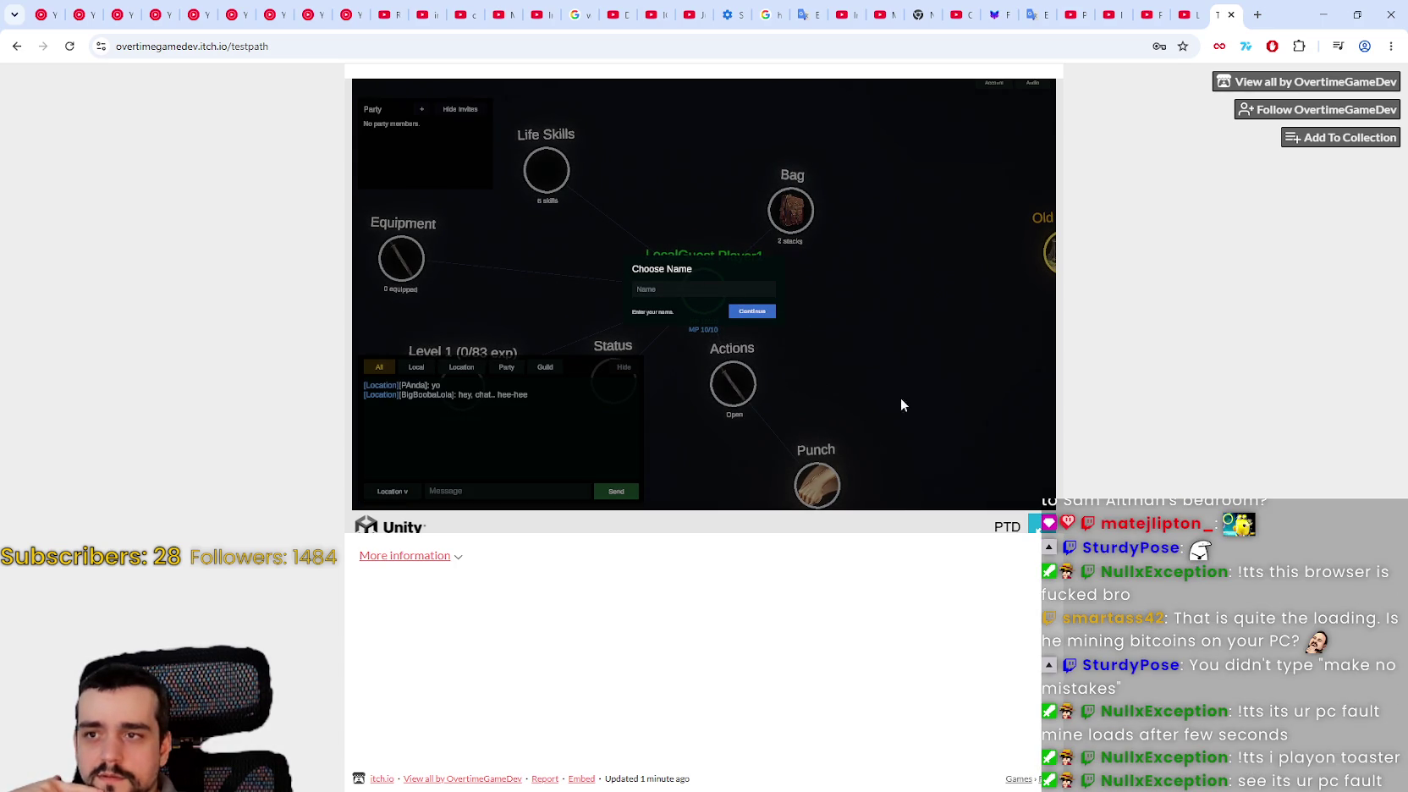
{"action": "left_click", "coordinate": [1033, 523]}
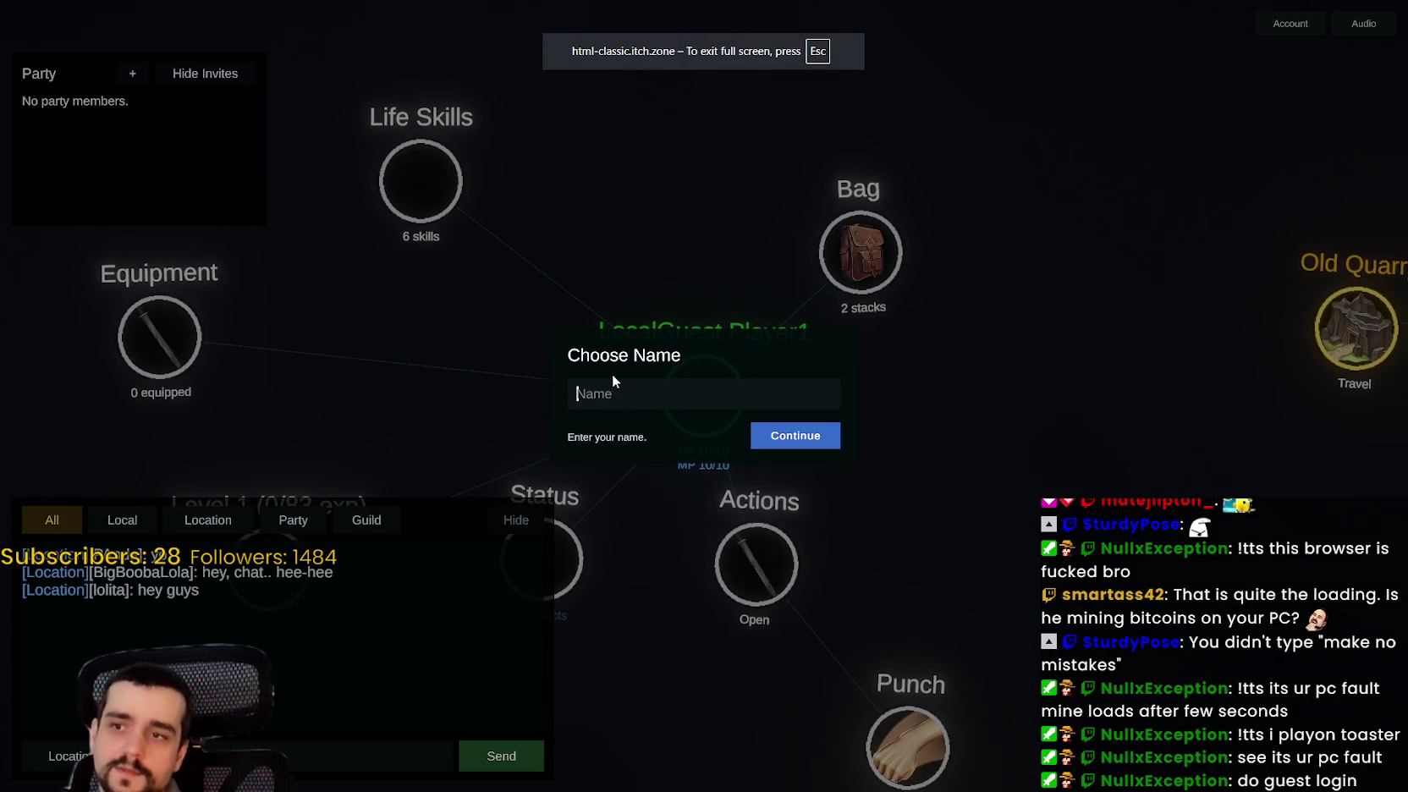
{"action": "type", "text": "MrDboy"}
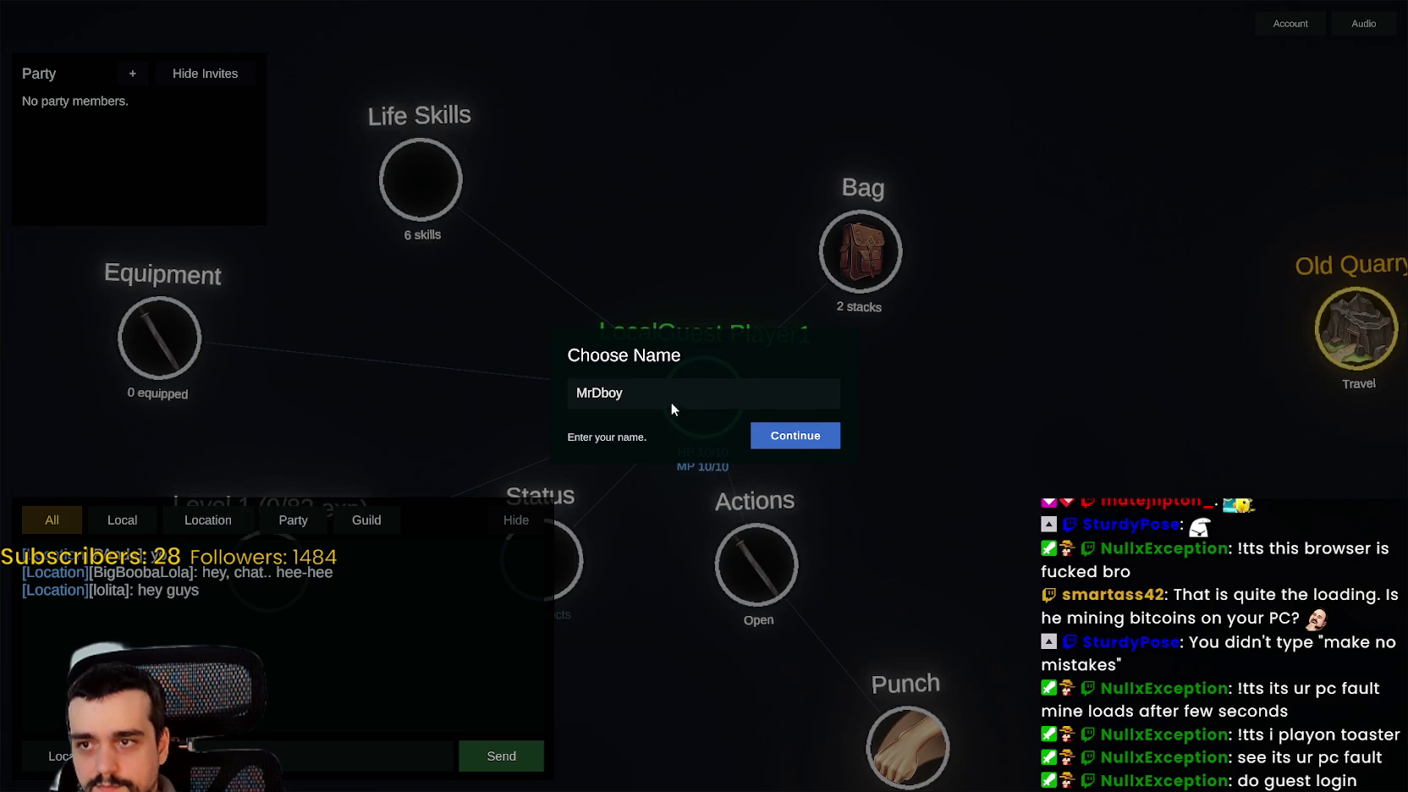
{"action": "left_click", "coordinate": [791, 440]}
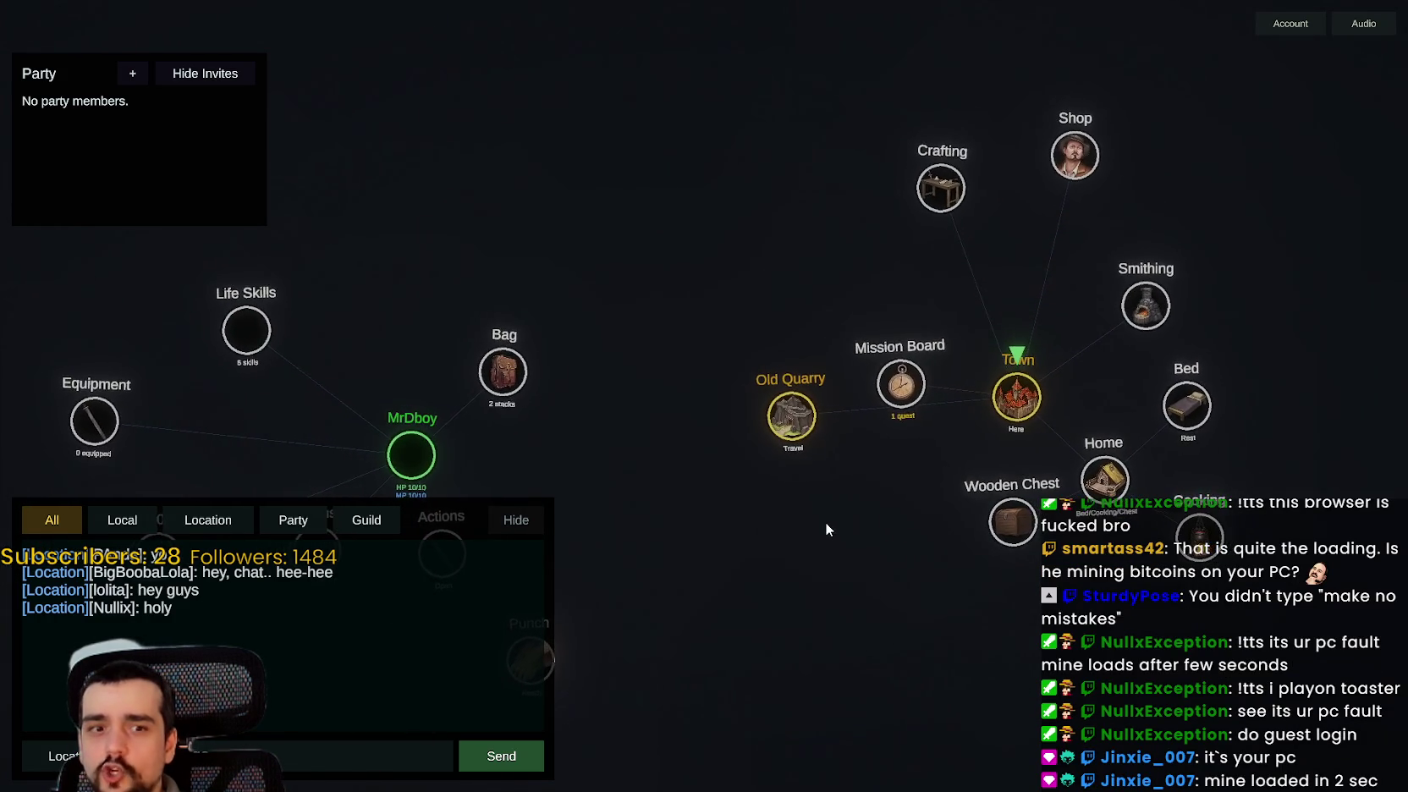
- Collapse the Actions node to hide Punch and open the Bag showing Bread and Pickaxe
{"action": "mouse_move", "coordinate": [818, 548]}
{"action": "left_mouse_down"}
{"action": "mouse_move", "coordinate": [960, 465]}
{"action": "mouse_move", "coordinate": [1005, 484]}
{"action": "mouse_move", "coordinate": [806, 459]}
{"action": "left_mouse_up"}
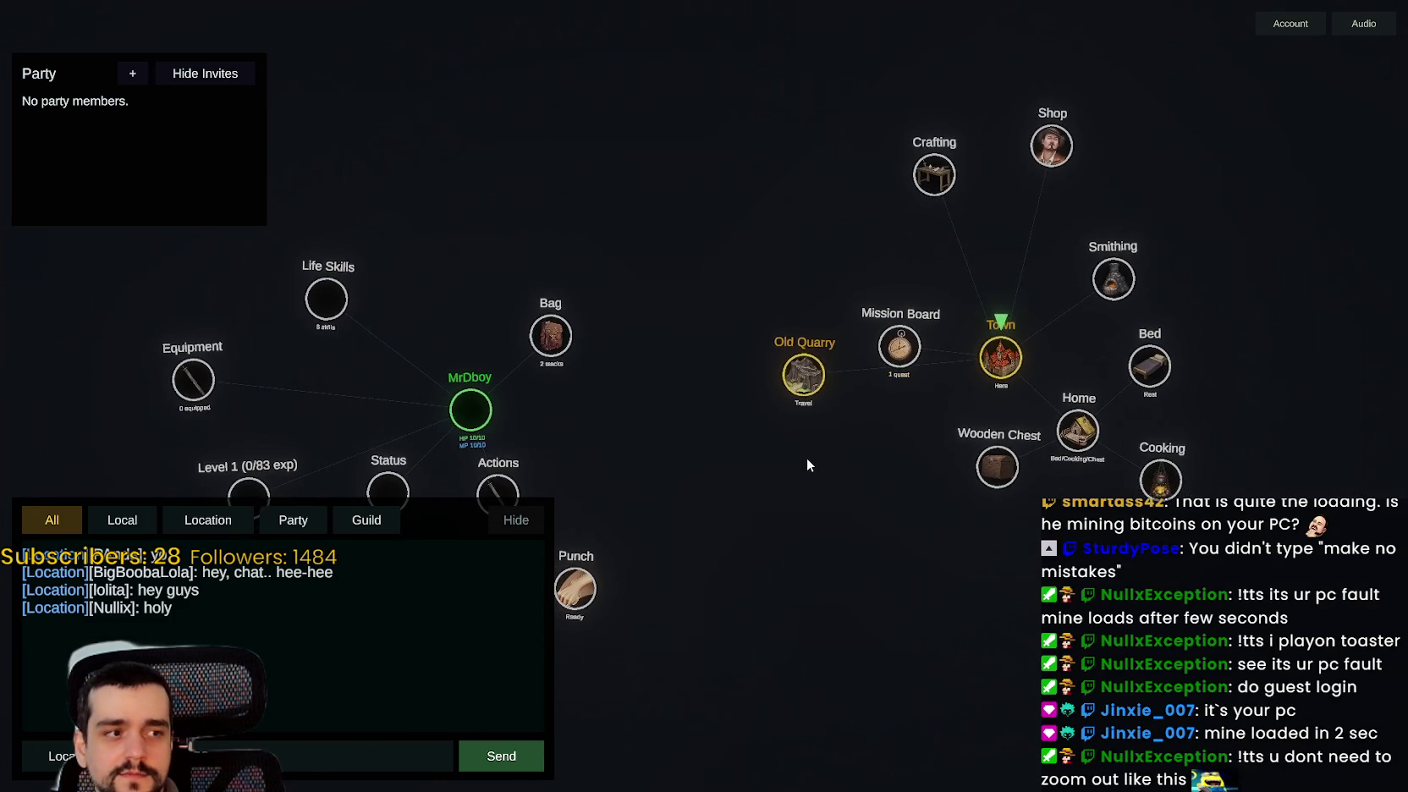
{"action": "mouse_move", "coordinate": [810, 458]}
{"action": "left_mouse_down"}
{"action": "mouse_move", "coordinate": [966, 539]}
{"action": "mouse_move", "coordinate": [858, 484]}
{"action": "mouse_move", "coordinate": [845, 397]}
{"action": "mouse_move", "coordinate": [918, 522]}
{"action": "left_mouse_up"}
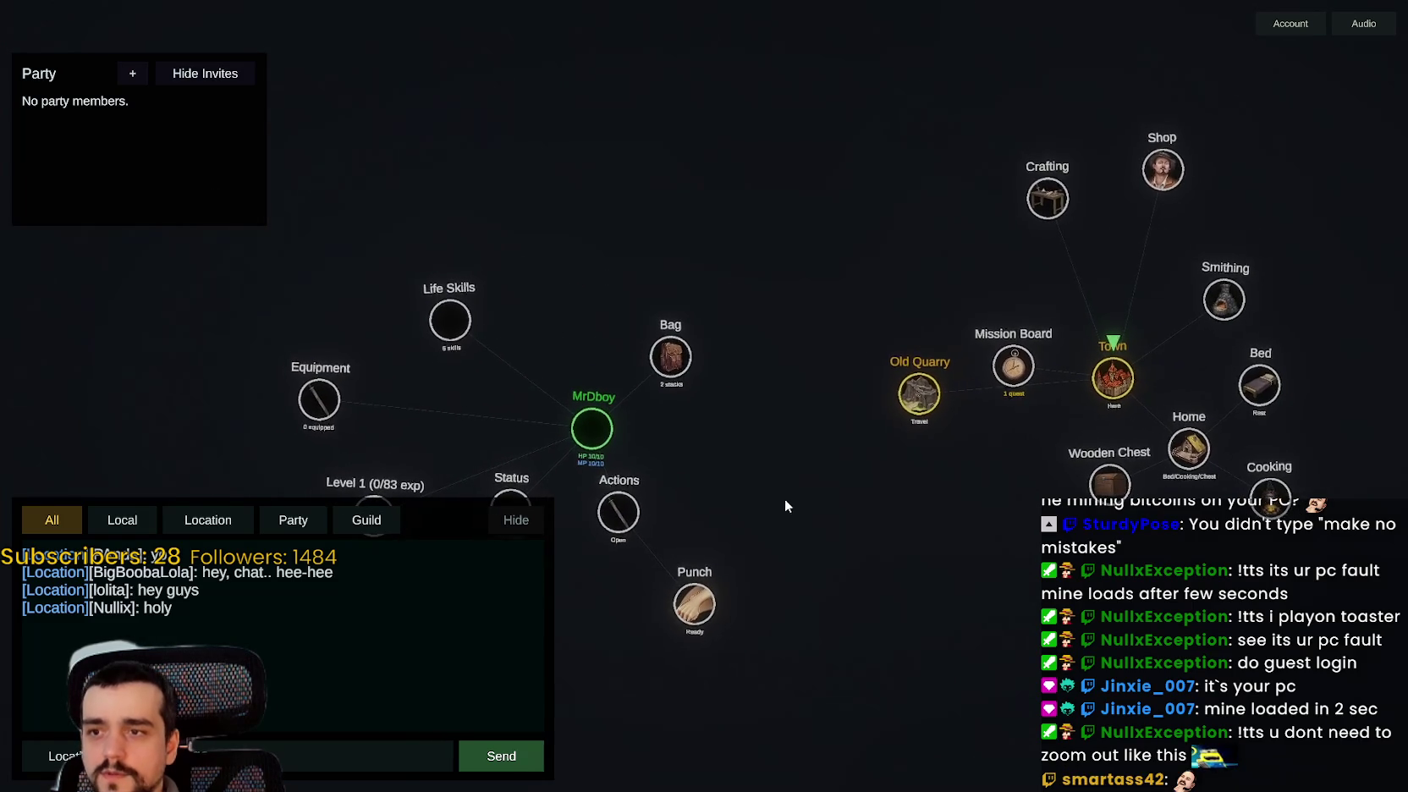
{"action": "left_click", "coordinate": [597, 429]}
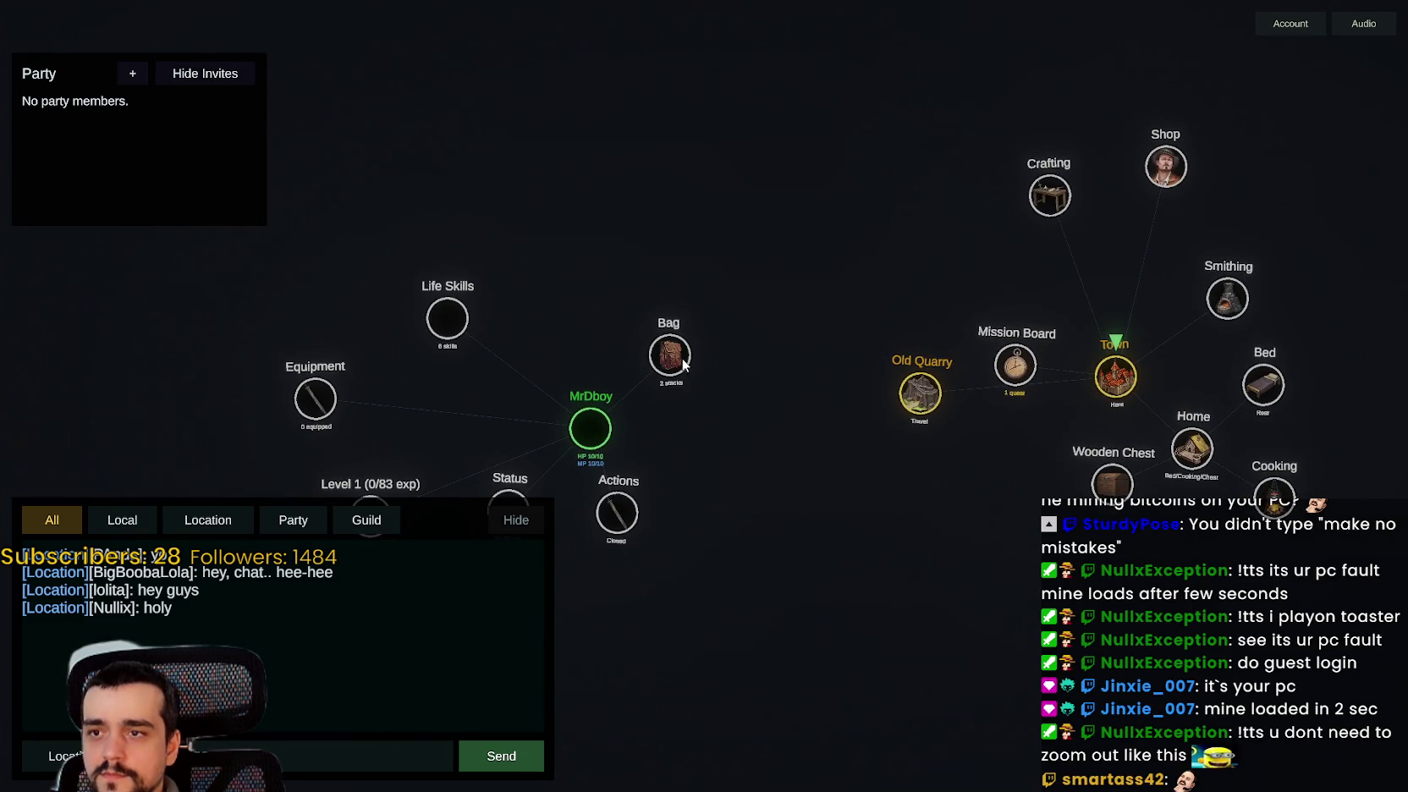
{"action": "left_click", "coordinate": [685, 365]}
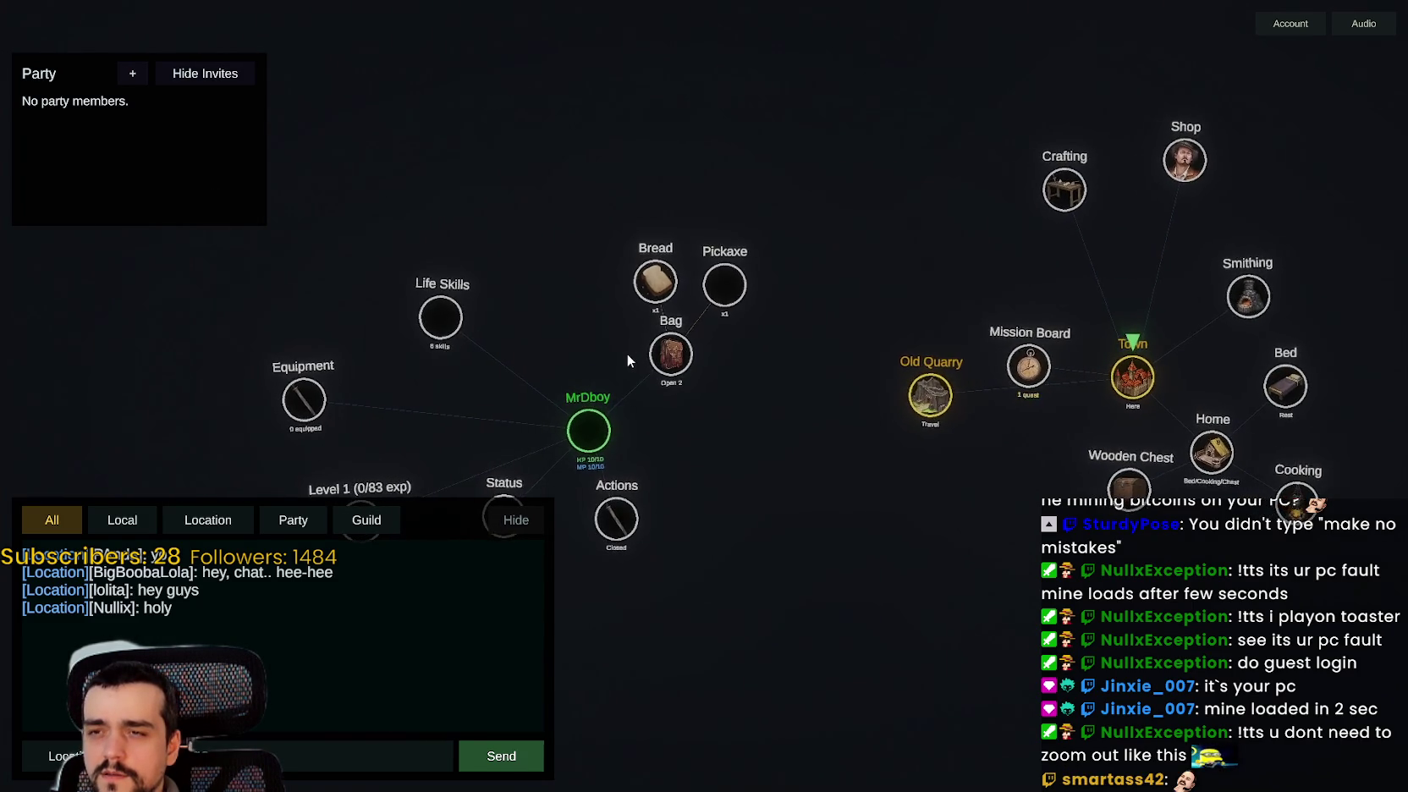
- Expand Life Skills into Cooking, Mining, Stone Claims, Fishing, Smithing, Crafting and Woodcutting
{"action": "left_click_drag", "start_coordinate": [627, 351], "coordinate": [975, 459]}
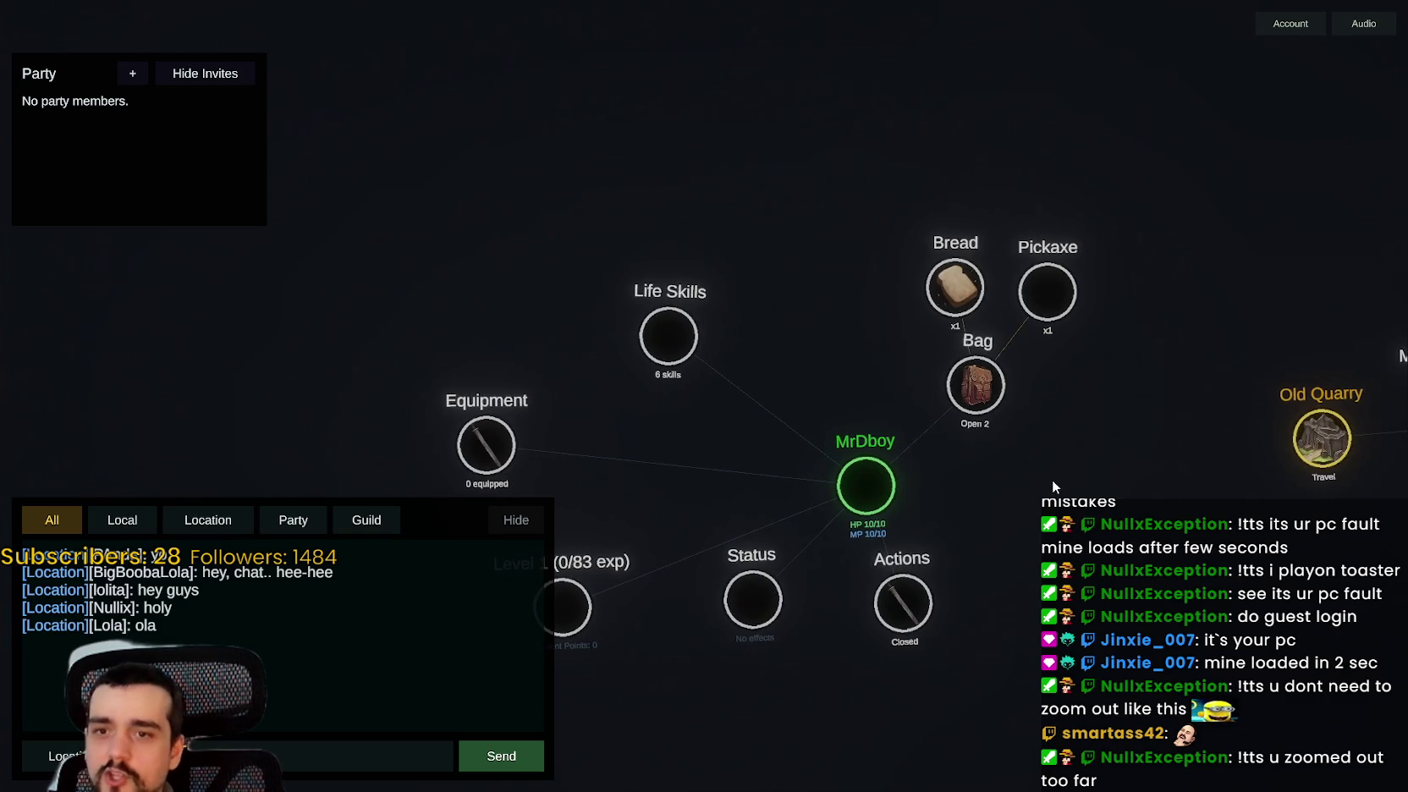
{"action": "mouse_move", "coordinate": [1052, 458]}
{"action": "left_mouse_down"}
{"action": "mouse_move", "coordinate": [995, 323]}
{"action": "mouse_move", "coordinate": [1001, 472]}
{"action": "left_mouse_up"}
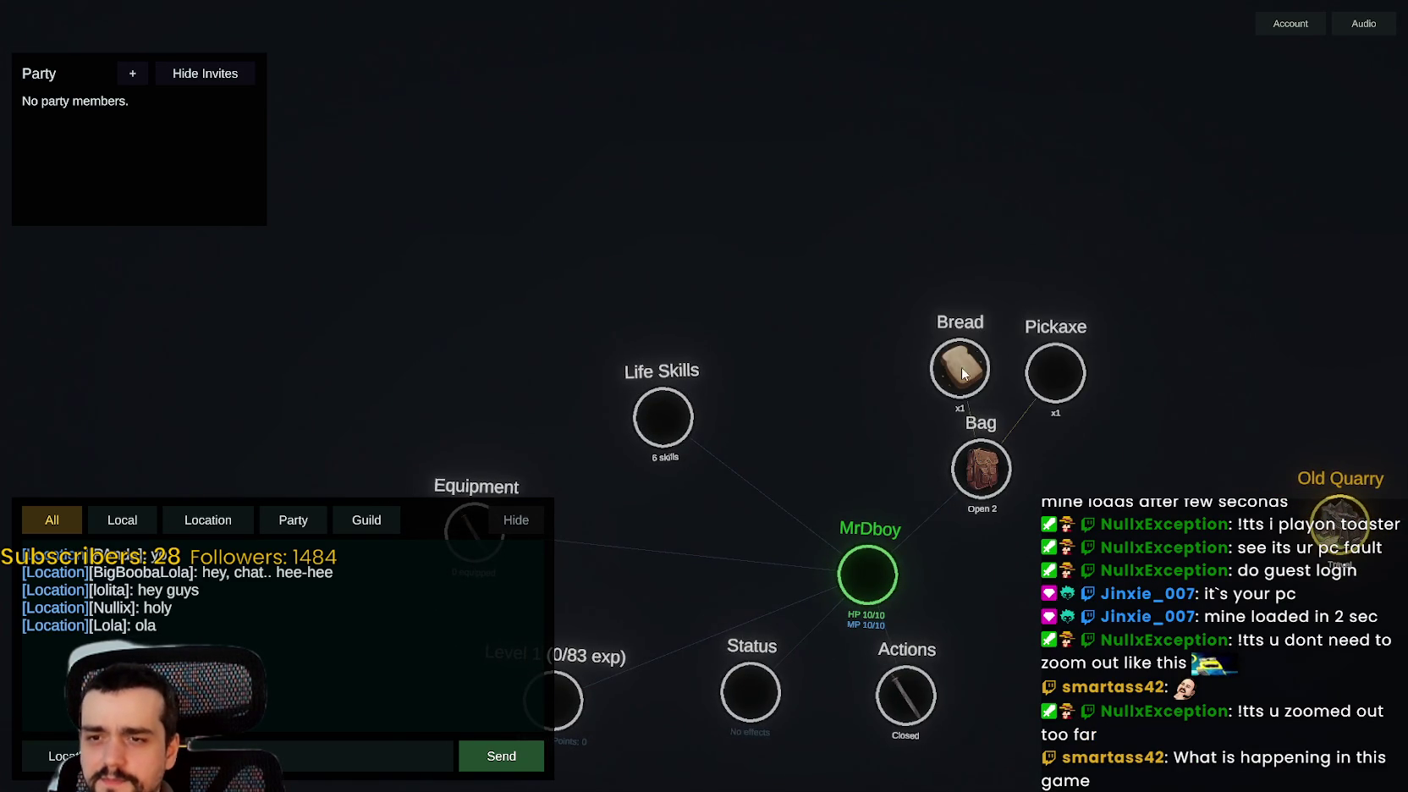
{"action": "left_click", "coordinate": [589, 298]}
{"action": "left_click_drag", "start_coordinate": [609, 352], "coordinate": [698, 613]}
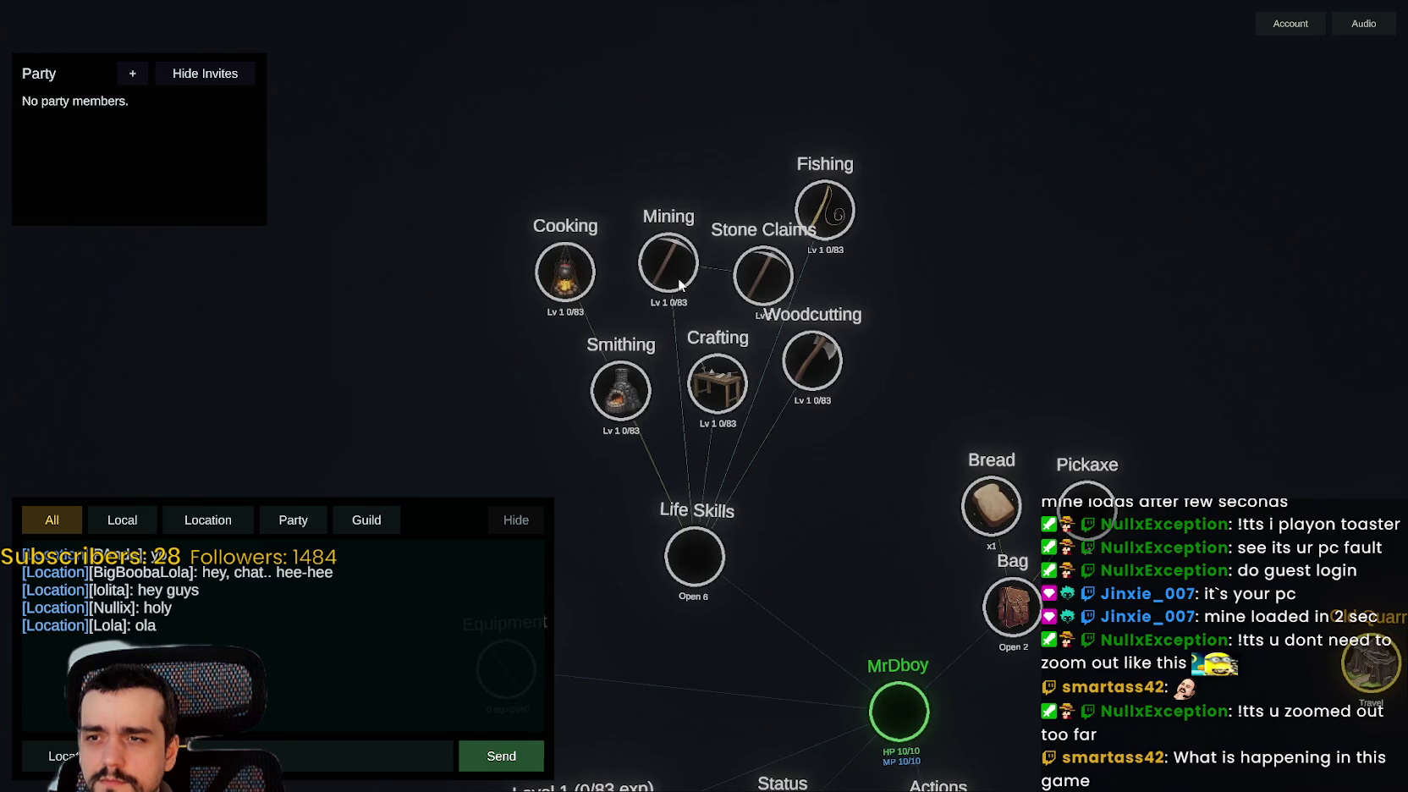
- Expand Fishing, Woodcutting, Smithing and Crafting to reveal Pier Casting, Tree Claims, Copper Work and Simple Assembly
{"action": "left_click", "coordinate": [825, 211]}
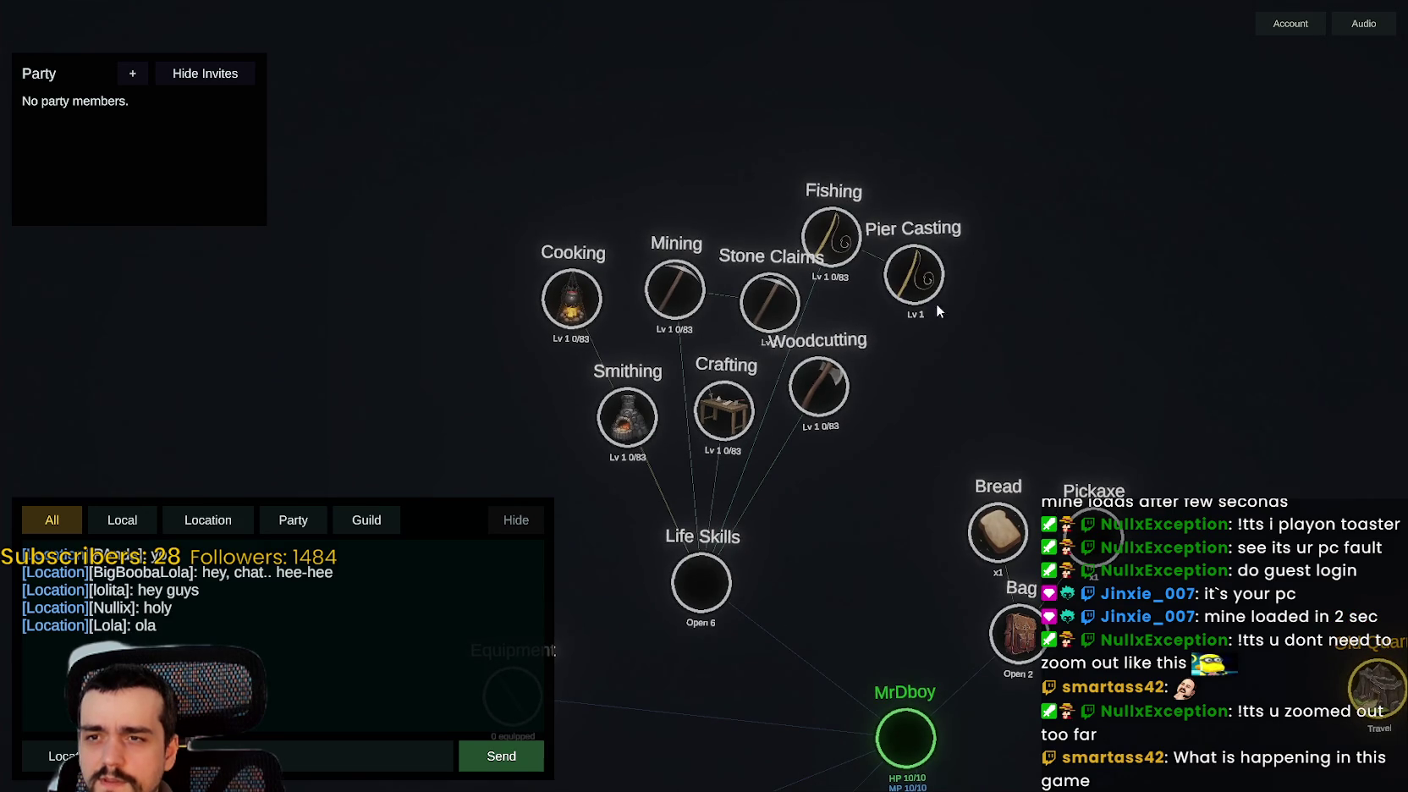
{"action": "left_click", "coordinate": [807, 393]}
{"action": "left_click", "coordinate": [696, 397]}
{"action": "left_click", "coordinate": [712, 411]}
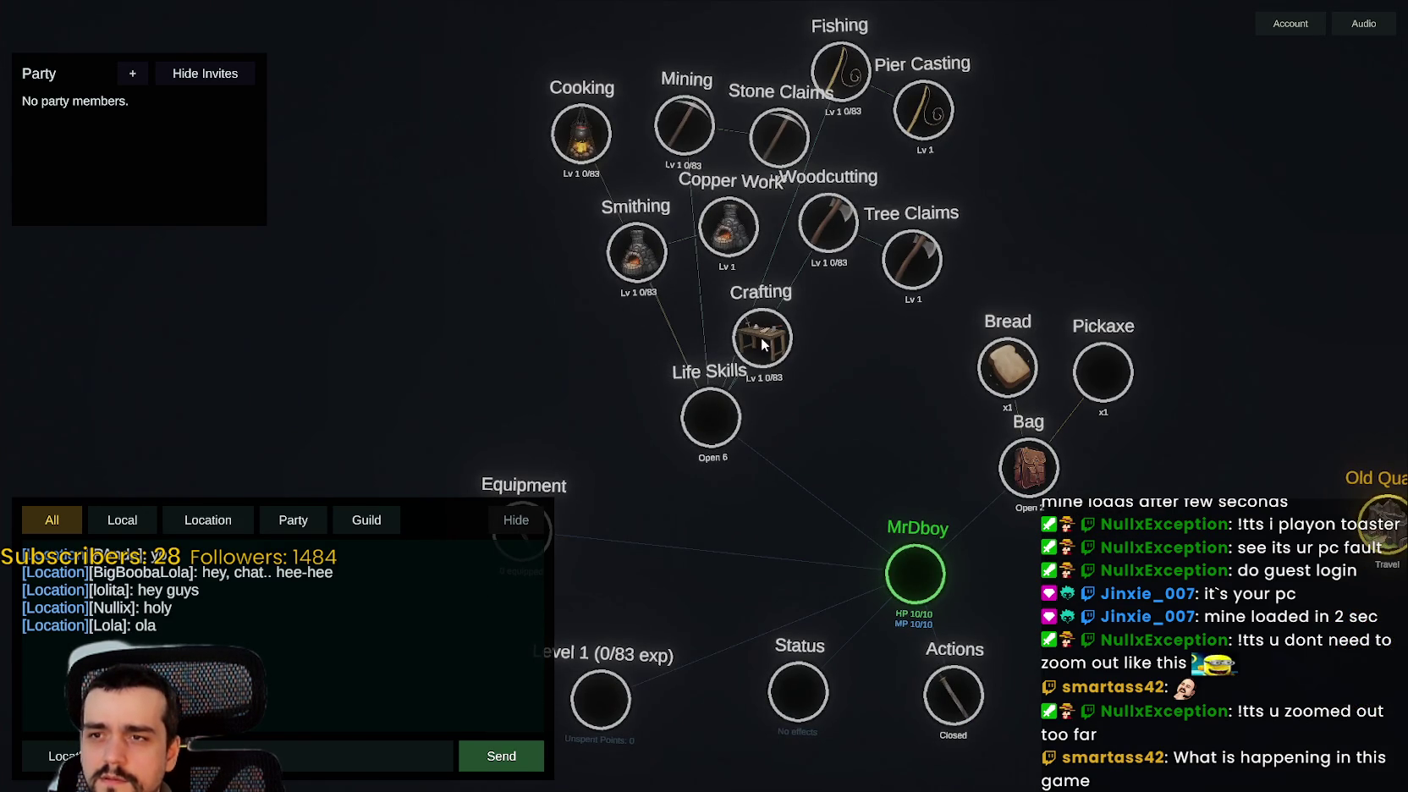
{"action": "left_click", "coordinate": [758, 343]}
- Open Actions to show Punch, then collapse the character's branches to view the town
{"action": "left_click_drag", "start_coordinate": [854, 453], "coordinate": [664, 195]}
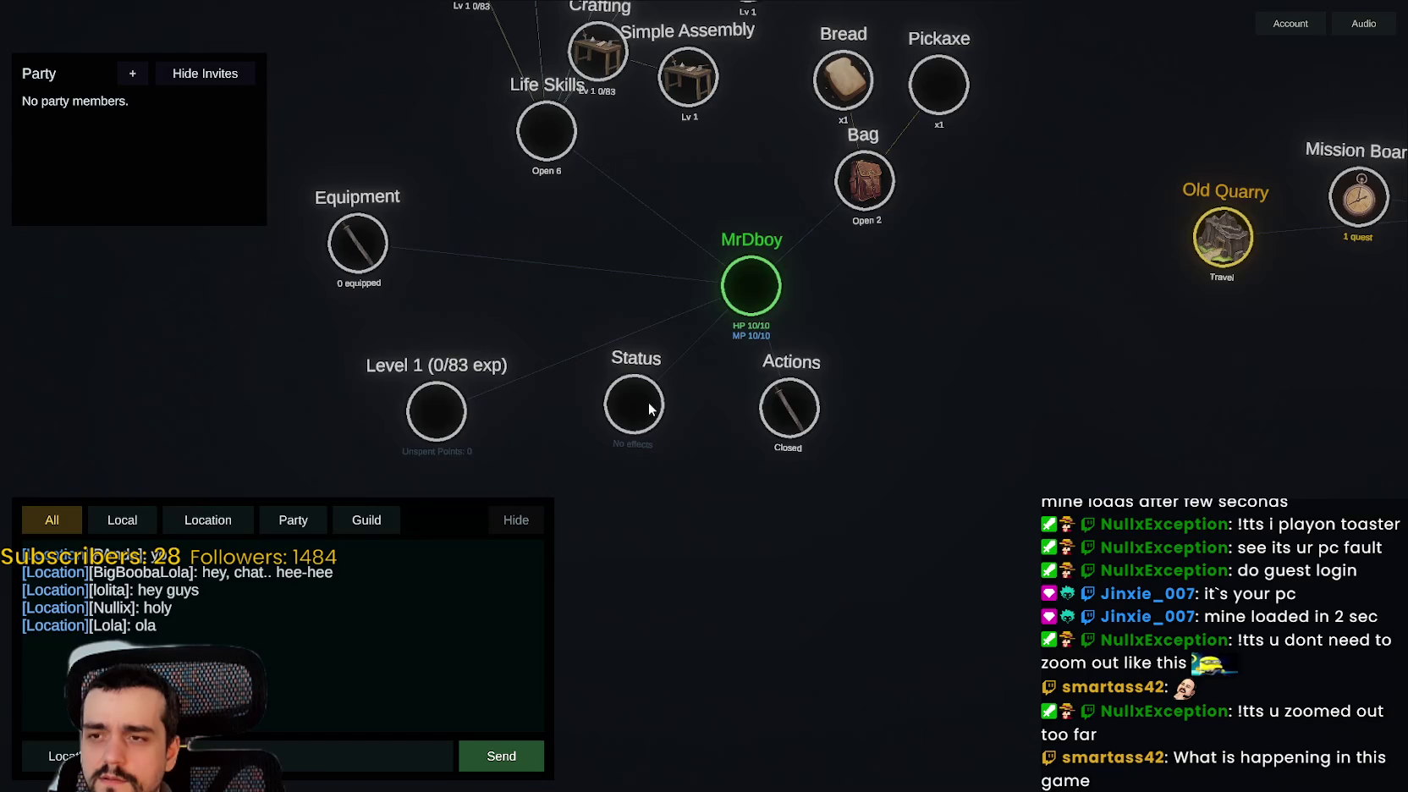
{"action": "left_click", "coordinate": [788, 408]}
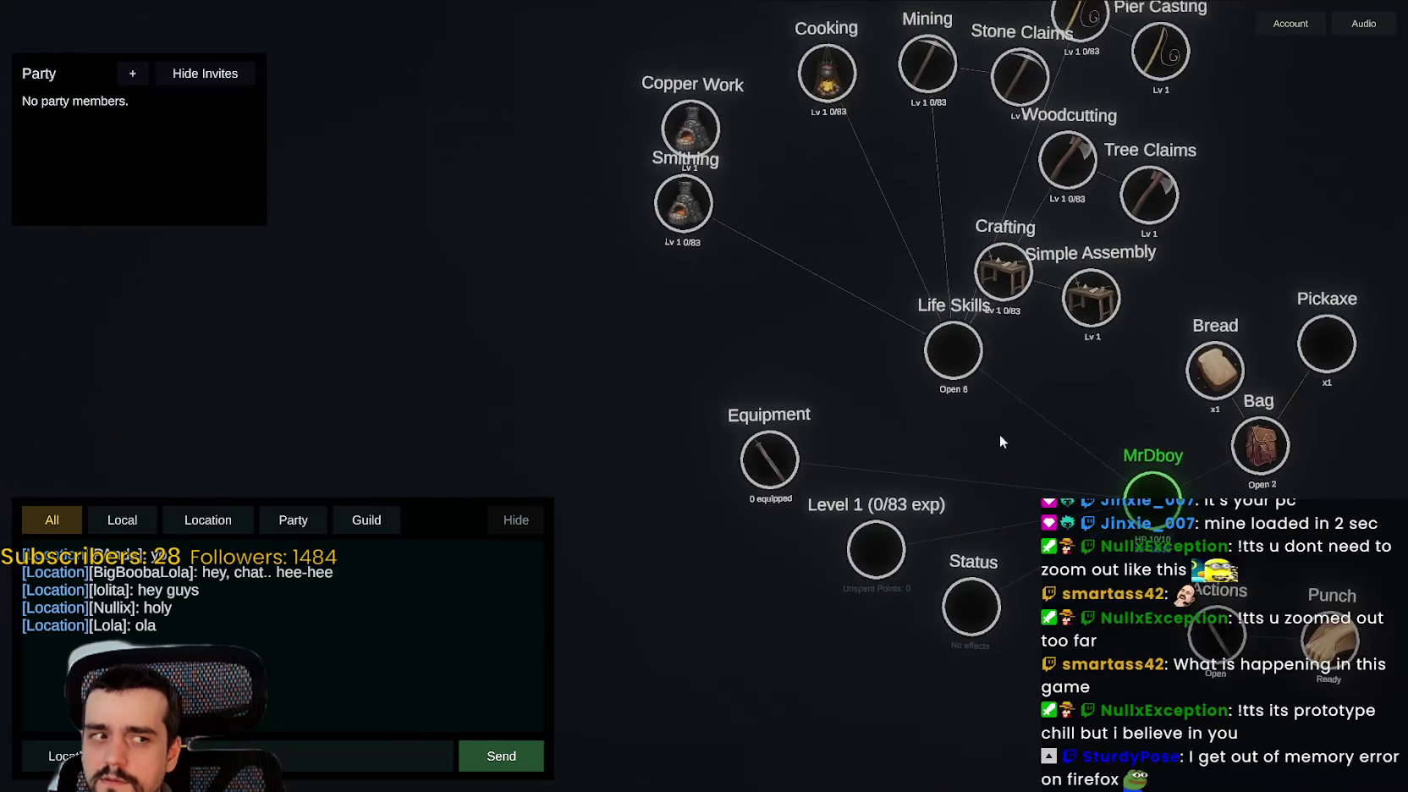
{"action": "mouse_move", "coordinate": [674, 348]}
{"action": "left_mouse_down"}
{"action": "mouse_move", "coordinate": [544, 439]}
{"action": "mouse_move", "coordinate": [461, 346]}
{"action": "mouse_move", "coordinate": [360, 456]}
{"action": "mouse_move", "coordinate": [710, 354]}
{"action": "left_mouse_up"}
{"action": "left_click_drag", "start_coordinate": [180, 417], "coordinate": [542, 439]}
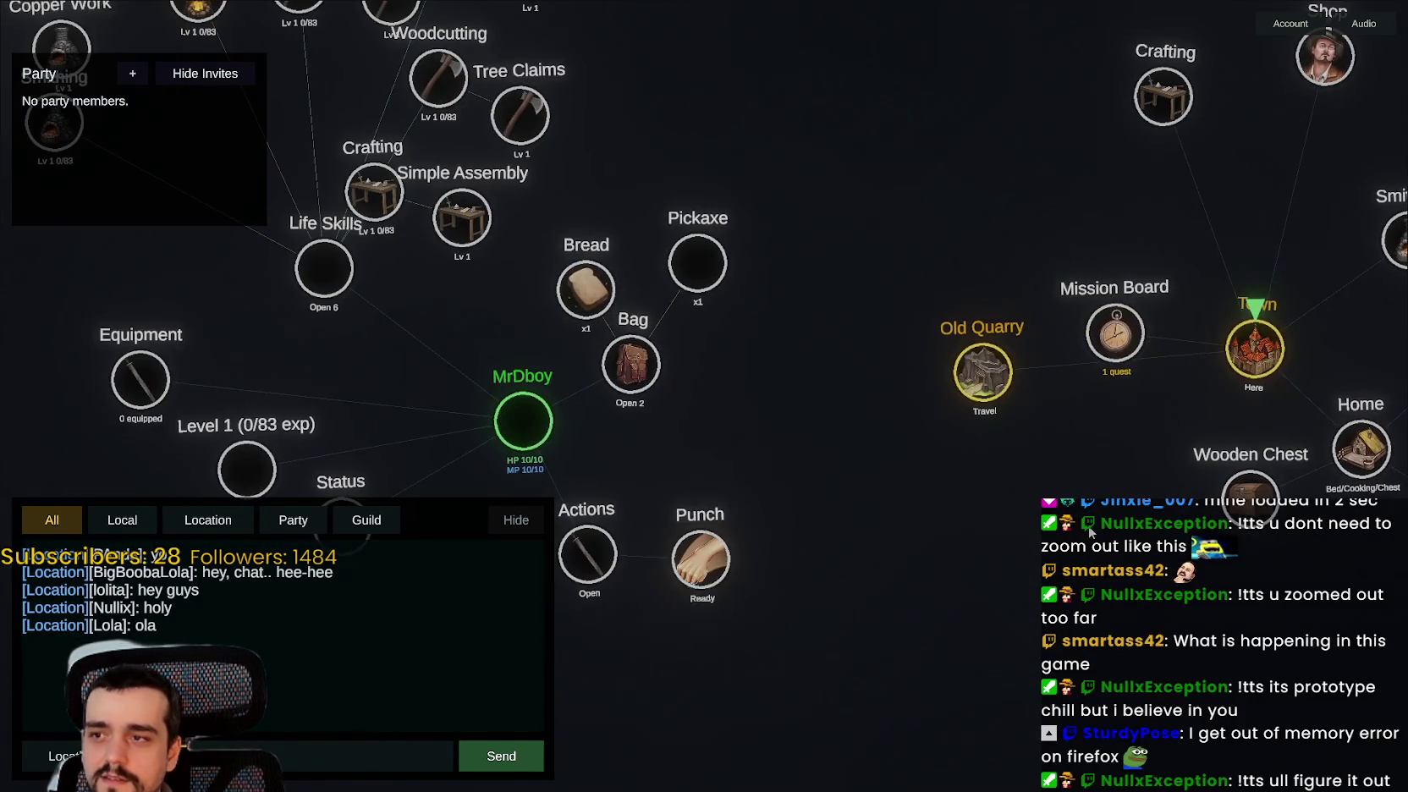
{"action": "left_click", "coordinate": [541, 440]}
{"action": "left_click", "coordinate": [542, 440]}
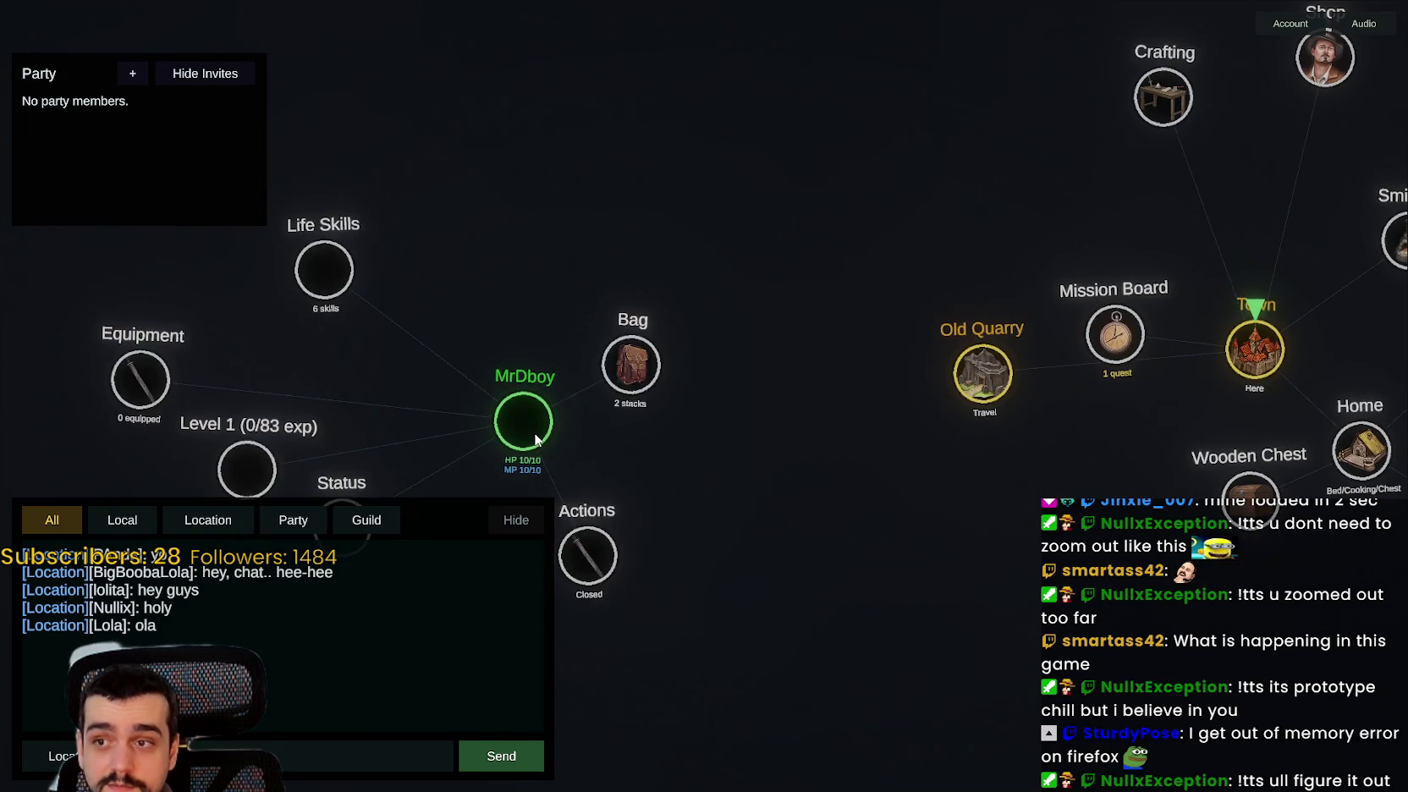
{"action": "left_click", "coordinate": [541, 440]}
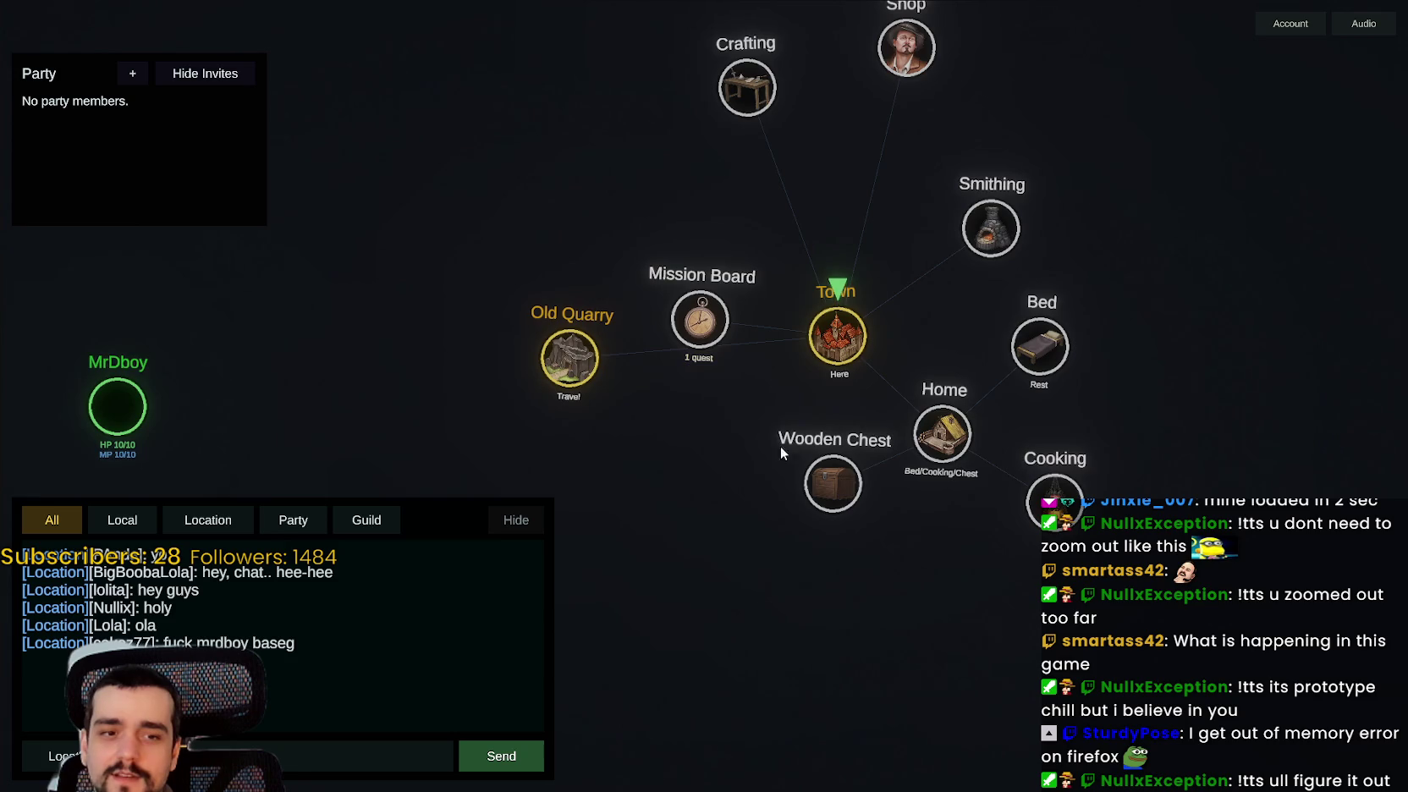
- Travel to Old Quarry and back to Town, then open the Shop listing Pickaxe, Wood Axe, Fishing Rod and Bread
{"action": "left_click", "coordinate": [727, 406]}
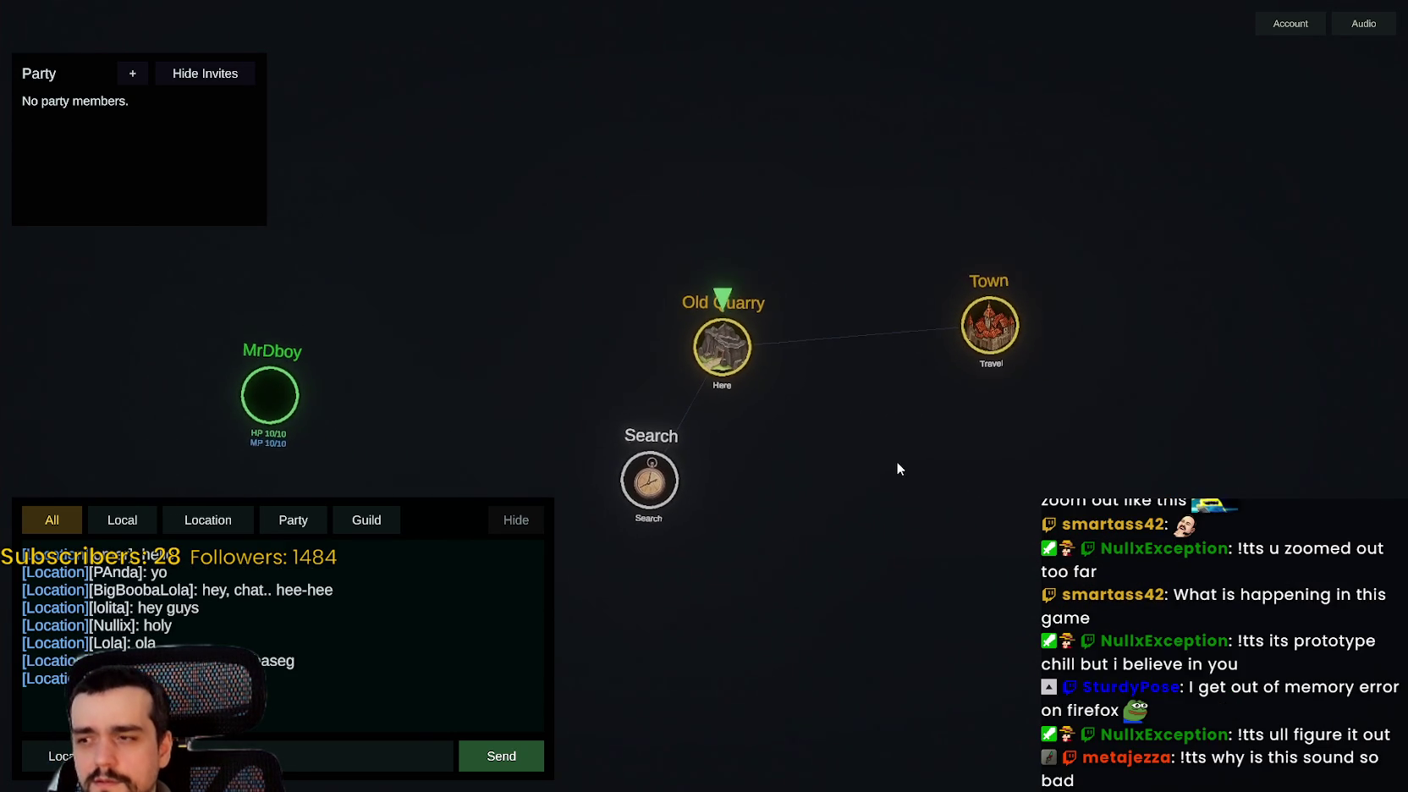
{"action": "left_click", "coordinate": [973, 341]}
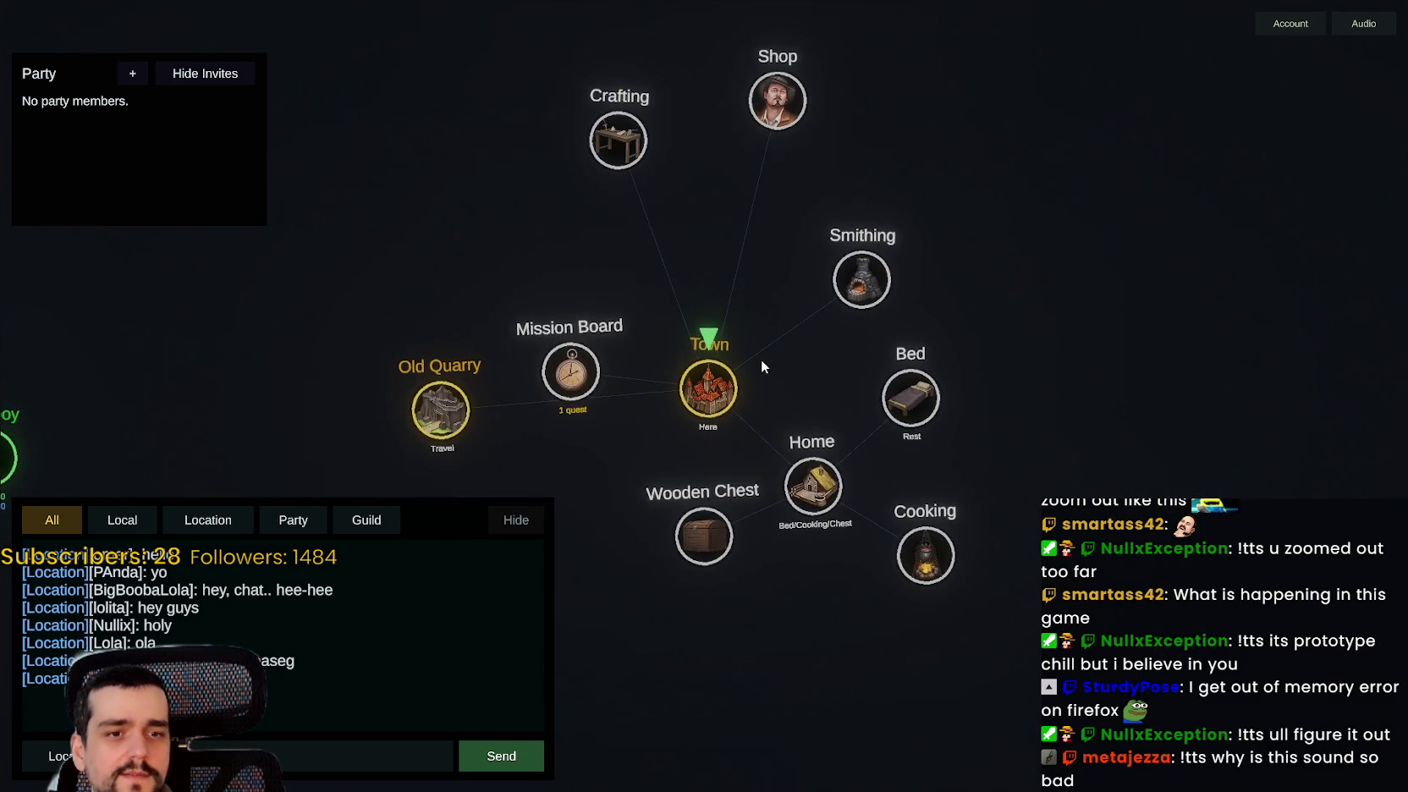
{"action": "left_click_drag", "start_coordinate": [761, 359], "coordinate": [885, 319]}
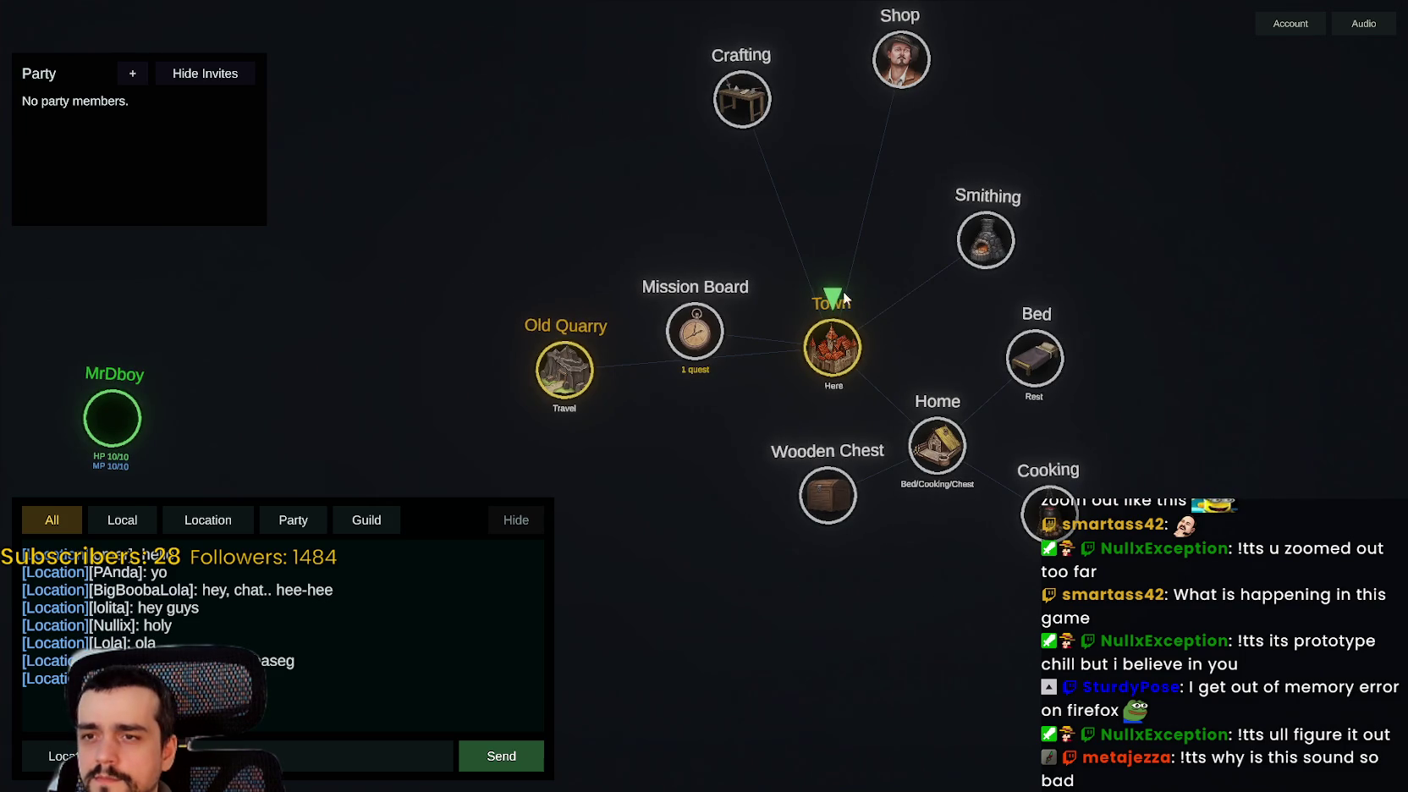
{"action": "mouse_move", "coordinate": [835, 399]}
{"action": "left_mouse_down"}
{"action": "mouse_move", "coordinate": [942, 460]}
{"action": "mouse_move", "coordinate": [754, 141]}
{"action": "mouse_move", "coordinate": [135, 505]}
{"action": "mouse_move", "coordinate": [534, 351]}
{"action": "mouse_move", "coordinate": [767, 615]}
{"action": "left_mouse_up"}
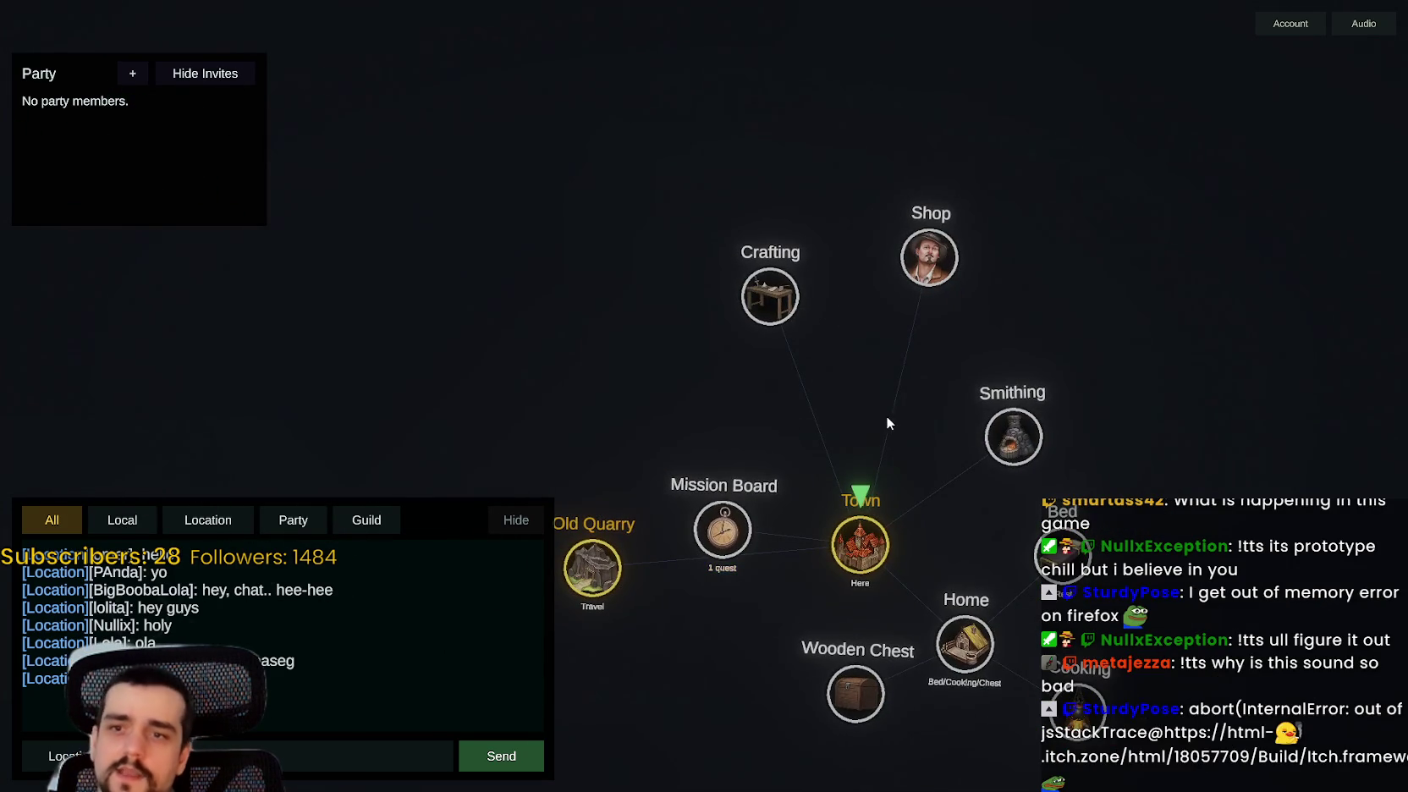
{"action": "left_click", "coordinate": [928, 262]}
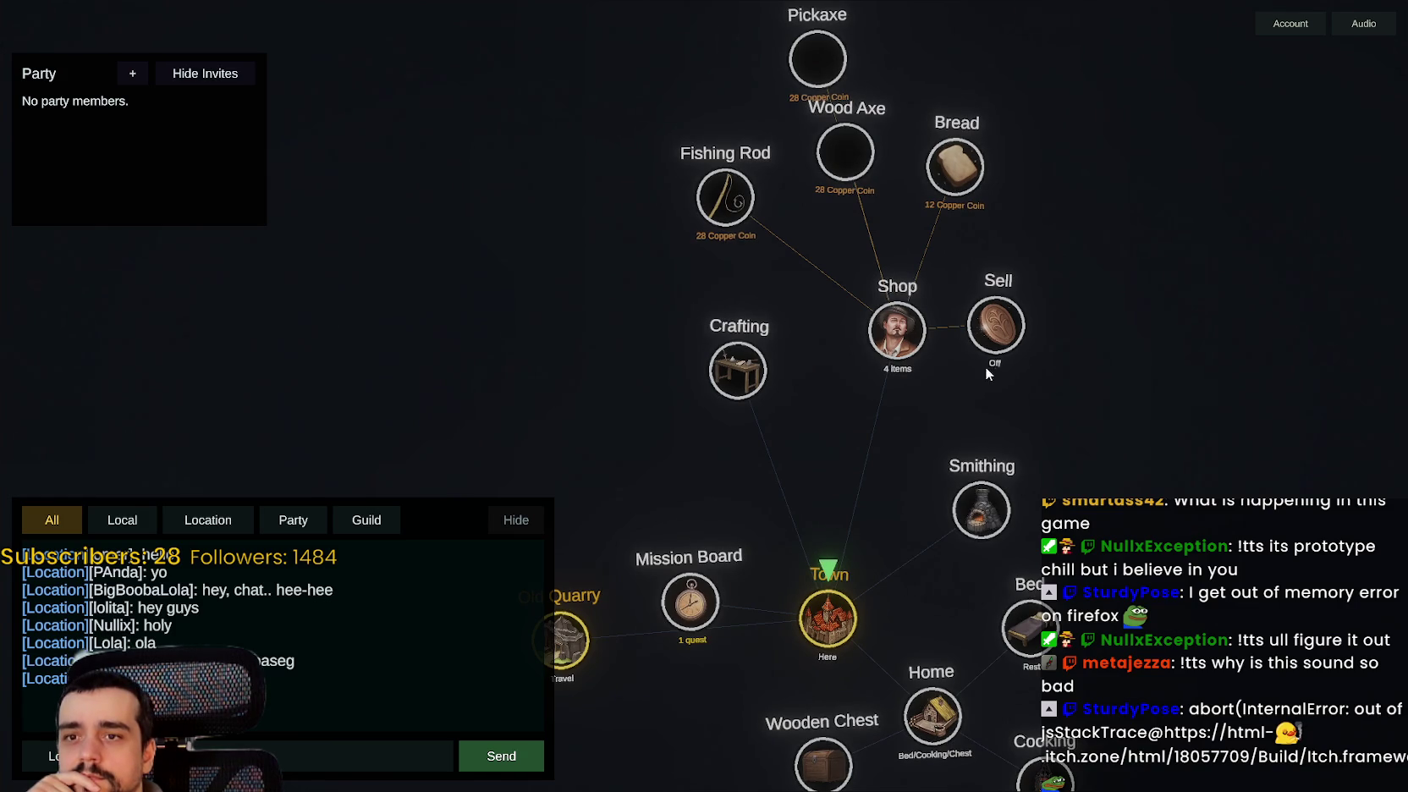
- Accept the Kill Rats quest, then view Cooking's Fish Stew and Cooked Fish and the Wooden Chest
{"action": "left_click", "coordinate": [814, 448]}
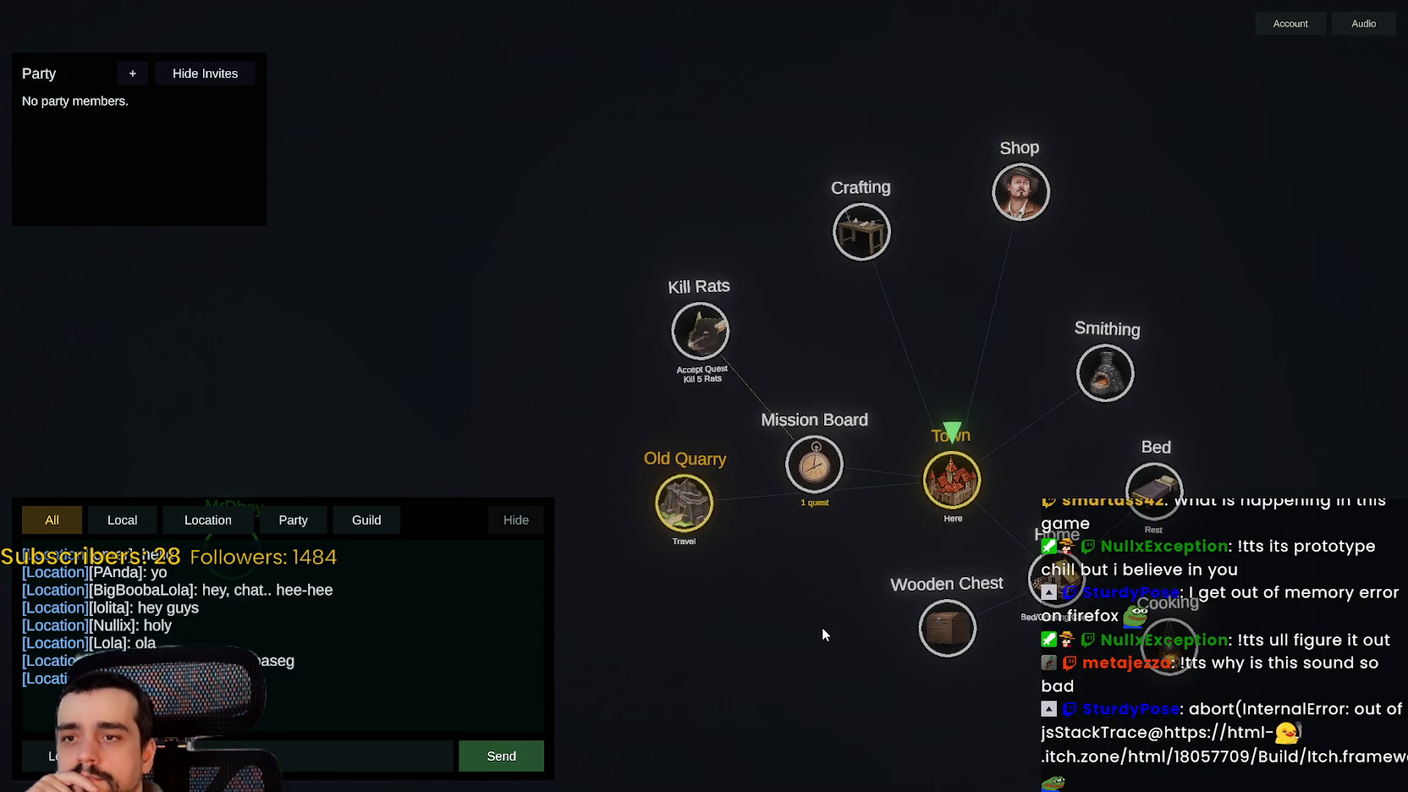
{"action": "left_click", "coordinate": [716, 347]}
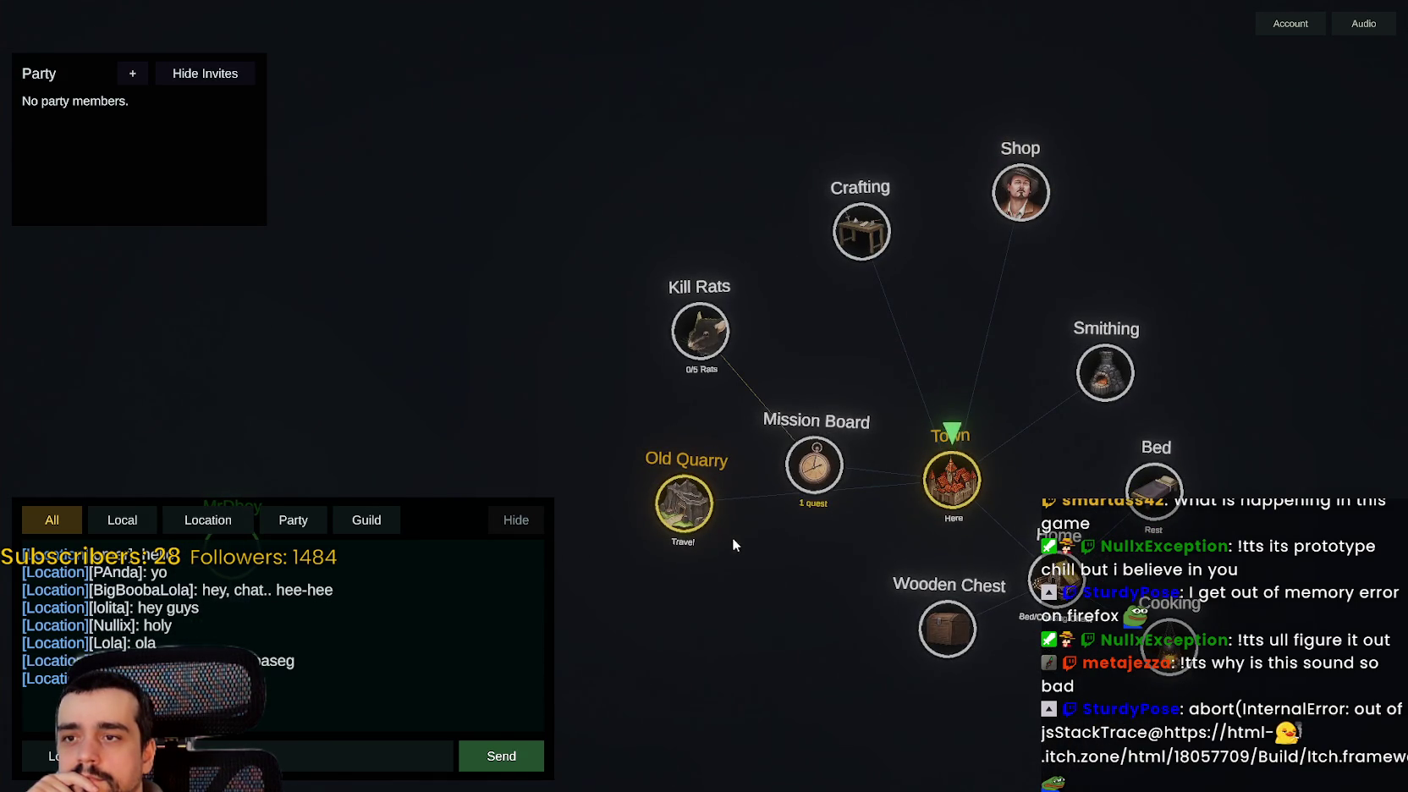
{"action": "left_click_drag", "start_coordinate": [759, 573], "coordinate": [752, 455]}
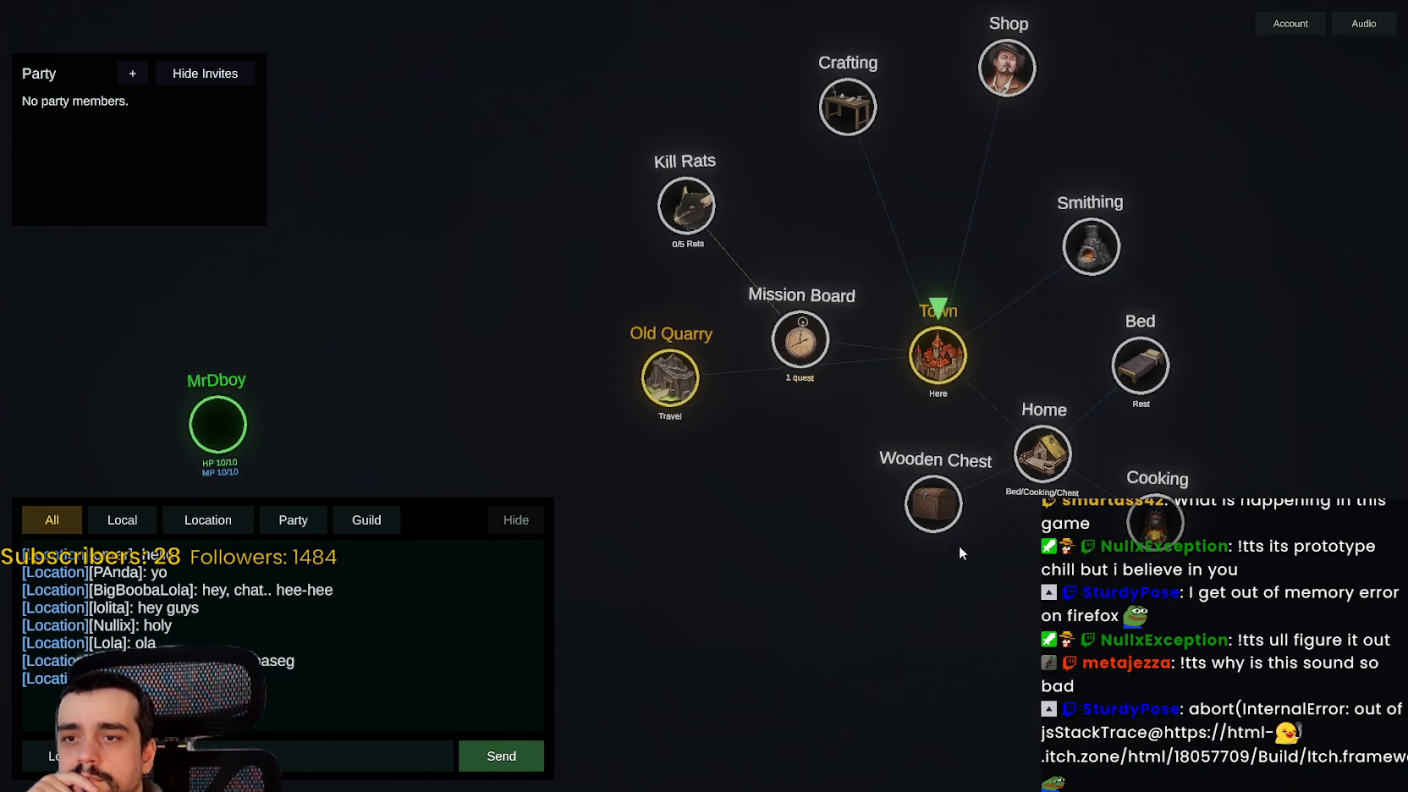
{"action": "left_click", "coordinate": [1024, 521]}
{"action": "left_click", "coordinate": [1047, 460]}
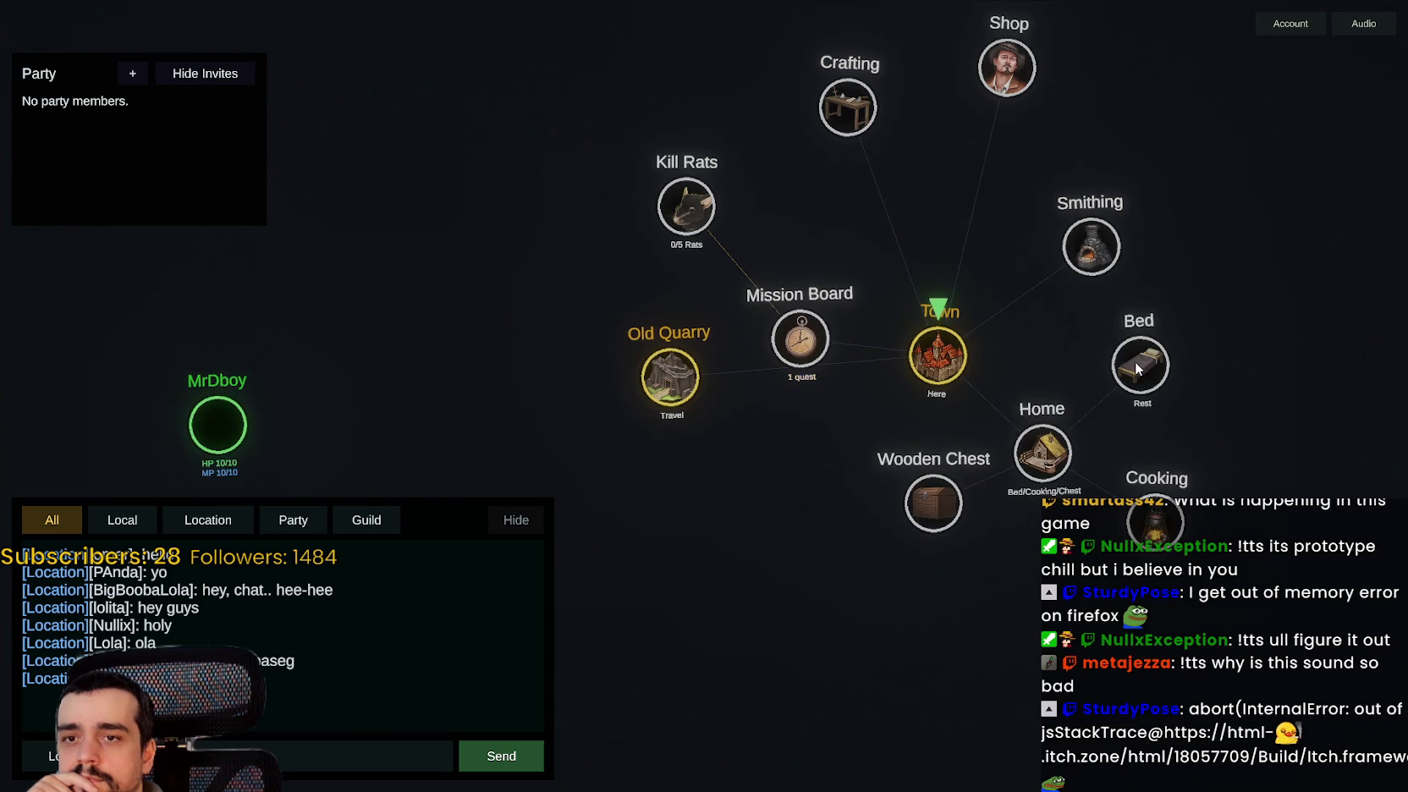
{"action": "left_click", "coordinate": [1152, 538]}
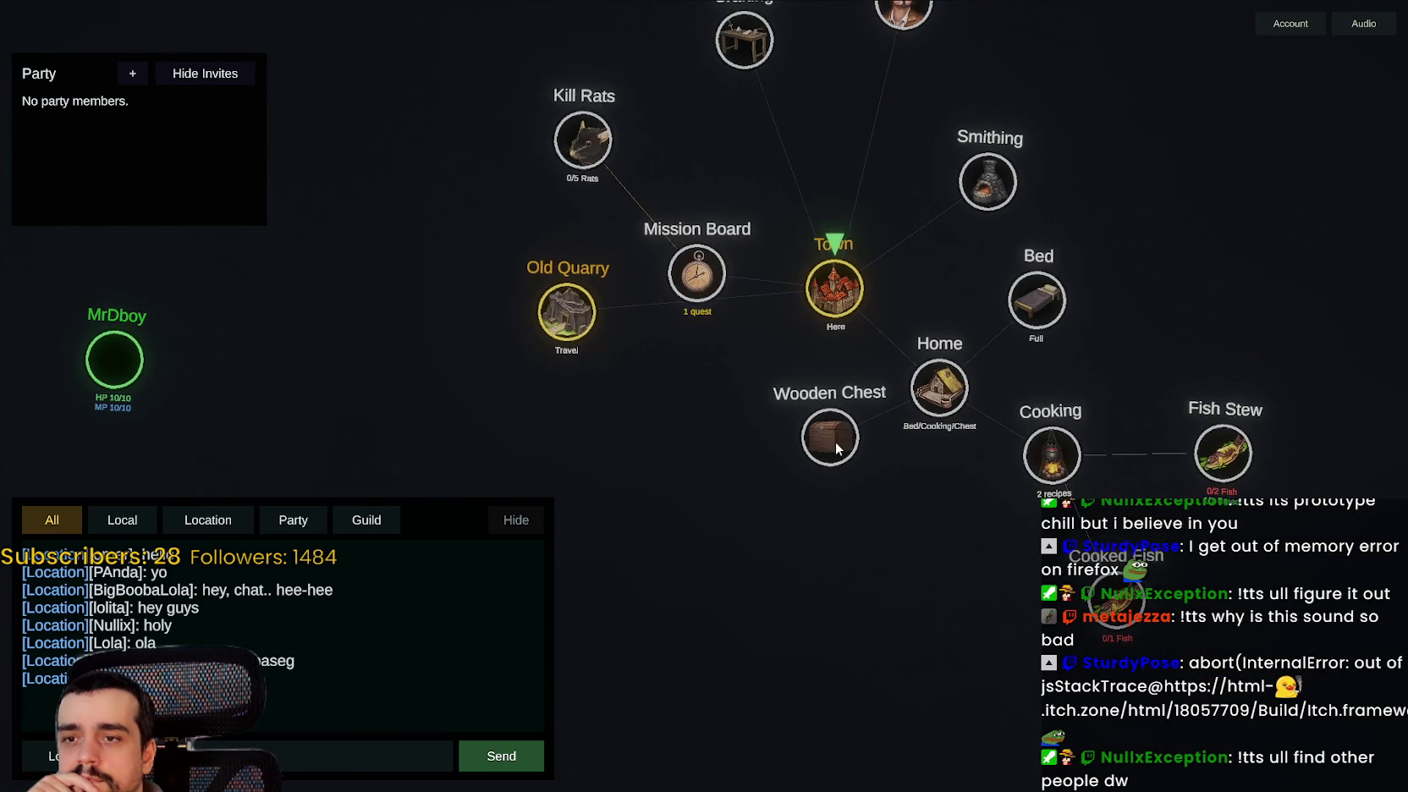
{"action": "left_click", "coordinate": [834, 440]}
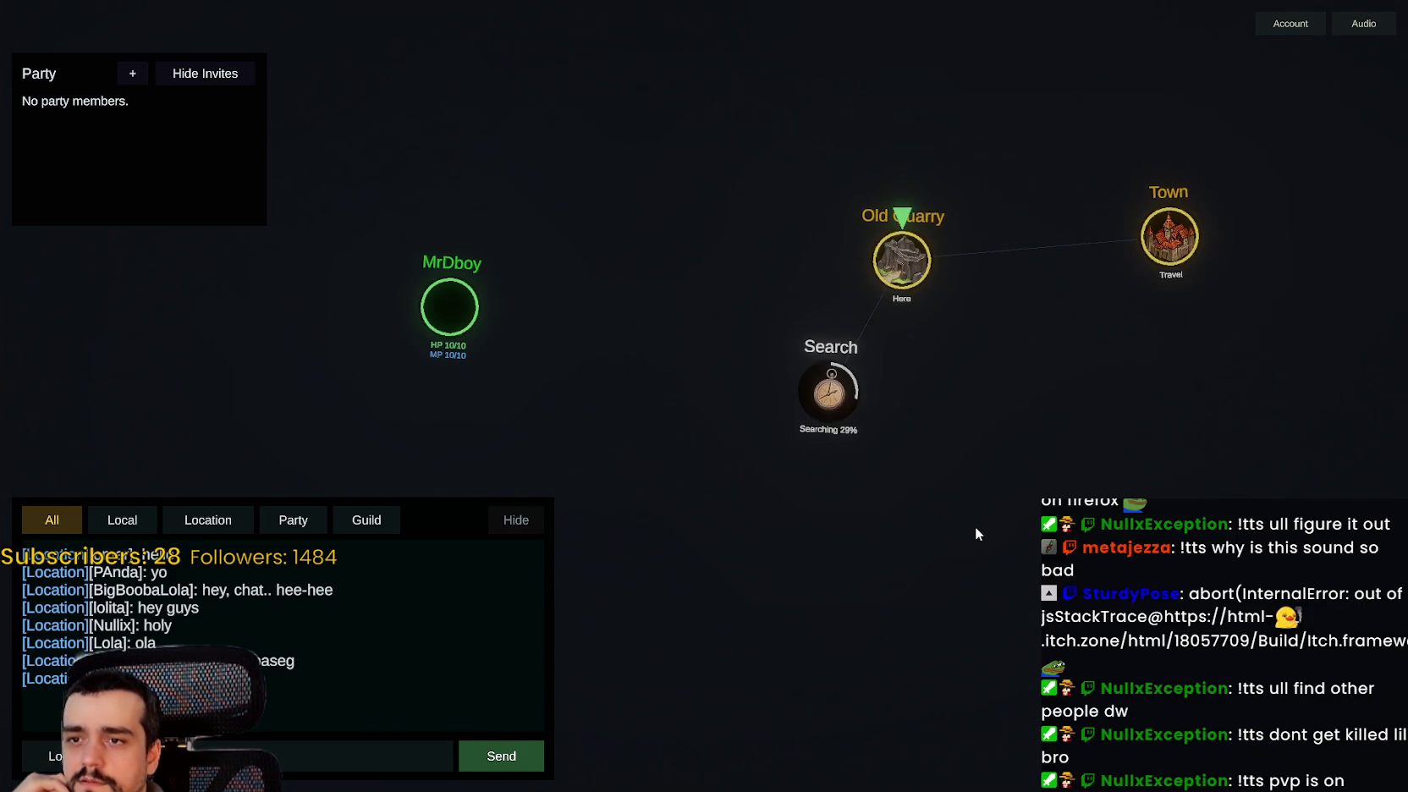
- Expand MrDboy's nodes and Punch the other player
{"action": "left_click", "coordinate": [442, 314]}
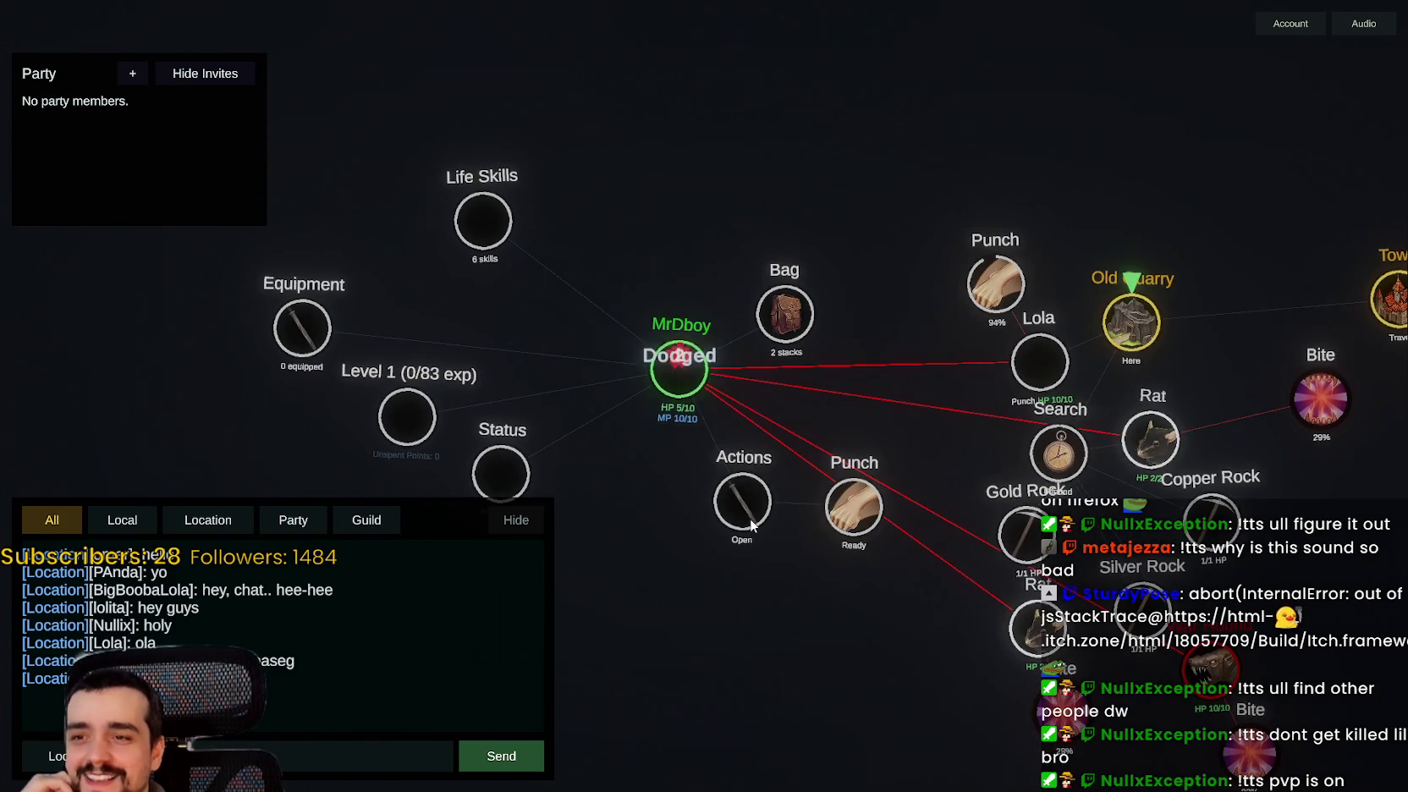
{"action": "left_click", "coordinate": [865, 529]}
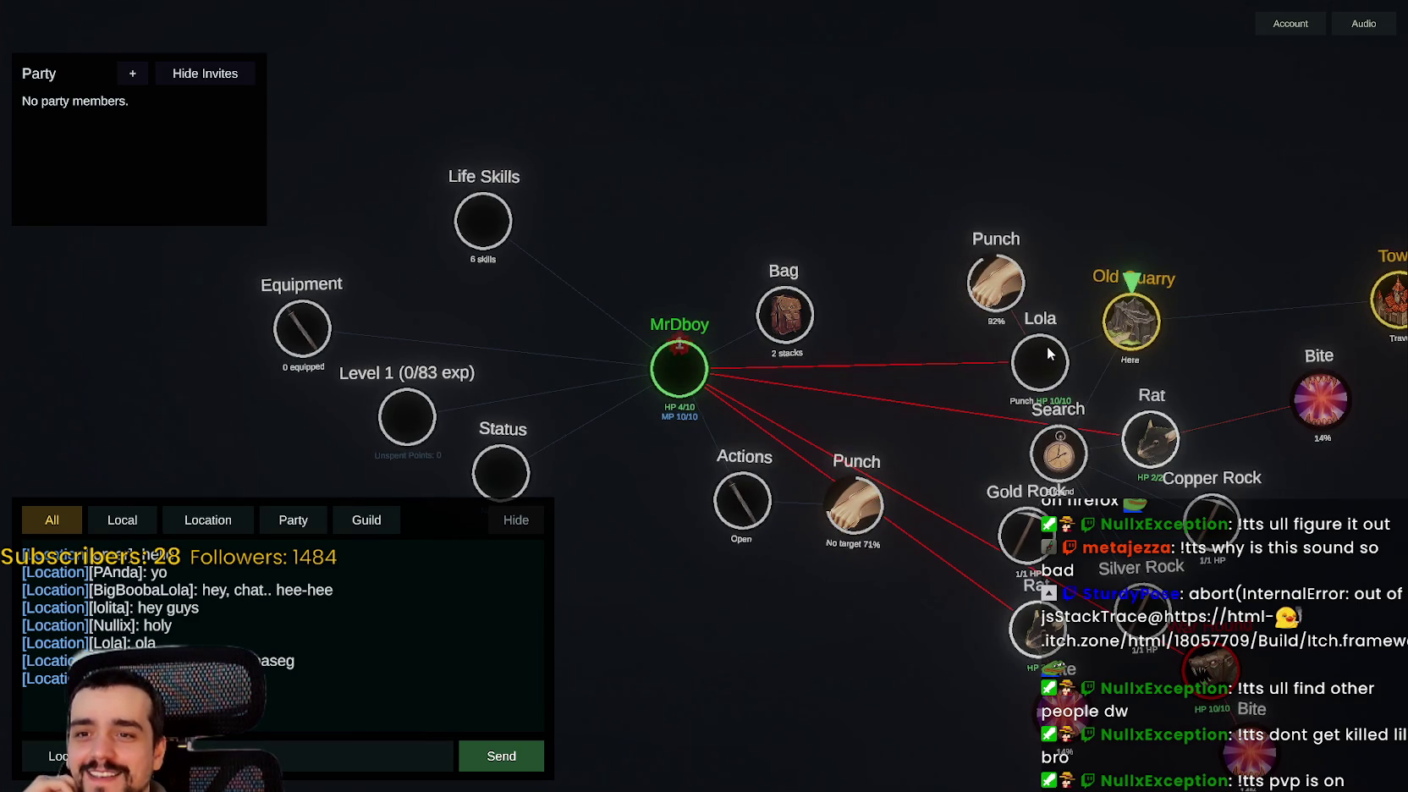
{"action": "left_click", "coordinate": [1038, 376]}
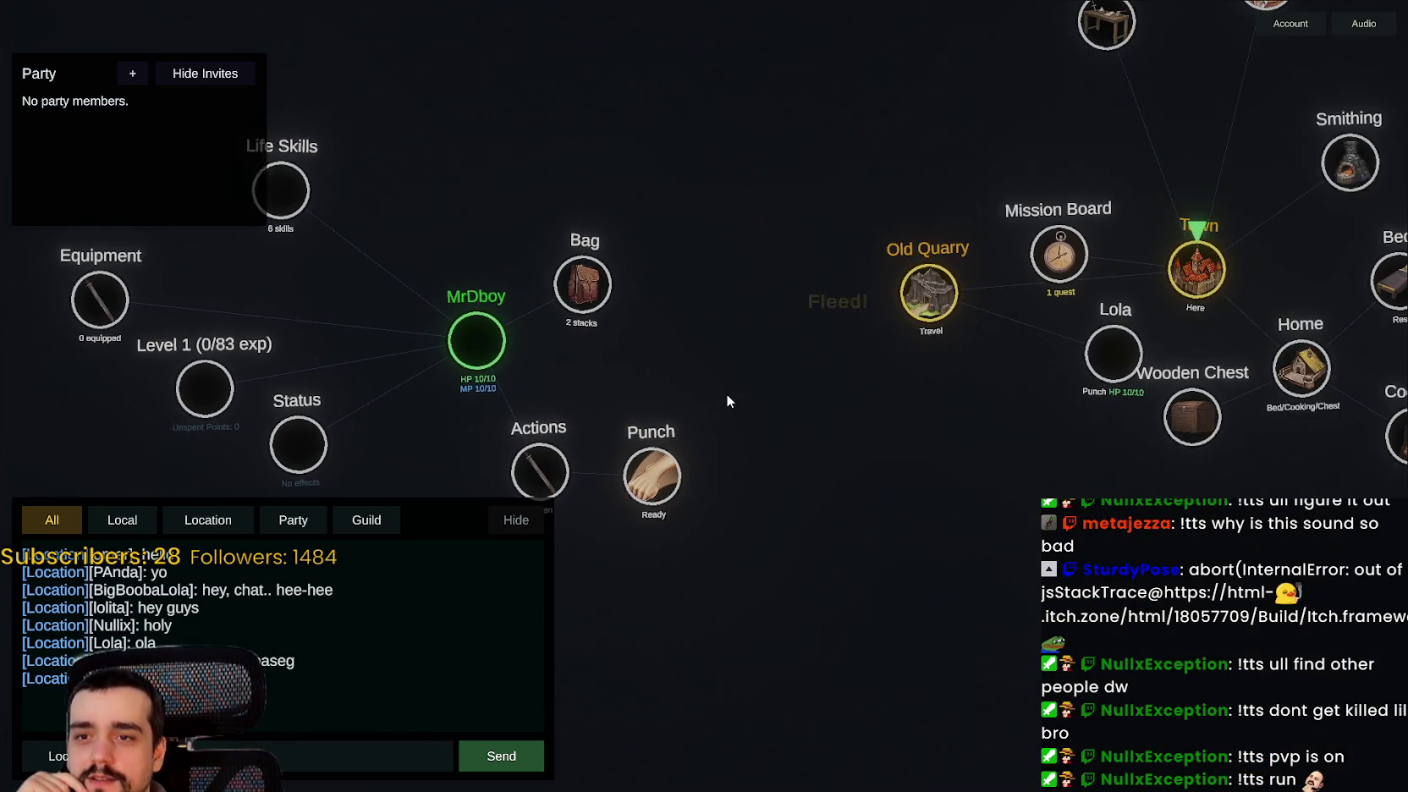
- Travel back to Old Quarry, search it, and pan to the revealed rats and rocks
{"action": "left_click", "coordinate": [1053, 322]}
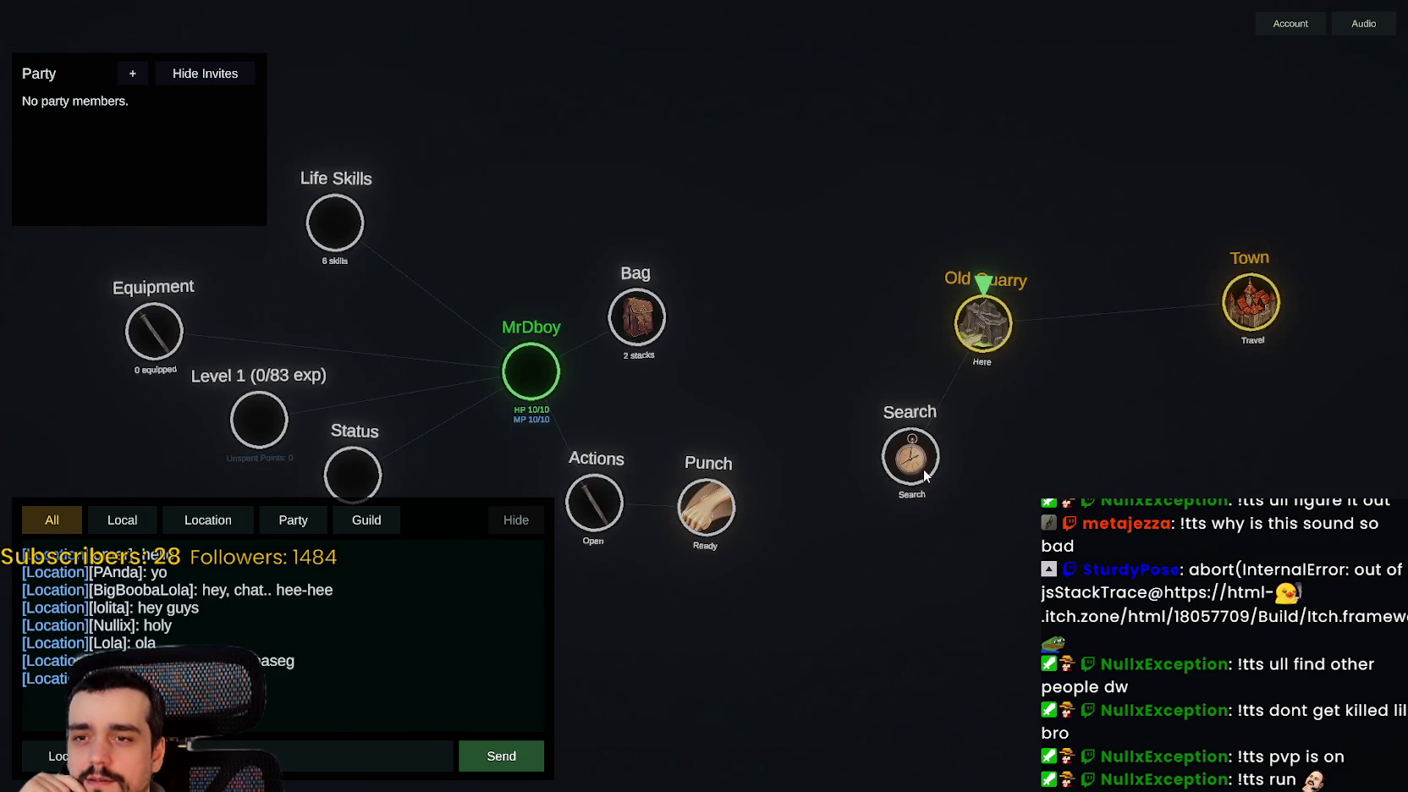
{"action": "left_click", "coordinate": [923, 469]}
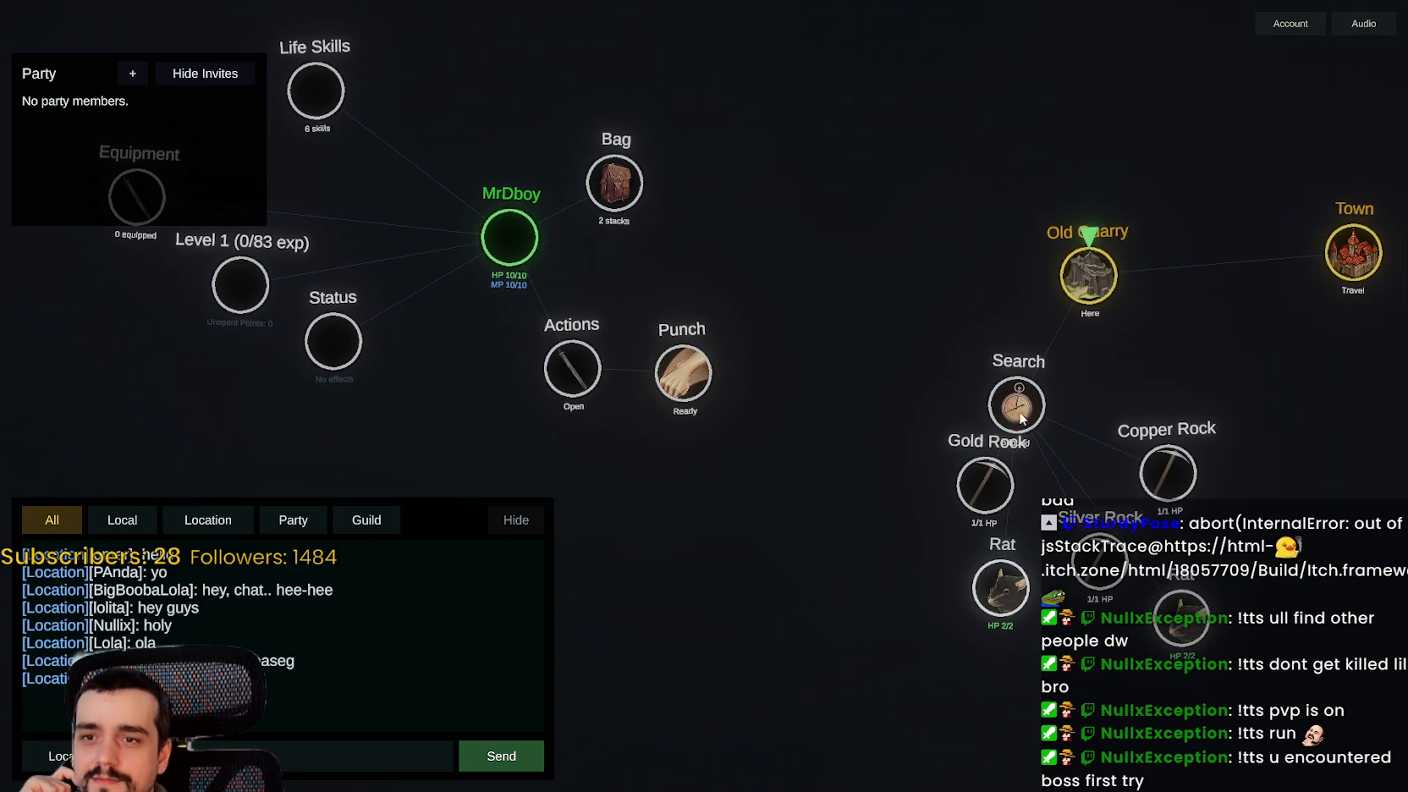
{"action": "mouse_move", "coordinate": [877, 489]}
{"action": "left_mouse_down"}
{"action": "mouse_move", "coordinate": [782, 384]}
{"action": "mouse_move", "coordinate": [733, 487]}
{"action": "left_mouse_up"}
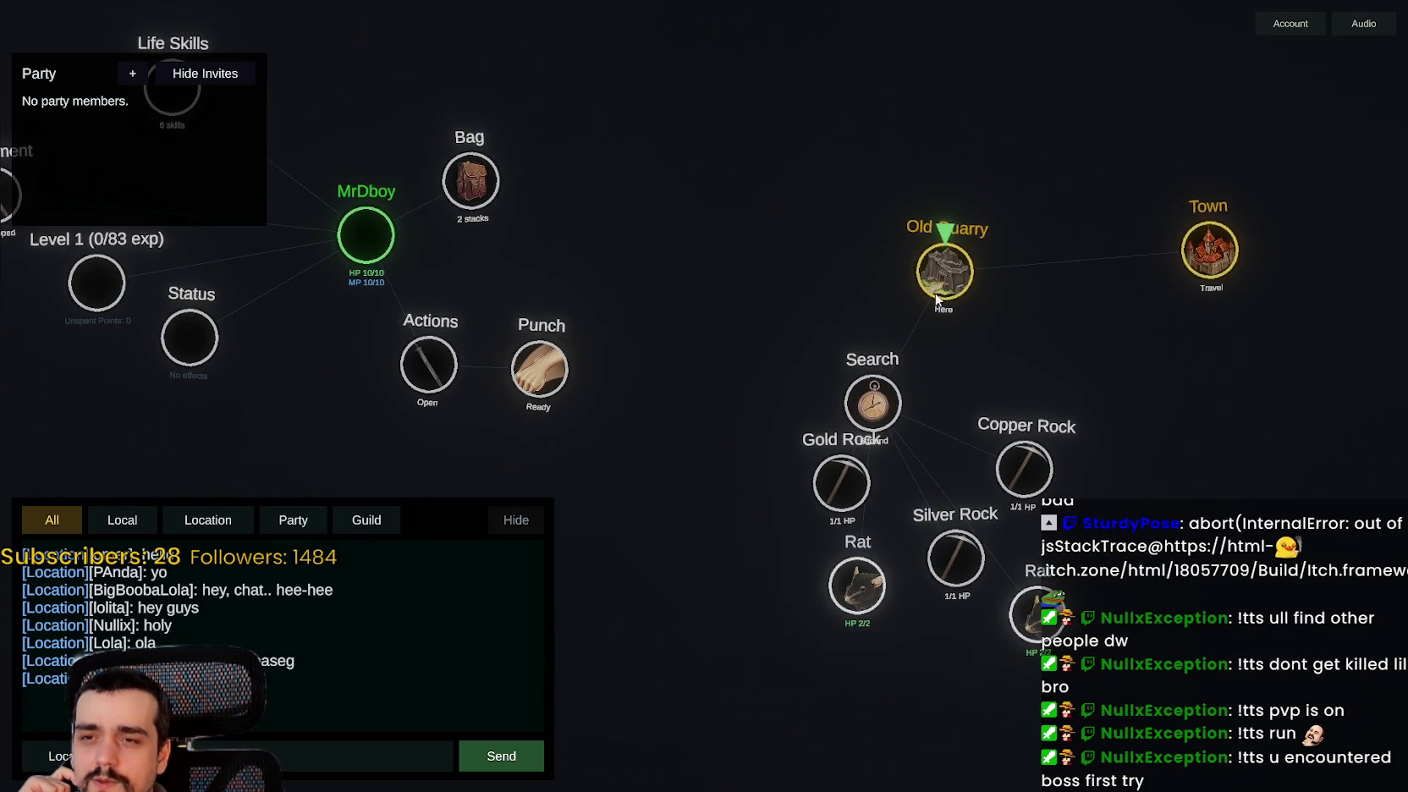
{"action": "left_click_drag", "start_coordinate": [732, 299], "coordinate": [697, 263]}
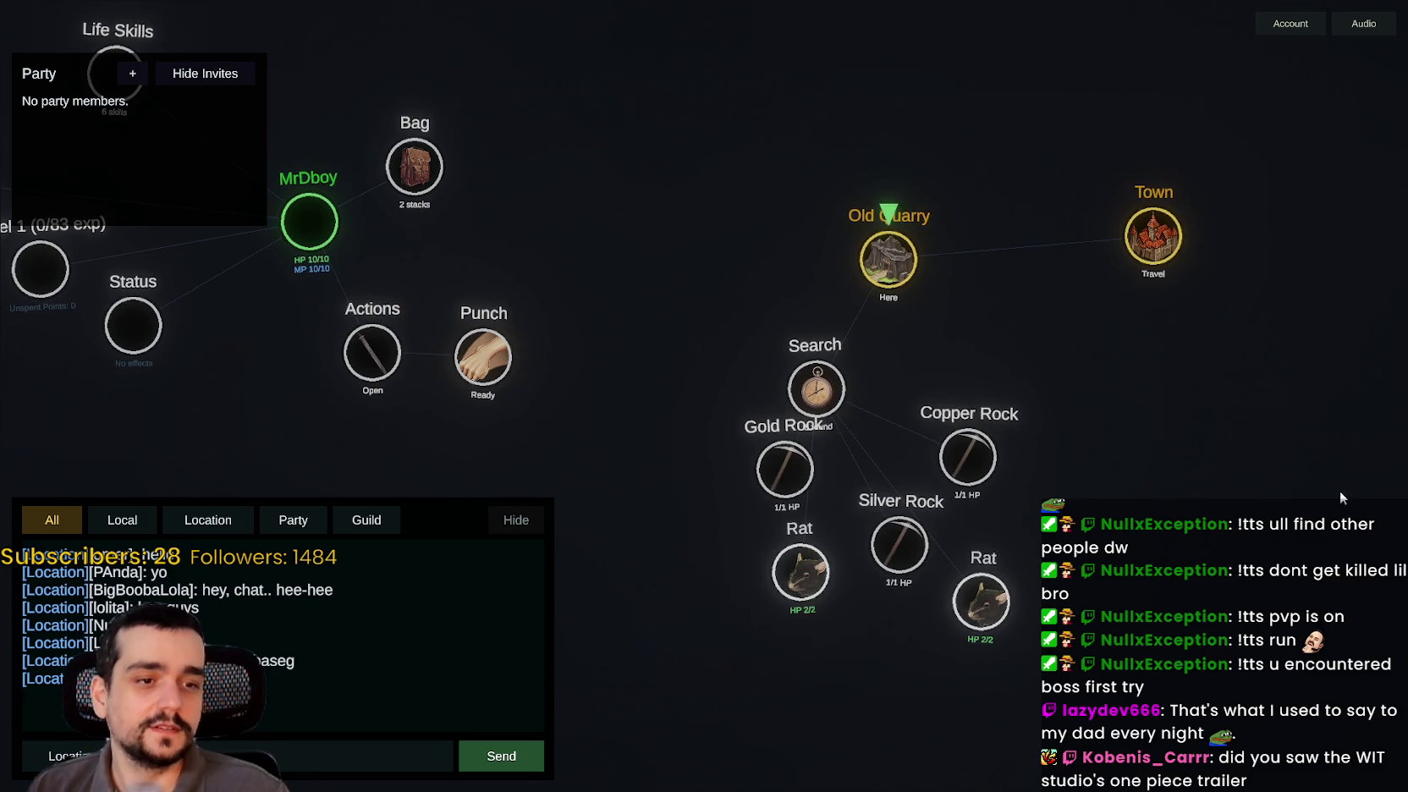
{"action": "key", "text": "Escape"}
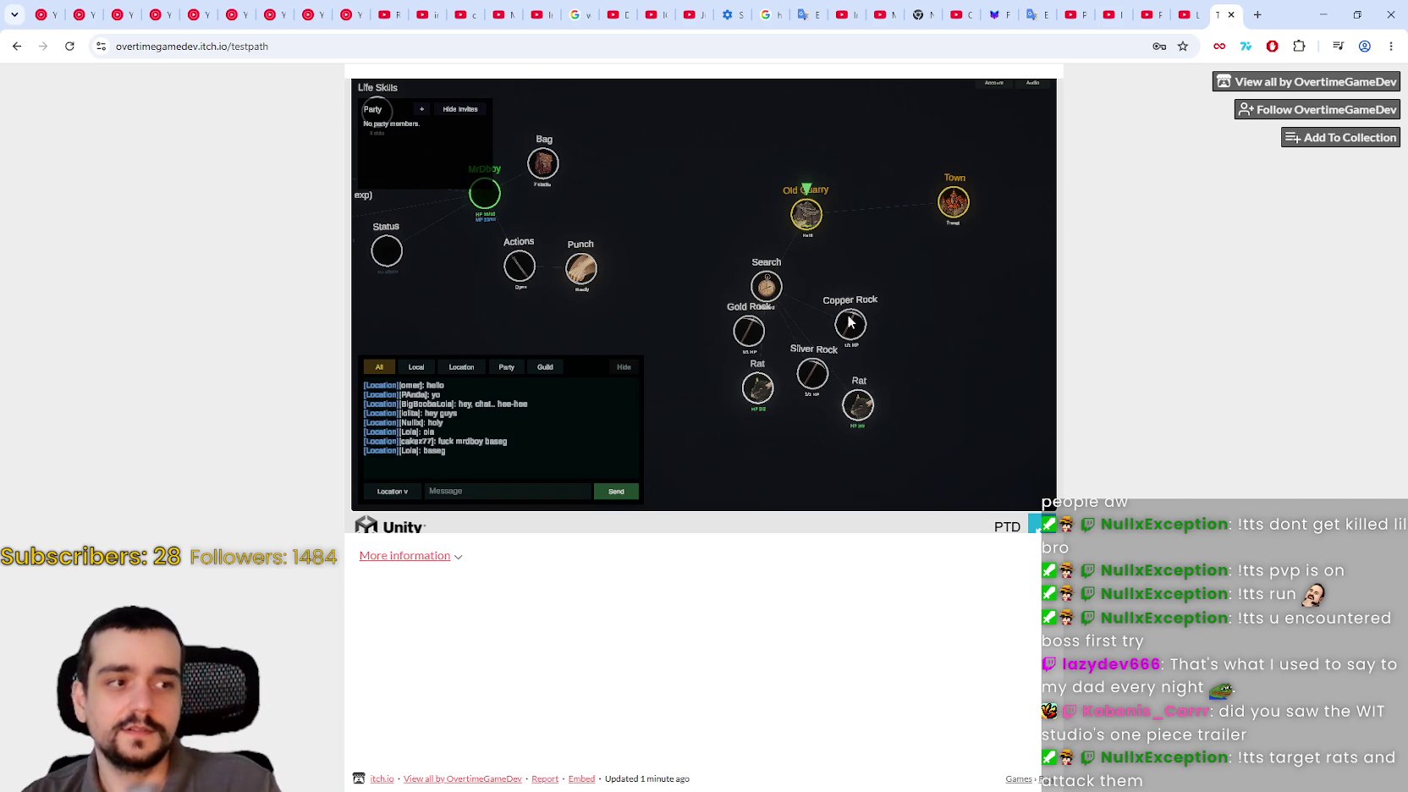
- Minimise the Chrome window so the Godot editor is in front
{"action": "left_click", "coordinate": [1353, 11]}
{"action": "left_click", "coordinate": [1062, 74]}
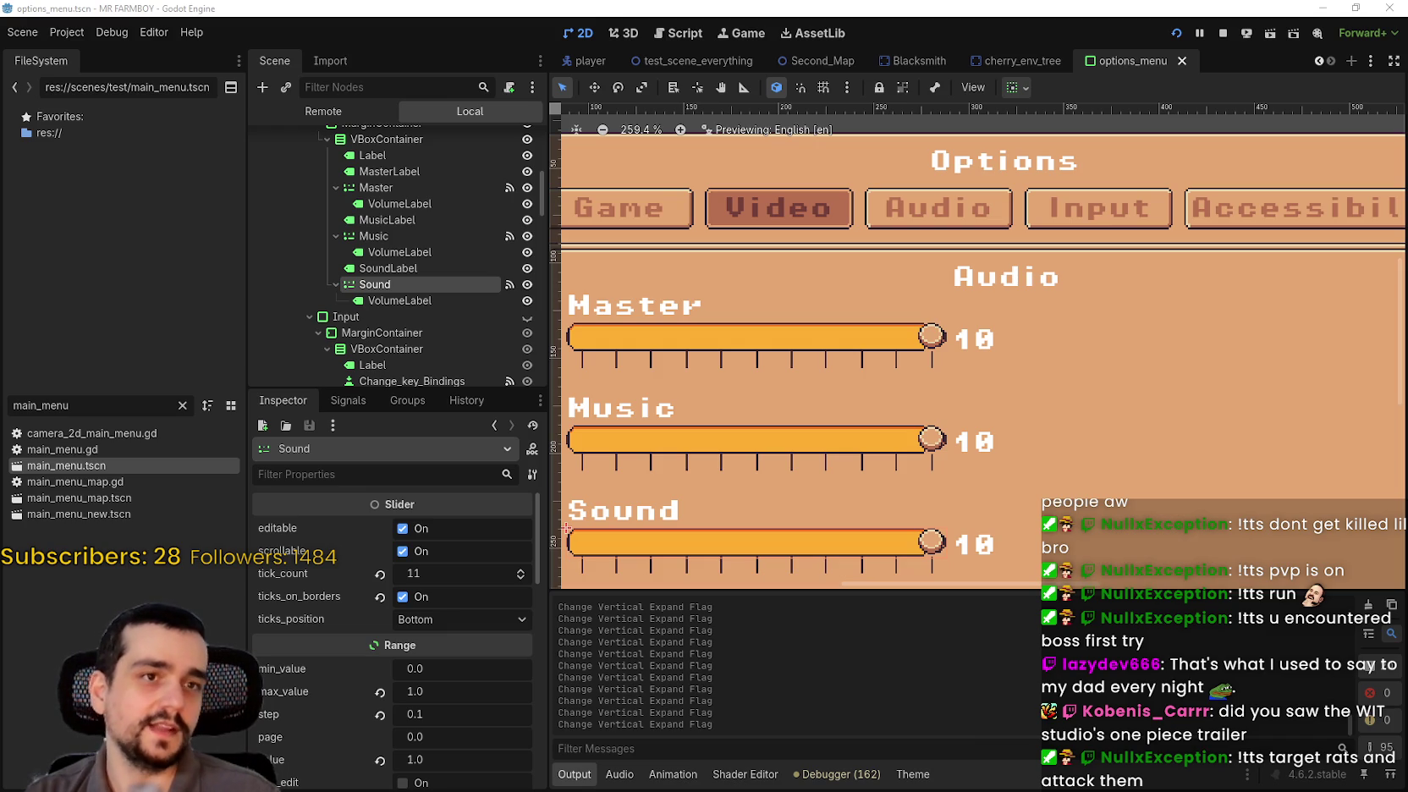
- Mute the YouTube tab and play THE ONE PIECE - Teaser Trailer fullscreen
{"action": "key", "text": "alt+Tab"}
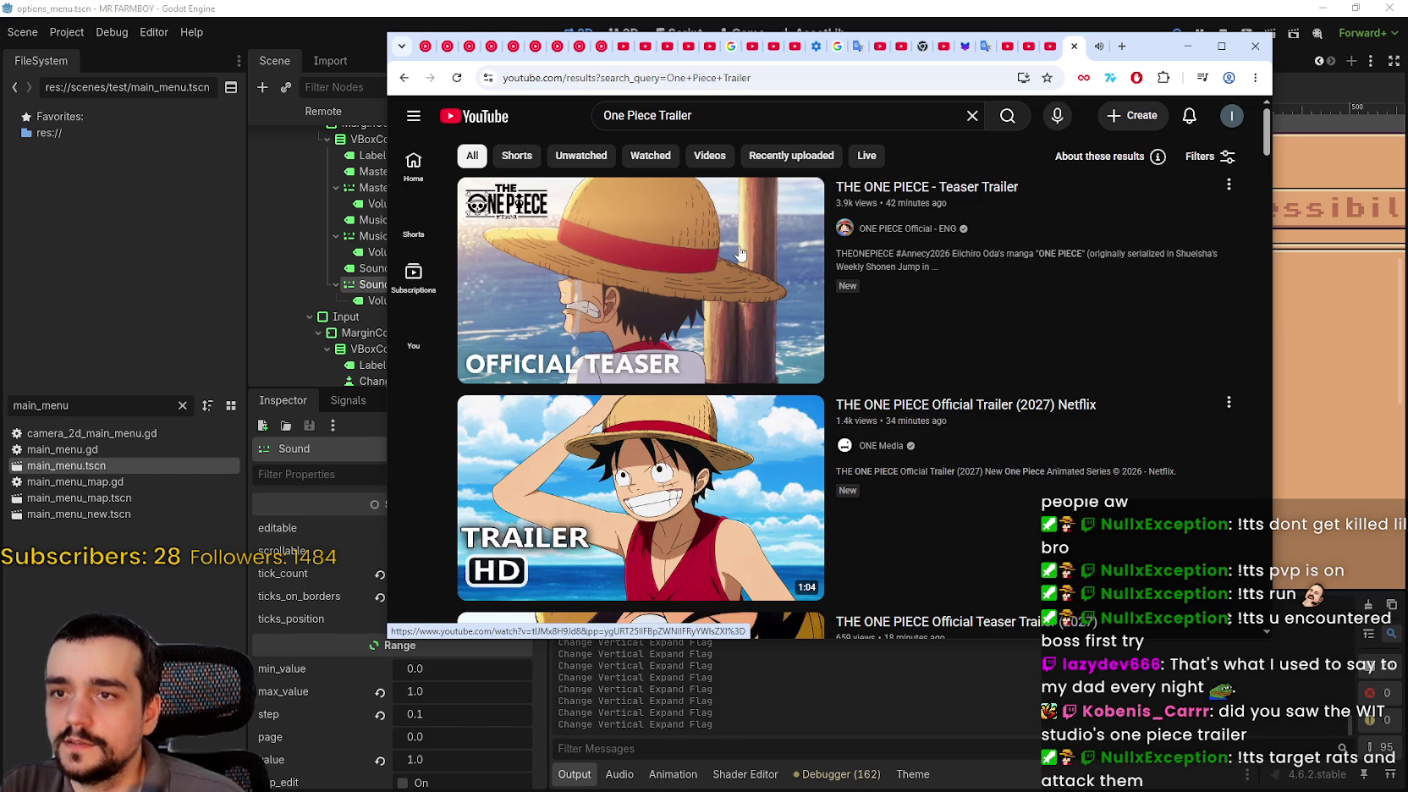
{"action": "mouse_move", "coordinate": [741, 252]}
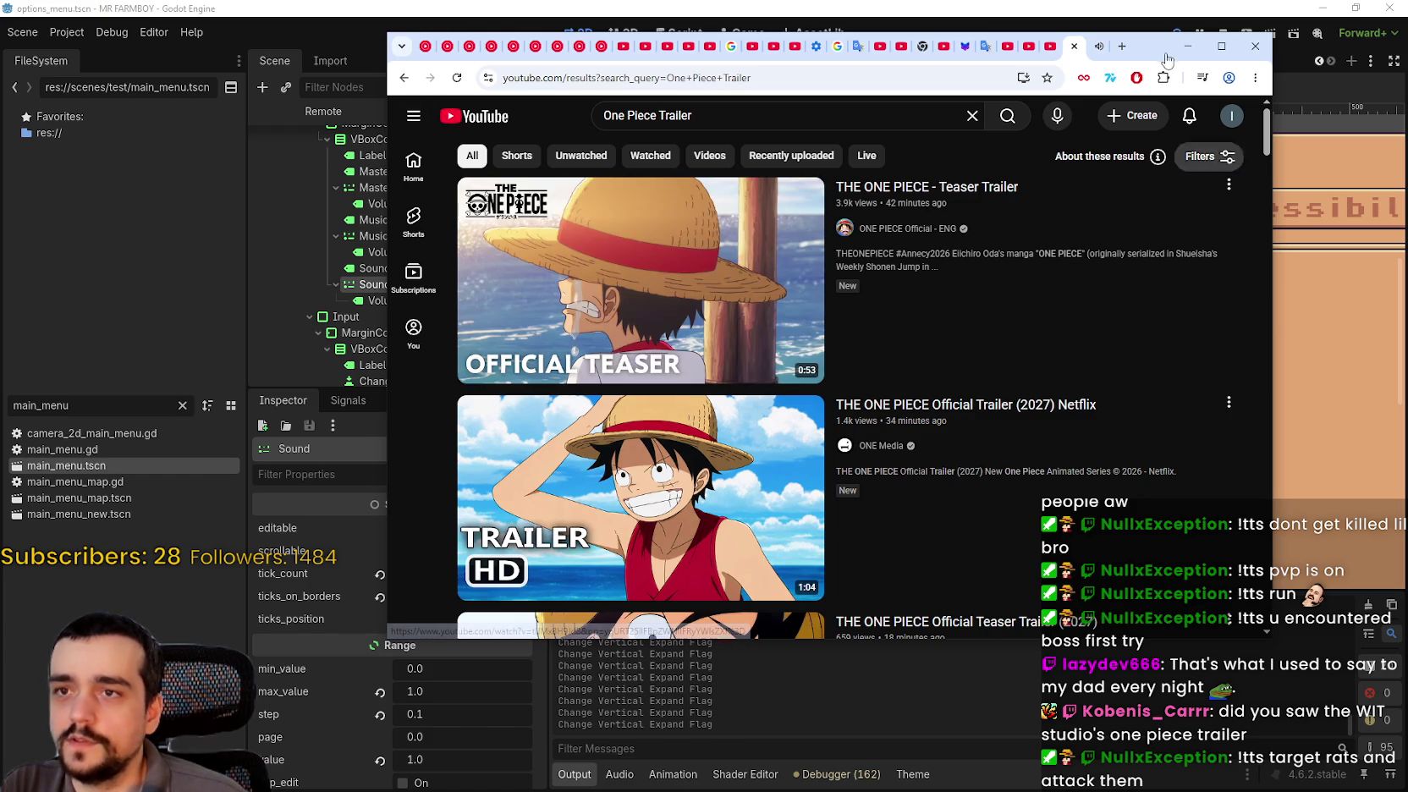
{"action": "right_click", "coordinate": [1104, 53]}
{"action": "left_click", "coordinate": [1142, 235]}
{"action": "left_click", "coordinate": [717, 307]}
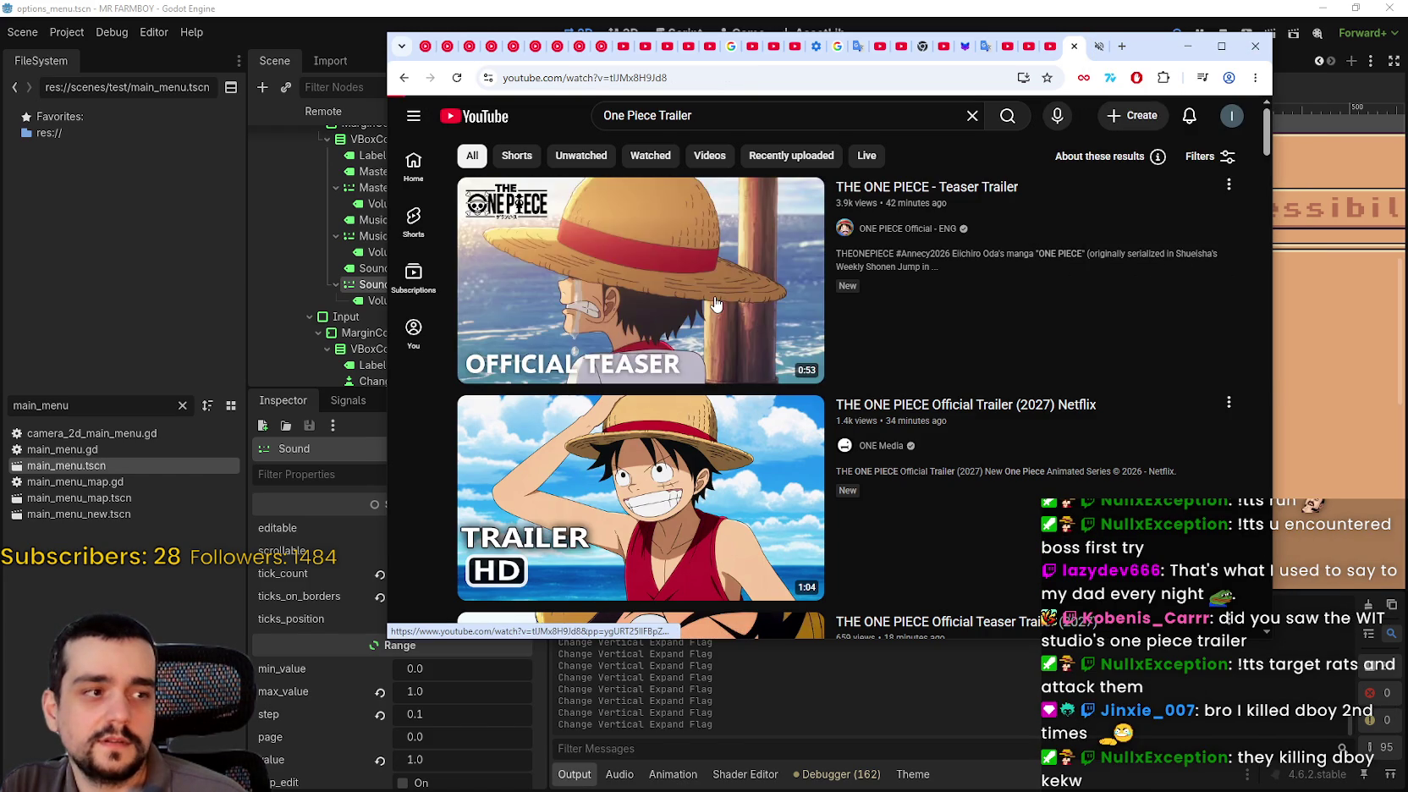
{"action": "double_click", "coordinate": [1052, 325]}
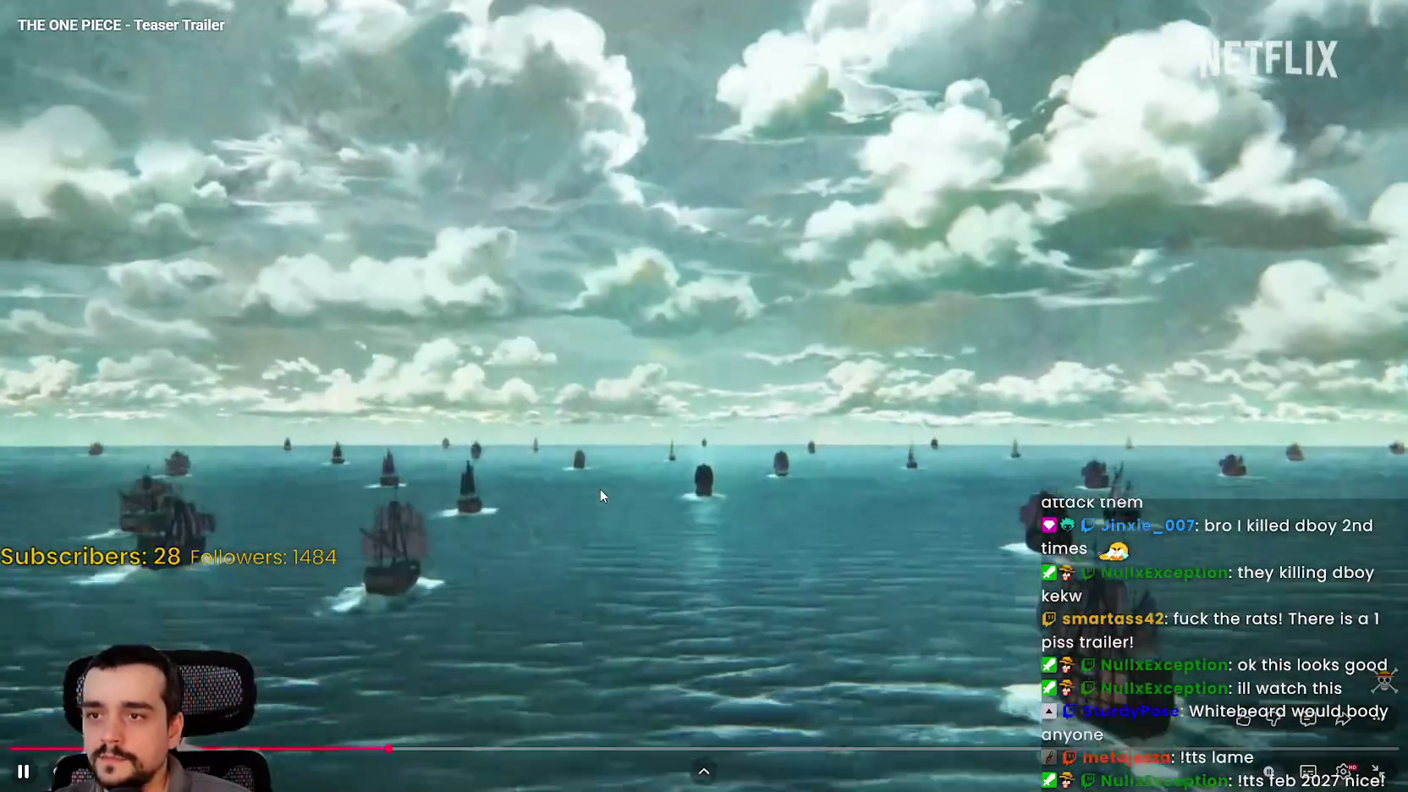
- Rewind the trailer to the 0:12 ship shots and pause it on the harbour town
{"action": "left_click", "coordinate": [514, 576]}
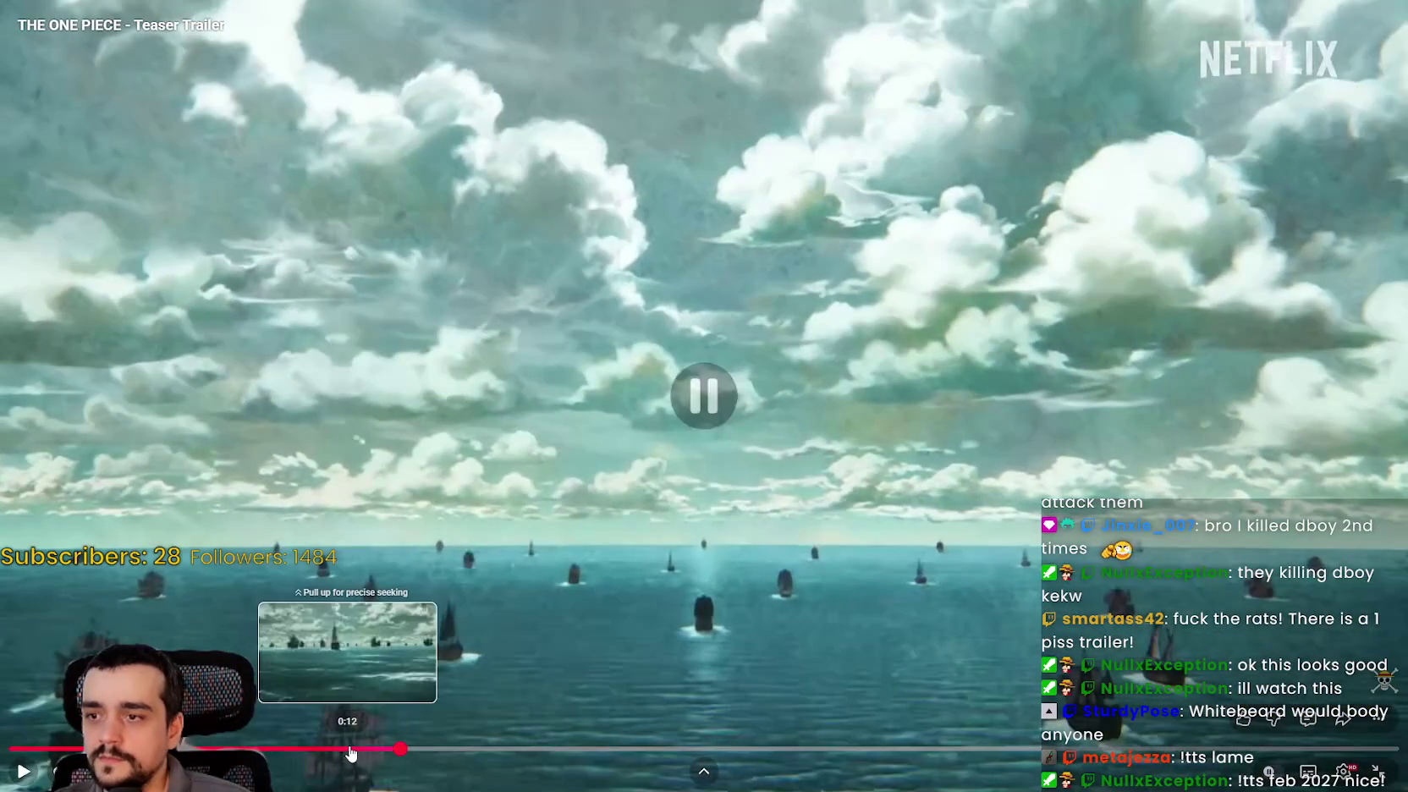
{"action": "left_click", "coordinate": [348, 749]}
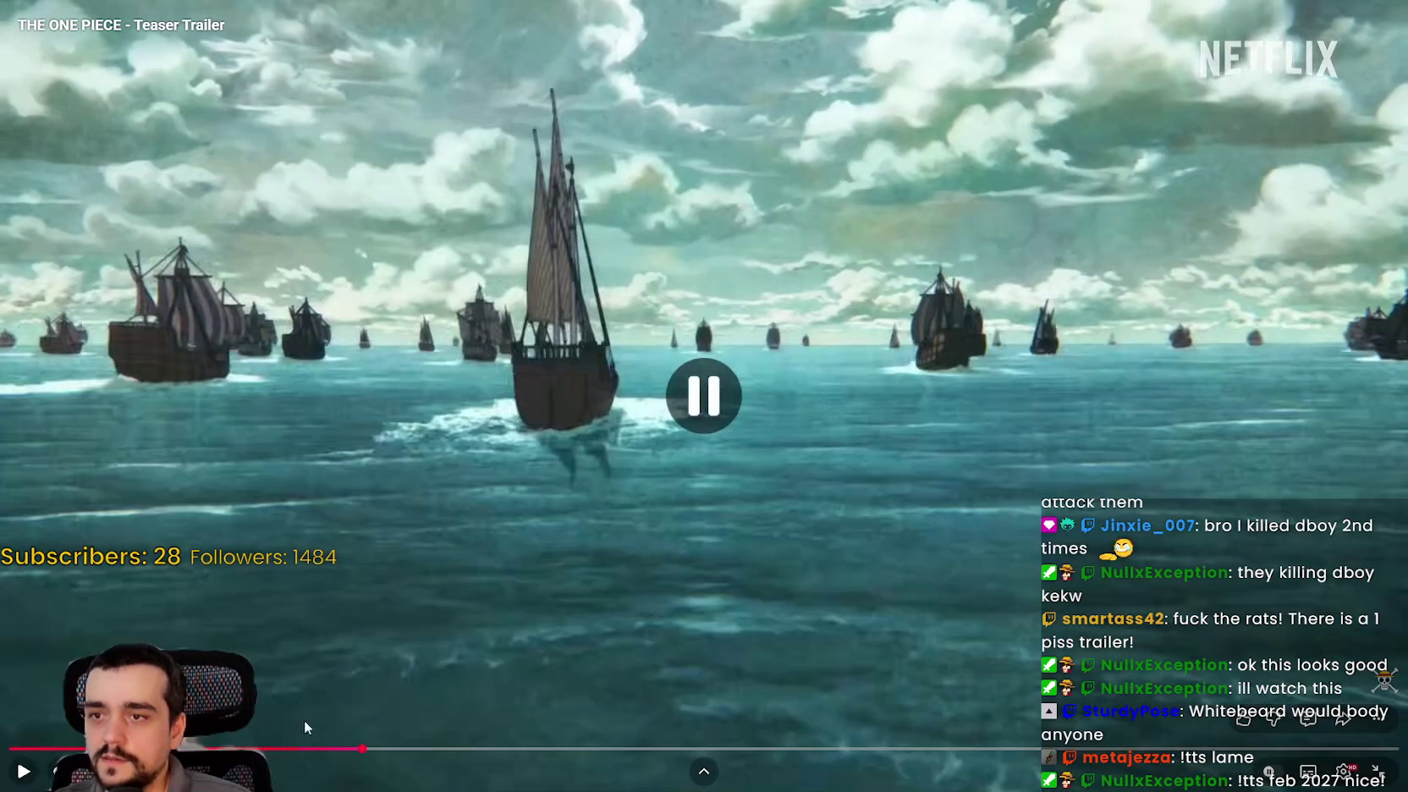
{"action": "left_click", "coordinate": [680, 587]}
{"action": "left_click", "coordinate": [415, 591]}
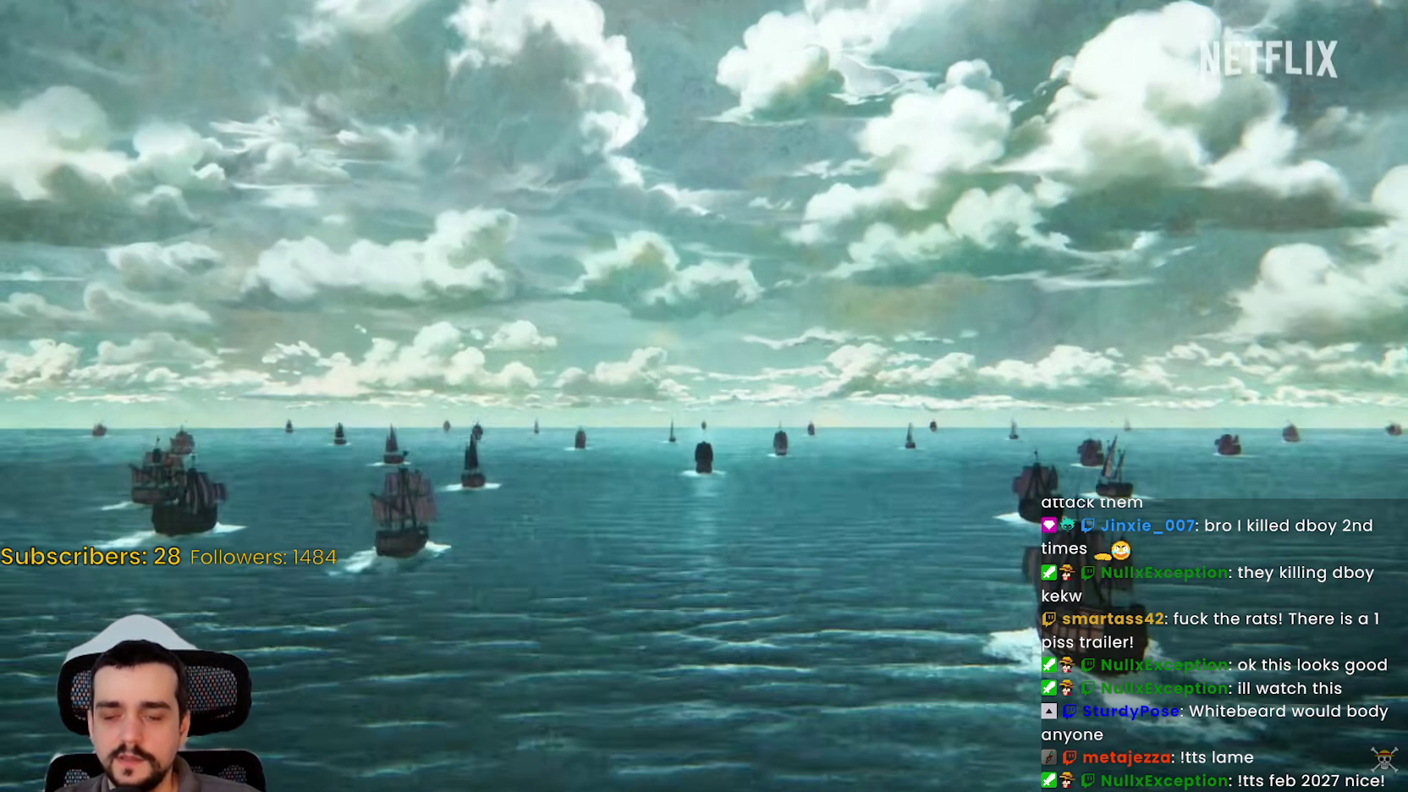
{"action": "mouse_move", "coordinate": [448, 552]}
{"action": "left_click", "coordinate": [473, 494]}
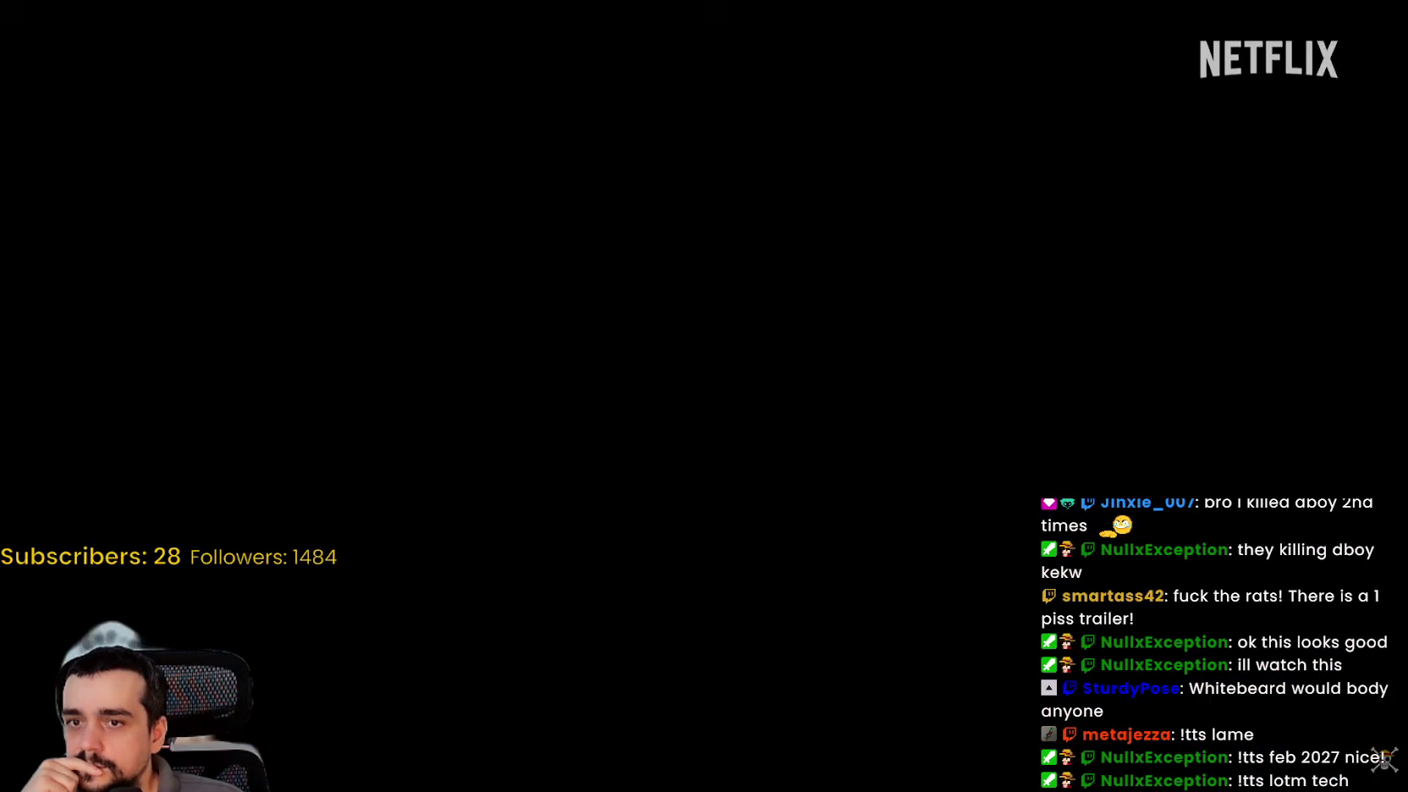
{"action": "left_click", "coordinate": [554, 448]}
{"action": "left_click", "coordinate": [971, 537]}
{"action": "left_click", "coordinate": [1000, 536]}
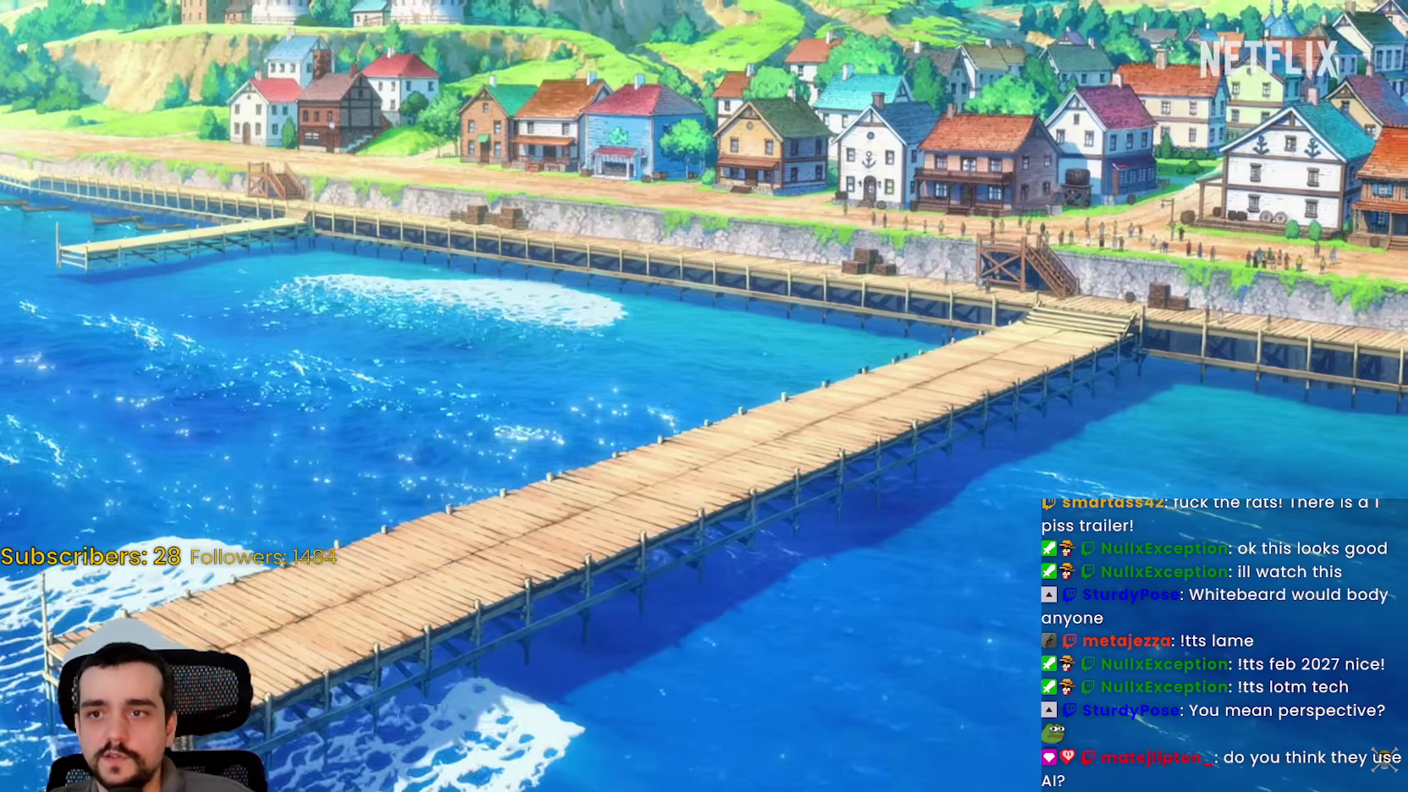
- Scrub past the windmill countryside and ship at sea, pausing on the straw-hat shot
{"action": "mouse_move", "coordinate": [1005, 279]}
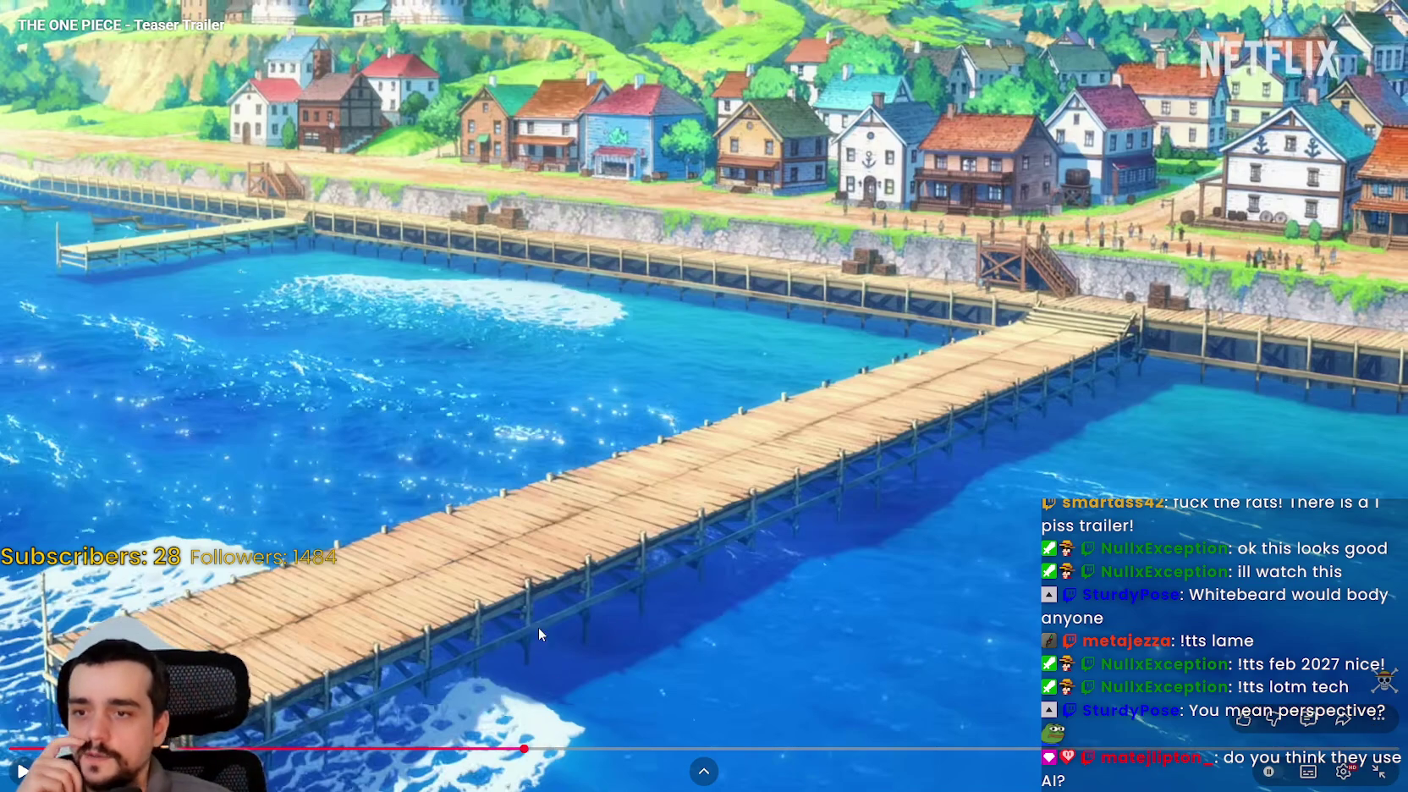
{"action": "left_click", "coordinate": [536, 752]}
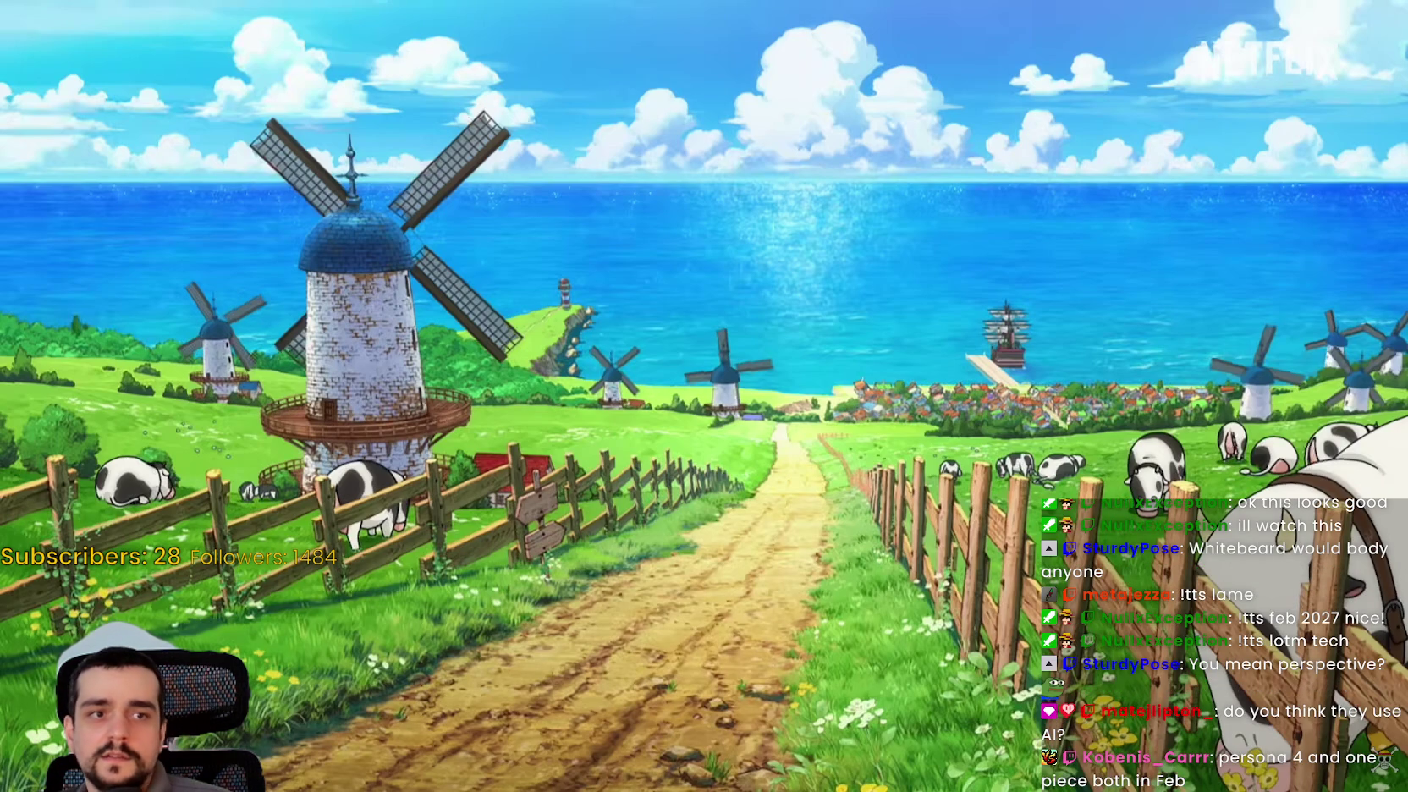
{"action": "mouse_move", "coordinate": [512, 536]}
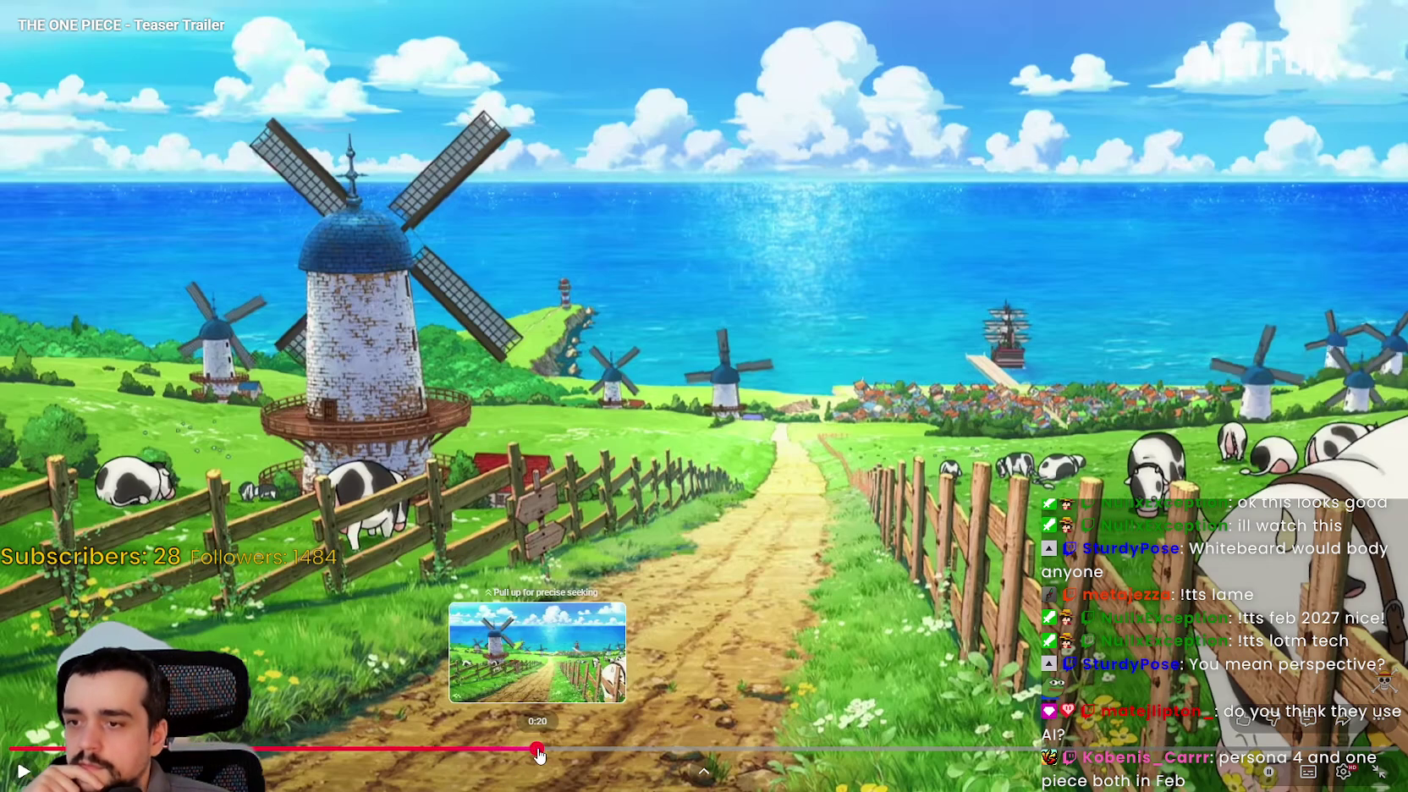
{"action": "left_click_drag", "start_coordinate": [537, 749], "coordinate": [558, 752]}
{"action": "left_click", "coordinate": [592, 602]}
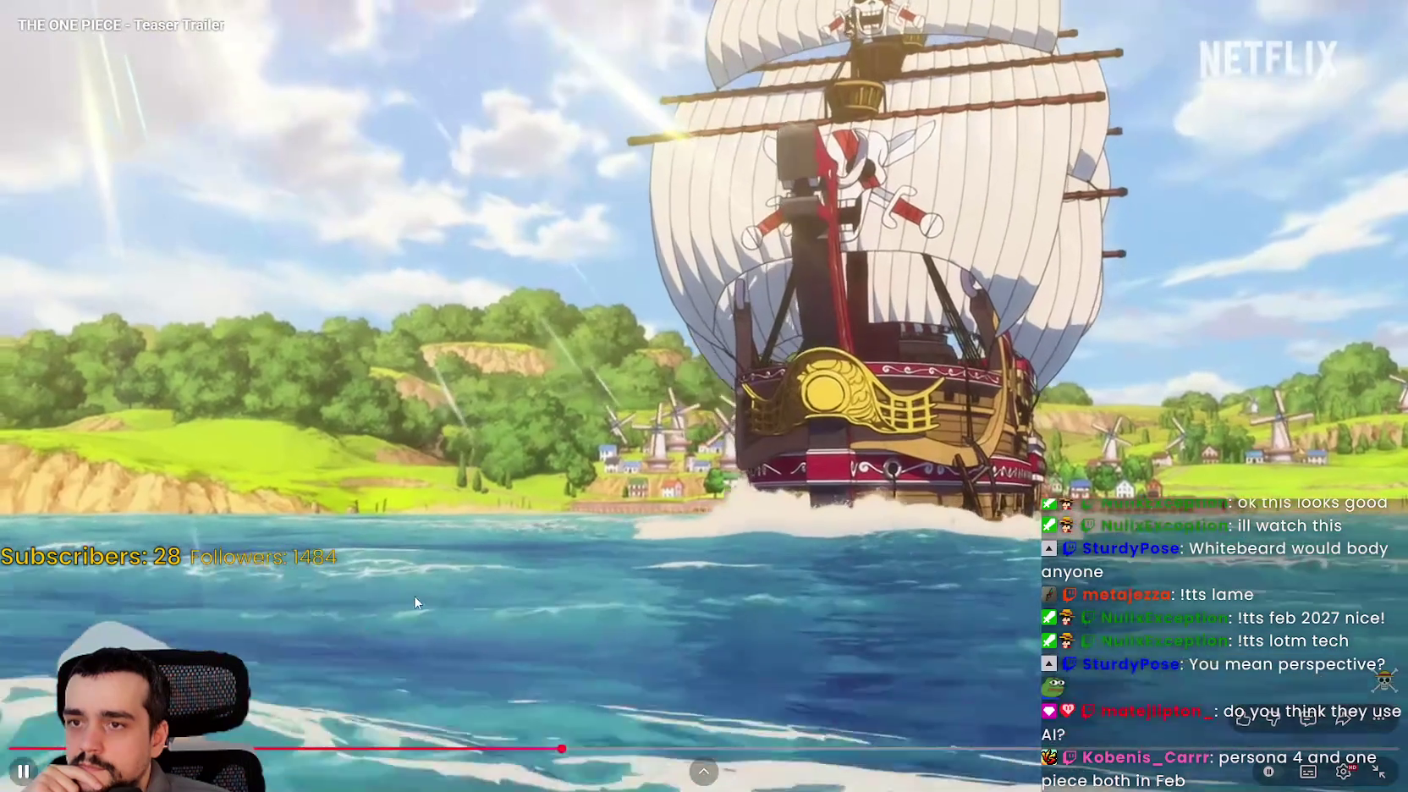
{"action": "left_click", "coordinate": [443, 531]}
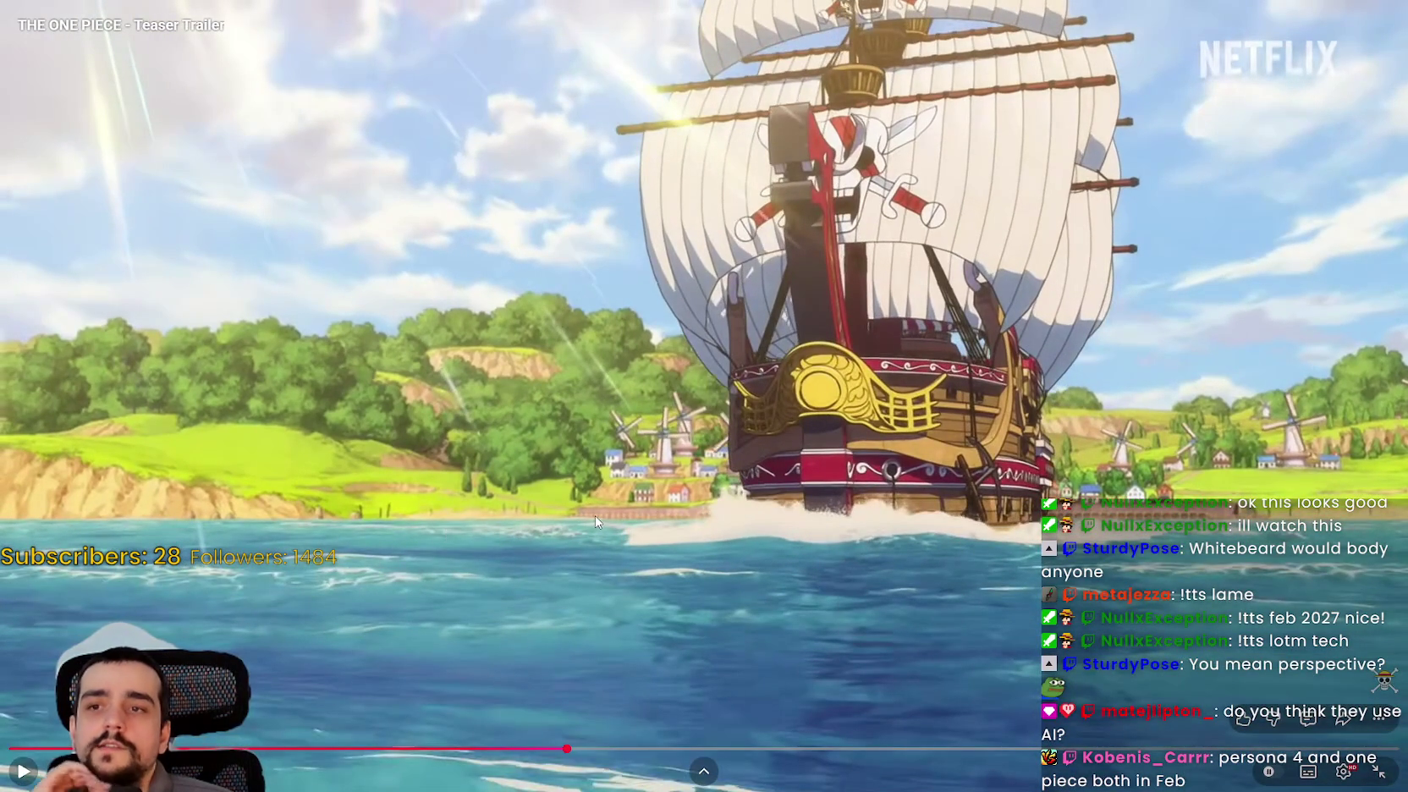
{"action": "left_click", "coordinate": [594, 516]}
{"action": "left_click", "coordinate": [594, 516]}
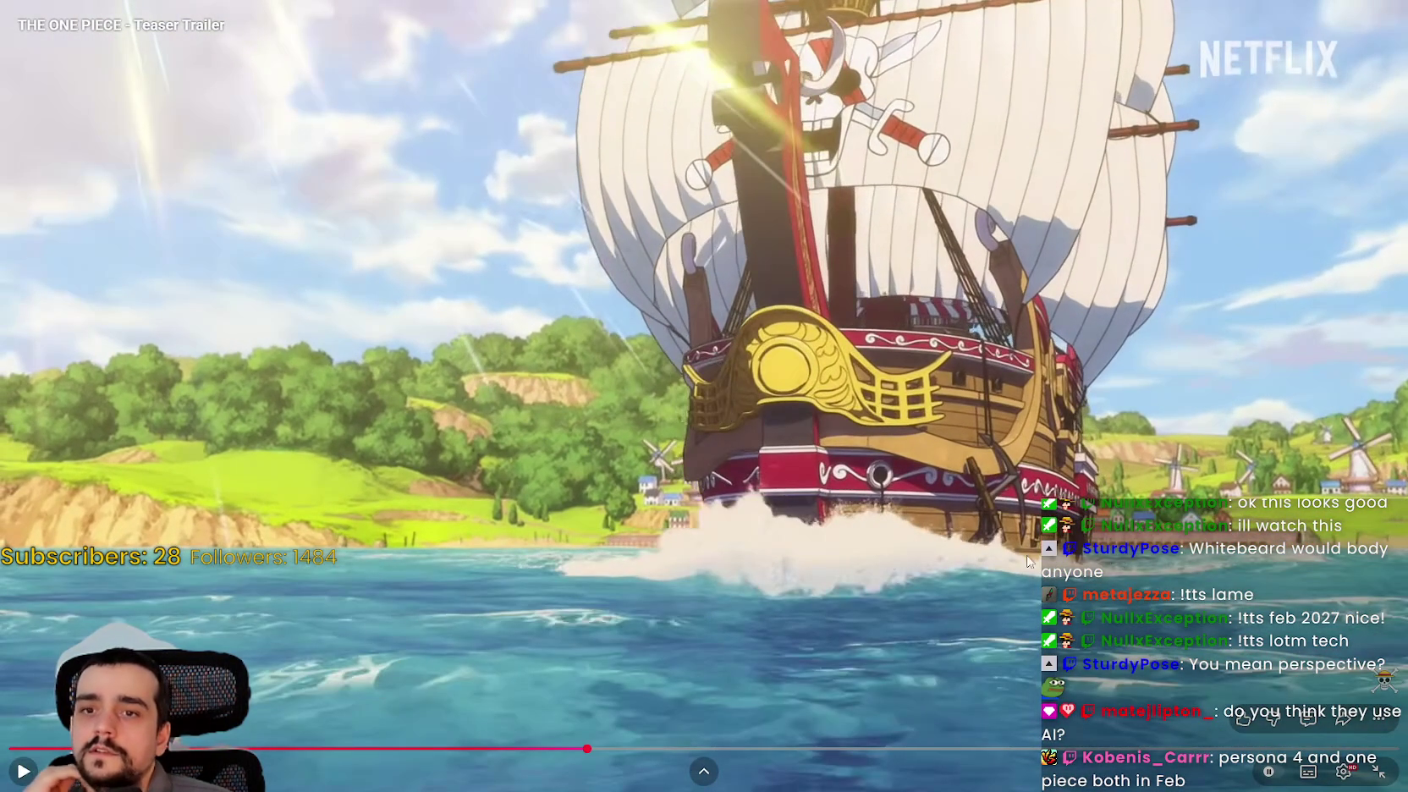
{"action": "left_click", "coordinate": [1068, 337]}
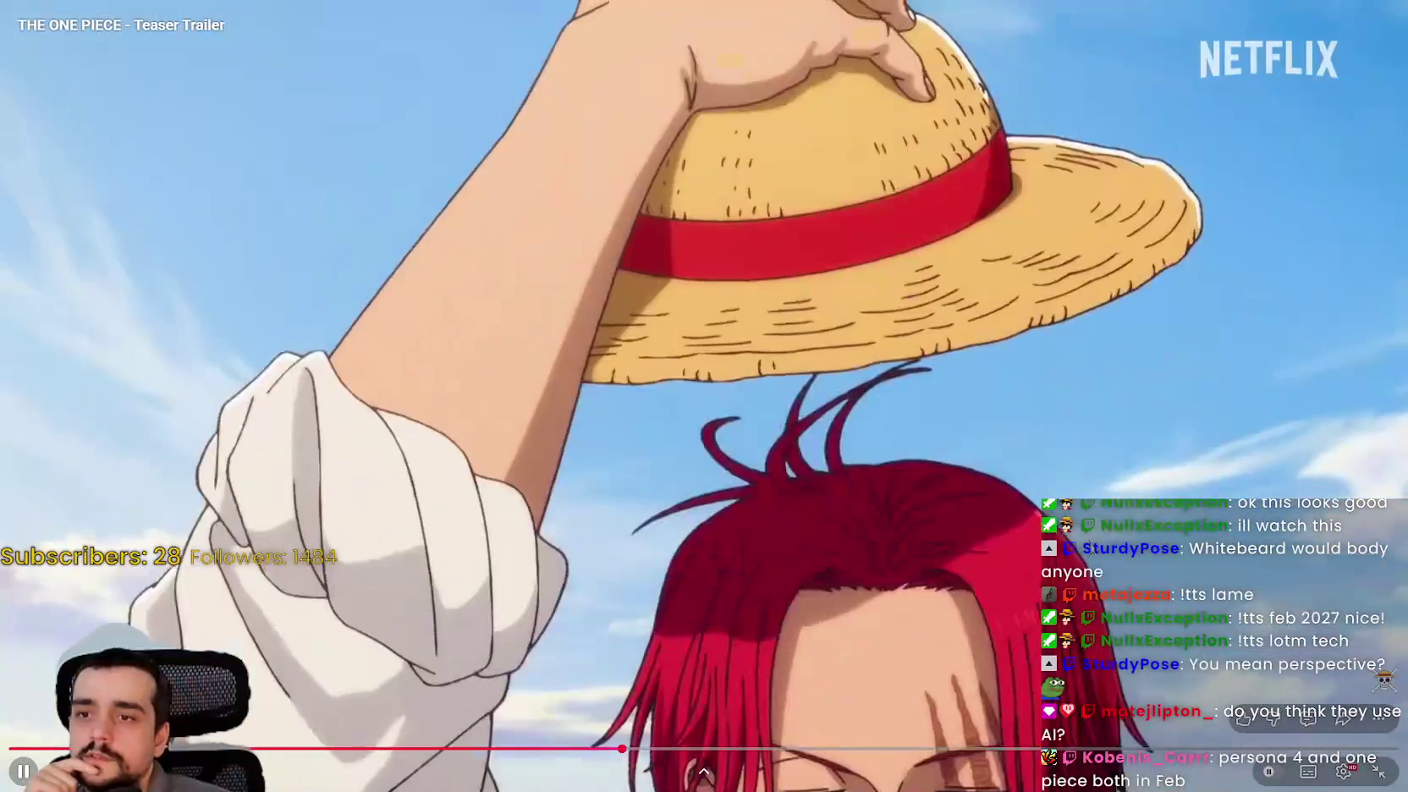
{"action": "left_click", "coordinate": [918, 559]}
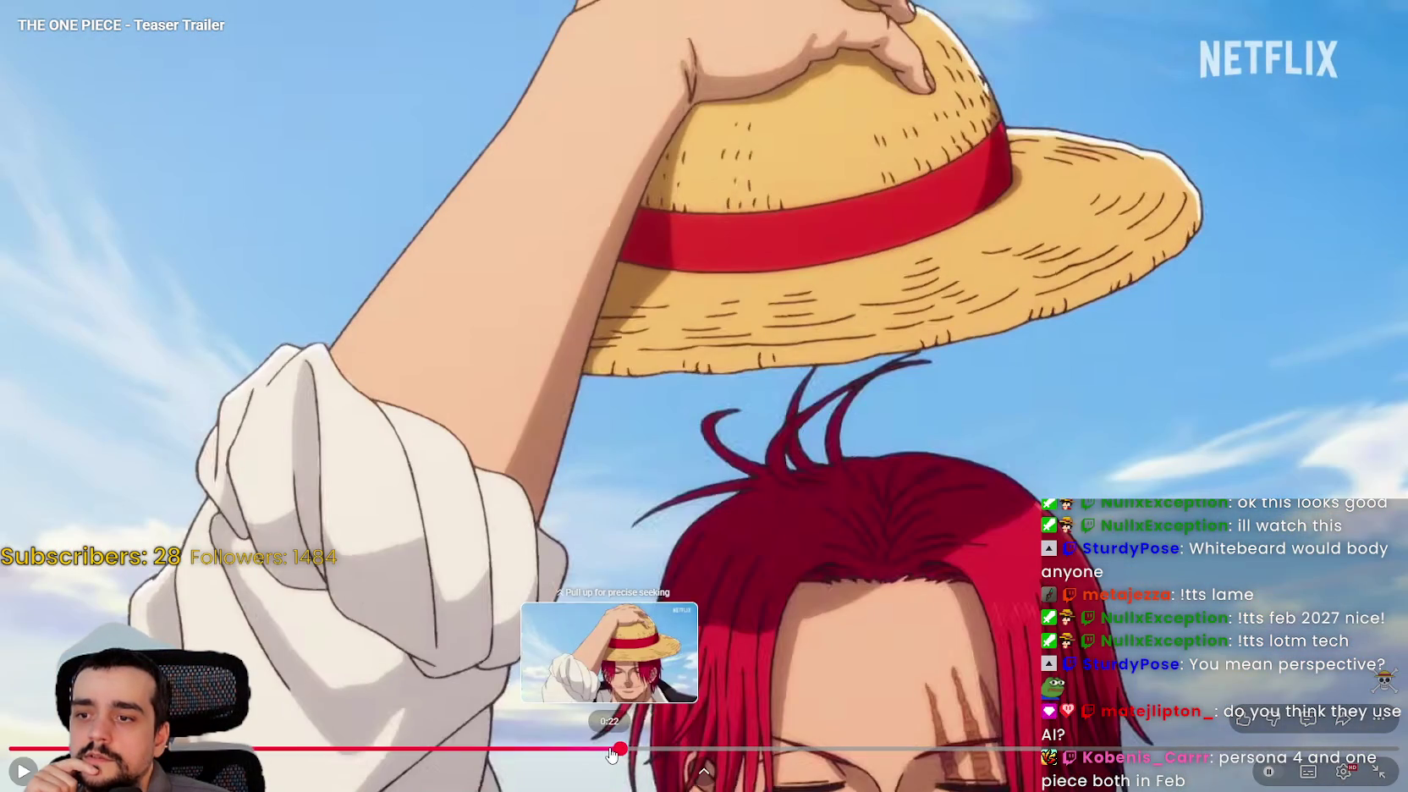
- Step through the Luffy shots and close-up, nudging back to the ship scene frame
{"action": "left_click_drag", "start_coordinate": [619, 749], "coordinate": [614, 751]}
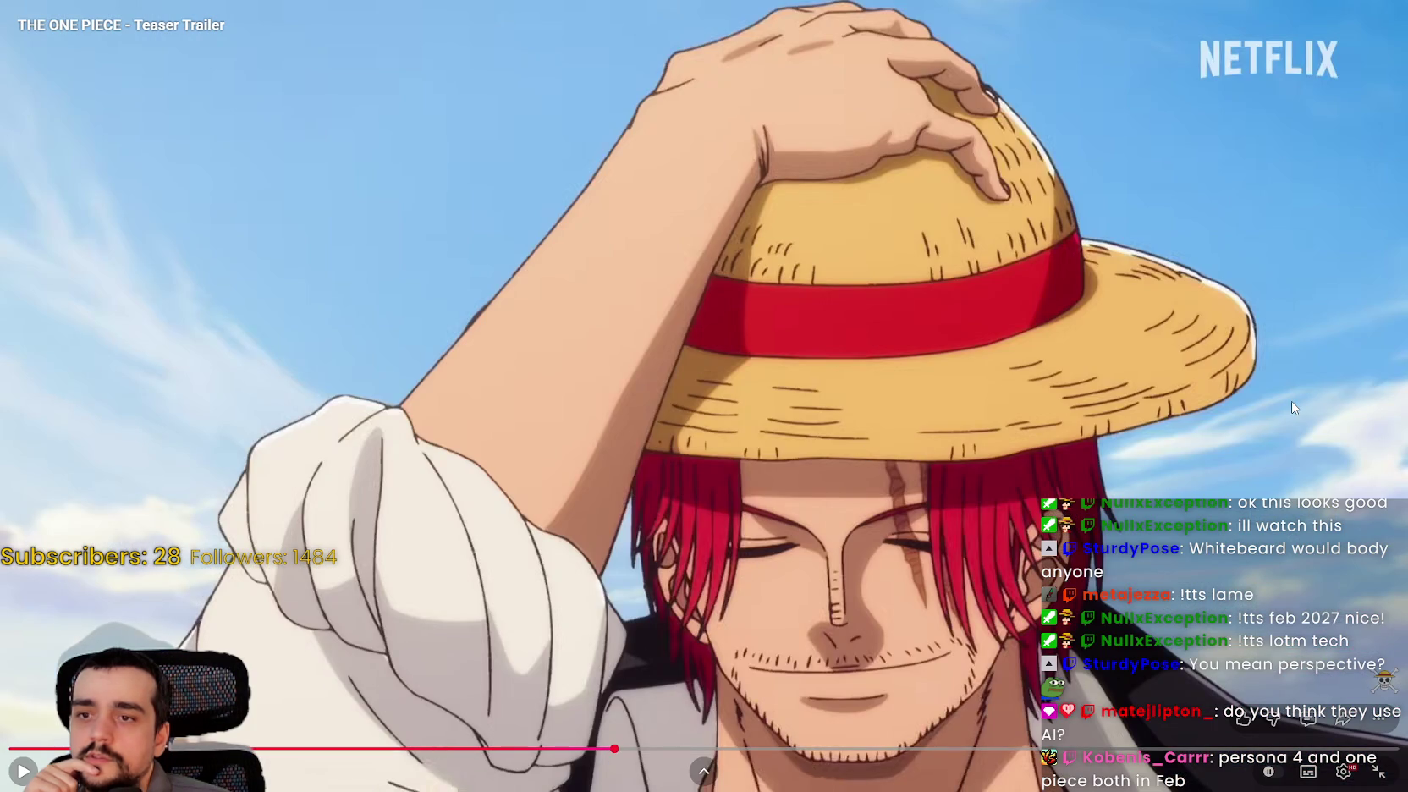
{"action": "left_click", "coordinate": [675, 475]}
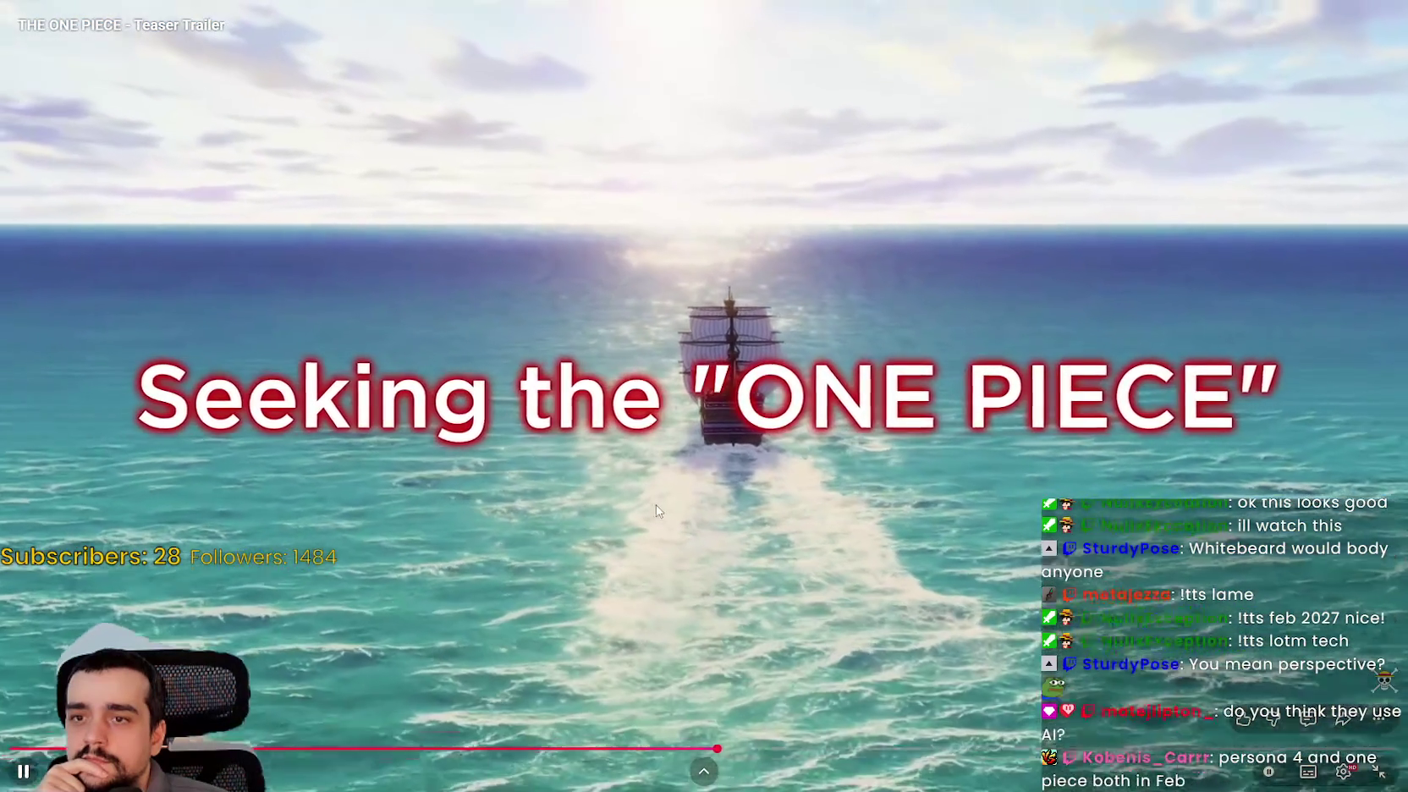
{"action": "left_click", "coordinate": [714, 467]}
{"action": "left_click", "coordinate": [597, 579]}
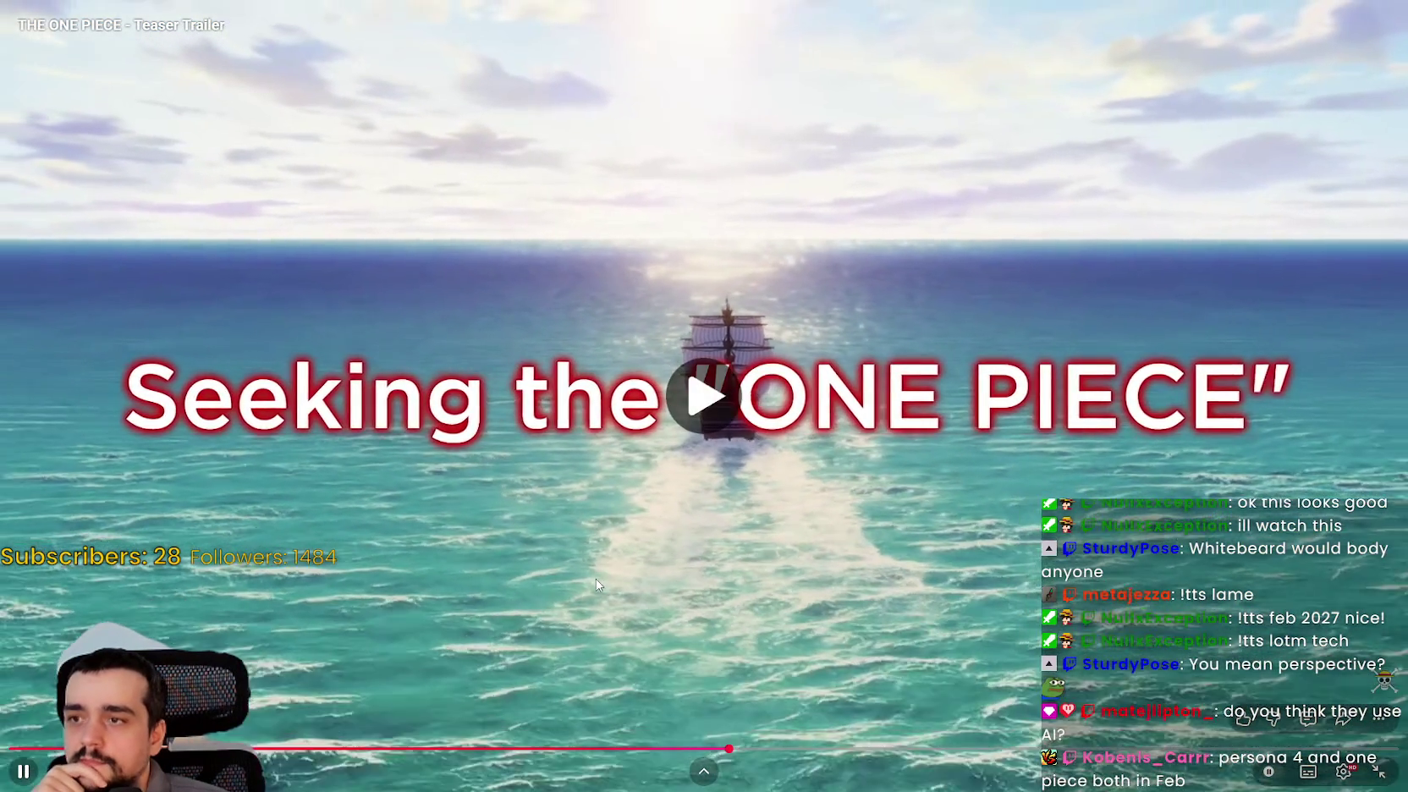
{"action": "left_click", "coordinate": [593, 576]}
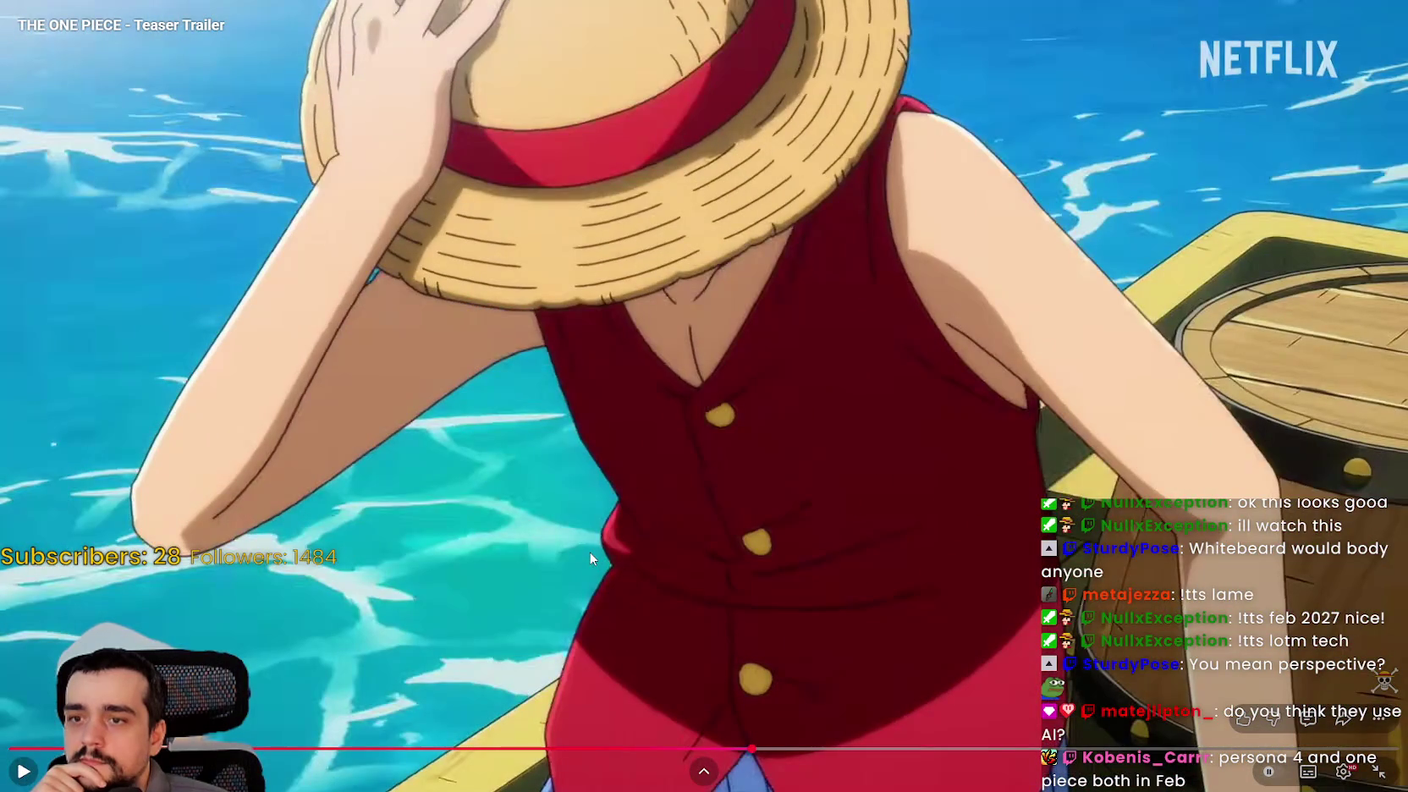
{"action": "left_click", "coordinate": [590, 552]}
{"action": "left_click", "coordinate": [521, 552]}
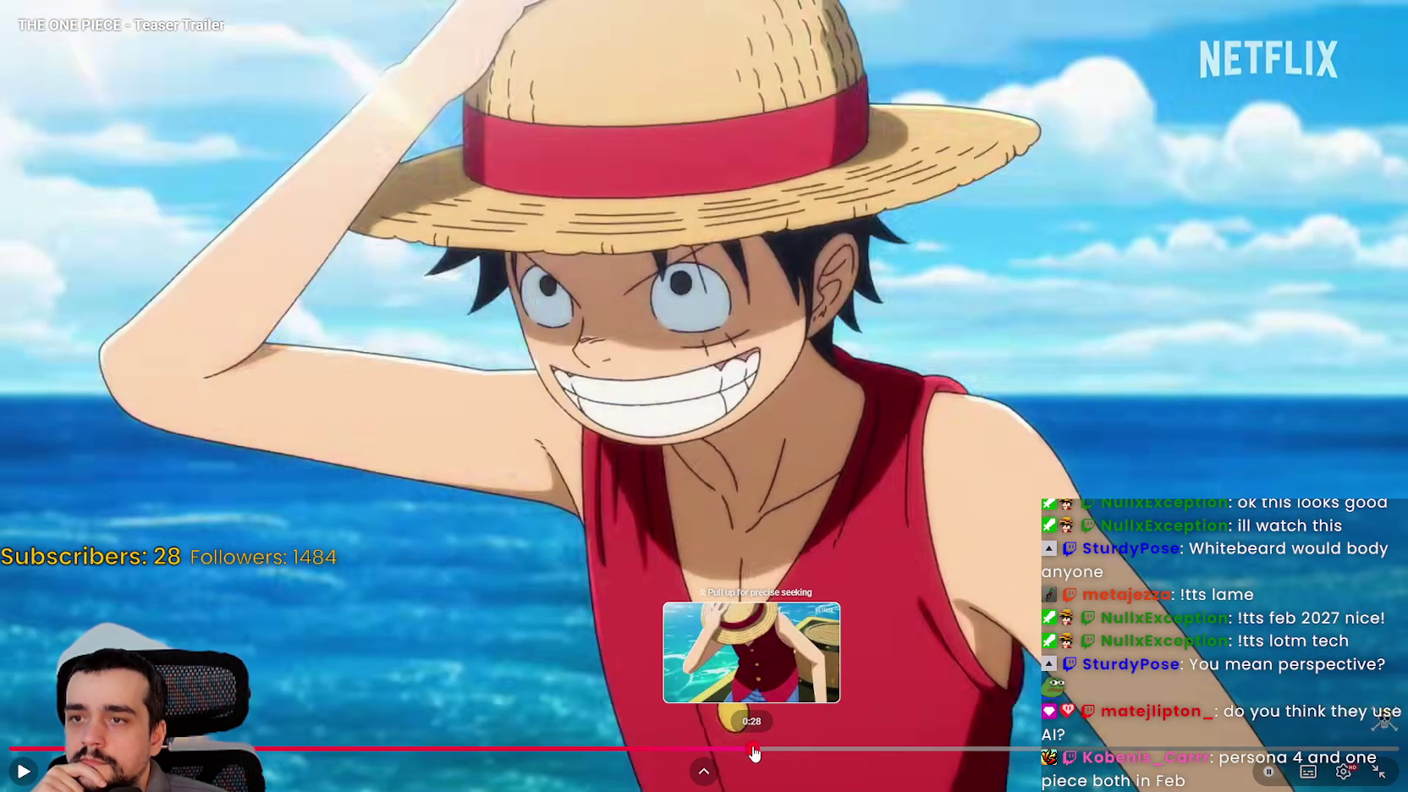
{"action": "left_click", "coordinate": [752, 750]}
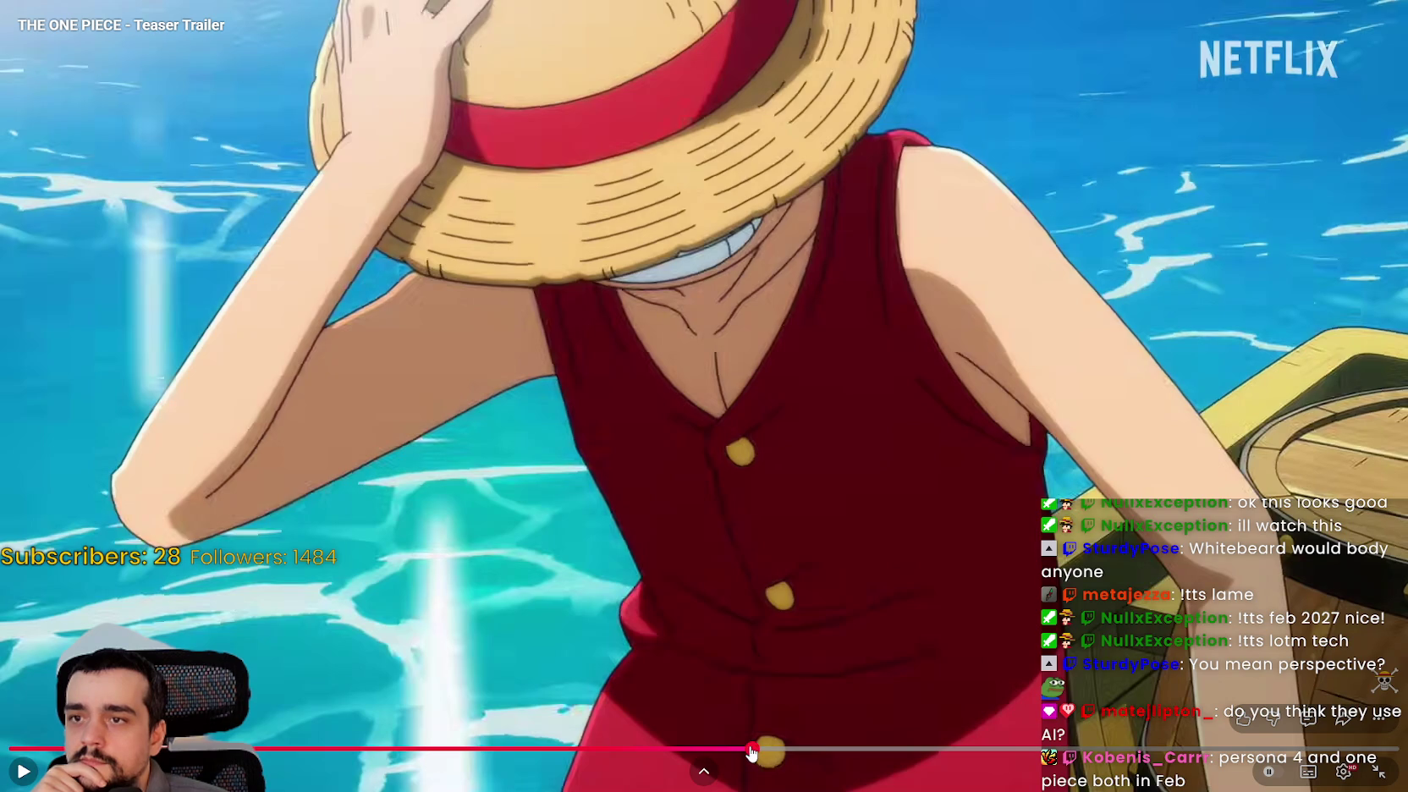
{"action": "left_click", "coordinate": [749, 749]}
{"action": "left_click", "coordinate": [743, 750]}
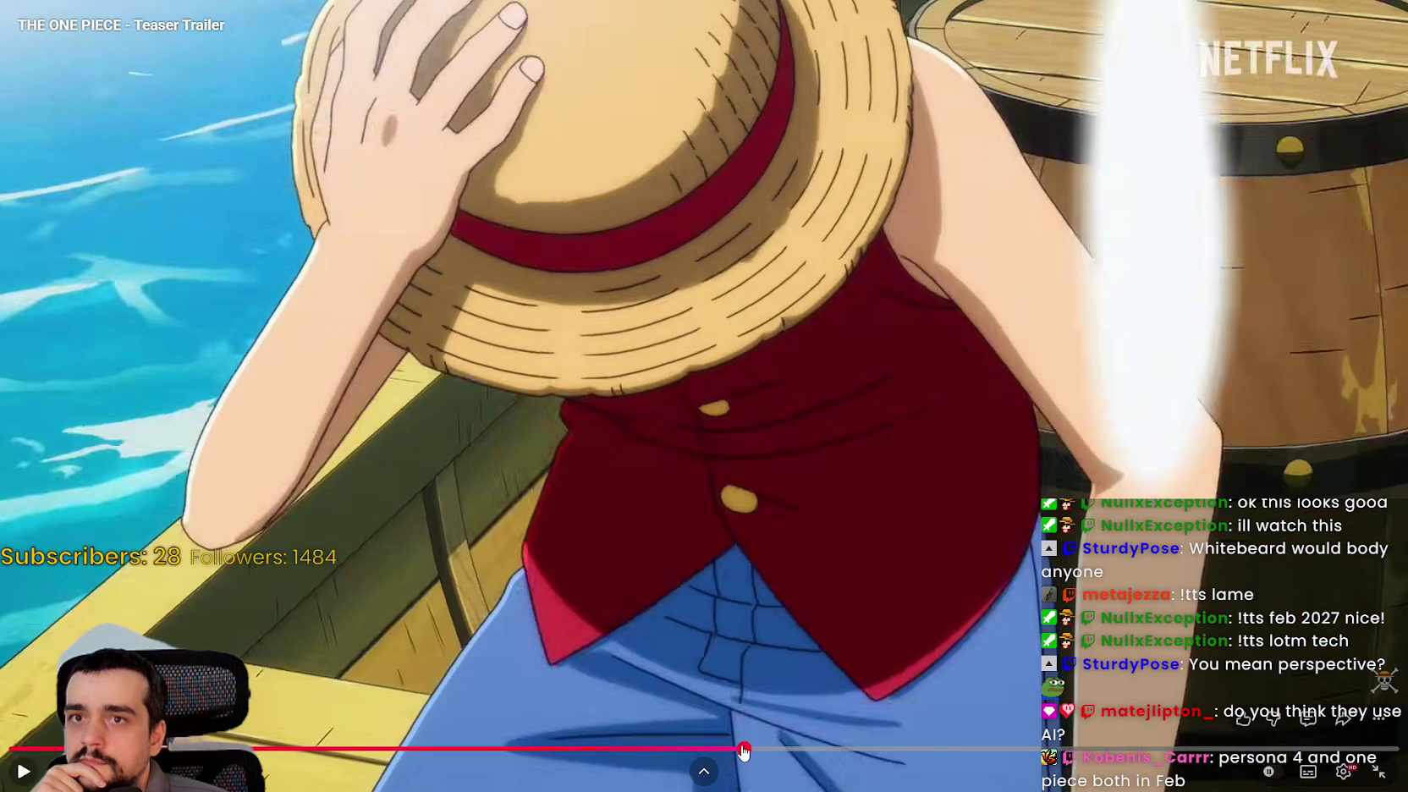
{"action": "left_click", "coordinate": [741, 750]}
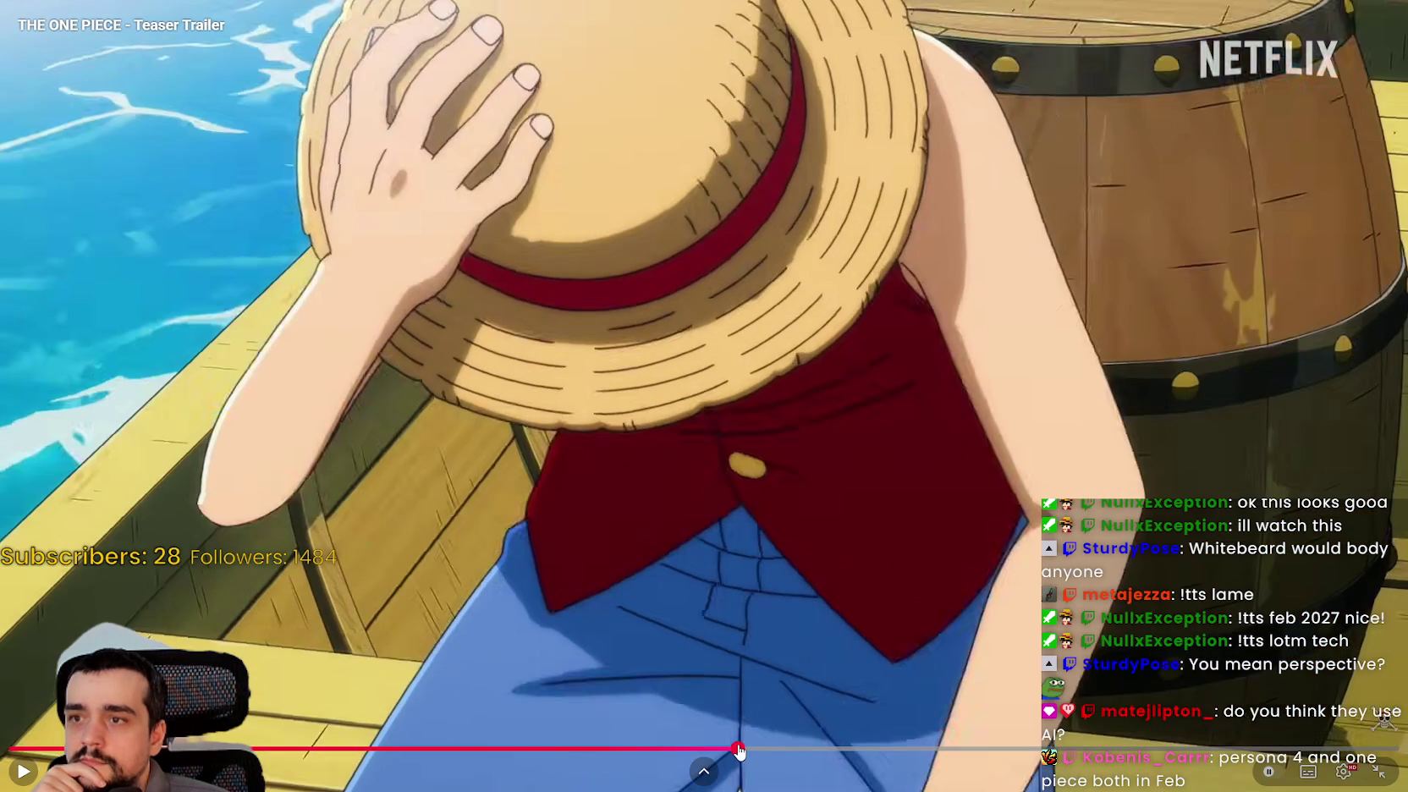
{"action": "left_click", "coordinate": [736, 750]}
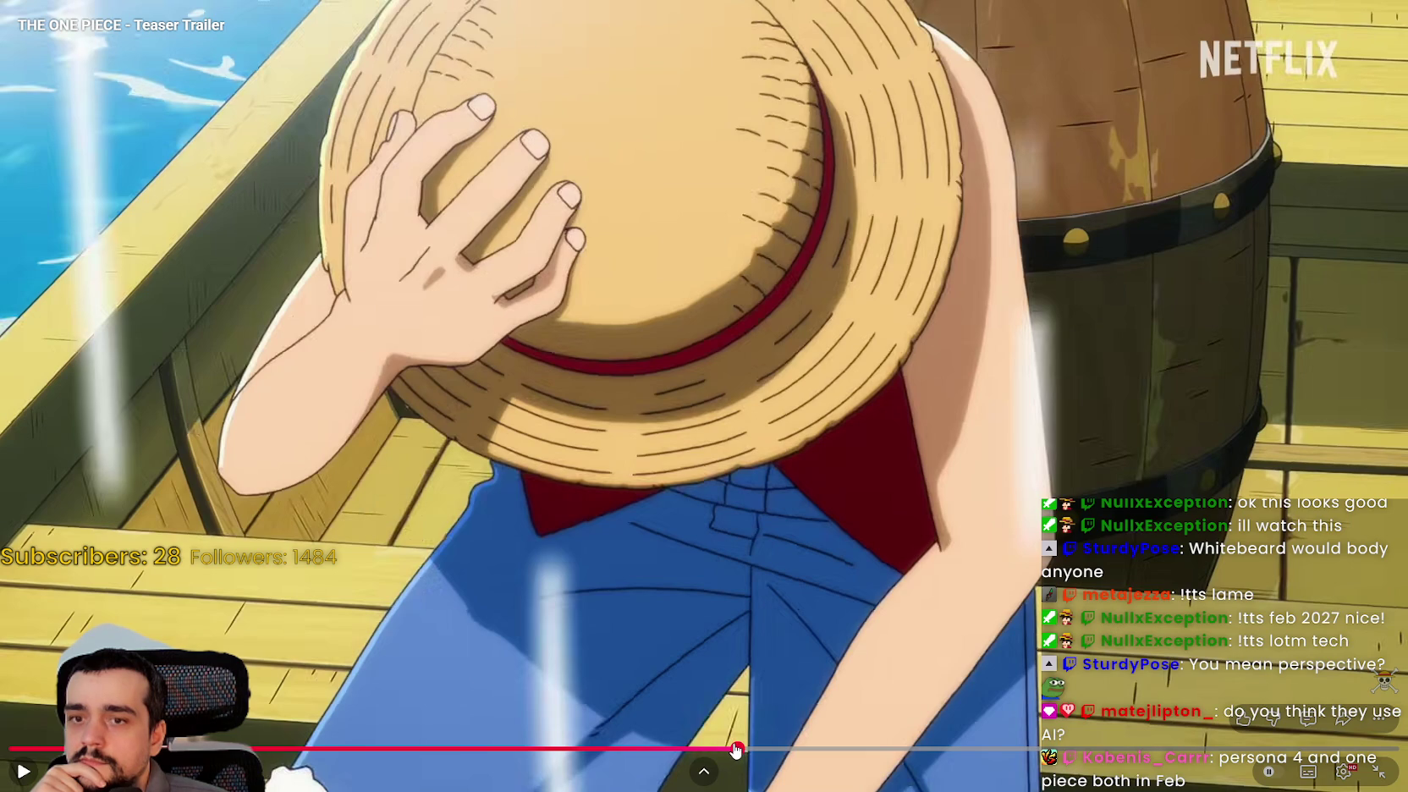
{"action": "left_click", "coordinate": [733, 750]}
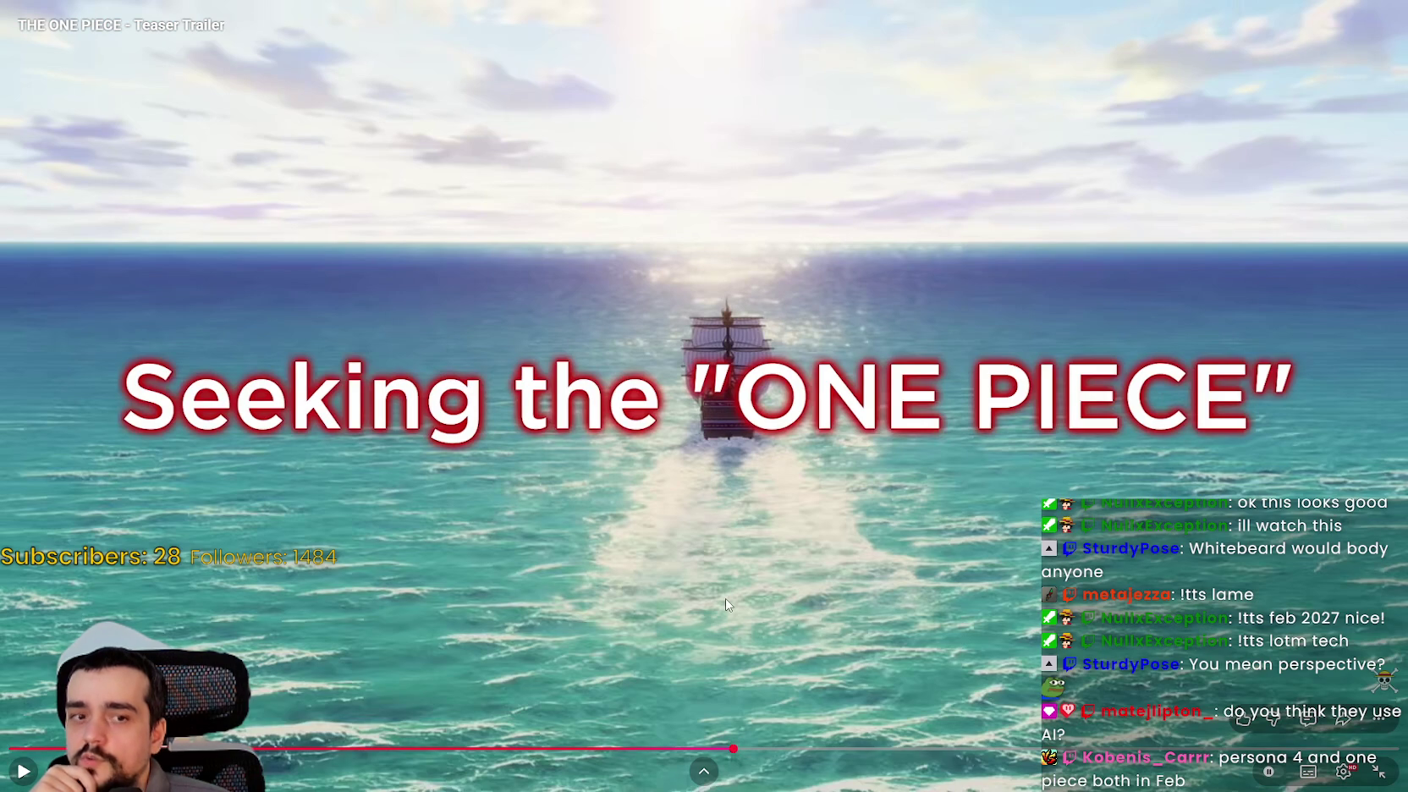
{"action": "left_click", "coordinate": [725, 598]}
{"action": "left_click", "coordinate": [690, 588]}
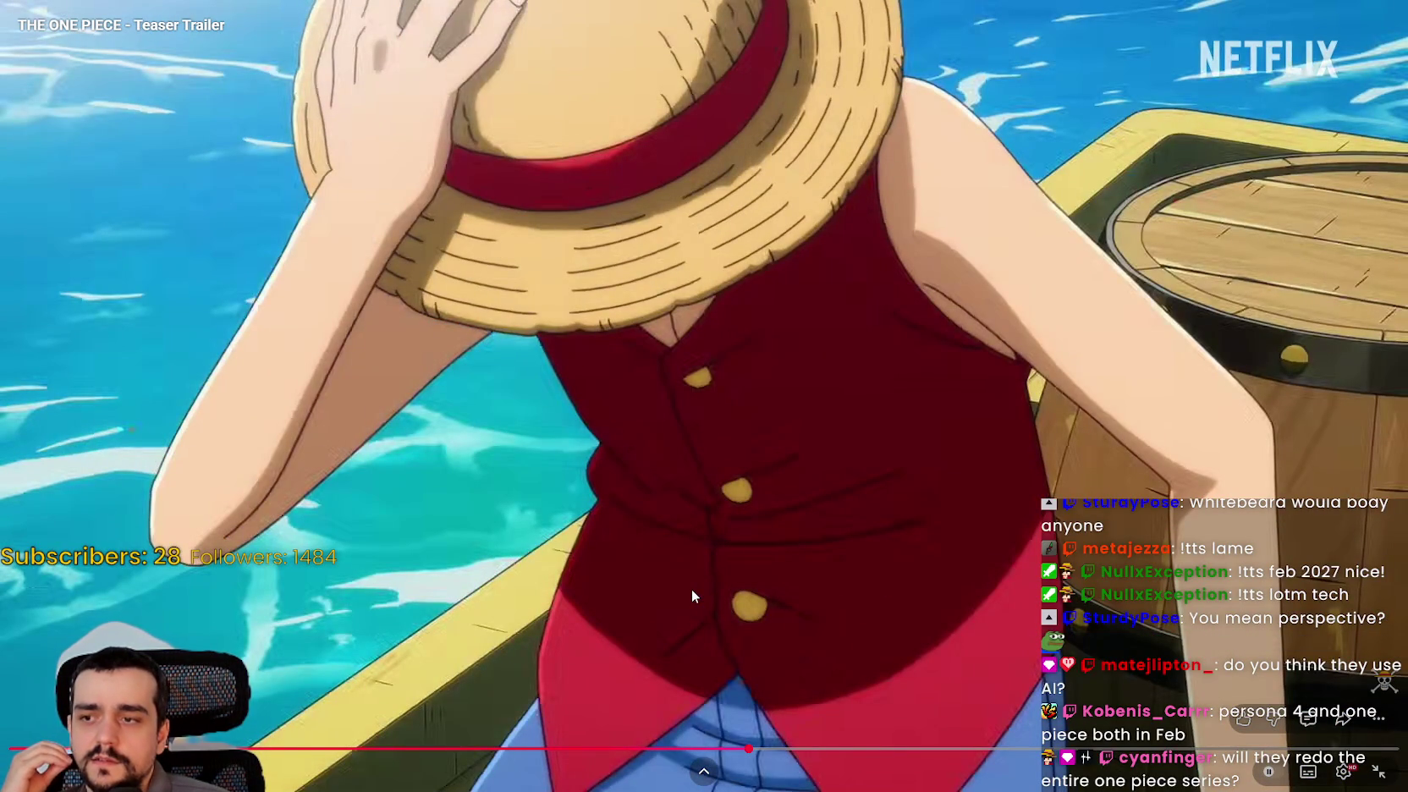
- Play from the Seeking the ONE PIECE title frame to Luffy sitting on the boat
{"action": "left_click", "coordinate": [729, 751]}
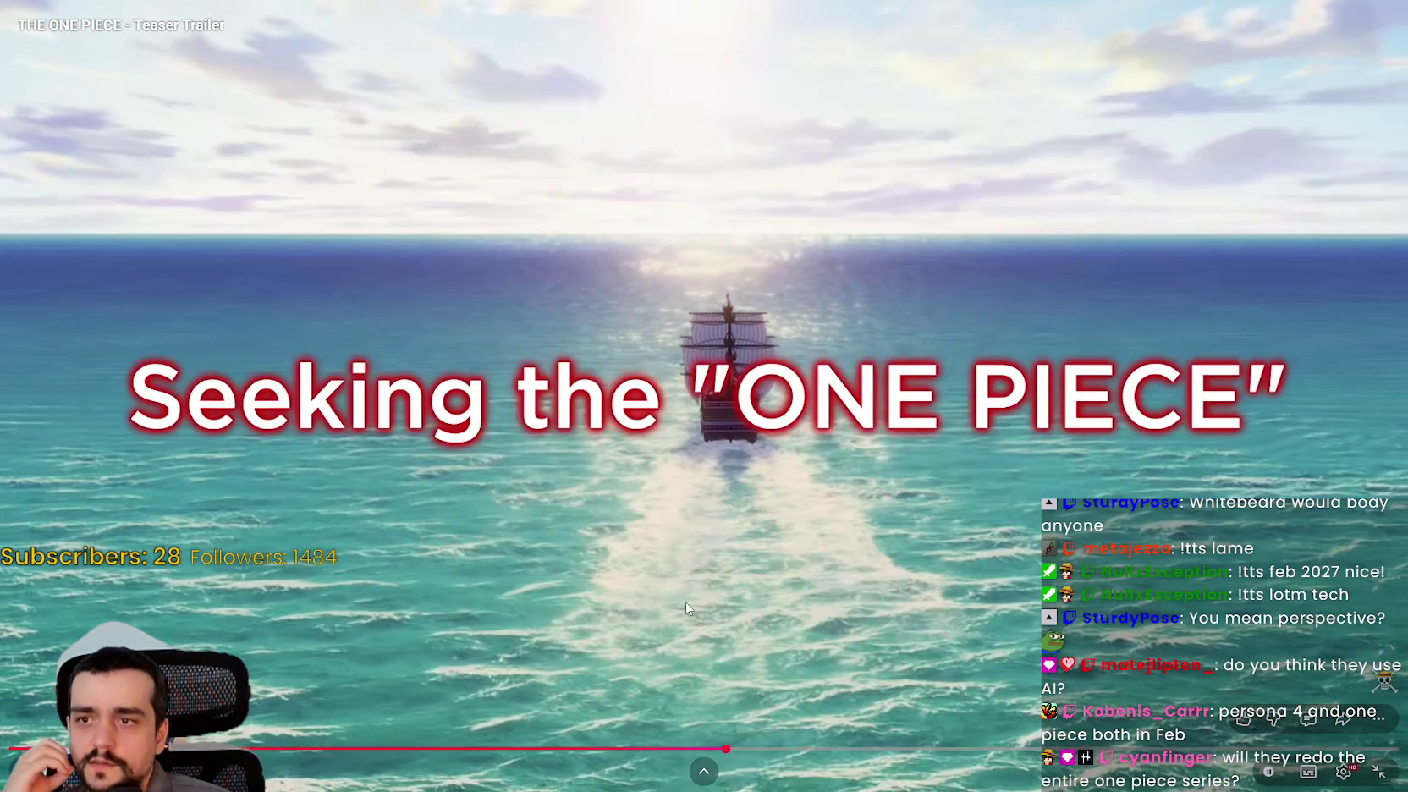
{"action": "left_click", "coordinate": [685, 601]}
{"action": "key", "text": "space"}
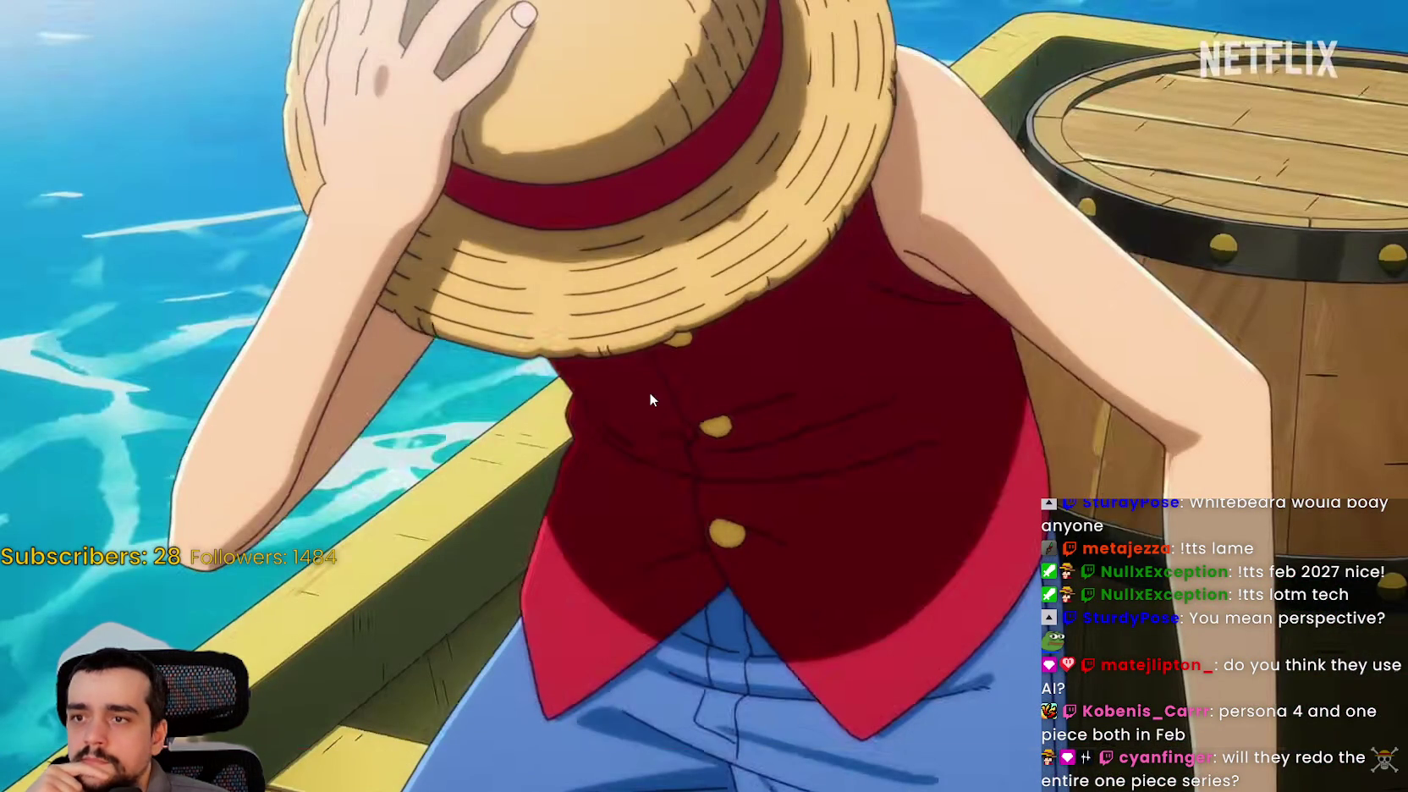
{"action": "left_click", "coordinate": [675, 396]}
{"action": "left_click", "coordinate": [839, 417]}
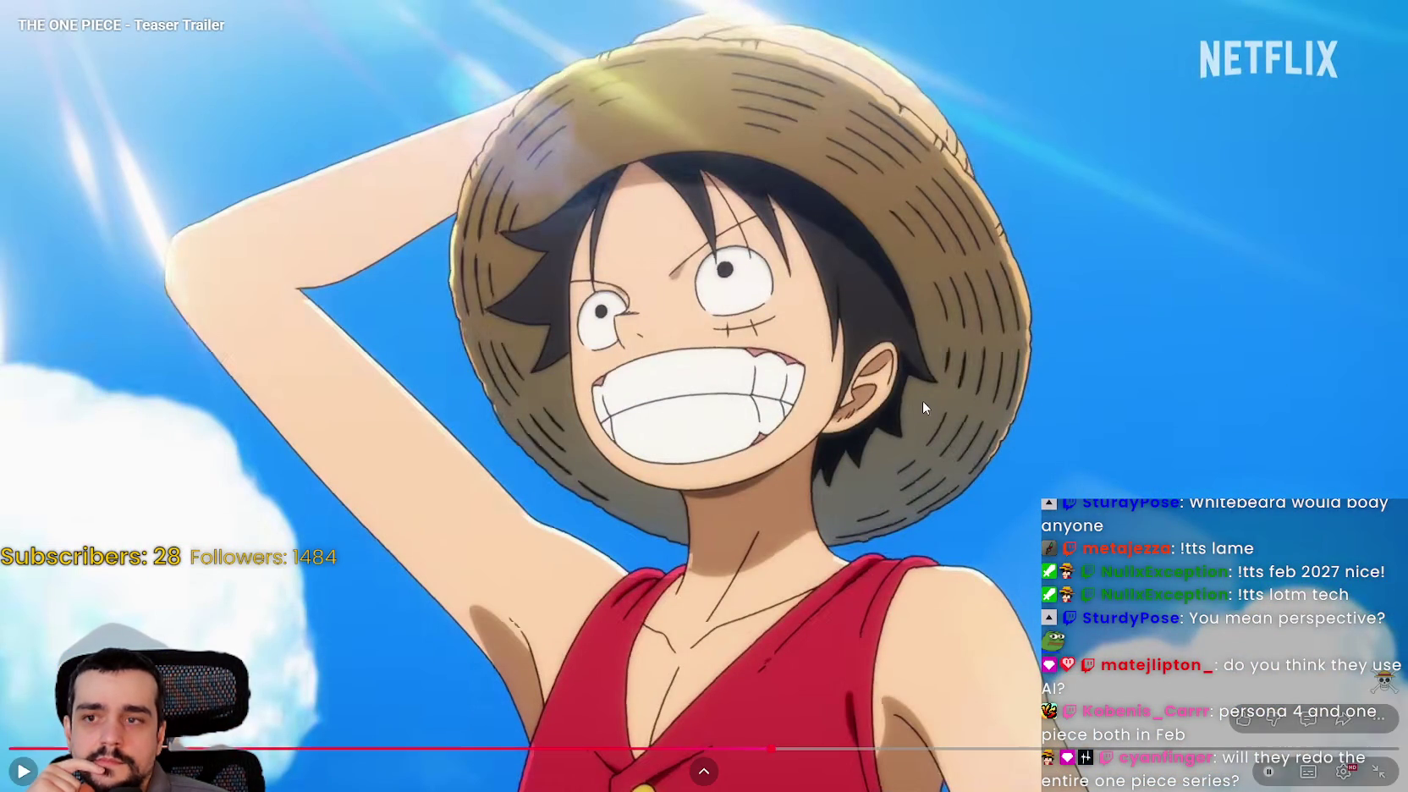
{"action": "left_click", "coordinate": [684, 503]}
{"action": "left_click", "coordinate": [684, 504]}
{"action": "left_click", "coordinate": [677, 492]}
{"action": "left_click", "coordinate": [651, 487]}
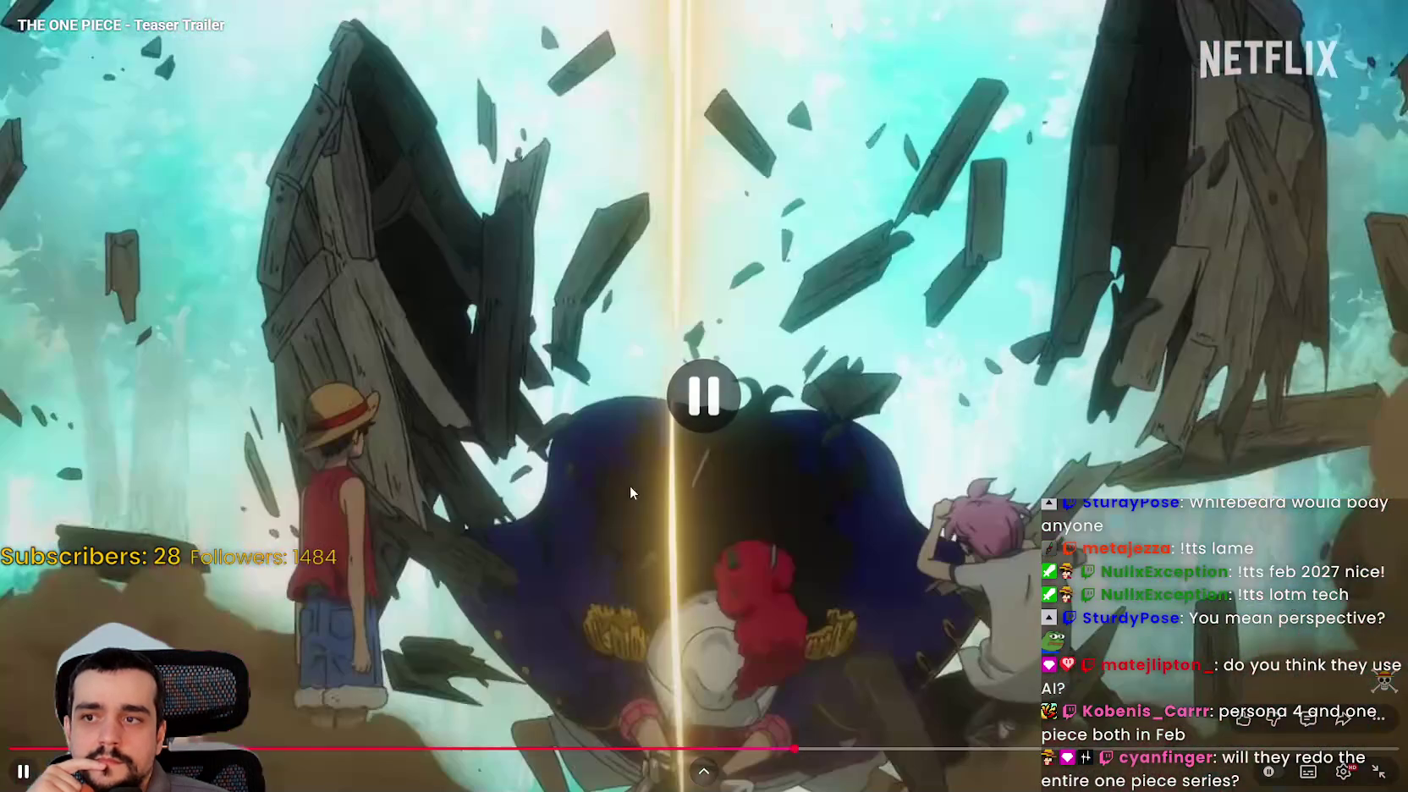
{"action": "left_click", "coordinate": [647, 501]}
{"action": "left_click", "coordinate": [589, 547]}
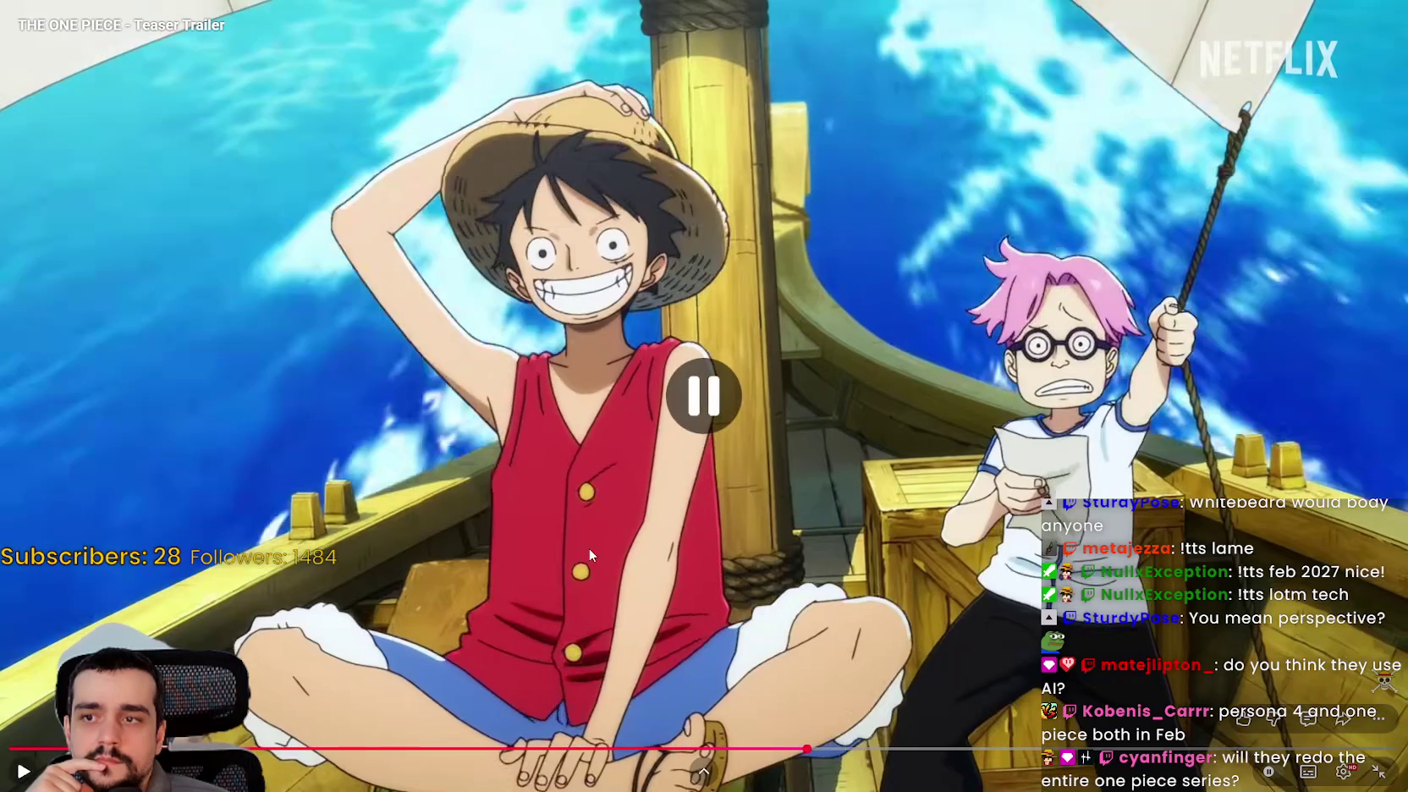
- Revisit the town and energy beam shots, then move to the 0:30 debris shot
{"action": "left_click", "coordinate": [577, 502]}
{"action": "left_click", "coordinate": [527, 531]}
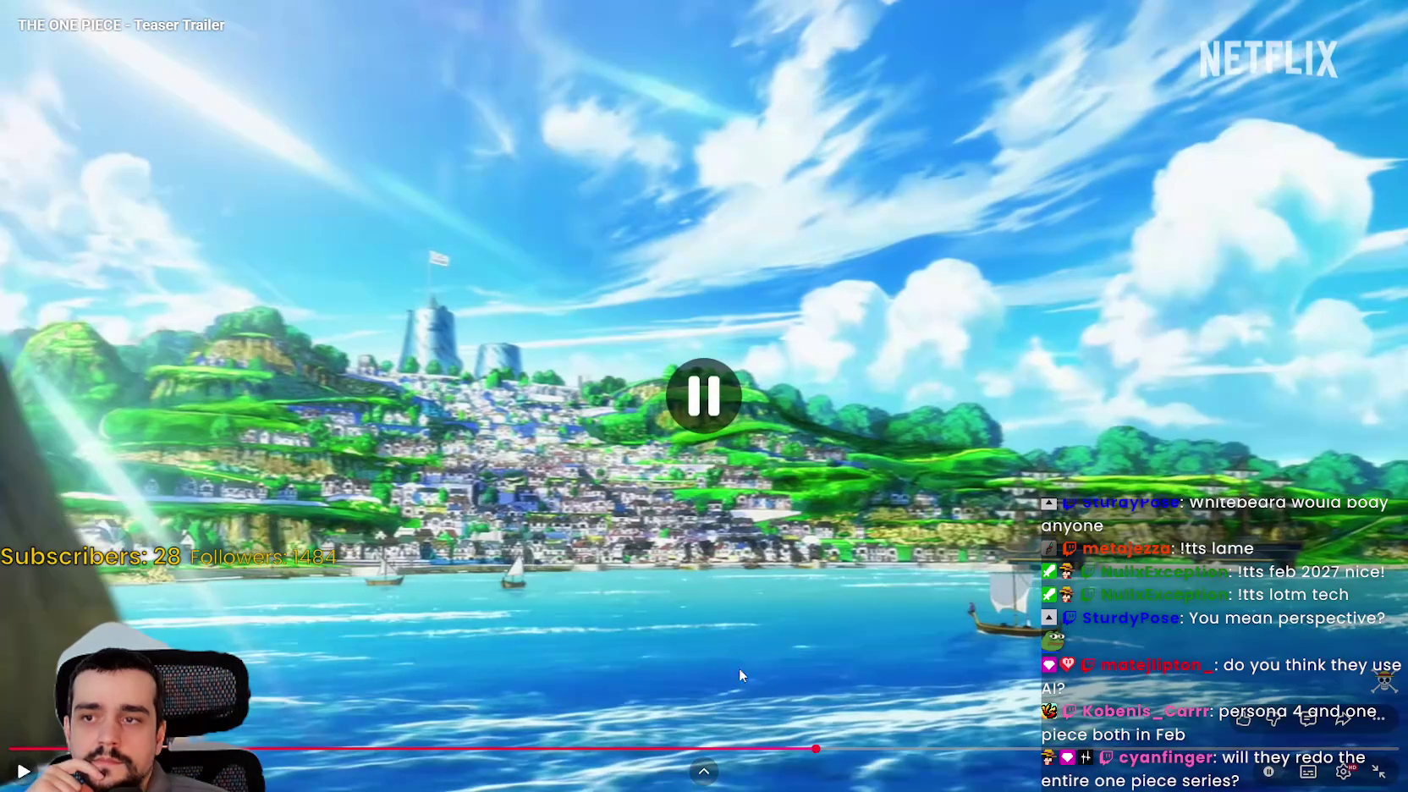
{"action": "left_click", "coordinate": [790, 749]}
{"action": "left_click", "coordinate": [729, 659]}
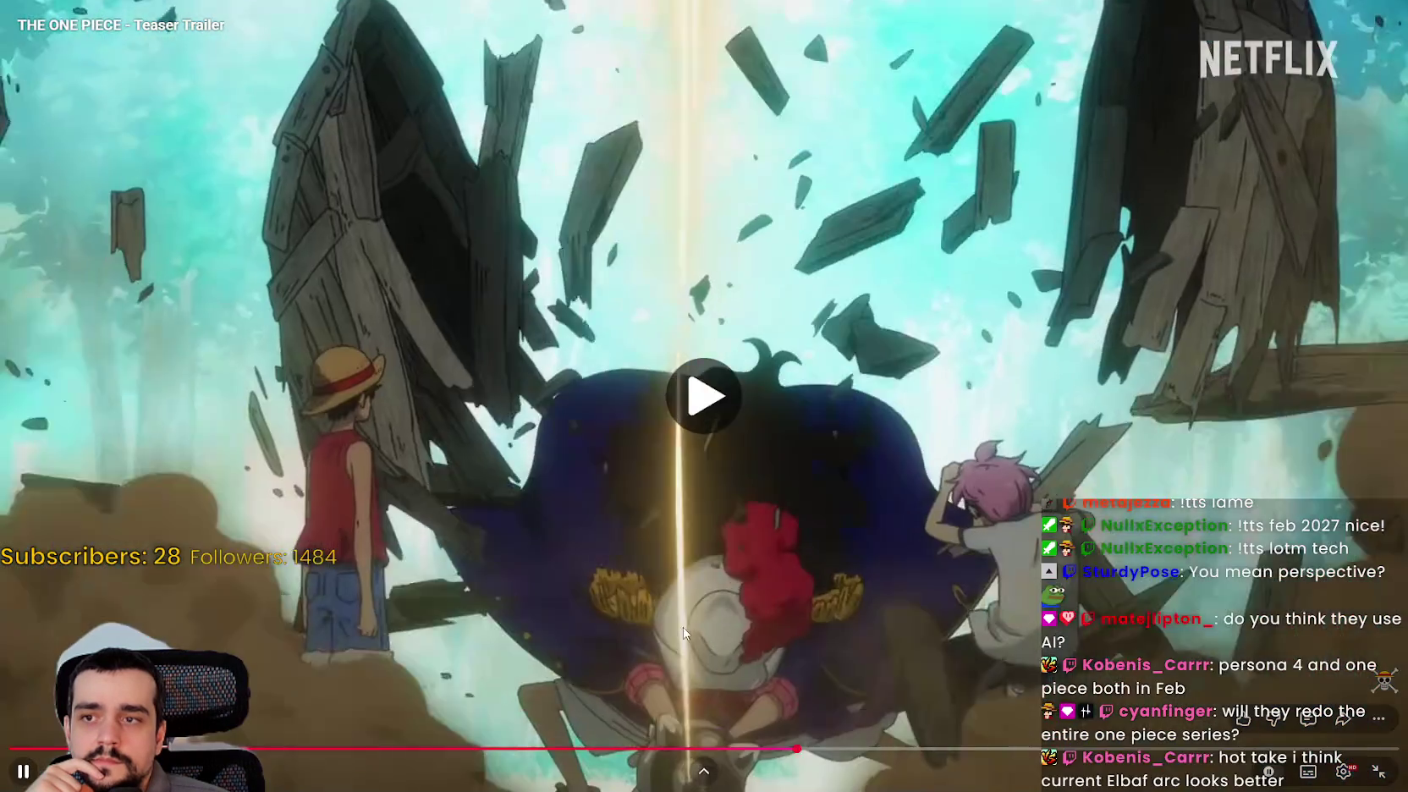
{"action": "left_click", "coordinate": [663, 639]}
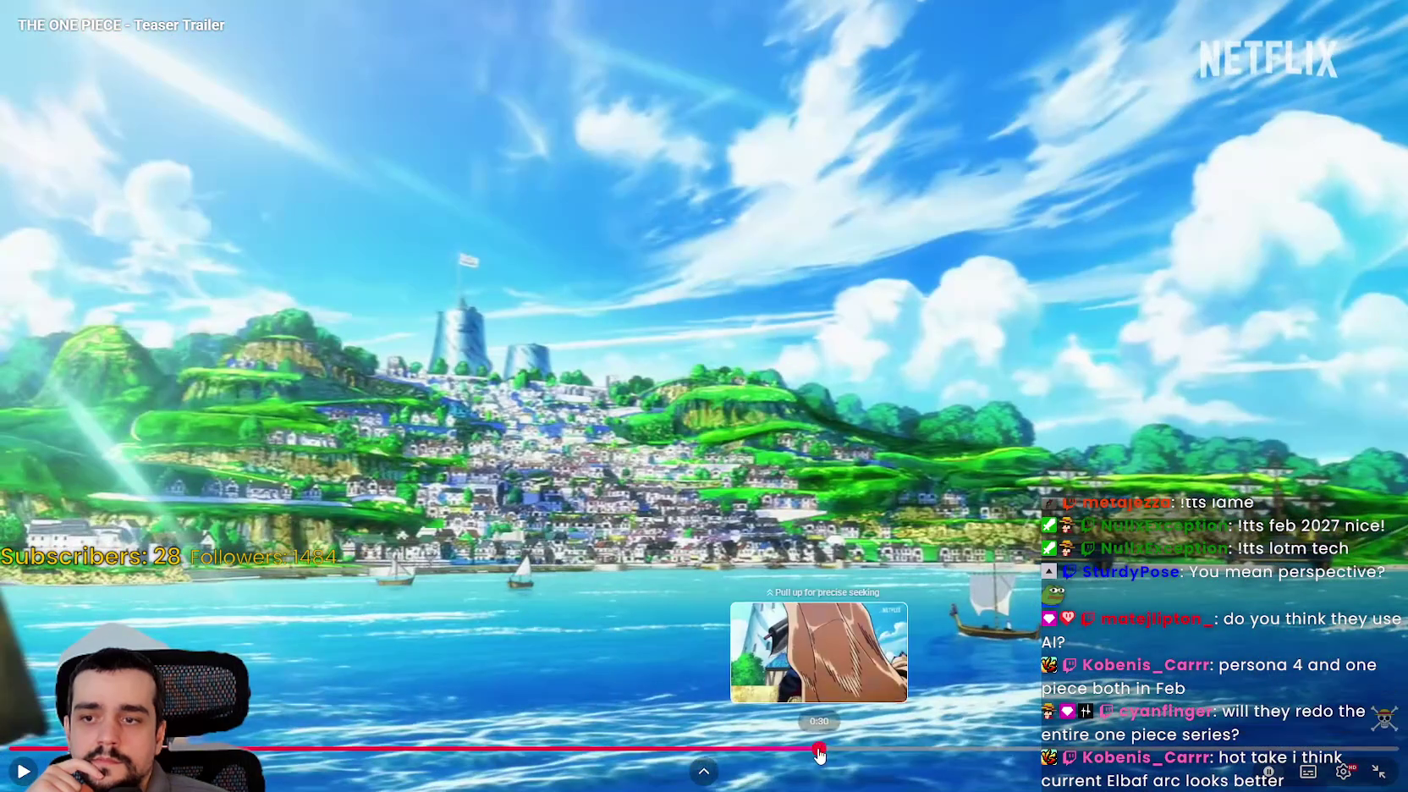
{"action": "mouse_move", "coordinate": [818, 750]}
{"action": "left_mouse_down"}
{"action": "mouse_move", "coordinate": [790, 751]}
{"action": "mouse_move", "coordinate": [806, 753]}
{"action": "left_mouse_up"}
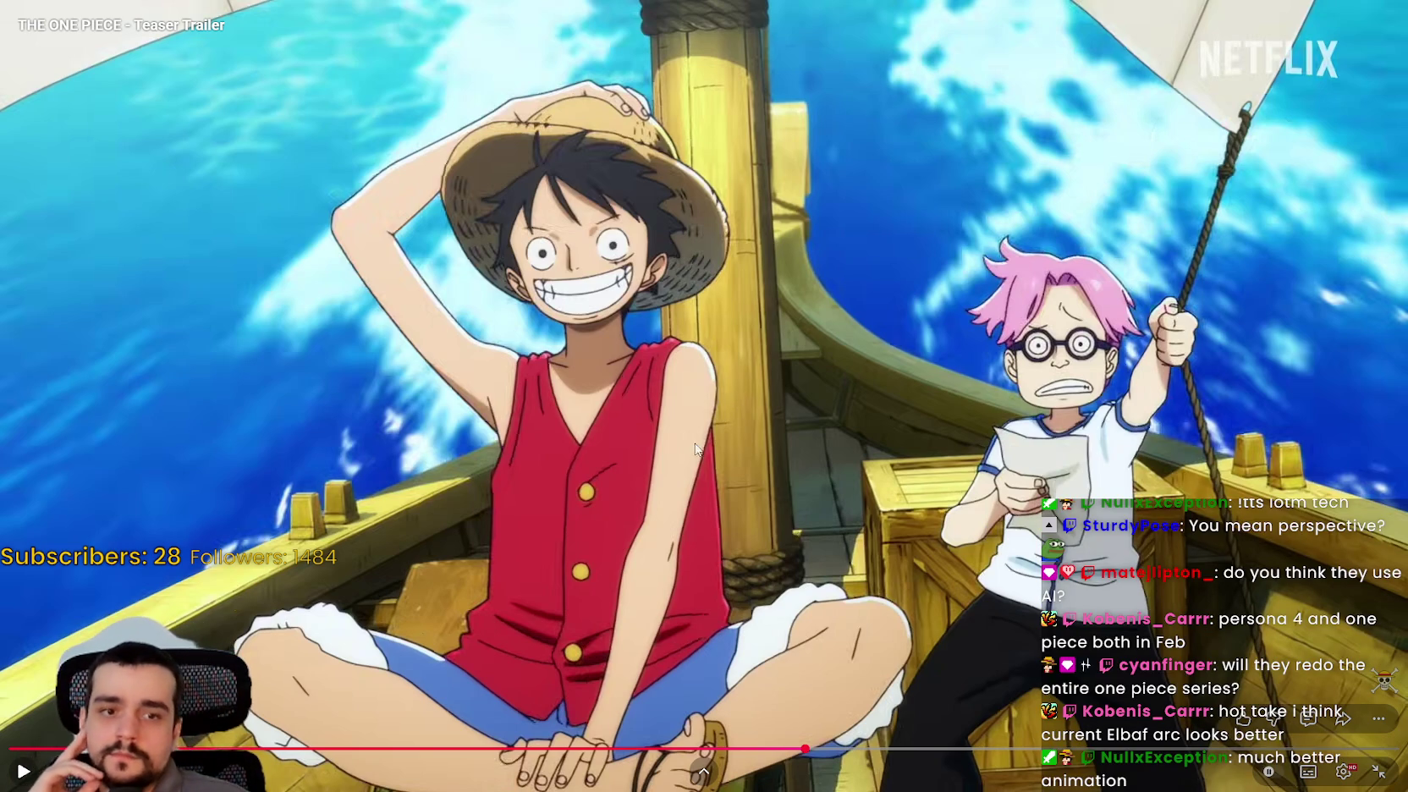
- Pause and resume the trailer shot by shot up to the Buggy close-up
{"action": "left_click", "coordinate": [778, 476]}
{"action": "left_click", "coordinate": [810, 505]}
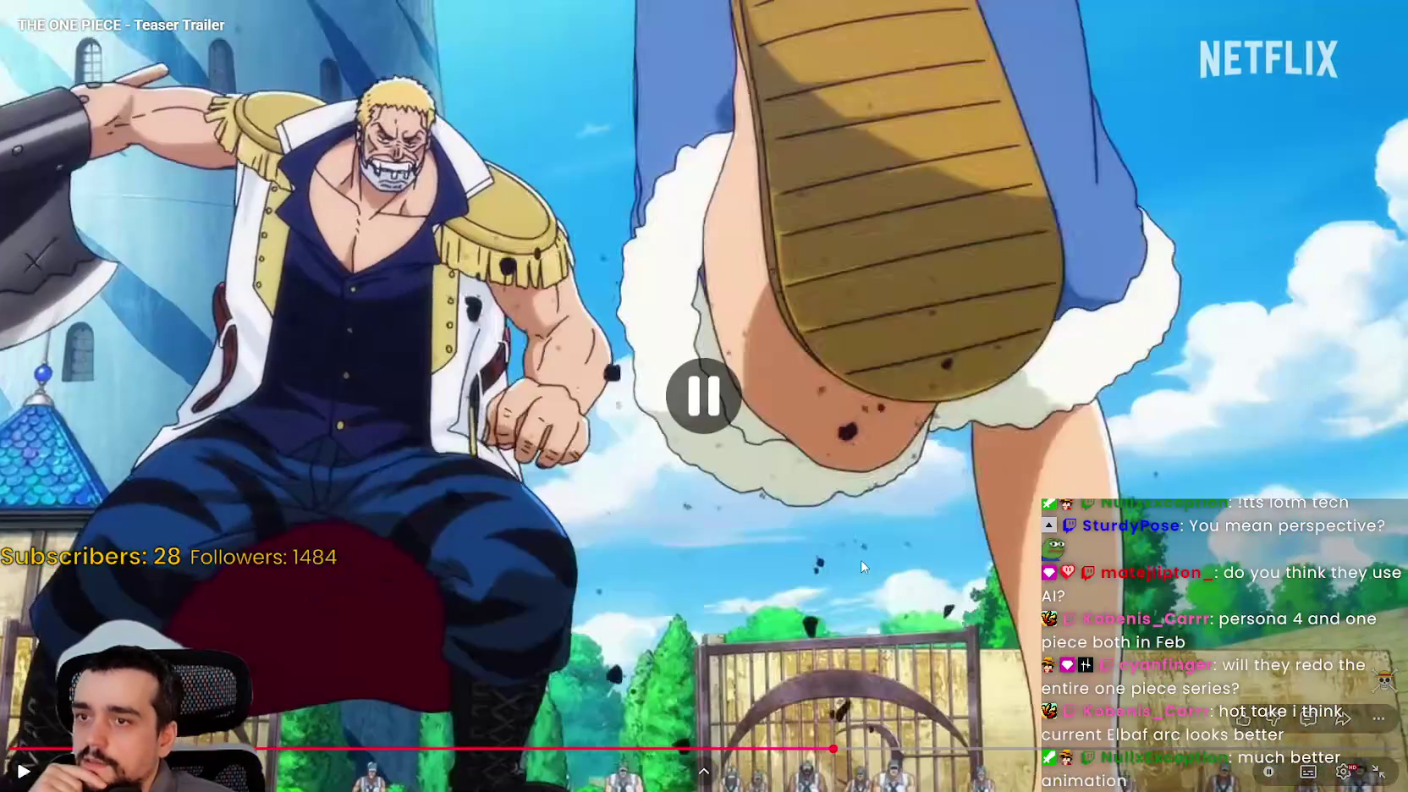
{"action": "left_click", "coordinate": [746, 449]}
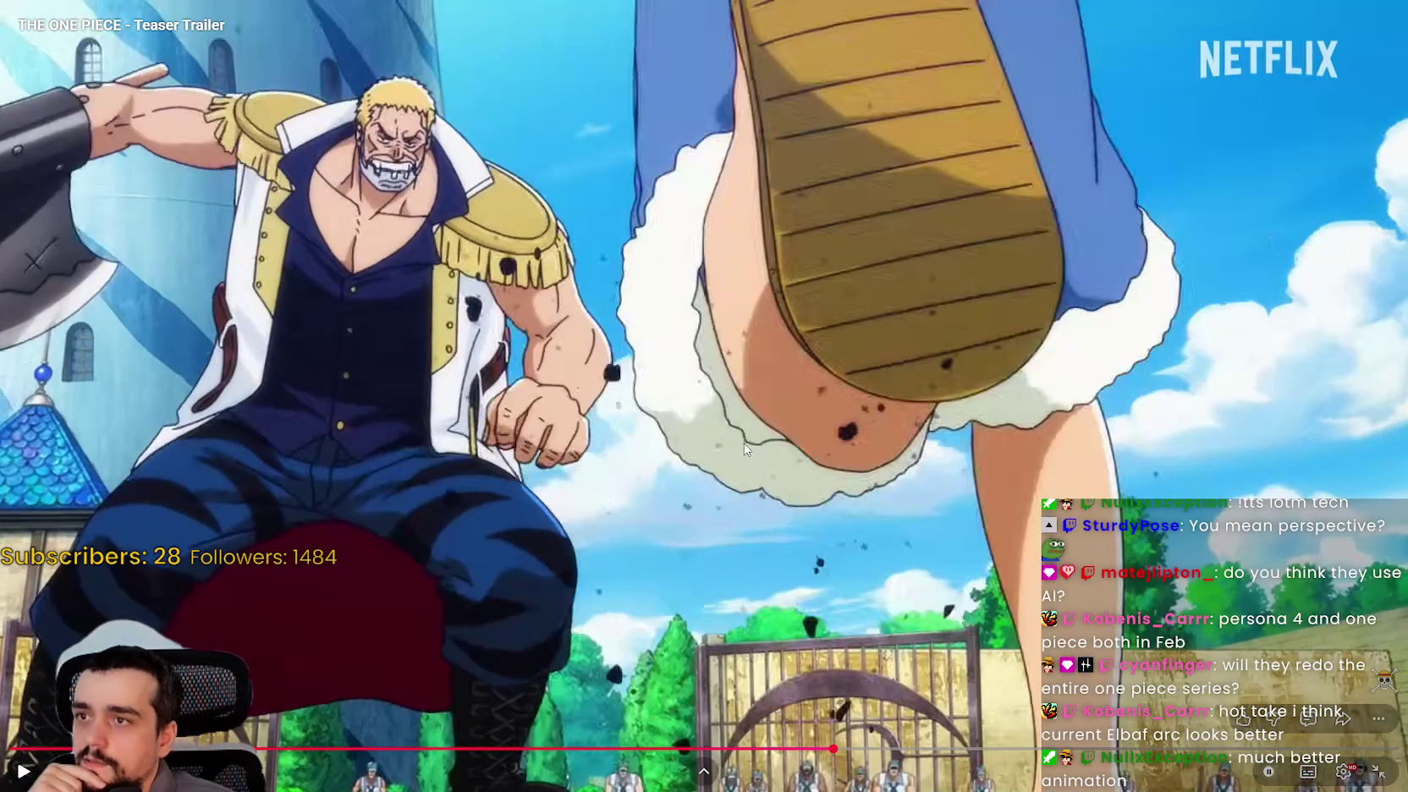
{"action": "left_click", "coordinate": [535, 418]}
{"action": "left_click", "coordinate": [830, 488]}
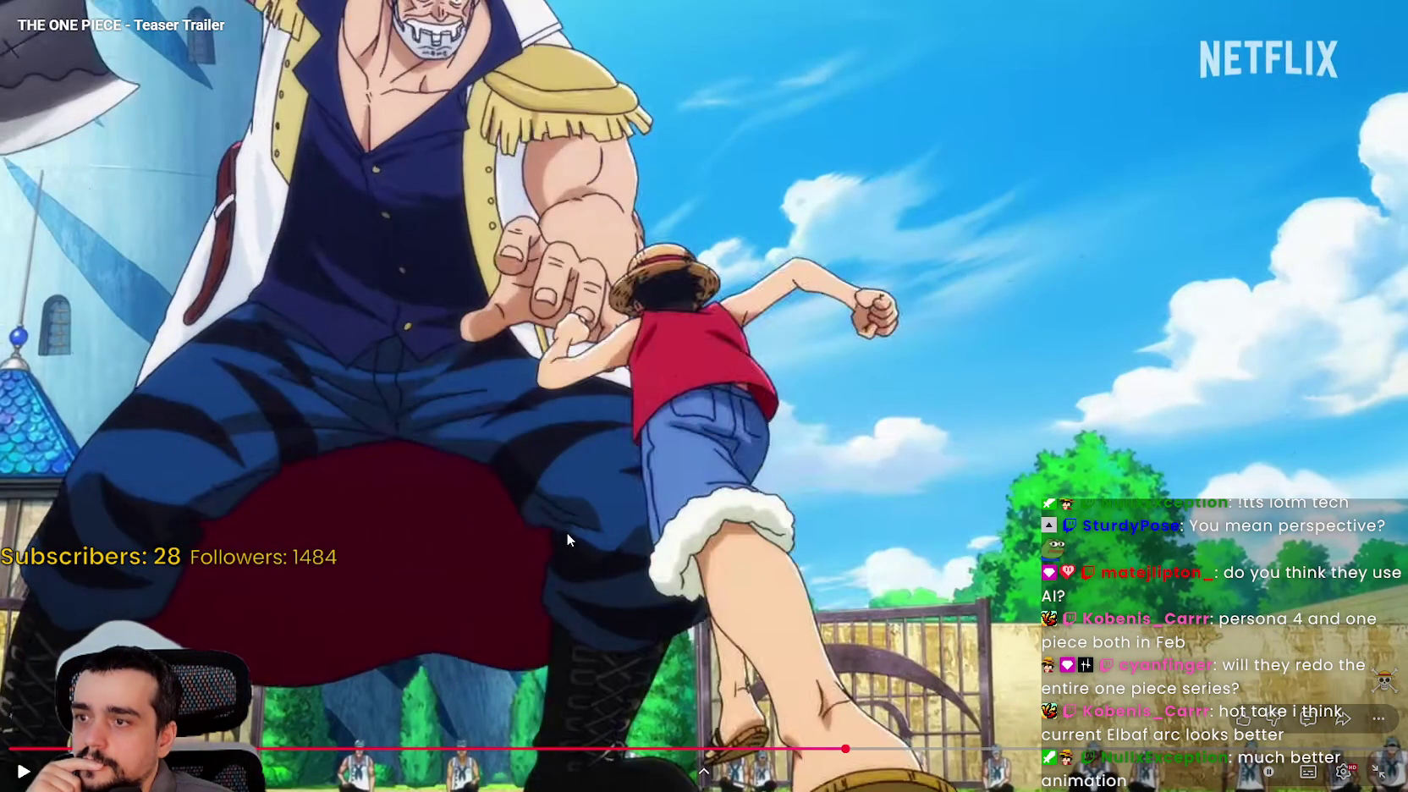
{"action": "left_click", "coordinate": [879, 461]}
{"action": "left_click", "coordinate": [868, 452]}
{"action": "left_click", "coordinate": [868, 452]}
{"action": "left_click", "coordinate": [832, 443]}
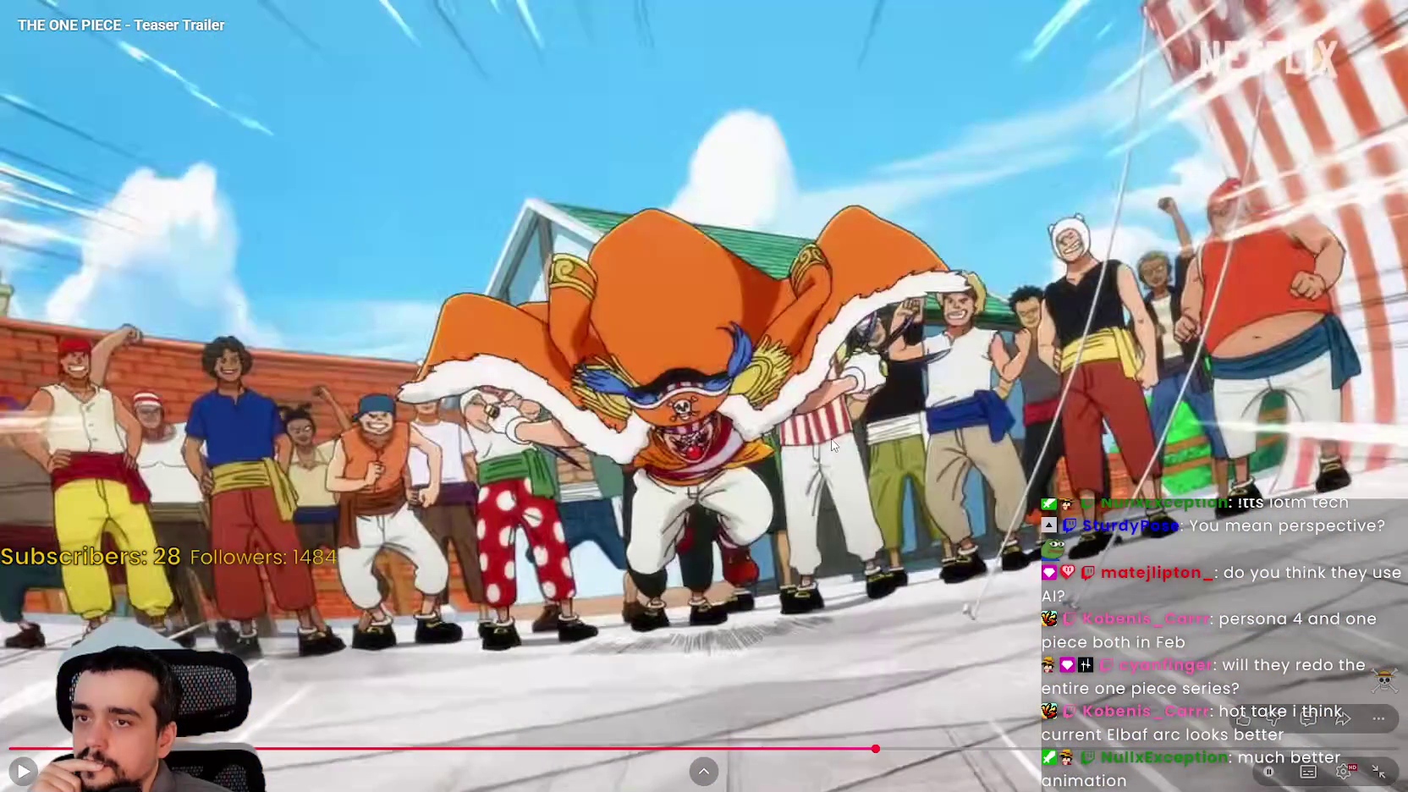
{"action": "left_click", "coordinate": [778, 433]}
{"action": "left_click", "coordinate": [800, 432]}
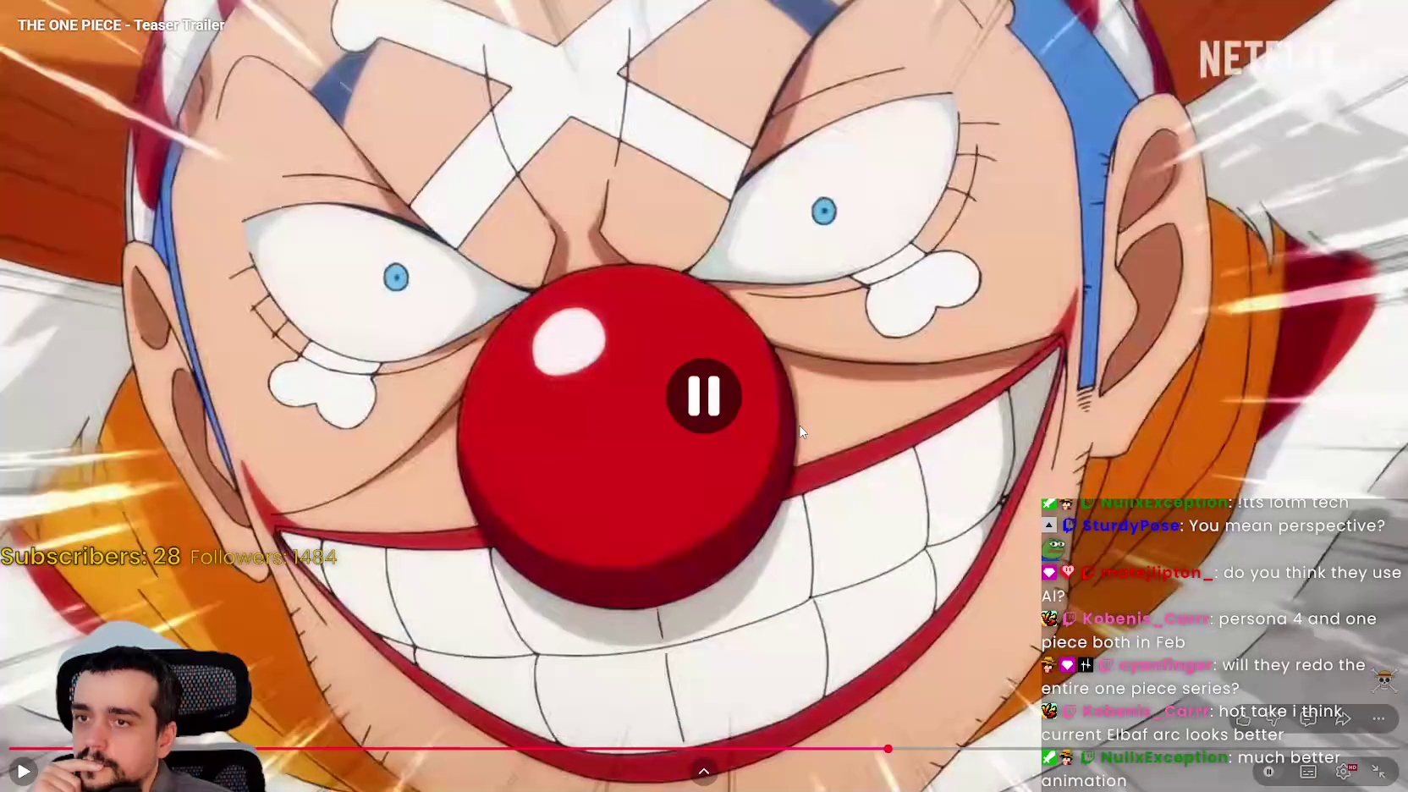
- Continue through the Zoro close-up and Sanji scene to the ocean scene
{"action": "left_click", "coordinate": [799, 431]}
{"action": "left_click", "coordinate": [780, 437]}
{"action": "left_click", "coordinate": [786, 449]}
{"action": "left_click", "coordinate": [806, 495]}
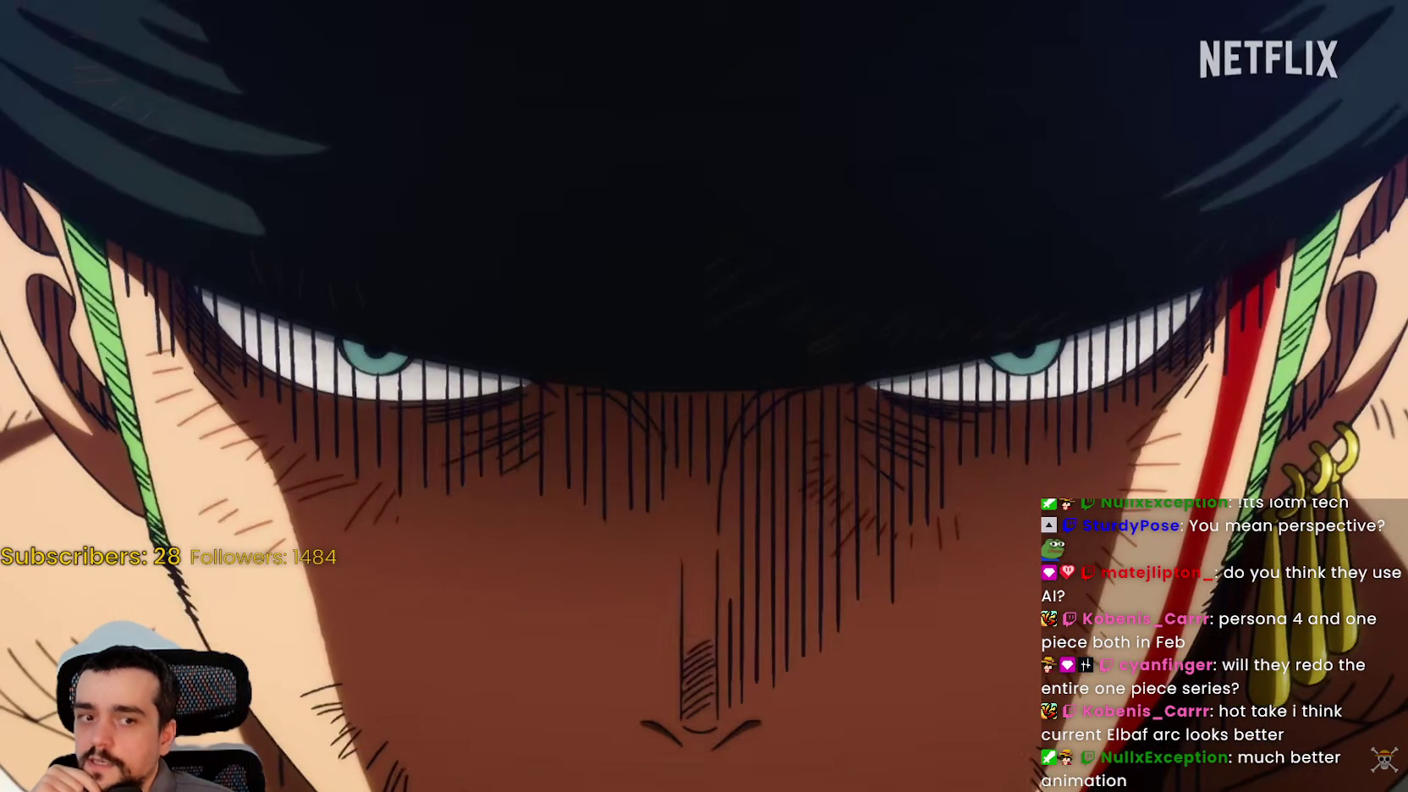
{"action": "left_click", "coordinate": [863, 488]}
{"action": "left_click", "coordinate": [913, 500]}
{"action": "left_click", "coordinate": [949, 491]}
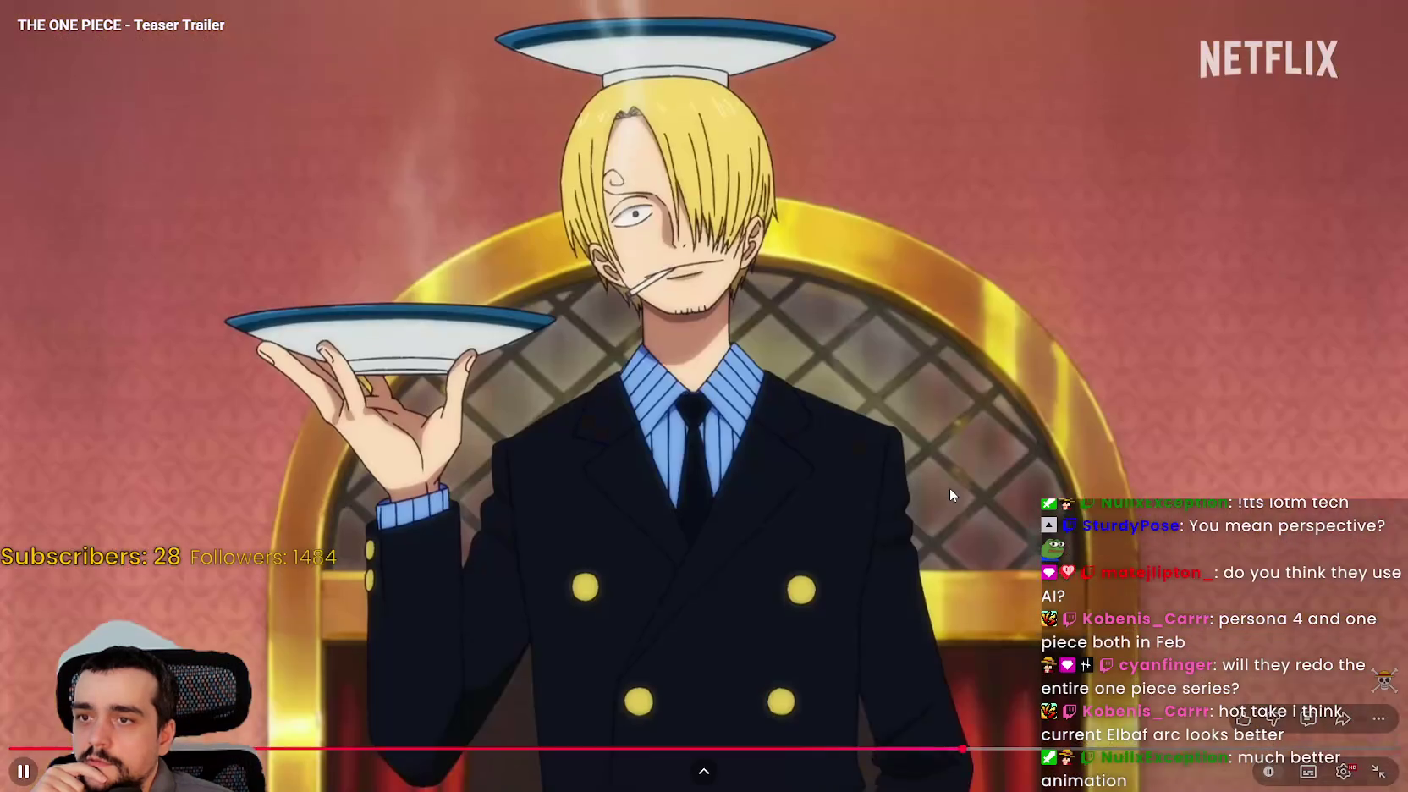
{"action": "left_click", "coordinate": [948, 487]}
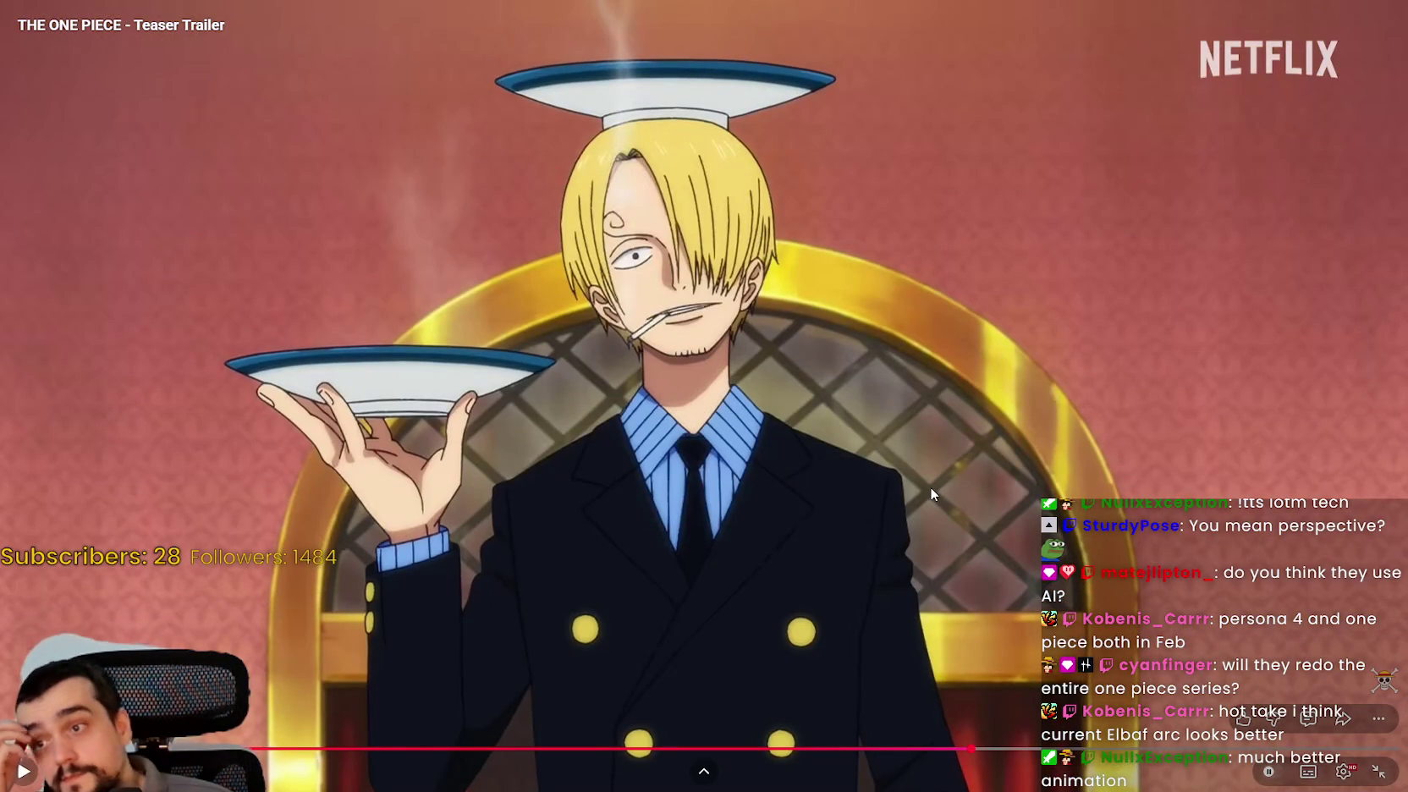
{"action": "left_click", "coordinate": [930, 488]}
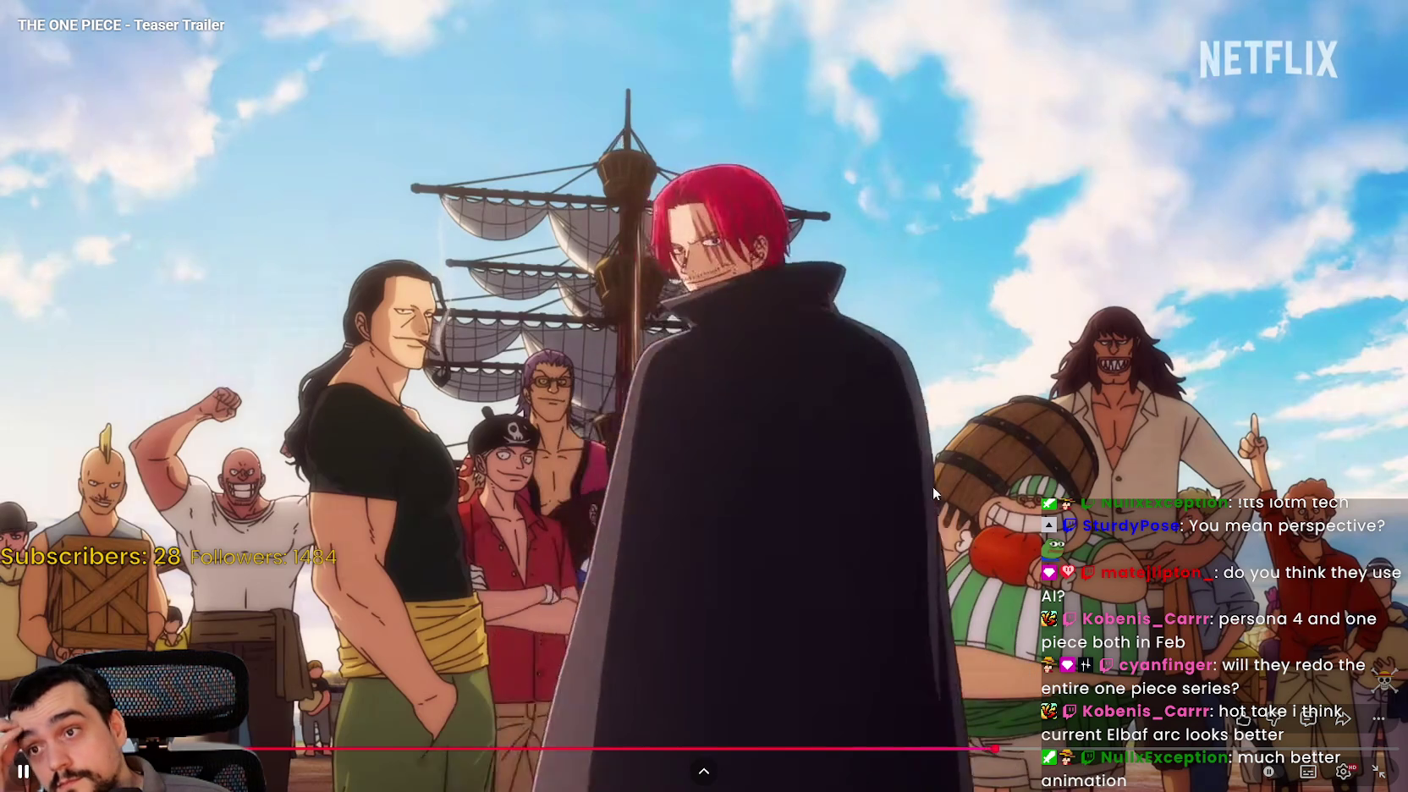
{"action": "left_click", "coordinate": [933, 488]}
- Play into the Shanks crew scene, pause on the ocean, and exit fullscreen
{"action": "left_click", "coordinate": [934, 489]}
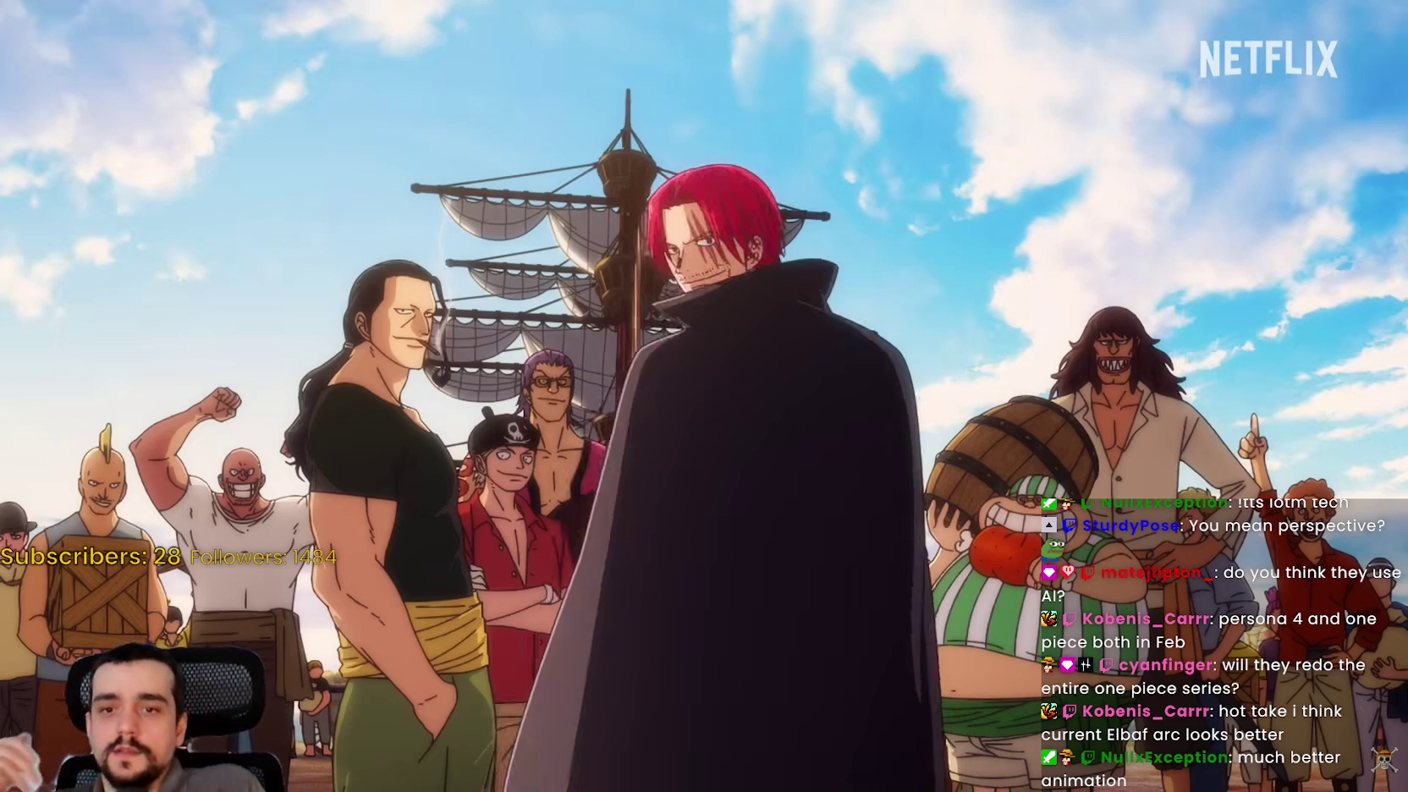
{"action": "mouse_move", "coordinate": [553, 363]}
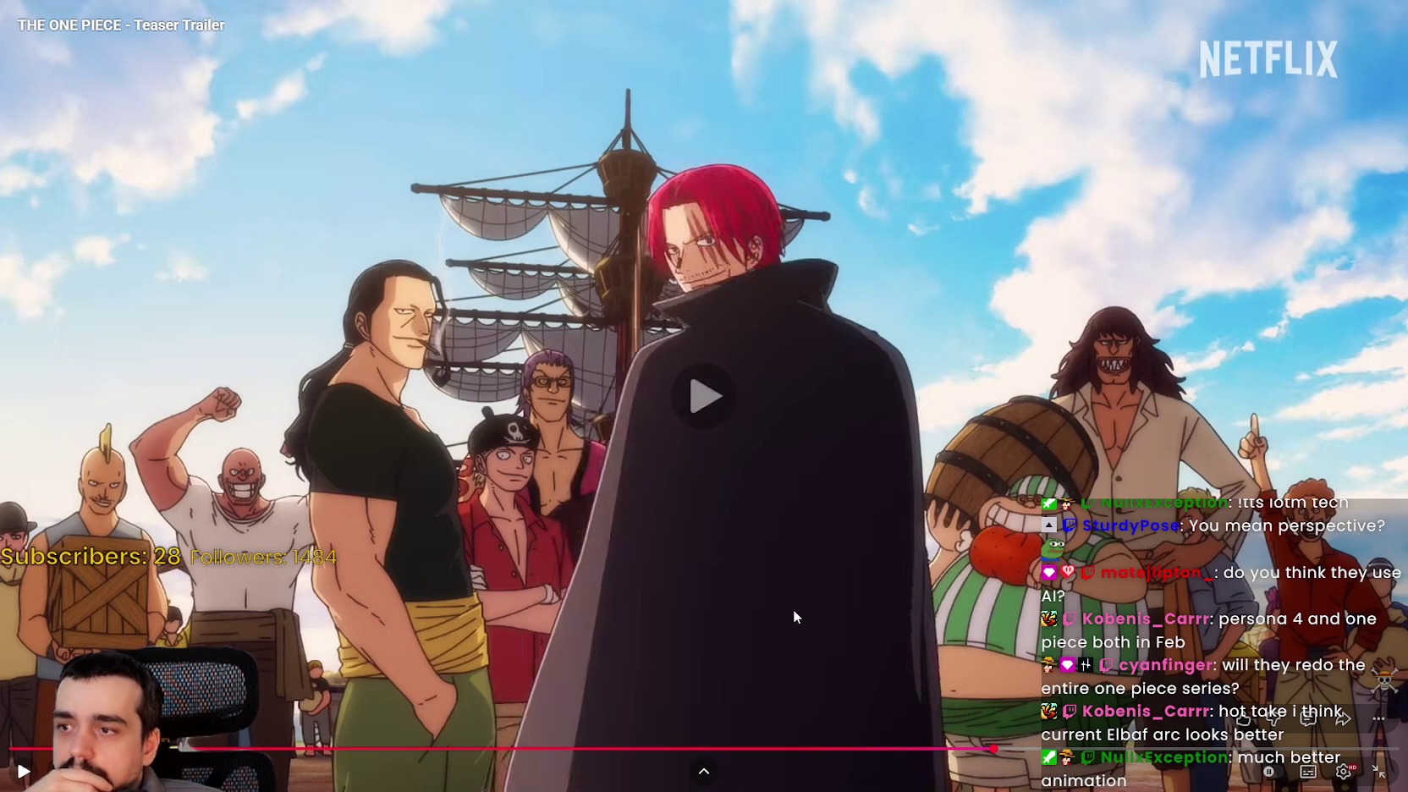
{"action": "left_click", "coordinate": [768, 591]}
{"action": "left_click", "coordinate": [768, 588]}
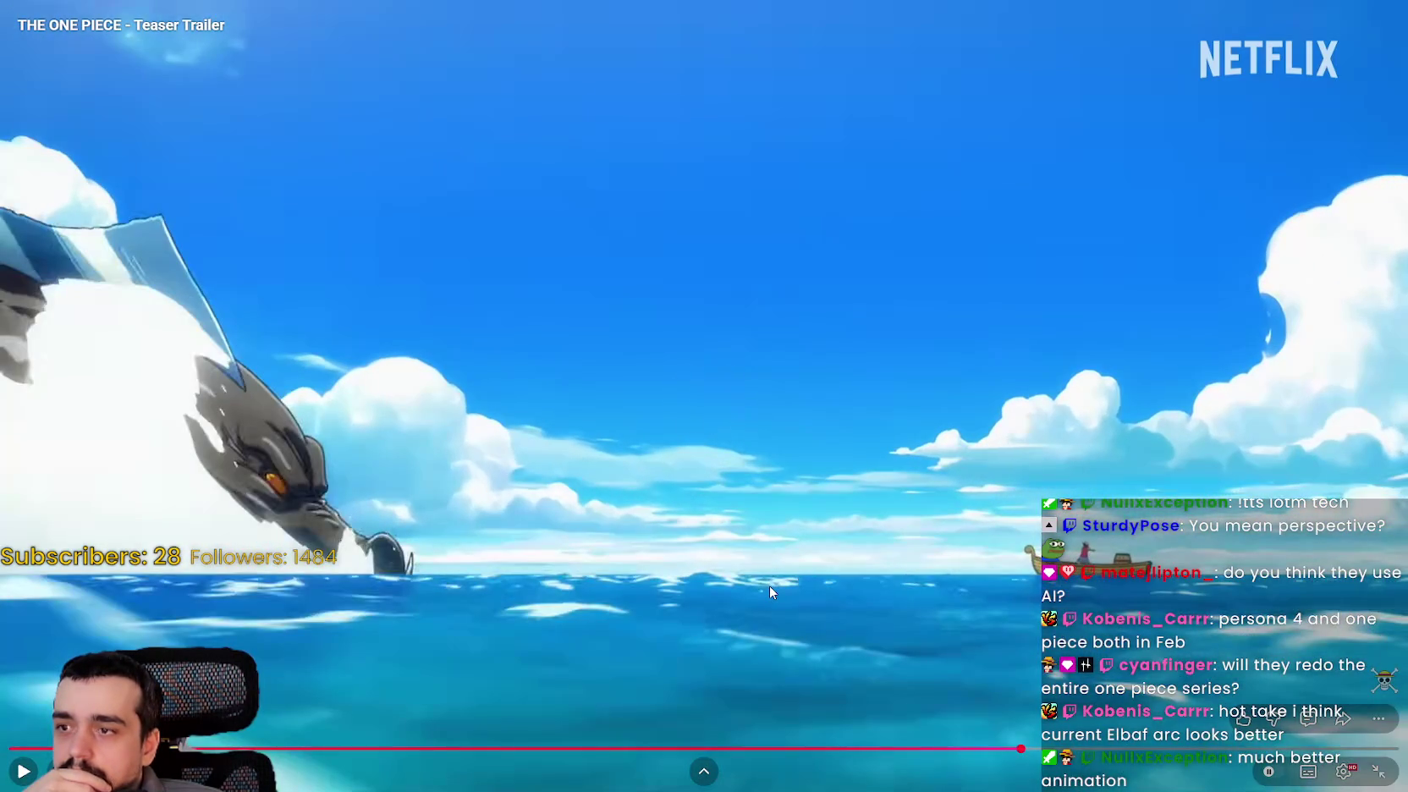
{"action": "left_click", "coordinate": [769, 591]}
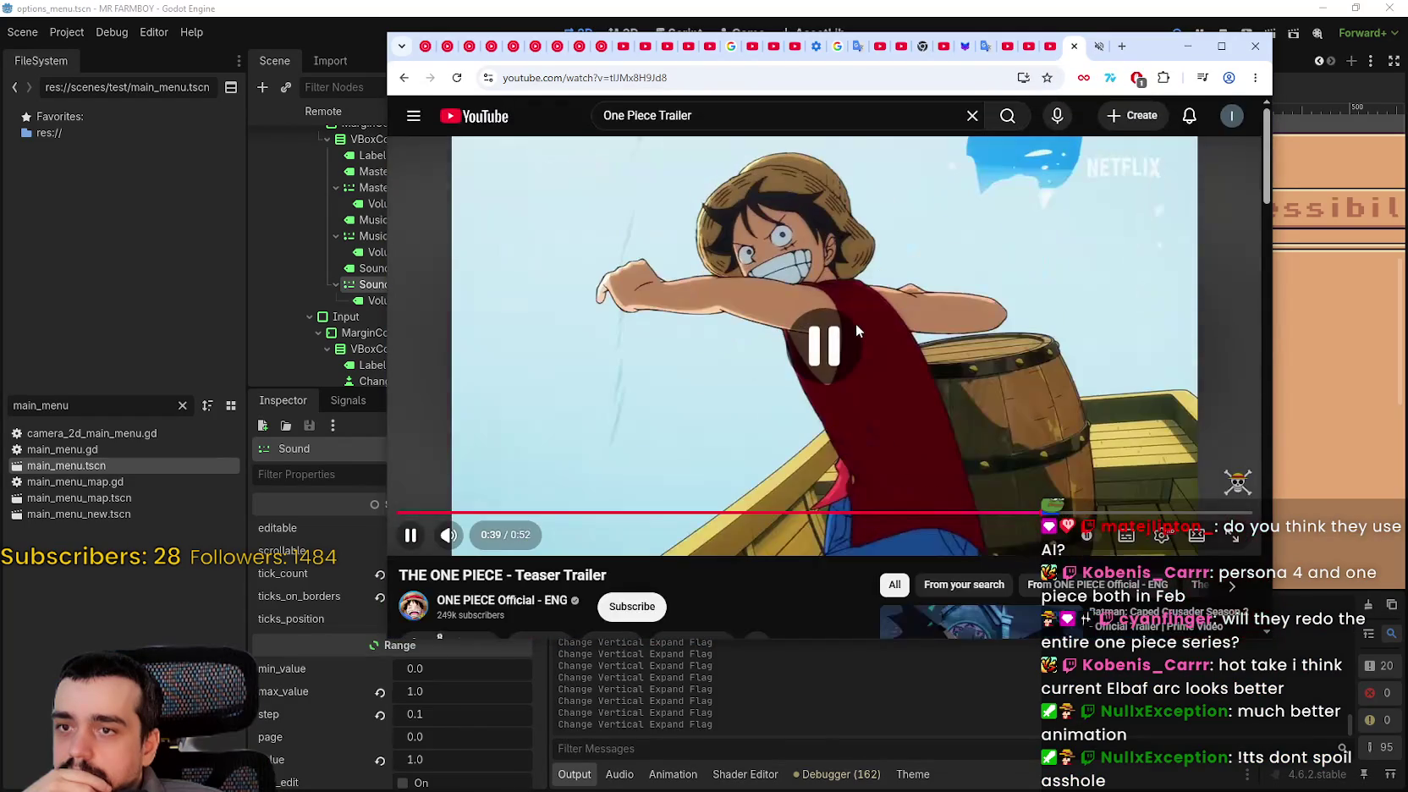
- Go fullscreen again, rewind to the Shanks crew scene at 0:36, and play toward the title logo
{"action": "double_click", "coordinate": [919, 369]}
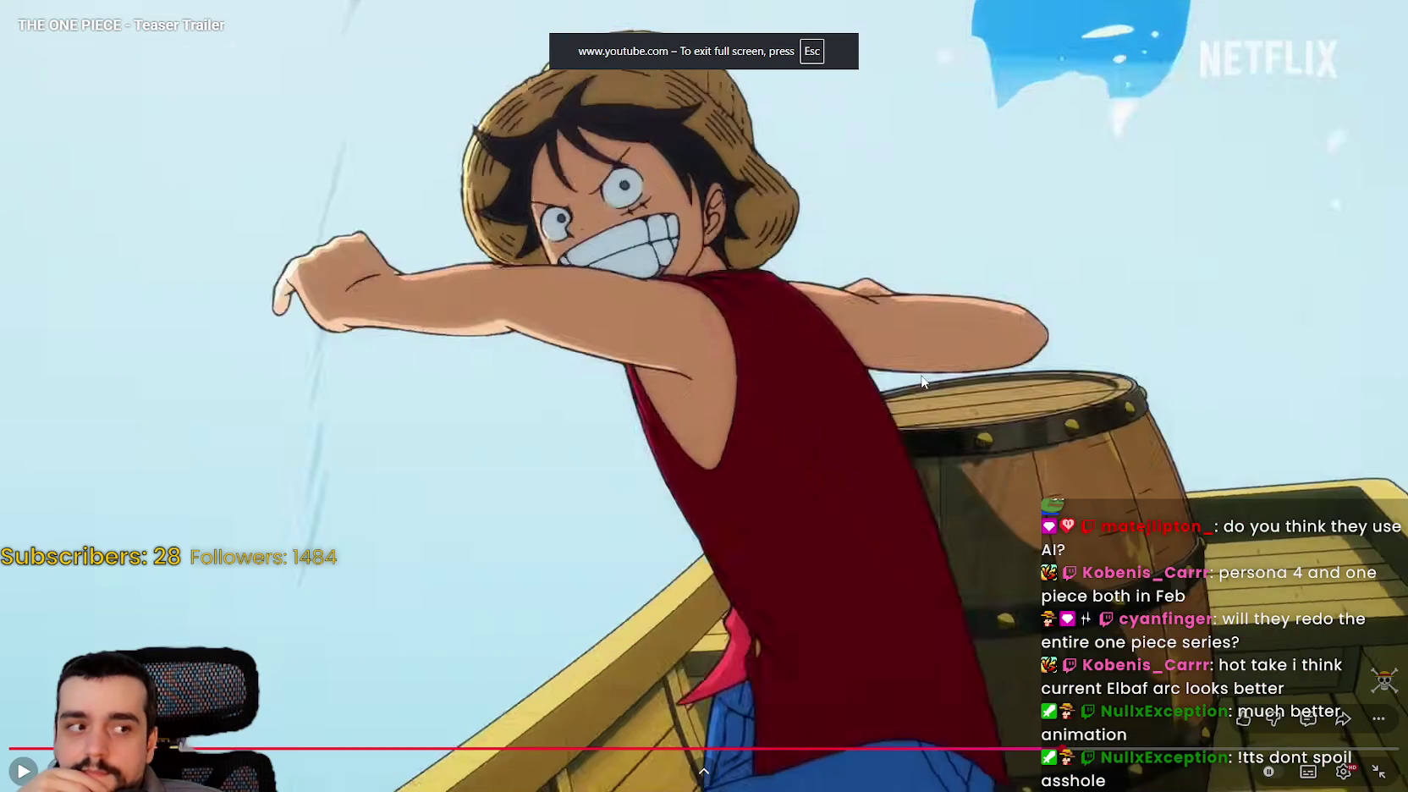
{"action": "left_click_drag", "start_coordinate": [1038, 748], "coordinate": [1025, 748]}
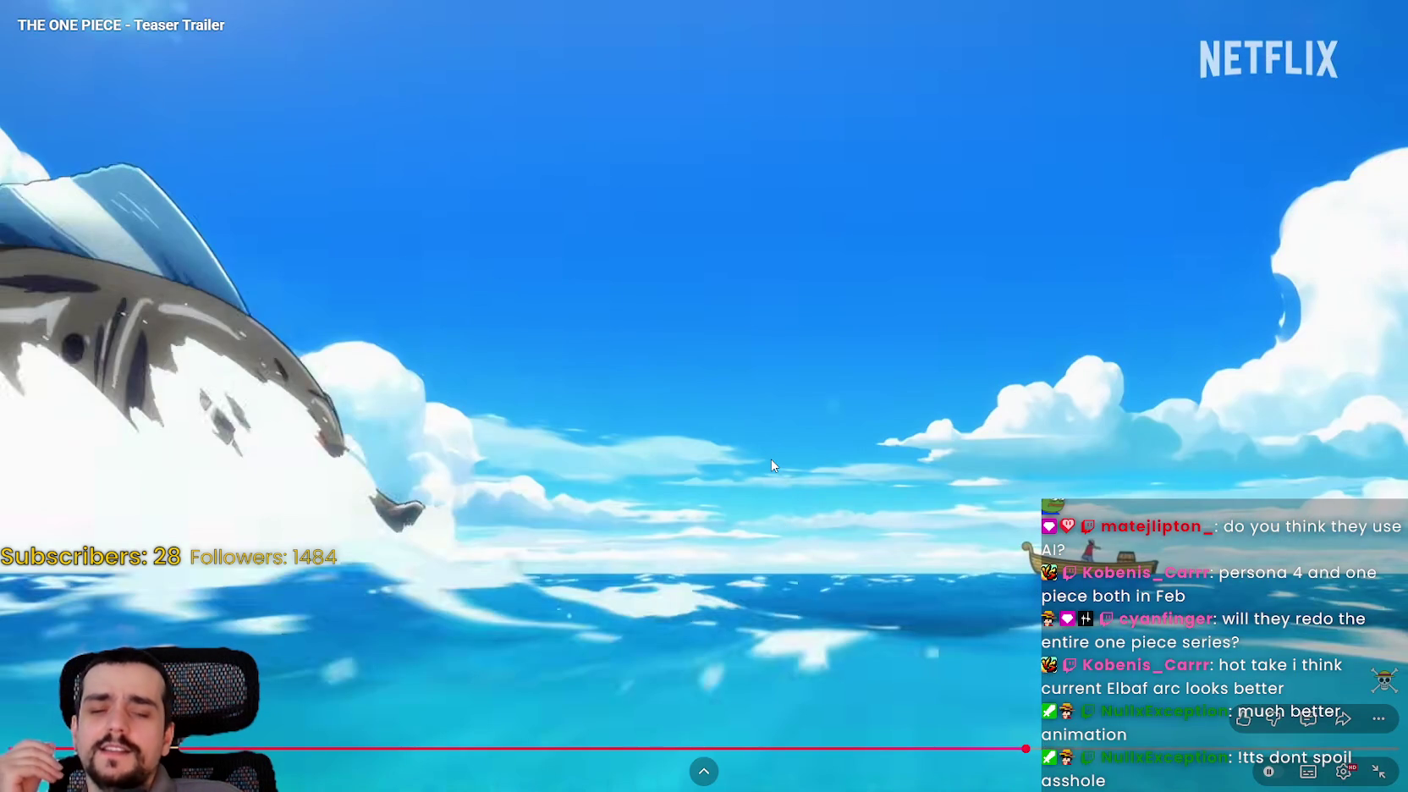
{"action": "left_click_drag", "start_coordinate": [1000, 749], "coordinate": [969, 753]}
{"action": "left_click", "coordinate": [860, 533]}
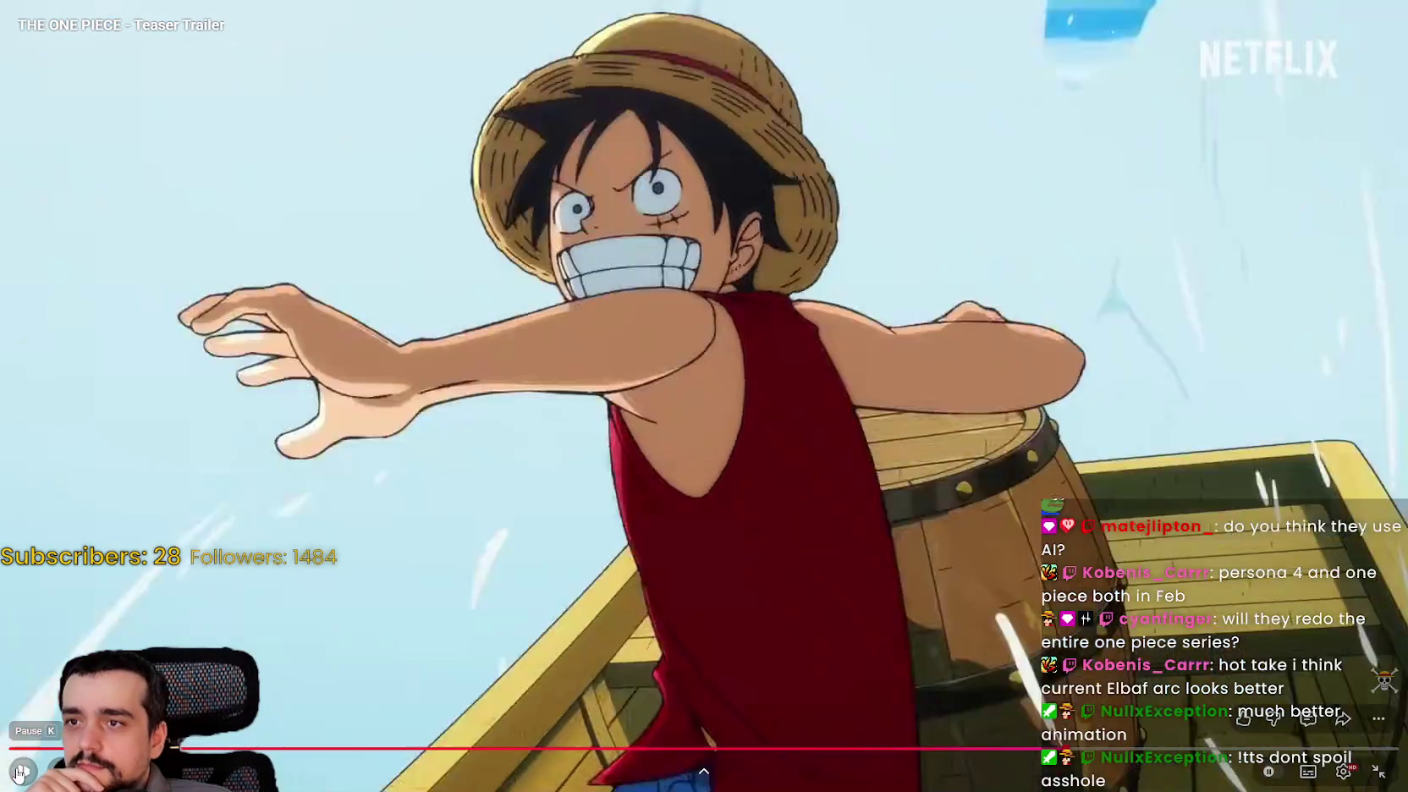
{"action": "left_click", "coordinate": [21, 771]}
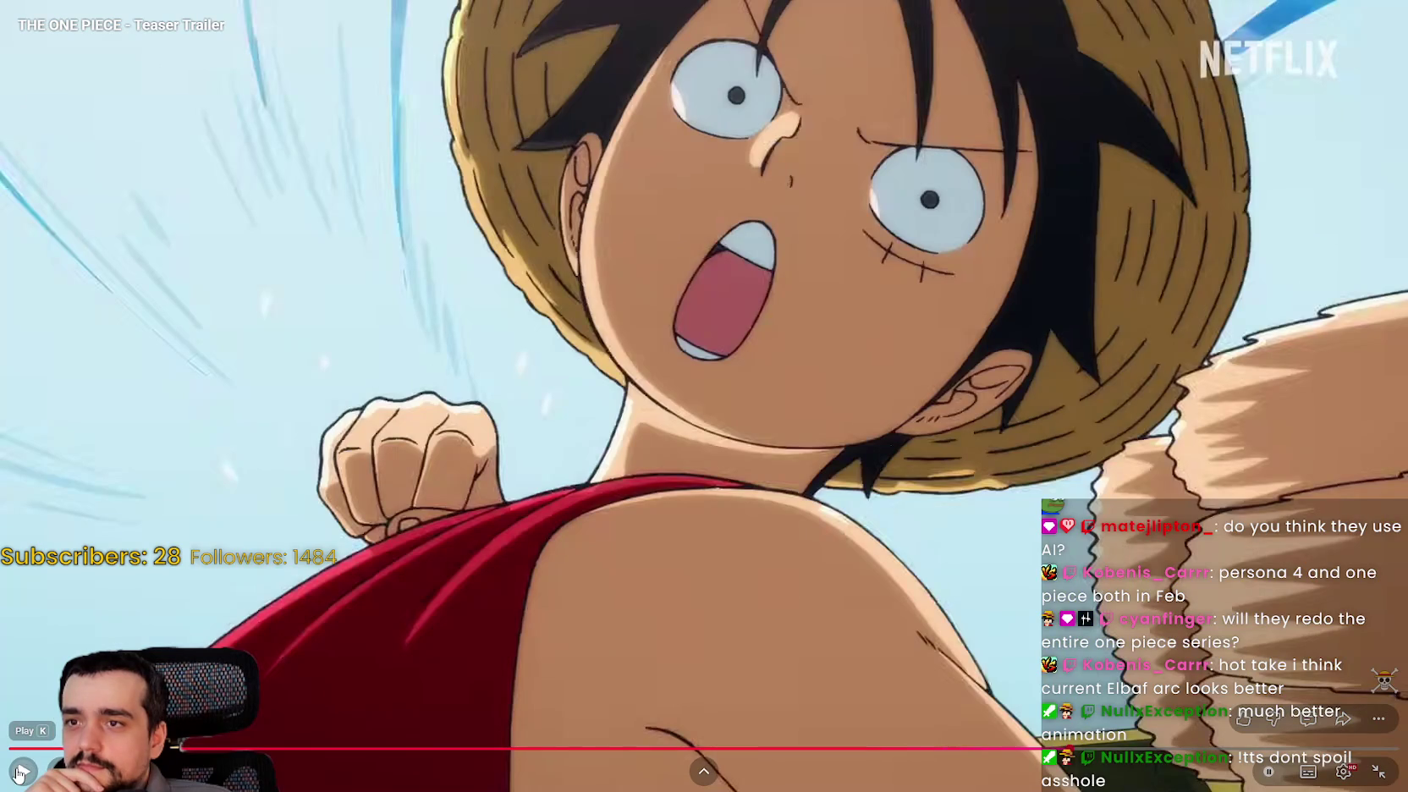
{"action": "left_click", "coordinate": [21, 771]}
{"action": "left_click", "coordinate": [21, 772]}
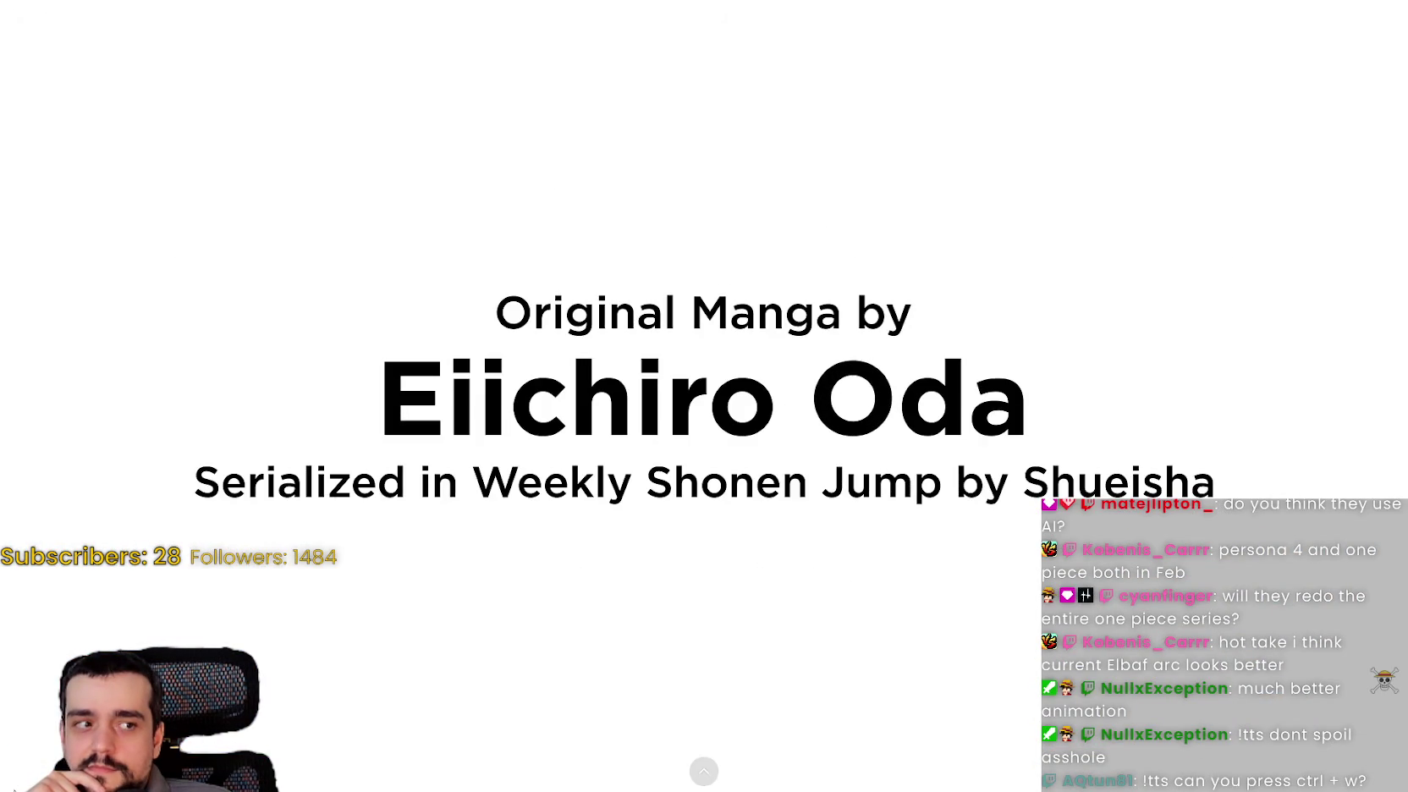
- Pause on the staff credits, skip to the February 2027 card, and exit fullscreen
{"action": "left_click", "coordinate": [17, 776]}
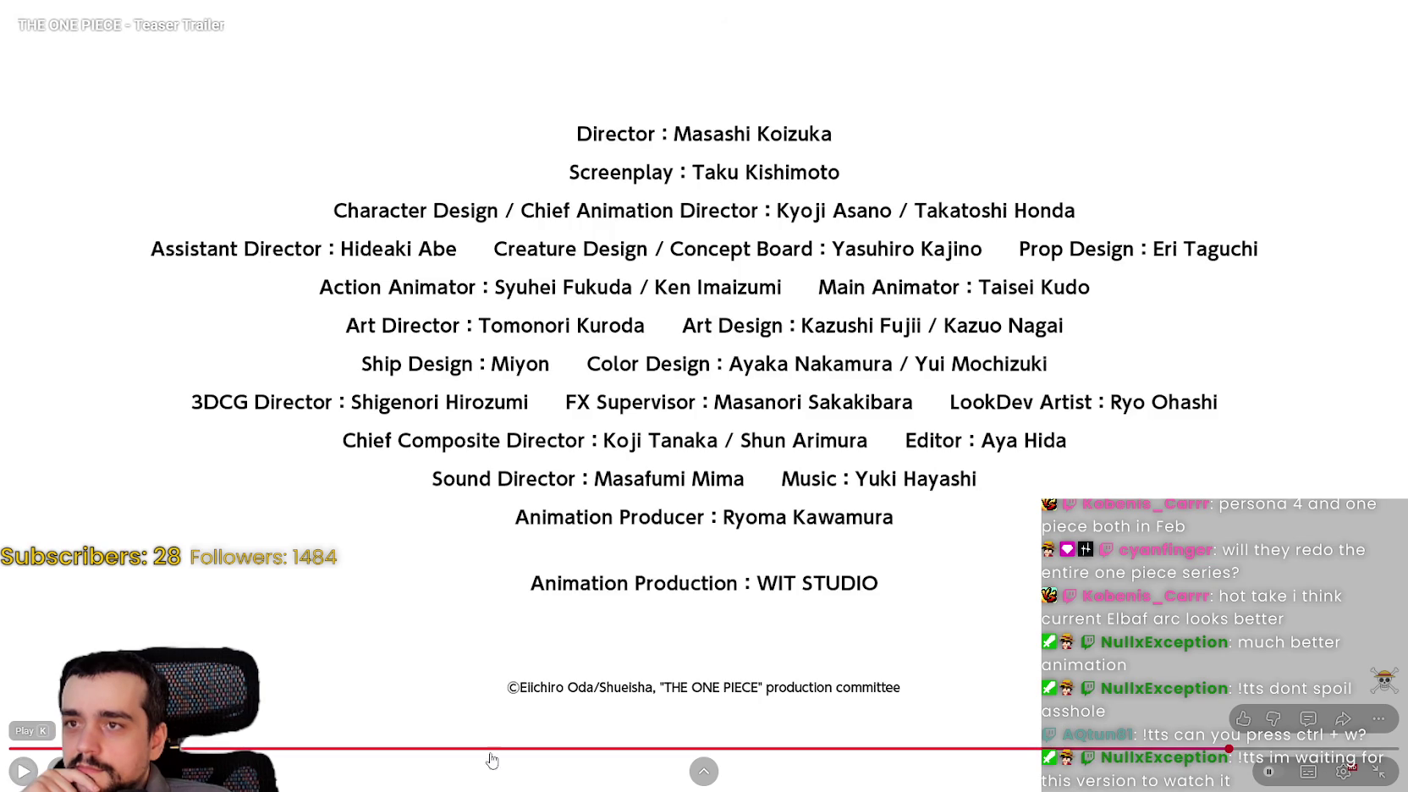
{"action": "key", "text": "Right"}
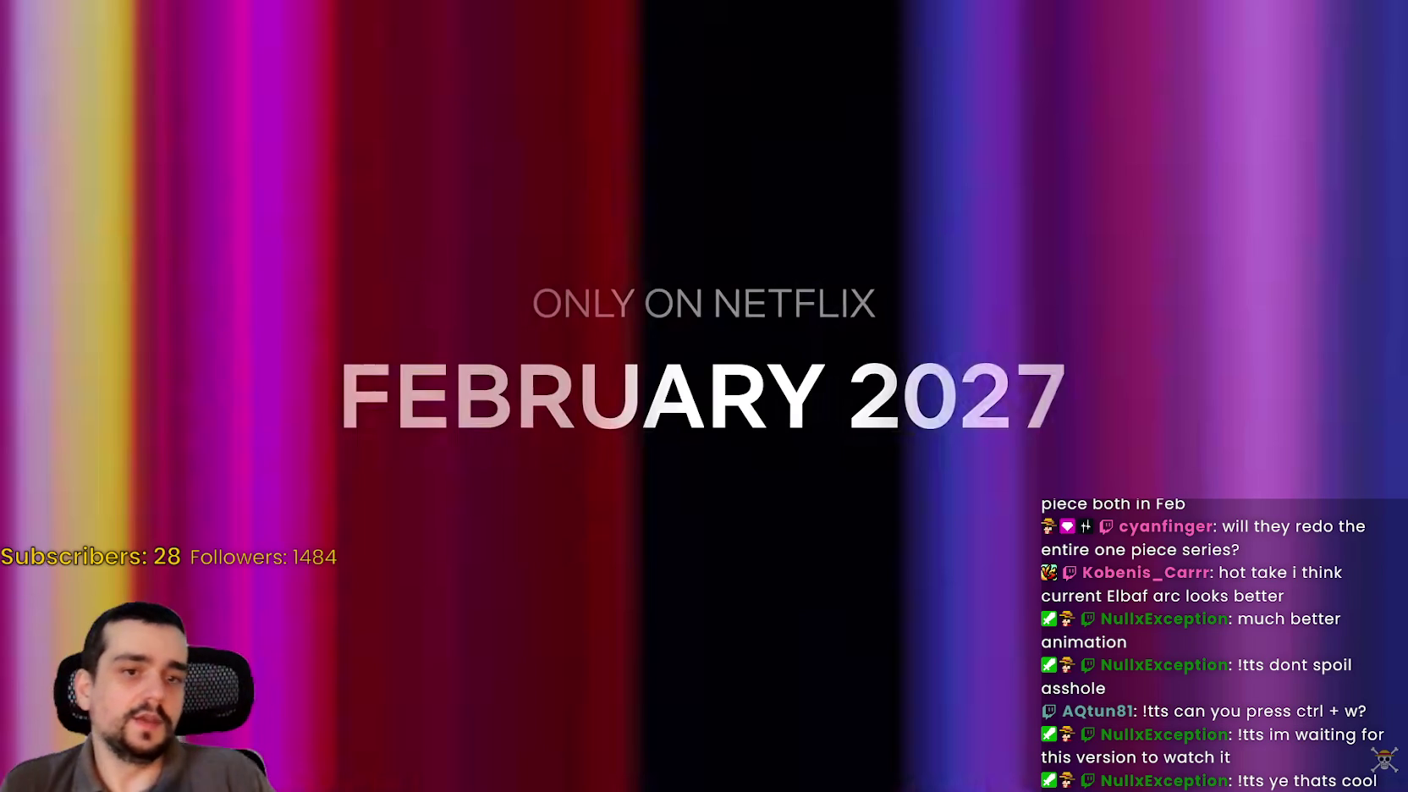
{"action": "mouse_move", "coordinate": [691, 294]}
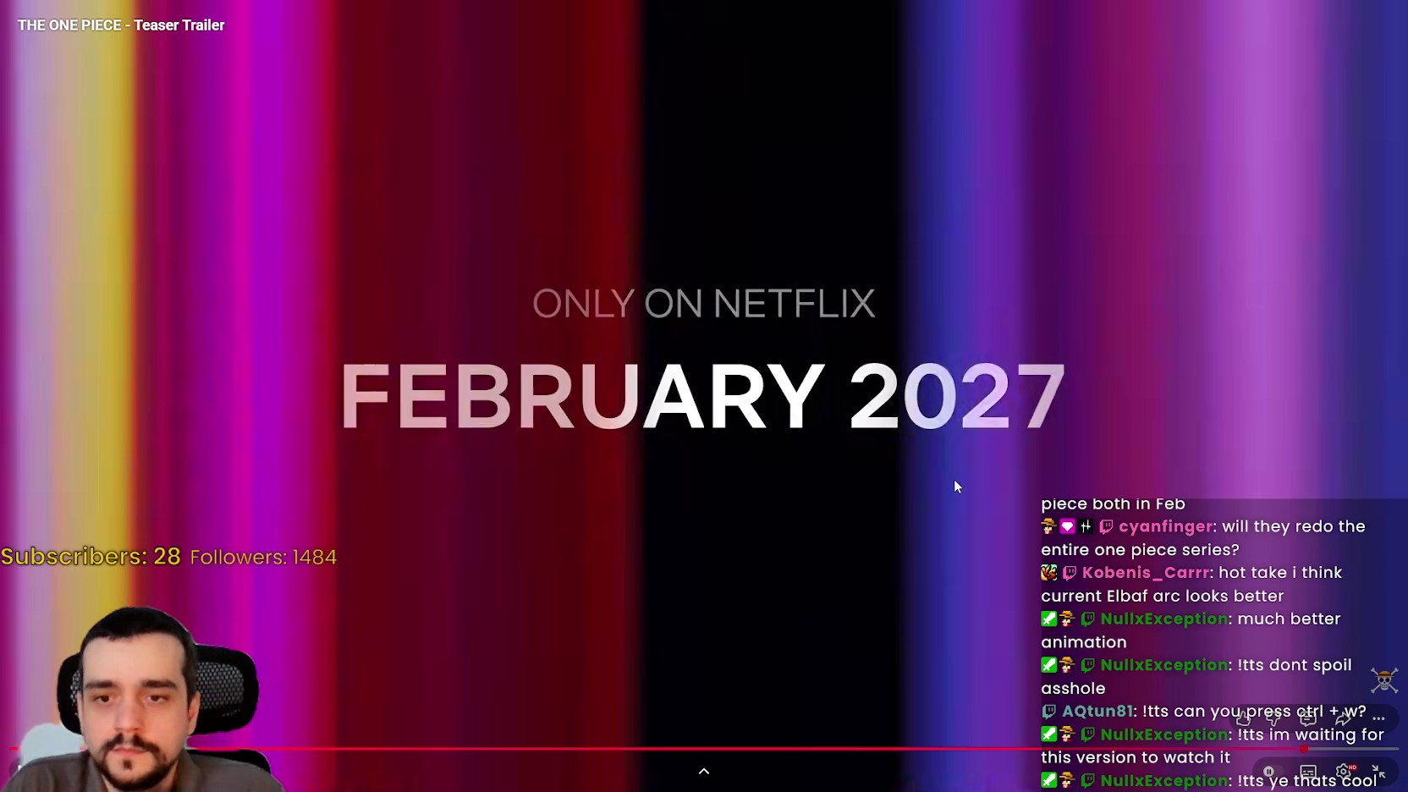
{"action": "left_click", "coordinate": [1377, 771]}
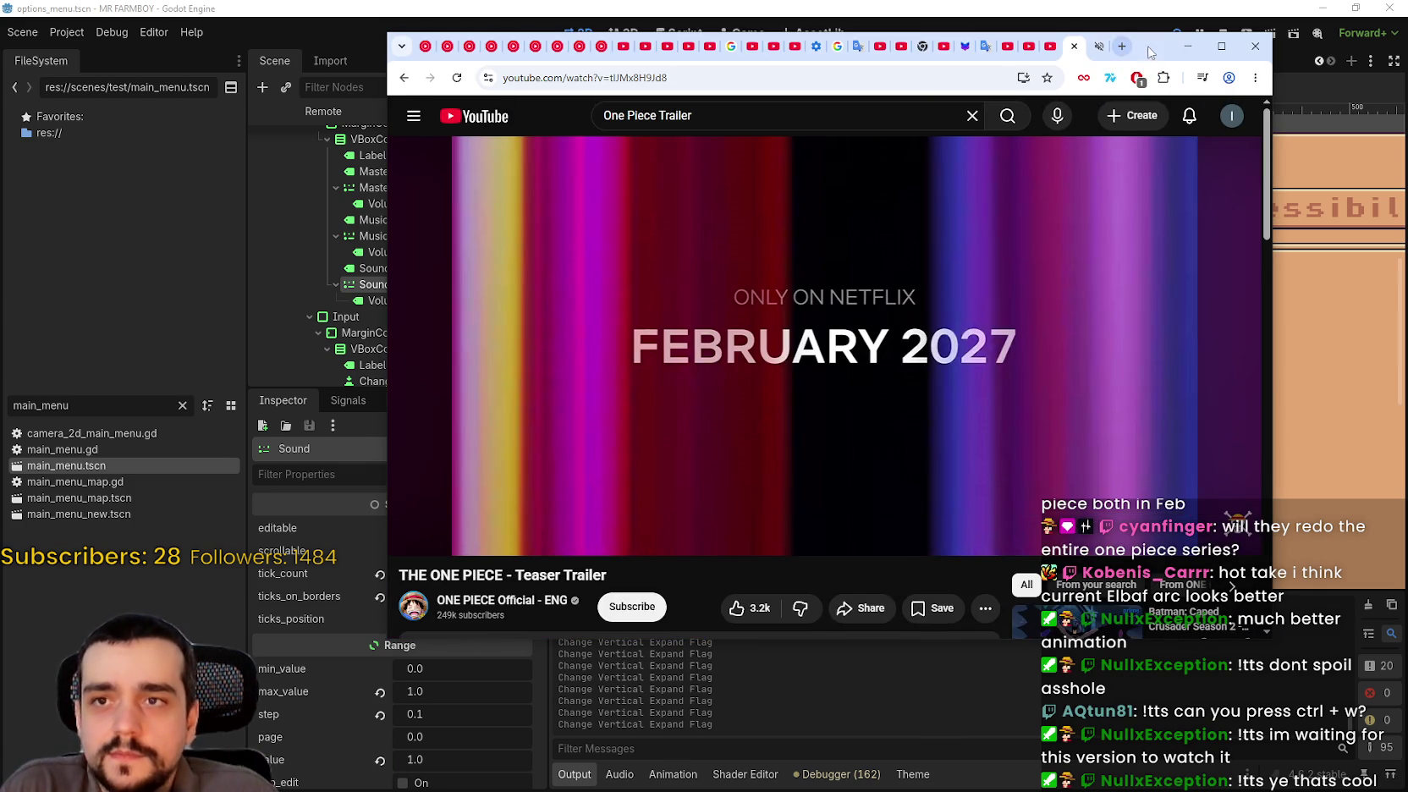
- Switch to the itch.io TestPath tab and show its You Died game screen fullscreen
{"action": "left_click", "coordinate": [1096, 47]}
{"action": "right_click", "coordinate": [1097, 47]}
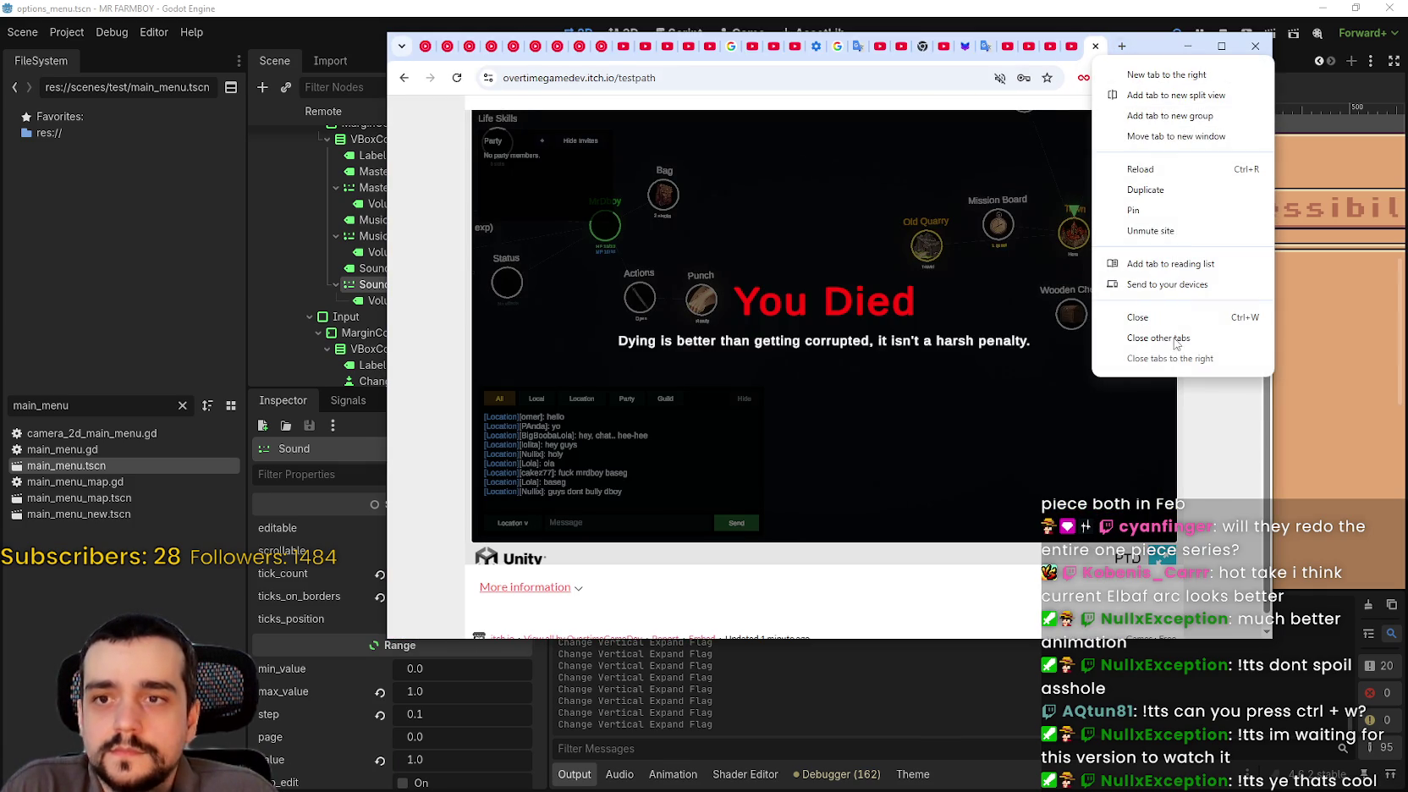
{"action": "left_click", "coordinate": [1188, 242]}
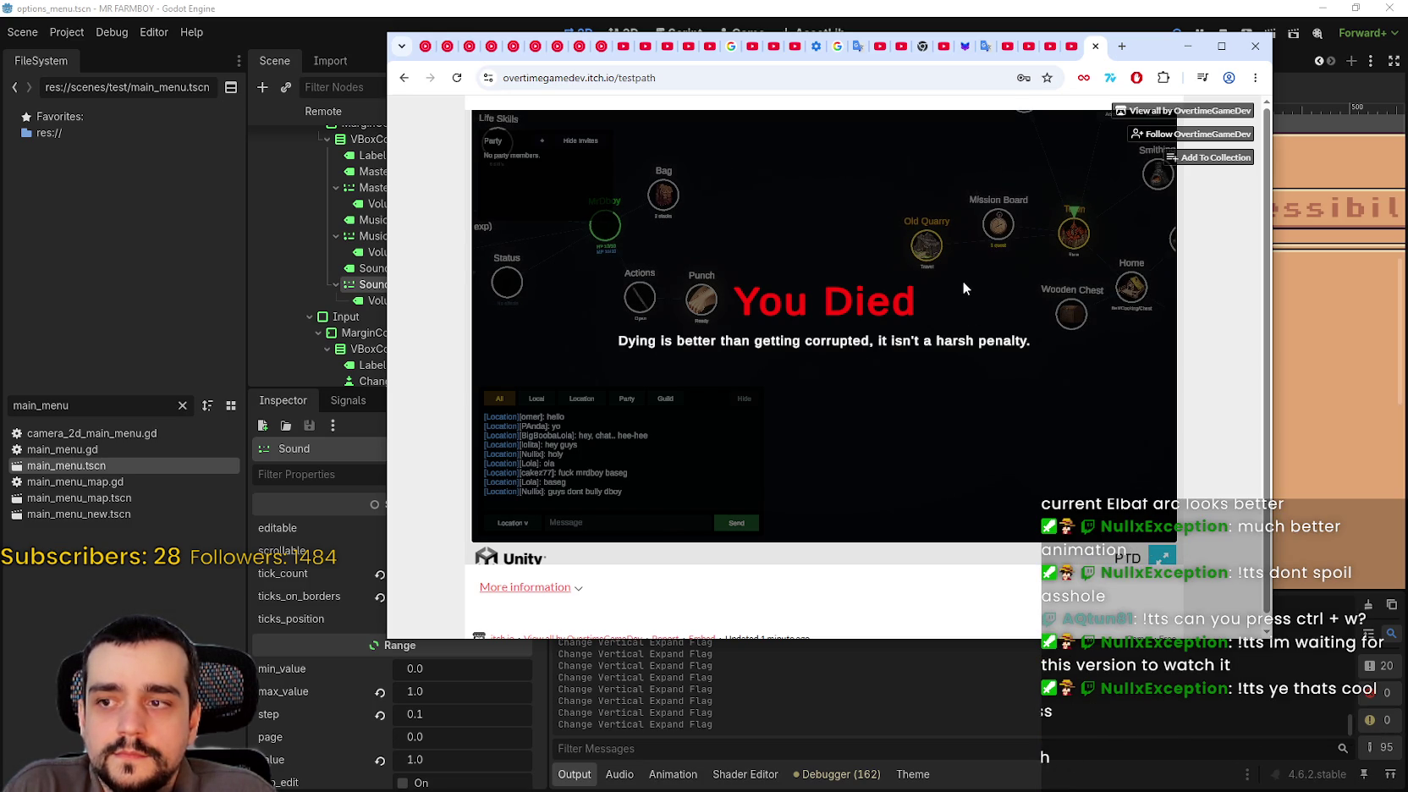
{"action": "left_click", "coordinate": [1163, 560]}
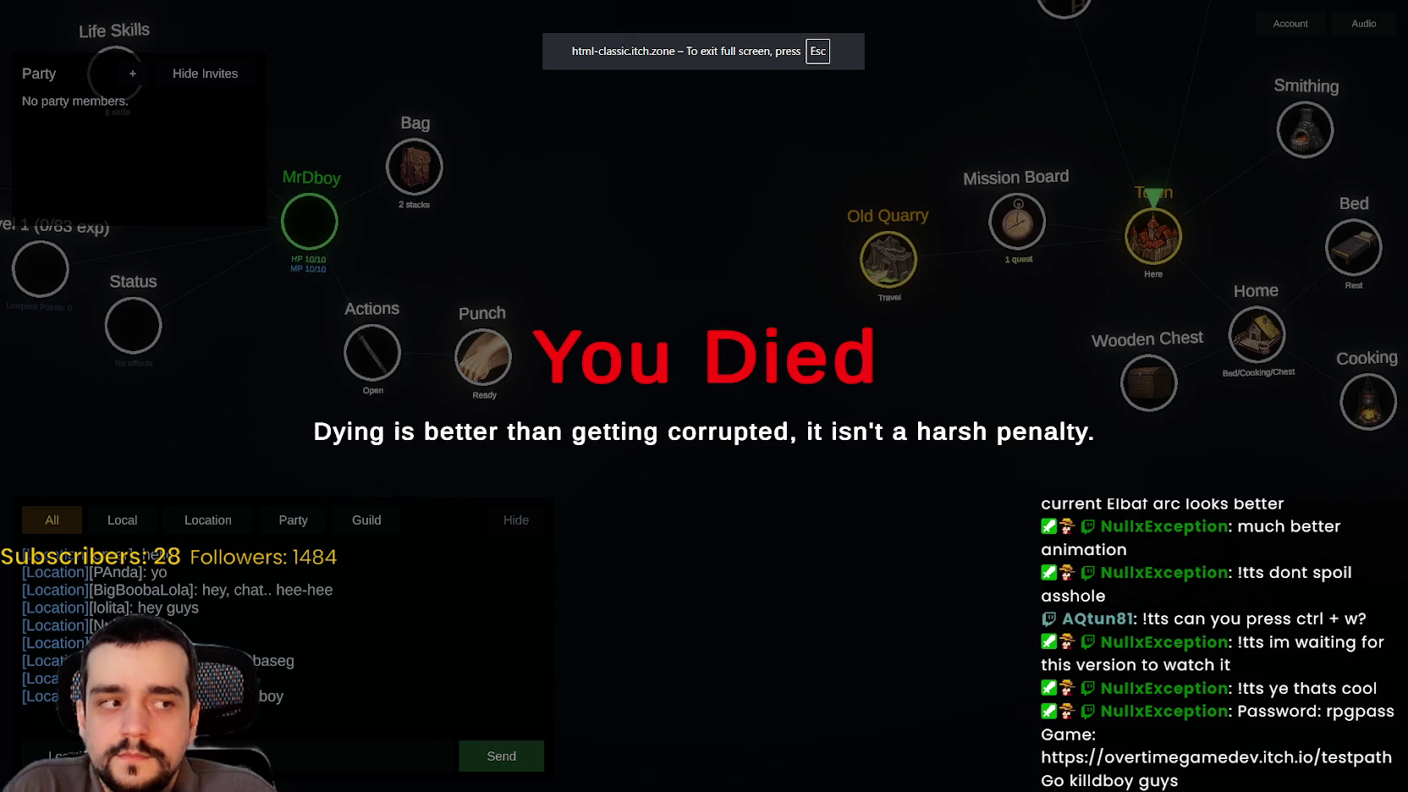